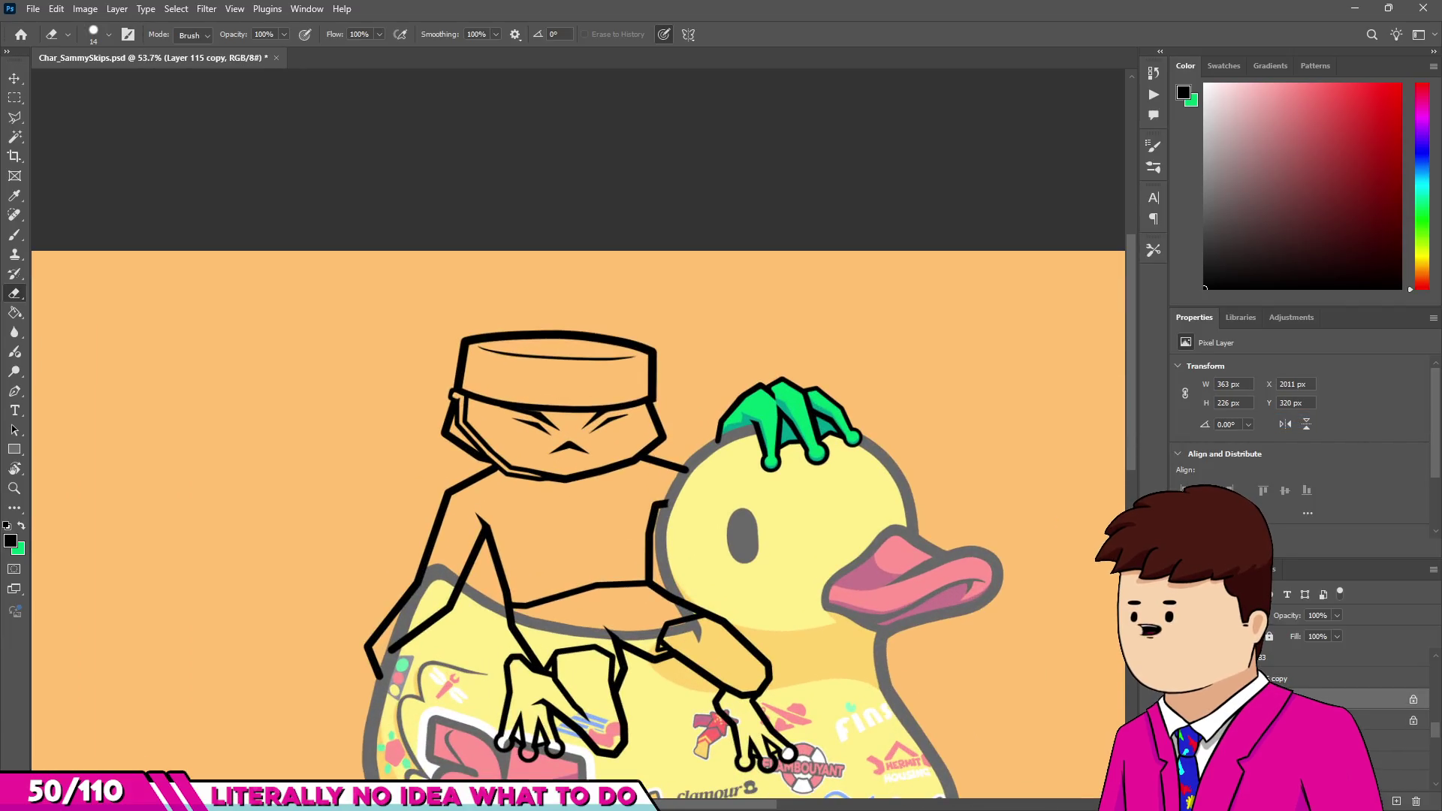
On Layer 115 copy, pick the Brush and sample the green from the frog's hand.
ctrl+click(787, 404)
key(b)
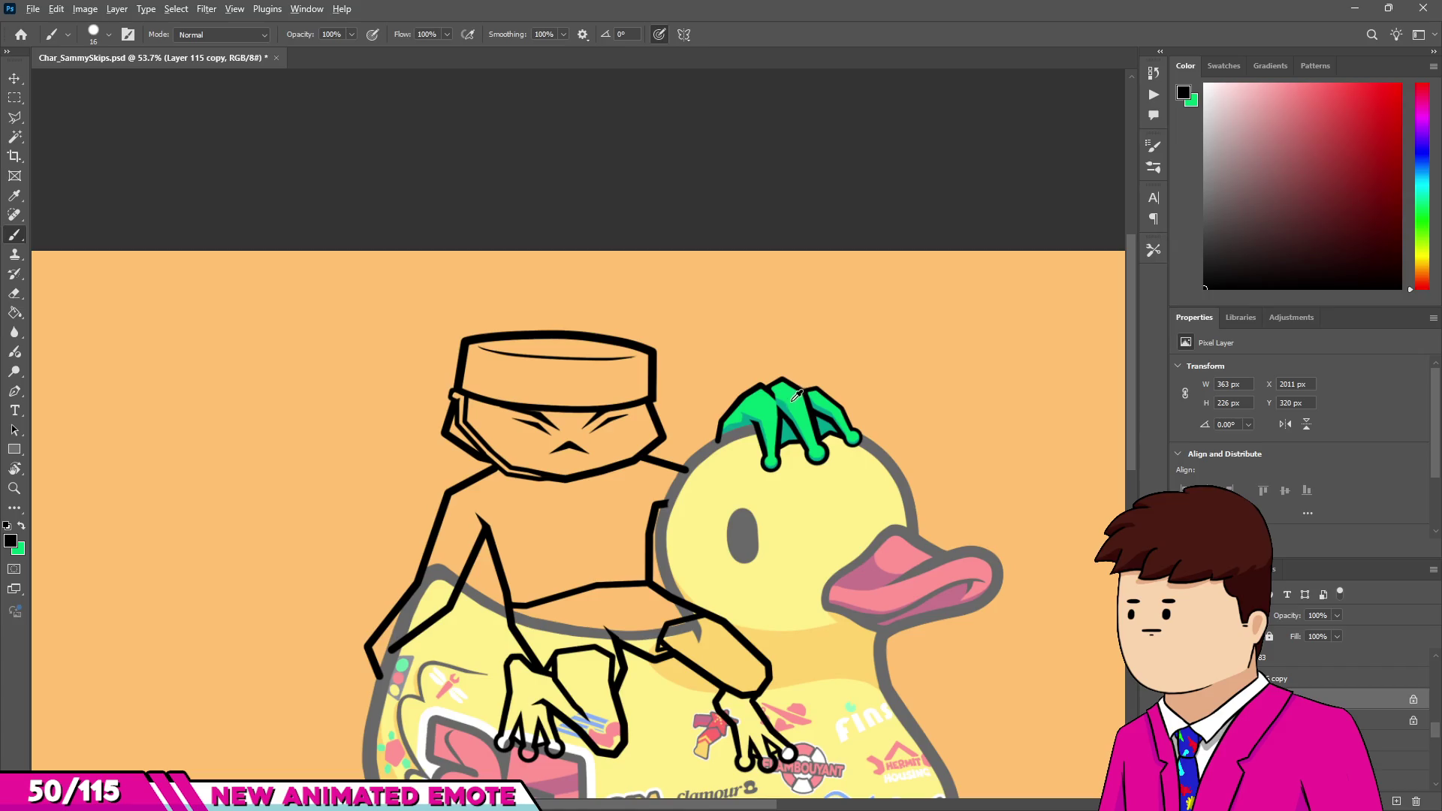
alt+click(796, 396)
scroll(376, 655, up, 5)
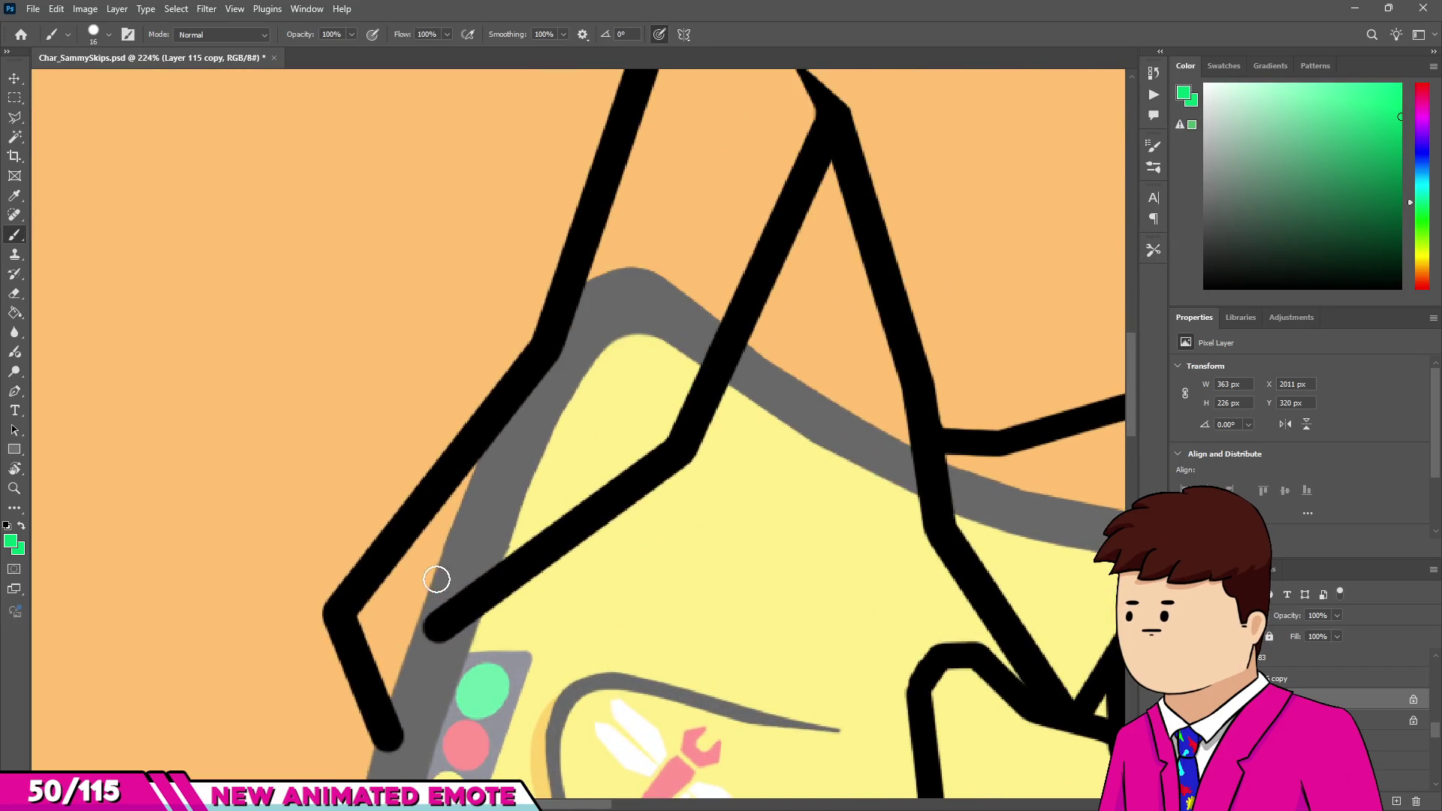
With a larger brush, paint the left upper arm solid green from the duck up to the shoulder.
key(bracketright)
drag(391, 703, 418, 614)
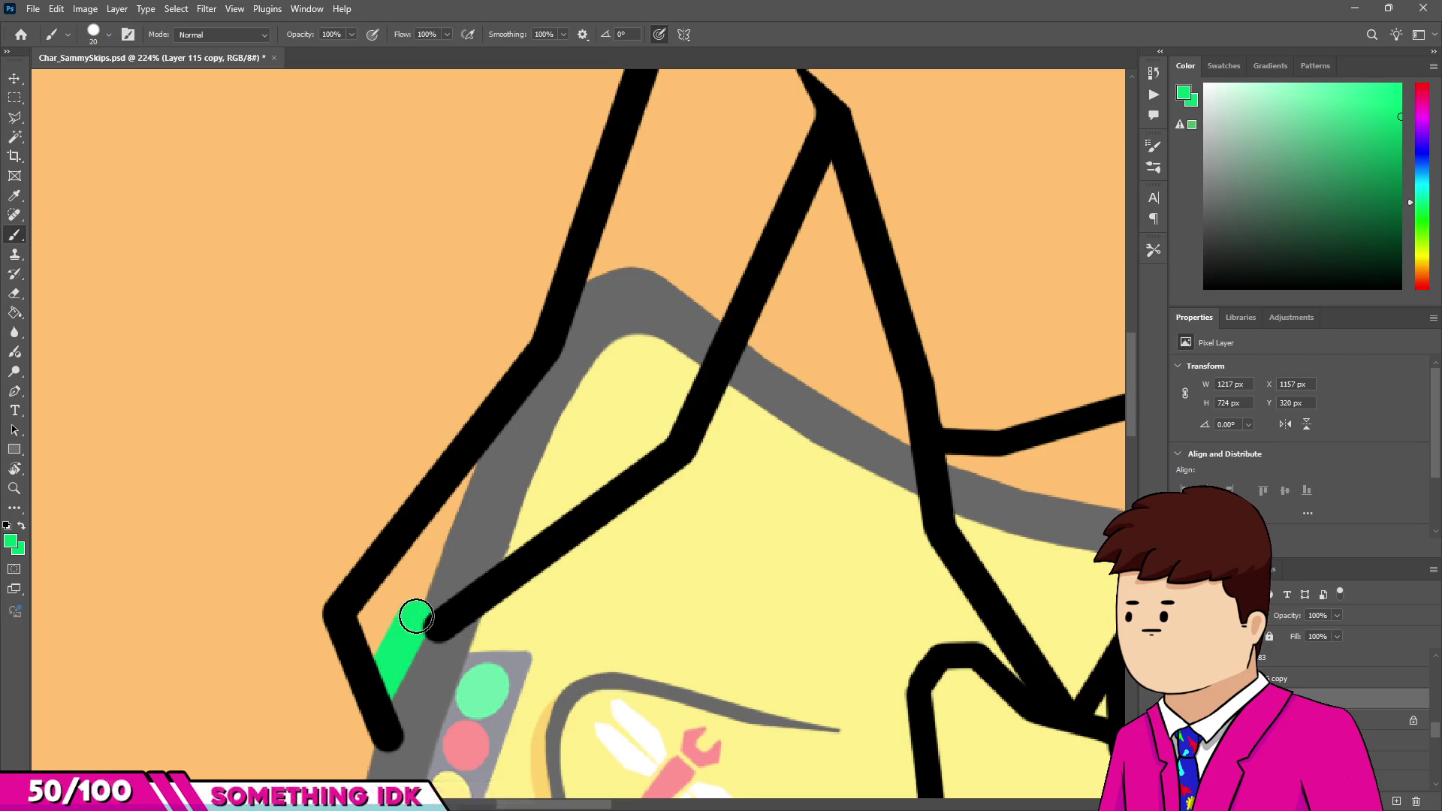
scroll(418, 615, down, 5)
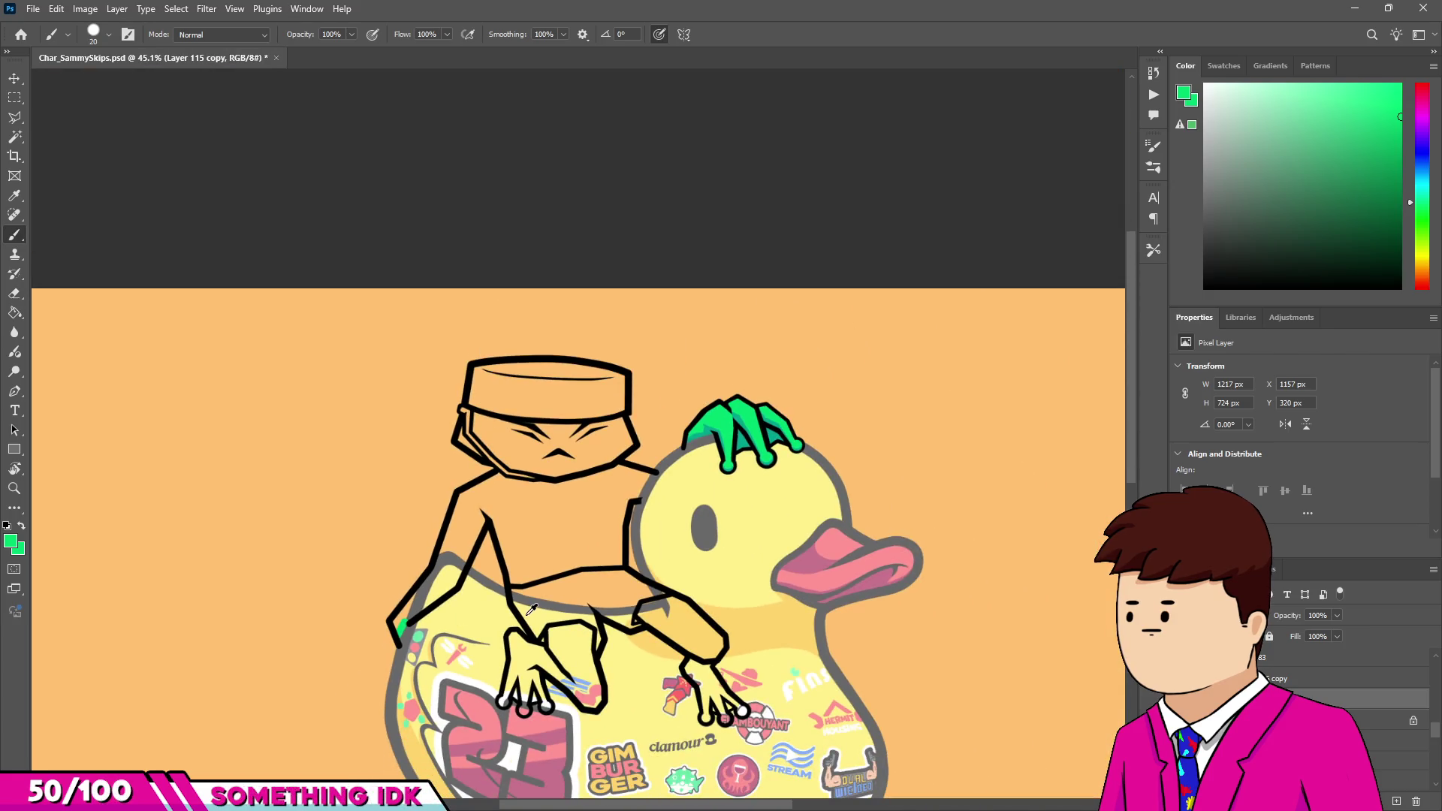
scroll(293, 646, up, 5)
key(bracketright)
drag(338, 601, 512, 492)
mouse_move(626, 221)
mouse_down()
mouse_move(566, 155)
mouse_move(454, 508)
mouse_move(393, 547)
mouse_up()
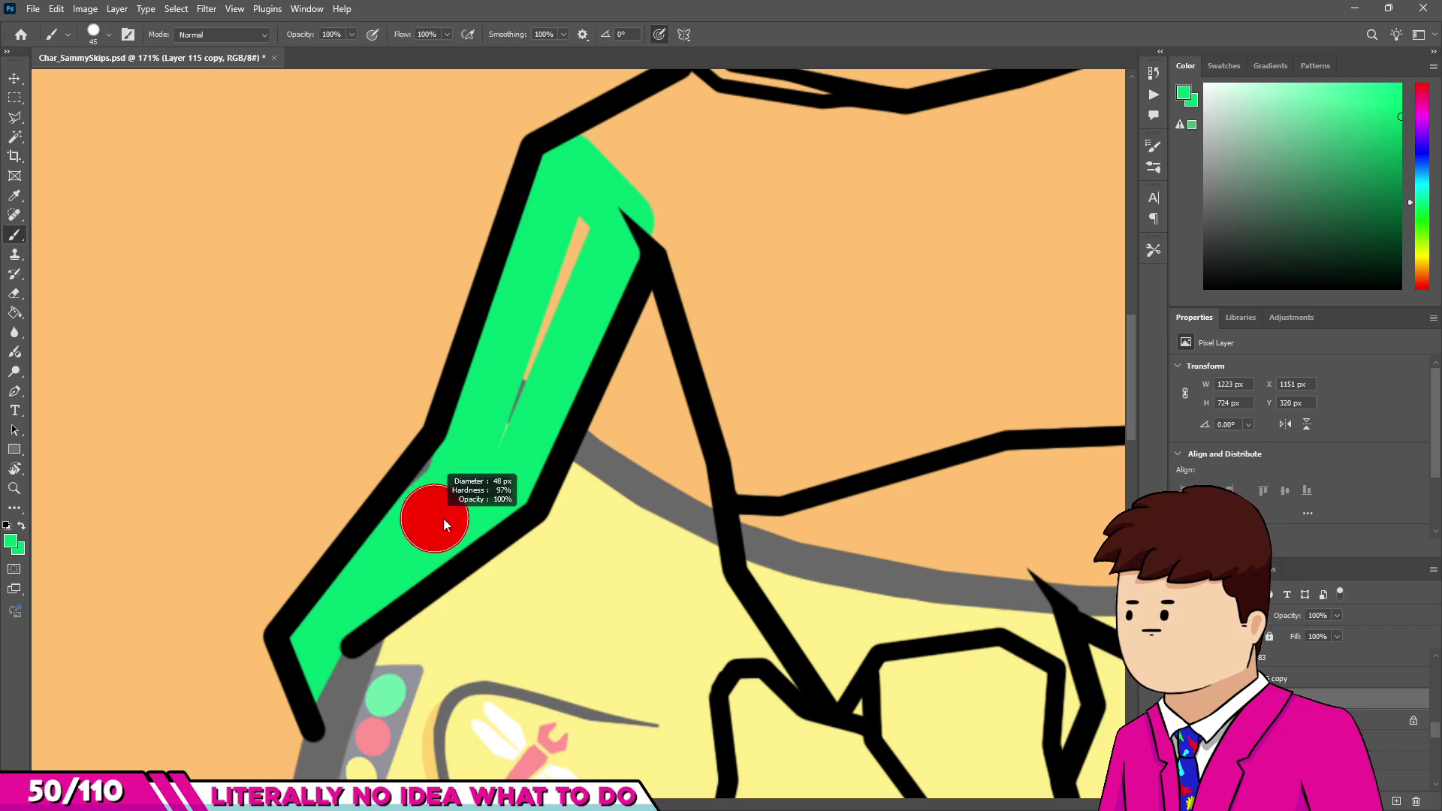
mouse_move(489, 412)
mouse_down()
mouse_move(621, 161)
mouse_move(585, 360)
mouse_up()
scroll(530, 485, down, 5)
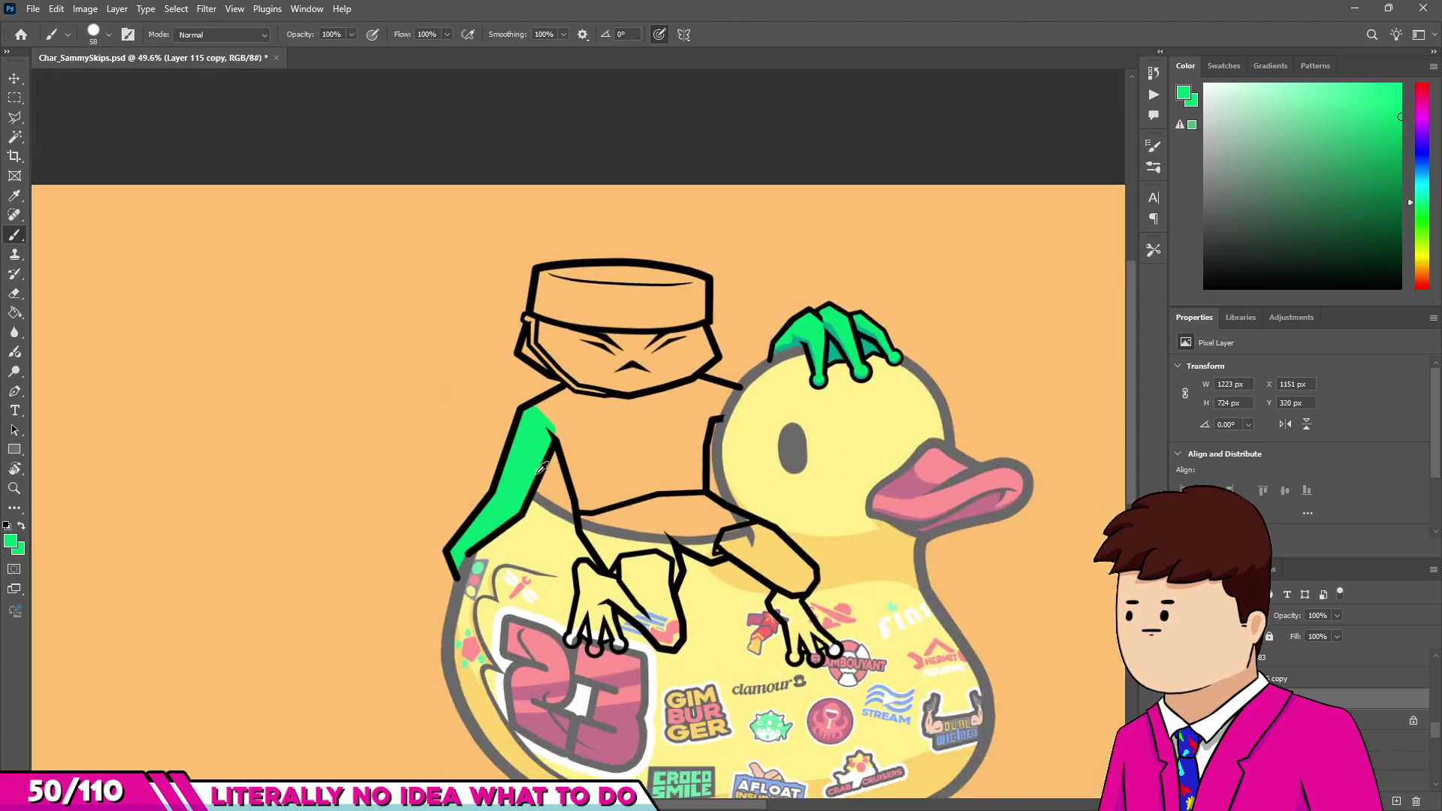
scroll(657, 390, up, 3)
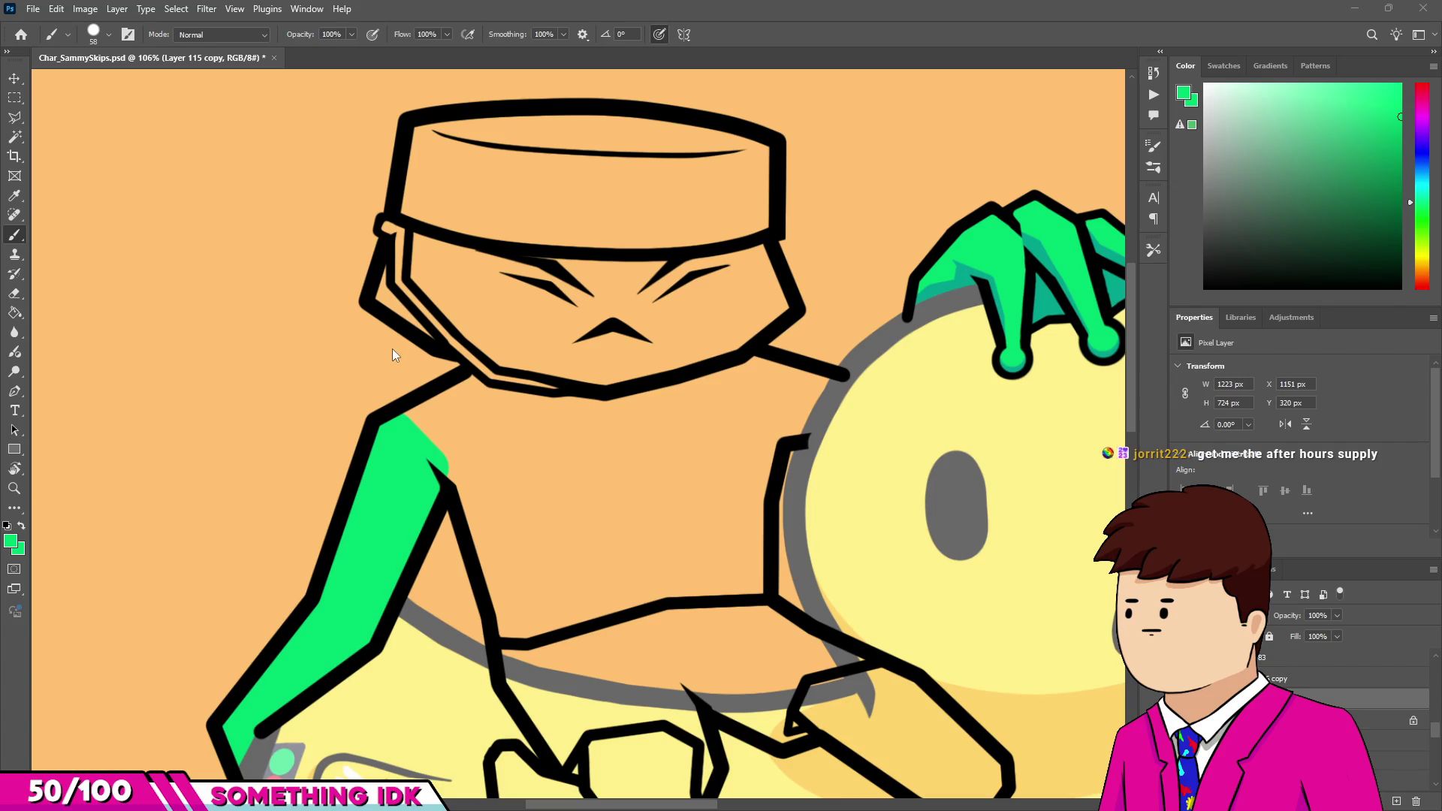
Paint green over the frog's neck, collar and down its torso.
scroll(392, 286, down, 10)
scroll(465, 429, up, 10)
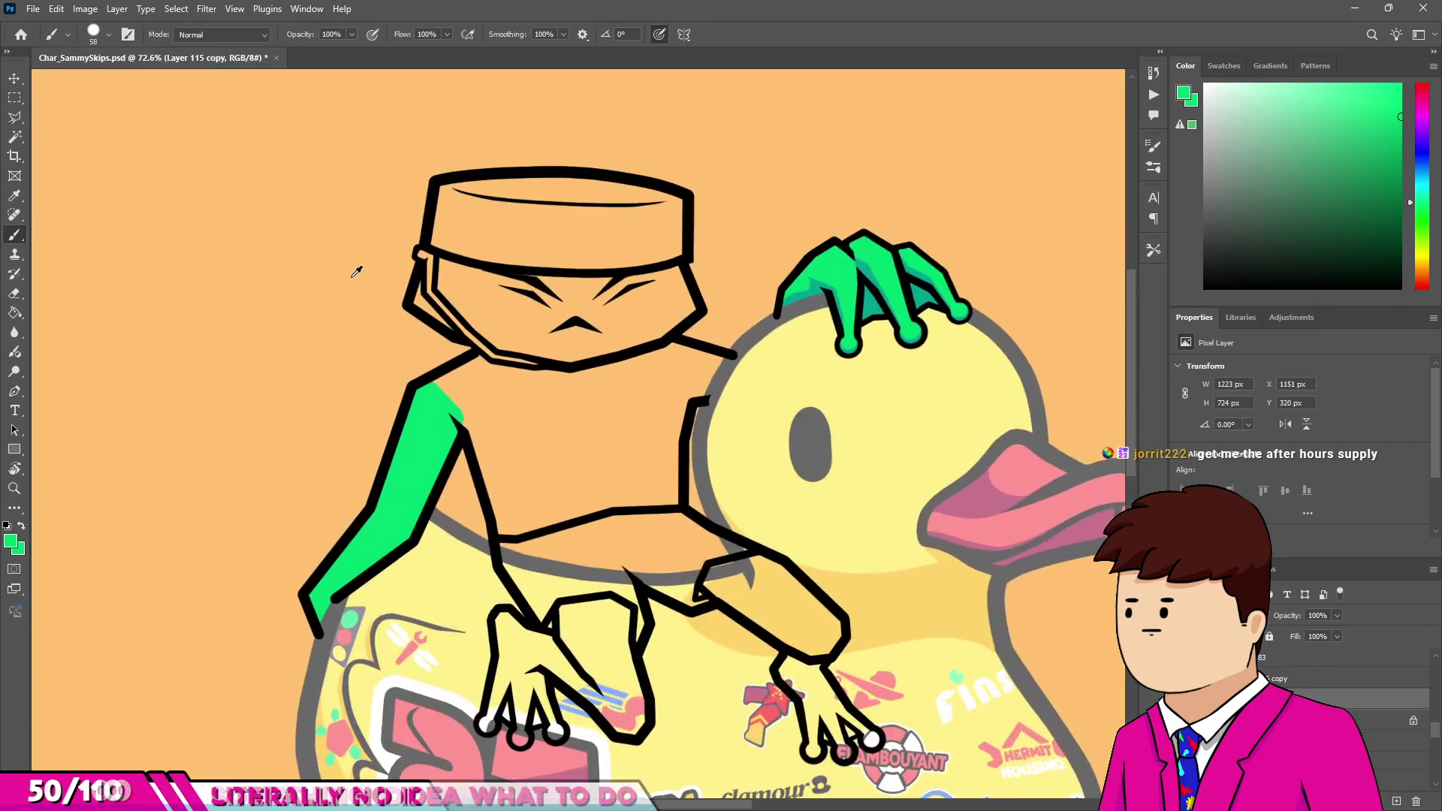
scroll(489, 412, up, 5)
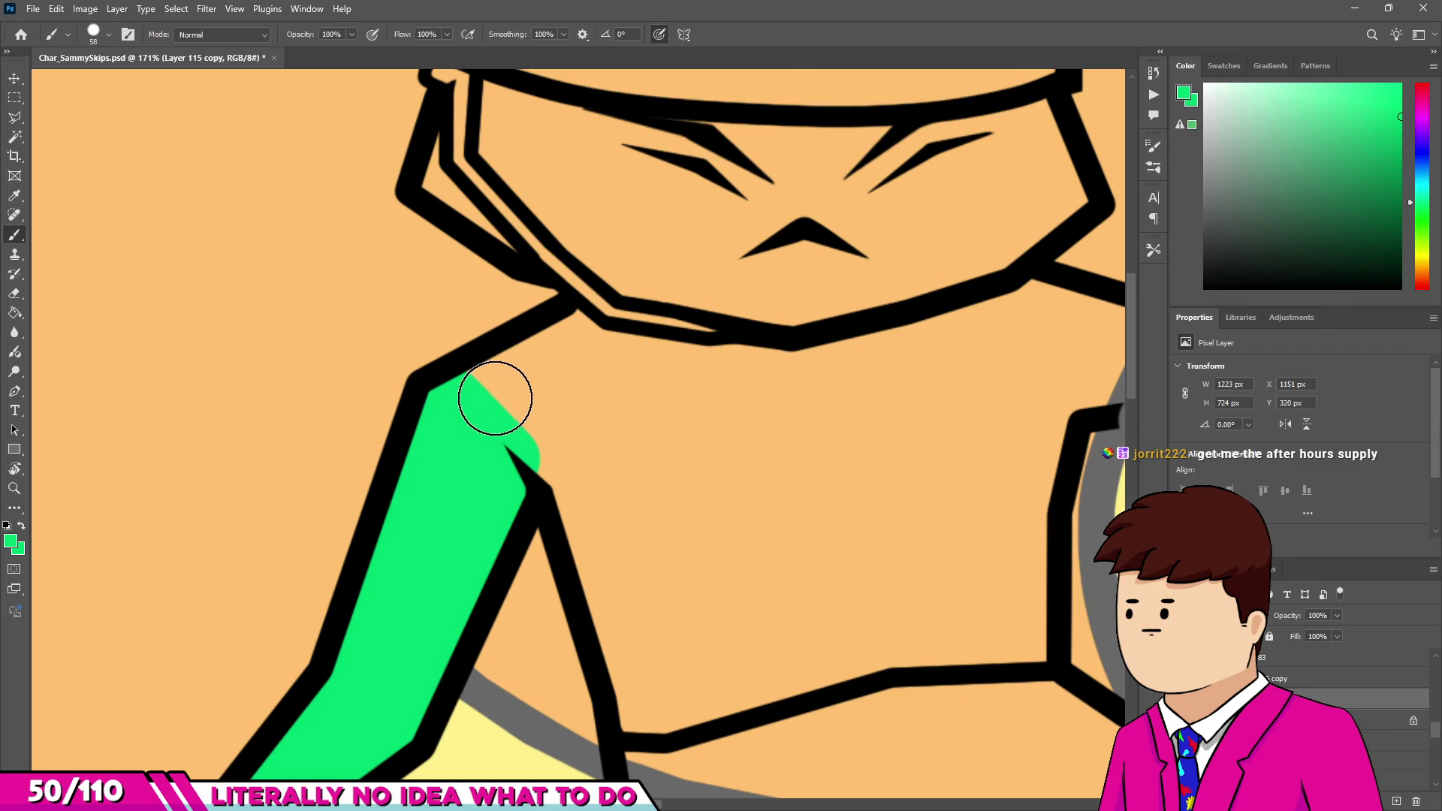
mouse_move(487, 390)
mouse_down()
mouse_move(589, 325)
mouse_move(589, 380)
mouse_move(547, 409)
mouse_move(564, 347)
mouse_up()
scroll(564, 347, down, 2)
mouse_move(592, 418)
mouse_down()
mouse_move(641, 589)
mouse_move(897, 554)
mouse_move(976, 570)
mouse_move(966, 393)
mouse_move(998, 293)
mouse_up()
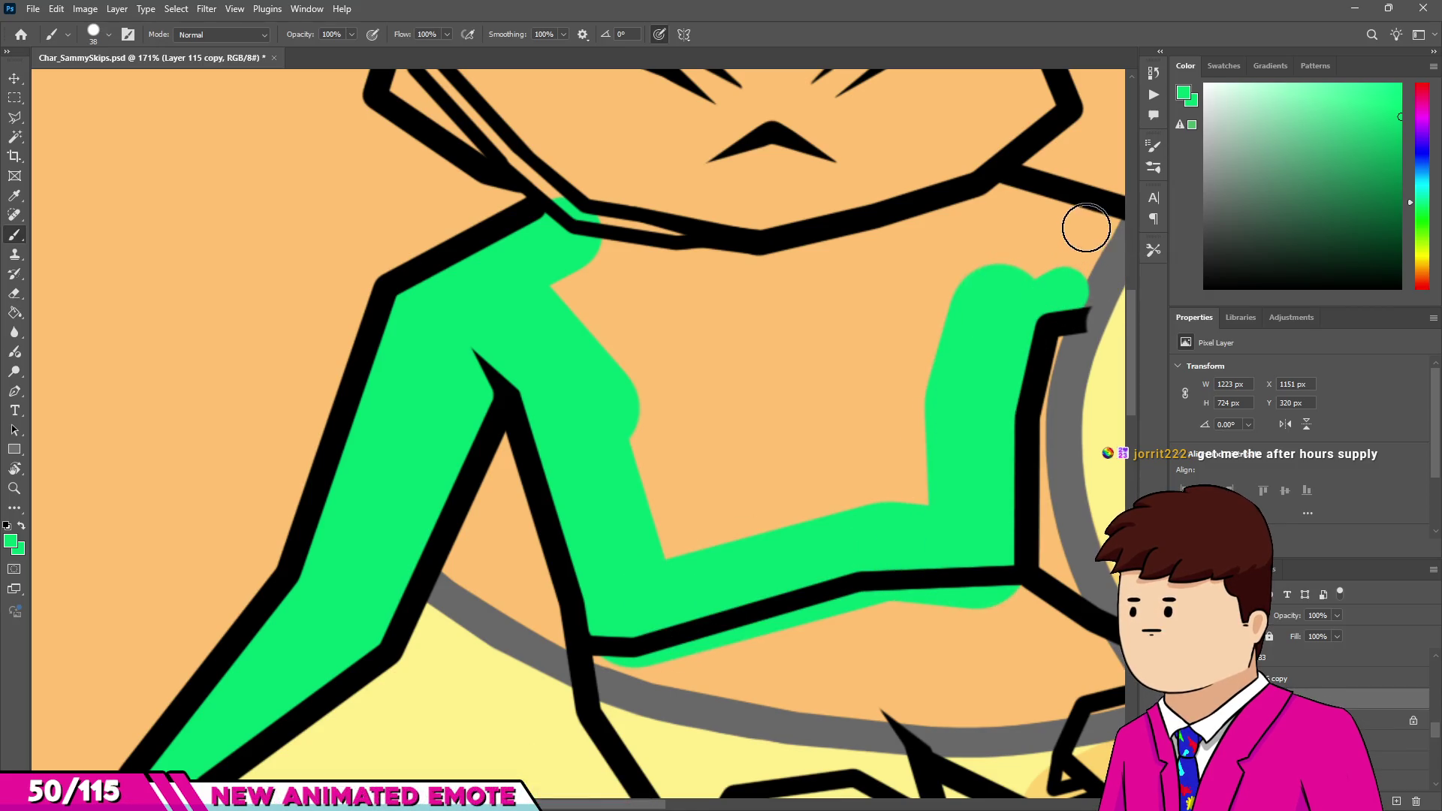
Fill the body outline and the whole chest with green, covering the orange patch.
scroll(1059, 241, down, 5)
scroll(773, 394, up, 5)
mouse_move(796, 360)
mouse_down()
mouse_move(773, 393)
mouse_move(731, 363)
mouse_move(759, 402)
mouse_move(676, 409)
mouse_move(672, 396)
mouse_move(498, 428)
mouse_move(380, 413)
mouse_up()
drag(573, 479, 741, 435)
scroll(563, 435, down, 3)
scroll(547, 531, up, 4)
mouse_move(630, 522)
mouse_down()
mouse_move(666, 525)
mouse_move(498, 612)
mouse_move(322, 525)
mouse_move(724, 506)
mouse_up()
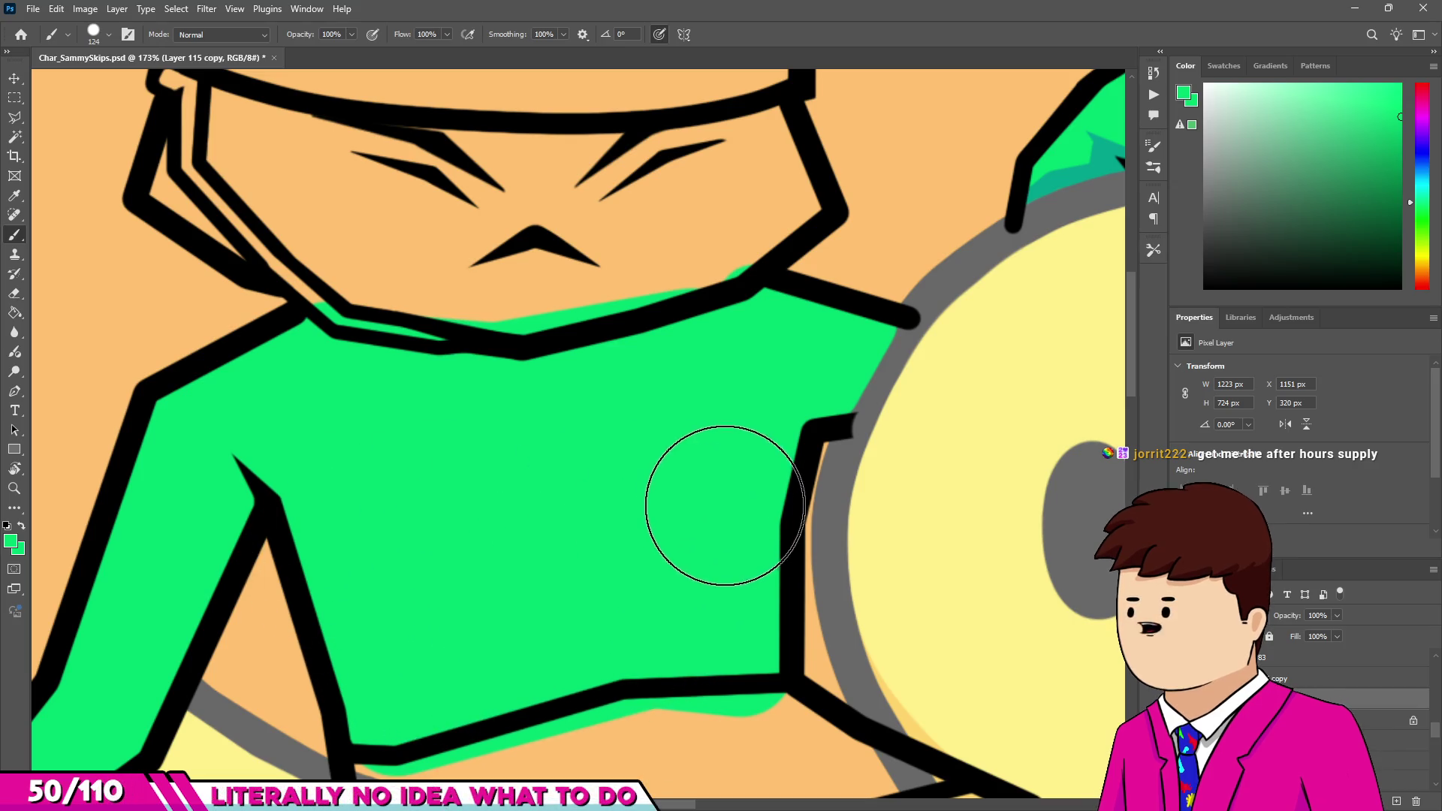
scroll(724, 506, down, 3)
scroll(338, 315, up, 5)
Paint the collar interior and the orange band under the eyes green with a larger brush.
mouse_move(271, 420)
mouse_down()
mouse_move(295, 397)
mouse_move(428, 506)
mouse_move(481, 519)
mouse_up()
scroll(296, 396, down, 1)
drag(399, 319, 782, 354)
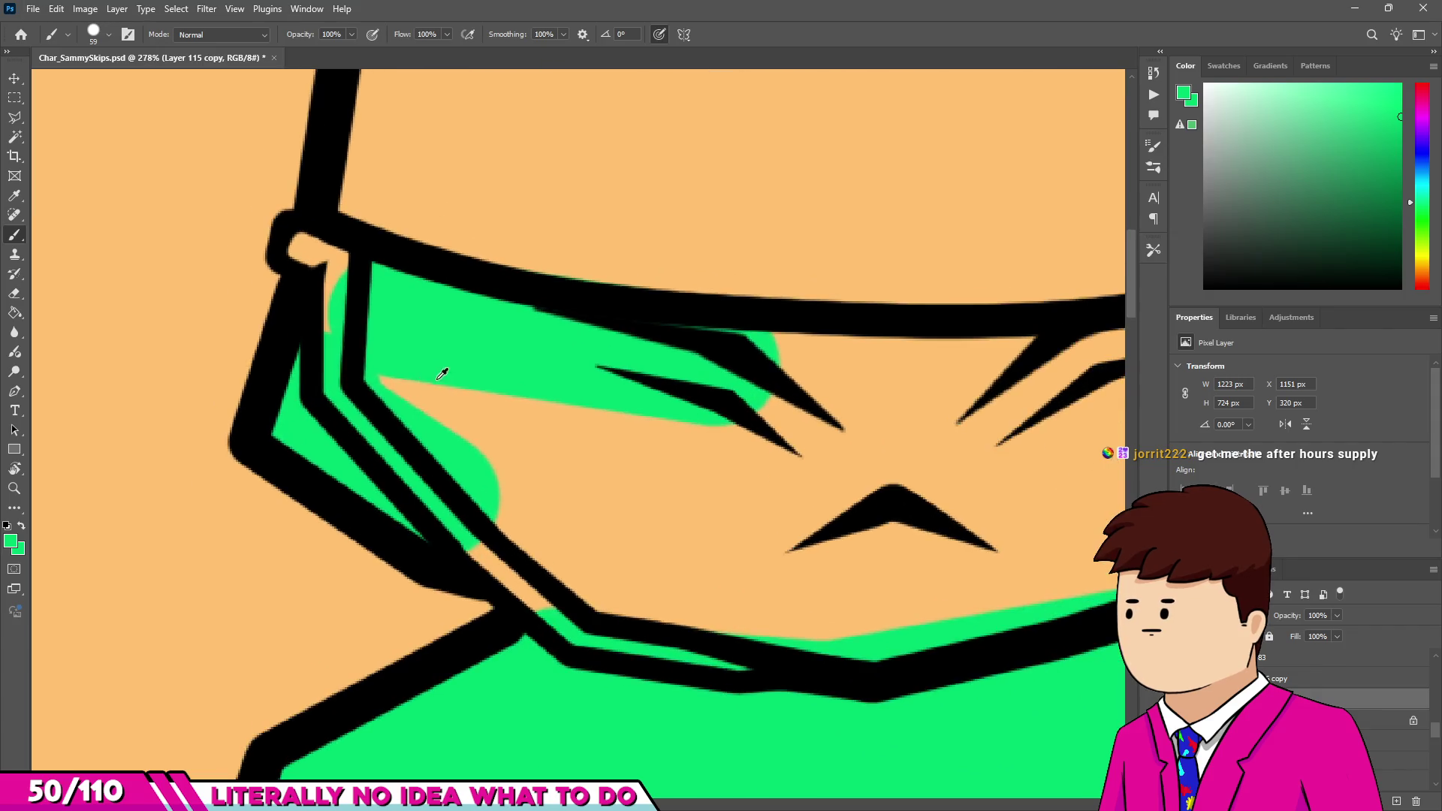
scroll(445, 373, down, 2)
mouse_move(628, 386)
mouse_down()
mouse_move(886, 360)
mouse_move(933, 408)
mouse_move(911, 441)
mouse_move(844, 476)
mouse_move(874, 419)
mouse_move(789, 489)
mouse_move(601, 522)
mouse_move(476, 466)
mouse_move(427, 414)
mouse_up()
key(bracketright)
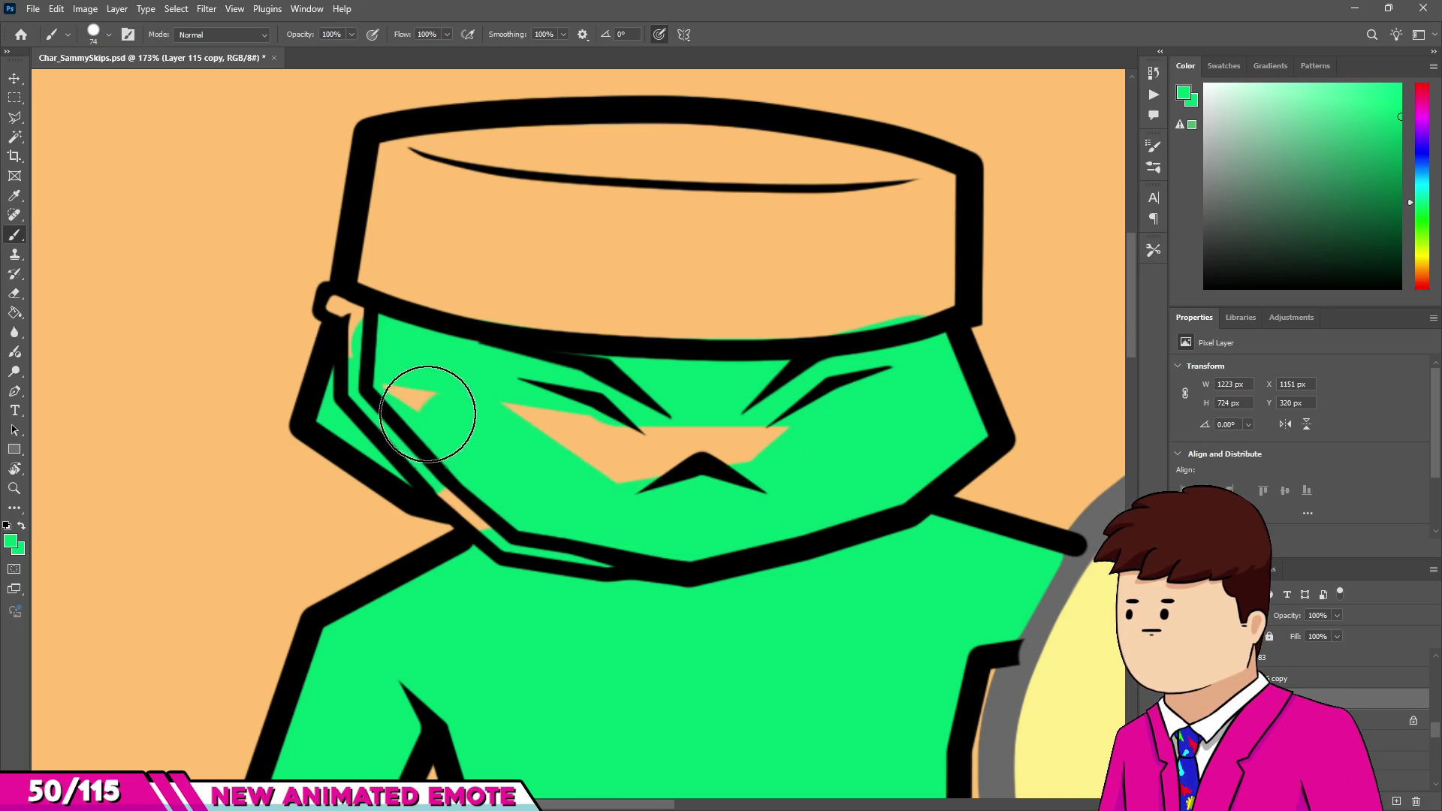
mouse_move(788, 451)
mouse_down()
mouse_move(593, 445)
mouse_move(579, 499)
mouse_move(594, 607)
mouse_move(702, 670)
mouse_move(715, 476)
mouse_move(644, 483)
mouse_up()
scroll(510, 364, down, 4)
scroll(609, 618, up, 5)
scroll(618, 379, down, 2)
scroll(616, 381, down, 4)
scroll(660, 471, up, 4)
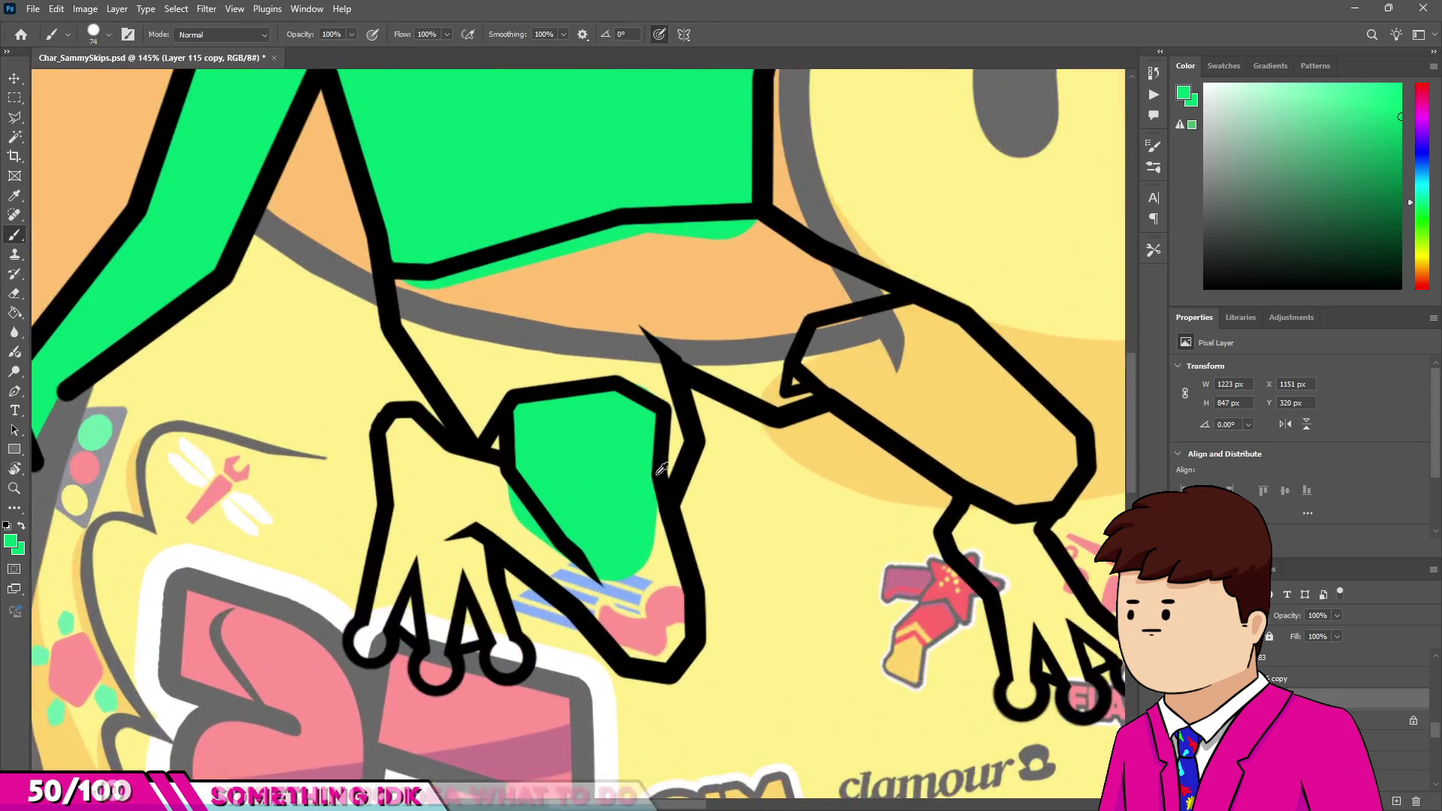
Close the gap in the hand's outline with a straight black line.
key(e)
scroll(653, 454, up, 4)
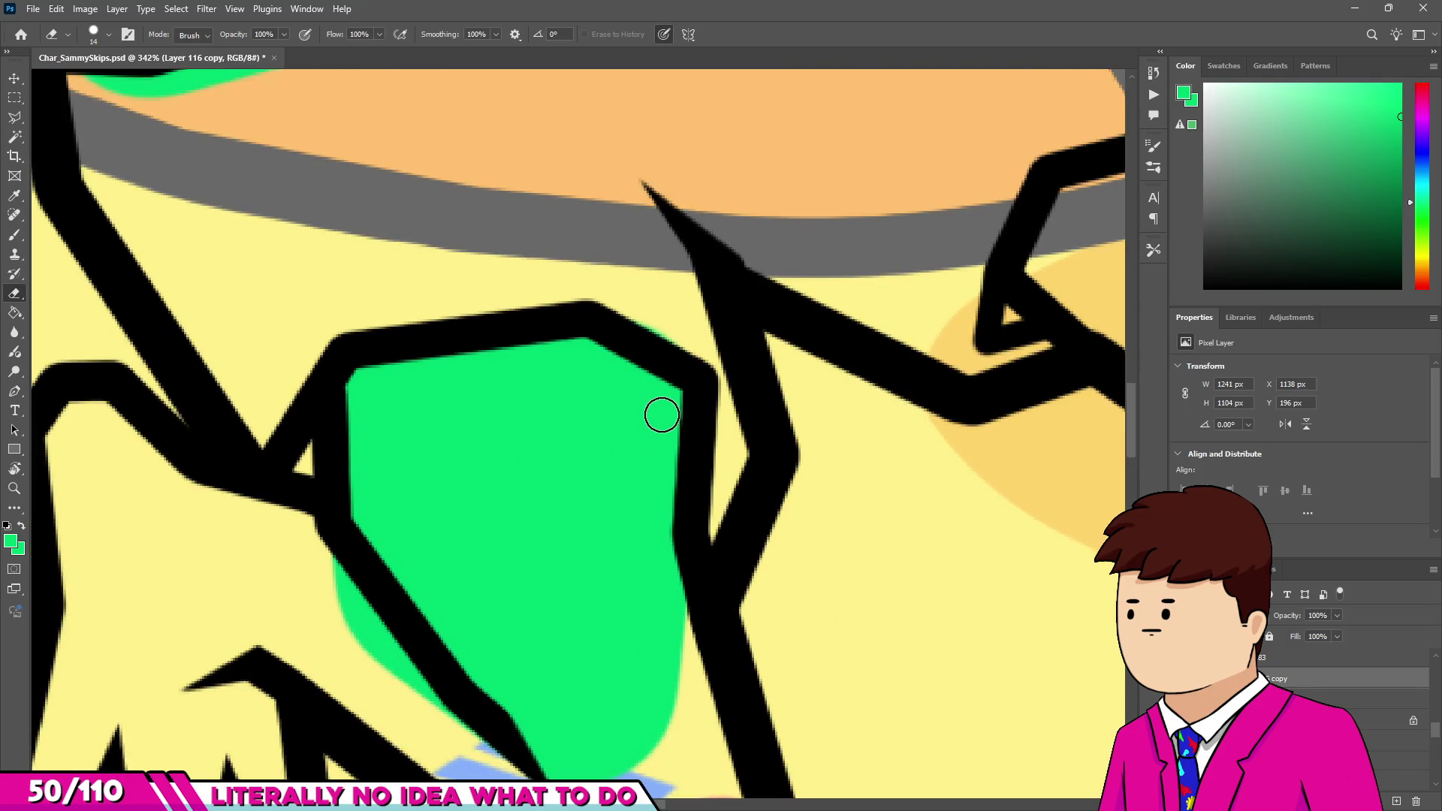
scroll(707, 556, down, 3)
scroll(722, 408, down, 1)
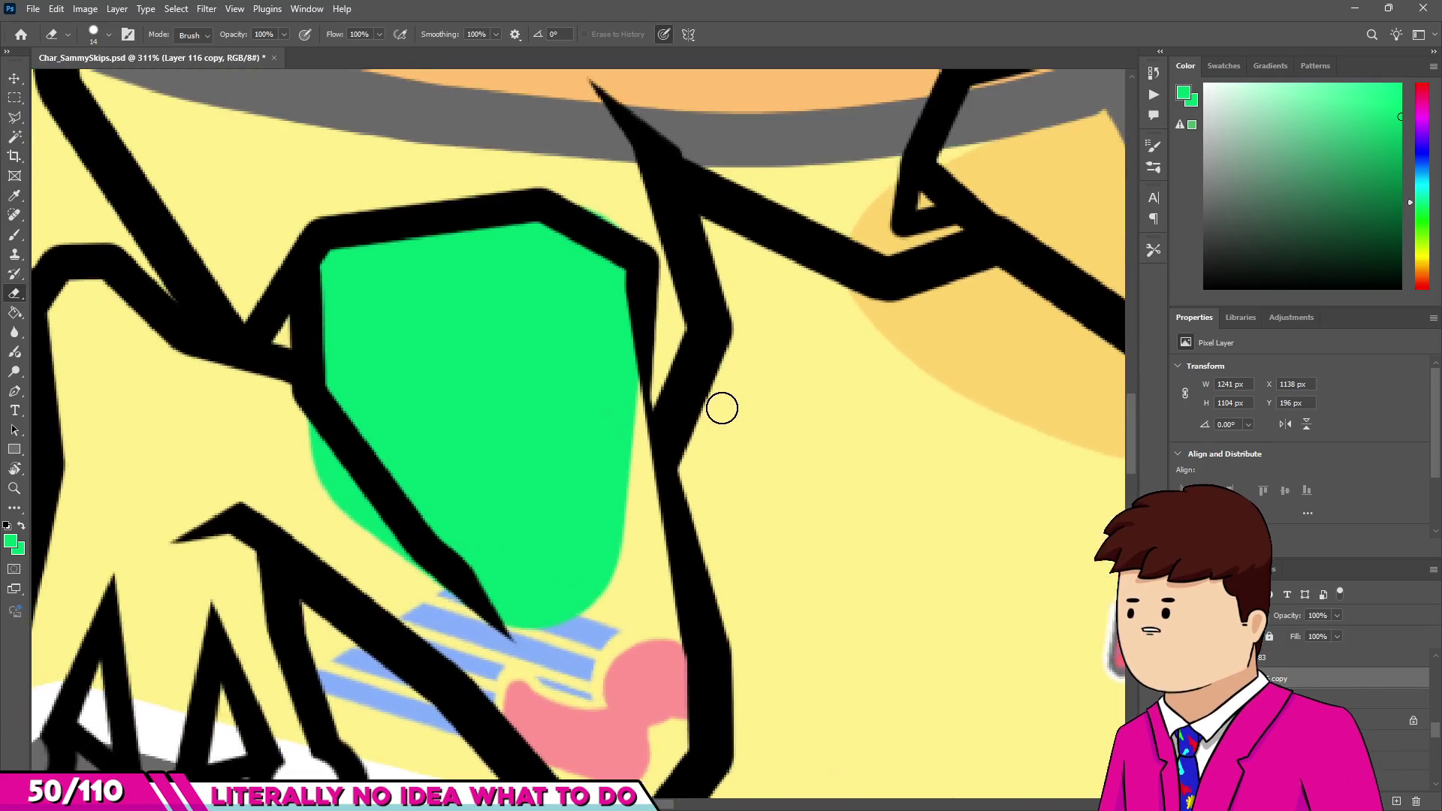
key(b)
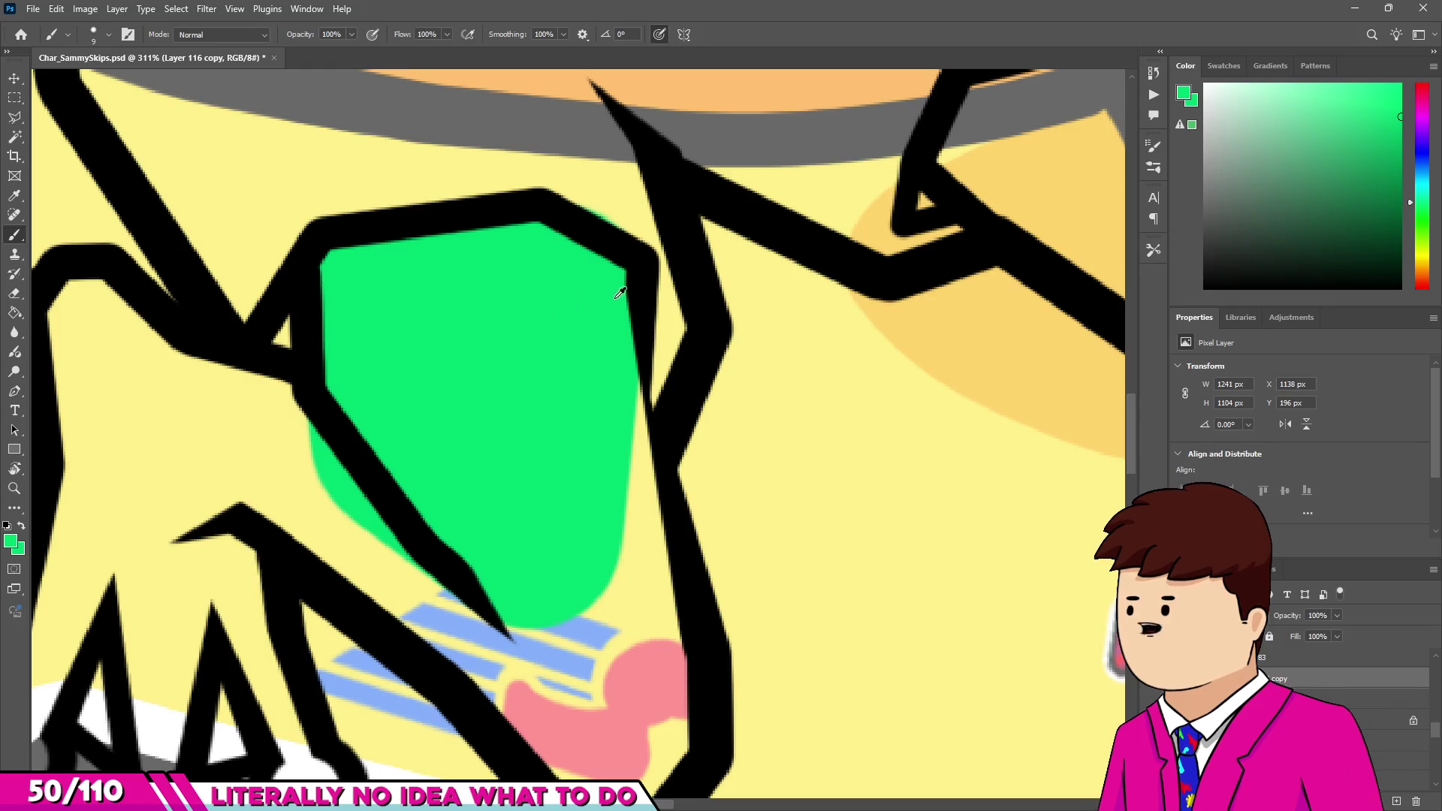
alt+click(636, 277)
key(bracketright)
key(bracketright)
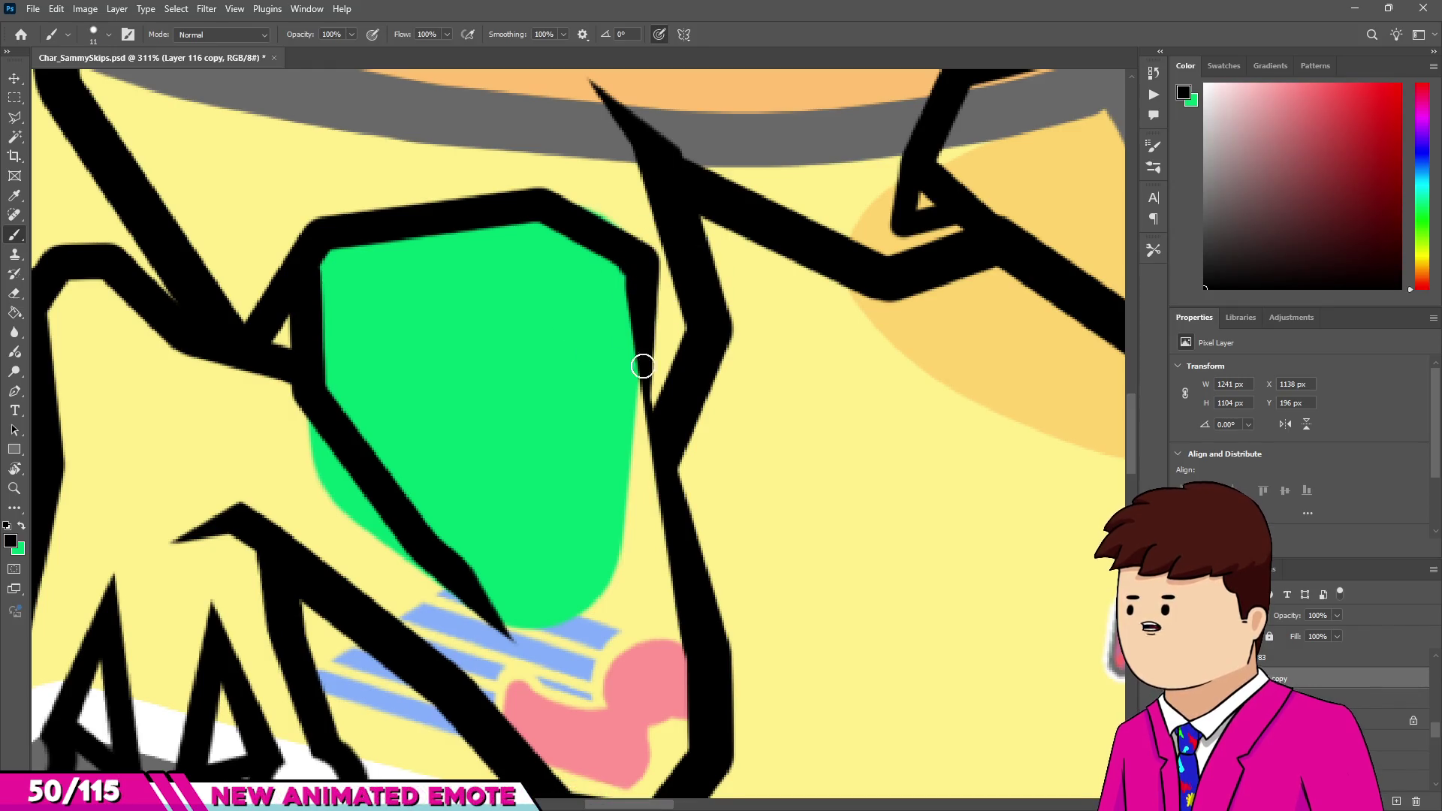
shift+click(699, 656)
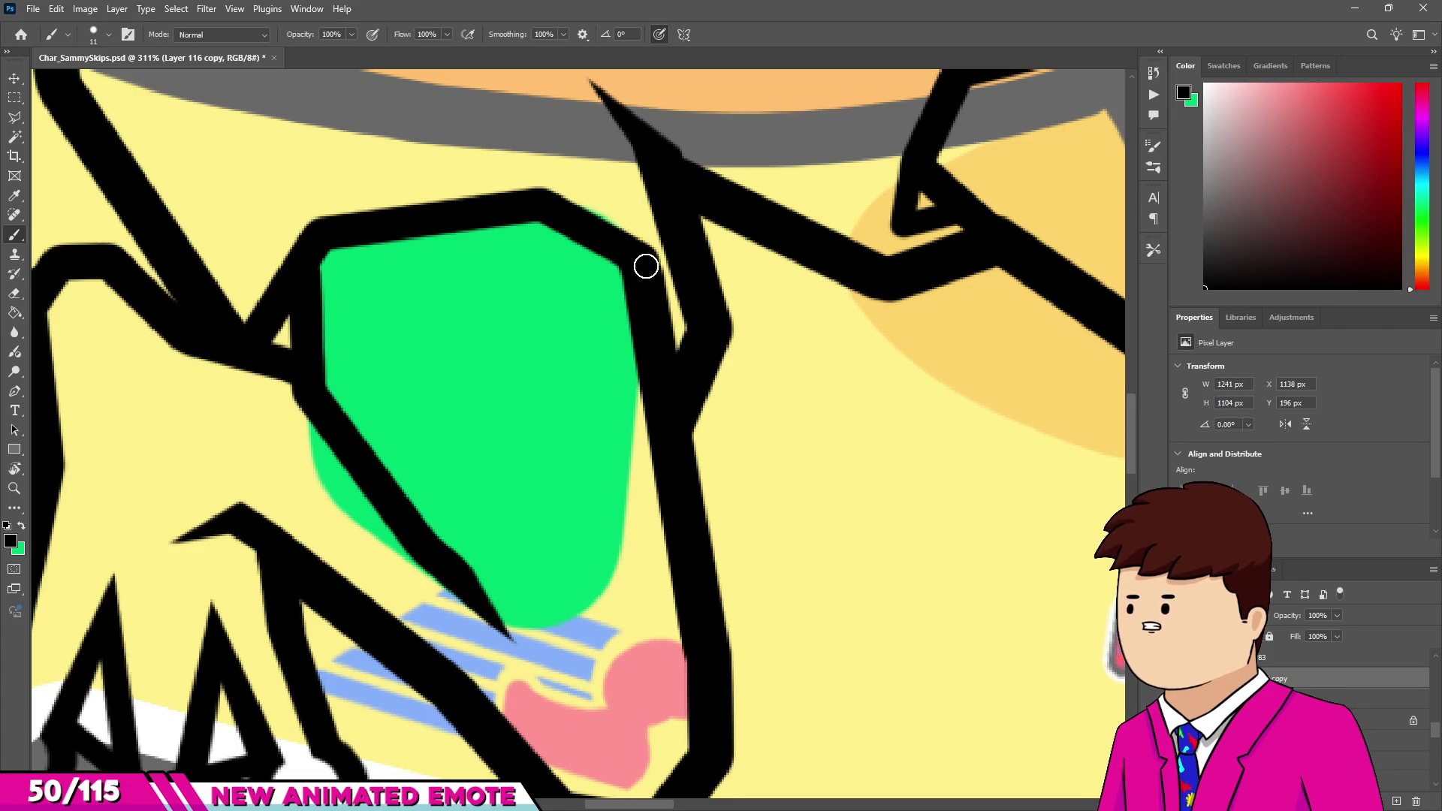
scroll(644, 268, down, 5)
Back on the green colour layer, fill the hand's right outline gap and inner stripes green.
key(v)
click(595, 329)
key(b)
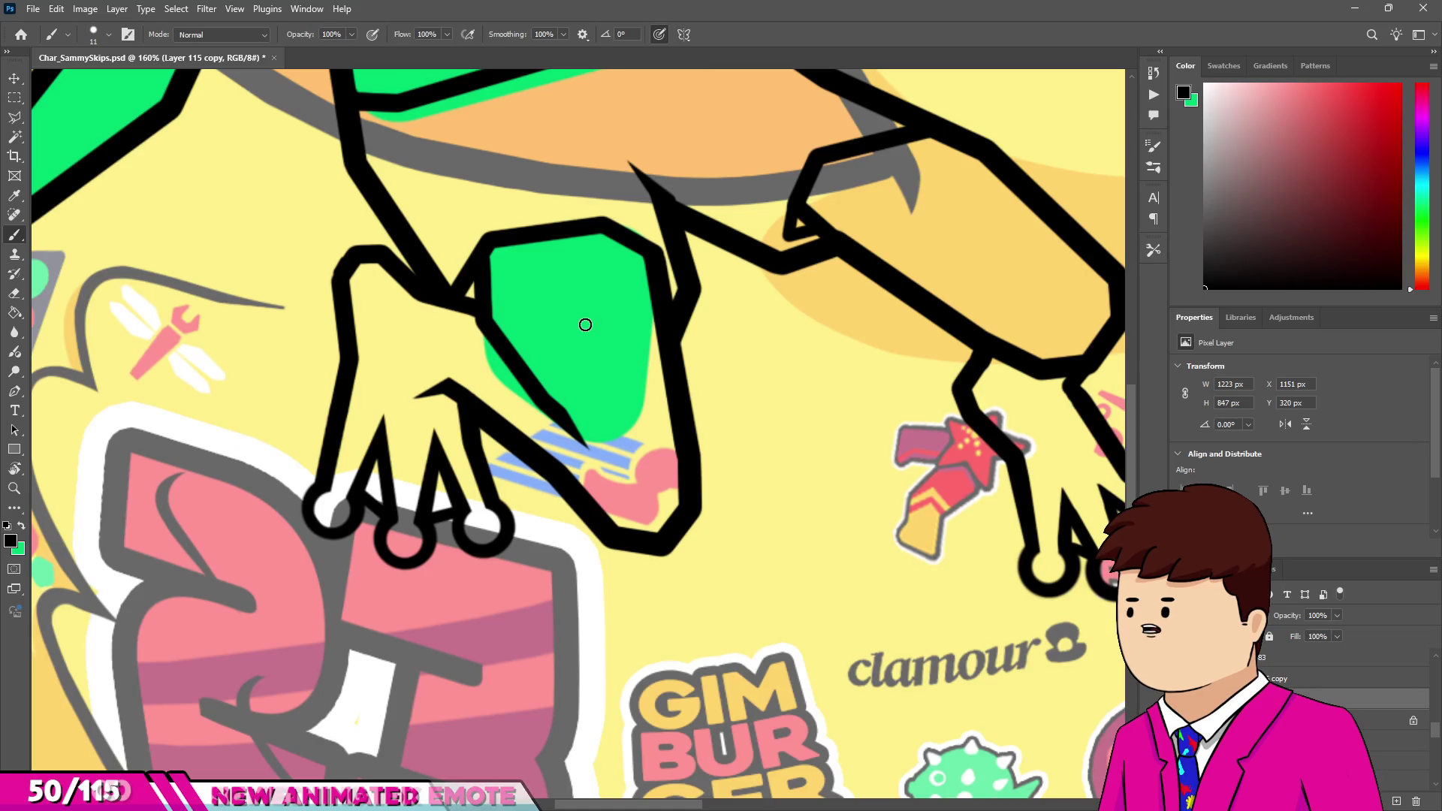
alt+click(587, 323)
scroll(587, 323, up, 3)
mouse_move(690, 489)
mouse_down()
mouse_move(701, 596)
mouse_move(675, 653)
mouse_up()
mouse_move(553, 515)
mouse_down()
mouse_move(621, 499)
mouse_move(666, 579)
mouse_up()
scroll(661, 570, down, 3)
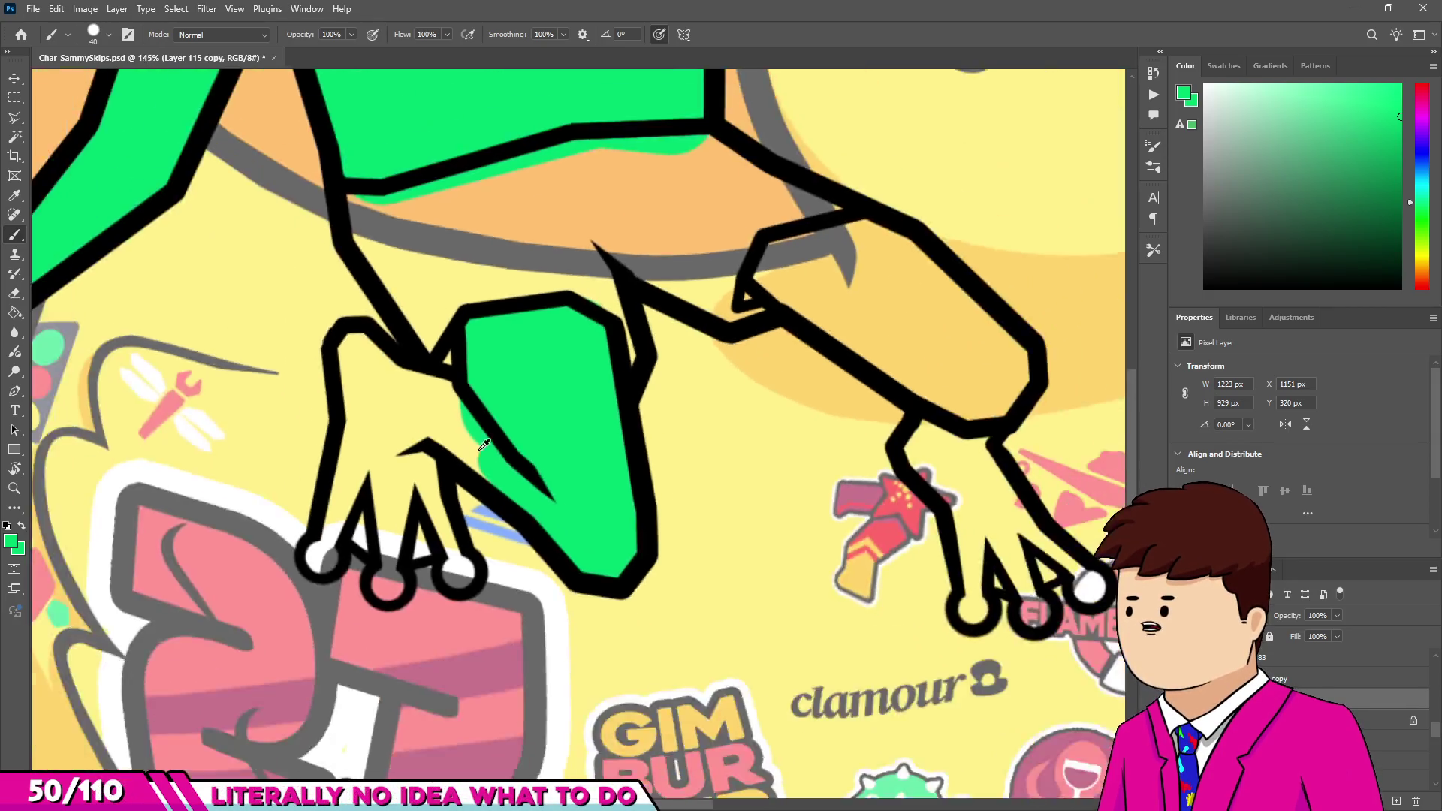
scroll(467, 419, up, 3)
Fill the gaps between the fingers and the left fingertip circle green.
mouse_move(504, 465)
mouse_down()
mouse_move(412, 361)
mouse_move(281, 291)
mouse_move(305, 483)
mouse_move(280, 460)
mouse_up()
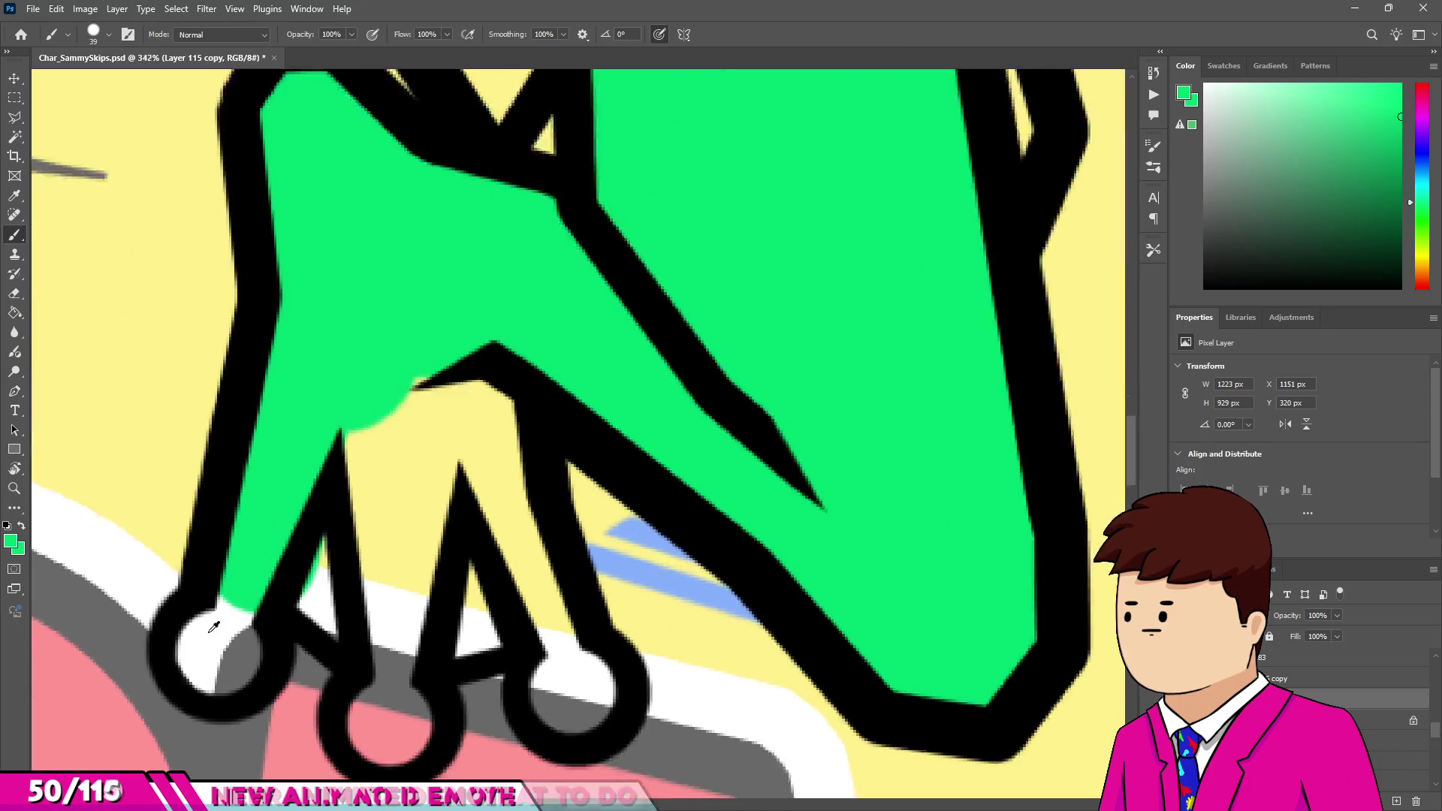
scroll(248, 579, up, 3)
mouse_move(215, 646)
mouse_down()
mouse_move(247, 571)
mouse_move(370, 611)
mouse_move(386, 708)
mouse_move(386, 692)
mouse_up()
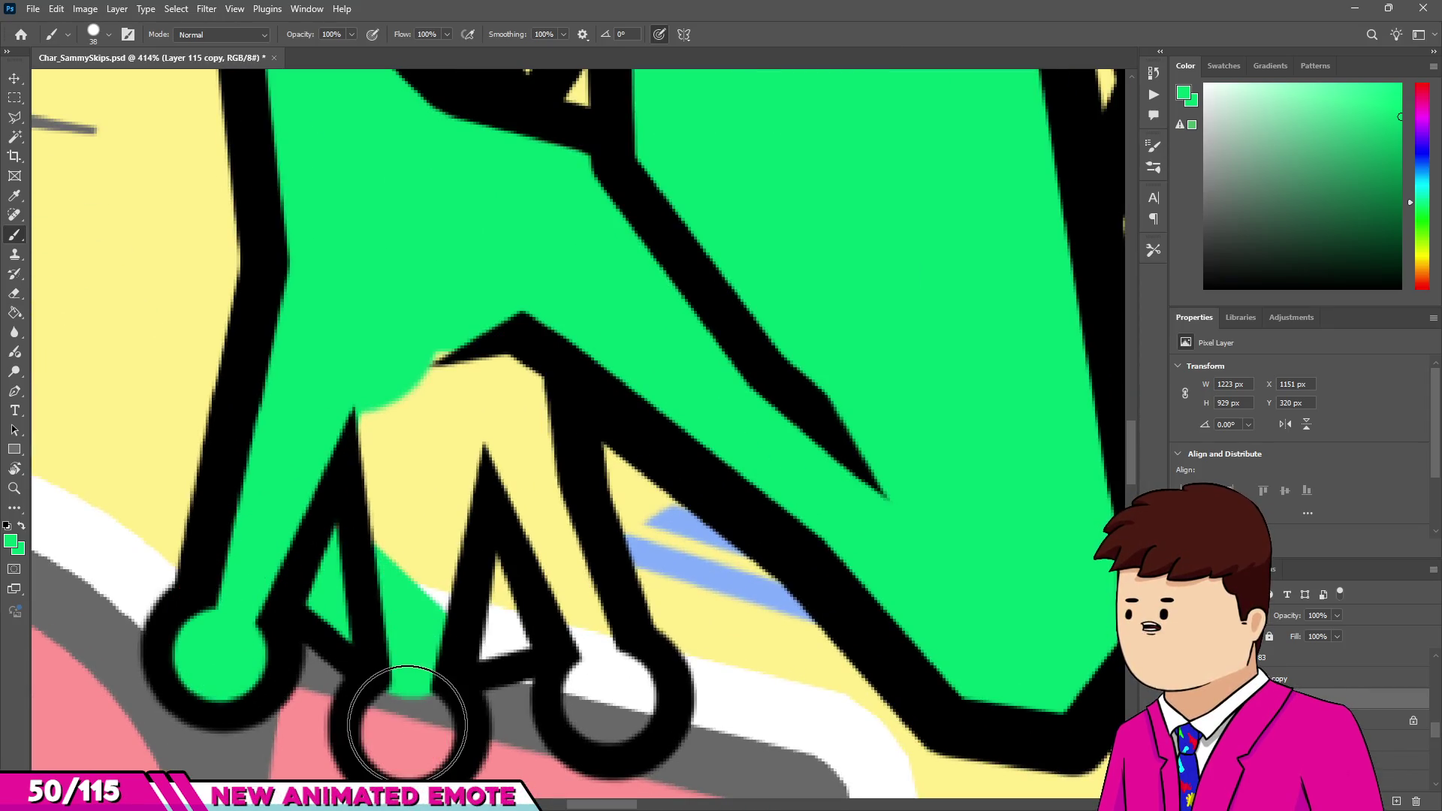
mouse_move(549, 606)
mouse_down()
mouse_move(579, 606)
mouse_move(460, 634)
mouse_move(335, 447)
mouse_up()
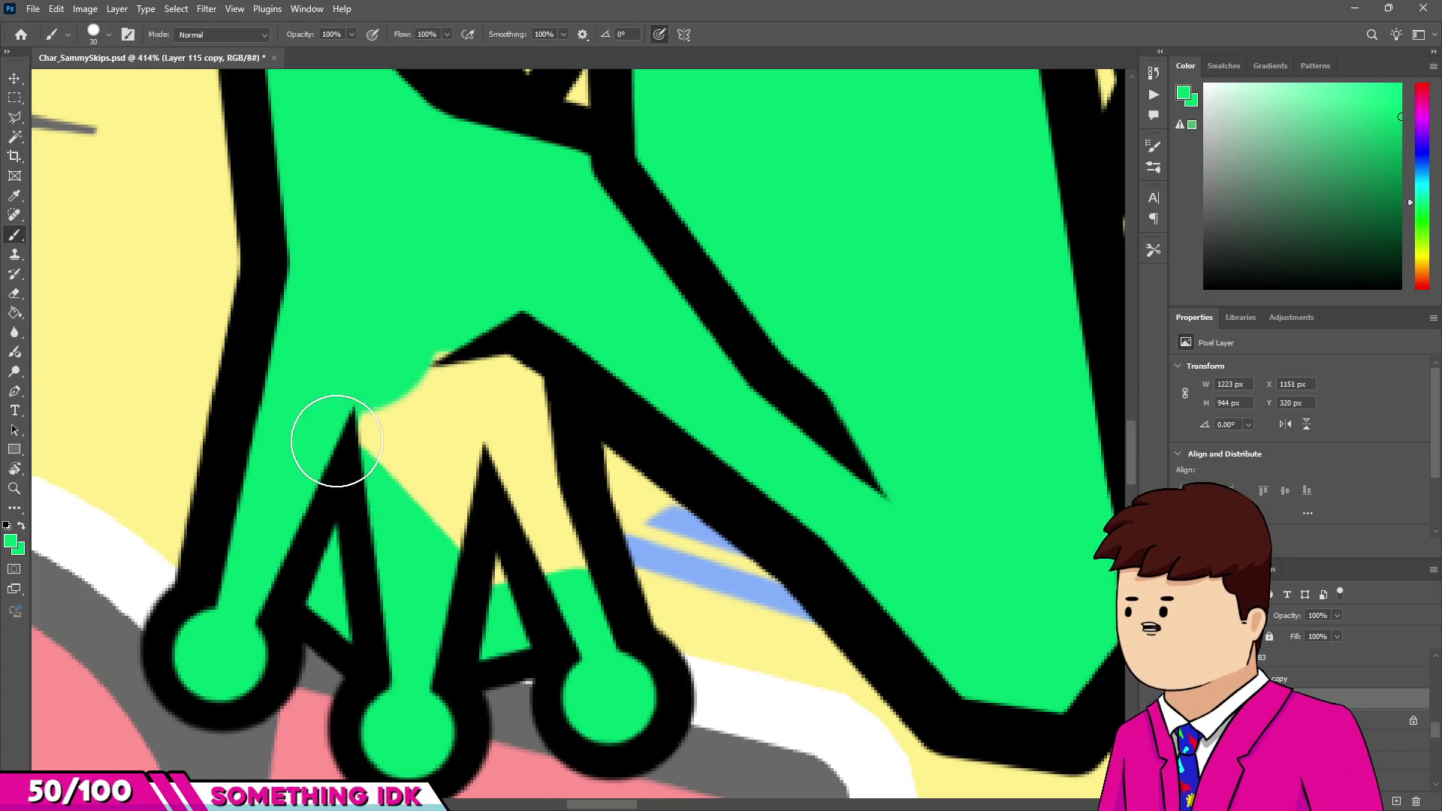
mouse_move(448, 345)
mouse_down()
mouse_move(393, 476)
mouse_move(476, 419)
mouse_move(450, 515)
mouse_move(558, 584)
mouse_up()
scroll(526, 451, down, 10)
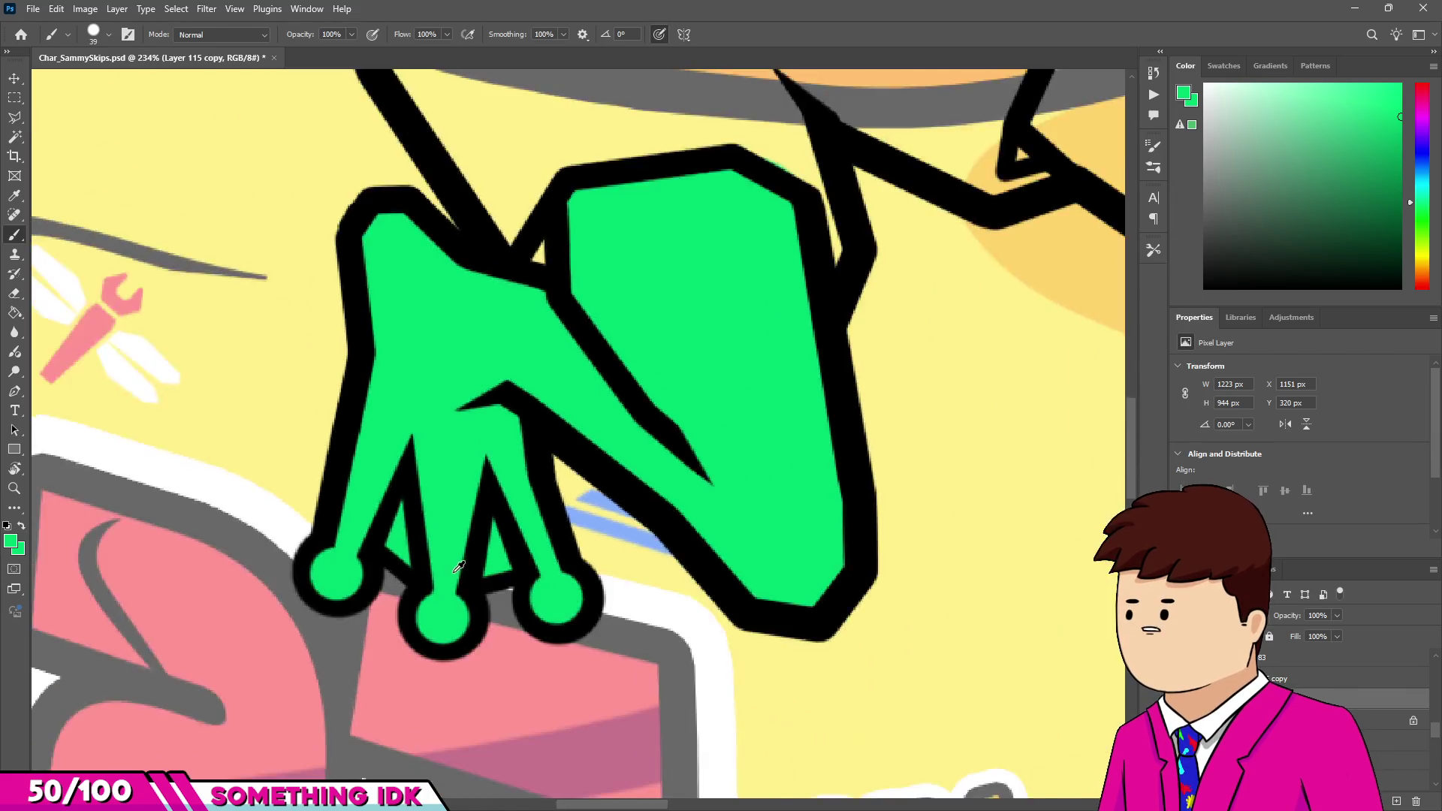
scroll(537, 470, up, 8)
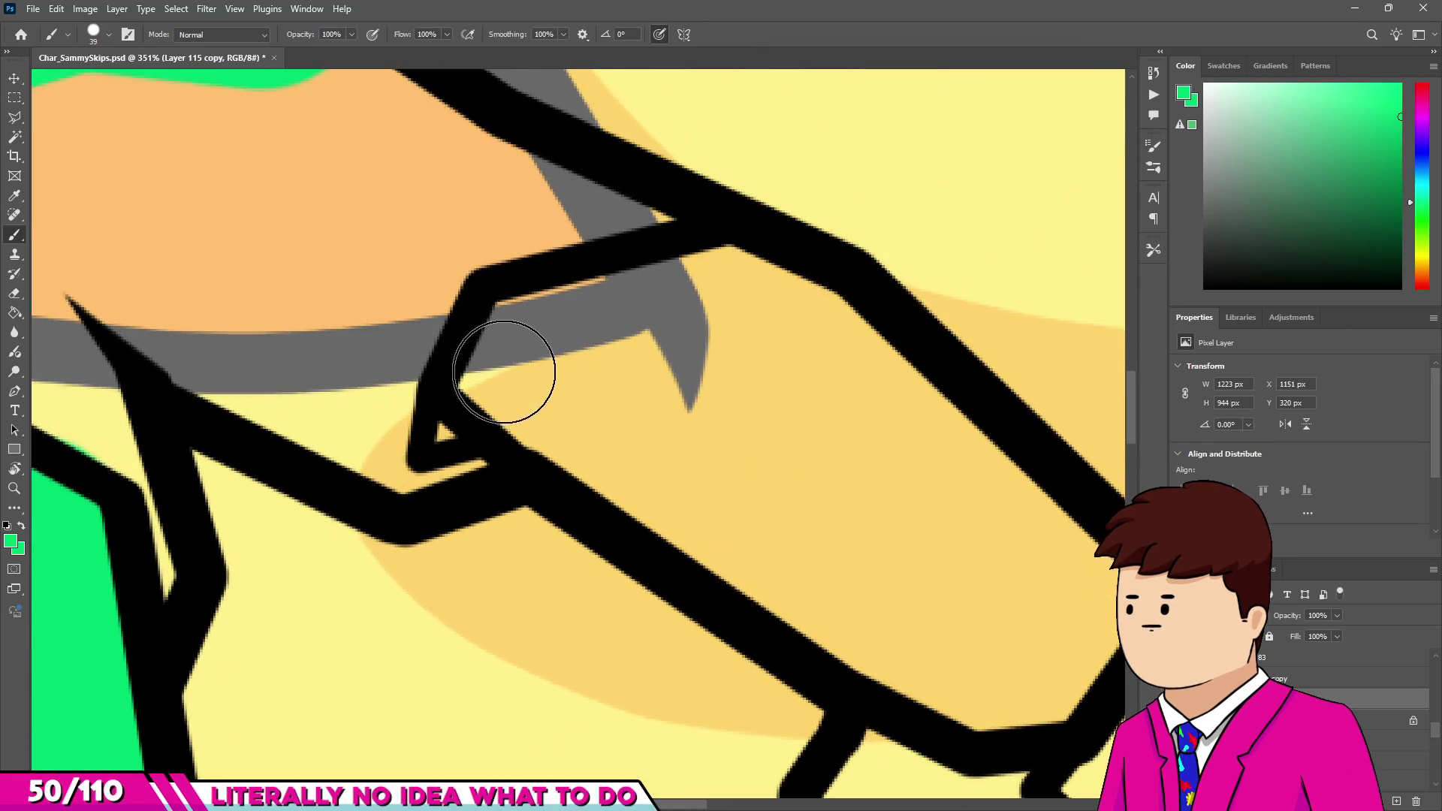
Colour the right forearm green, covering its lower edge and orange sliver.
mouse_move(504, 372)
mouse_down()
mouse_move(515, 324)
mouse_move(734, 283)
mouse_move(904, 491)
mouse_up()
scroll(915, 445, down, 2)
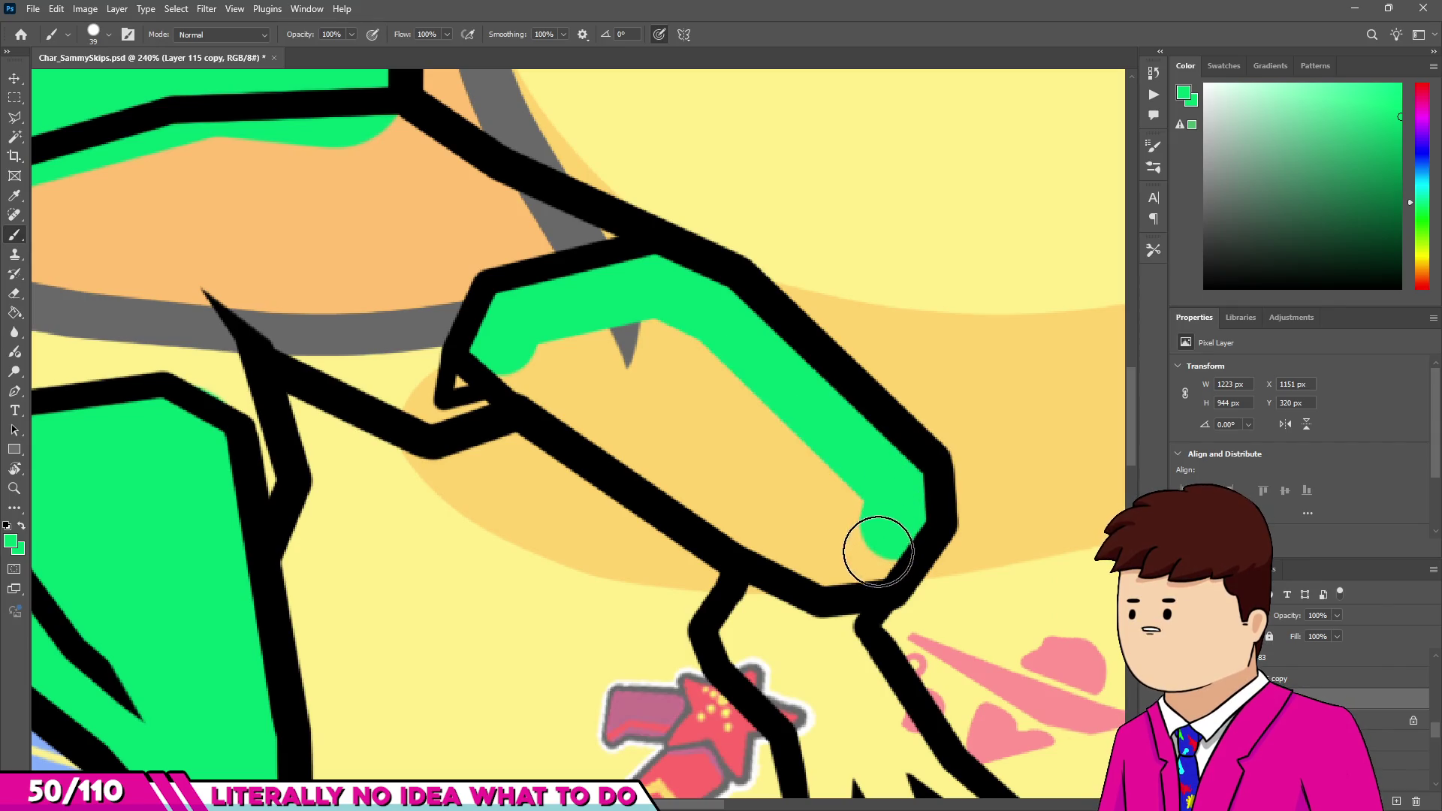
mouse_move(818, 546)
mouse_down()
mouse_move(554, 370)
mouse_move(843, 498)
mouse_up()
drag(723, 392, 618, 326)
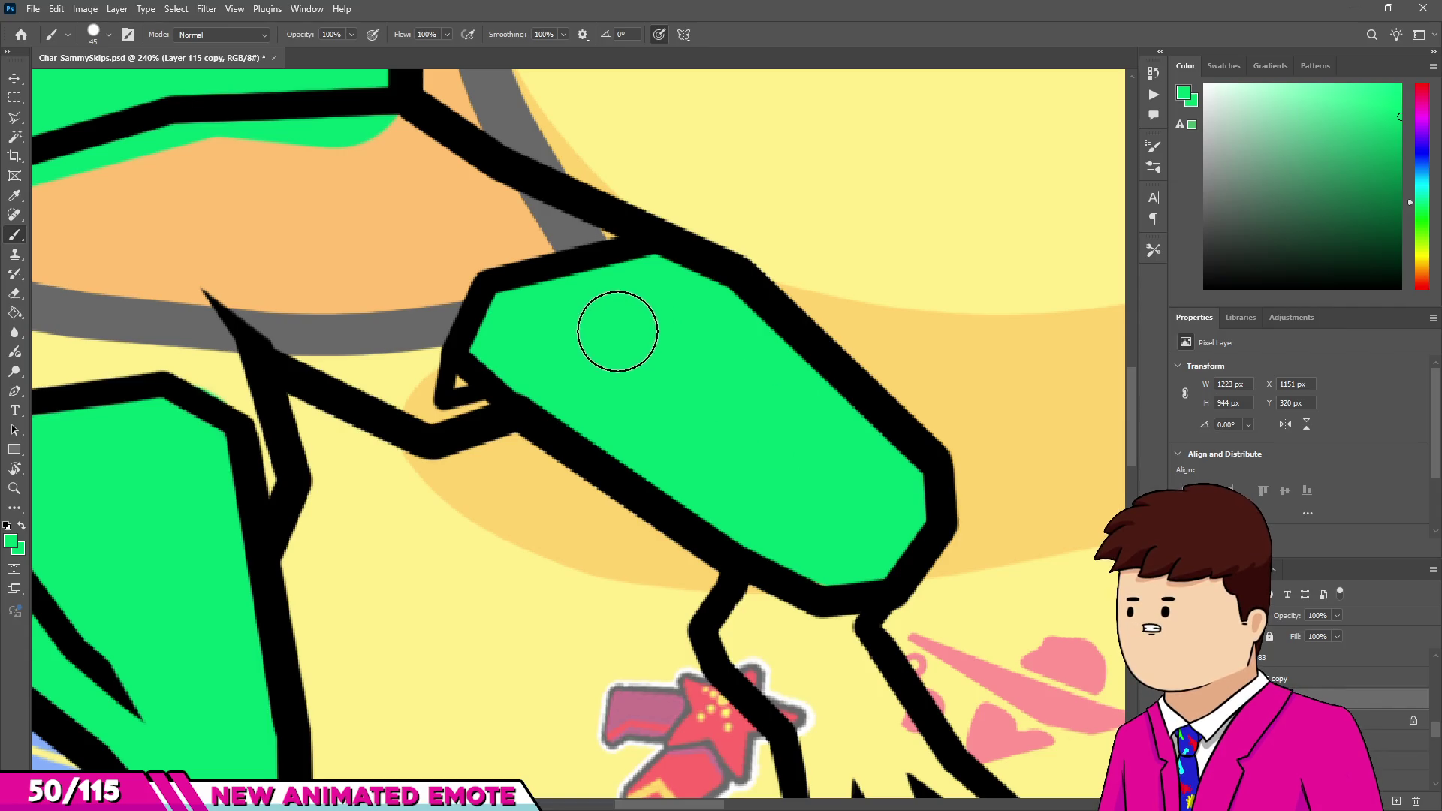
scroll(618, 325, down, 3)
scroll(698, 460, up, 4)
Paint the right hand's three fingers to their fingertips and the yellow palm gaps green.
mouse_move(698, 461)
mouse_down()
mouse_move(672, 454)
mouse_move(560, 266)
mouse_up()
drag(601, 323, 692, 467)
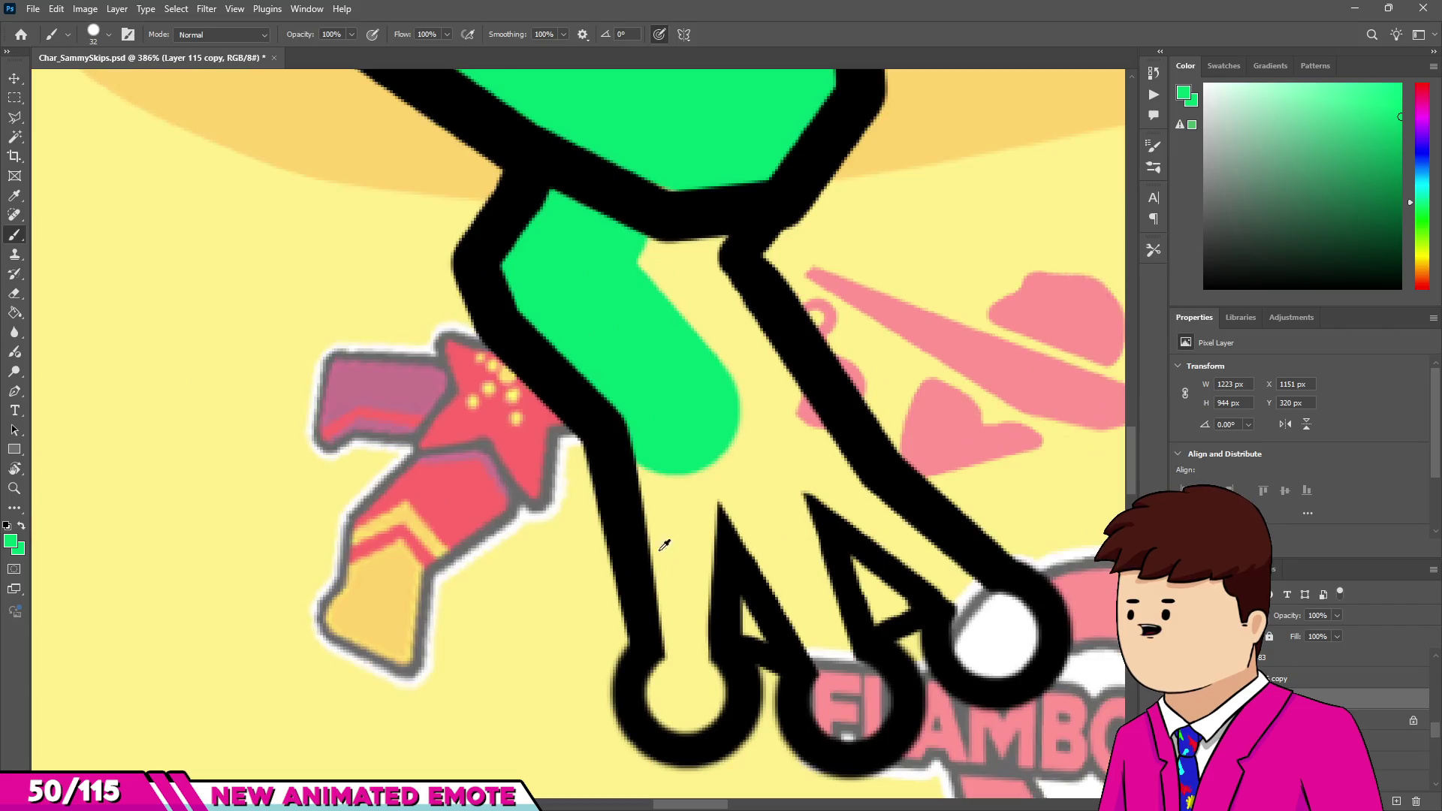
click(686, 467)
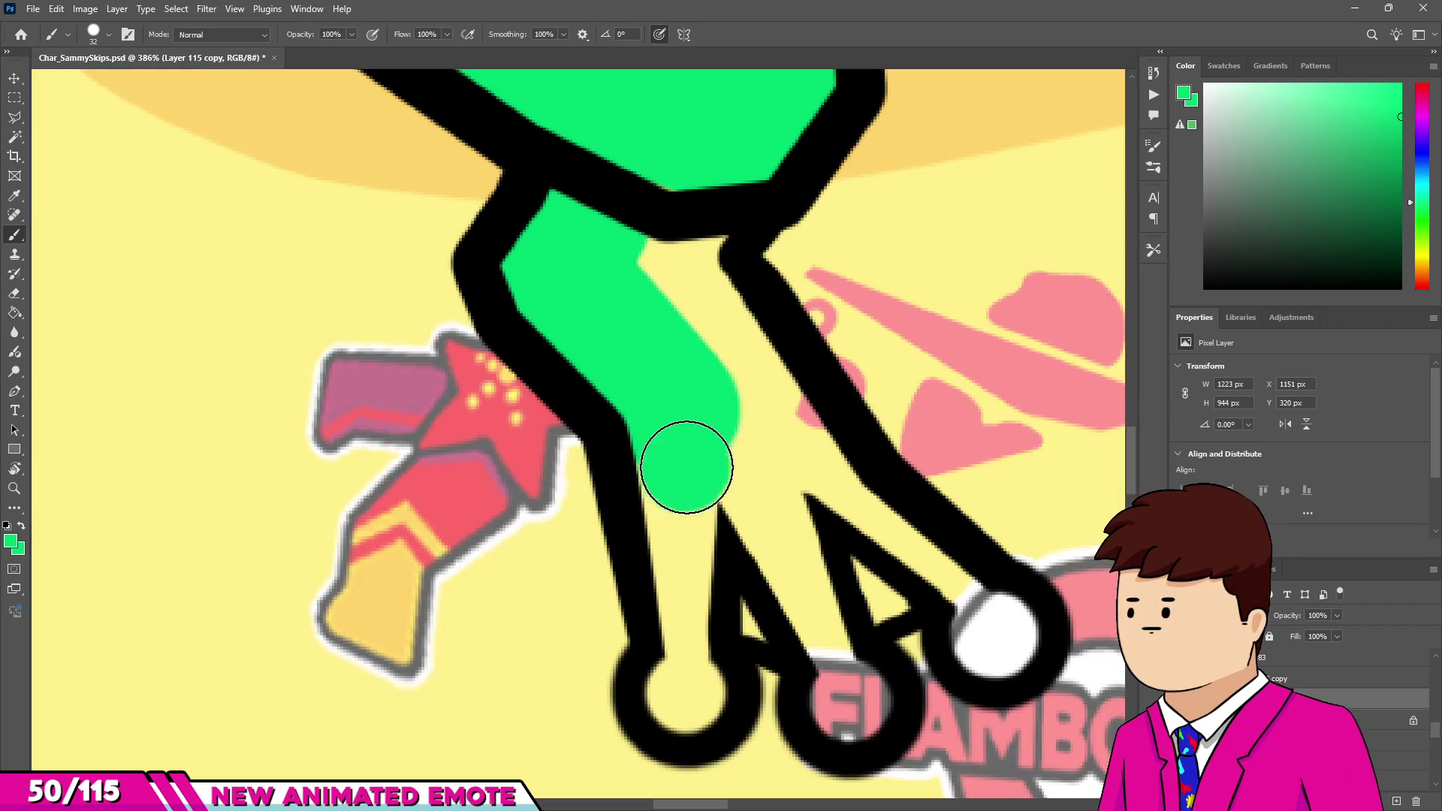
drag(676, 611, 650, 451)
click(683, 691)
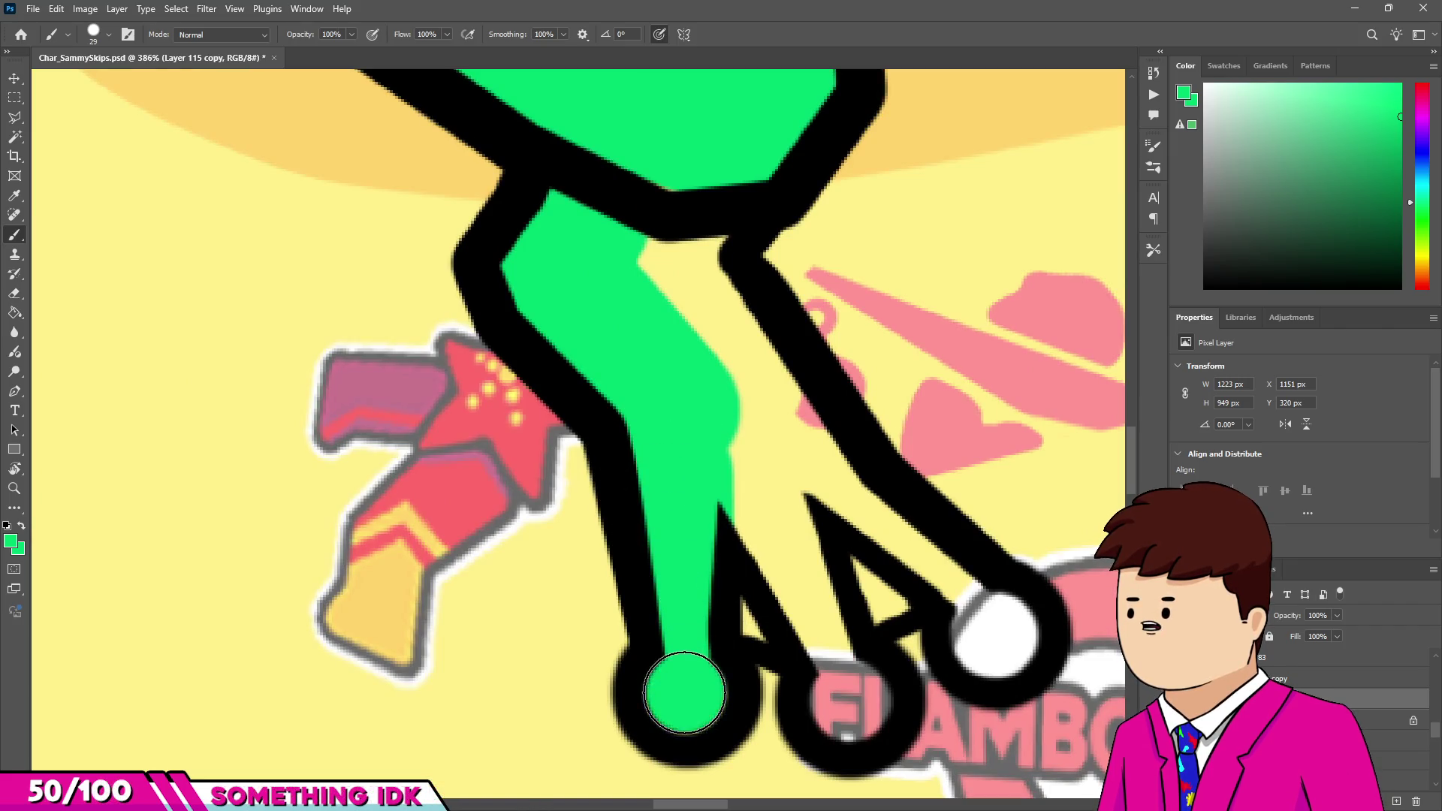
drag(755, 588, 845, 656)
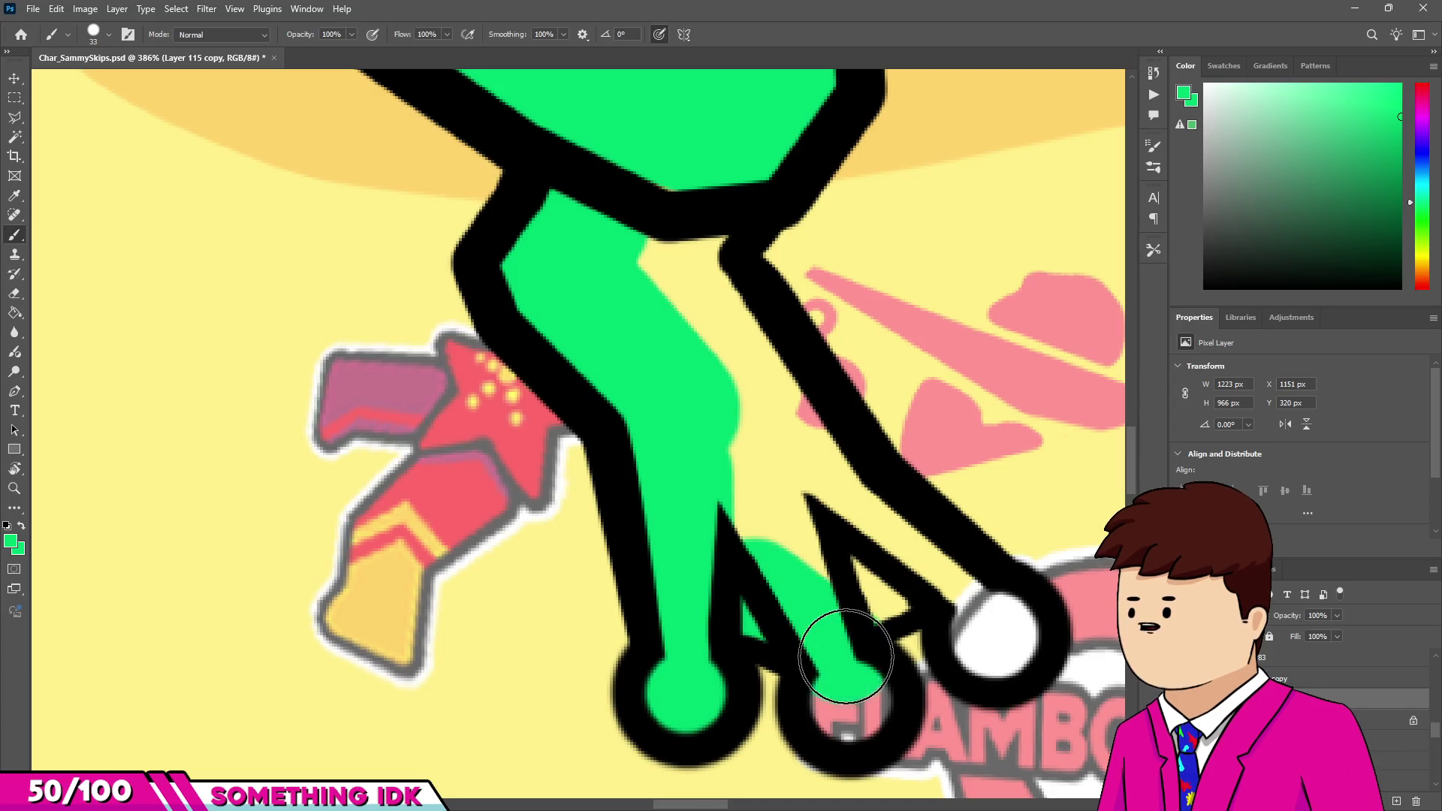
mouse_move(863, 579)
mouse_down()
mouse_move(924, 570)
mouse_move(1039, 680)
mouse_up()
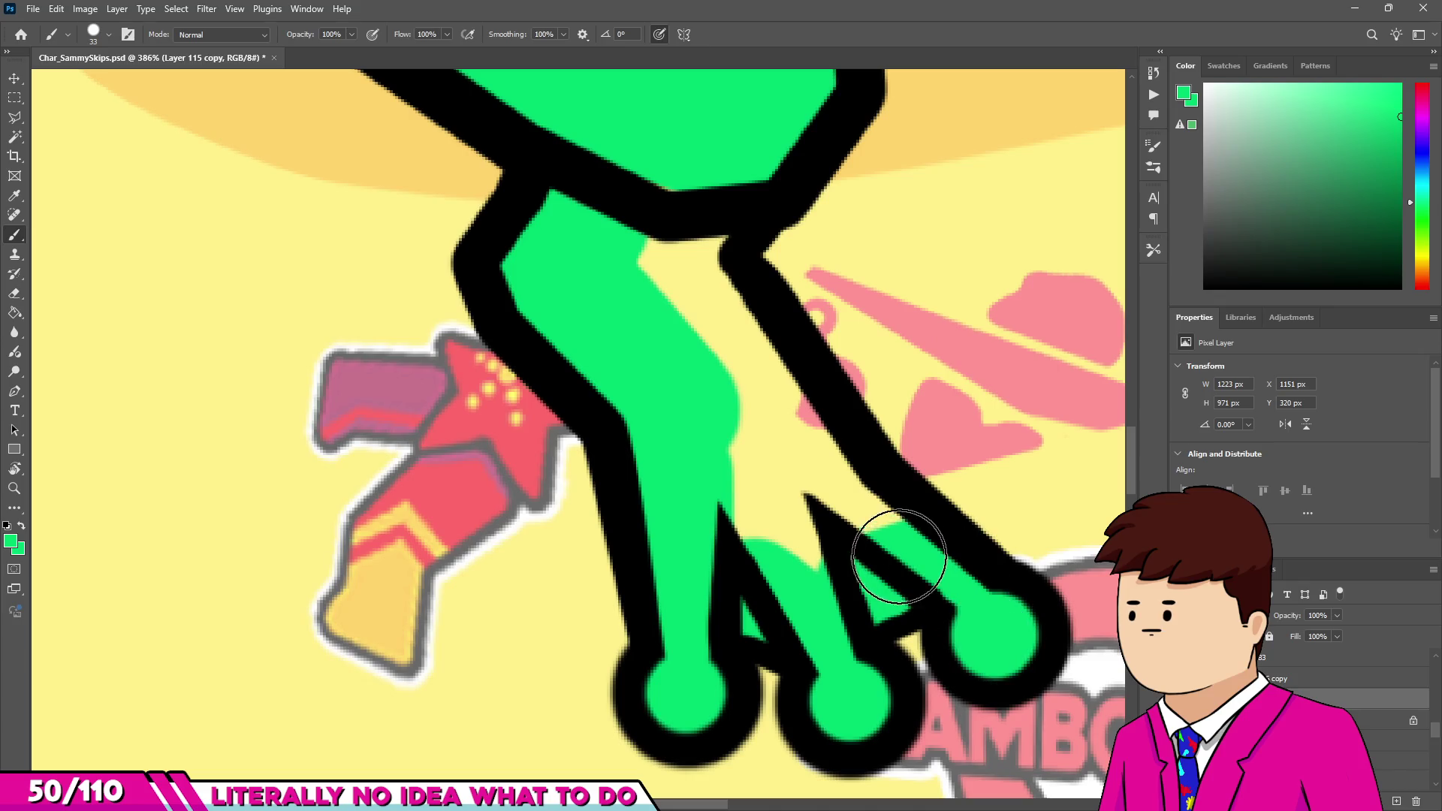
mouse_move(803, 439)
mouse_down()
mouse_move(676, 251)
mouse_move(685, 241)
mouse_up()
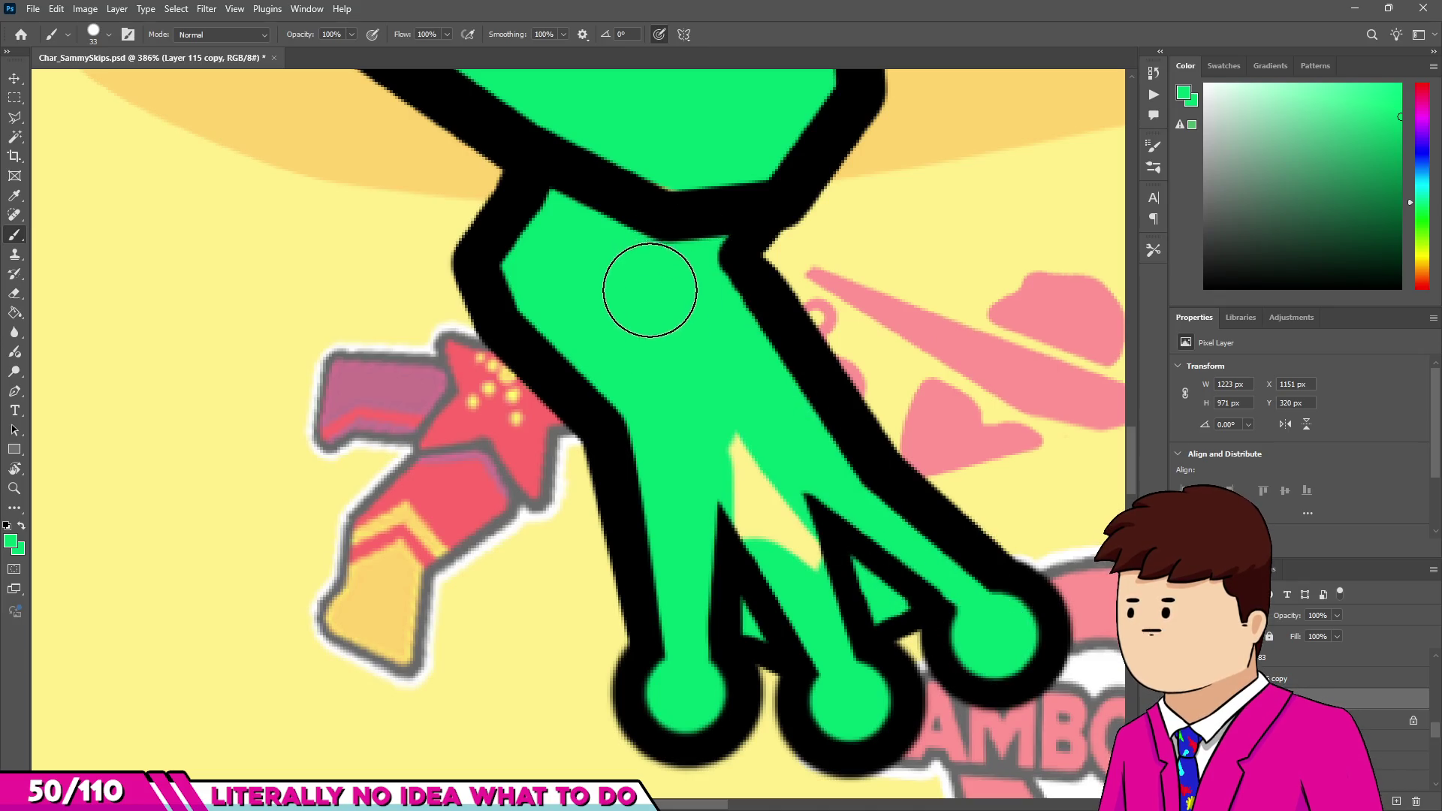
drag(736, 452, 785, 547)
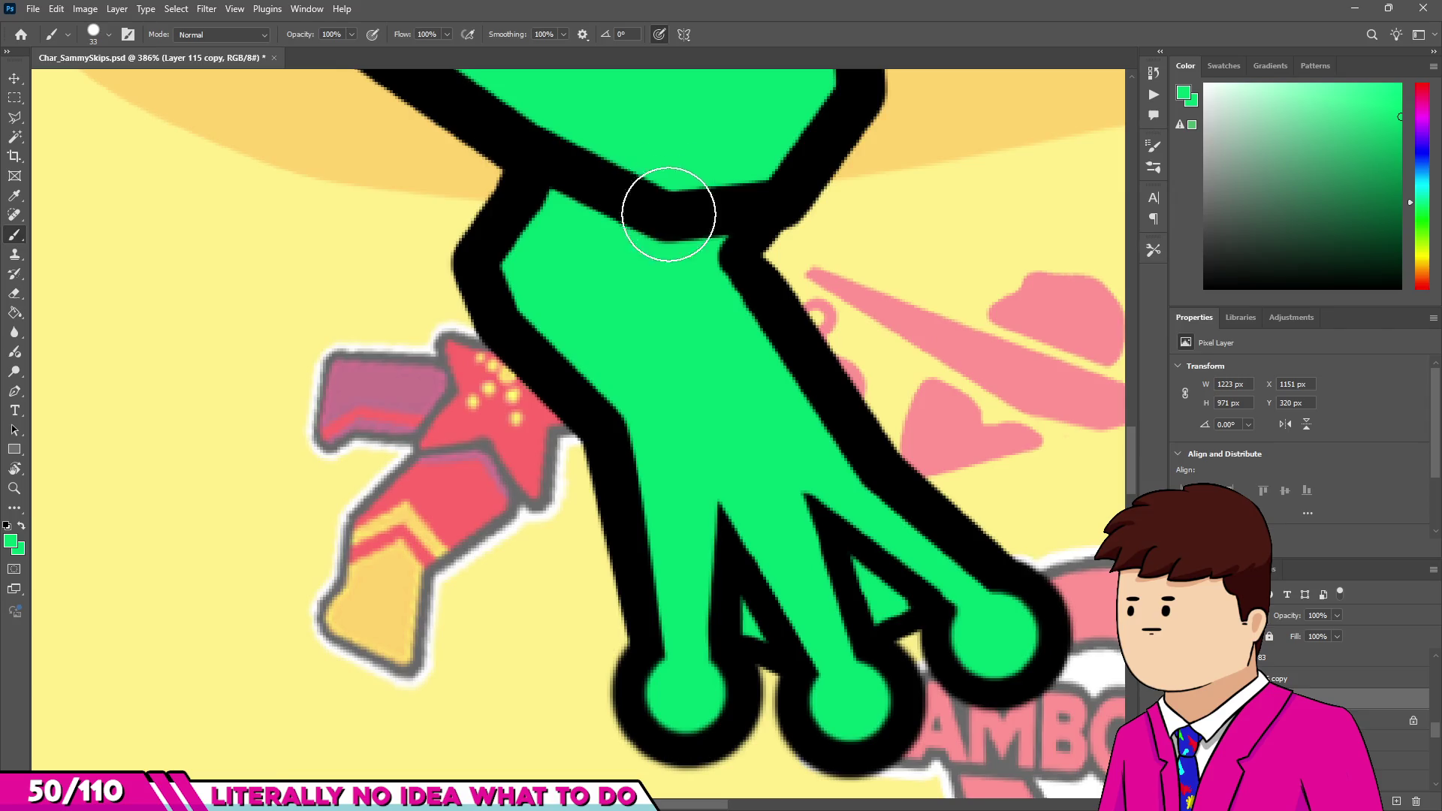
scroll(667, 204, down, 10)
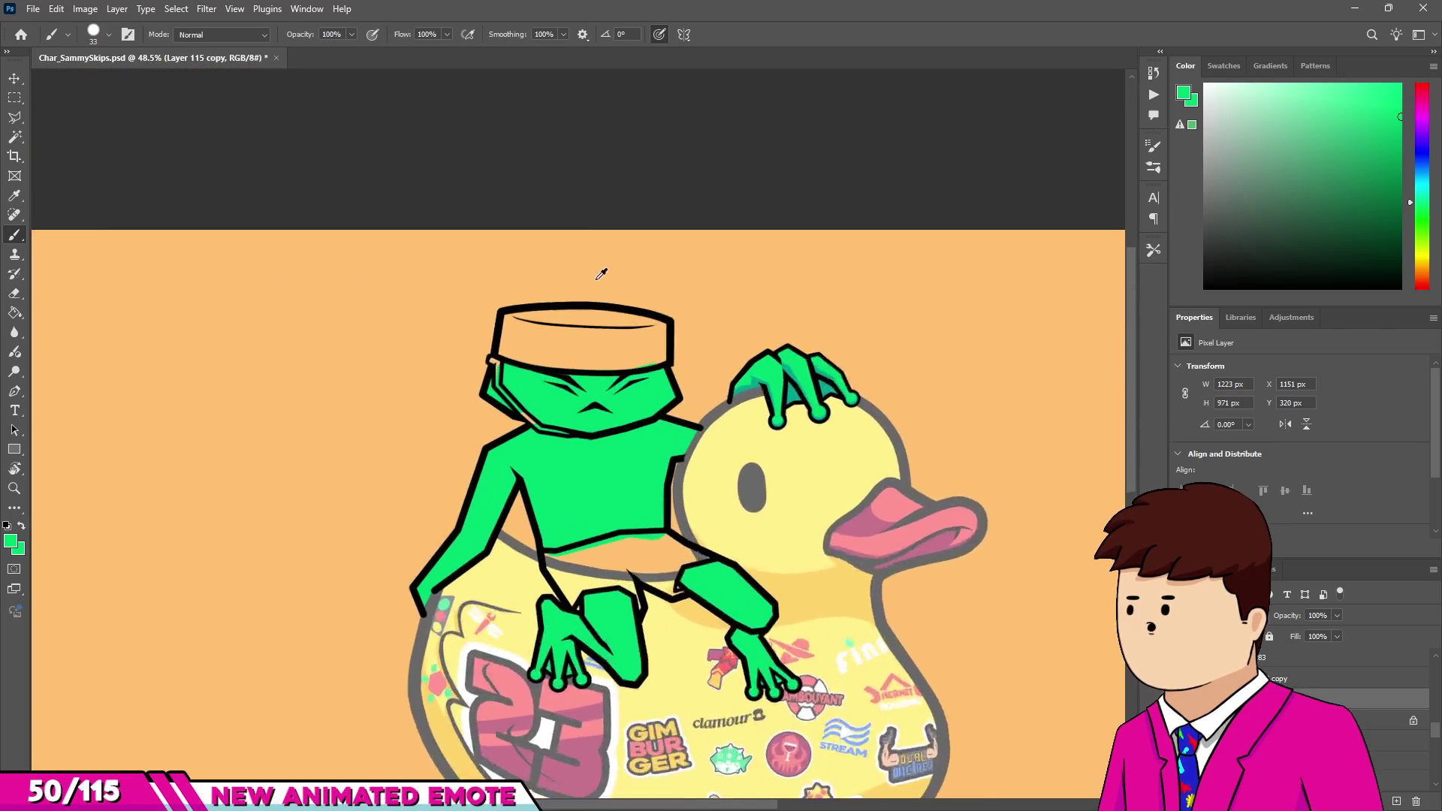
Paint the hat's top band and orange band red with an enlarged brush.
scroll(601, 272, up, 2)
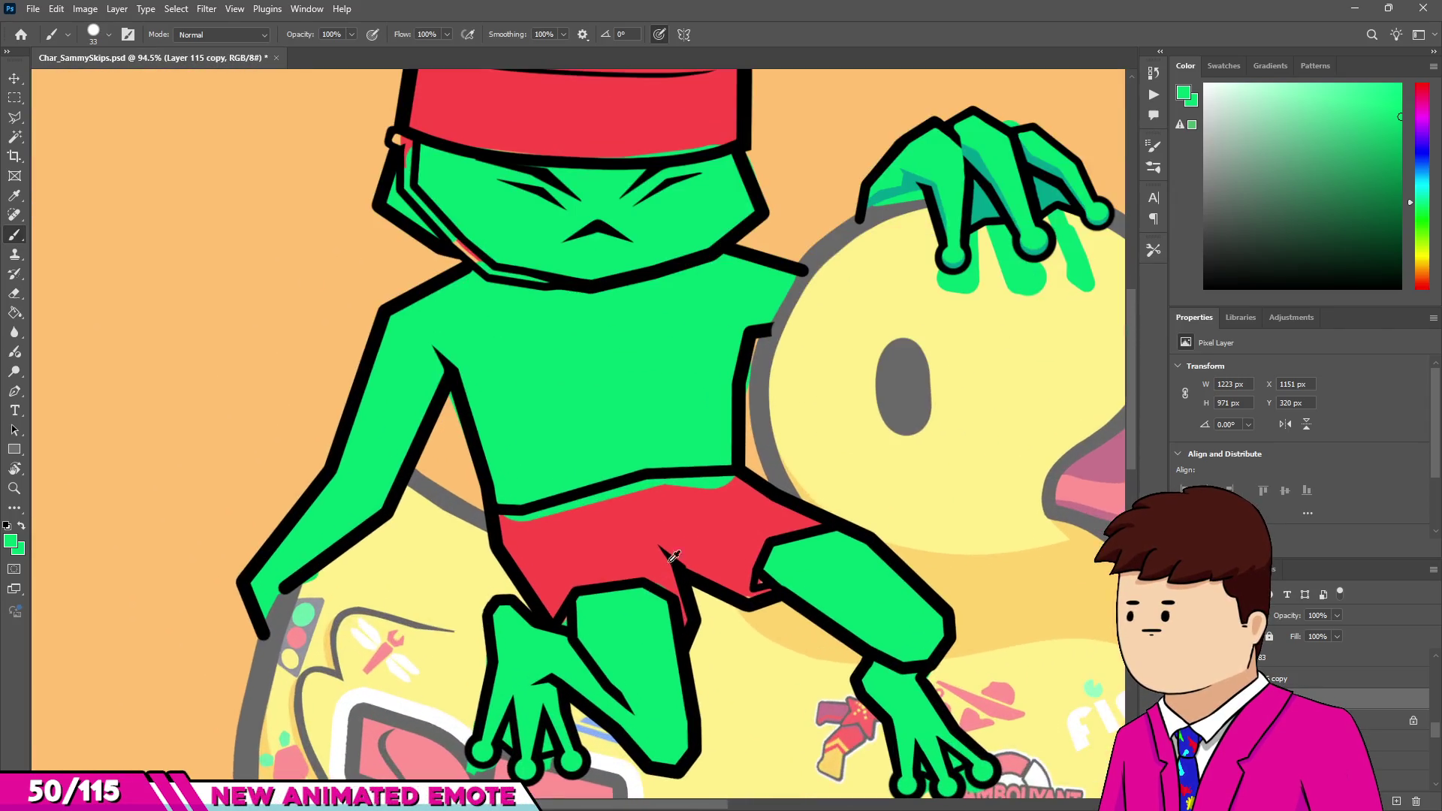
scroll(537, 397, up, 5)
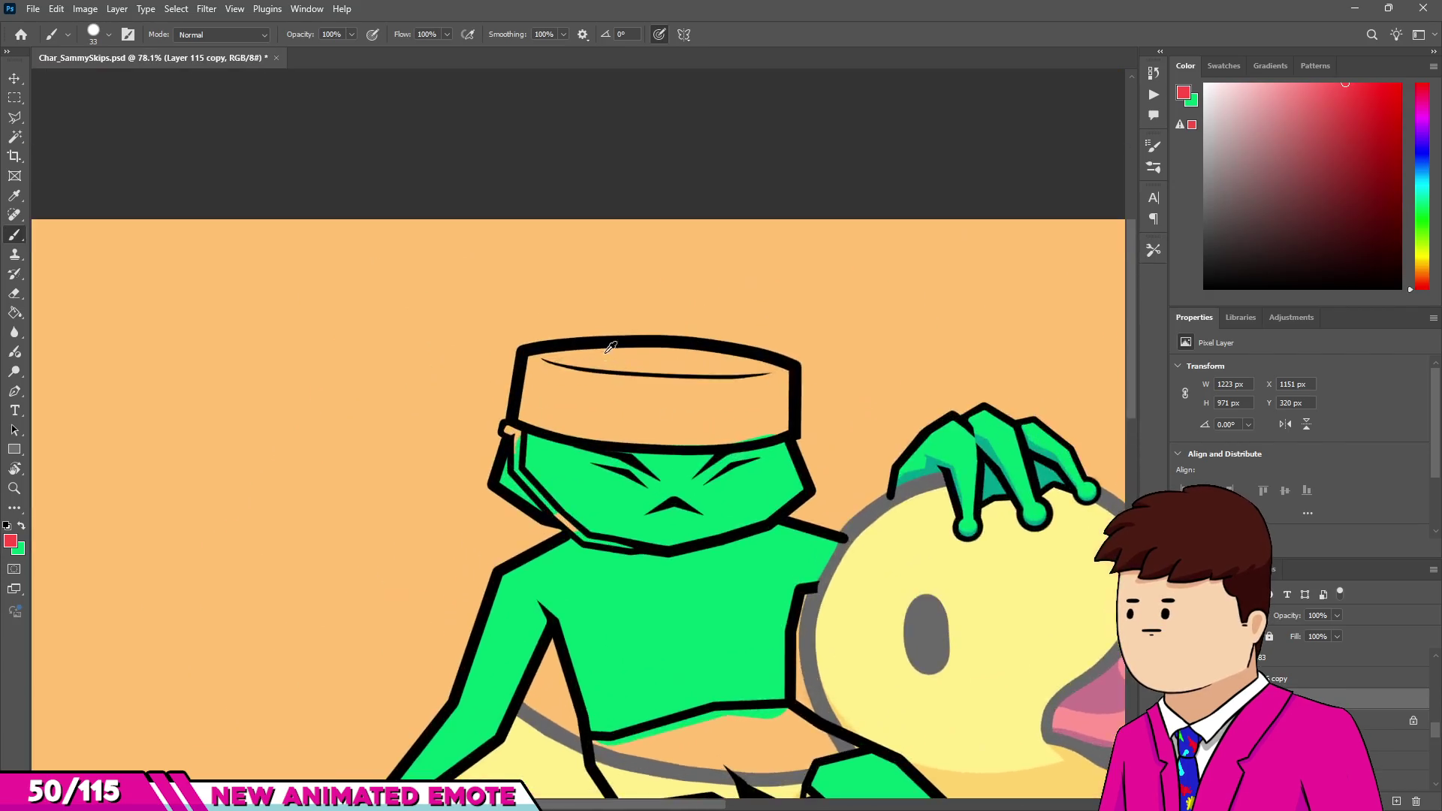
scroll(464, 383, down, 2)
key(bracketright)
key(bracketright)
mouse_move(508, 371)
mouse_down()
mouse_move(763, 361)
mouse_move(986, 388)
mouse_move(1059, 506)
mouse_move(959, 538)
mouse_move(655, 528)
mouse_move(473, 482)
mouse_move(493, 416)
mouse_move(528, 434)
mouse_up()
key(bracketright)
key(bracketright)
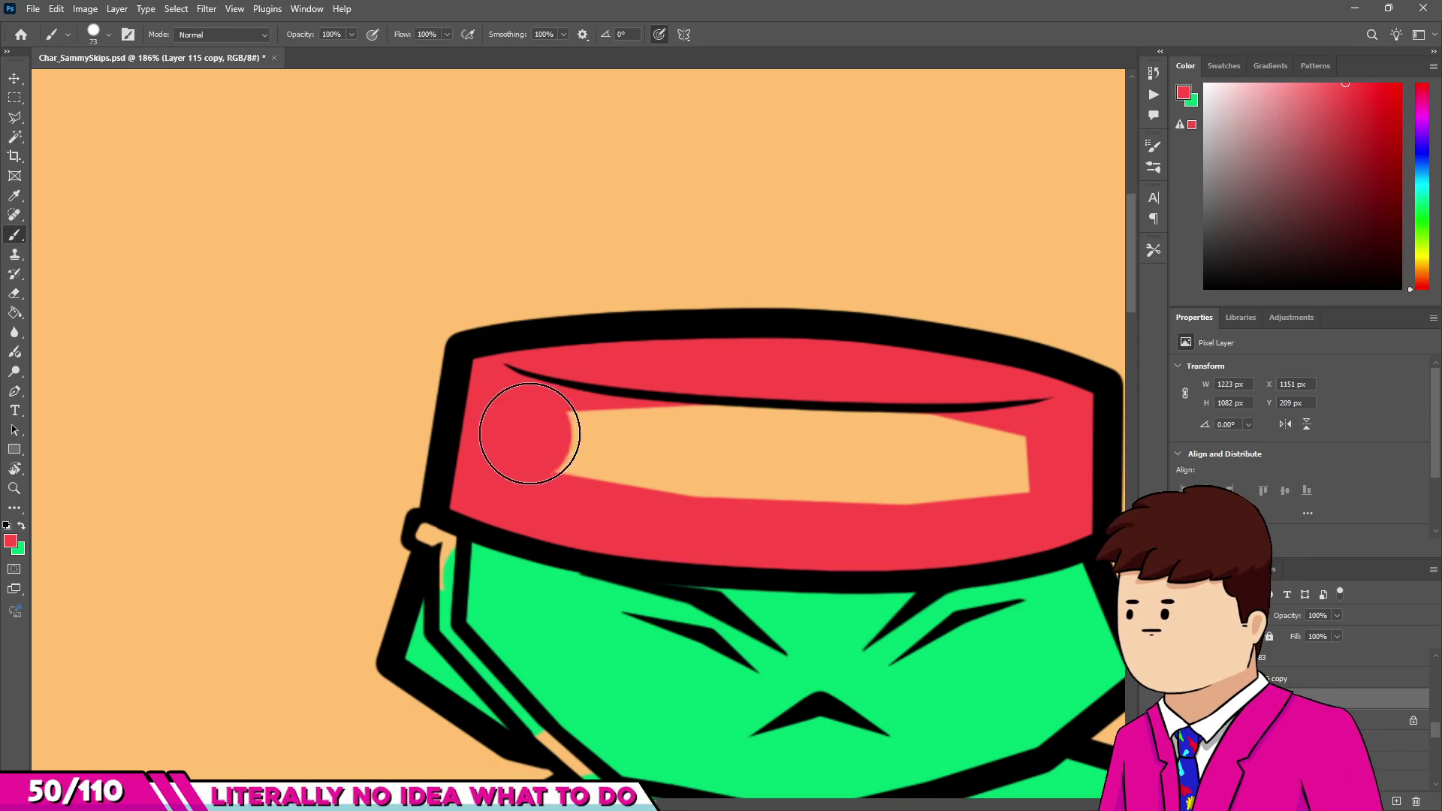
mouse_move(1007, 439)
mouse_down()
mouse_move(643, 466)
mouse_move(570, 412)
mouse_up()
Shrink the brush to a small diameter and undo the misplaced red stripe.
scroll(499, 460, up, 3)
alt+right_click(492, 479)
drag(432, 495, 470, 721)
scroll(462, 503, up, 2)
scroll(458, 343, up, 2)
key(ctrl+z)
drag(413, 481, 413, 363)
Draw the thin red chin strap in straight segments along the jaw.
shift+click(424, 646)
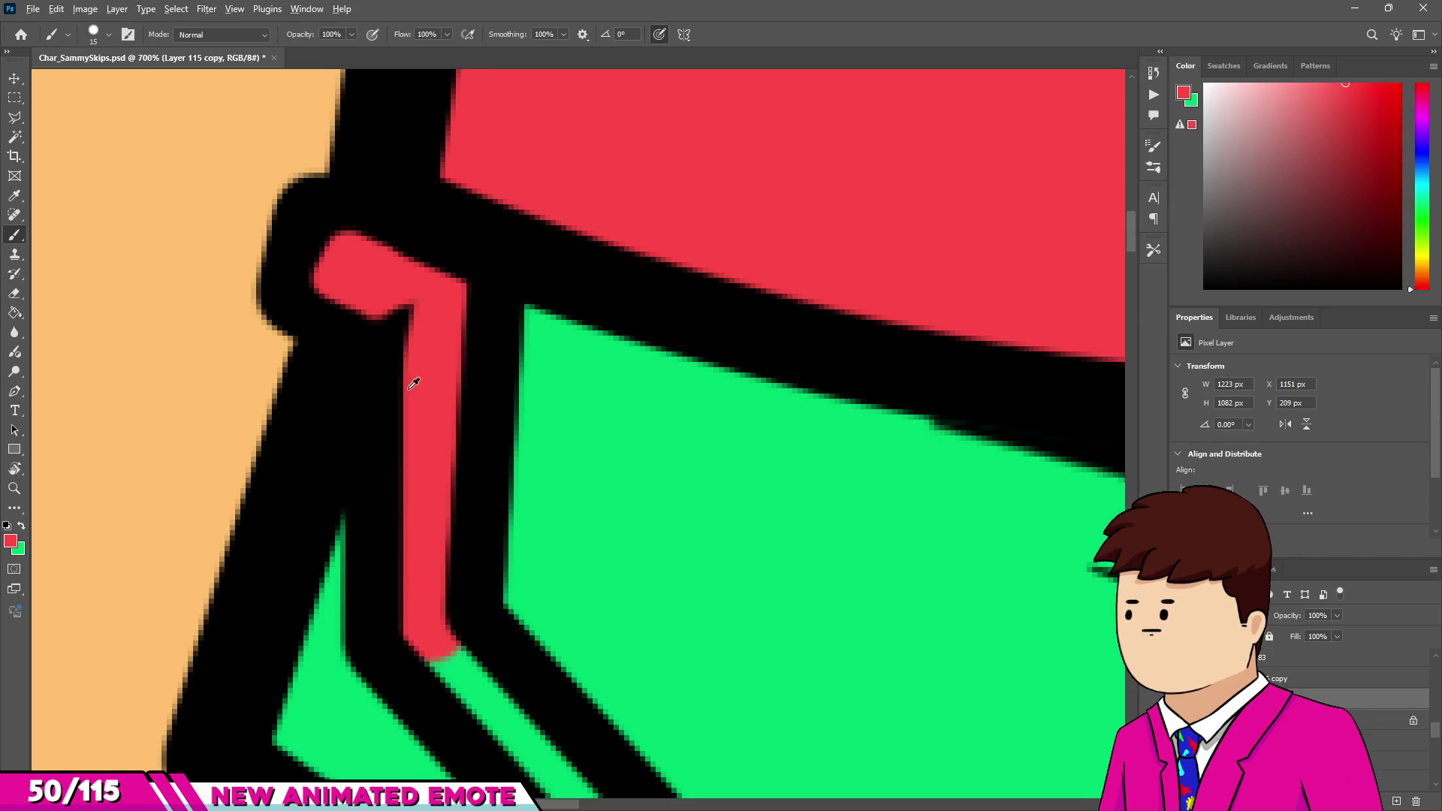
scroll(425, 646, down, 3)
scroll(590, 683, up, 3)
shift+click(507, 625)
scroll(488, 564, down, 2)
scroll(612, 701, up, 2)
shift+click(583, 604)
shift+click(942, 667)
scroll(639, 537, down, 10)
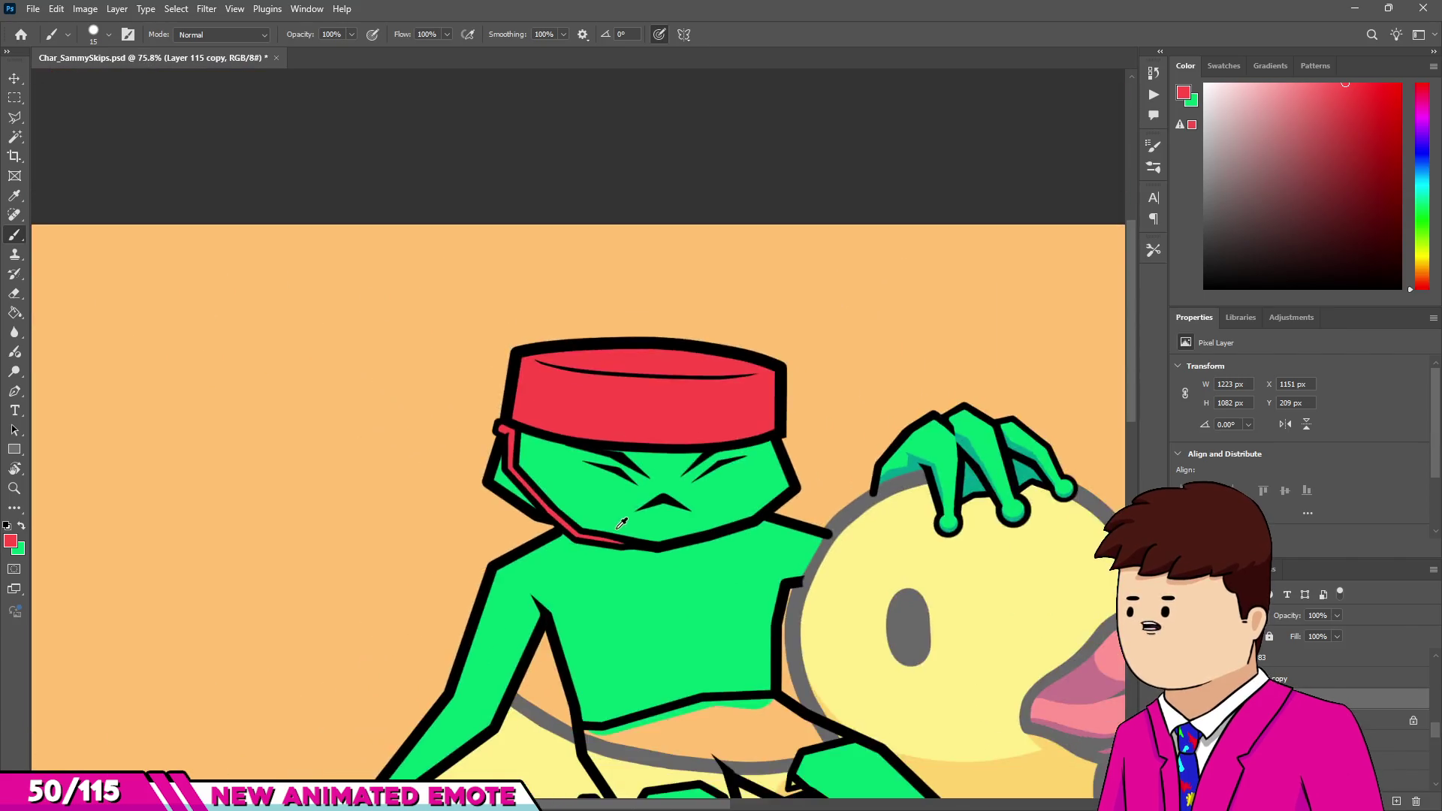
scroll(639, 537, up, 10)
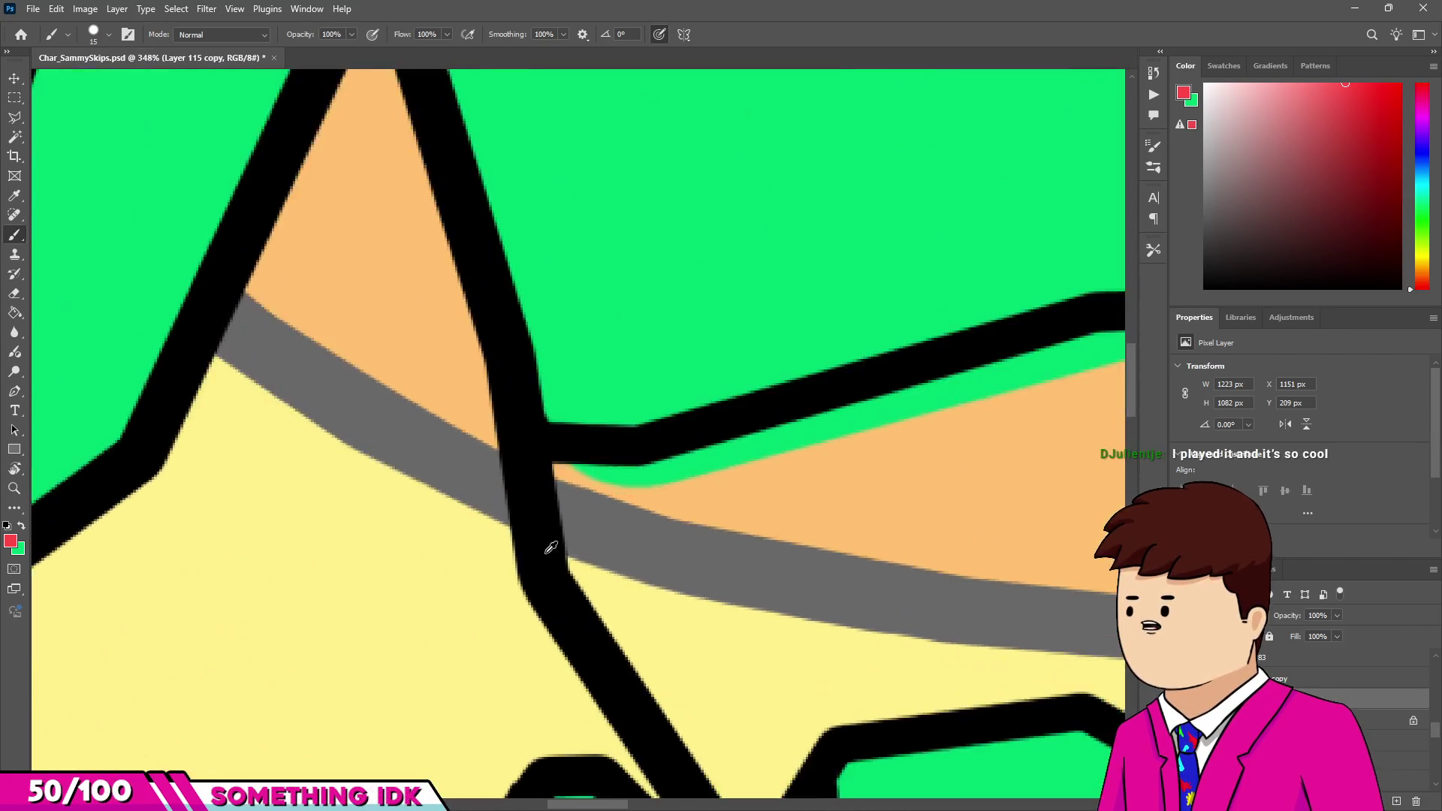
Start the red shorts at the waist corner and fill the gap down their outline.
drag(702, 451, 593, 454)
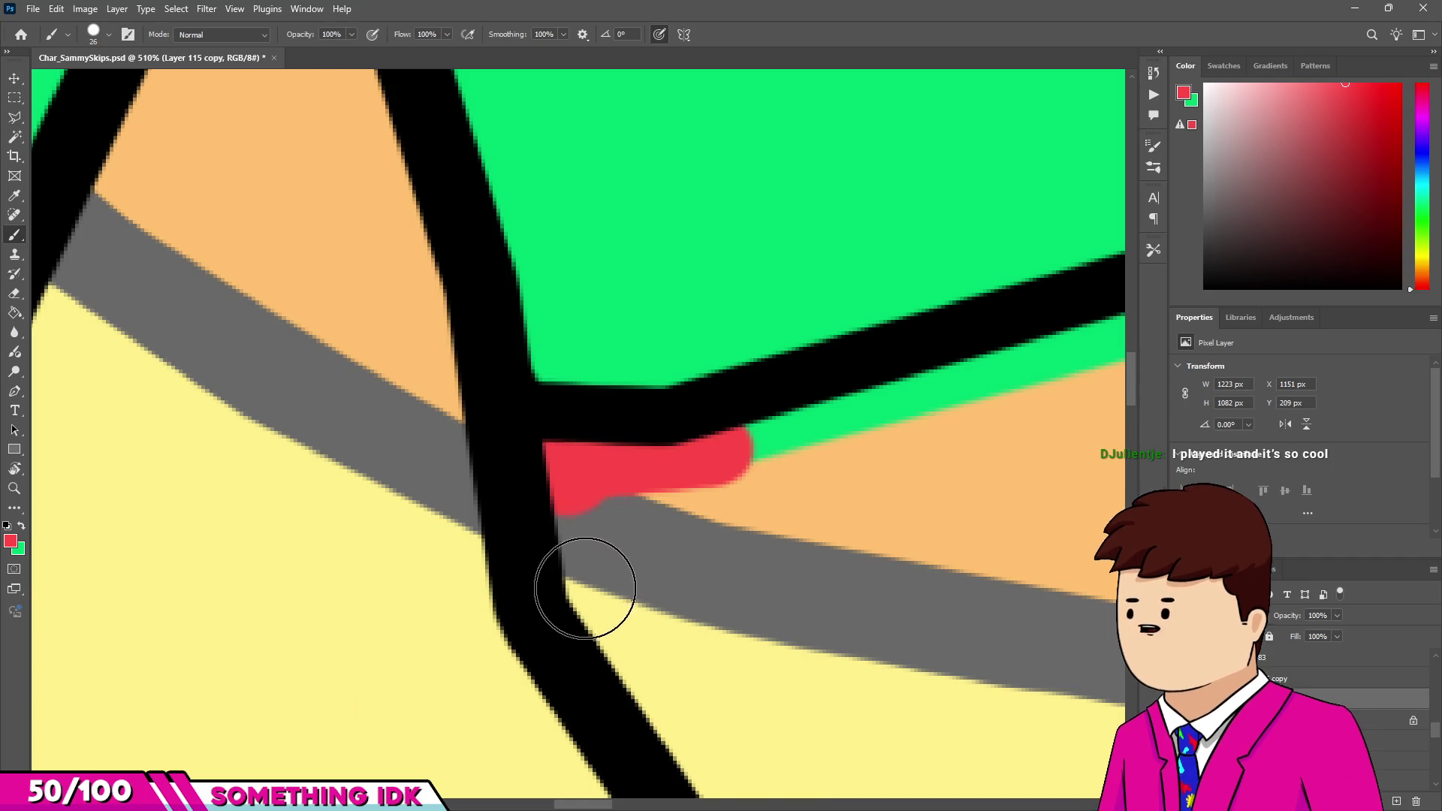
shift+click(589, 589)
scroll(589, 589, down, 1)
shift+click(755, 764)
scroll(755, 764, down, 1)
key(bracketright)
mouse_move(757, 643)
mouse_down()
mouse_move(726, 518)
mouse_move(891, 389)
mouse_up()
scroll(891, 390, down, 3)
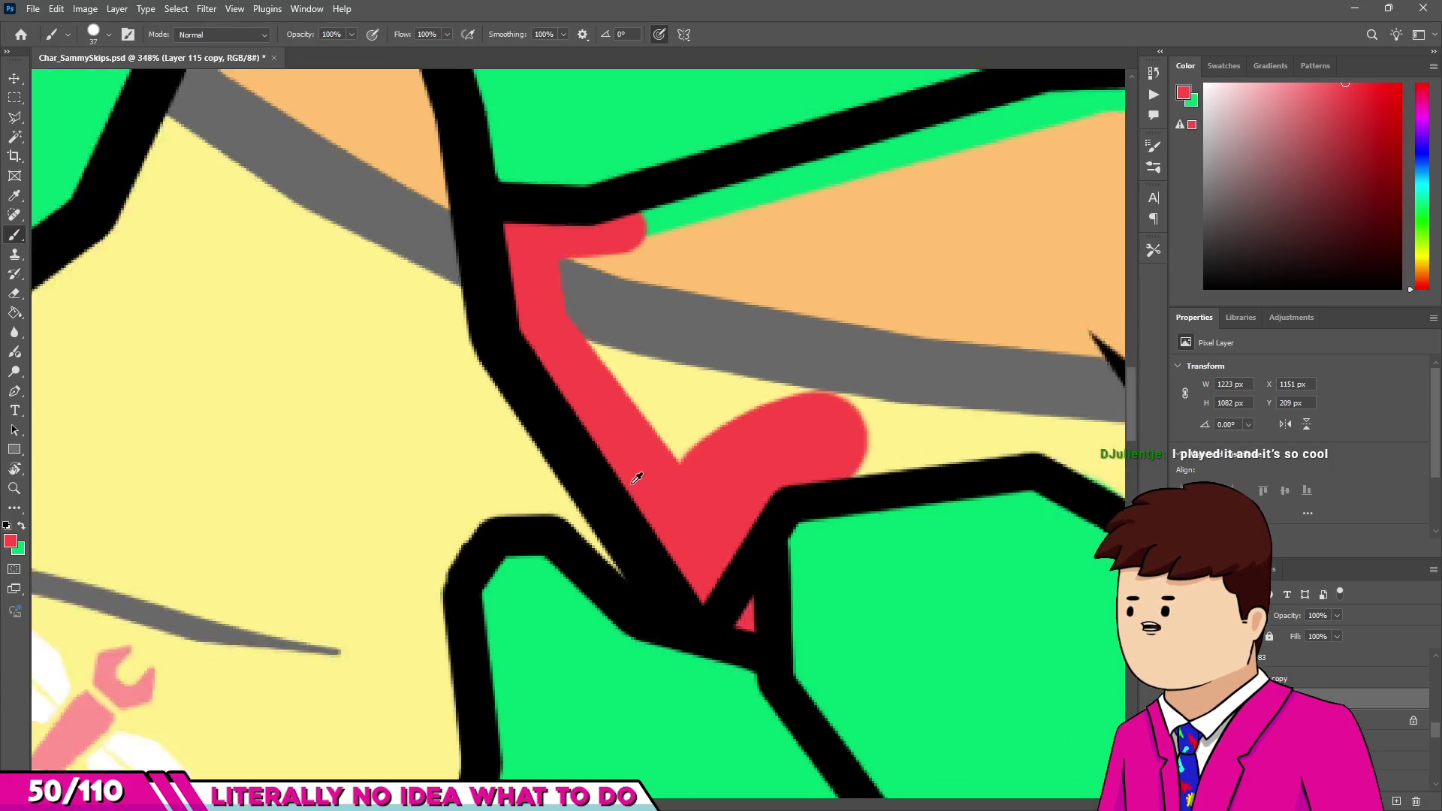
shift+click(969, 454)
scroll(976, 458, up, 1)
With a smaller brush, paint red along the shorts' edge and beside the pointed fold.
key(bracketleft)
key(bracketleft)
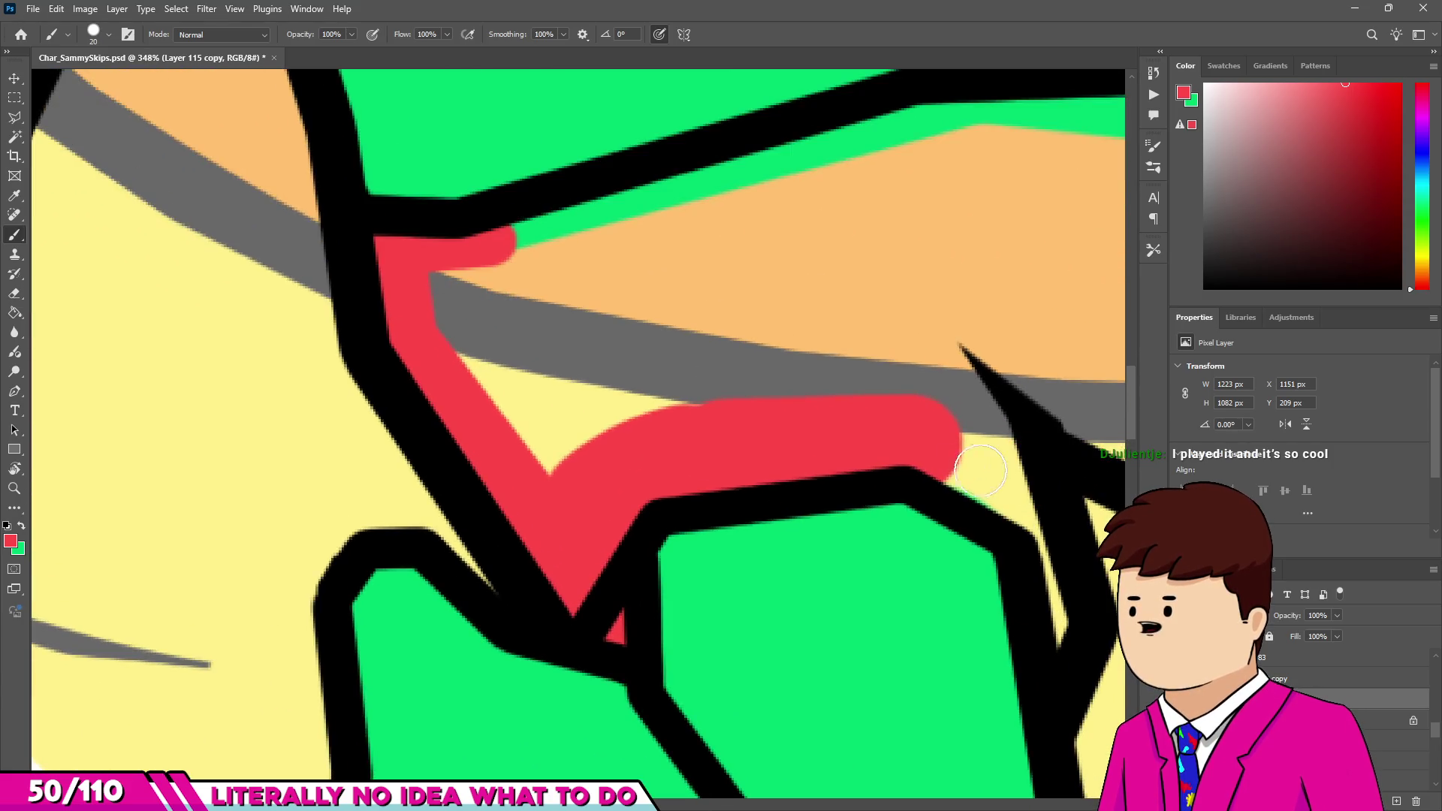
drag(1014, 508, 1046, 621)
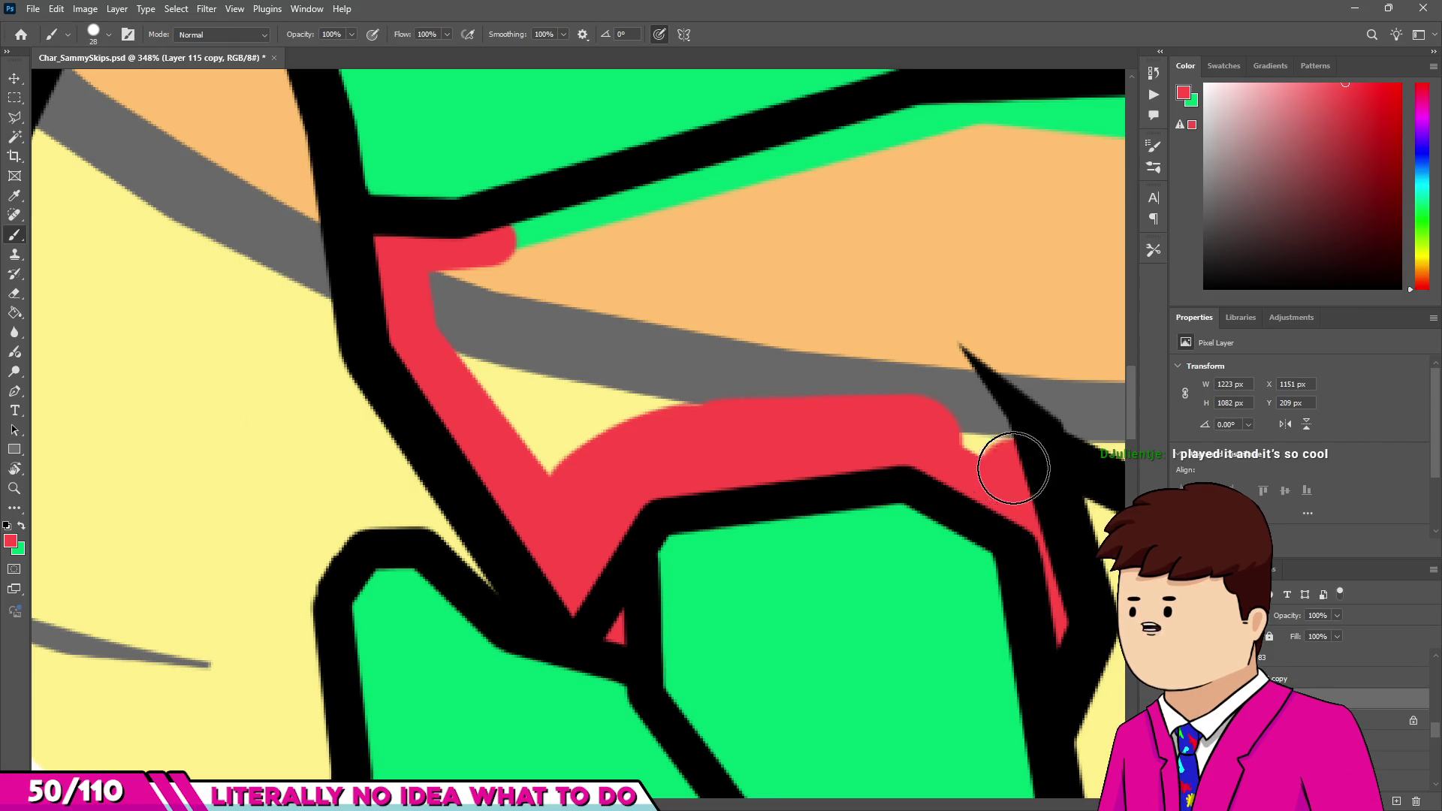
mouse_move(982, 437)
mouse_down()
mouse_move(776, 510)
mouse_move(704, 471)
mouse_up()
click(747, 405)
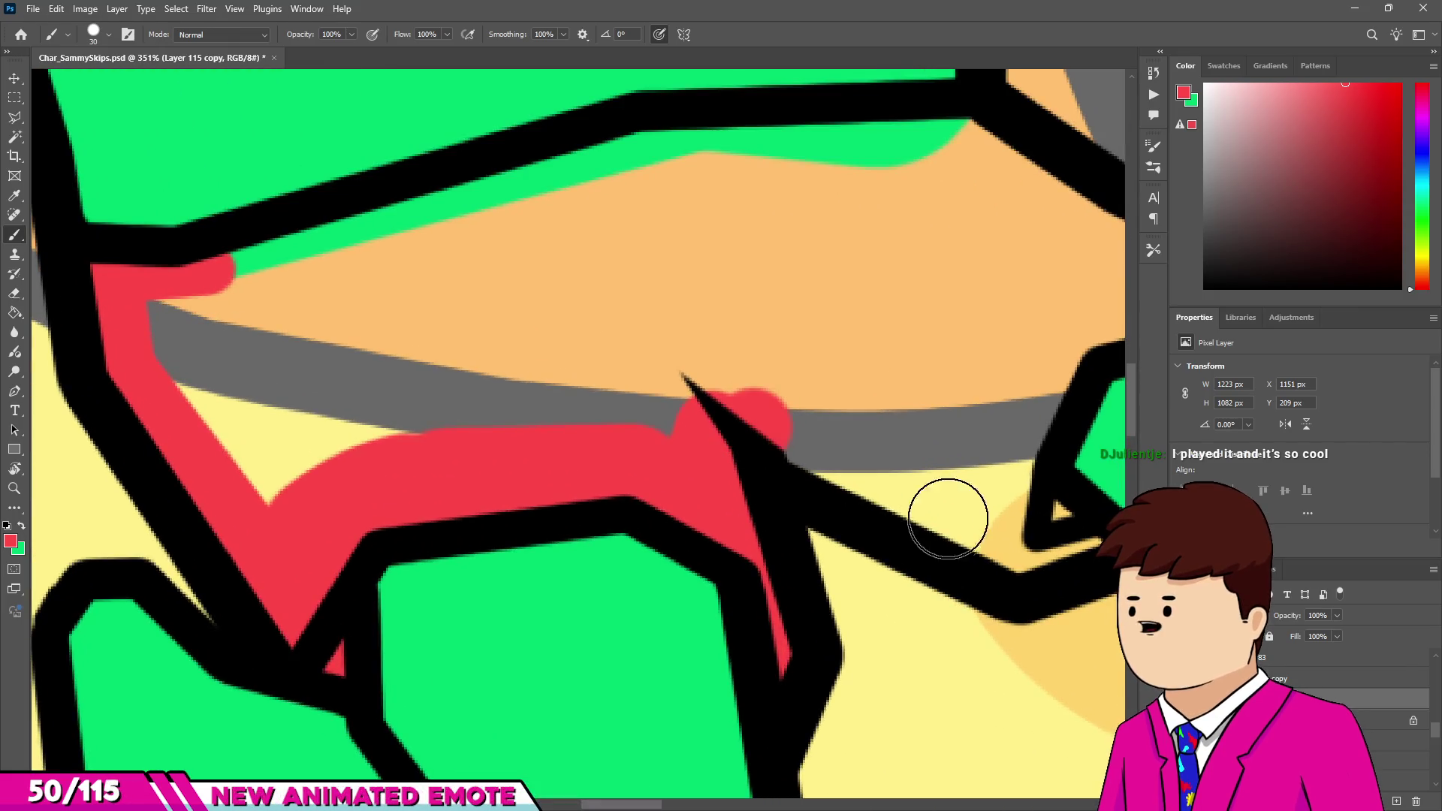
shift+click(1055, 539)
scroll(1002, 492, down, 3)
scroll(969, 503, up, 2)
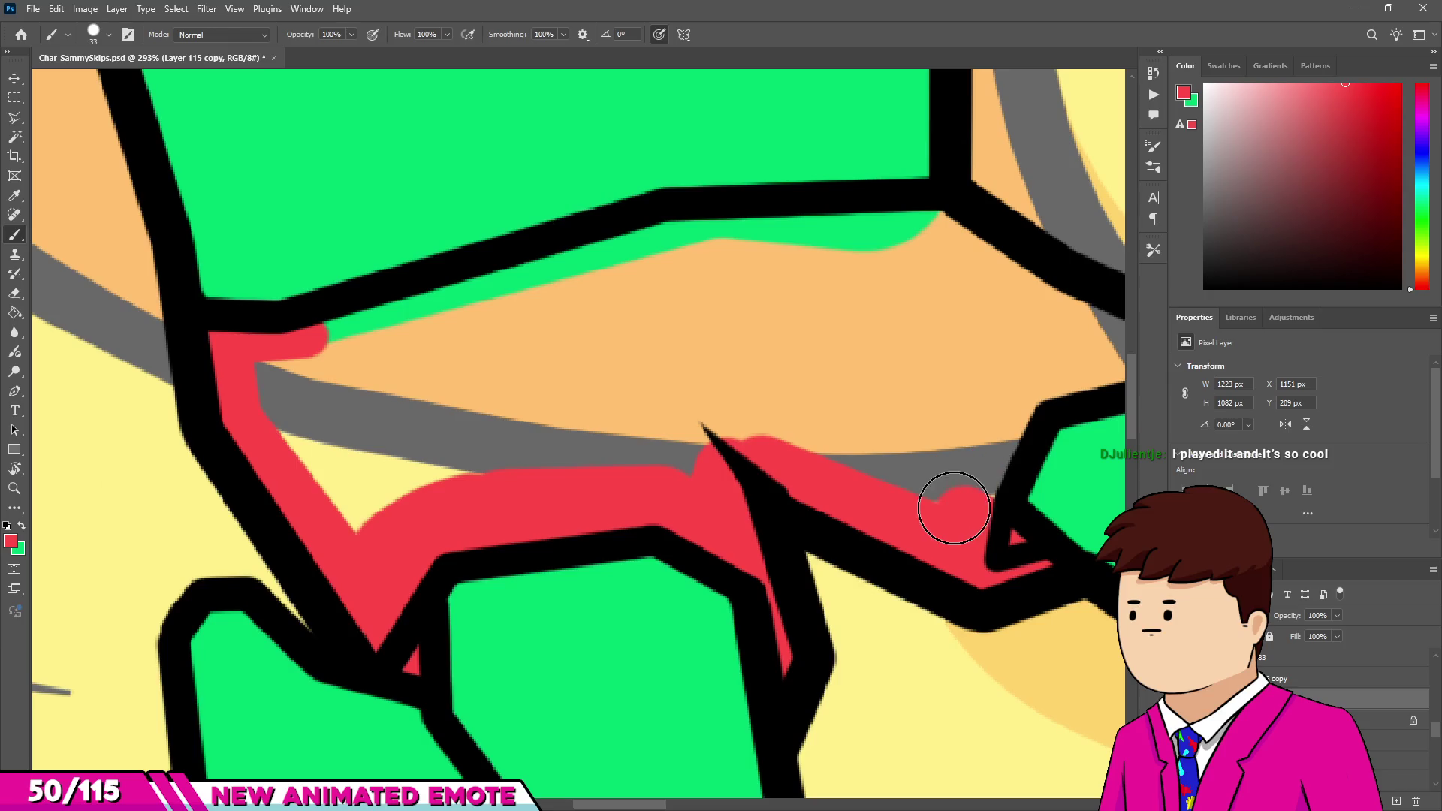
scroll(1011, 397, up, 2)
Paint red bands across the shorts up to the top line and along the waistline.
click(864, 431)
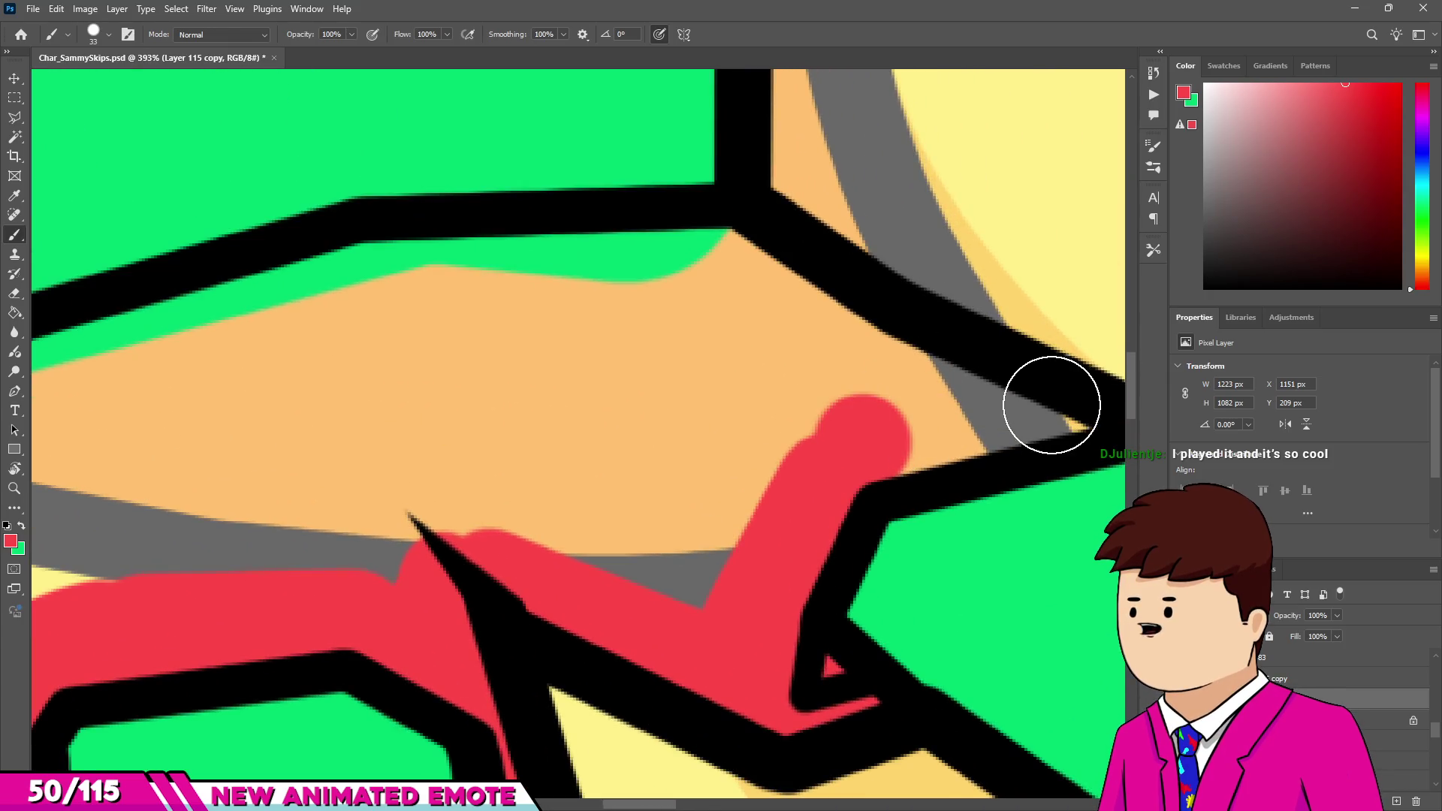
shift+click(1047, 417)
shift+click(742, 278)
scroll(864, 346, down, 1)
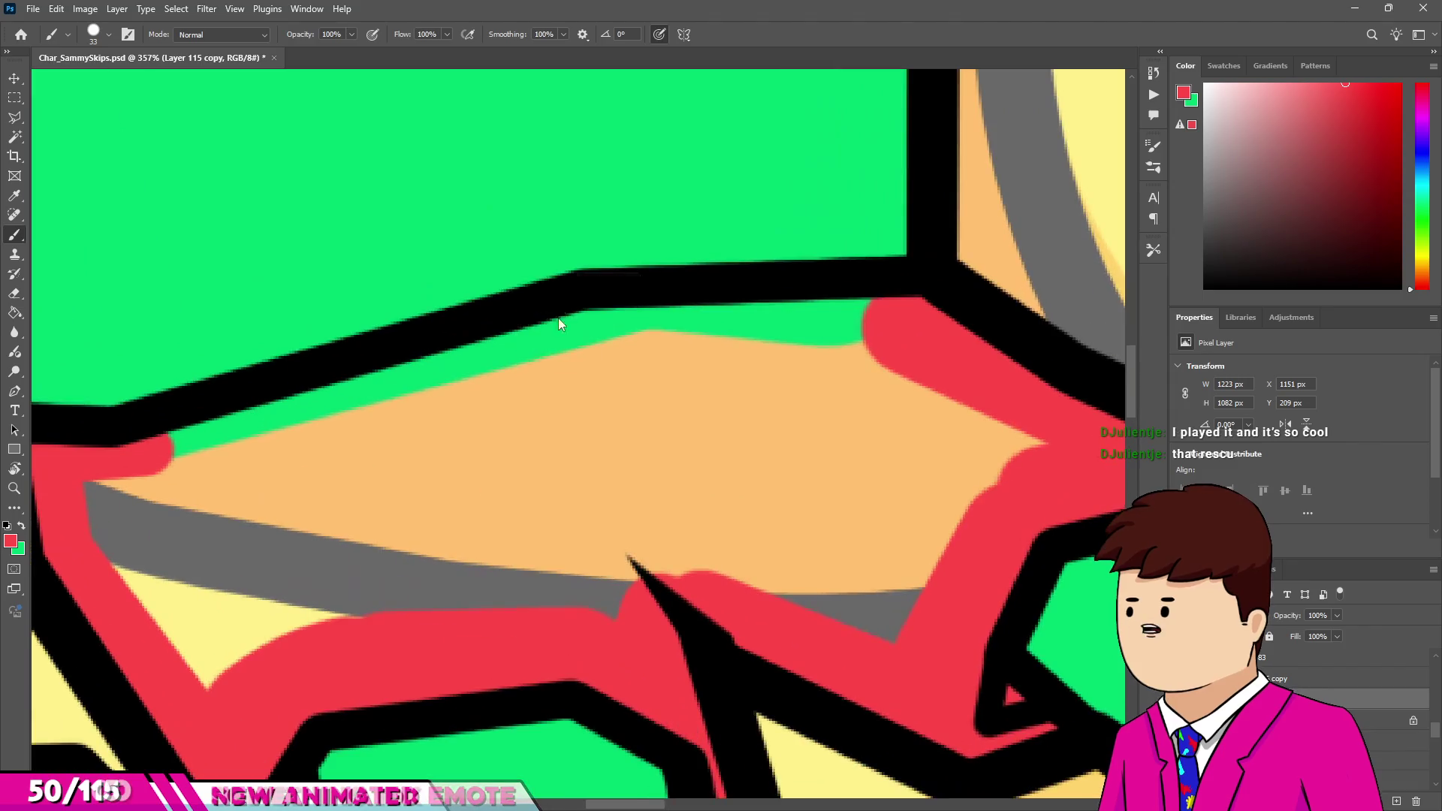
click(868, 344)
shift+click(609, 338)
shift+click(177, 476)
Cover the remaining grey, yellow and orange patches in the shorts with red.
click(102, 509)
click(166, 569)
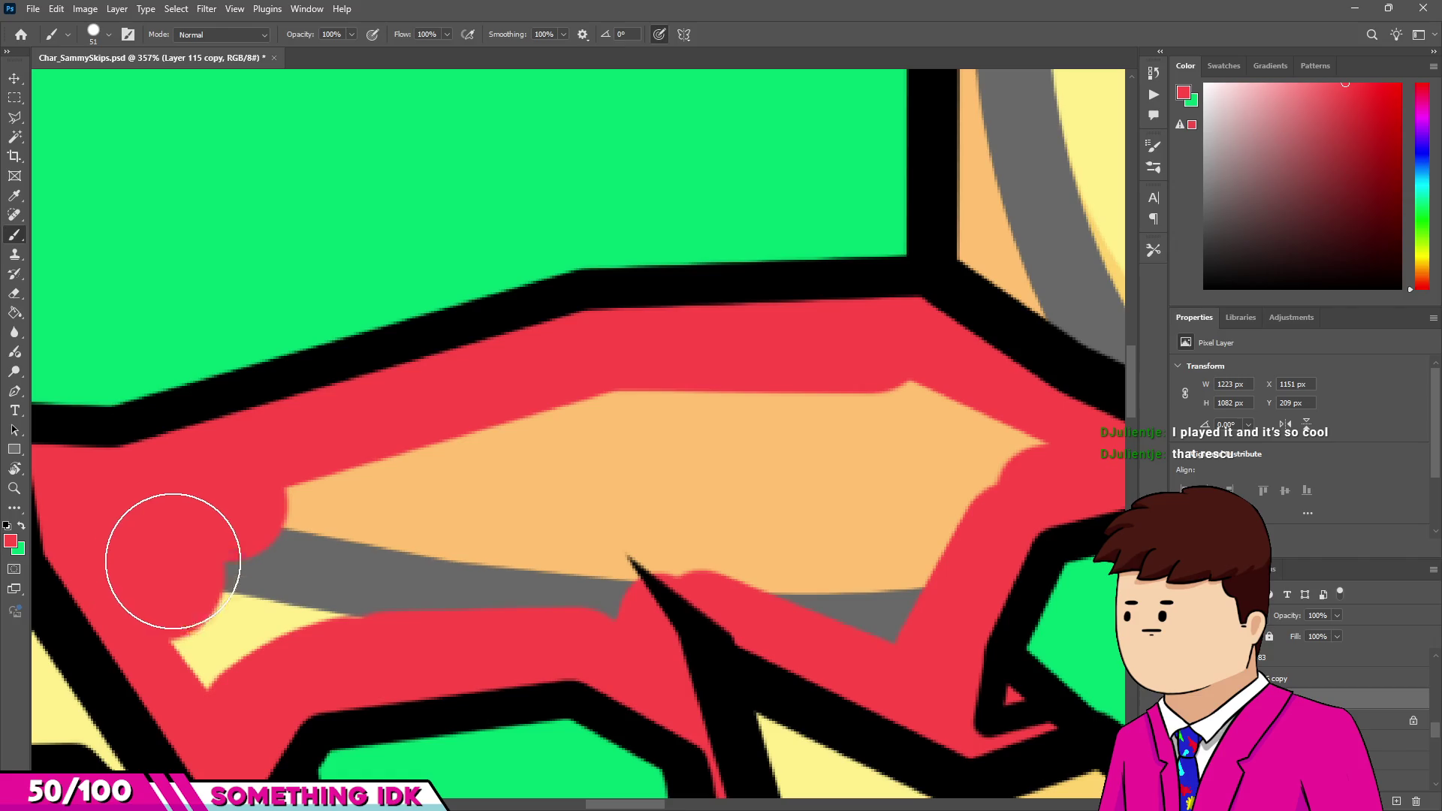
shift+click(642, 403)
shift+click(950, 425)
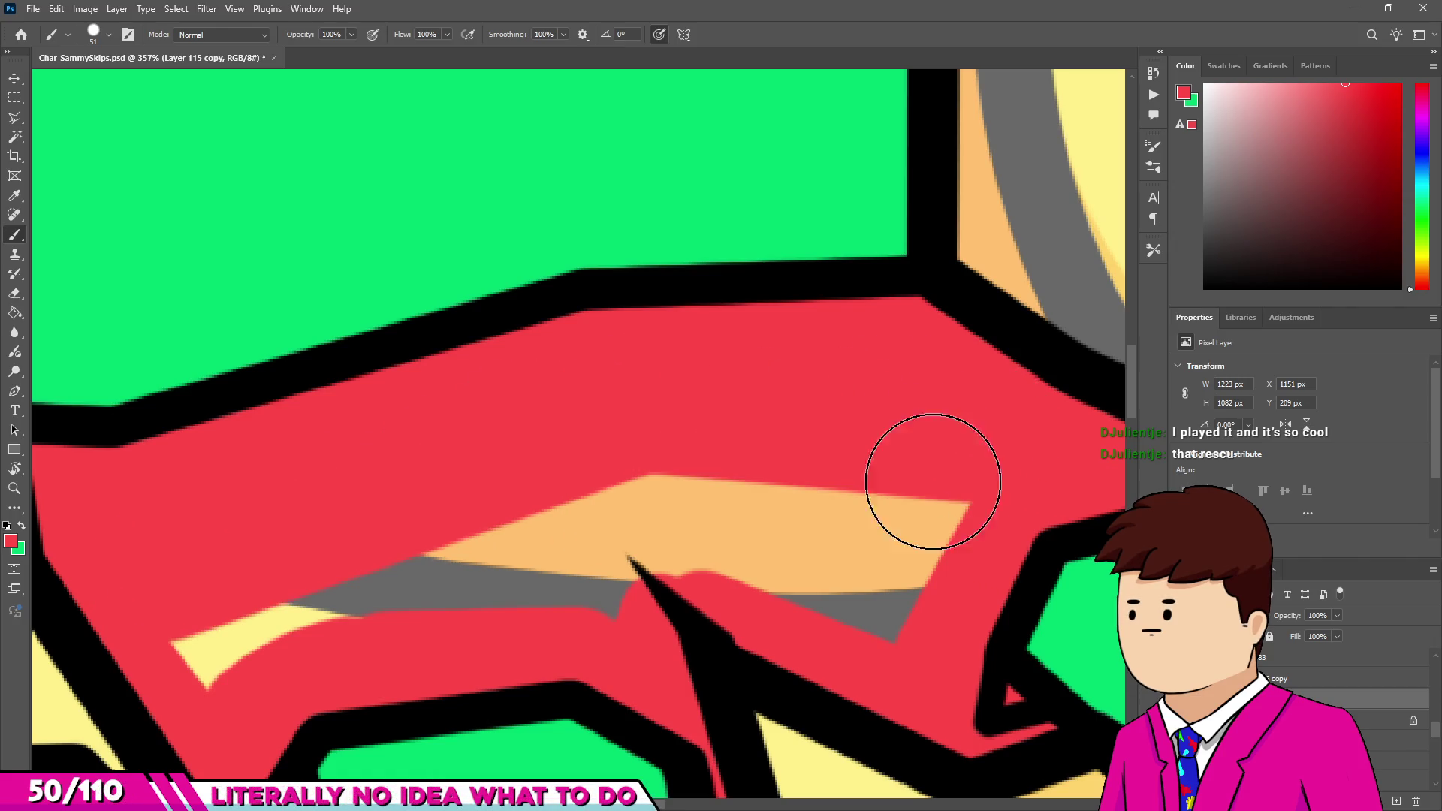
mouse_move(862, 531)
mouse_down()
mouse_move(923, 538)
mouse_move(660, 596)
mouse_move(589, 531)
mouse_move(414, 595)
mouse_move(225, 611)
mouse_up()
scroll(412, 540, down, 3)
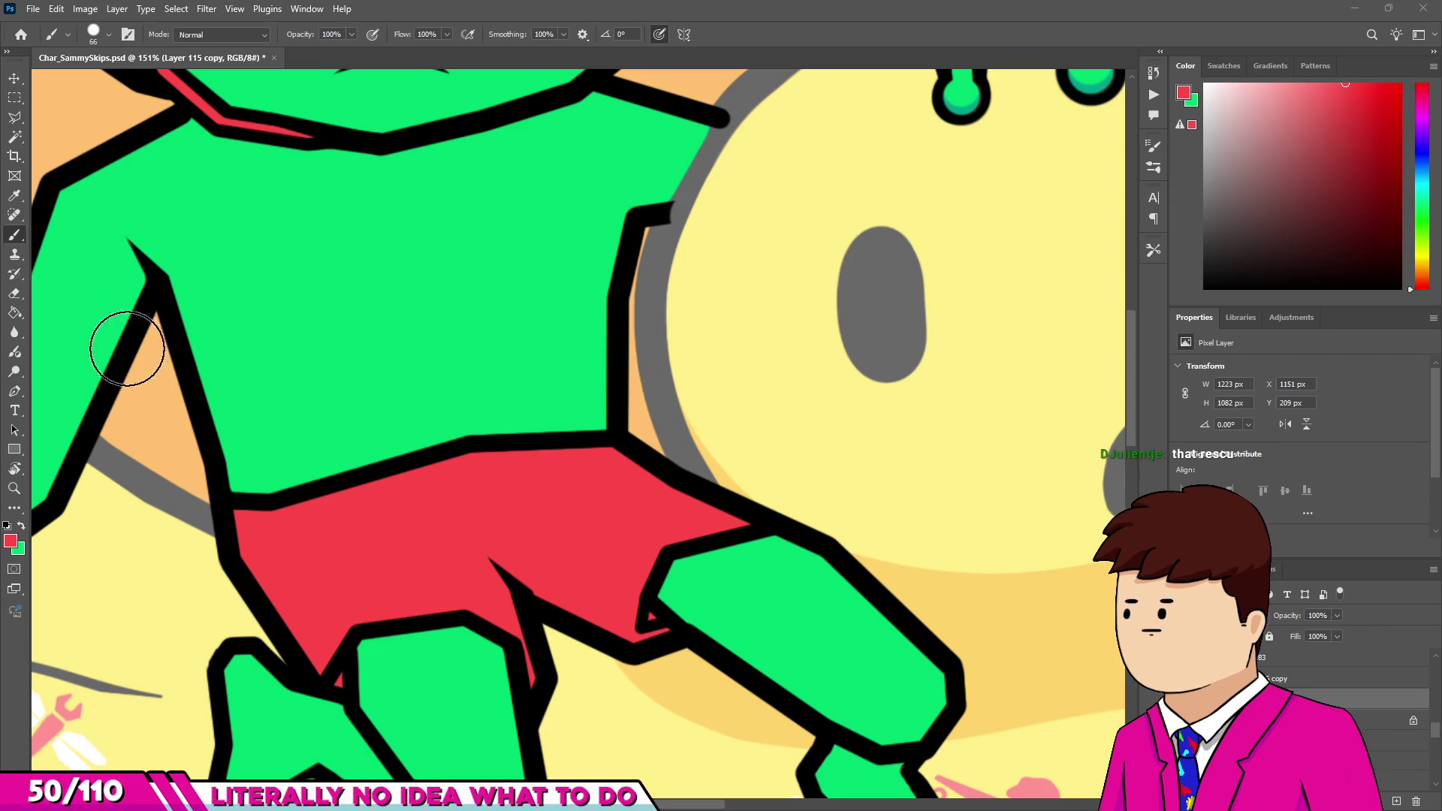
Select the leg outline layer and erase the stray line between the shorts and leg.
scroll(586, 483, down, 6)
scroll(622, 468, up, 2)
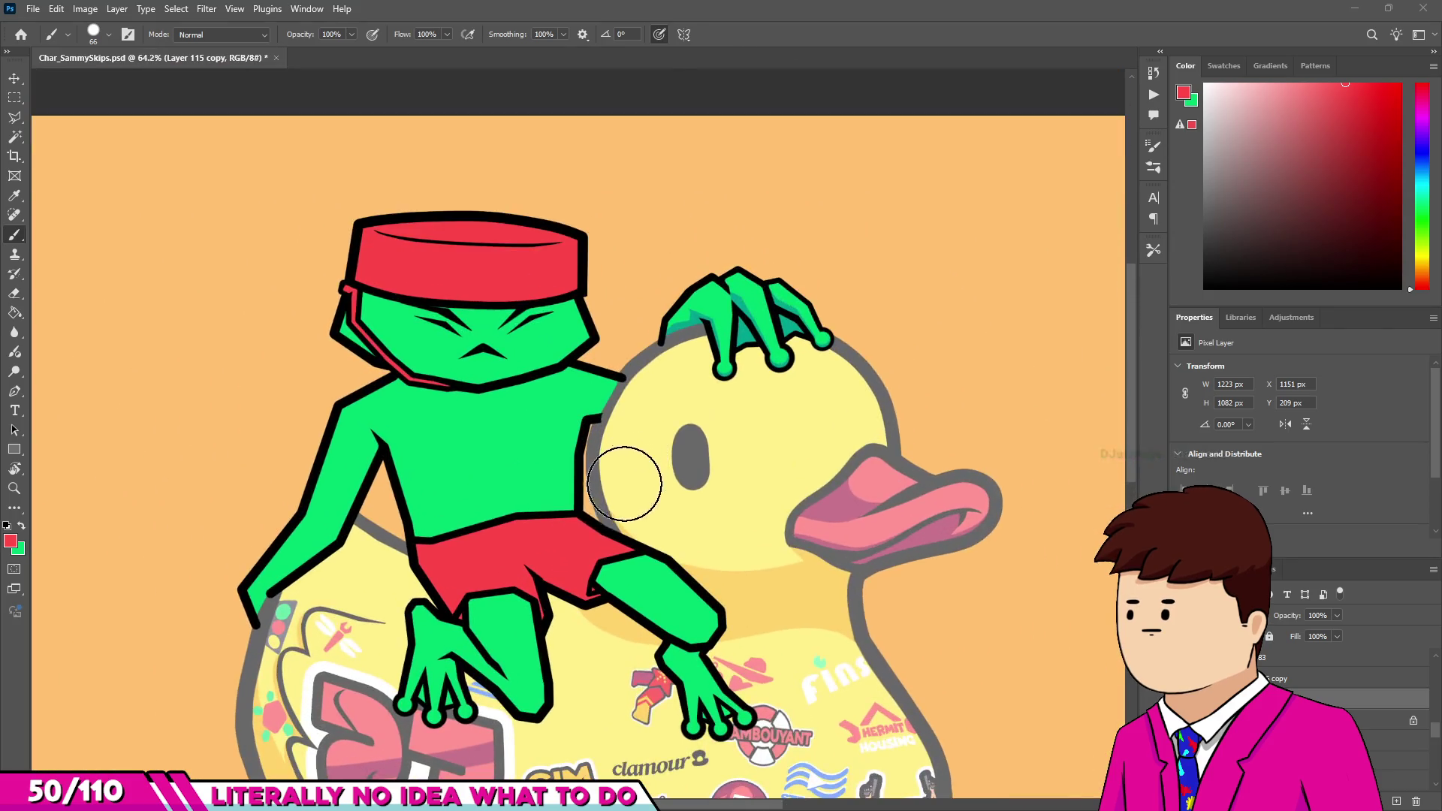
scroll(576, 490, down, 2)
scroll(563, 541, up, 2)
scroll(585, 475, down, 3)
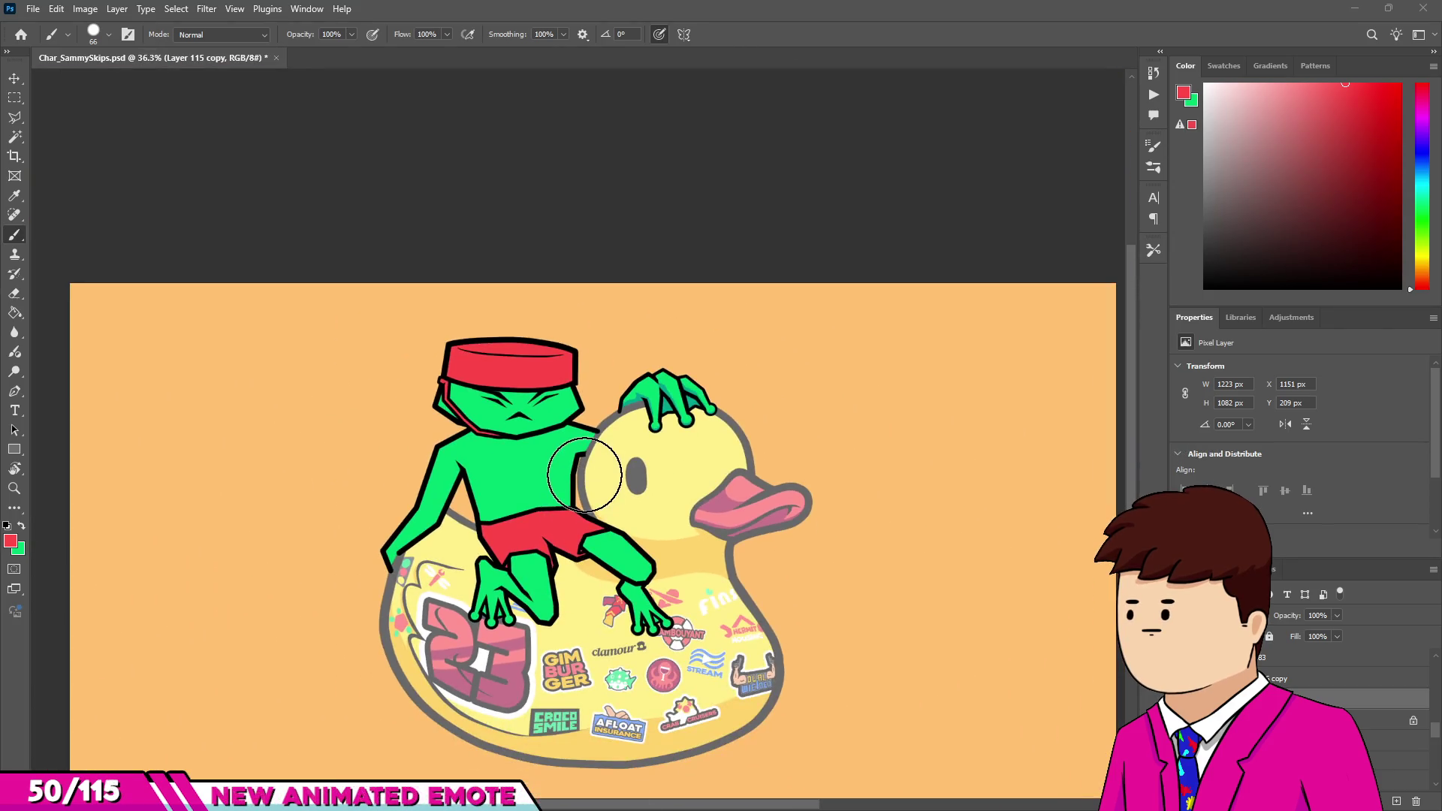
scroll(538, 519, up, 6)
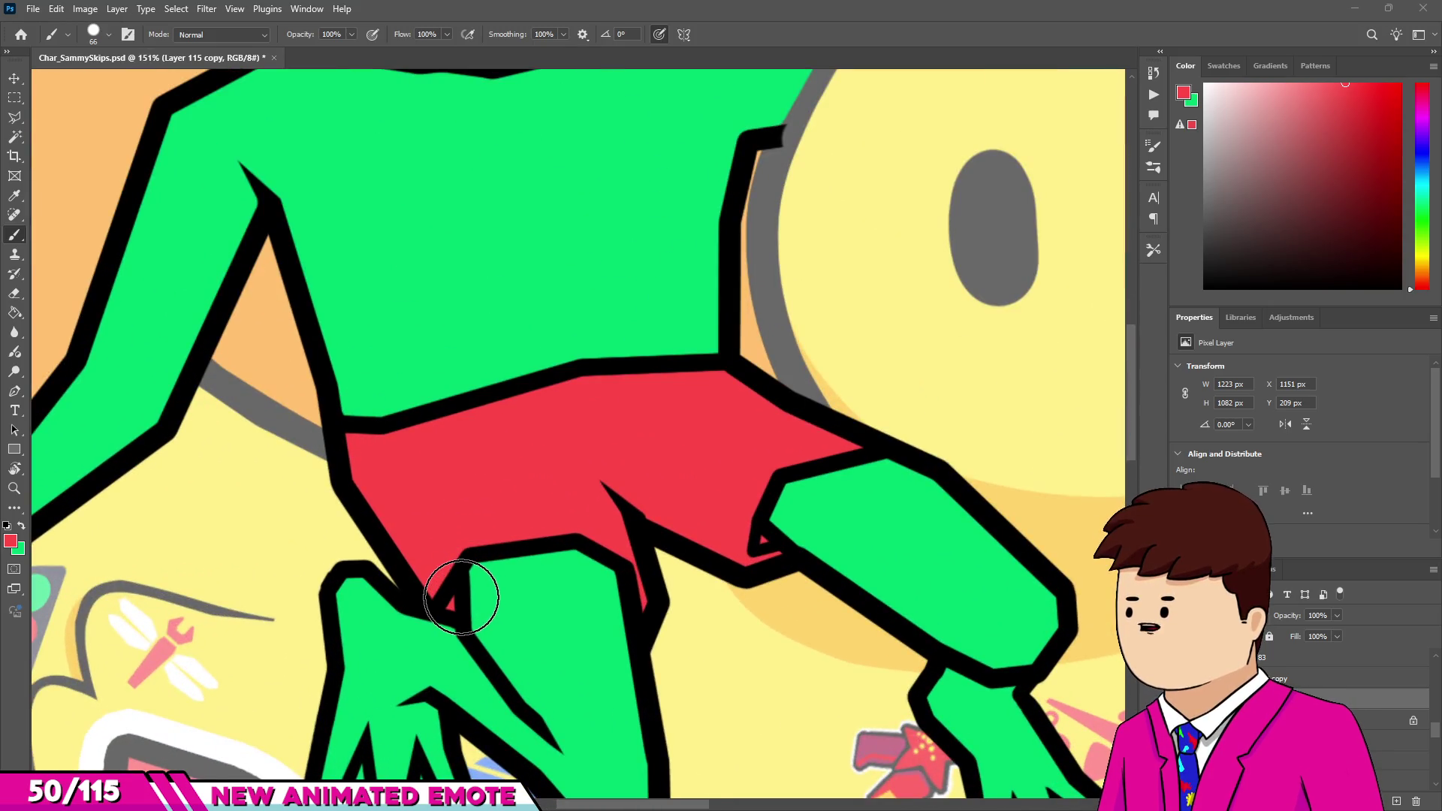
scroll(603, 561, down, 1)
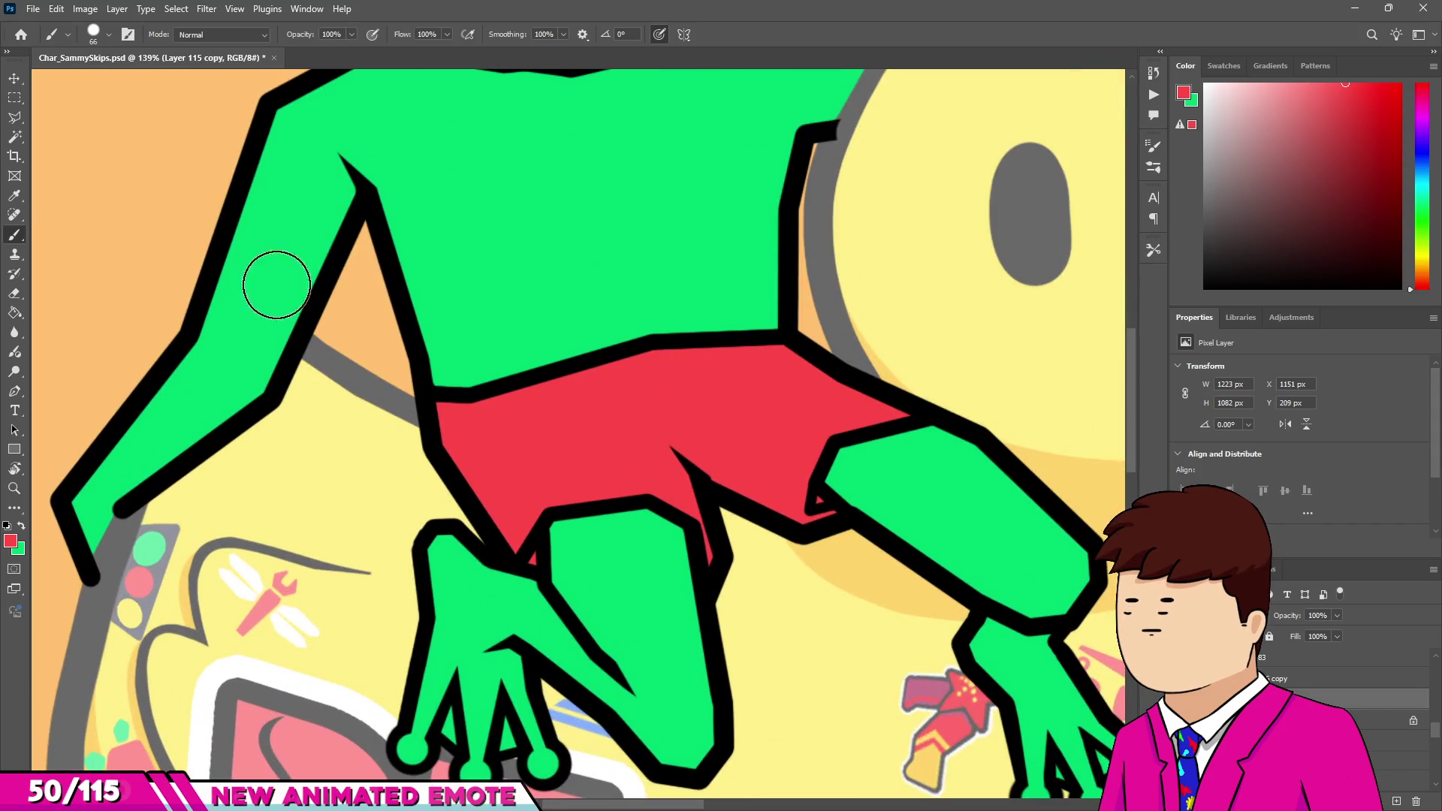
key(v)
click(559, 586)
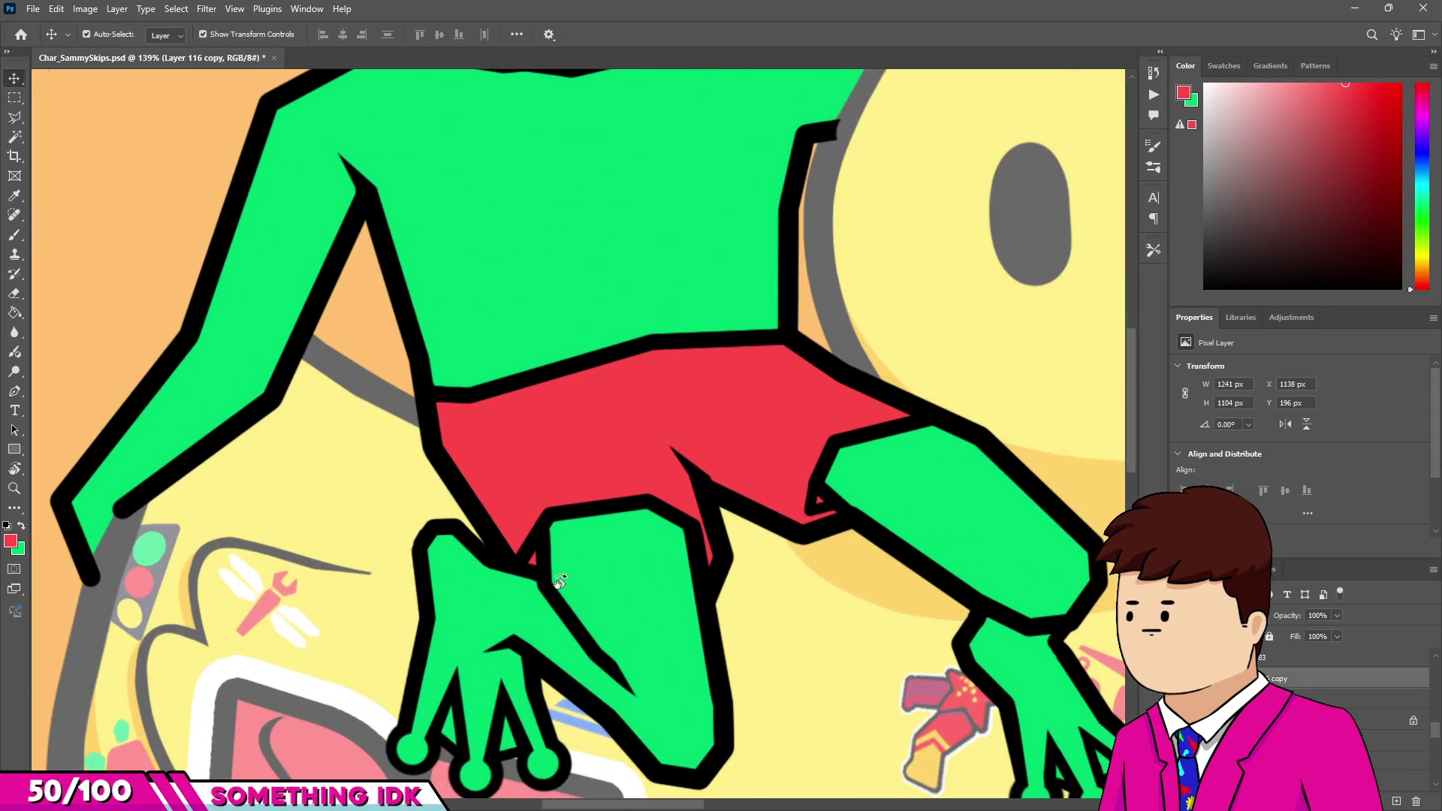
key(r)
scroll(556, 578, up, 2)
key(e)
scroll(539, 547, up, 3)
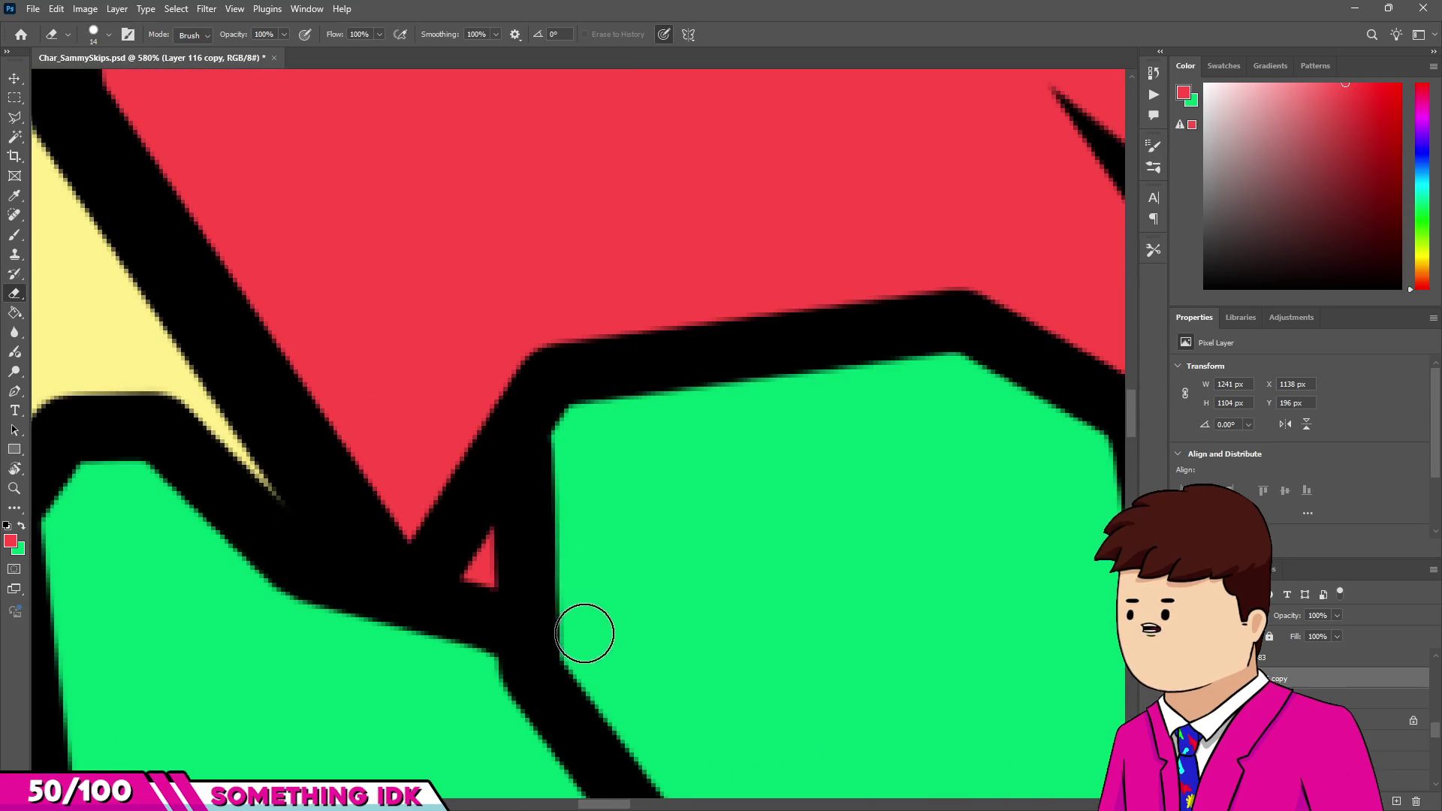
mouse_move(530, 508)
mouse_down()
mouse_move(563, 476)
mouse_move(573, 435)
mouse_up()
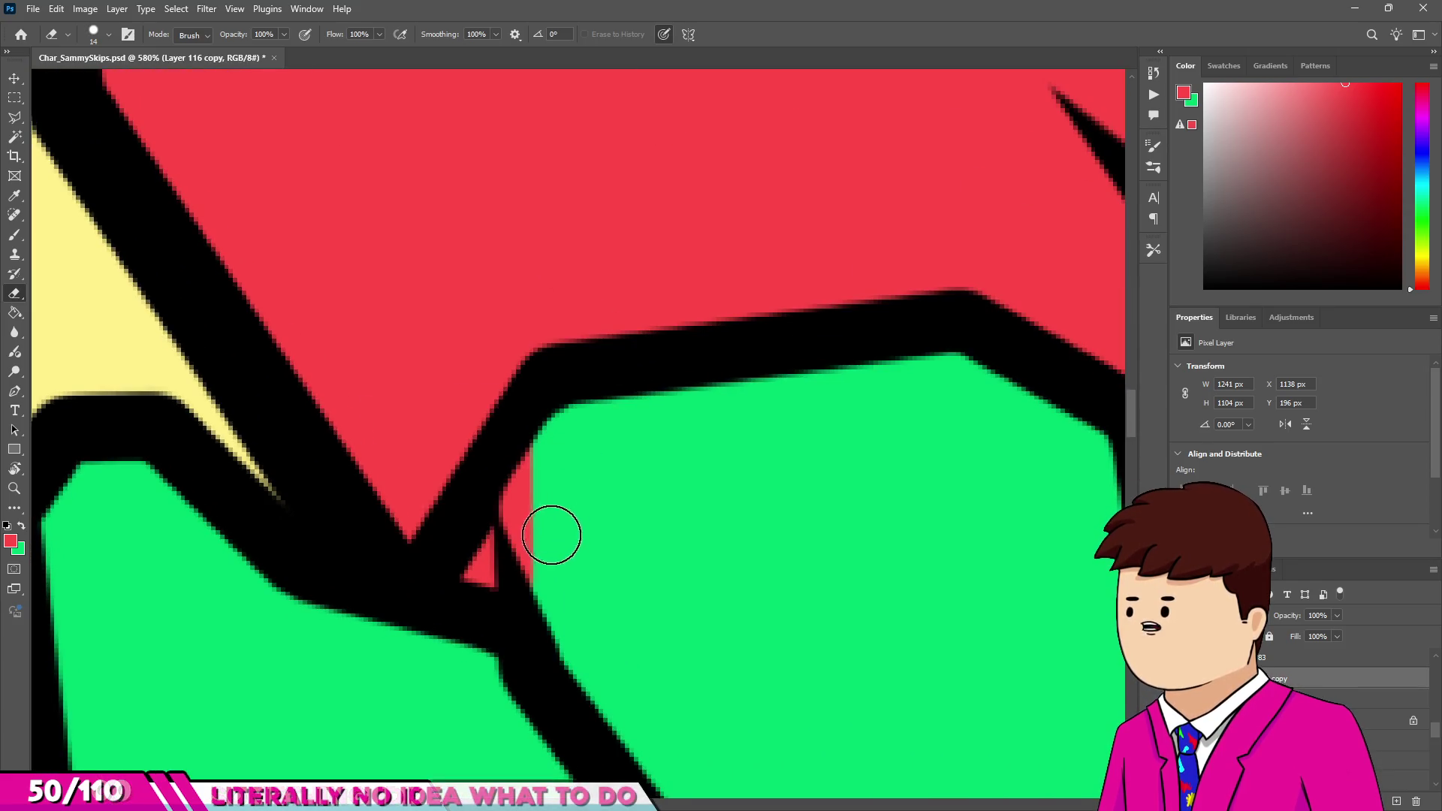
Touch up remaining leg lines with a small black brush and eraser, then group the layer into Group 21.
key(b)
mouse_move(456, 554)
mouse_down()
mouse_move(531, 548)
mouse_move(393, 560)
mouse_move(467, 526)
mouse_up()
alt+click(471, 550)
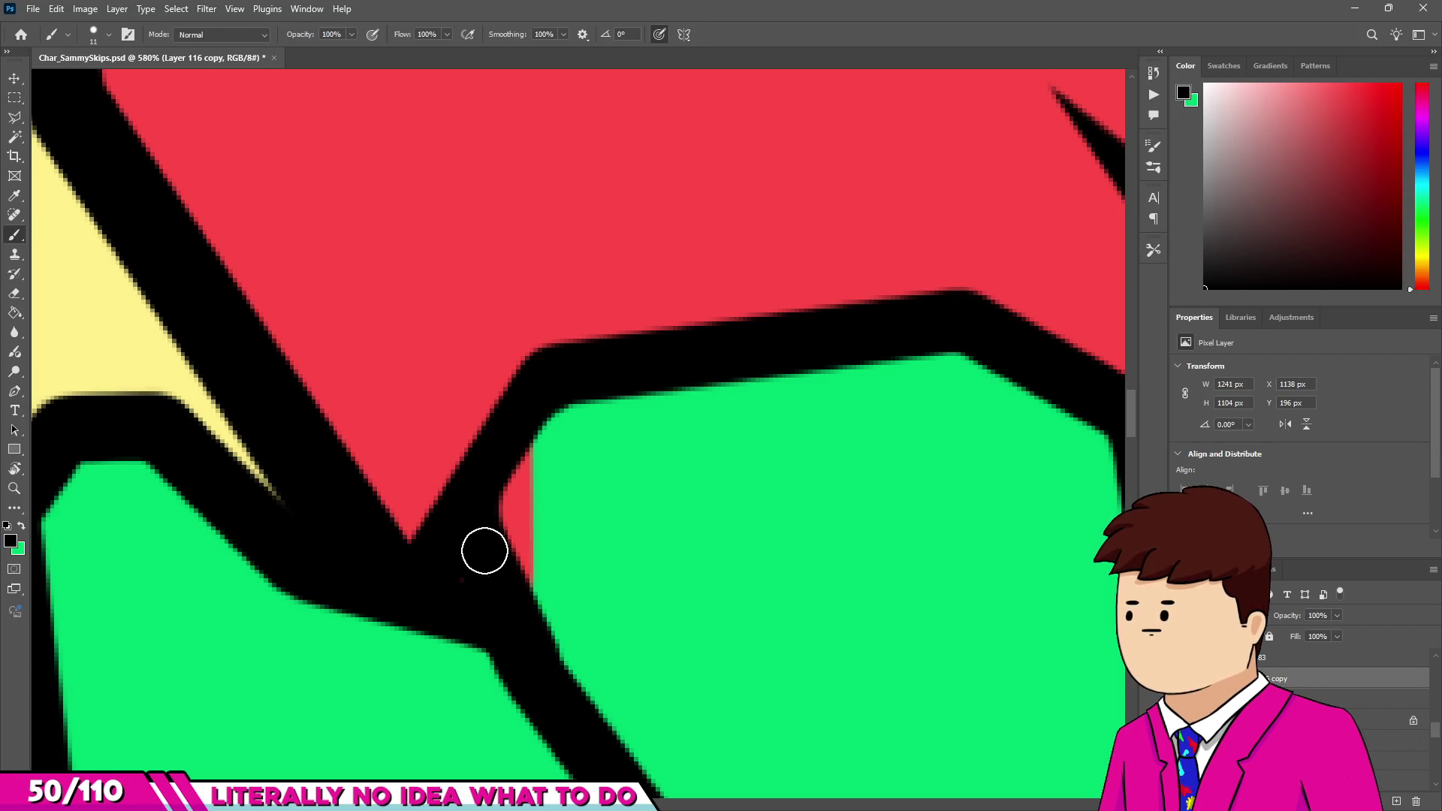
scroll(466, 567, down, 15)
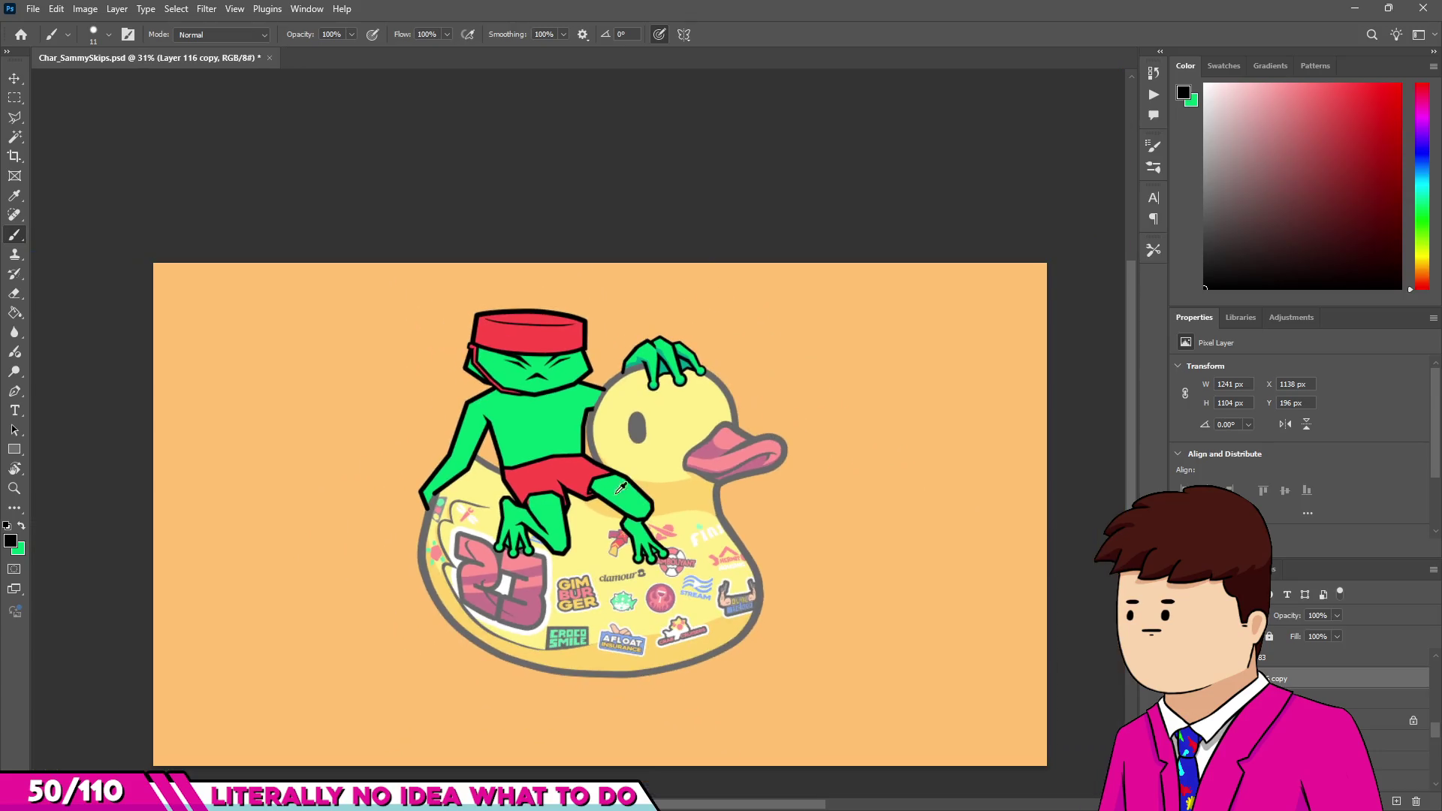
scroll(488, 498, up, 2)
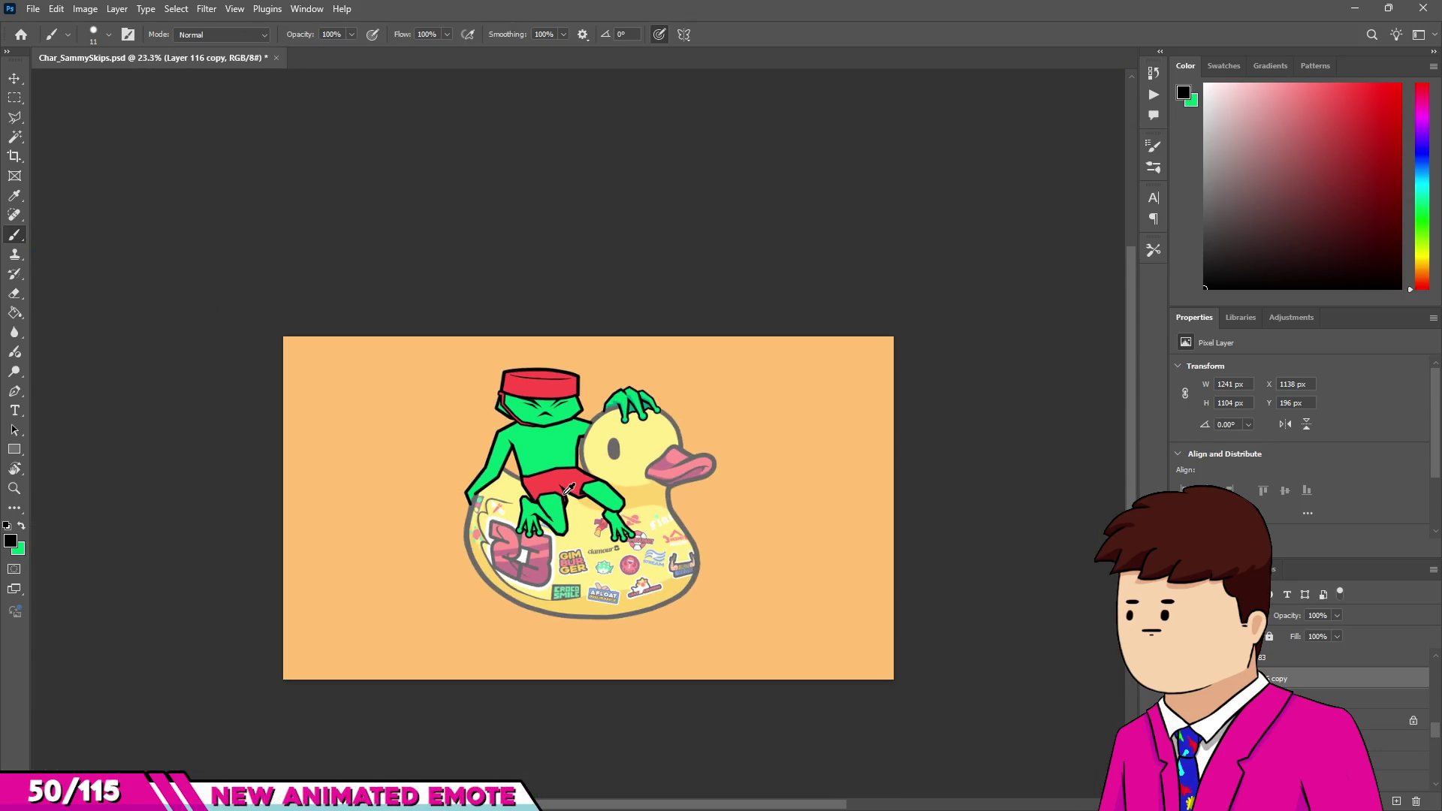
scroll(525, 494, up, 12)
key(e)
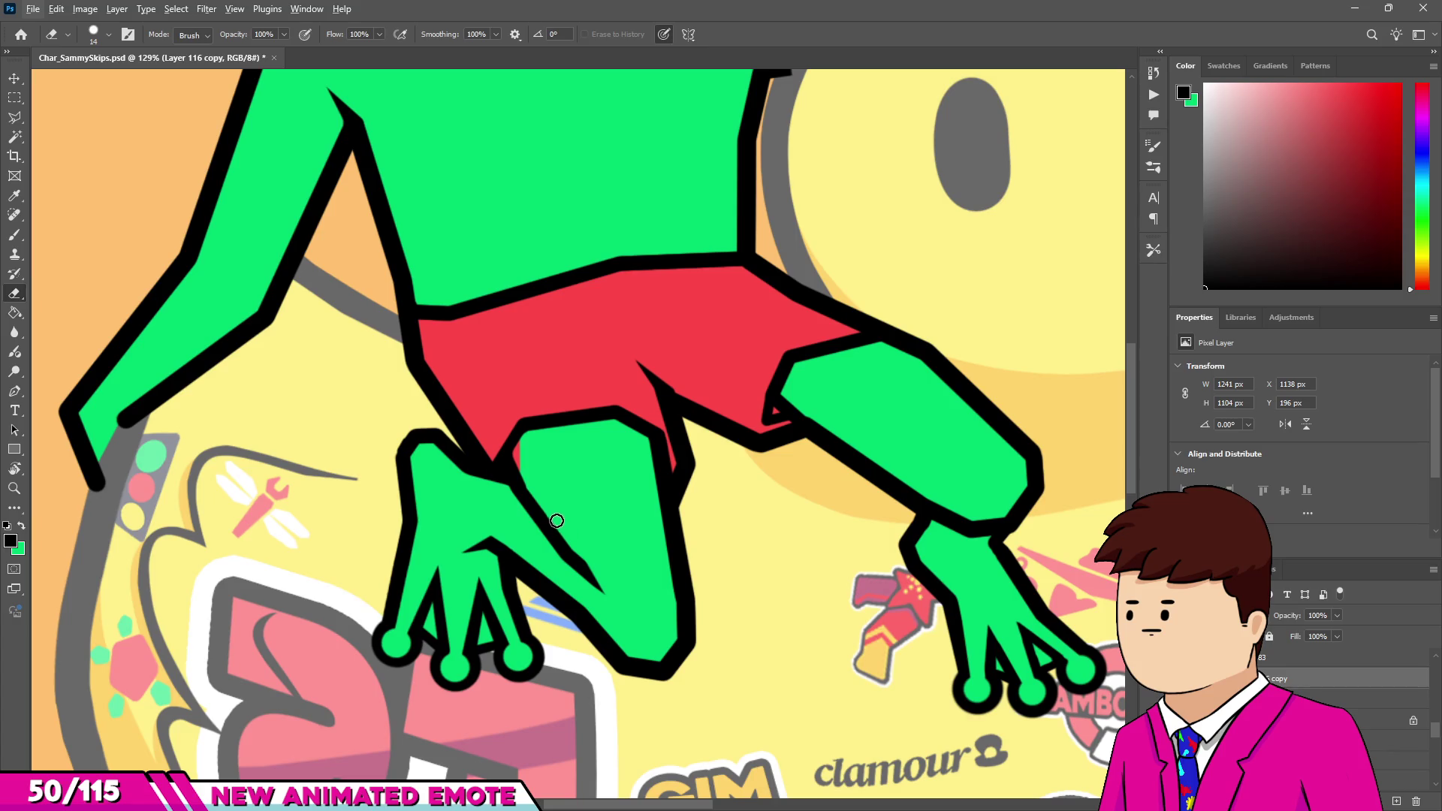
scroll(605, 585, down, 10)
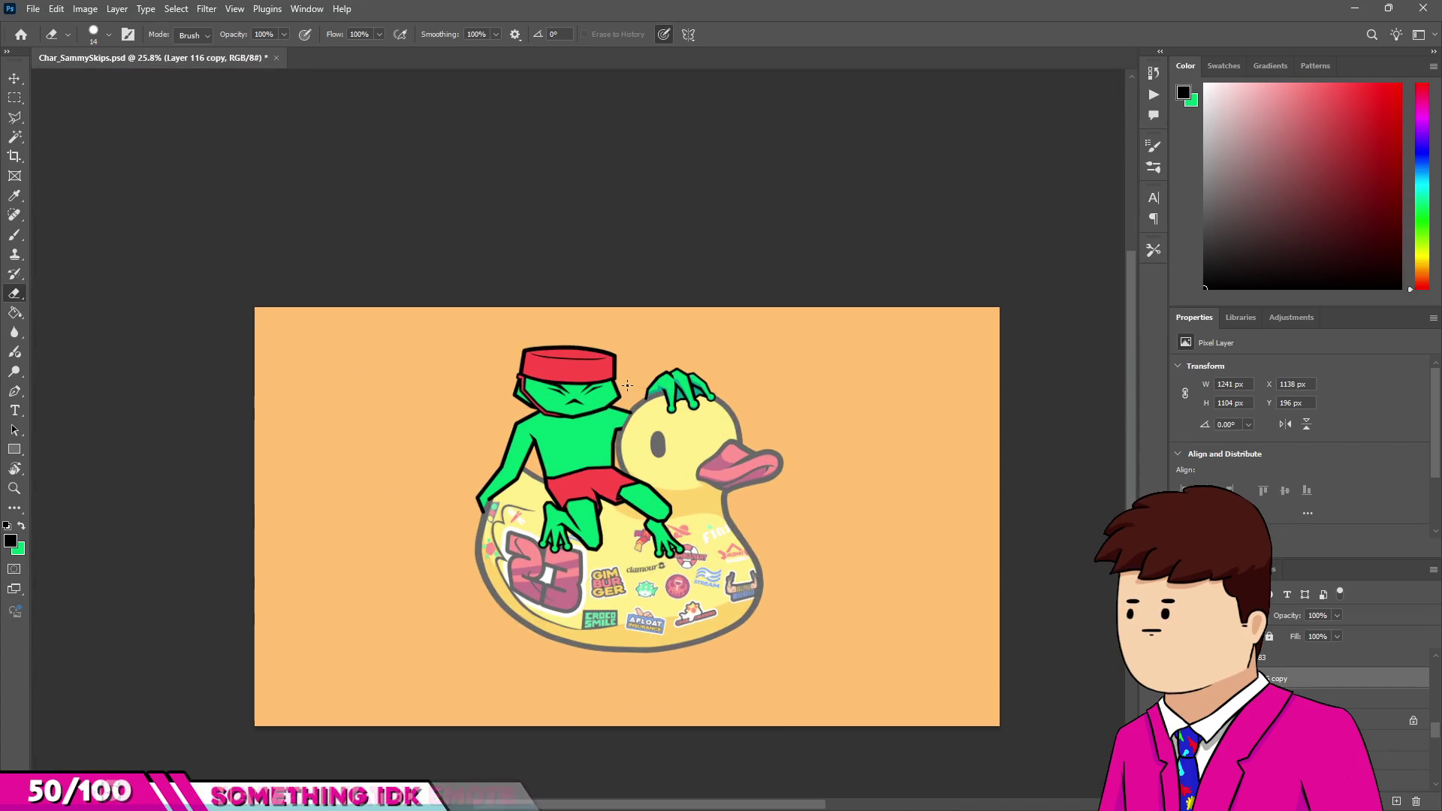
scroll(601, 386, up, 3)
scroll(601, 386, up, 2)
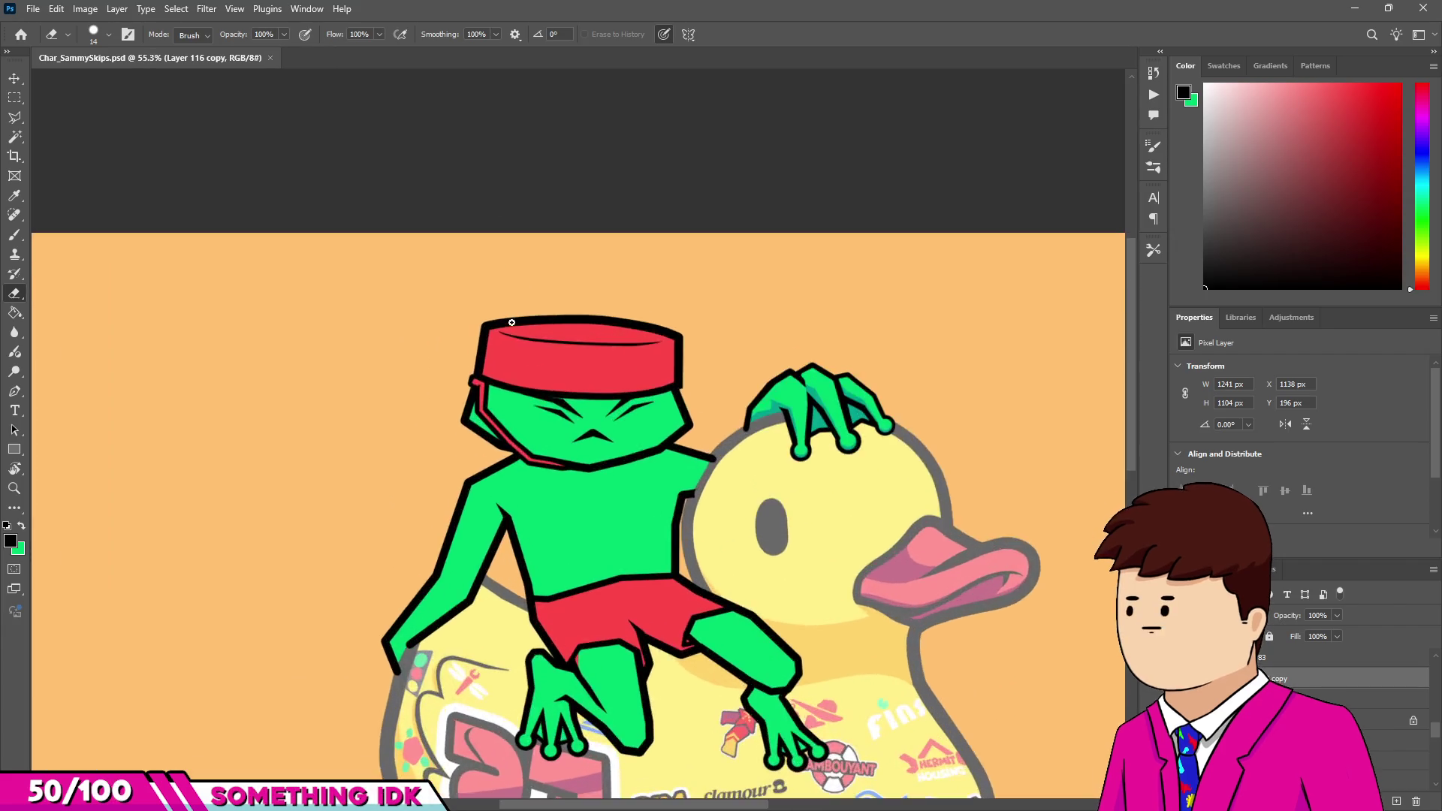
scroll(601, 386, down, 4)
key(ctrl+g)
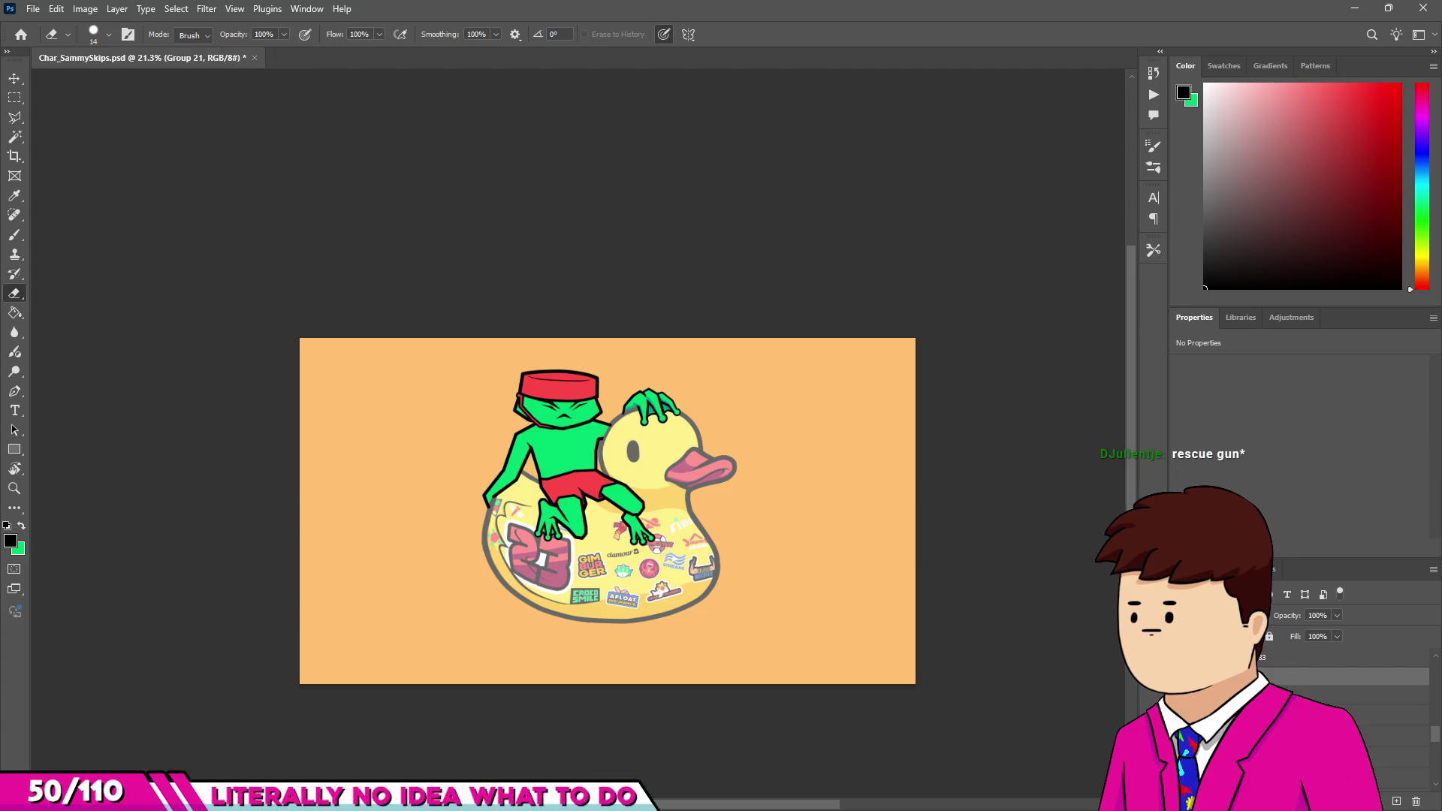
Select Frame12, hide it, and raise its layer opacity to 100%.
click(1352, 696)
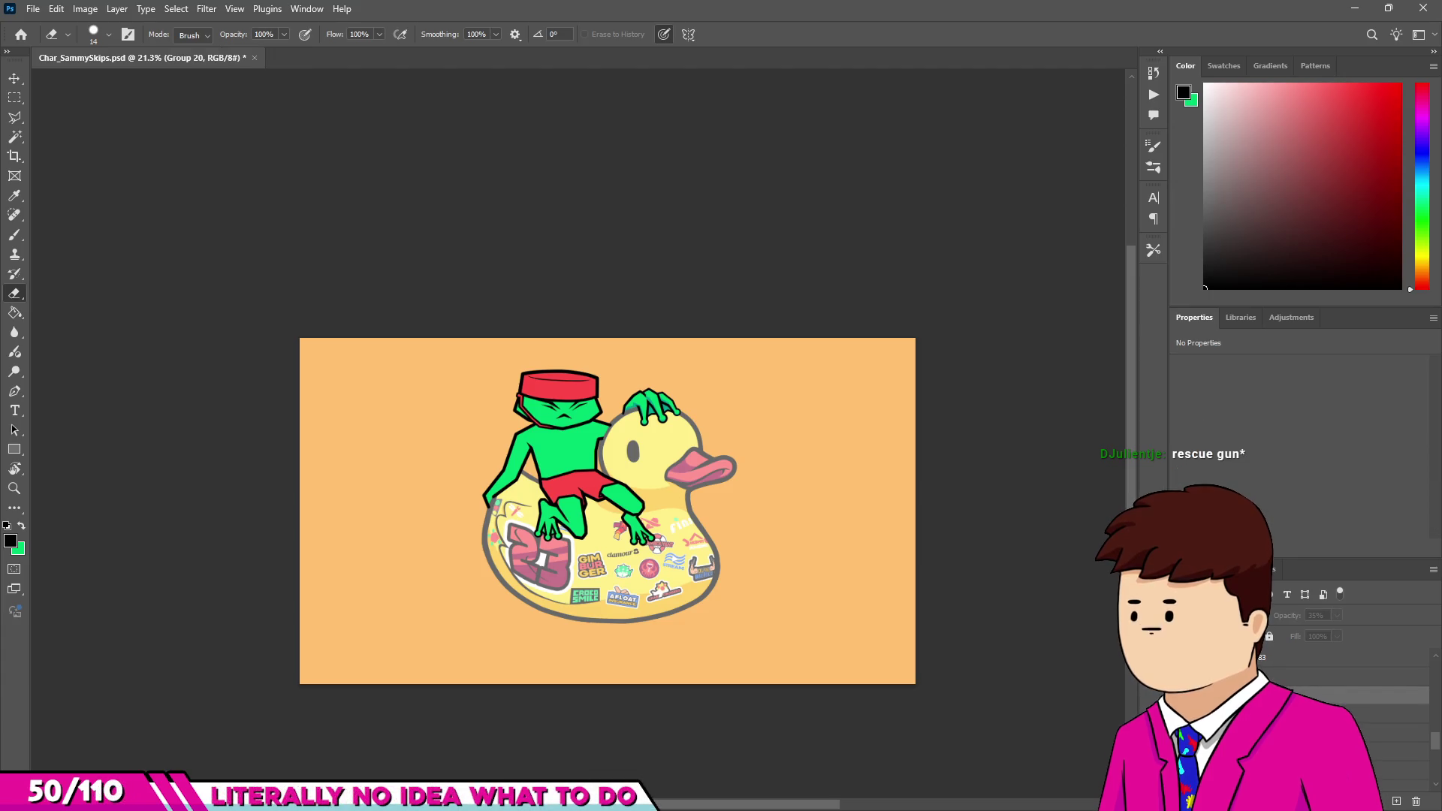
click(1352, 676)
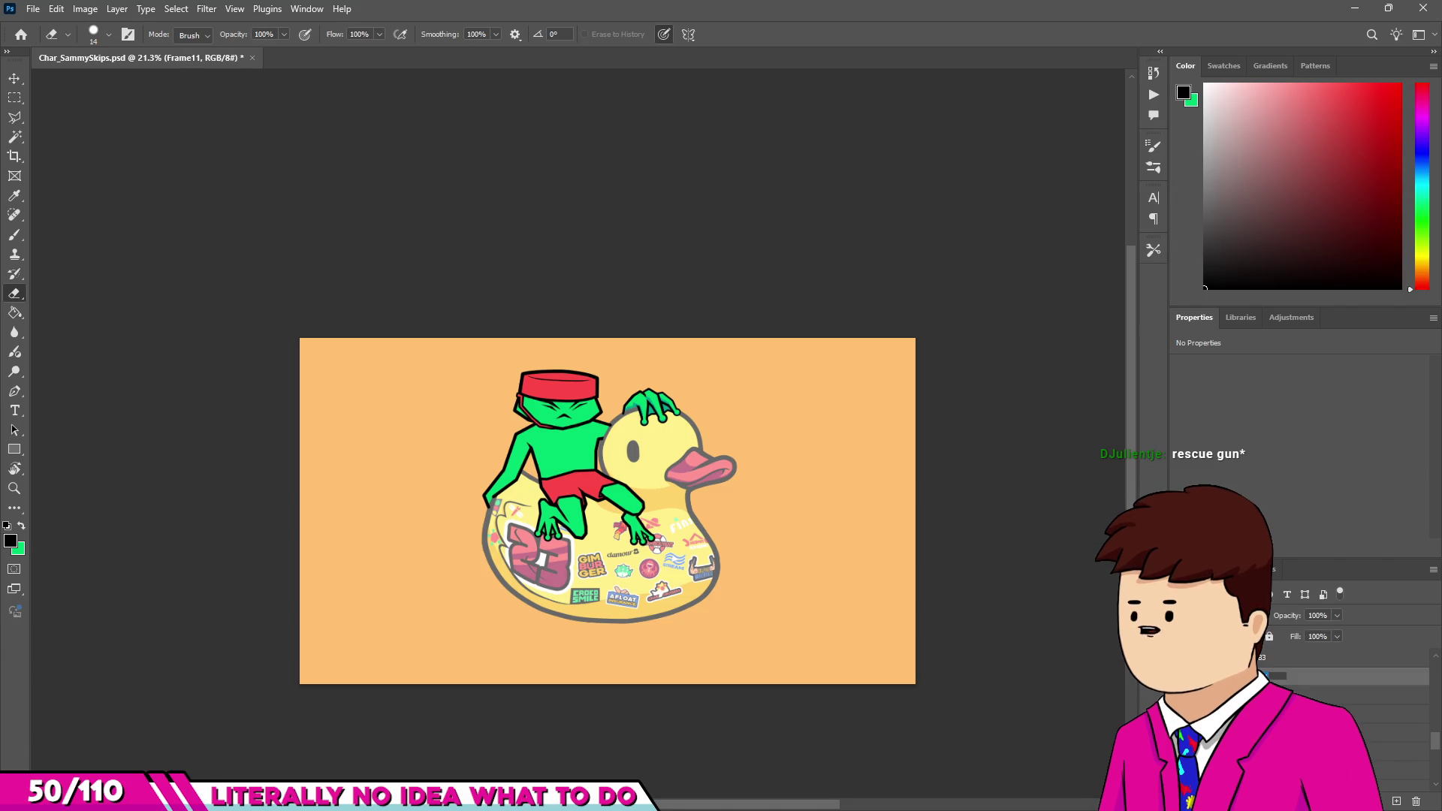
click(1352, 676)
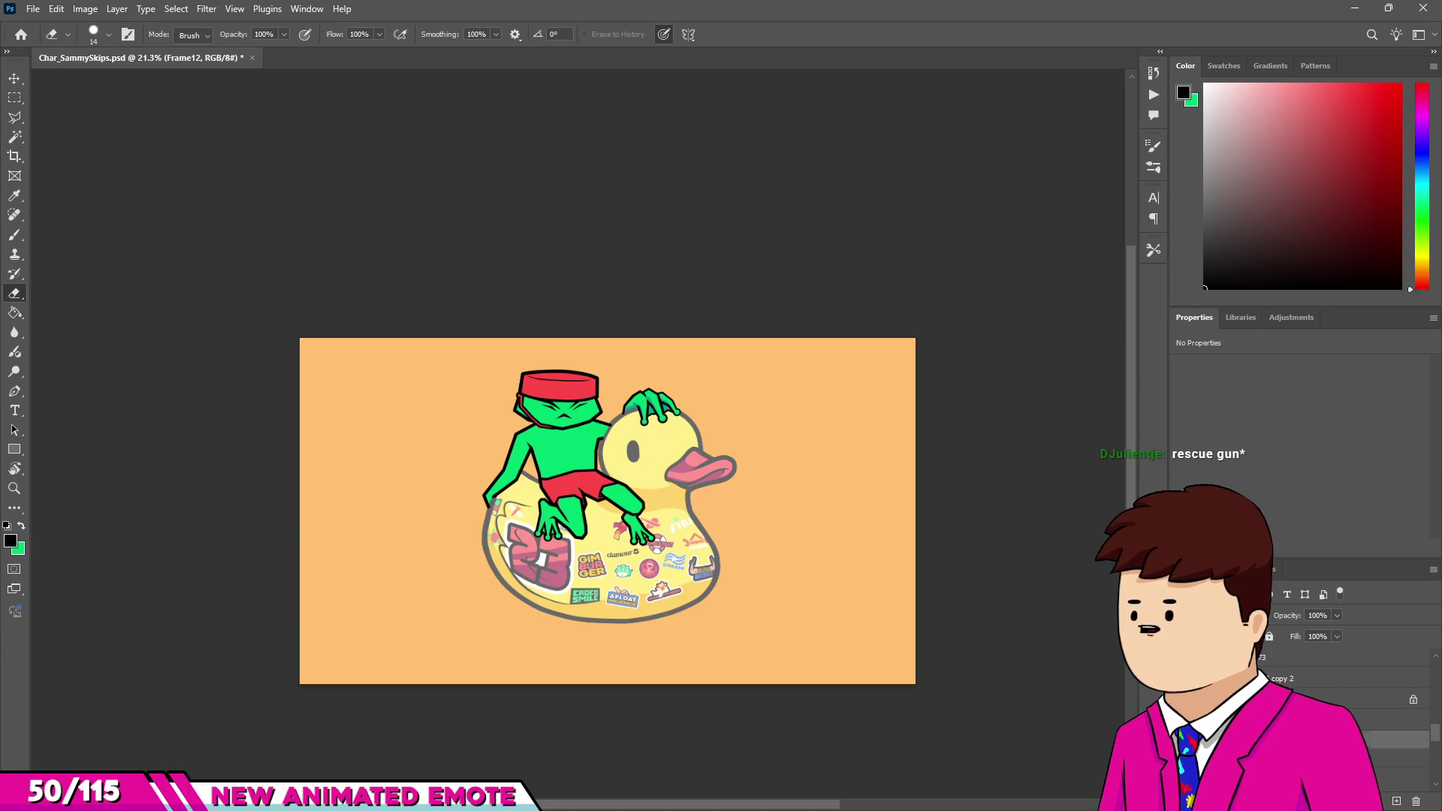
click(1181, 697)
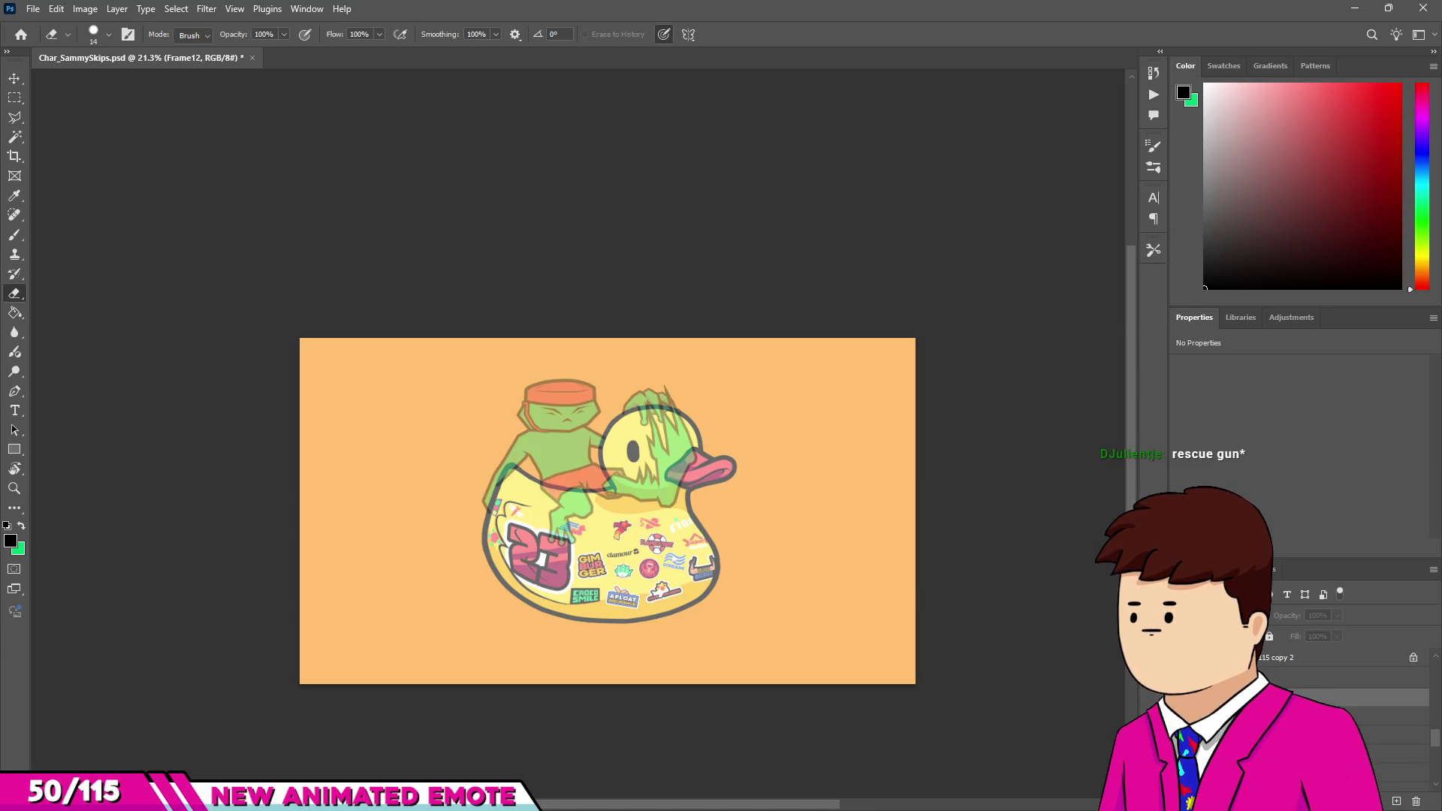
drag(1292, 620, 1344, 619)
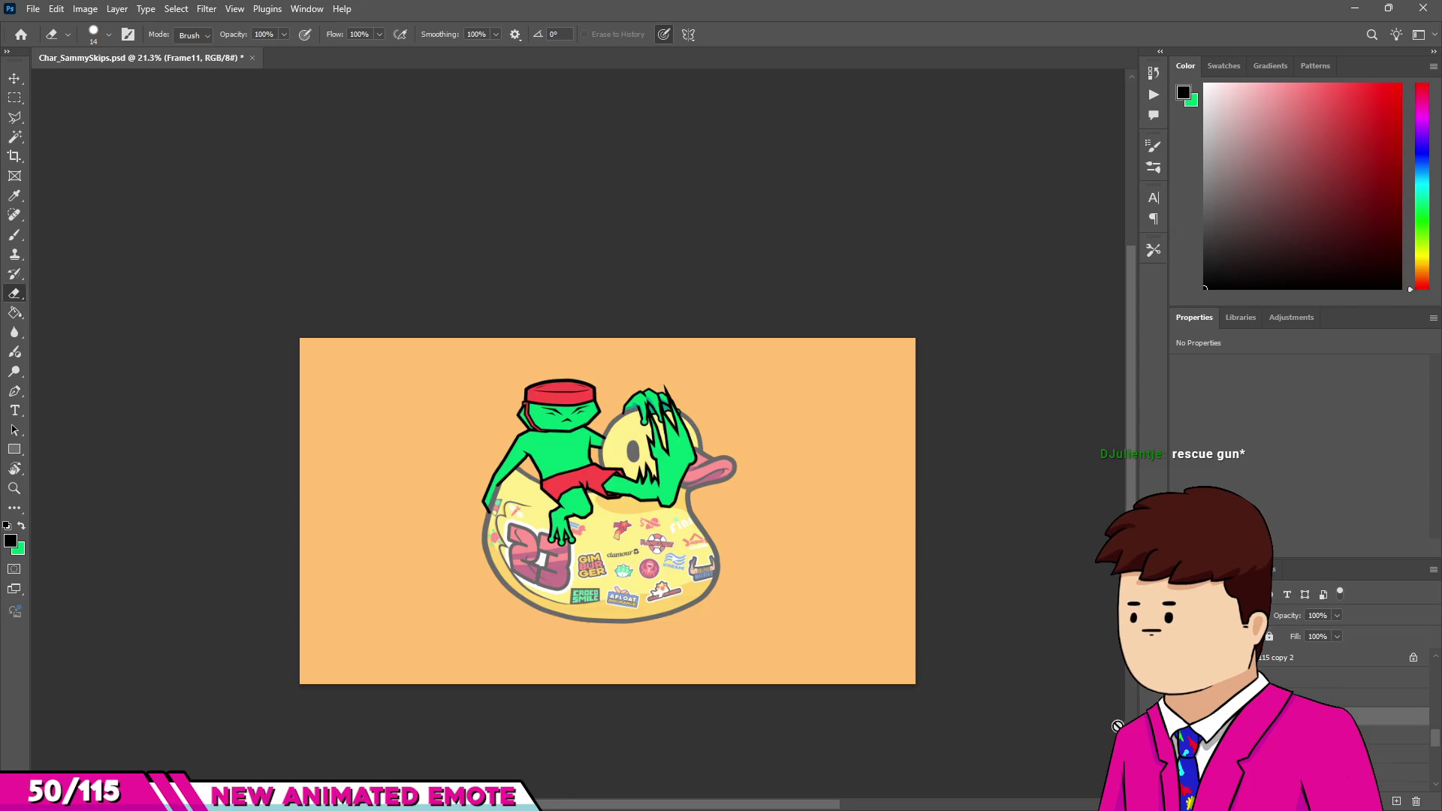
Flip back and forth between neighbouring animation frames to compare the frog's poses.
click(1352, 780)
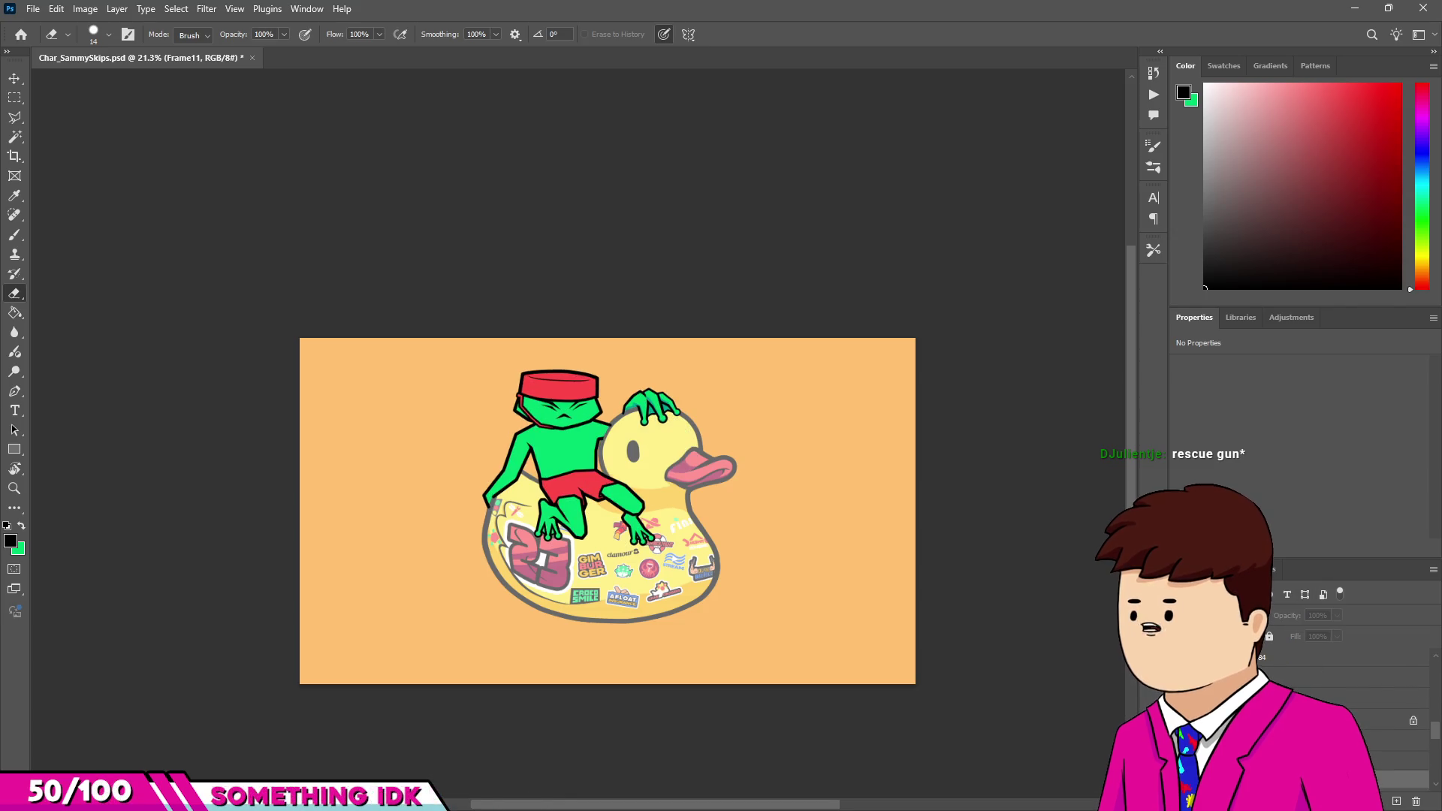
key(alt+bracketleft)
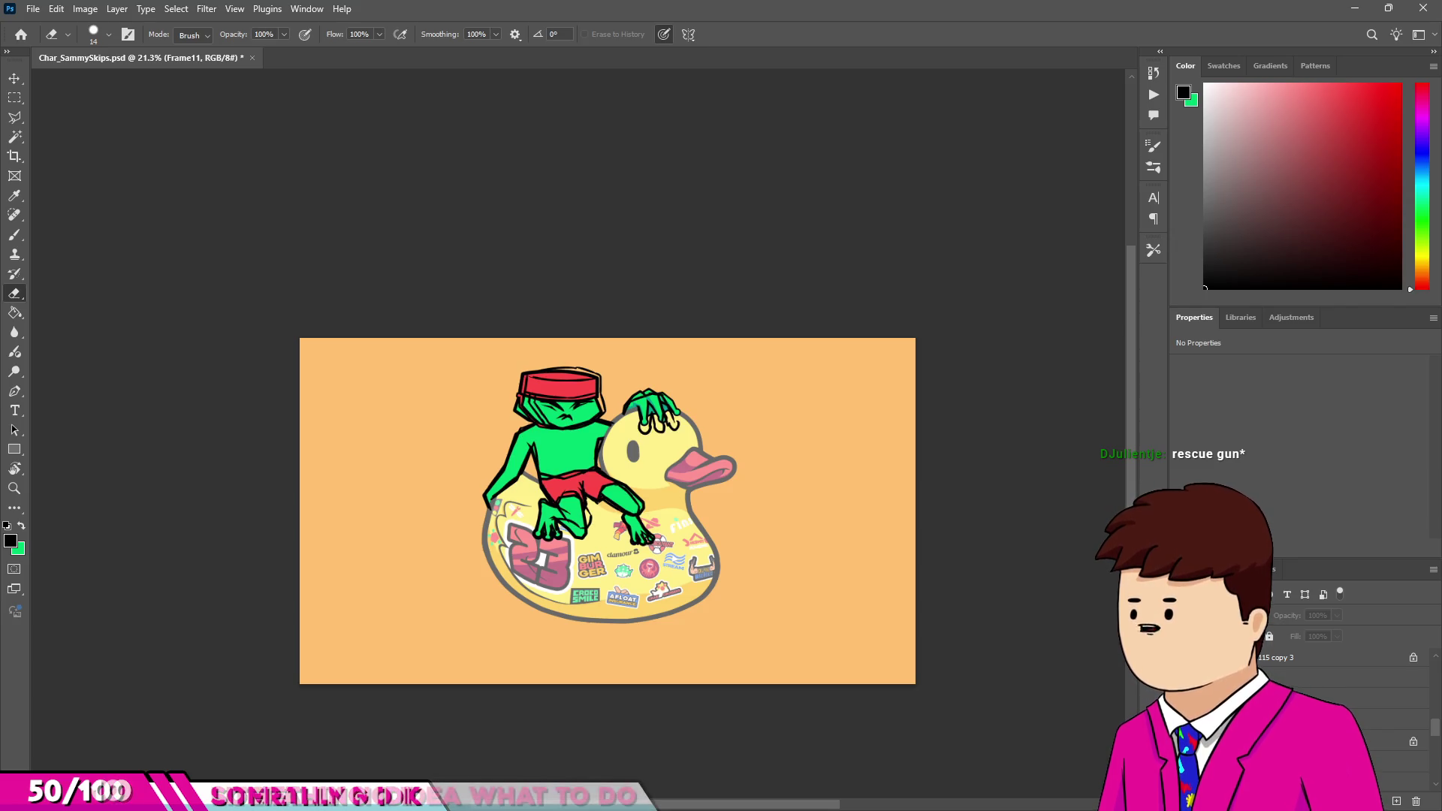
key(alt+bracketright)
key(alt+bracketright)
key(alt+bracketleft)
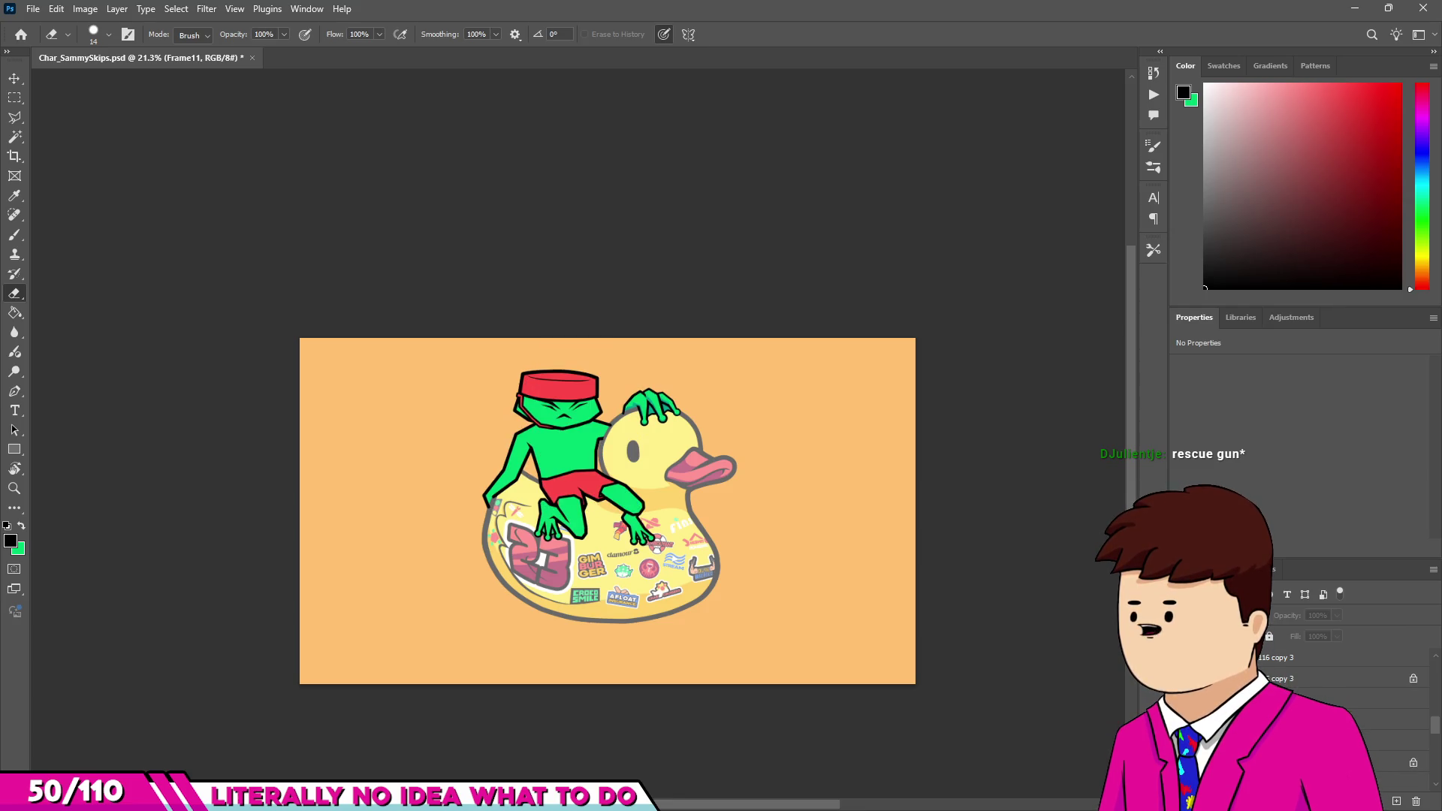
scroll(631, 451, up, 4)
Select the Layer 116 copy line layer and switch to the Rectangular Marquee.
key(v)
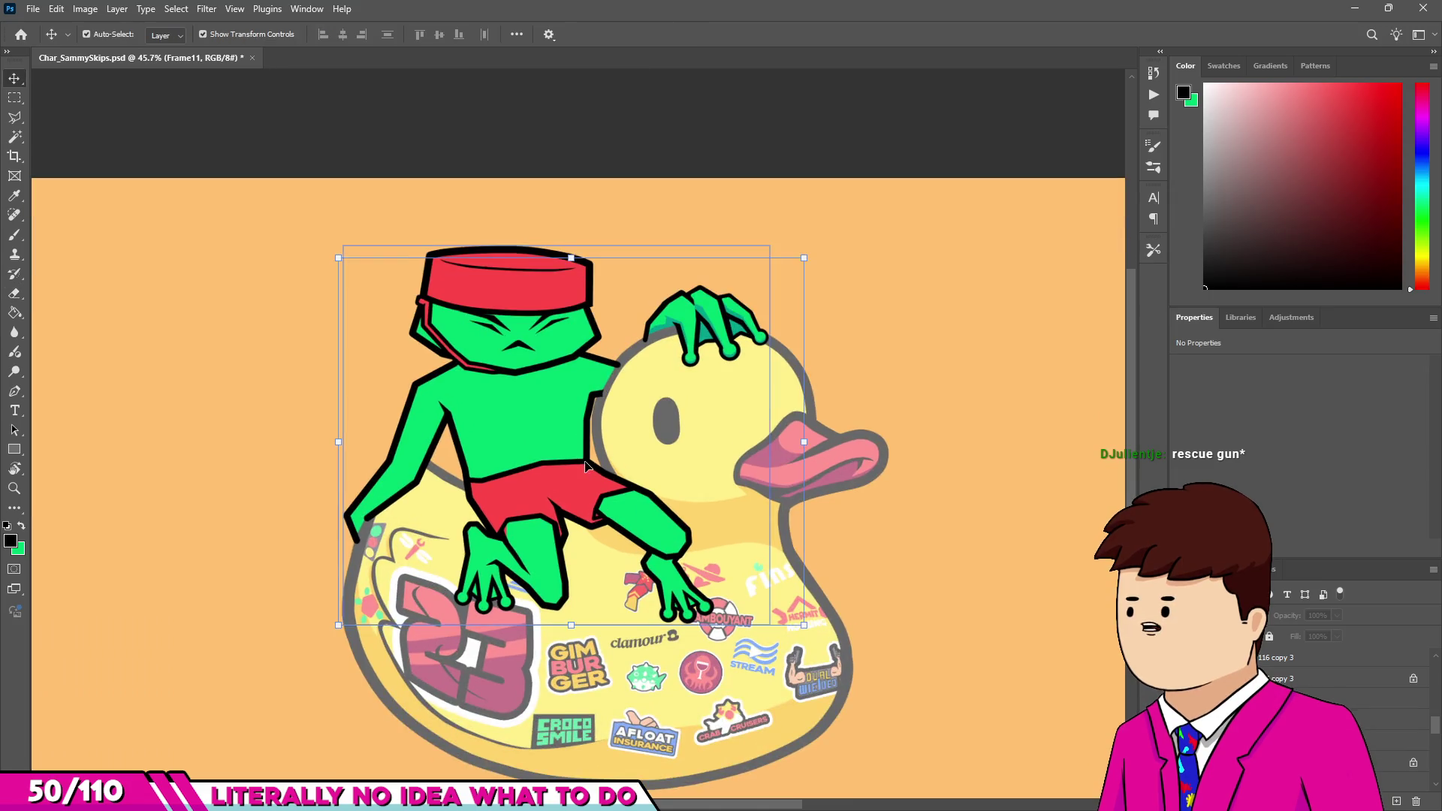
scroll(587, 444, up, 3)
click(586, 444)
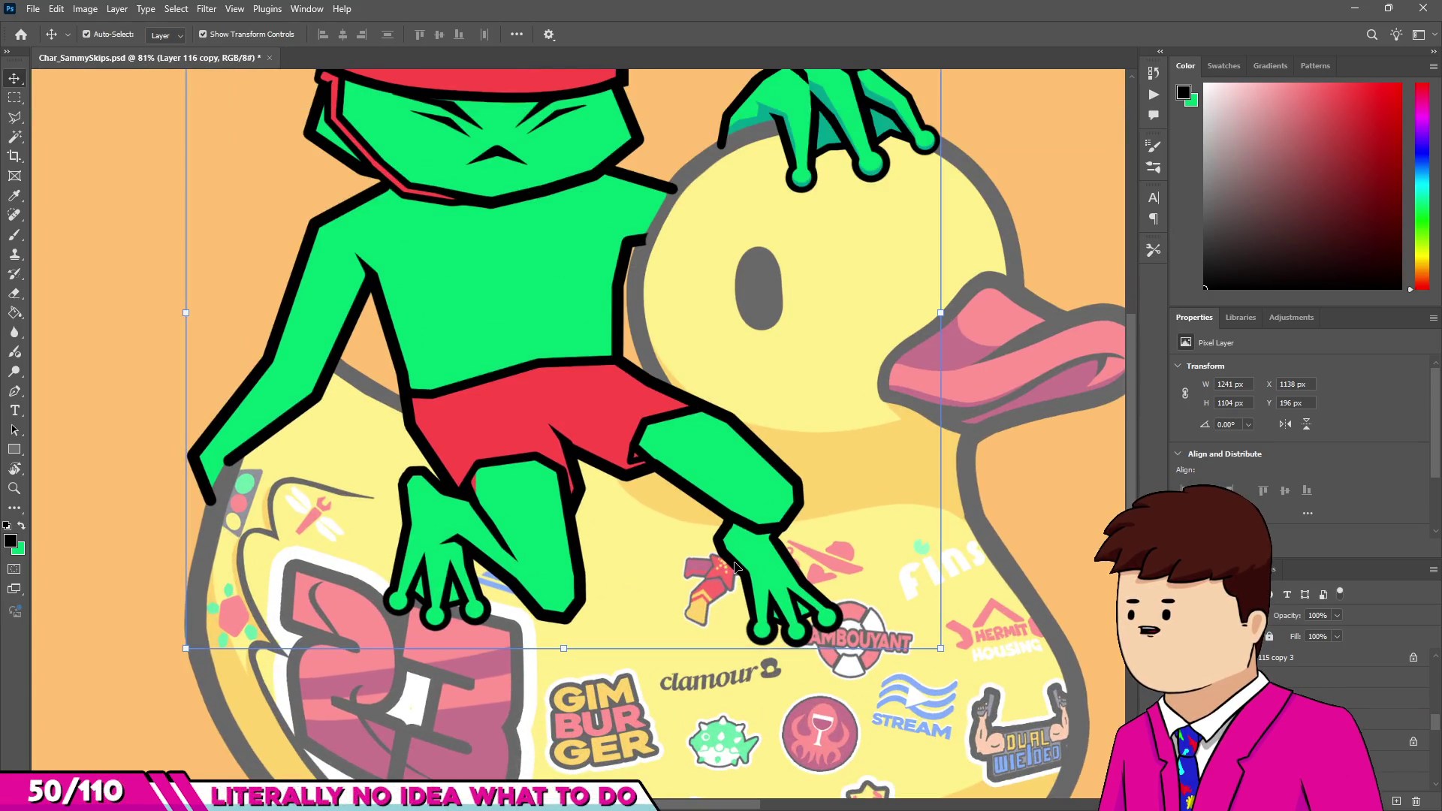
key(l)
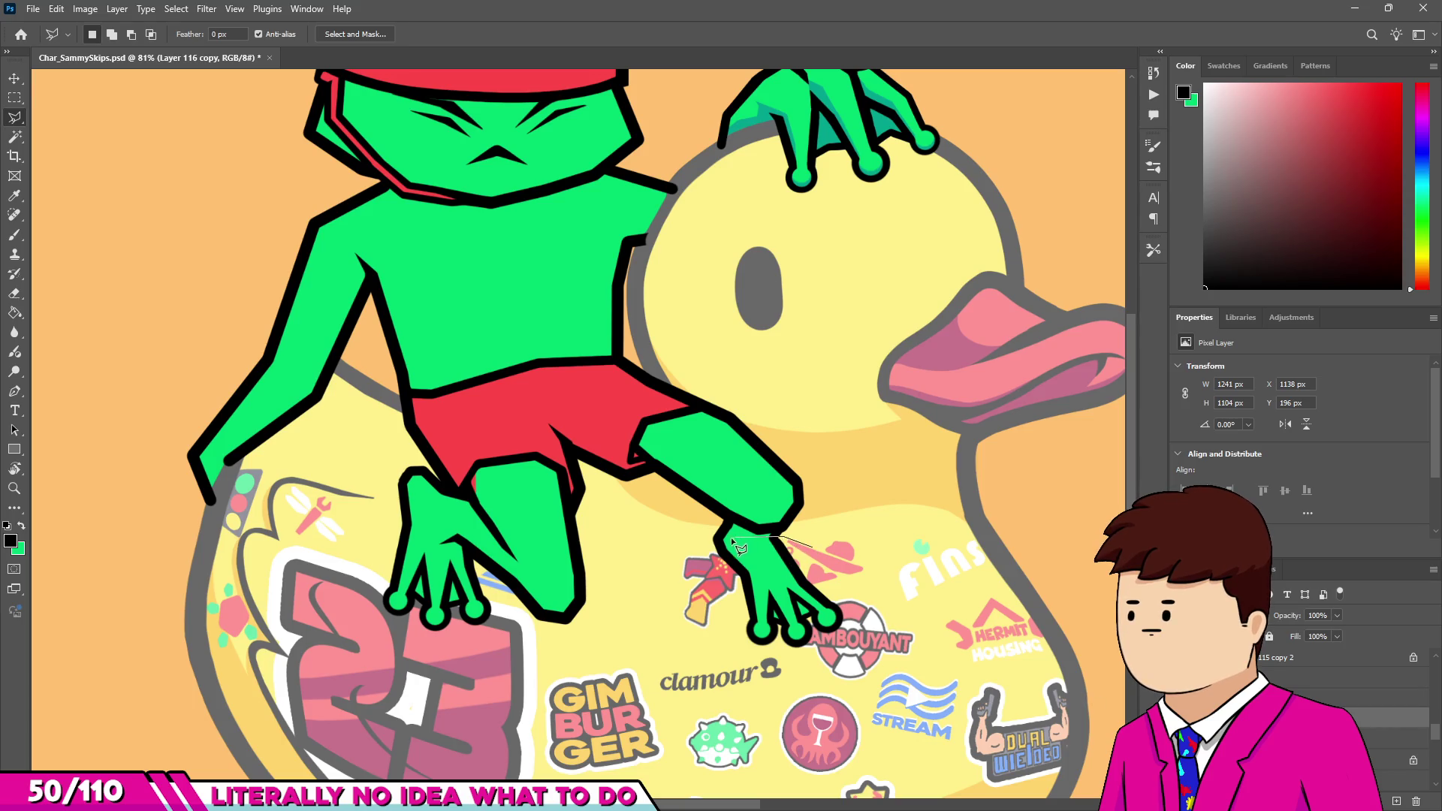
key(Escape)
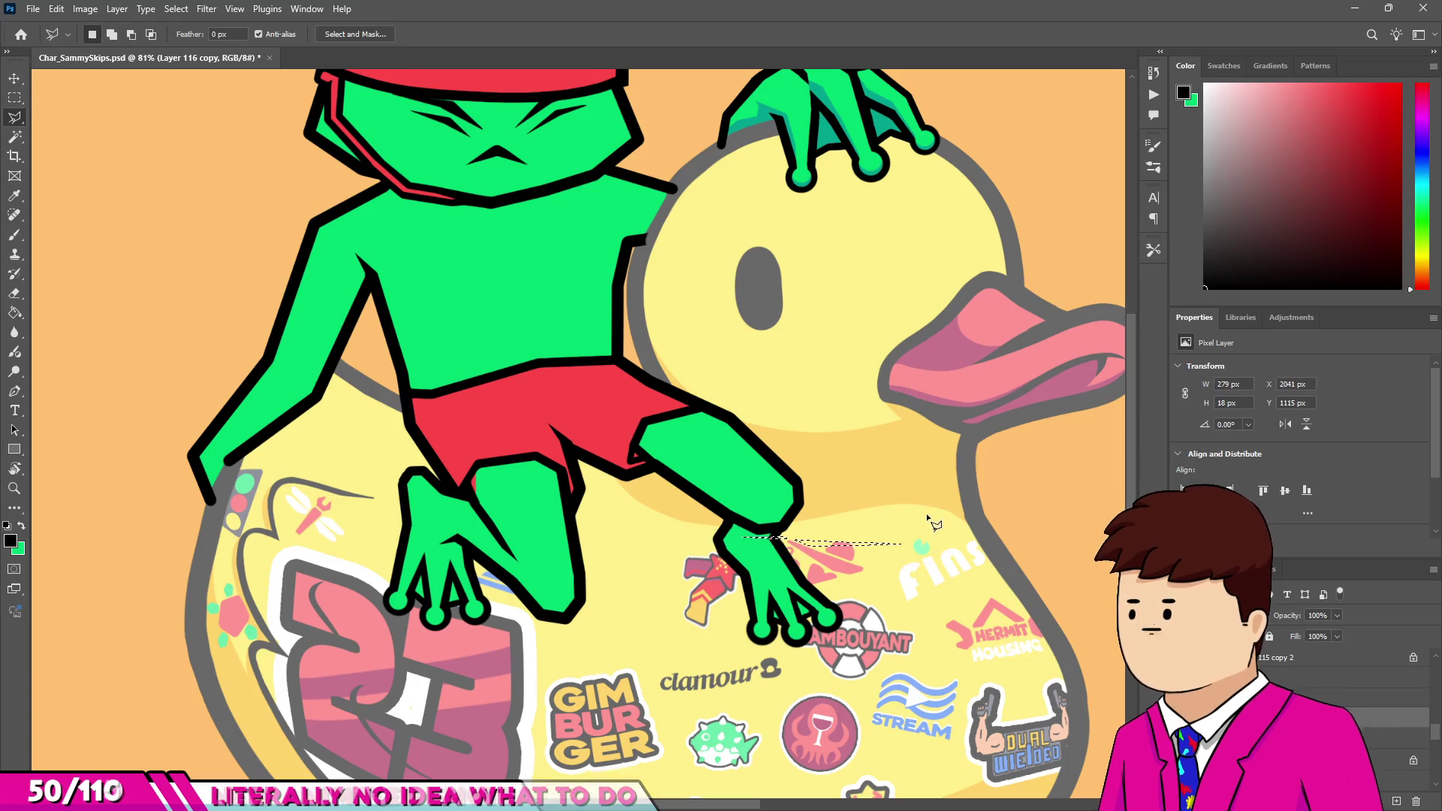
key(m)
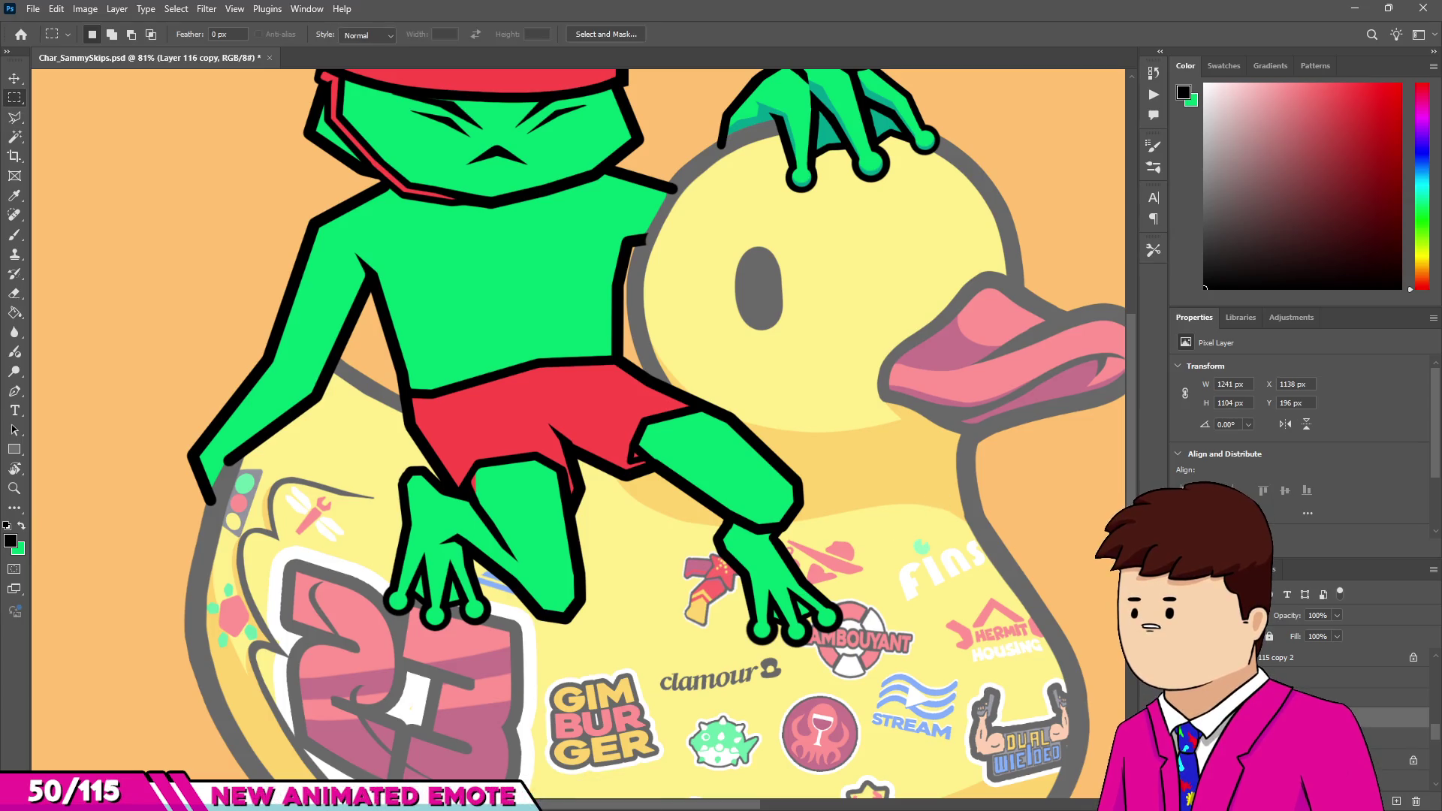
Hide the frog's colour fills and move the layer one position lower in the stack.
key(ctrl+comma)
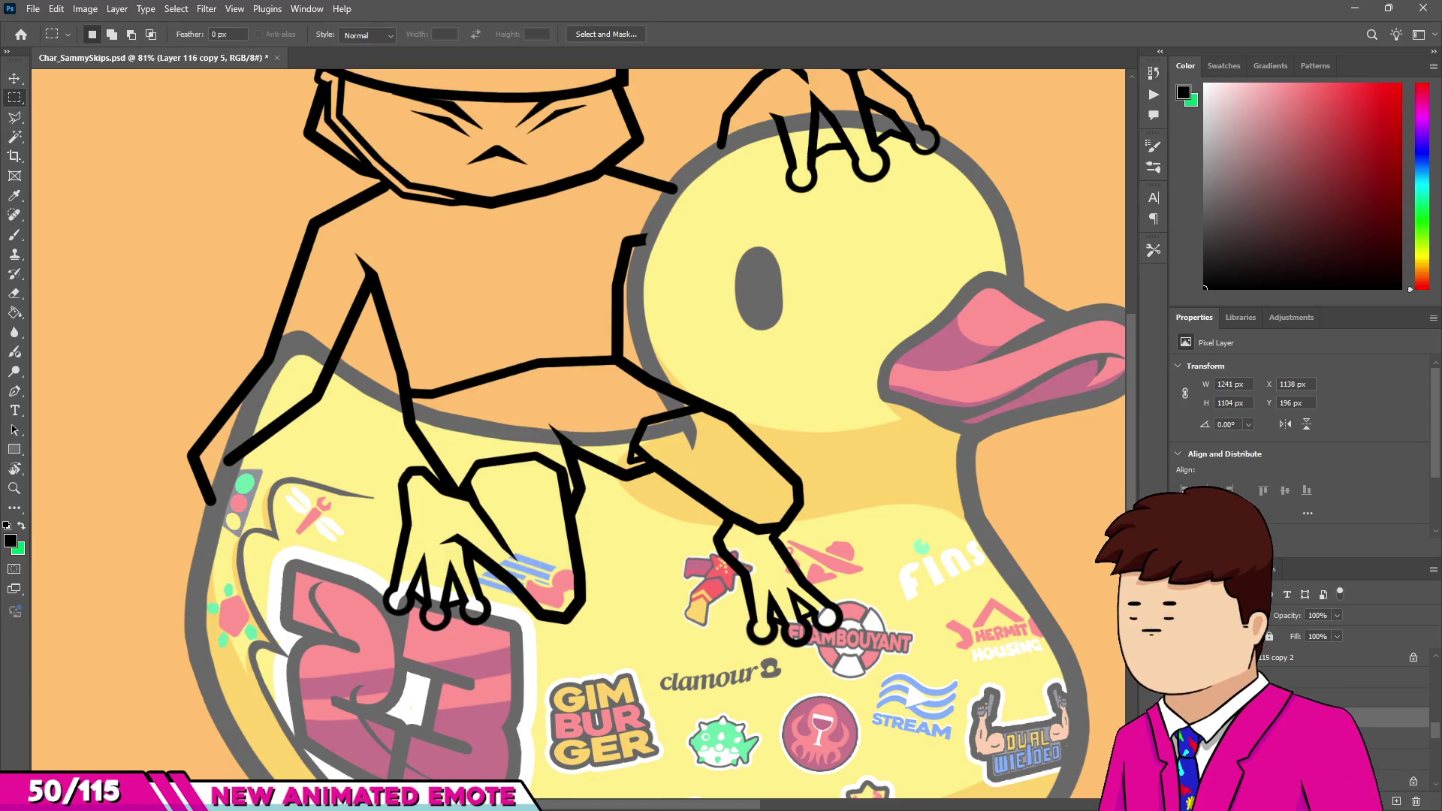
scroll(1345, 706, up, 2)
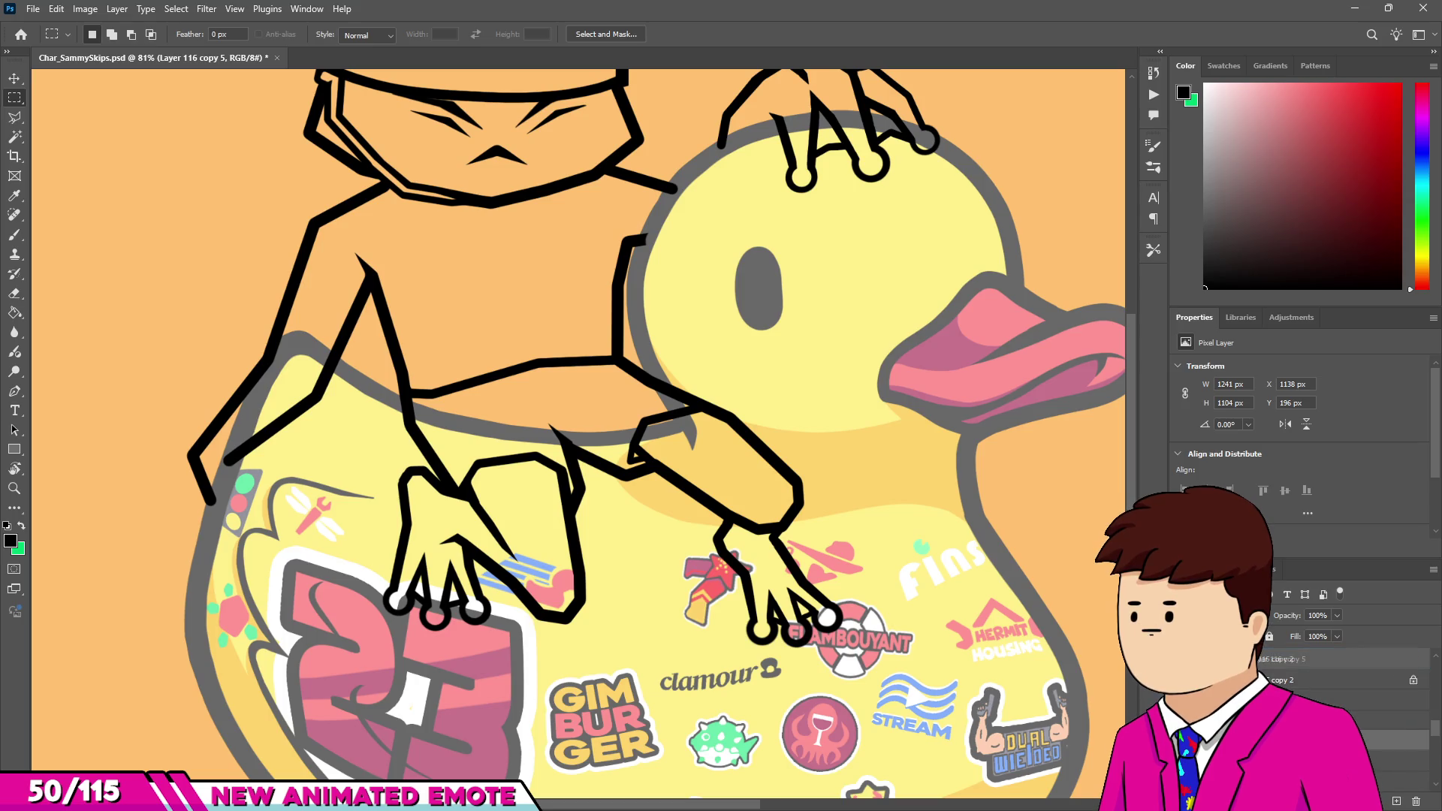
drag(1344, 690, 1344, 700)
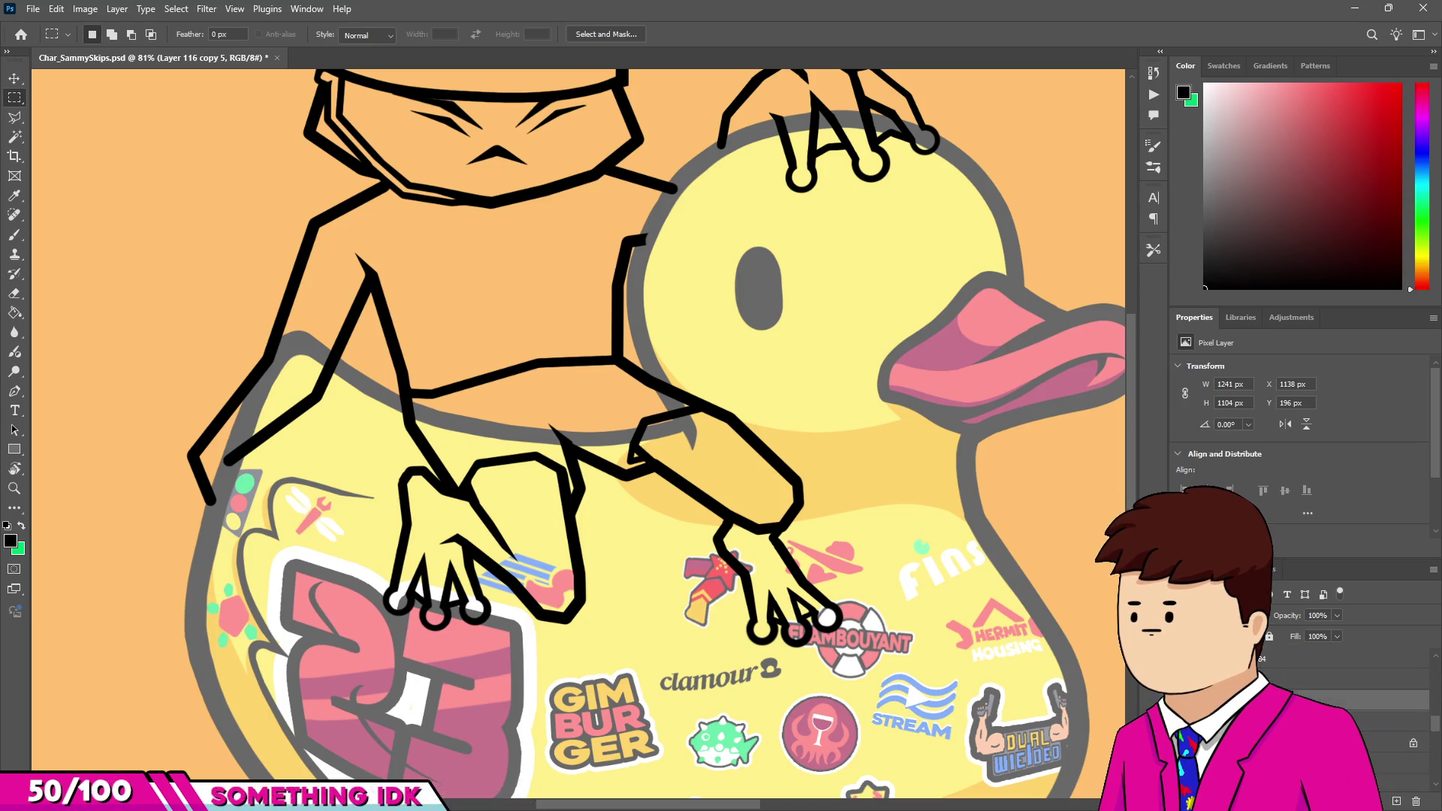
scroll(886, 641, down, 3)
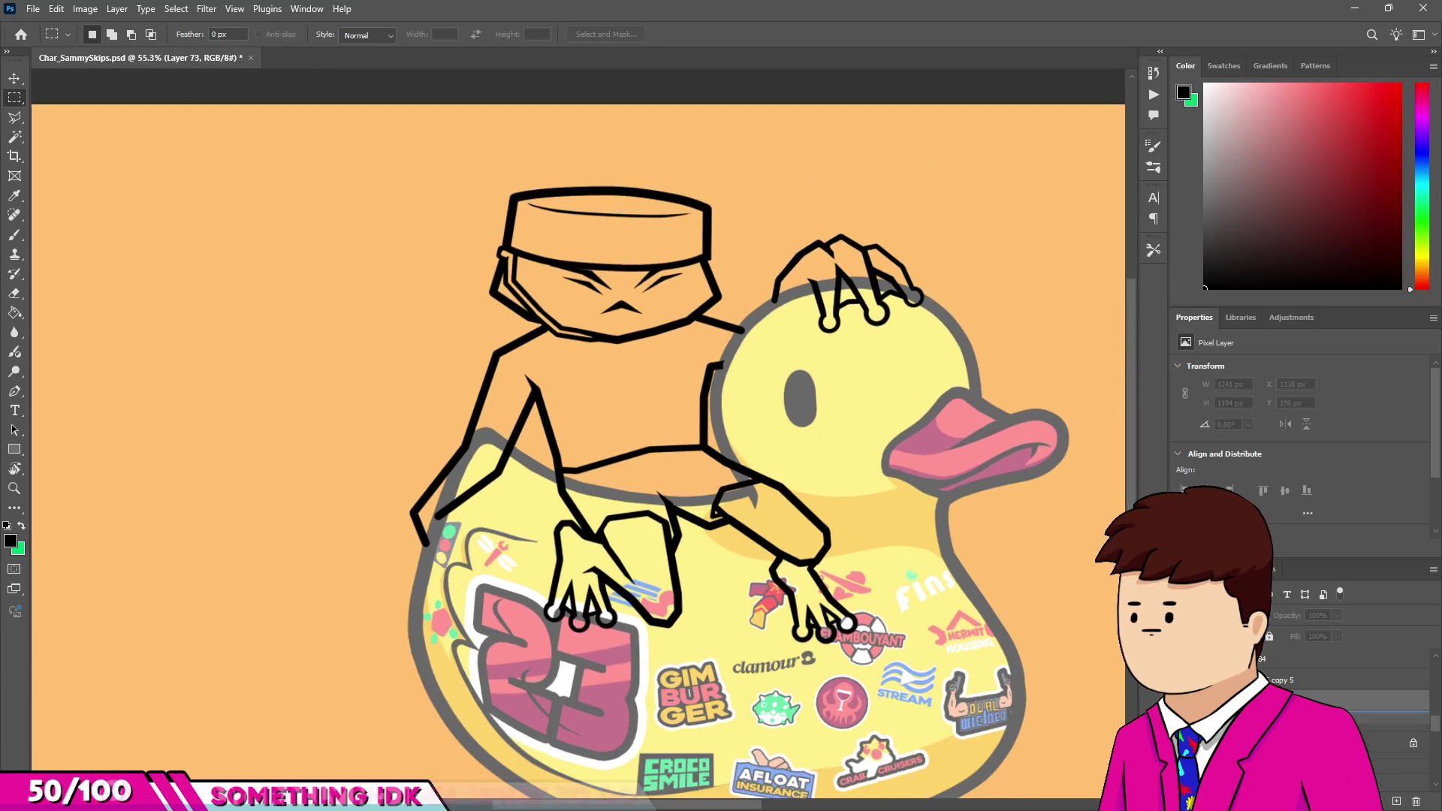
Select Layer 73 to restore the frog's colour fills under the line art.
click(1344, 742)
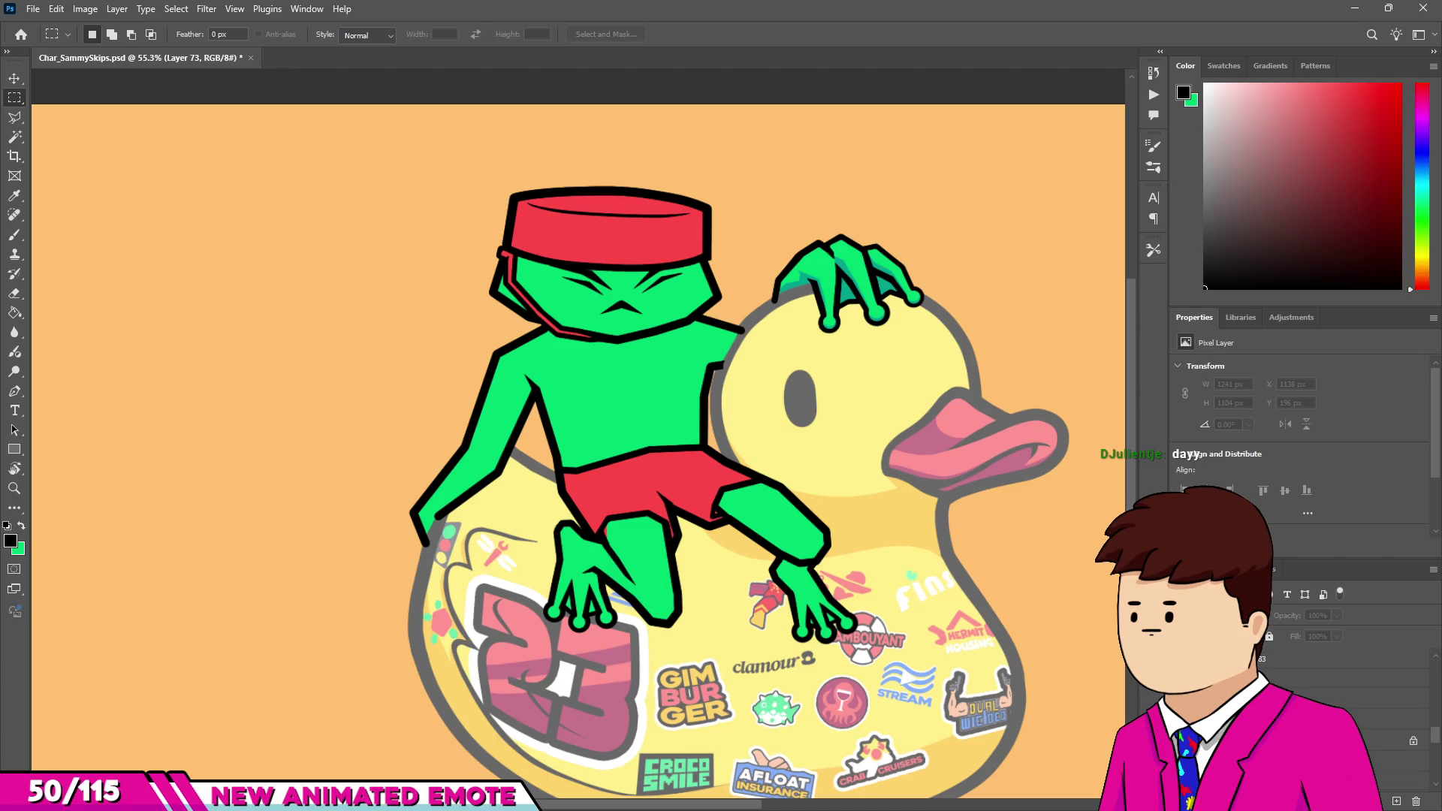
Lower the Frame12 colour layer's opacity to 33%.
click(1344, 678)
drag(1282, 622, 1269, 620)
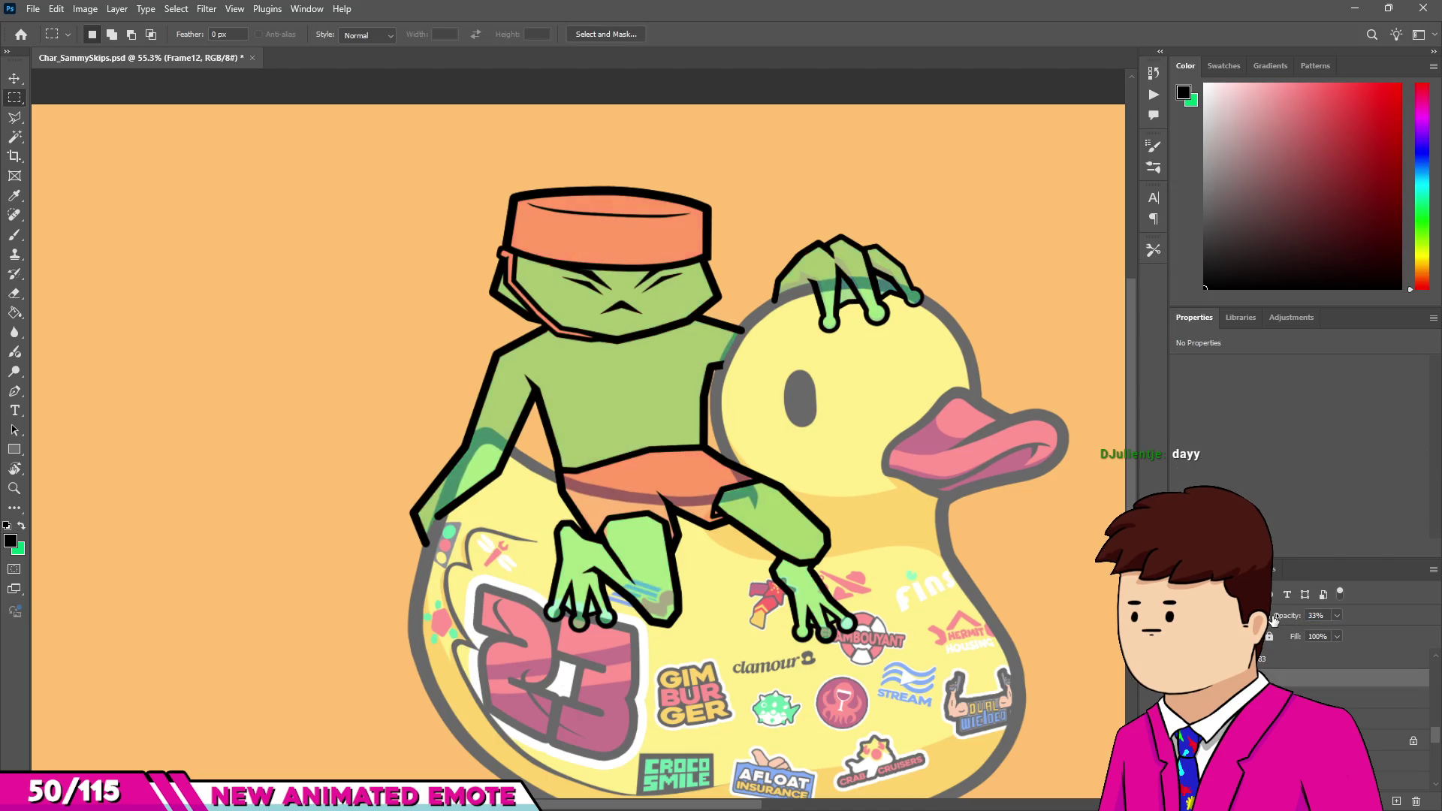
scroll(1345, 698, up, 2)
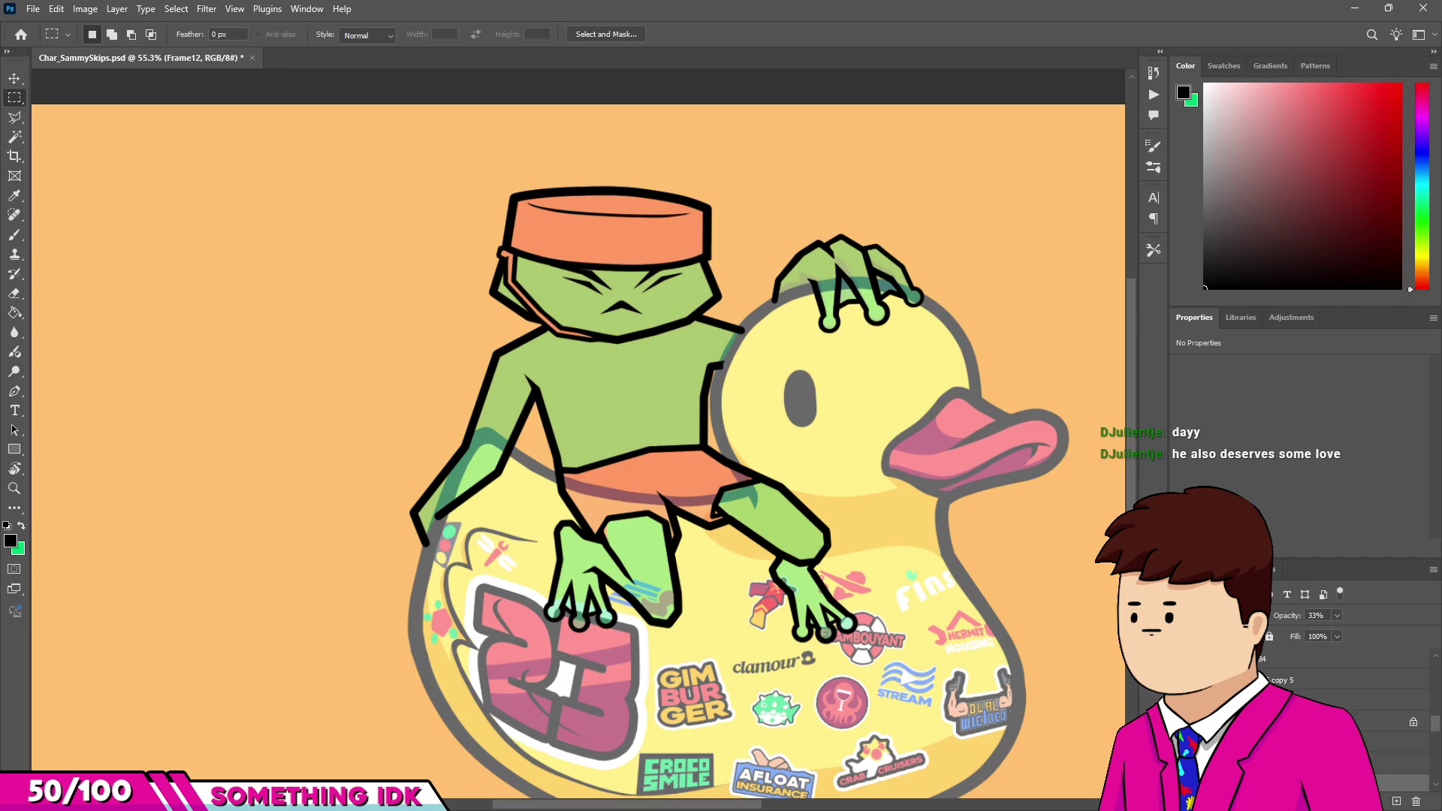
Show rough sketch Layer 73 at 36% opacity and select the Layer 116 copy 5 line art.
click(1180, 743)
click(1390, 742)
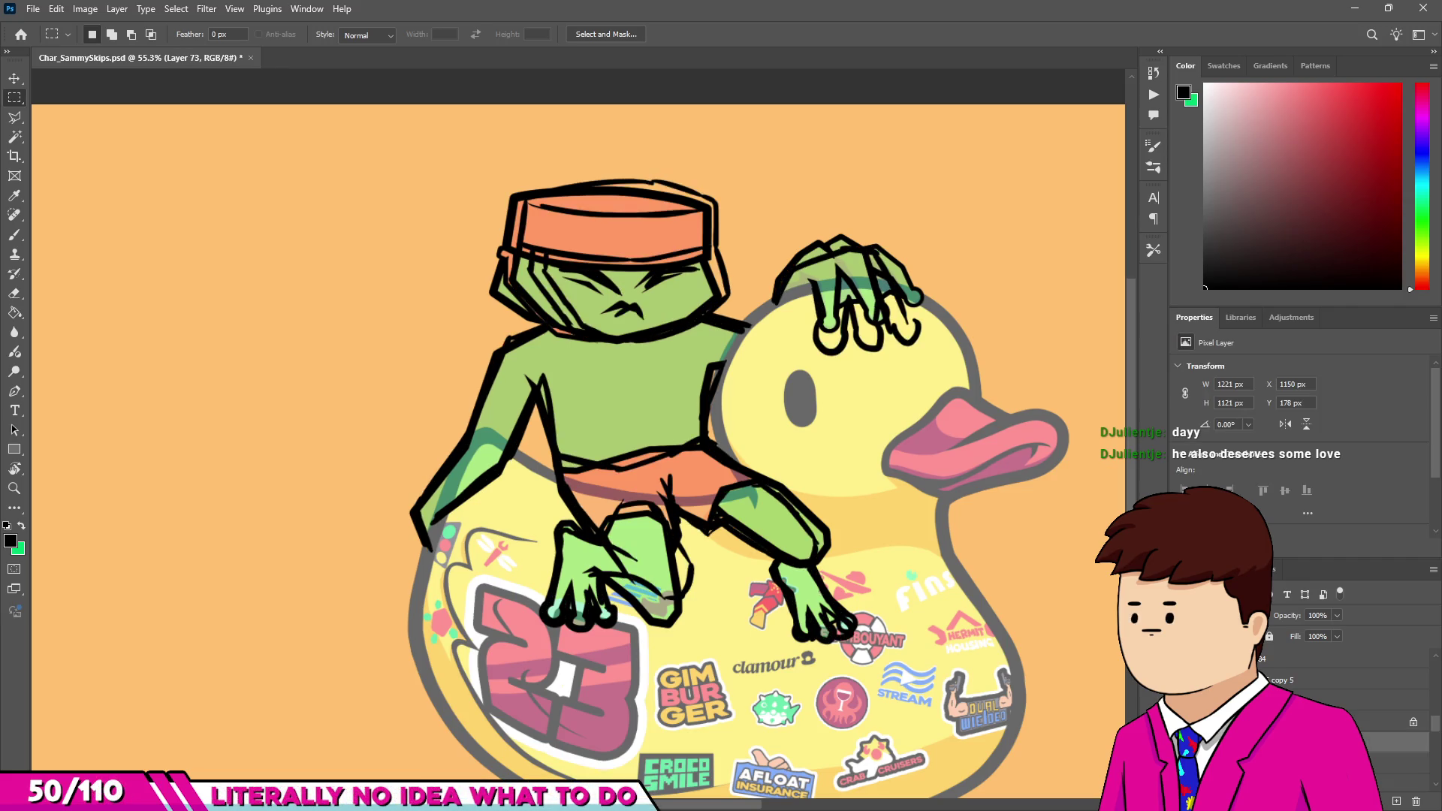
key(4)
key(6)
drag(1285, 620, 1277, 619)
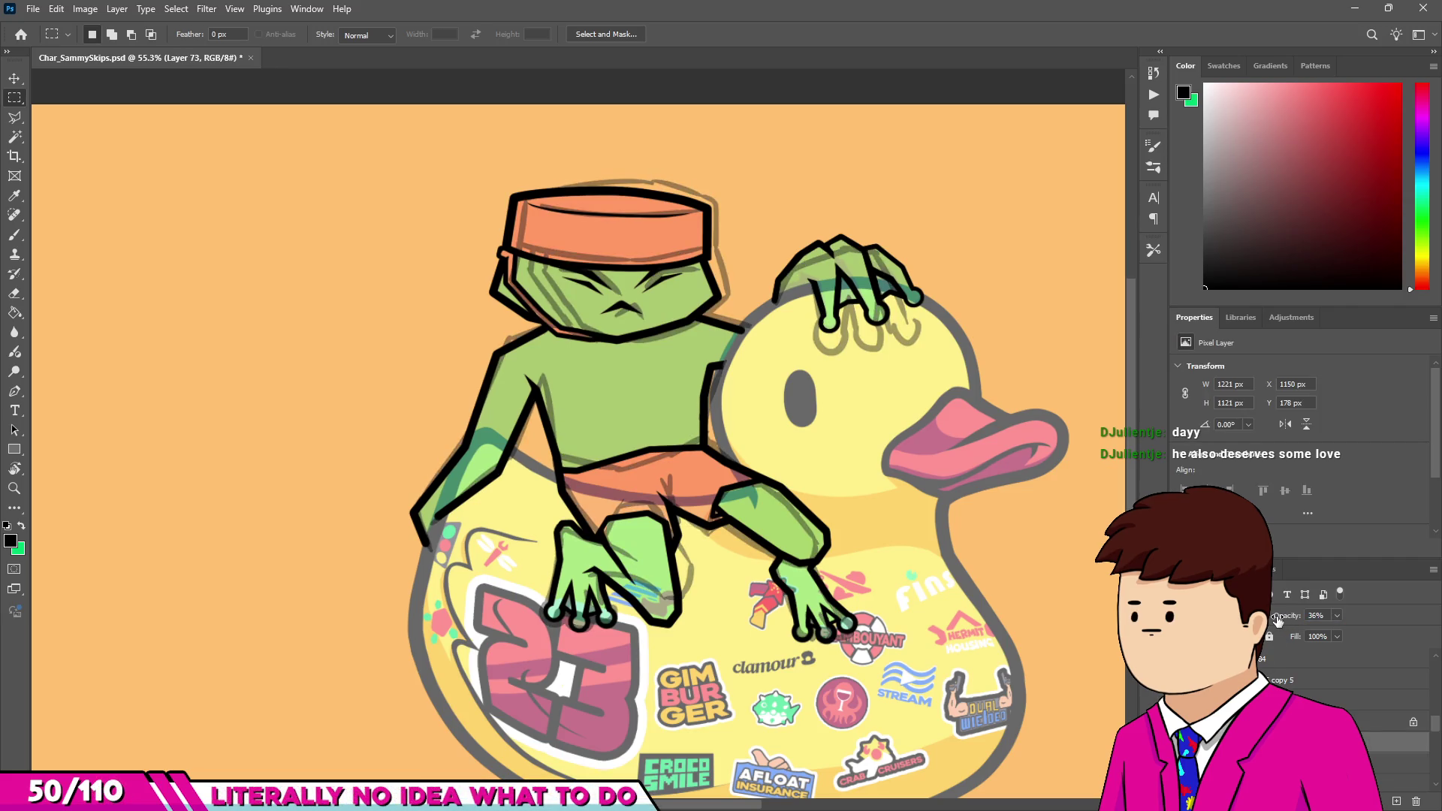
scroll(676, 194, up, 5)
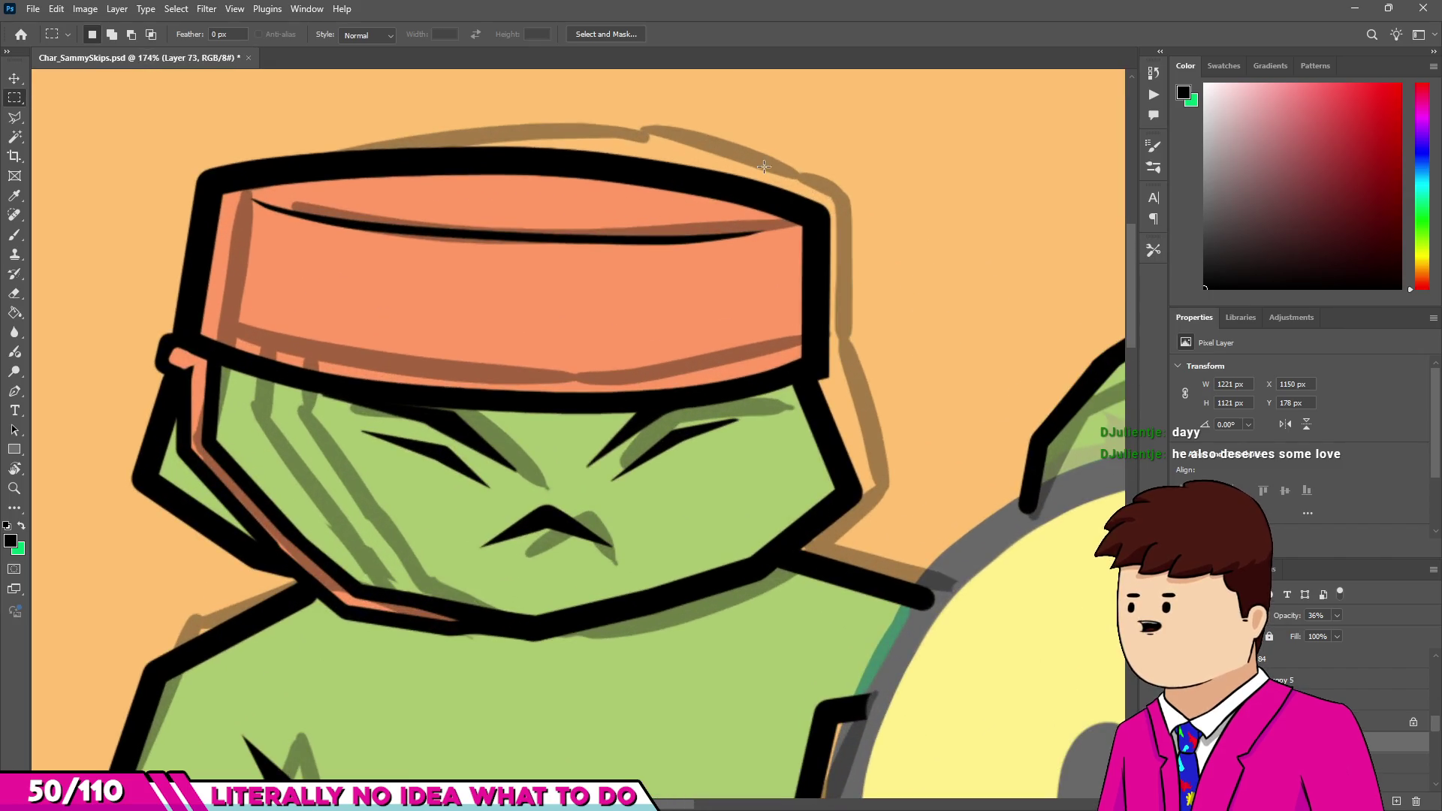
scroll(697, 150, down, 4)
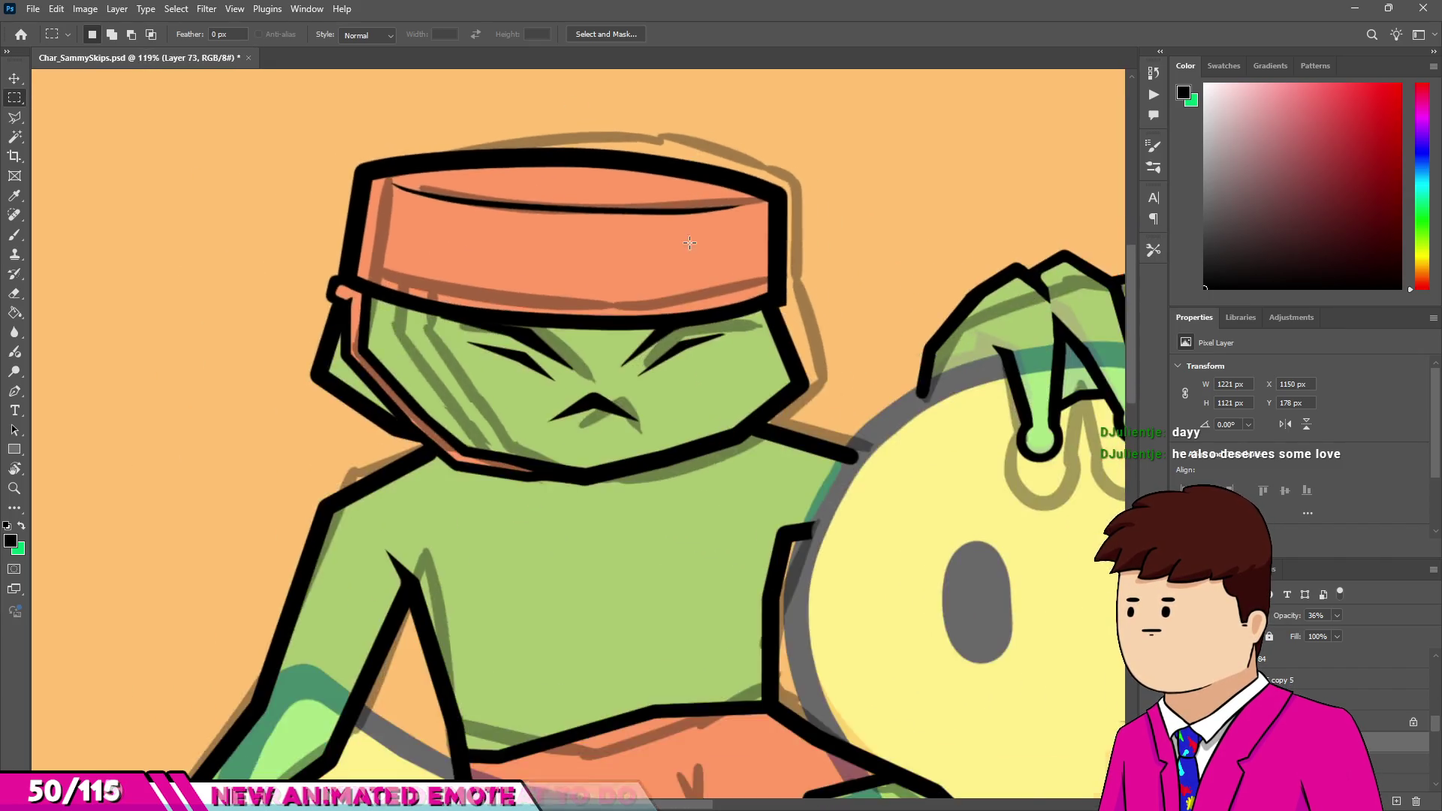
key(v)
click(753, 308)
scroll(601, 273, down, 3)
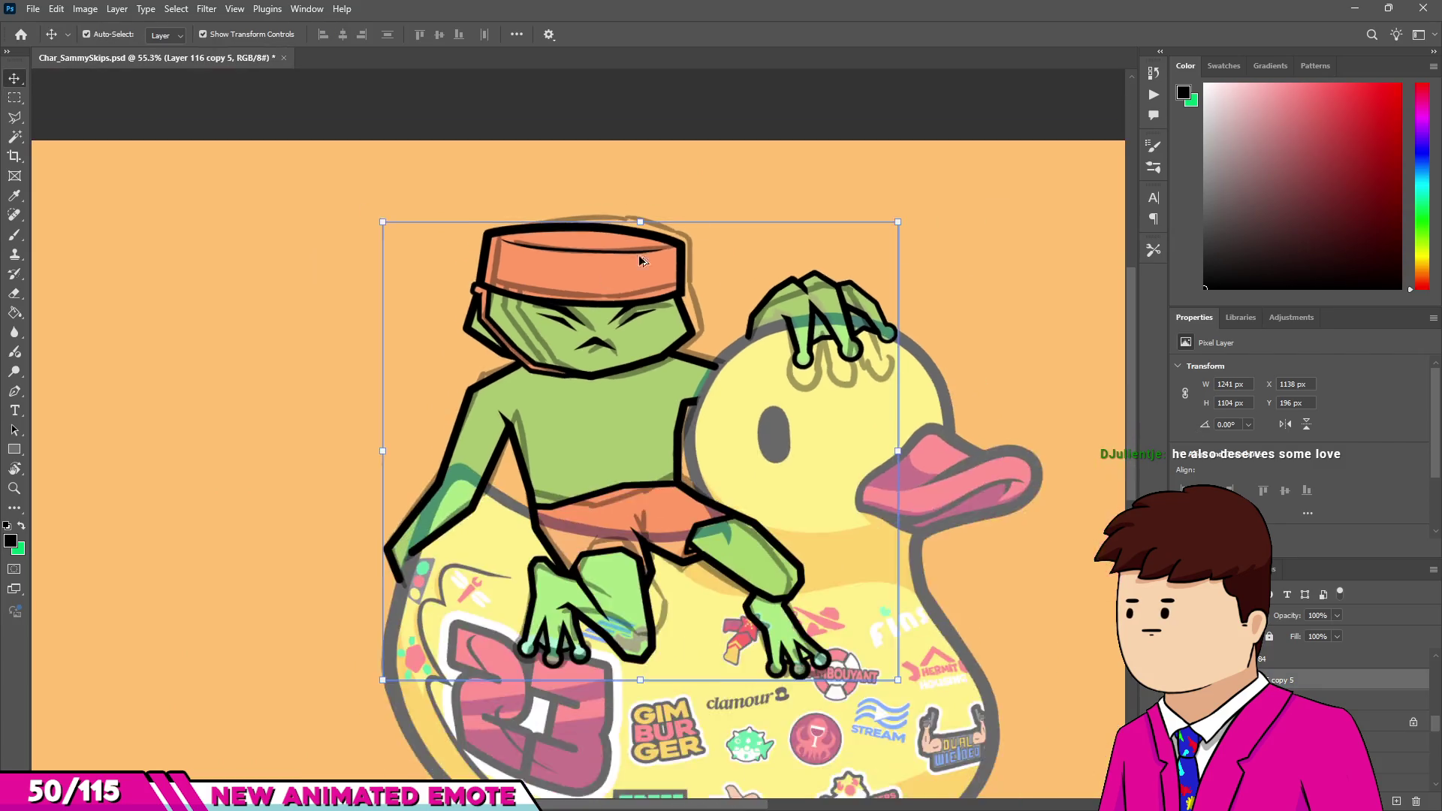
Select the frog's head line art with the Polygonal Lasso.
scroll(592, 308, up, 4)
key(l)
click(744, 356)
click(721, 185)
click(441, 149)
click(313, 211)
click(283, 368)
click(316, 420)
click(403, 444)
click(433, 472)
double_click(719, 420)
Move the head right and up, rotate it about 0.66°, apply, and deselect.
key(ctrl+t)
mouse_move(709, 340)
mouse_down()
mouse_move(765, 319)
mouse_move(709, 328)
mouse_up()
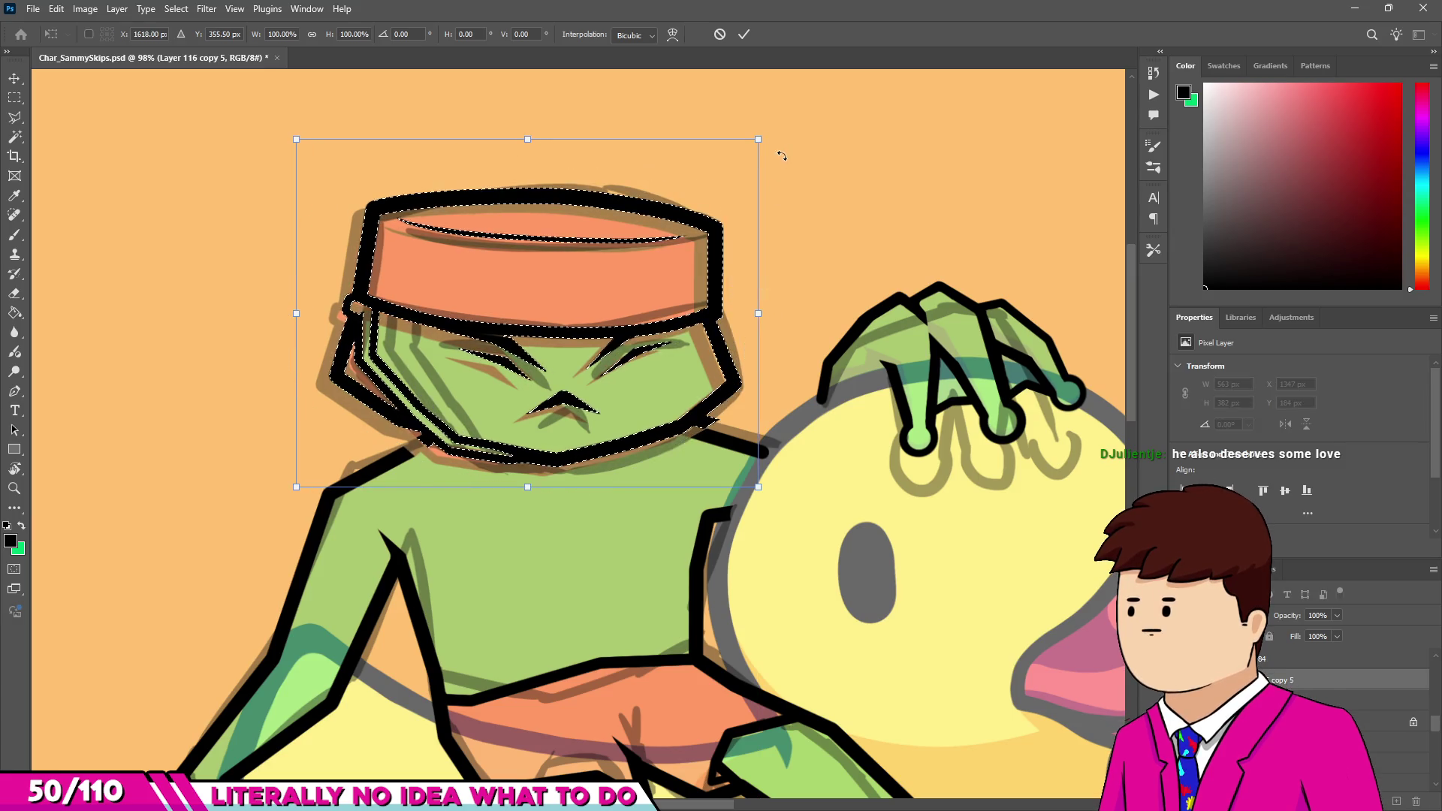
drag(766, 132, 746, 206)
drag(715, 317, 723, 317)
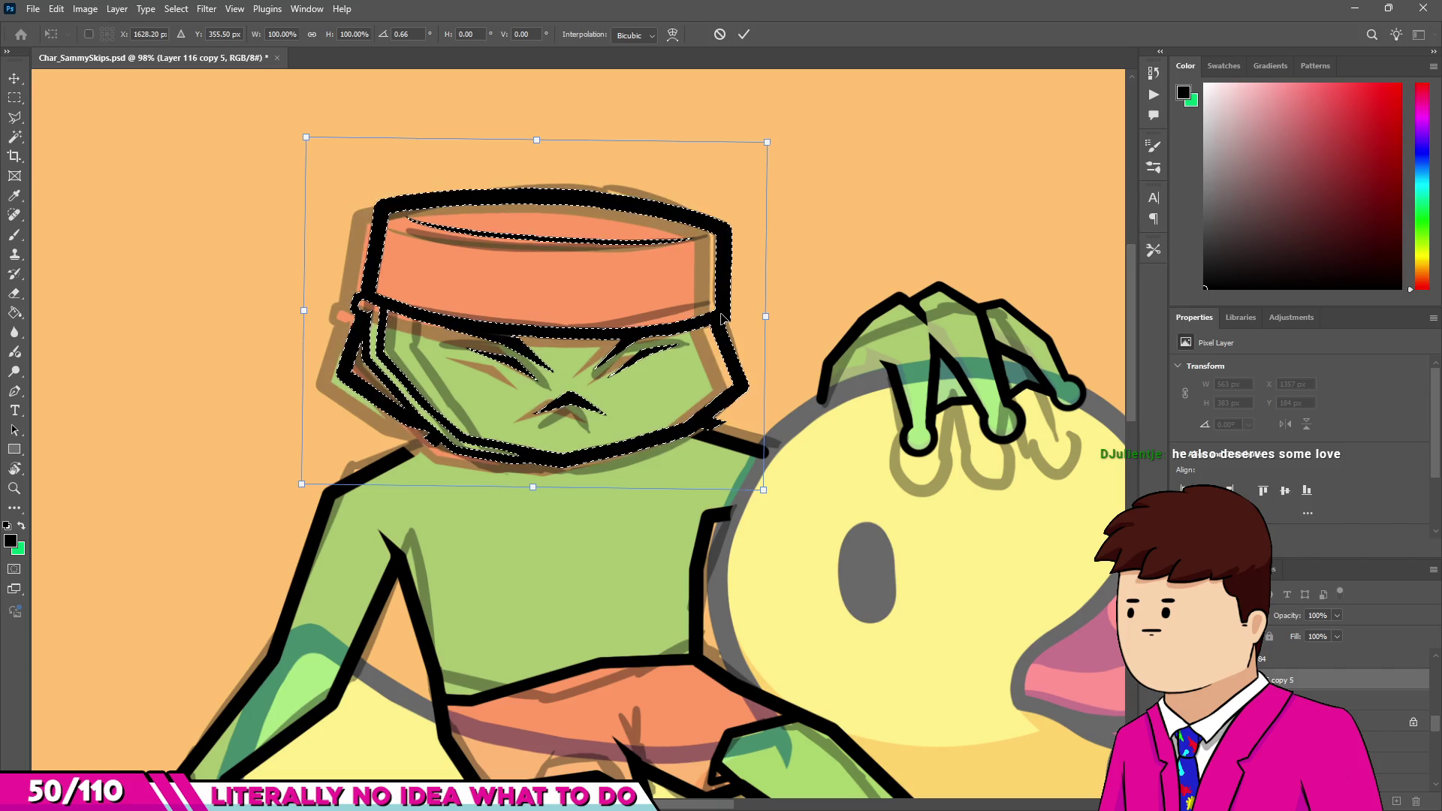
key(Return)
key(ctrl+d)
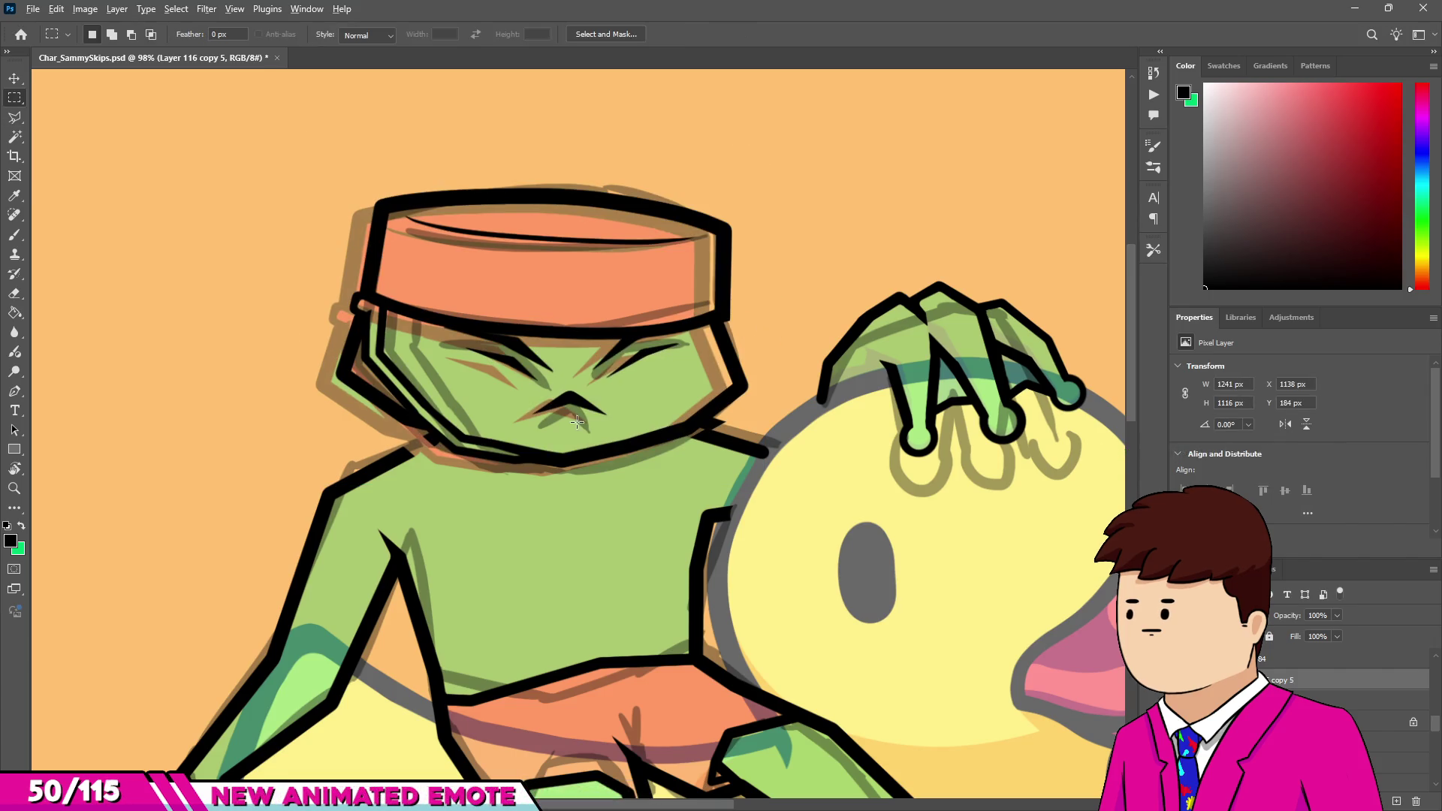
scroll(505, 349, up, 2)
Nudge the mustache slightly down and right using a rectangular selection.
scroll(549, 408, up, 4)
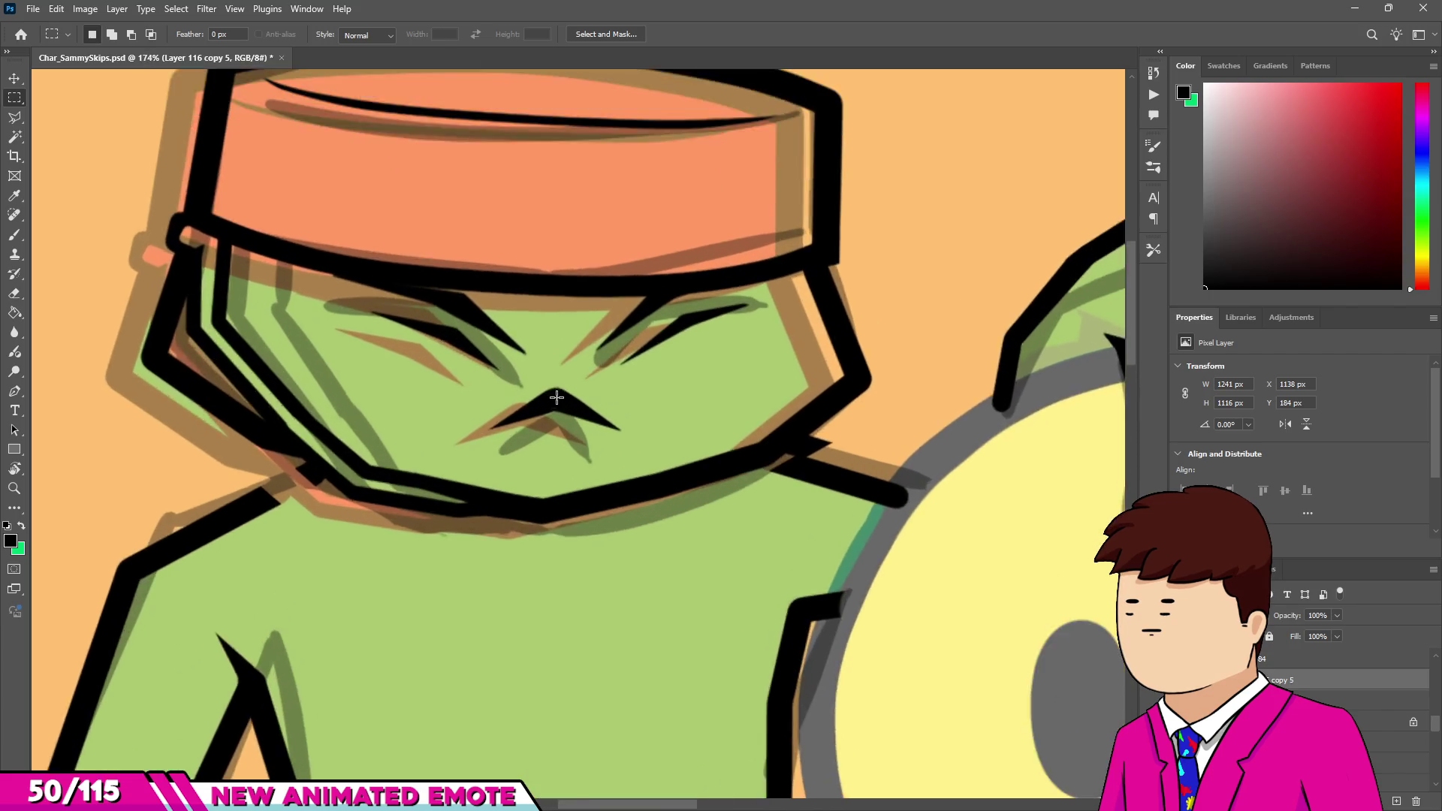
key(v)
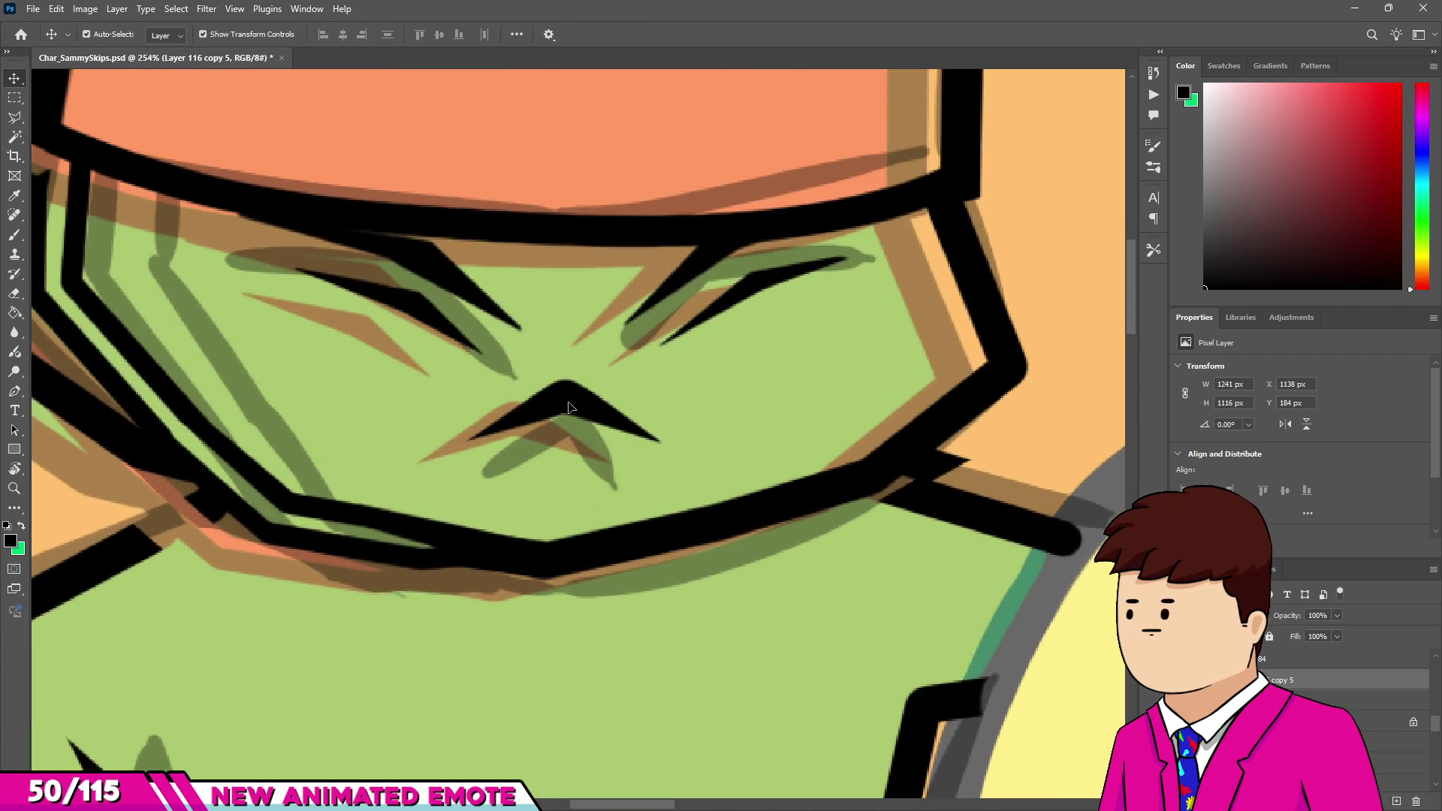
key(m)
mouse_move(450, 358)
mouse_down()
mouse_move(630, 431)
mouse_move(665, 475)
mouse_up()
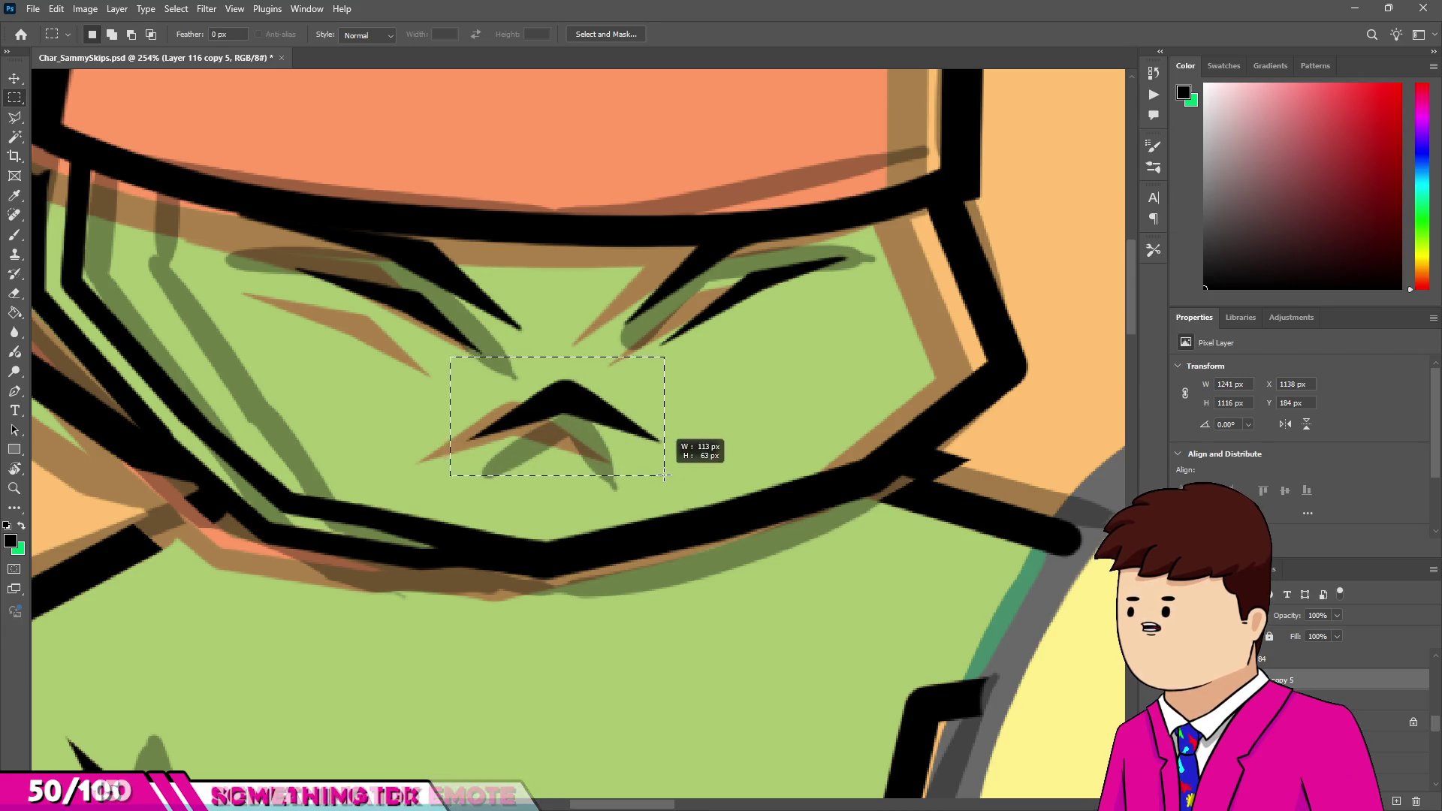
key(v)
drag(573, 405, 577, 417)
key(ctrl+d)
Select both eye lines, shift them 3 px down, deselect, and check the result.
key(l)
click(495, 343)
click(421, 288)
click(269, 245)
click(276, 324)
click(473, 388)
double_click(509, 363)
shift+click(646, 335)
click(742, 259)
click(646, 336)
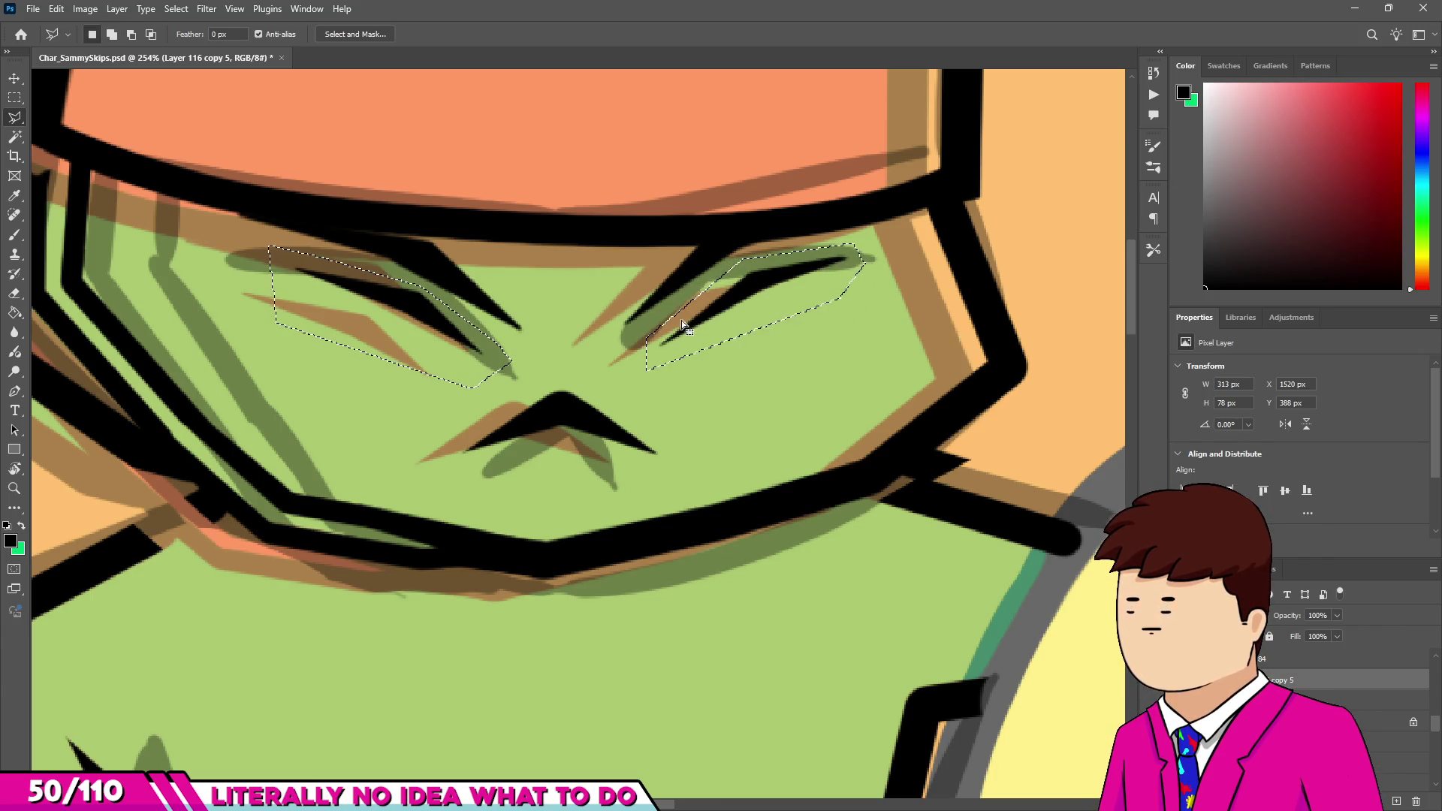
key(v)
drag(698, 326, 700, 330)
key(ctrl+d)
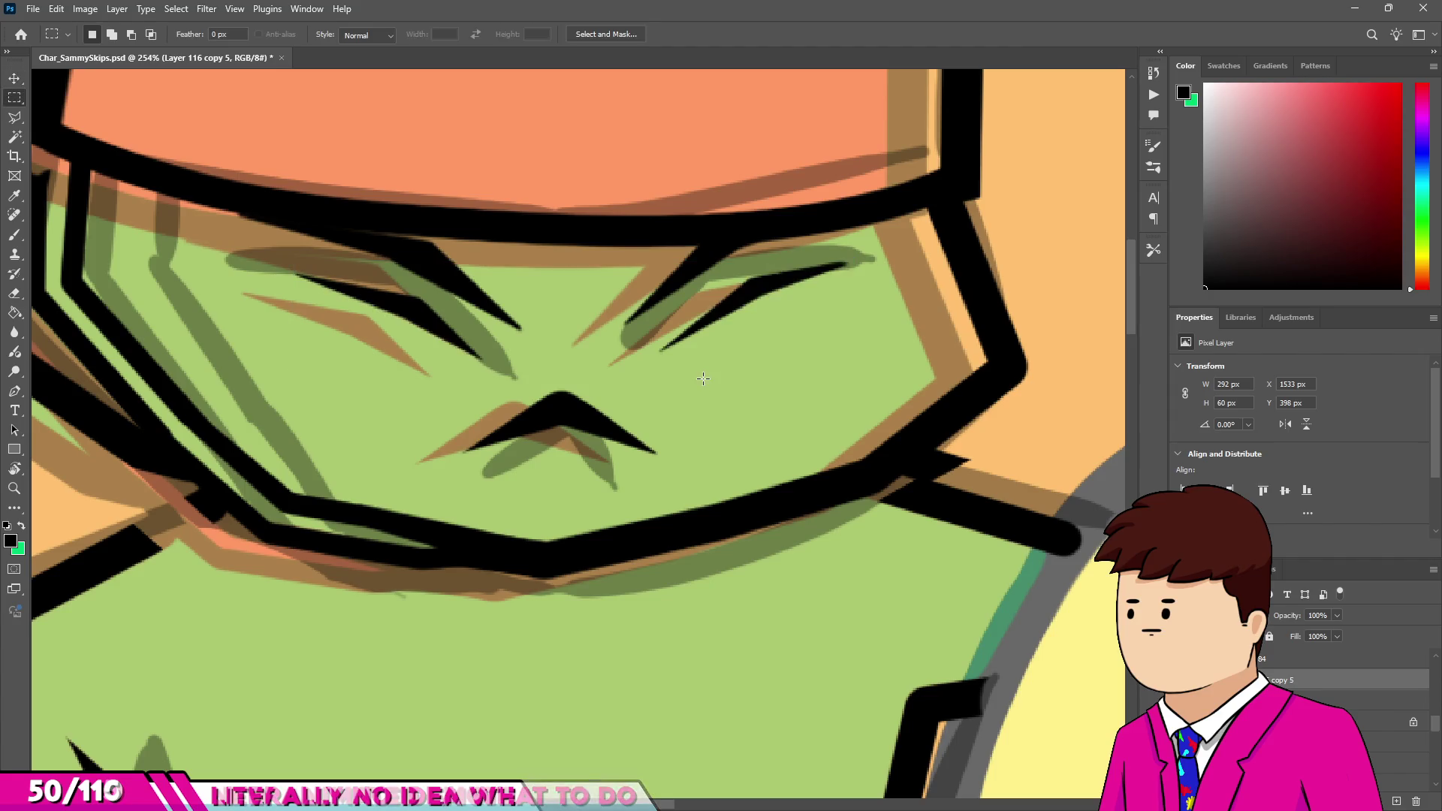
key(m)
scroll(441, 380, down, 5)
scroll(398, 435, up, 2)
scroll(376, 465, down, 2)
scroll(353, 487, up, 1)
scroll(375, 466, down, 1)
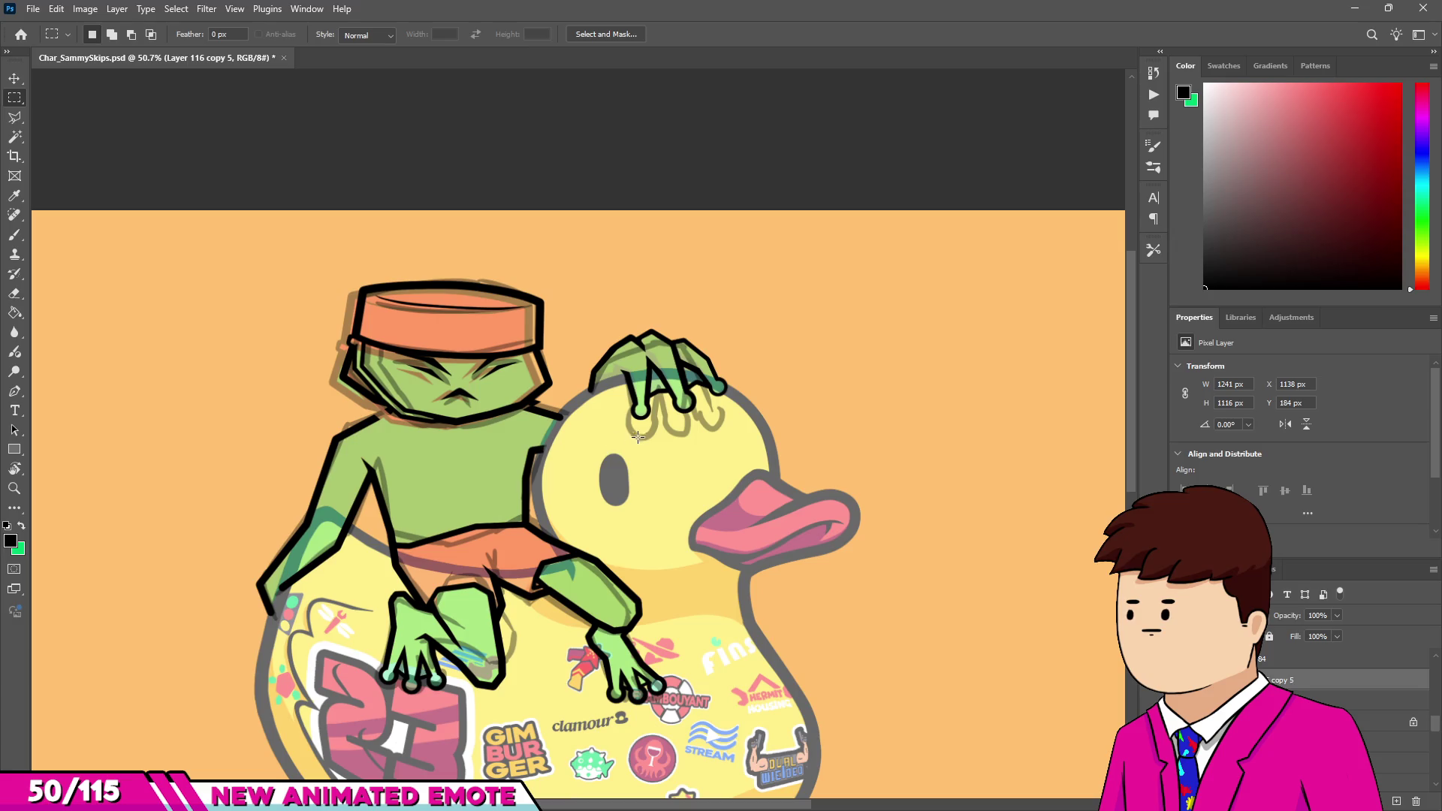
scroll(601, 495, down, 2)
scroll(582, 547, up, 4)
scroll(556, 526, down, 1)
scroll(427, 398, up, 4)
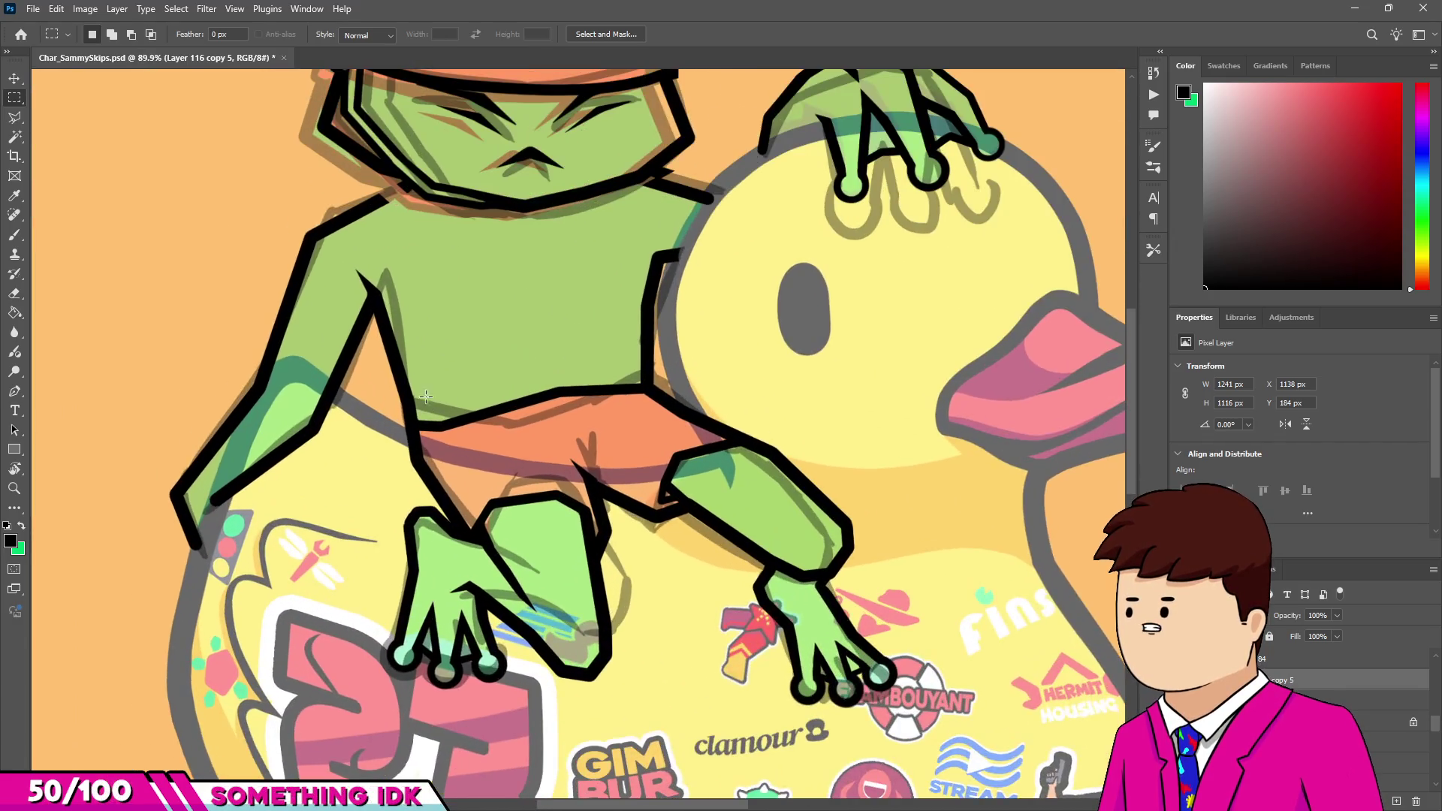
scroll(428, 399, down, 2)
scroll(425, 345, up, 4)
Outline the frog's inner arm and chest lines with the Polygonal Lasso.
key(v)
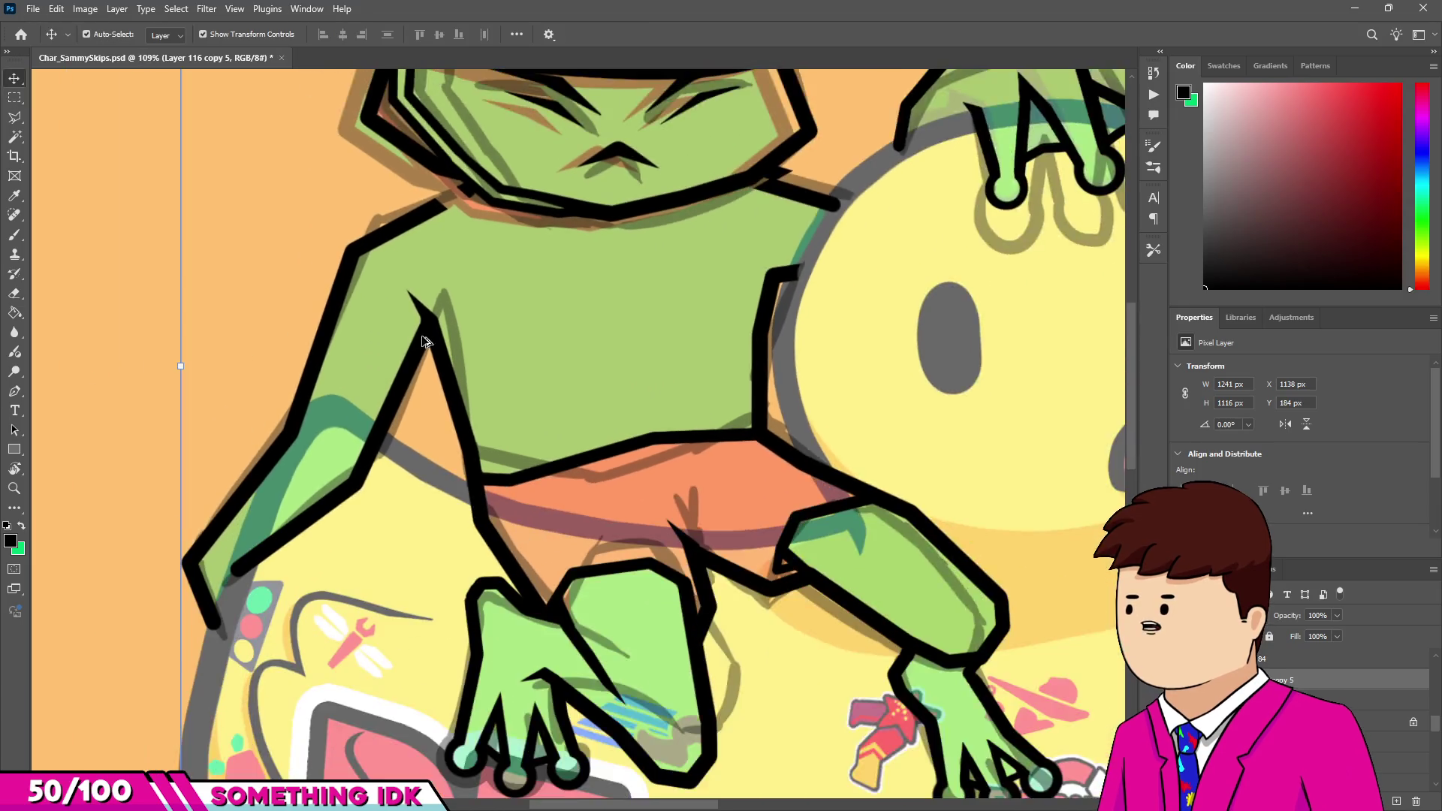
scroll(425, 344, down, 2)
scroll(434, 386, up, 1)
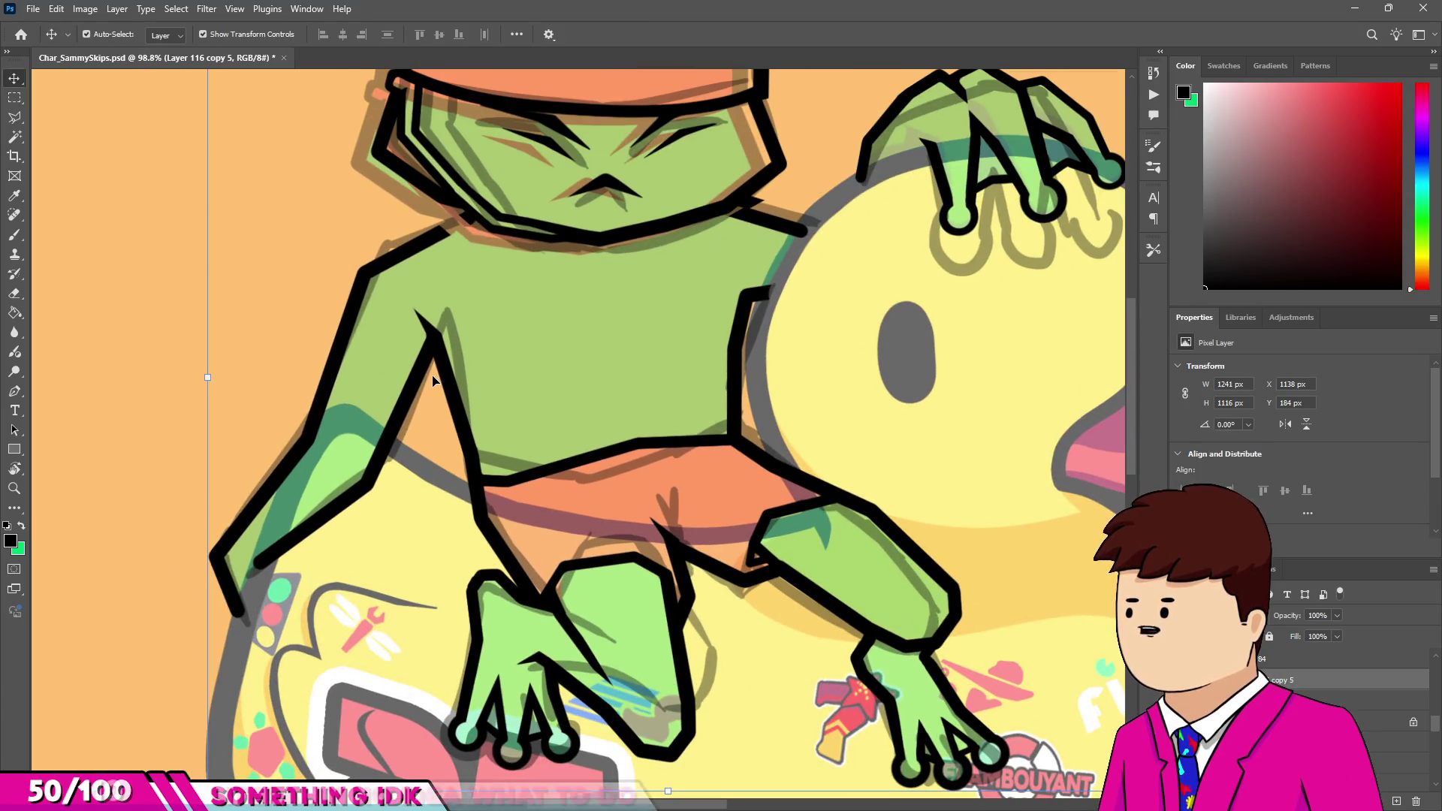
key(l)
click(493, 460)
click(448, 284)
click(410, 284)
click(378, 396)
click(325, 485)
click(239, 570)
click(274, 588)
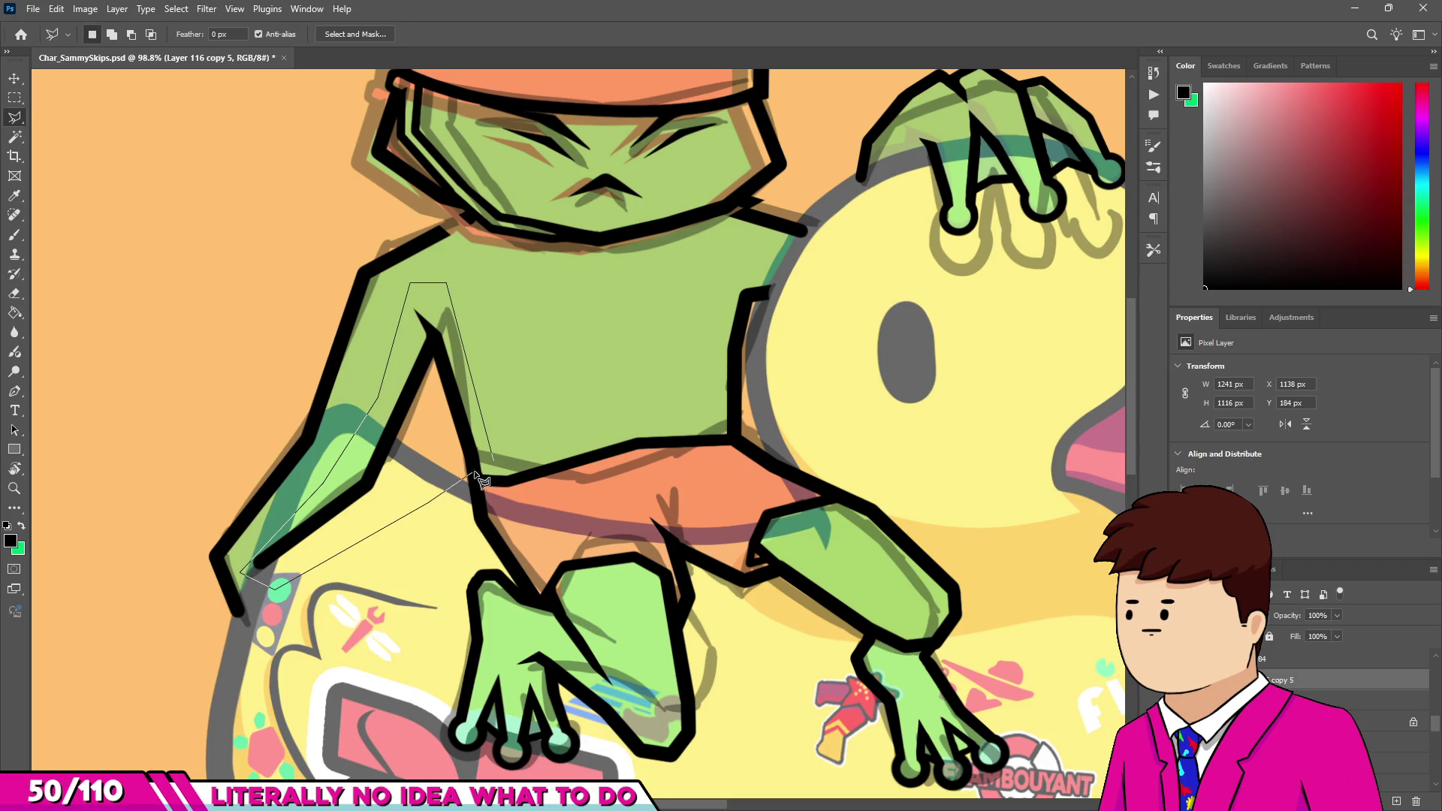
click(428, 503)
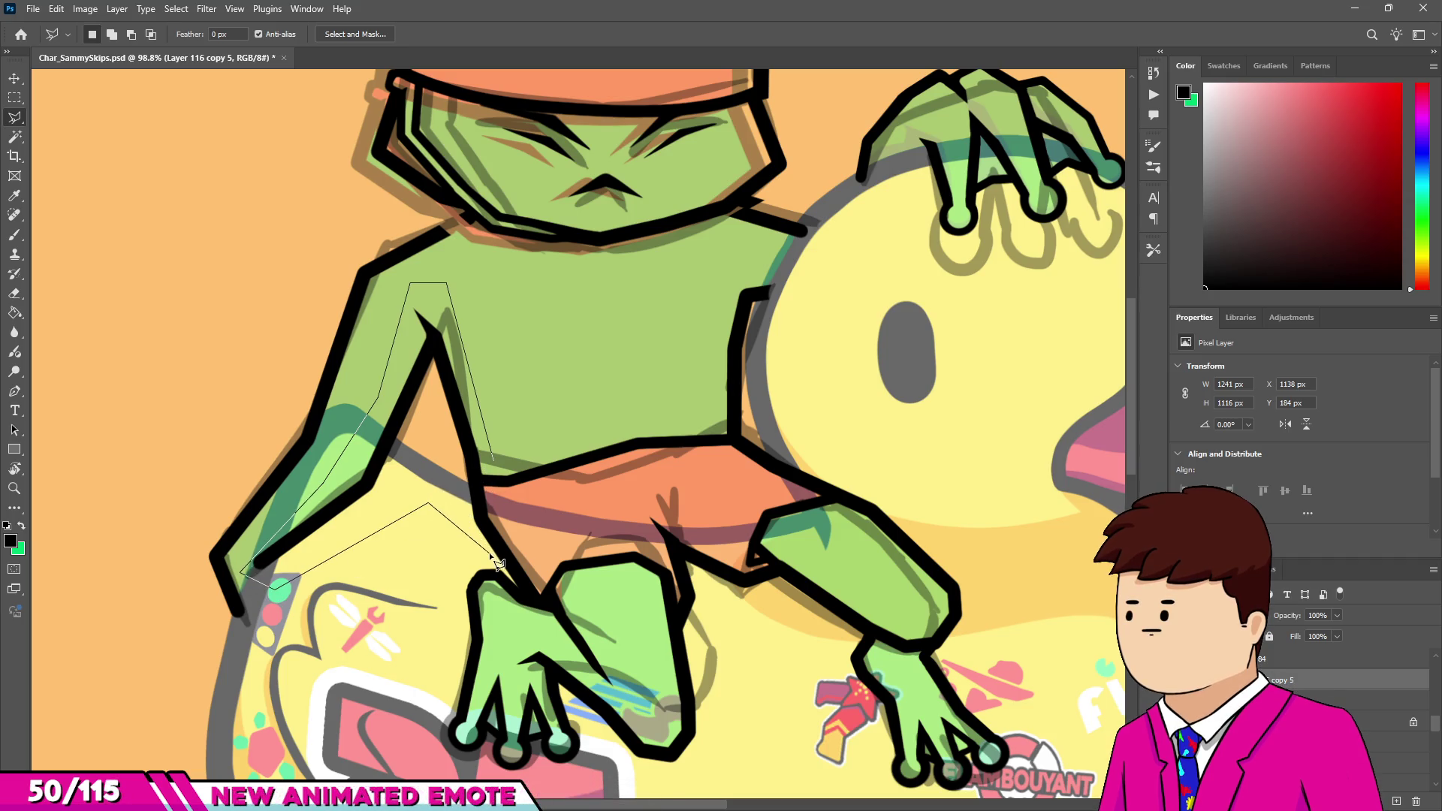
click(516, 585)
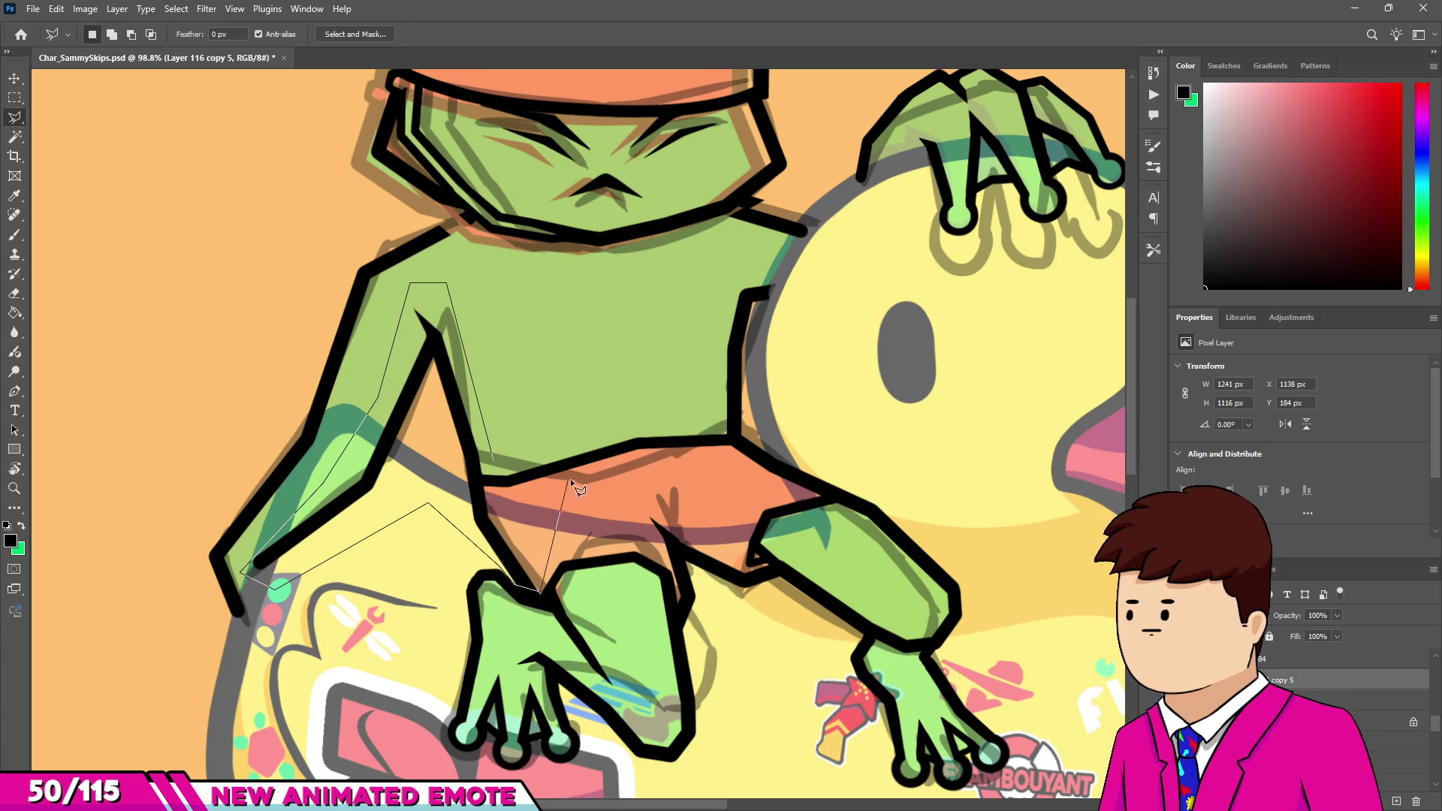
click(634, 470)
click(729, 452)
double_click(692, 352)
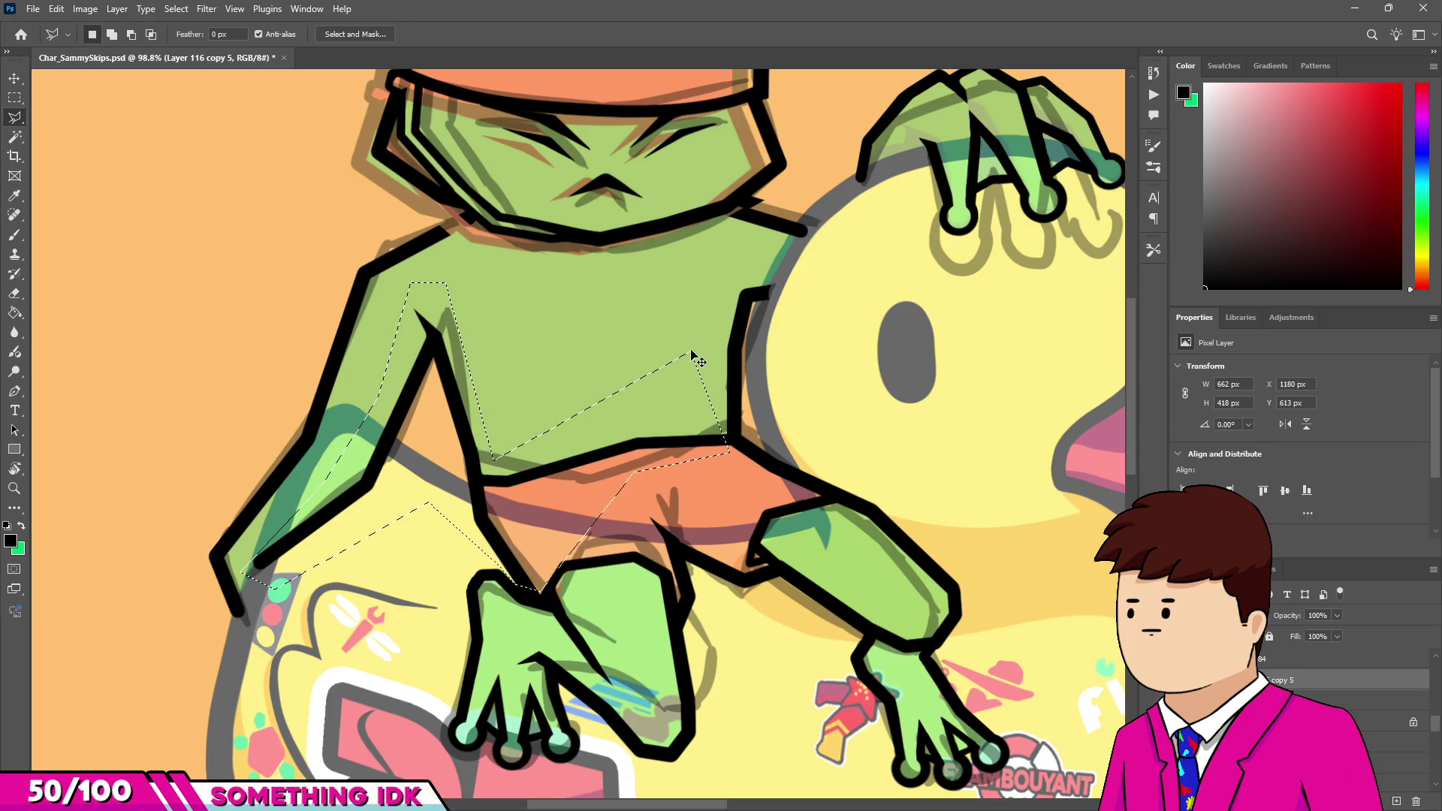
Delete the selected arm and chest line art and deselect.
key(Delete)
key(m)
key(ctrl+d)
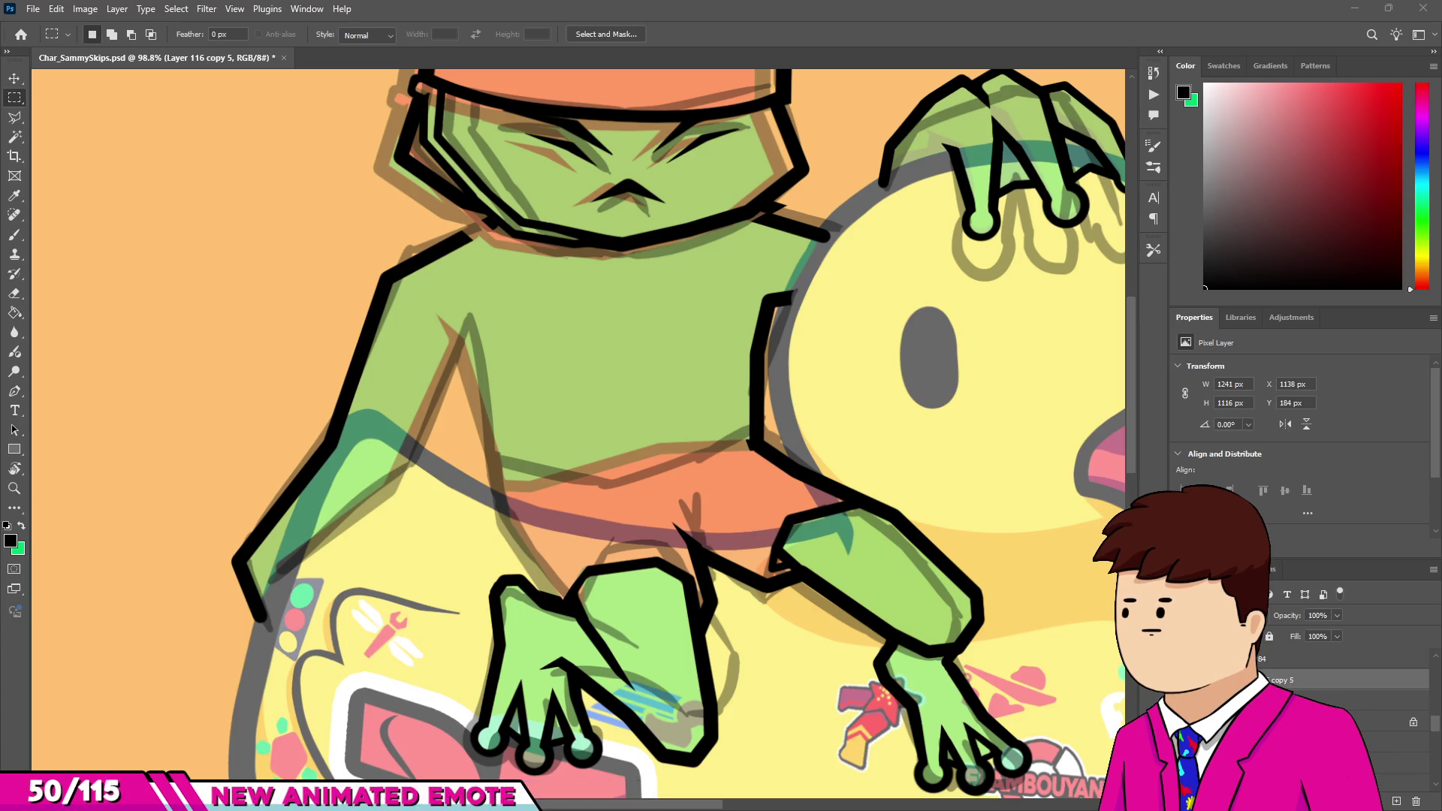
key(b)
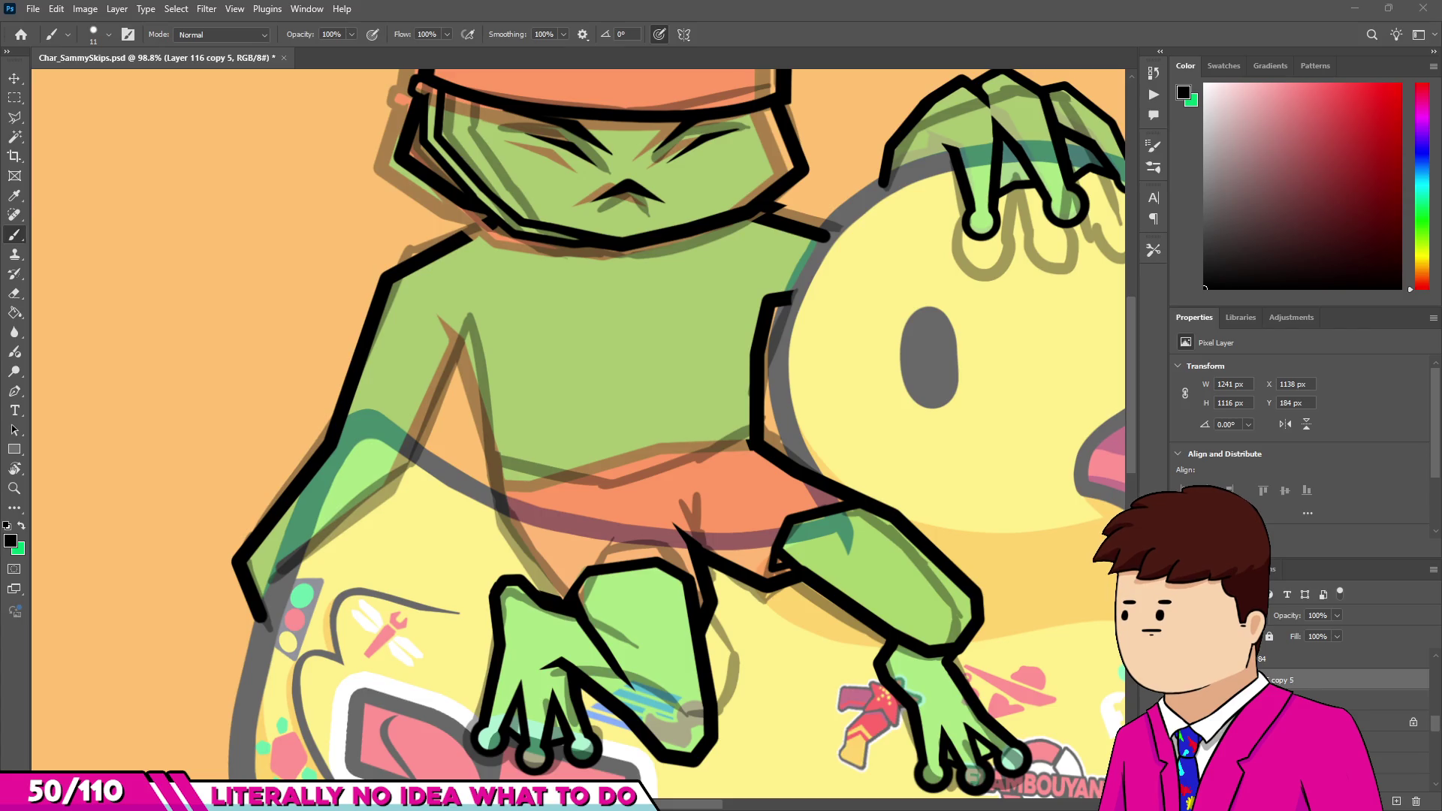
Draw a new straight black underside line along the frog's left arm up to the arm corner.
scroll(286, 565, up, 5)
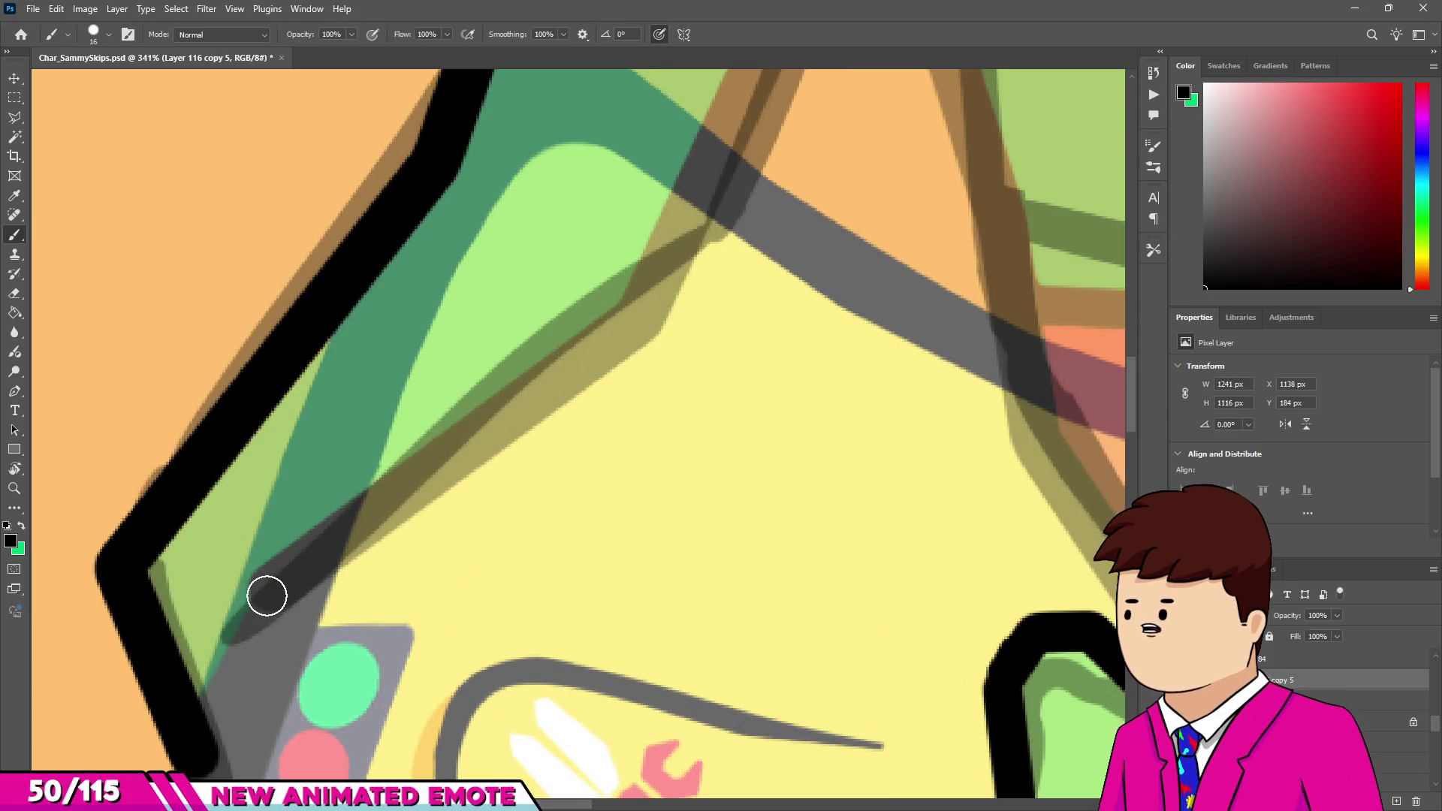
click(263, 592)
scroll(264, 592, down, 2)
drag(457, 435, 501, 376)
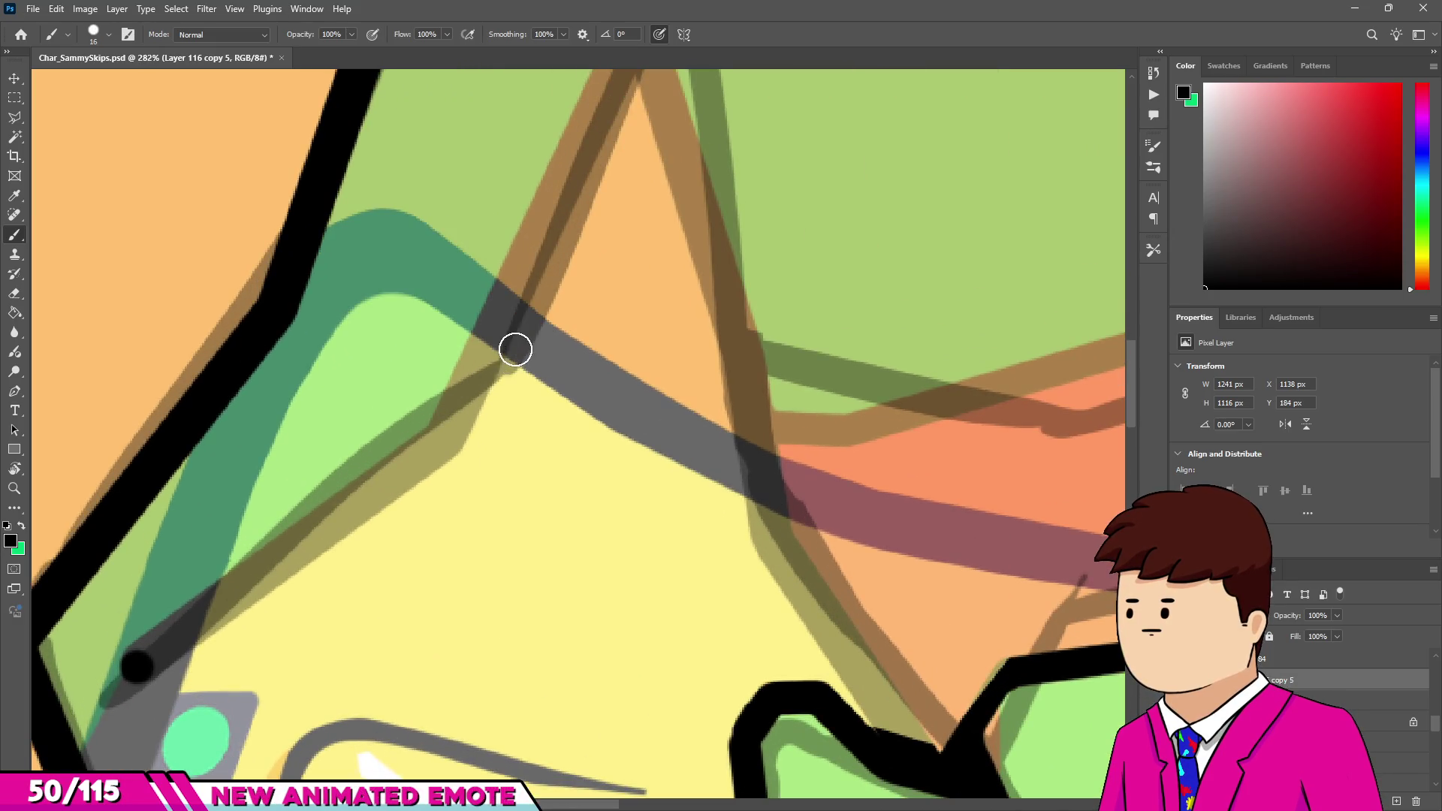
shift+click(515, 350)
scroll(541, 323, down, 2)
scroll(435, 477, up, 3)
drag(425, 519, 421, 527)
scroll(421, 528, down, 2)
drag(150, 707, 533, 404)
drag(572, 352, 573, 344)
scroll(573, 344, down, 2)
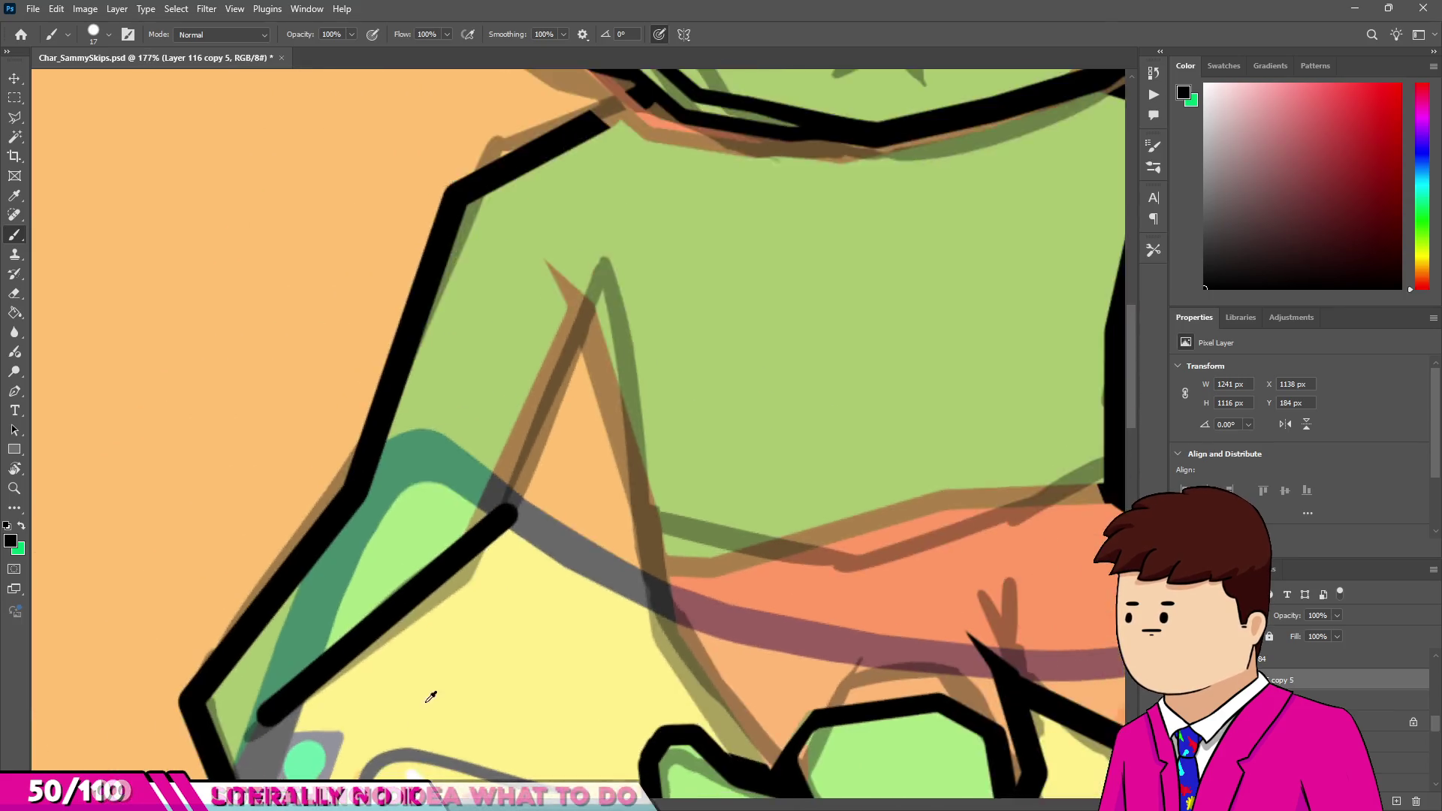
scroll(548, 428, up, 4)
Draw the inner arm line from the peak down to the shorts, redrawing its lower part freehand.
shift+click(563, 338)
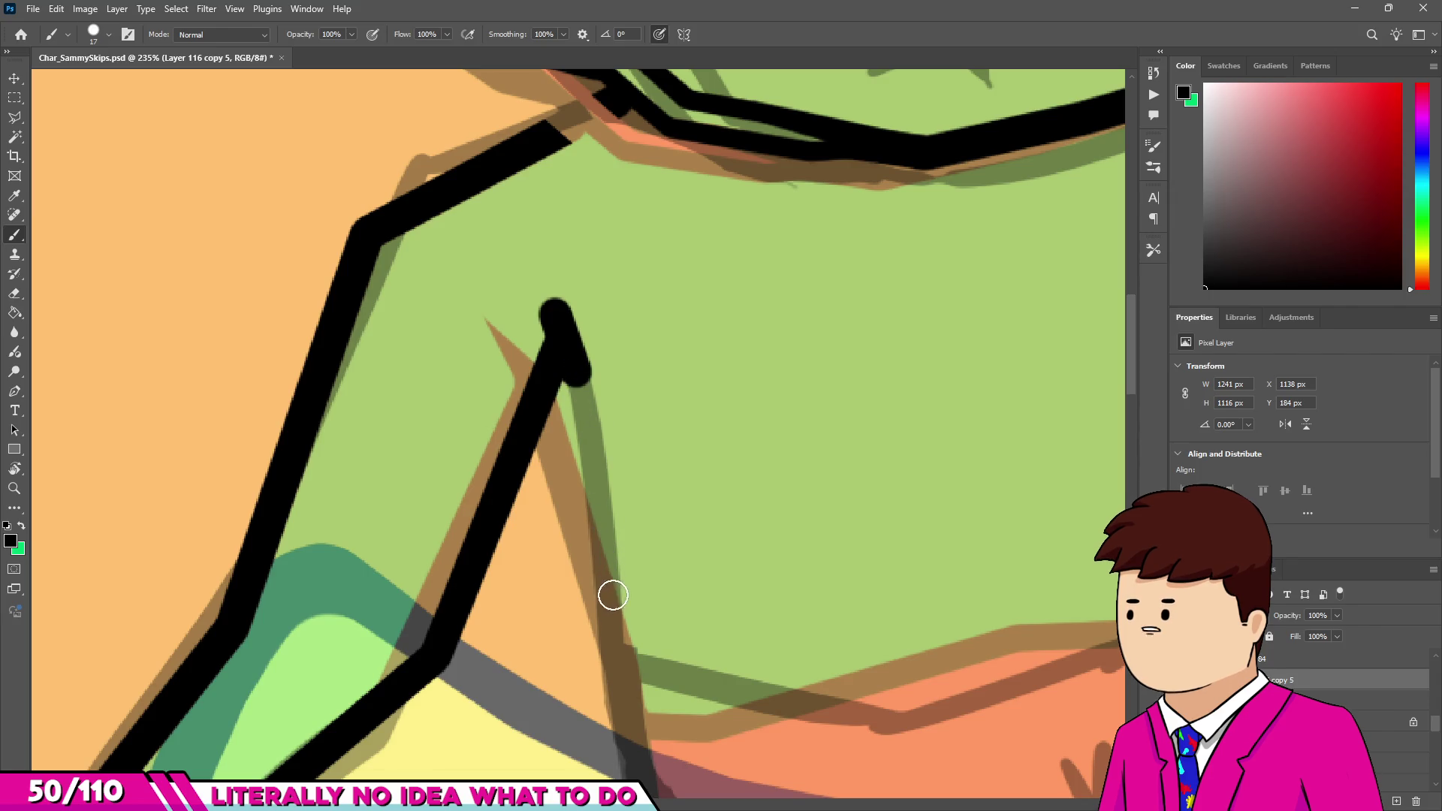
shift+click(619, 662)
scroll(568, 437, down, 2)
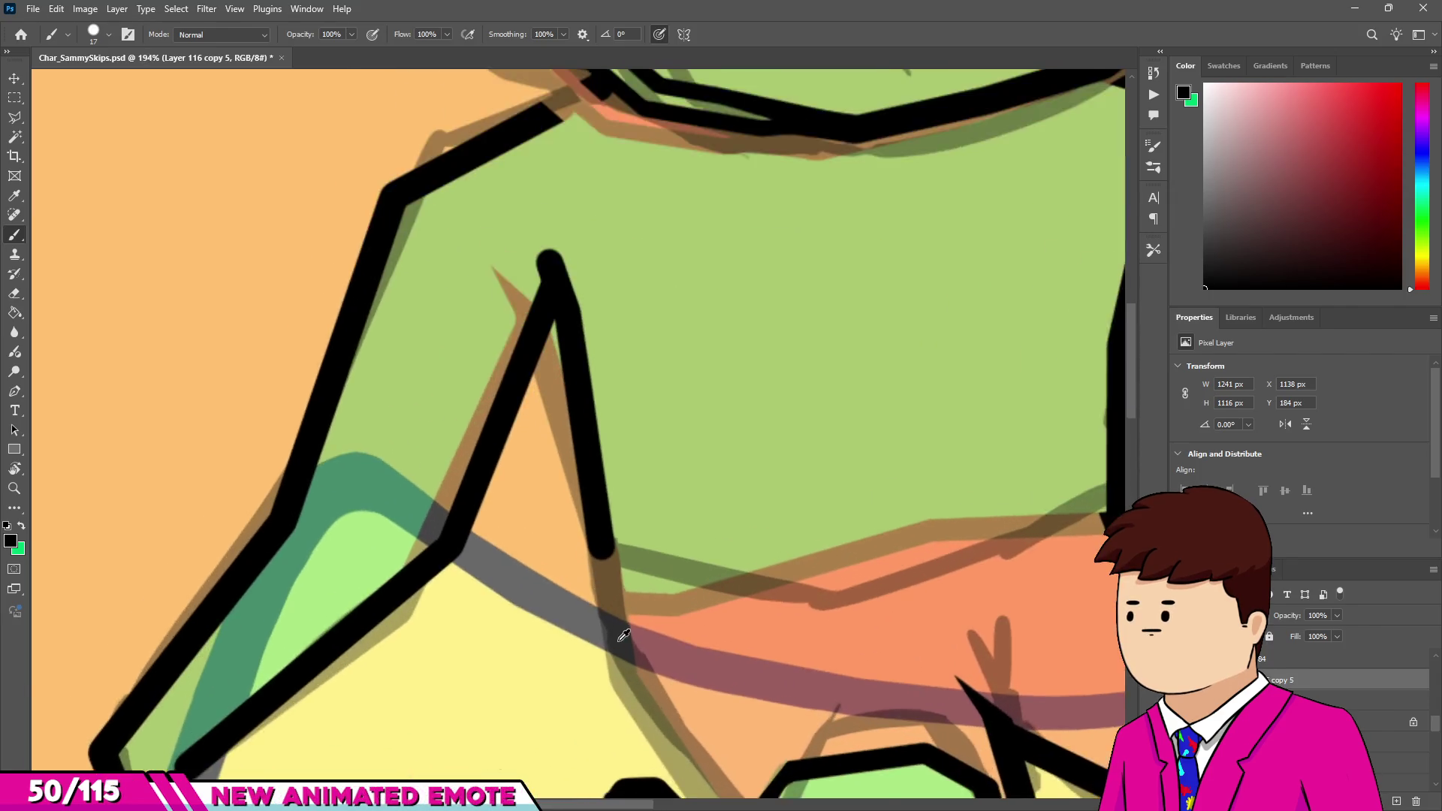
scroll(623, 670, up, 1)
shift+click(620, 683)
scroll(562, 517, down, 2)
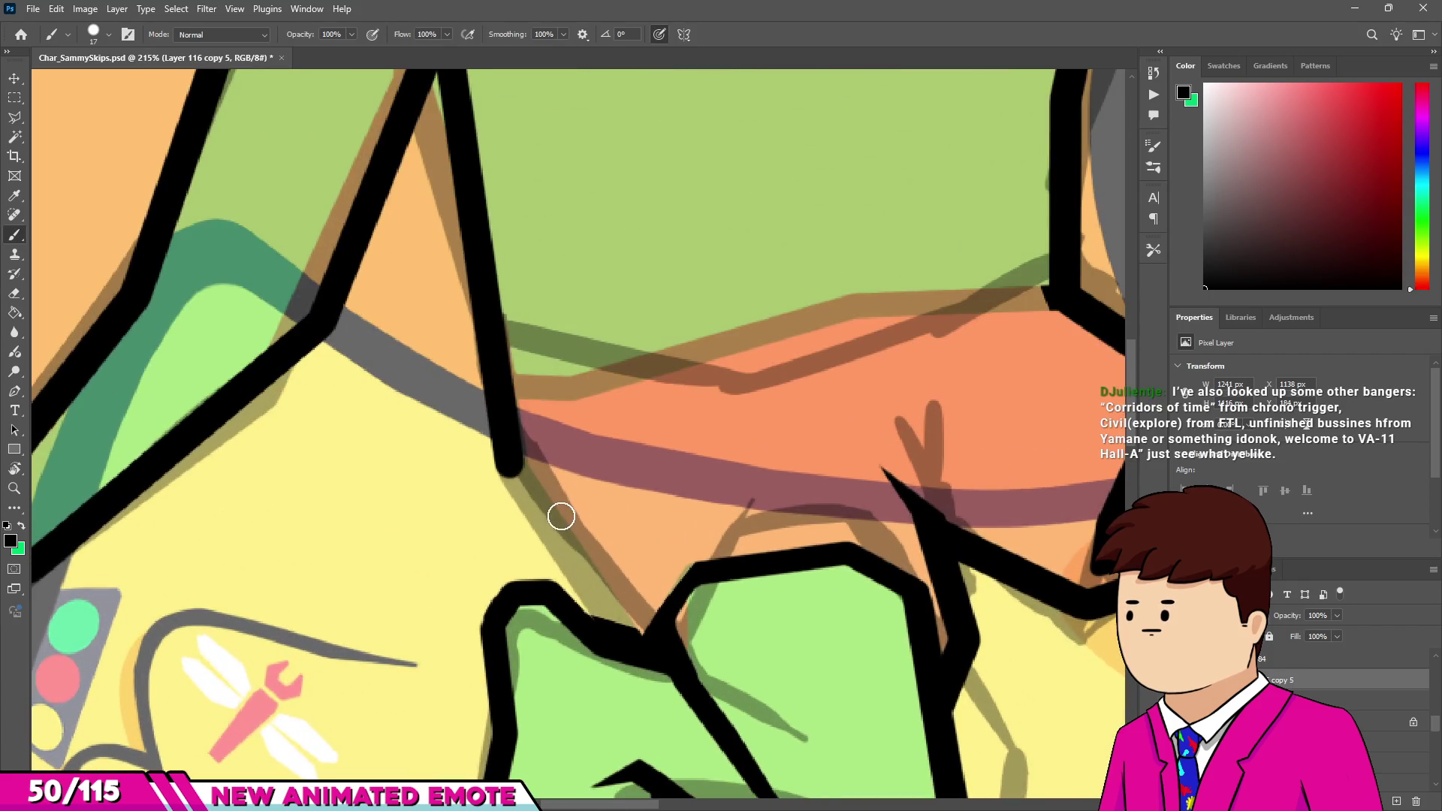
shift+click(646, 628)
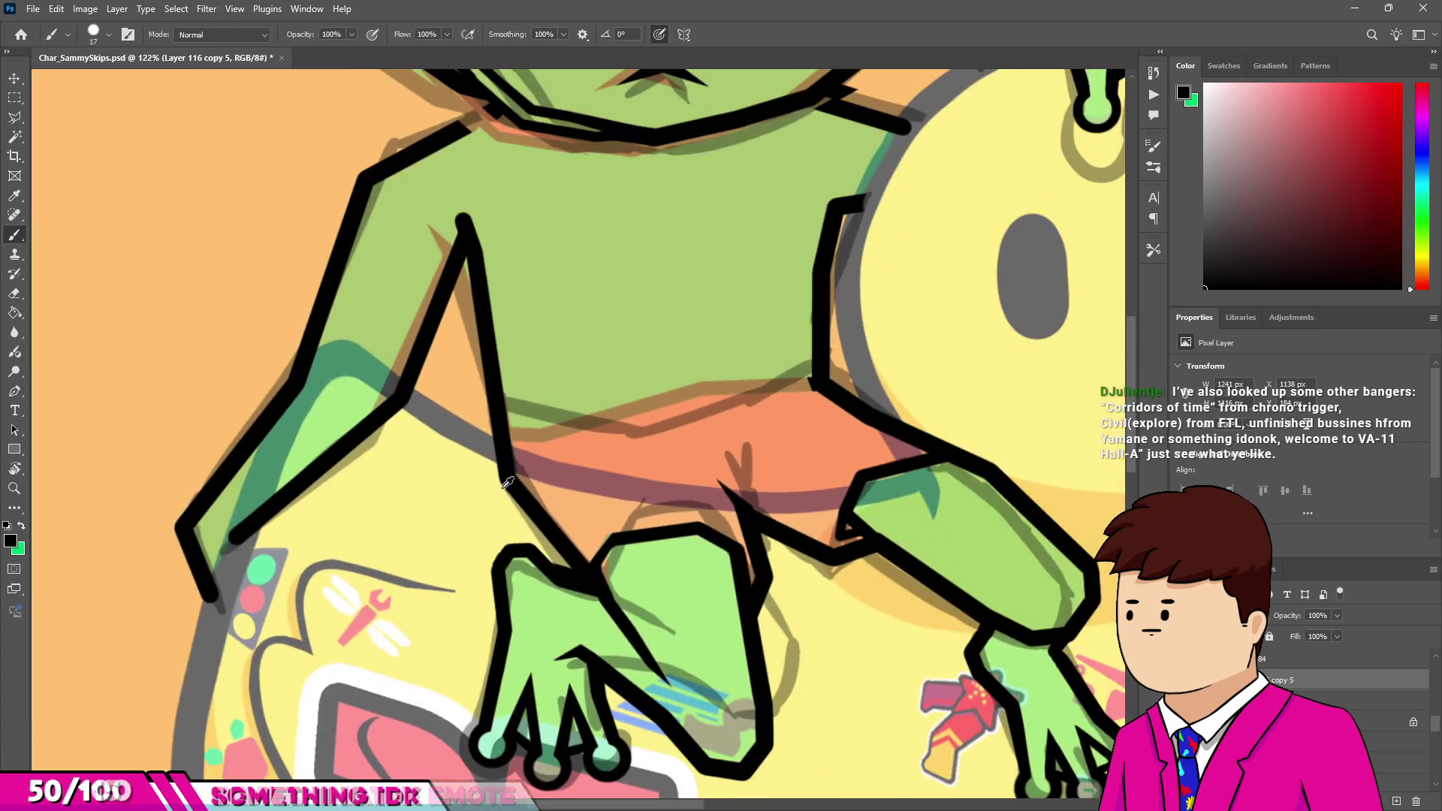
scroll(571, 480, down, 3)
scroll(484, 330, up, 2)
key(ctrl+z)
key(ctrl+z)
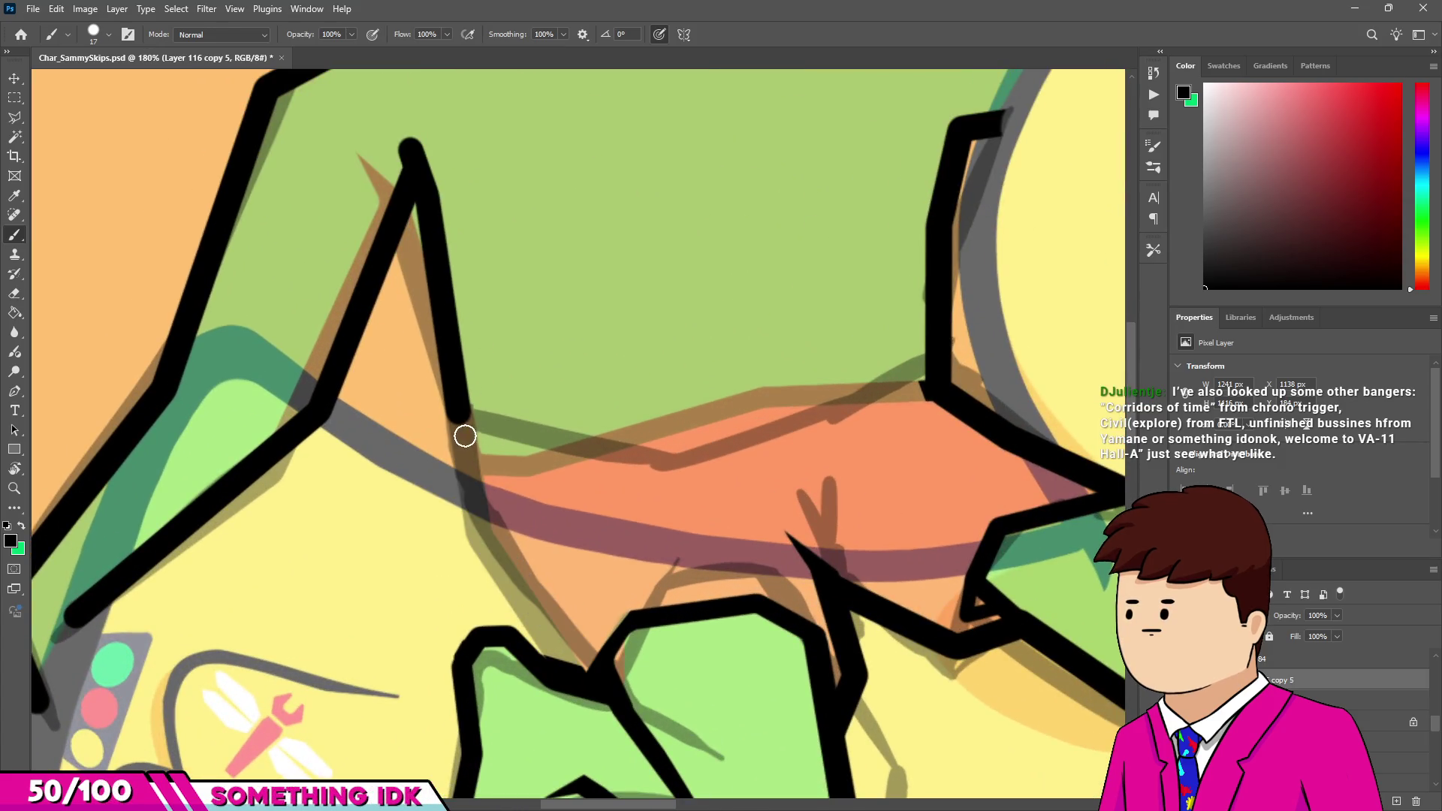
drag(466, 443, 597, 664)
scroll(473, 534, down, 5)
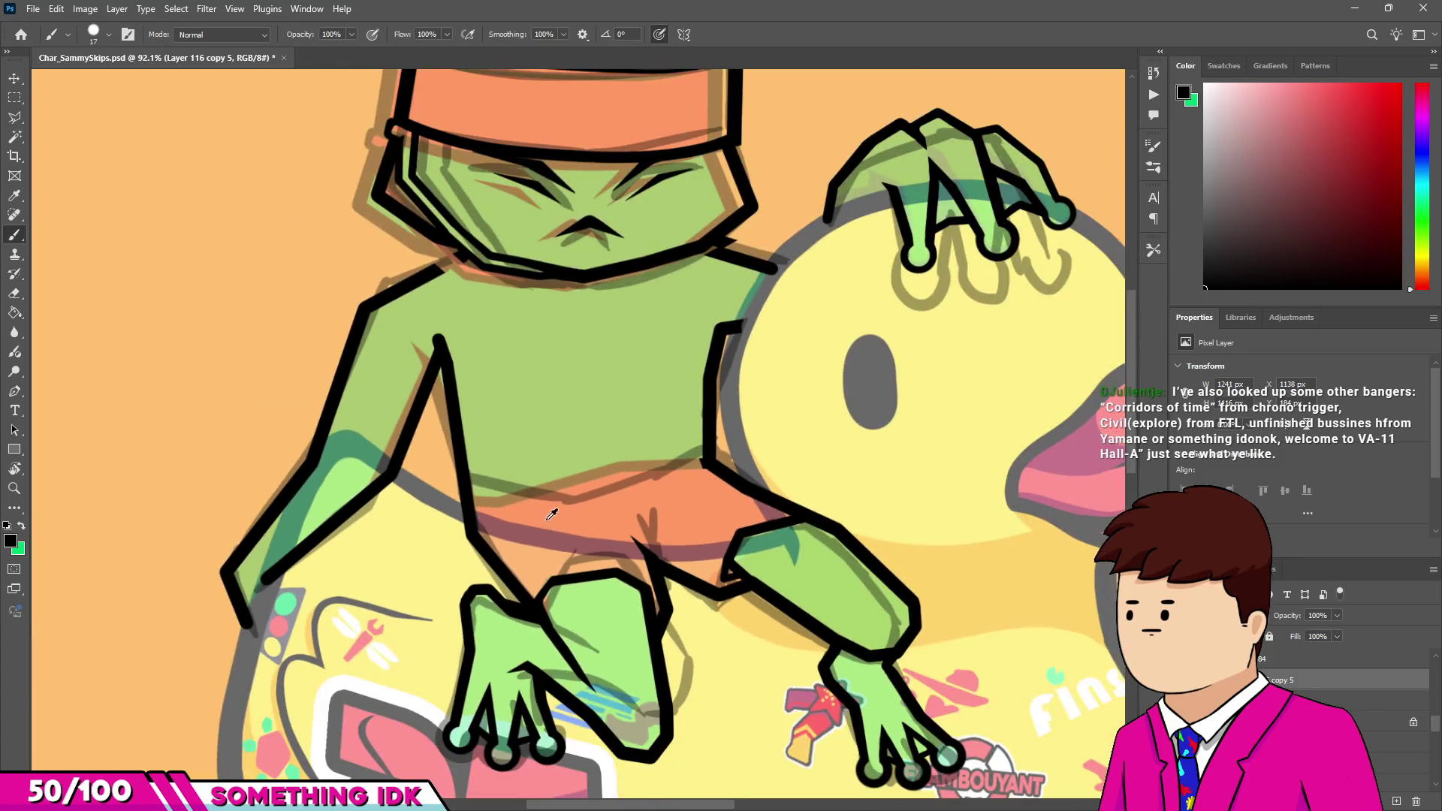
scroll(507, 444, up, 3)
scroll(472, 383, up, 3)
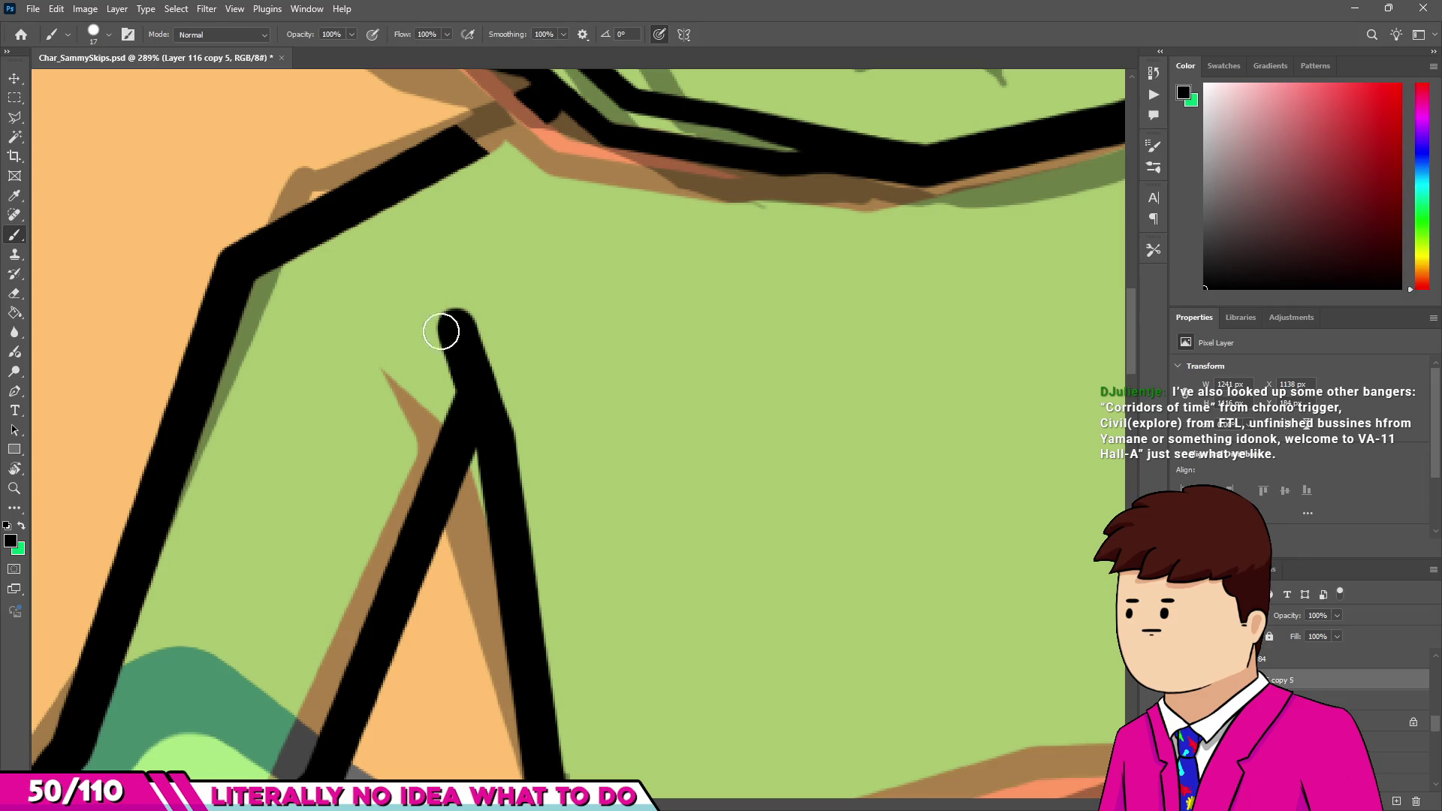
Erase the top of the inner arm line into a sharp point.
key(e)
drag(466, 320, 526, 397)
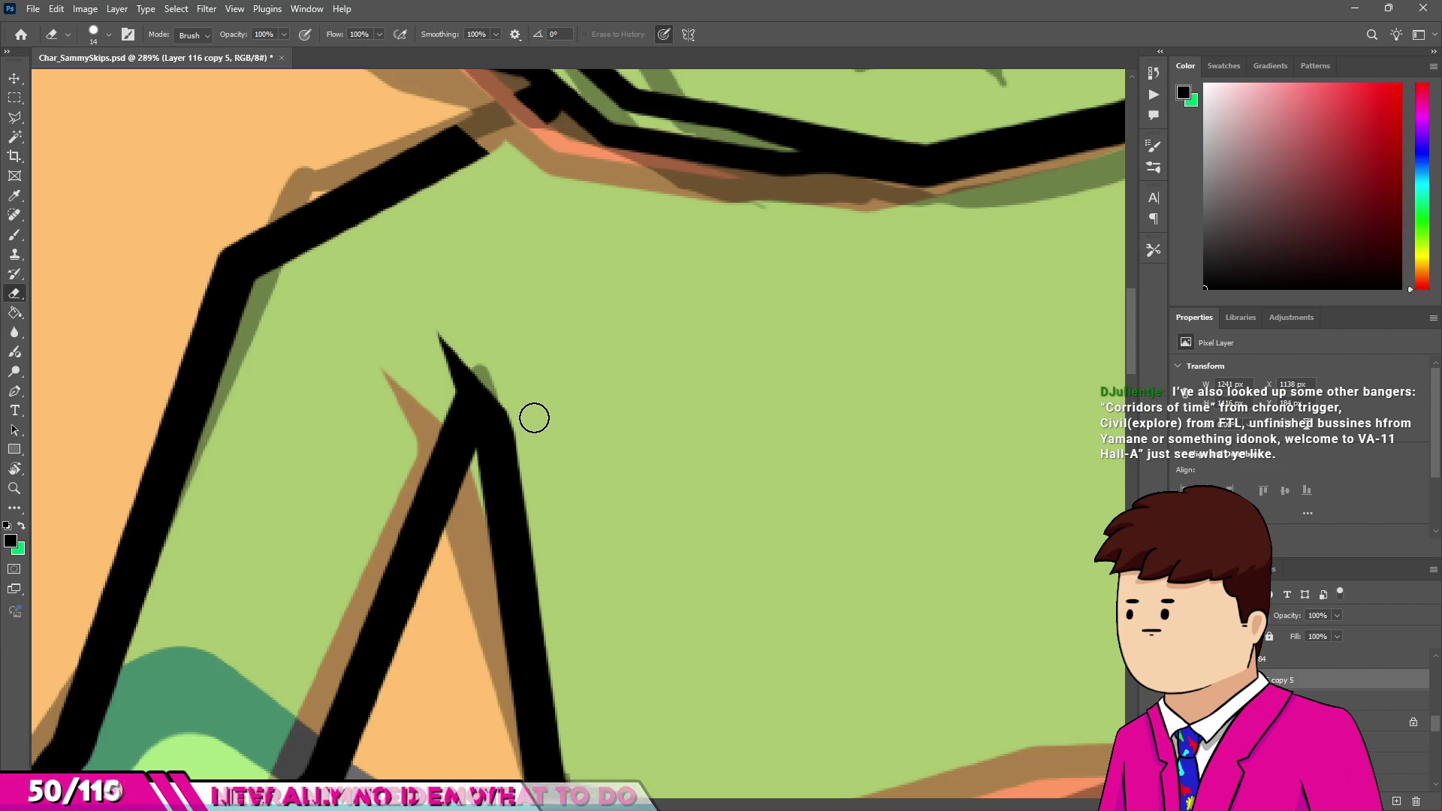
key(b)
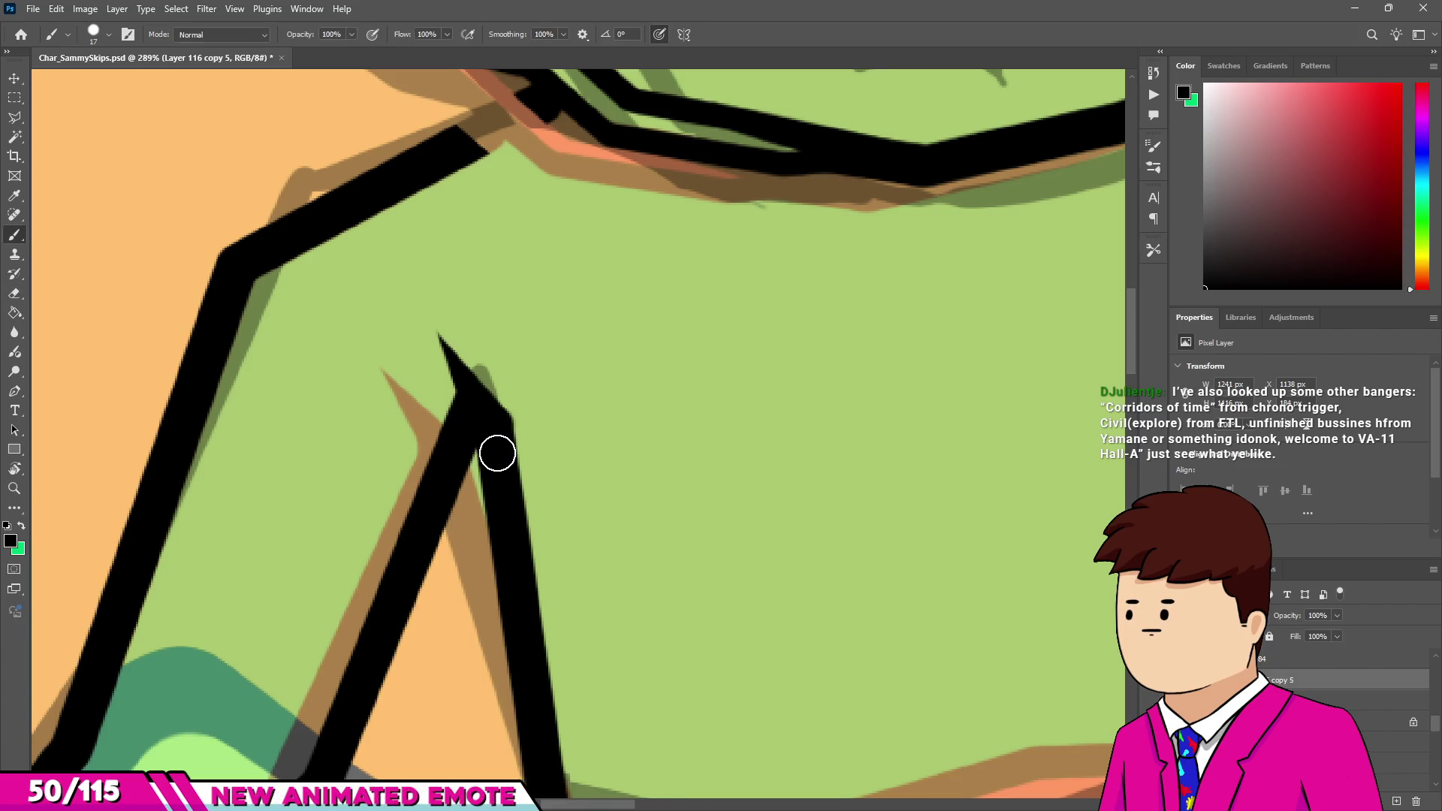
scroll(471, 410, down, 5)
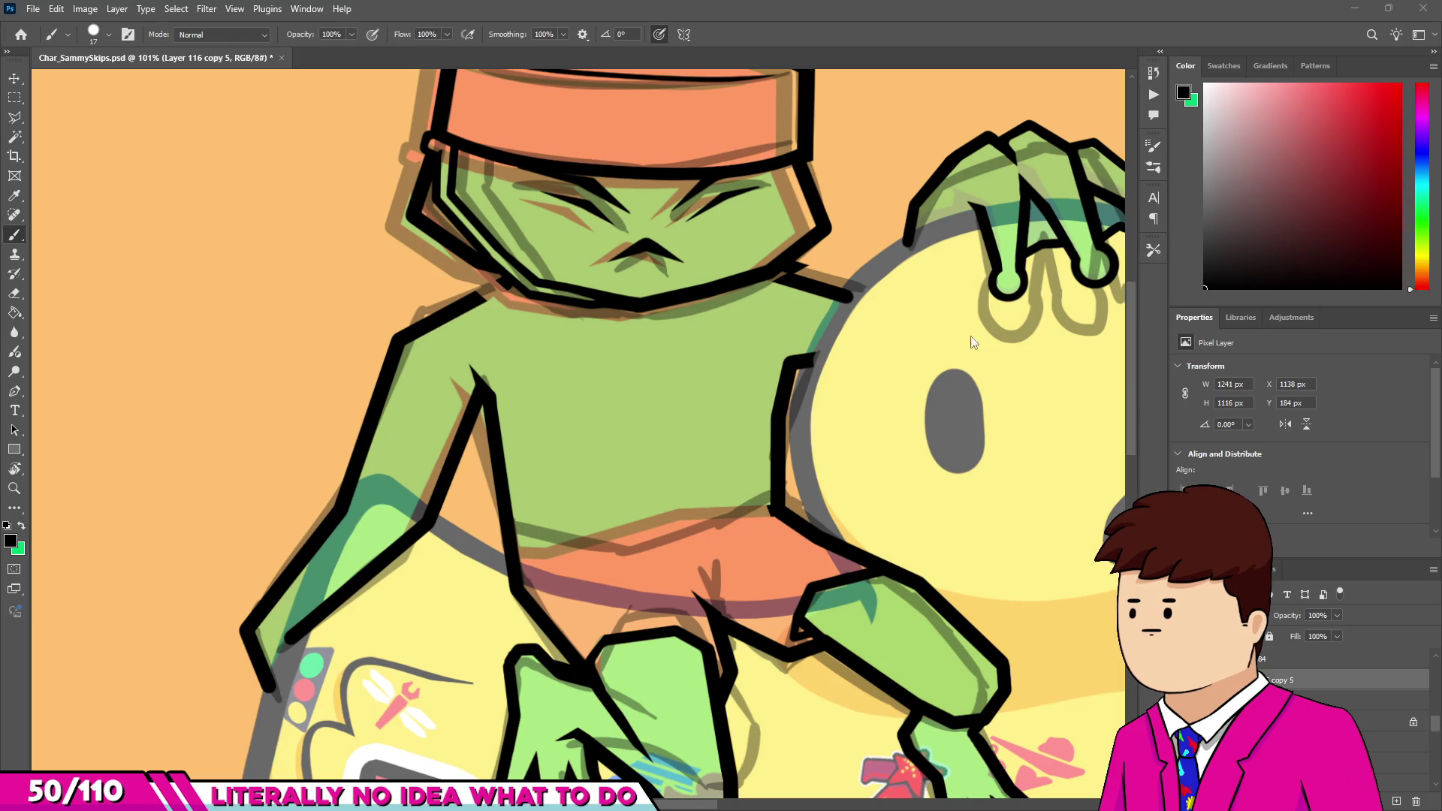
Erase the old outline between the frog's chest and the duck with an enlarged eraser.
scroll(631, 403, down, 4)
scroll(691, 316, up, 6)
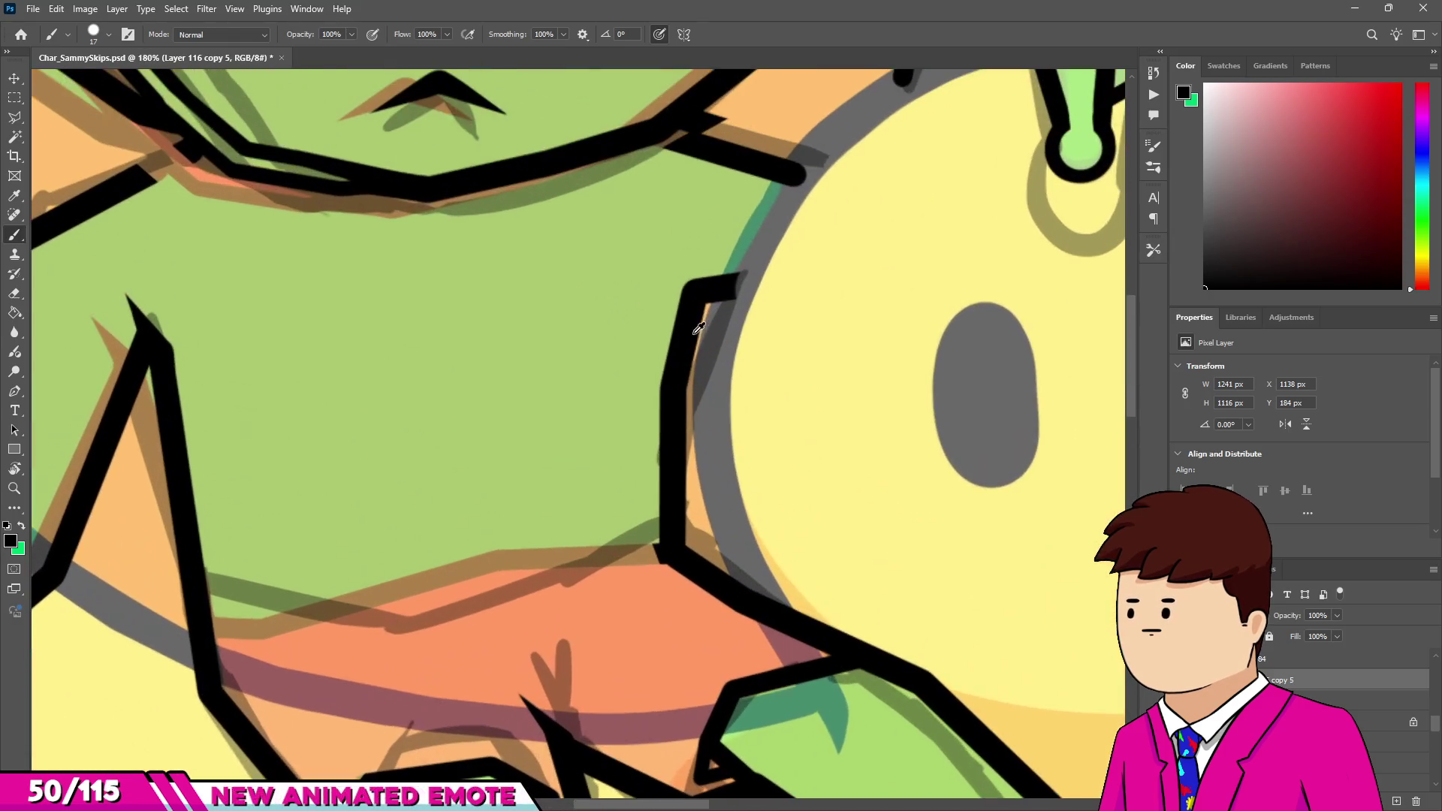
key(e)
key(bracketright)
key(bracketright)
key(bracketright)
key(bracketright)
mouse_move(676, 348)
mouse_down()
mouse_move(660, 506)
mouse_move(672, 444)
mouse_up()
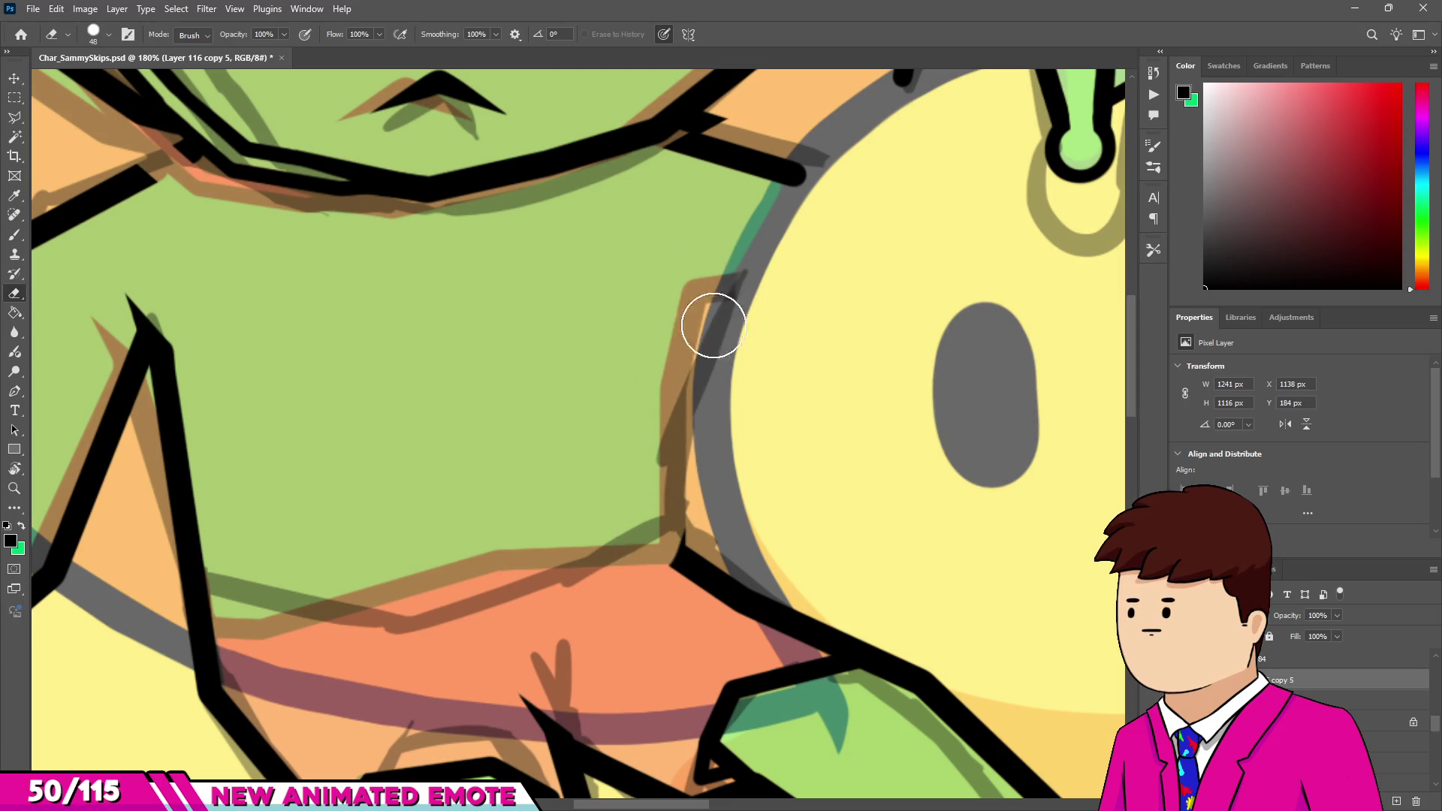
Draw a straight black outline from the chest's lower corner up the frog's side.
key(b)
scroll(661, 531, up, 2)
drag(661, 530, 672, 569)
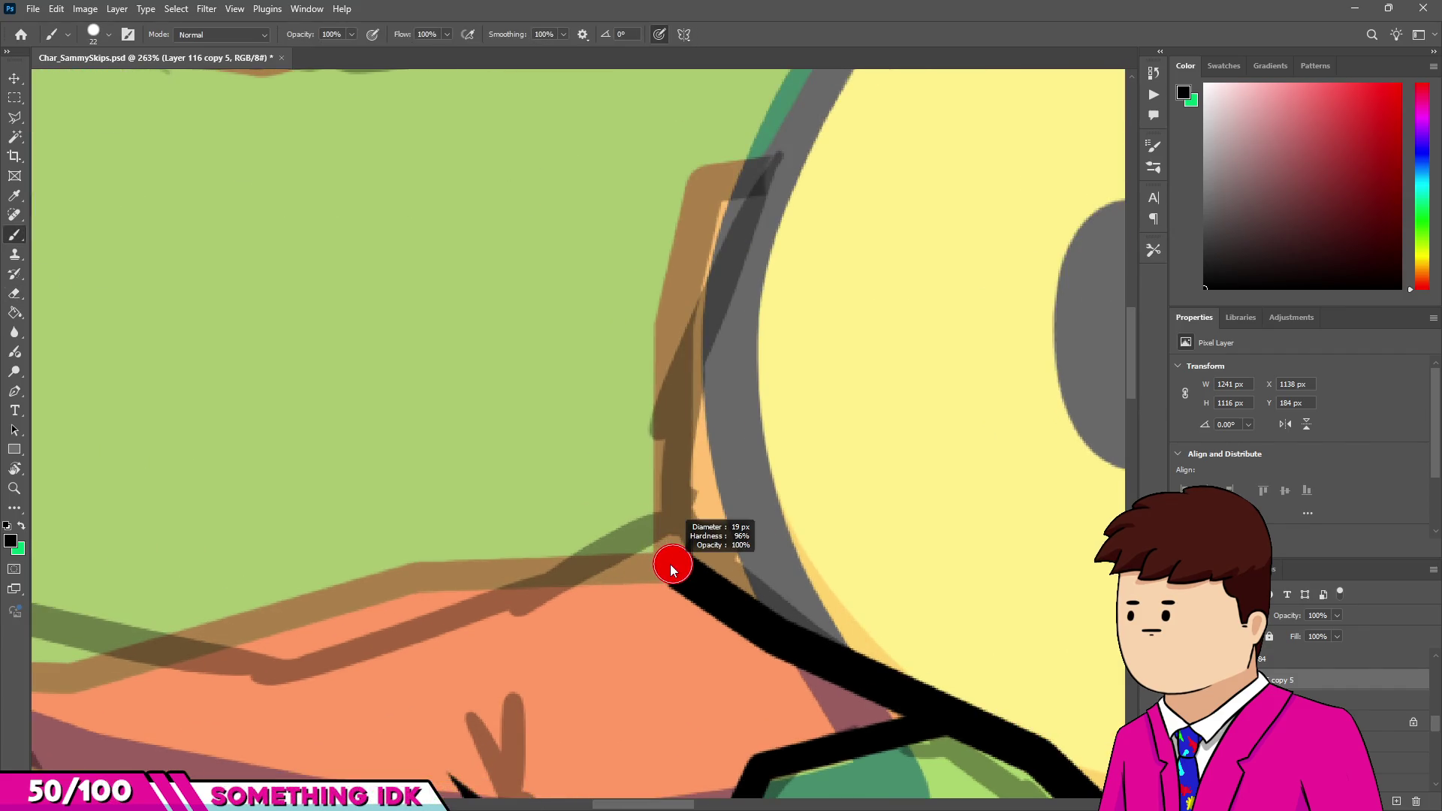
click(668, 564)
shift+click(681, 397)
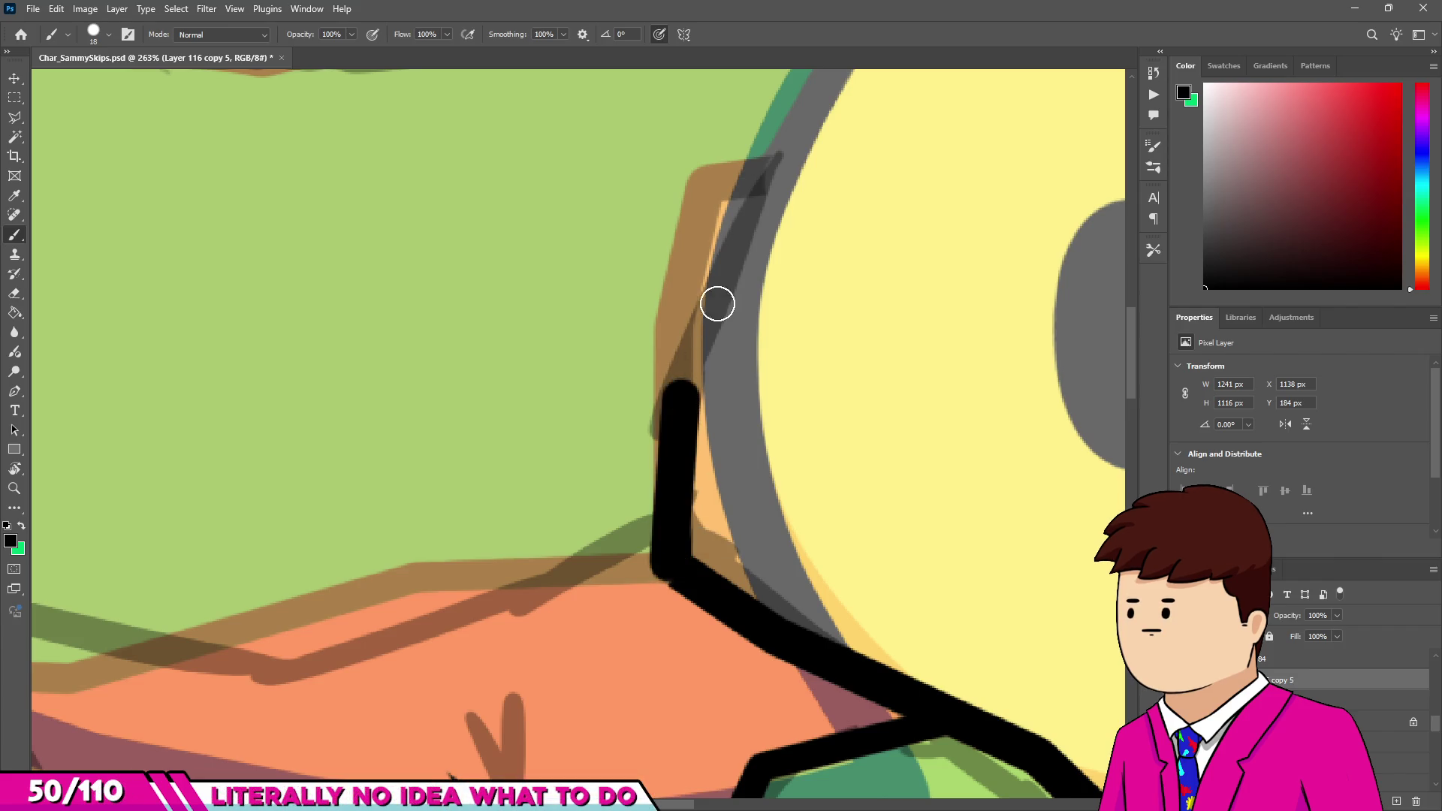
shift+click(777, 168)
alt+scroll(704, 333, down, 8)
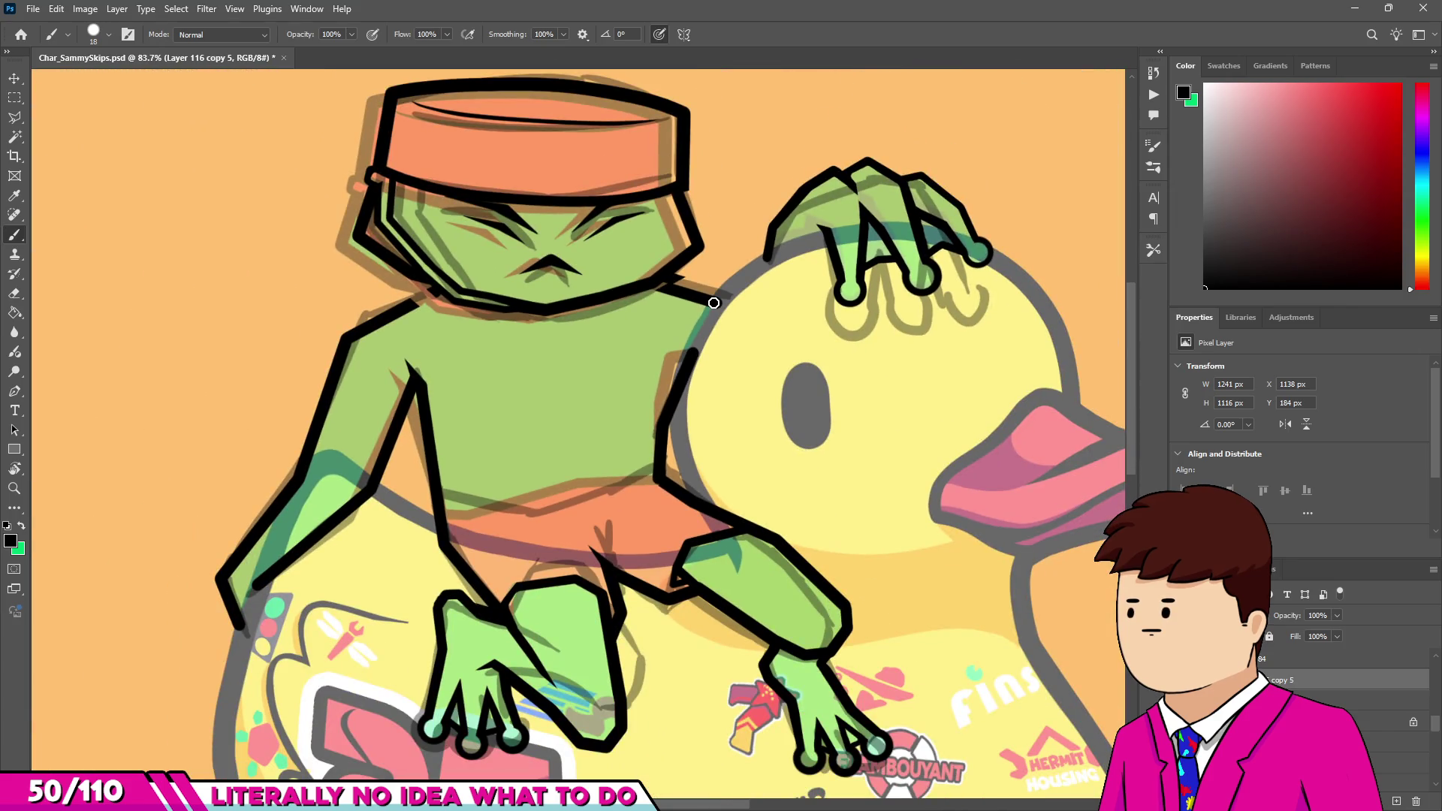
alt+scroll(712, 302, up, 12)
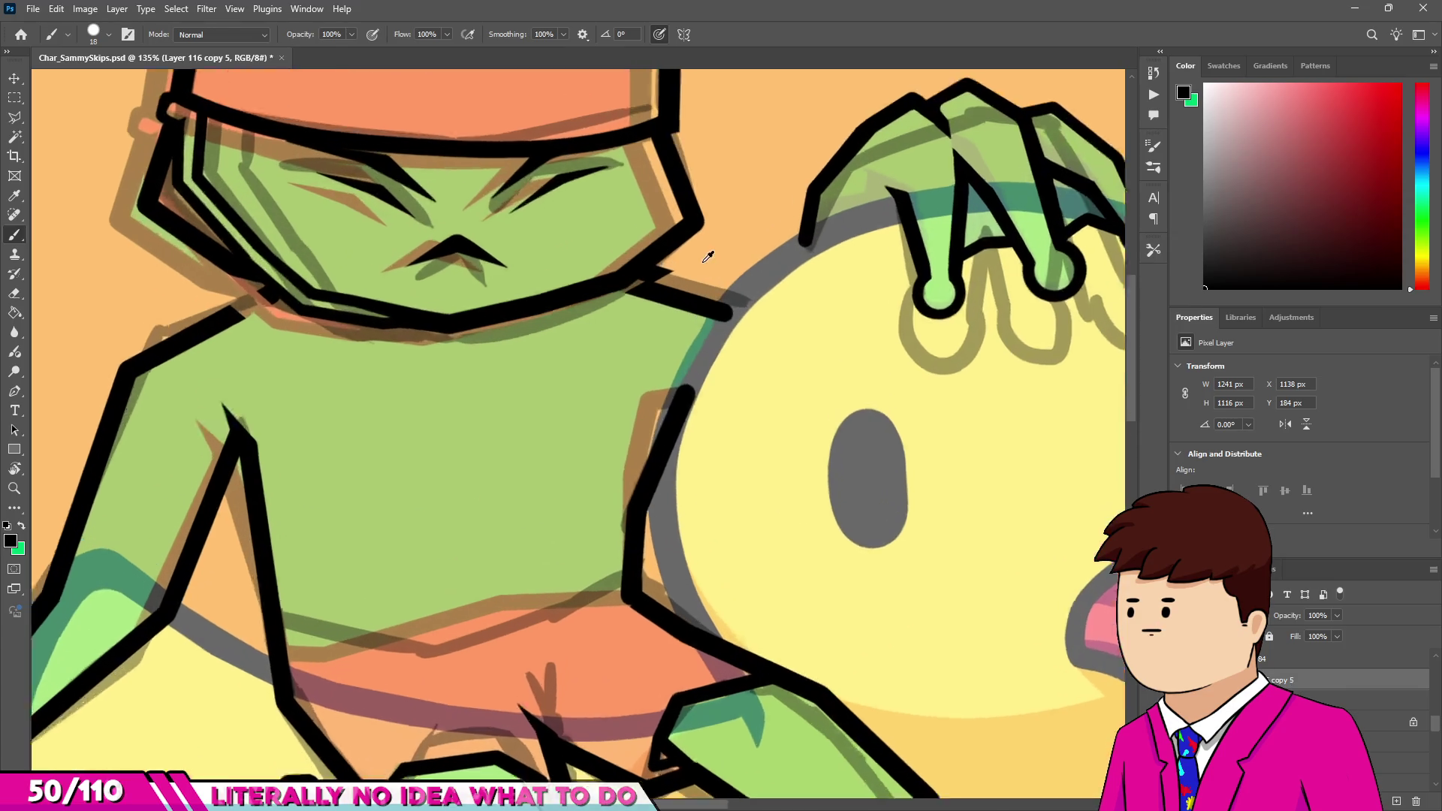
Erase the stray neck-junction line and draw a new straight line to the duck's grey edge.
key(e)
click(545, 376)
shift+click(751, 417)
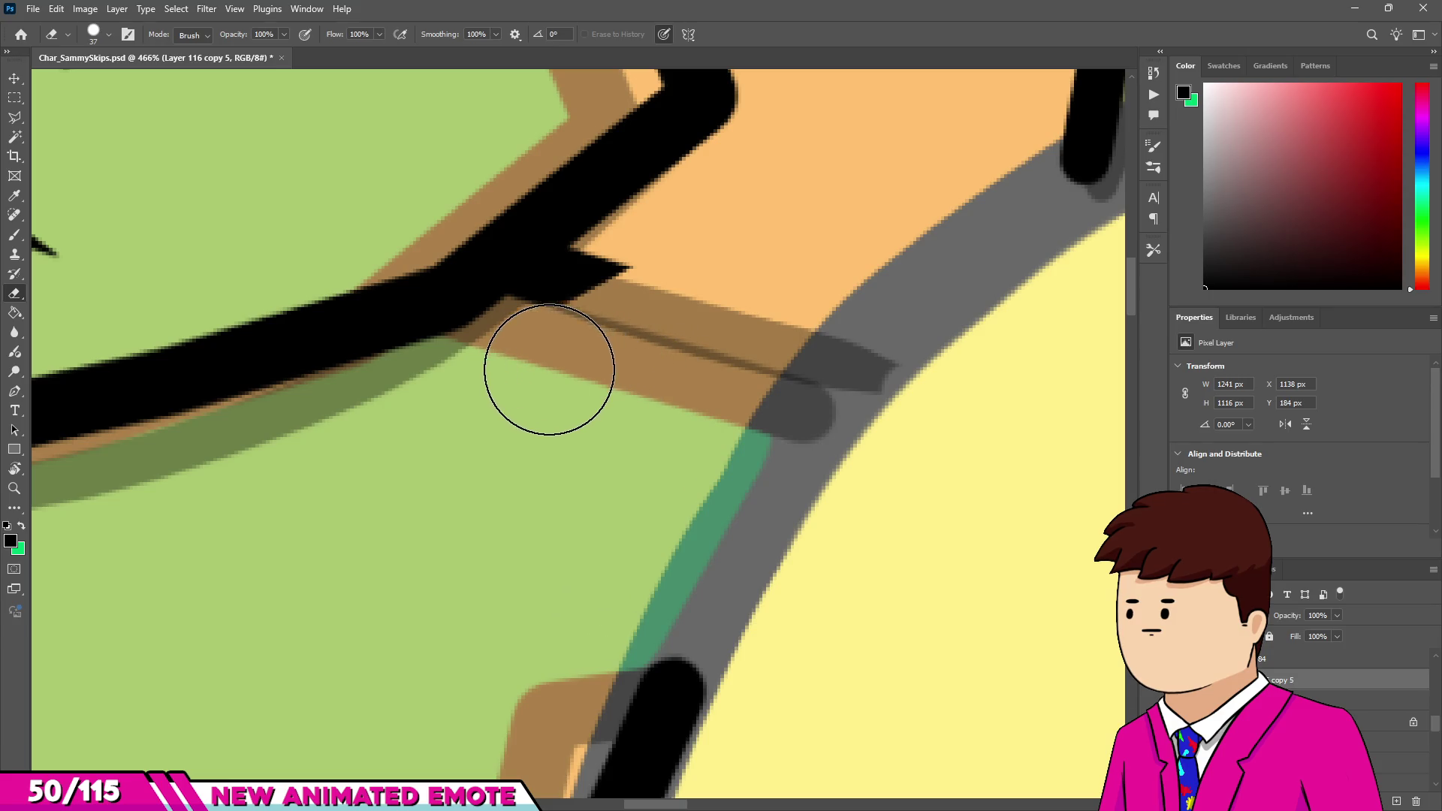
key(b)
alt+right_click(531, 274)
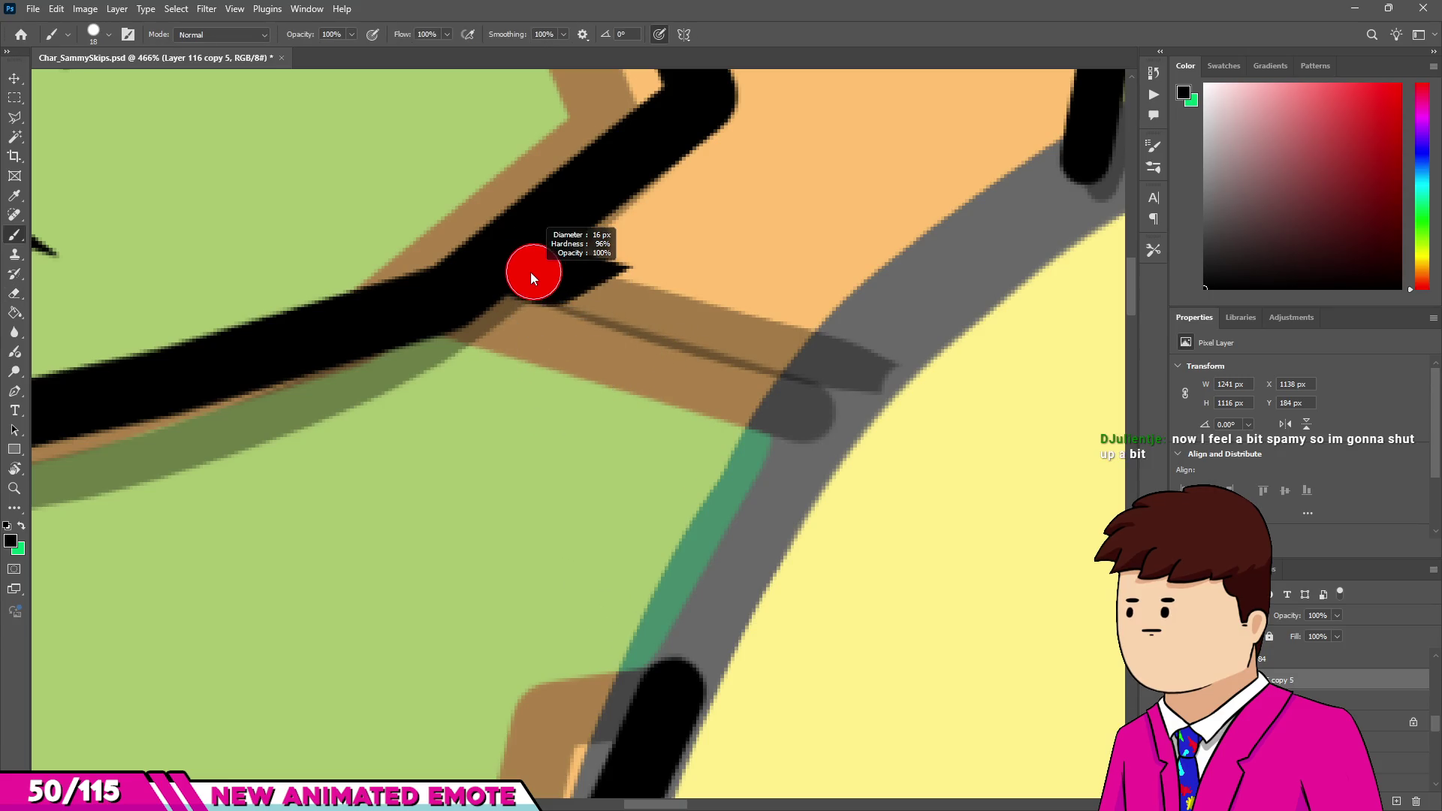
drag(530, 272, 533, 272)
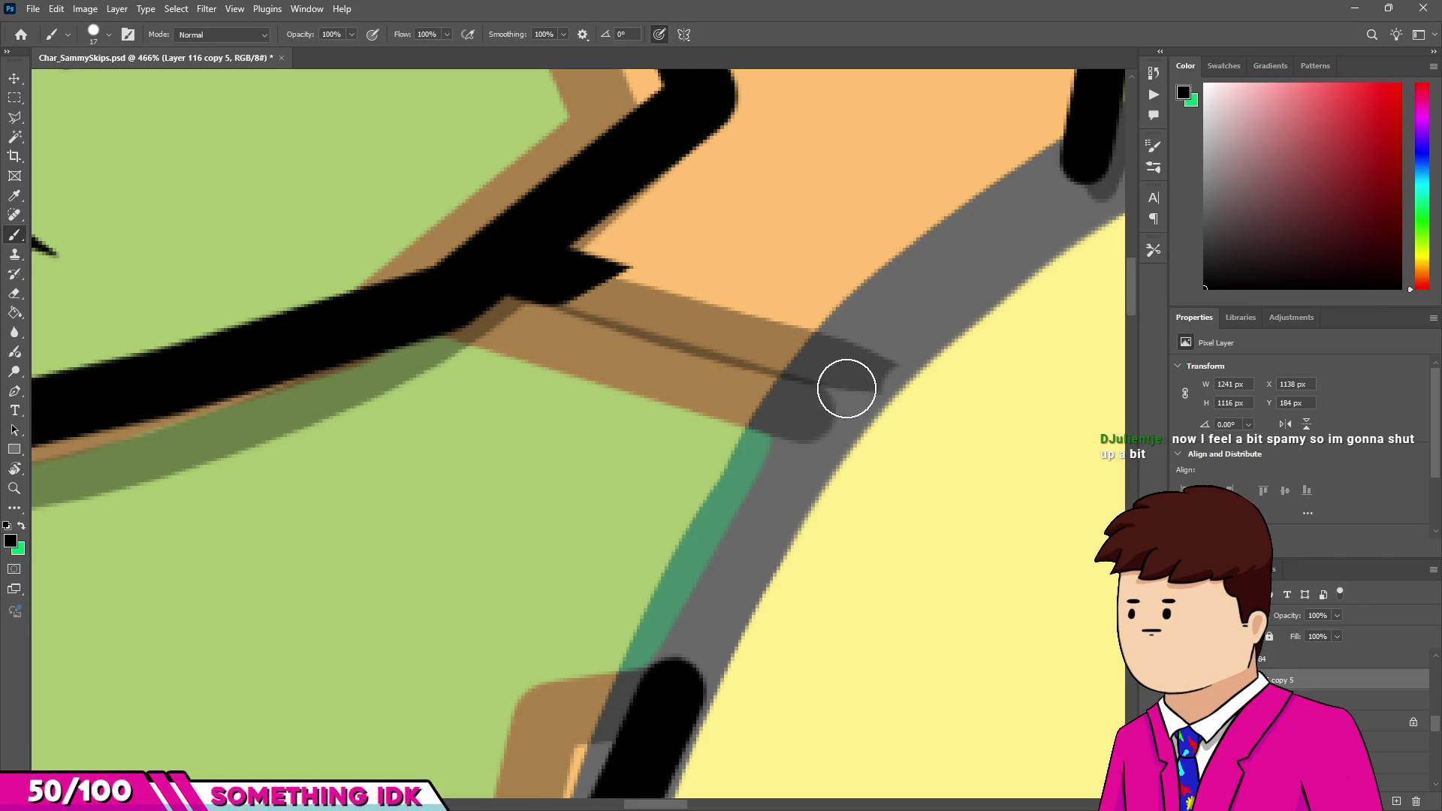
shift+click(871, 379)
scroll(768, 355, down, 3)
Trim the tip of the new junction line with the Eraser.
key(e)
drag(782, 370, 721, 428)
key(b)
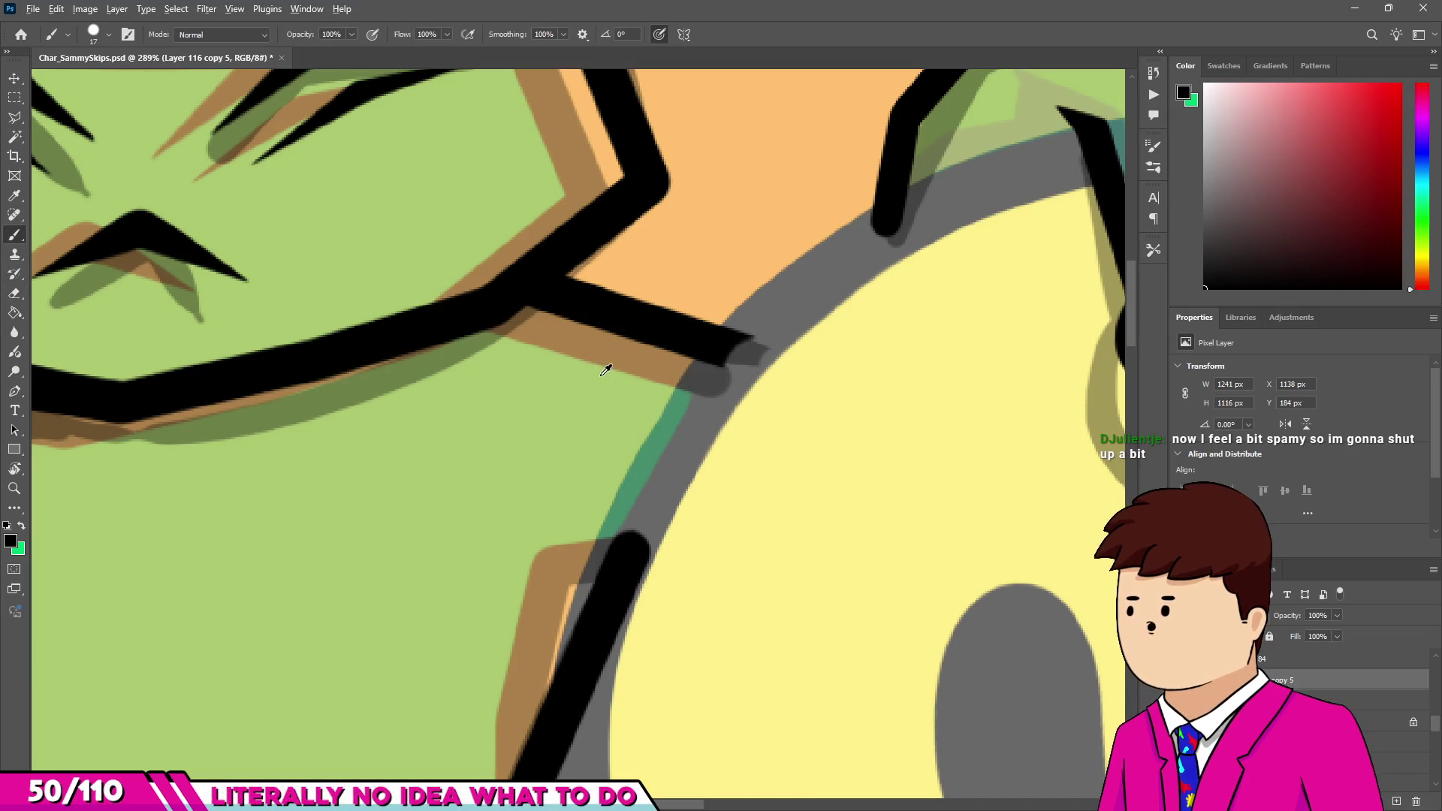
scroll(601, 369, down, 5)
scroll(542, 364, up, 2)
scroll(543, 363, up, 4)
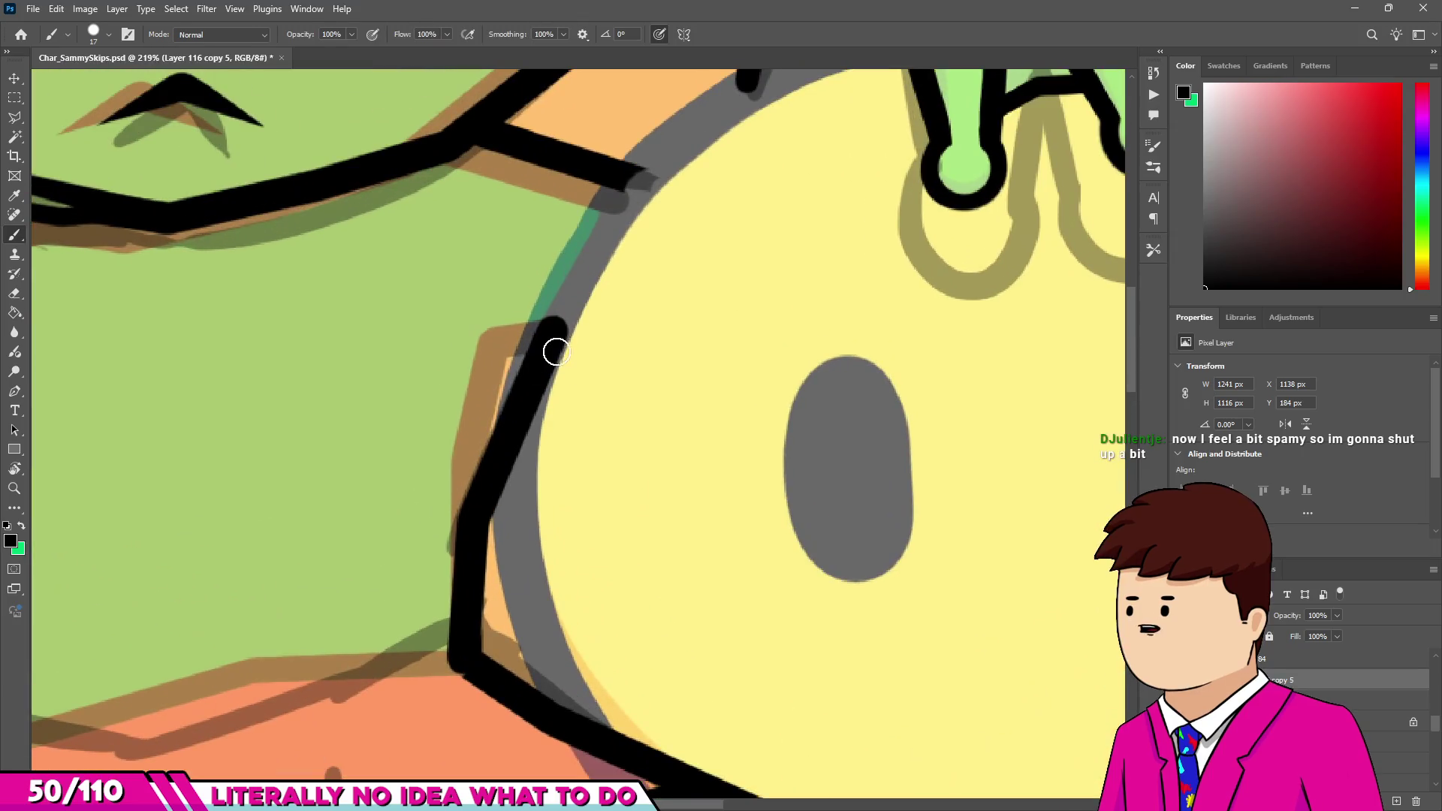
key(e)
scroll(522, 409, down, 5)
scroll(487, 337, down, 3)
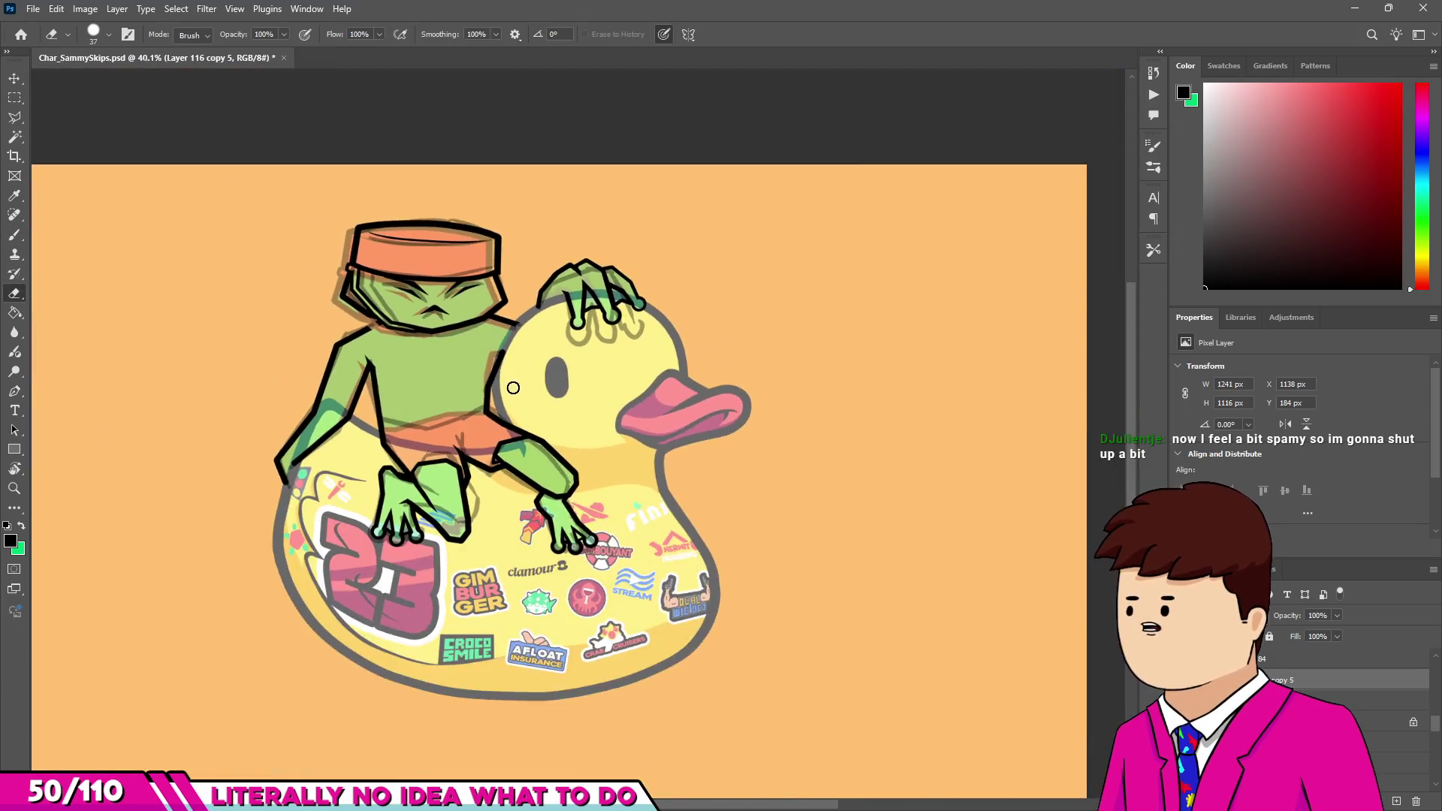
Erase the old arm outline between arm and duck, its leftover tip, and near the shorts crease.
scroll(548, 483, up, 4)
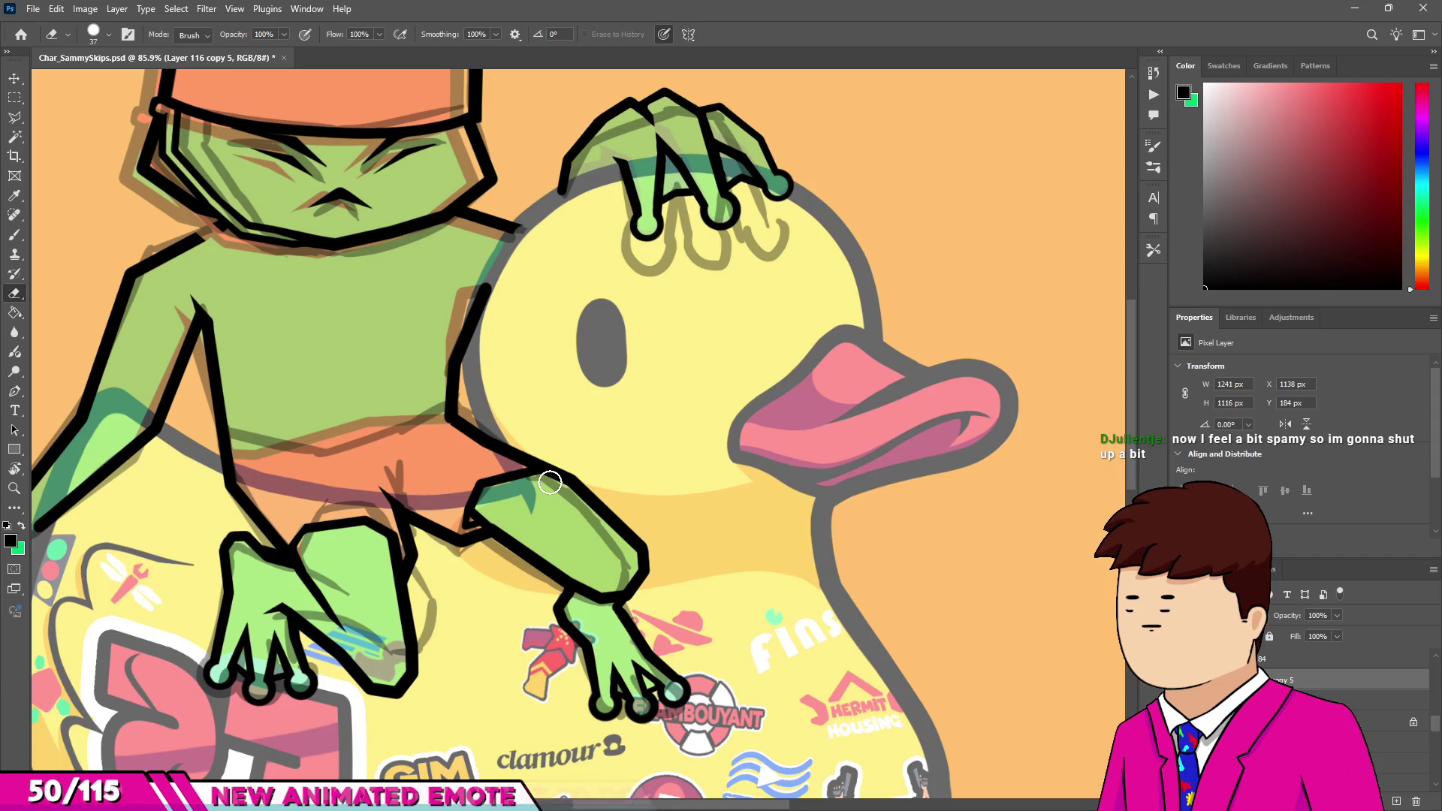
scroll(557, 561, up, 3)
key(v)
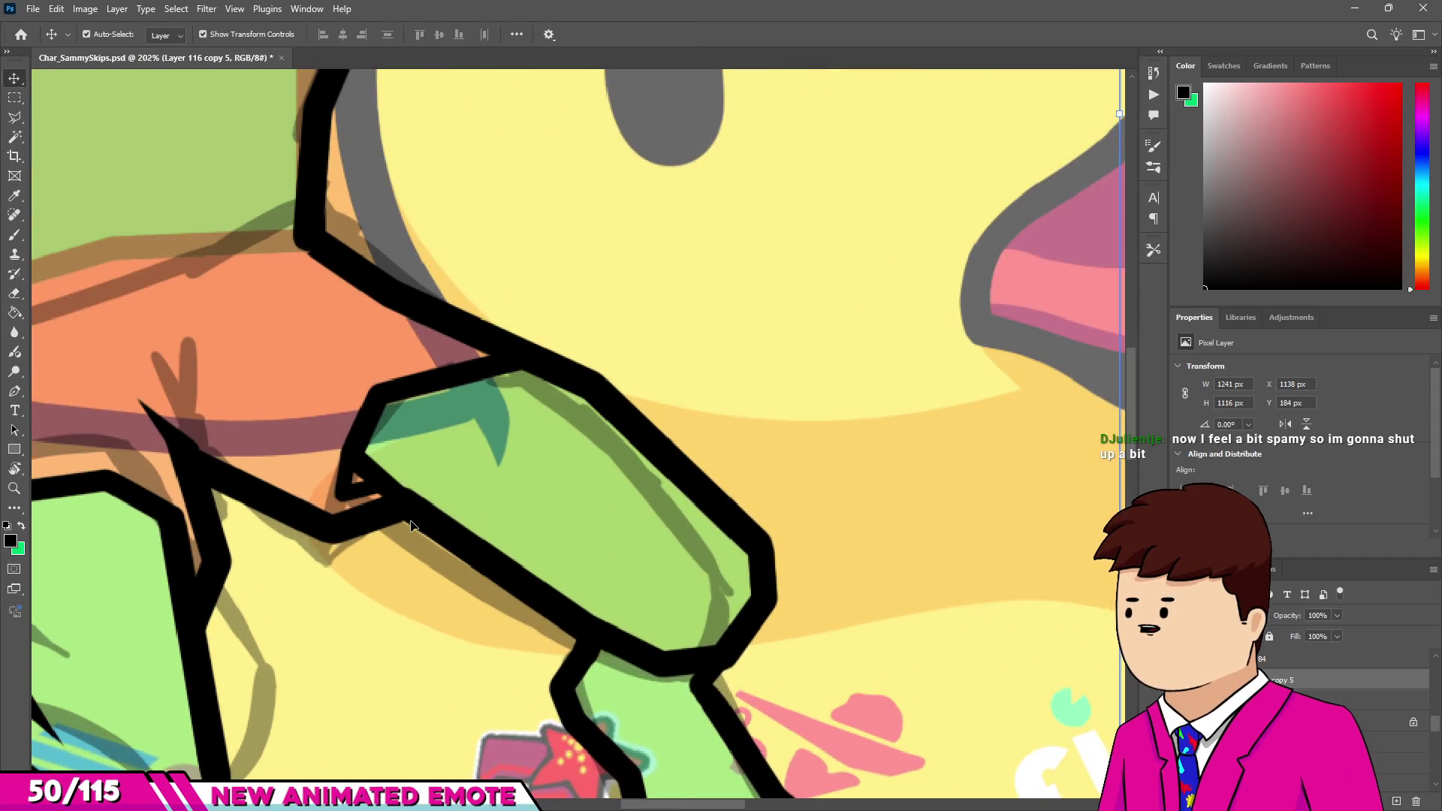
scroll(427, 532, down, 2)
scroll(446, 432, down, 4)
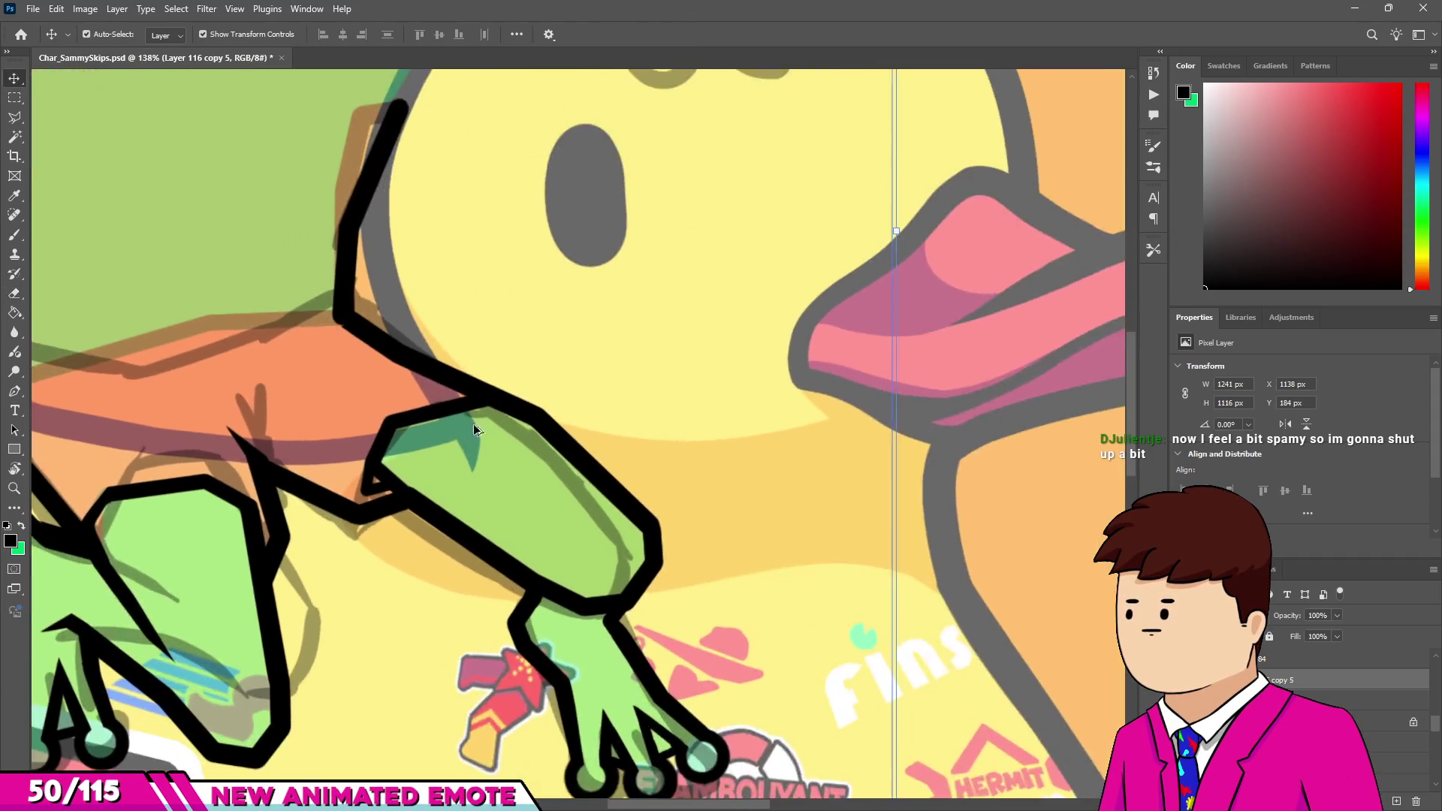
scroll(459, 417, up, 3)
key(e)
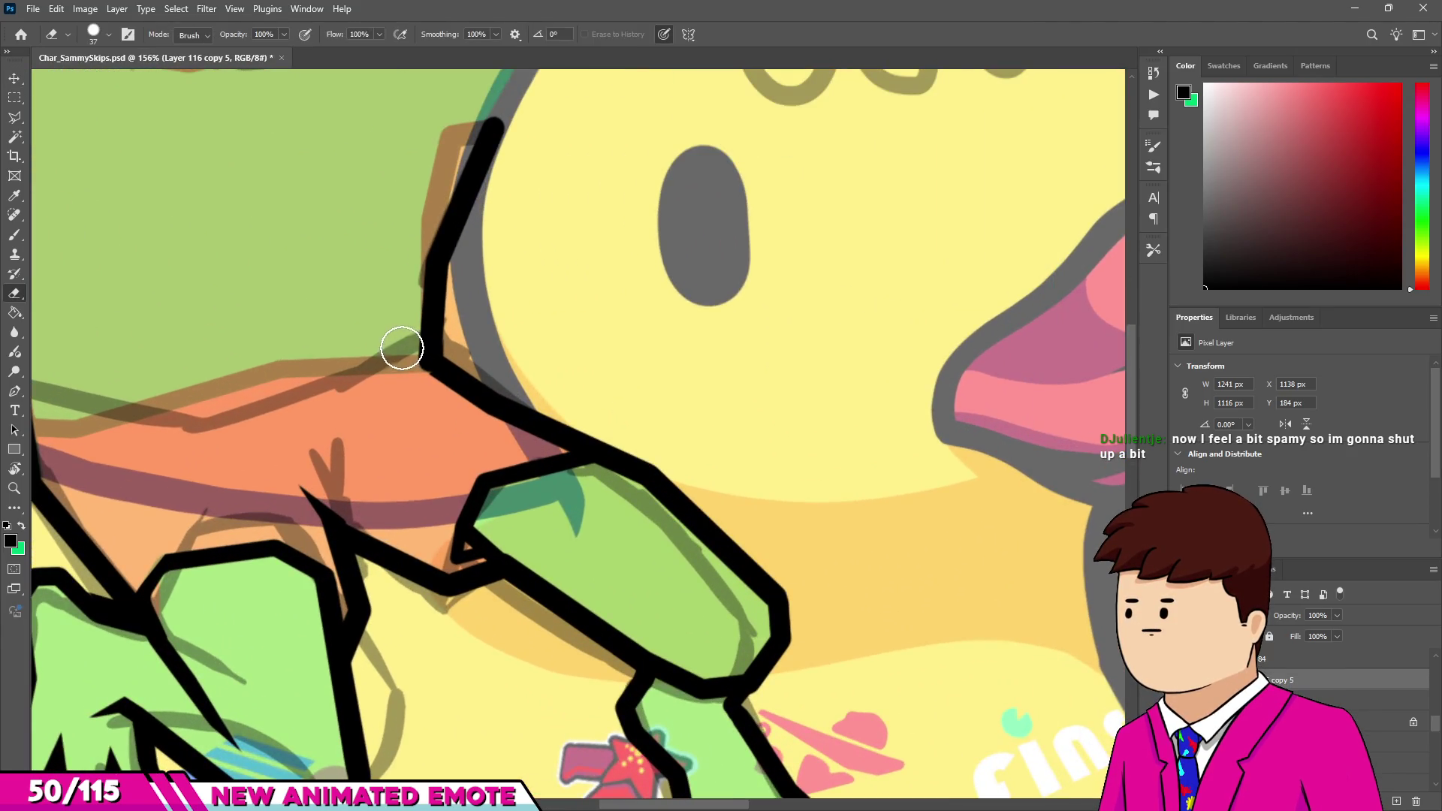
mouse_move(443, 353)
mouse_down()
mouse_move(592, 489)
mouse_move(803, 587)
mouse_move(747, 654)
mouse_move(686, 669)
mouse_move(466, 499)
mouse_move(495, 463)
mouse_up()
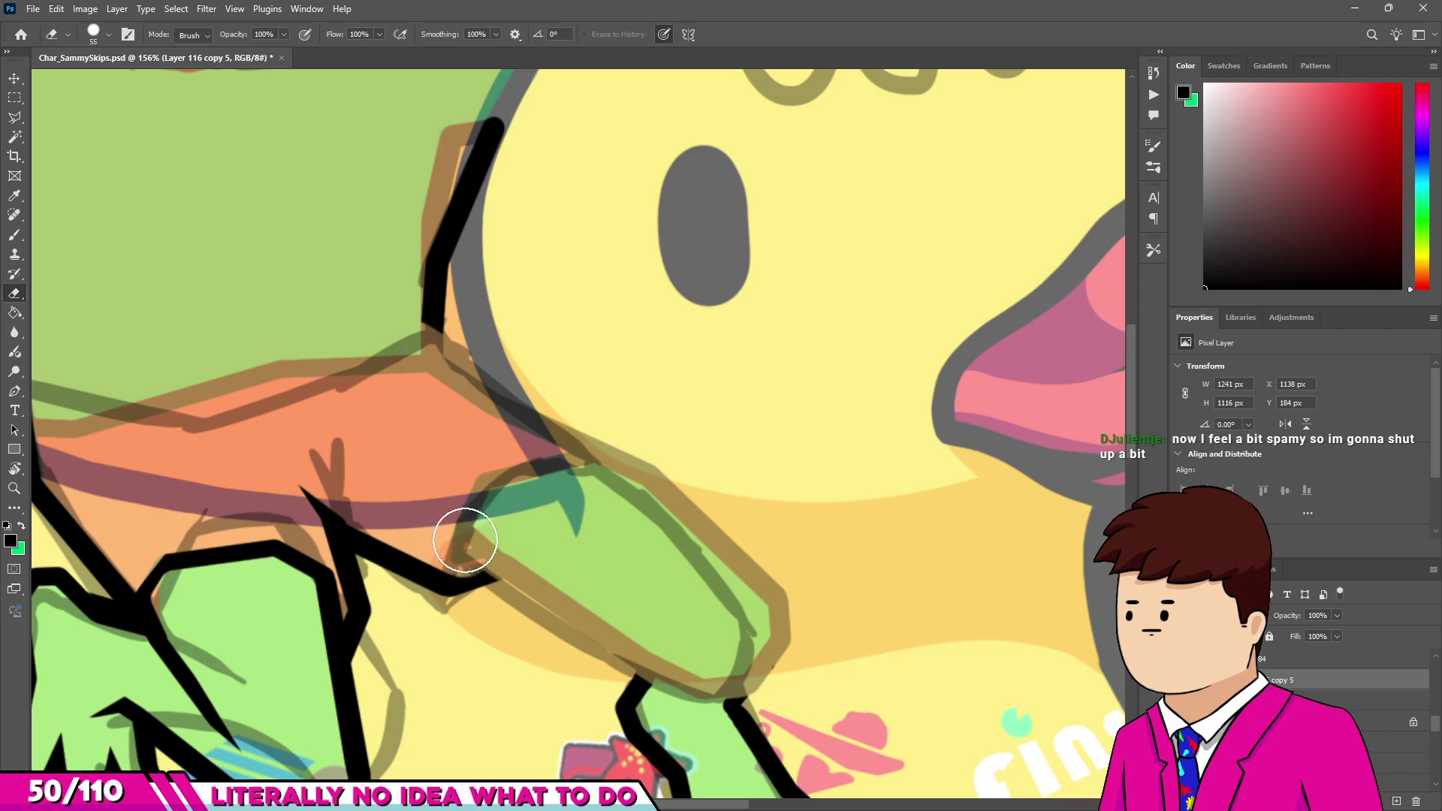
drag(487, 572, 437, 555)
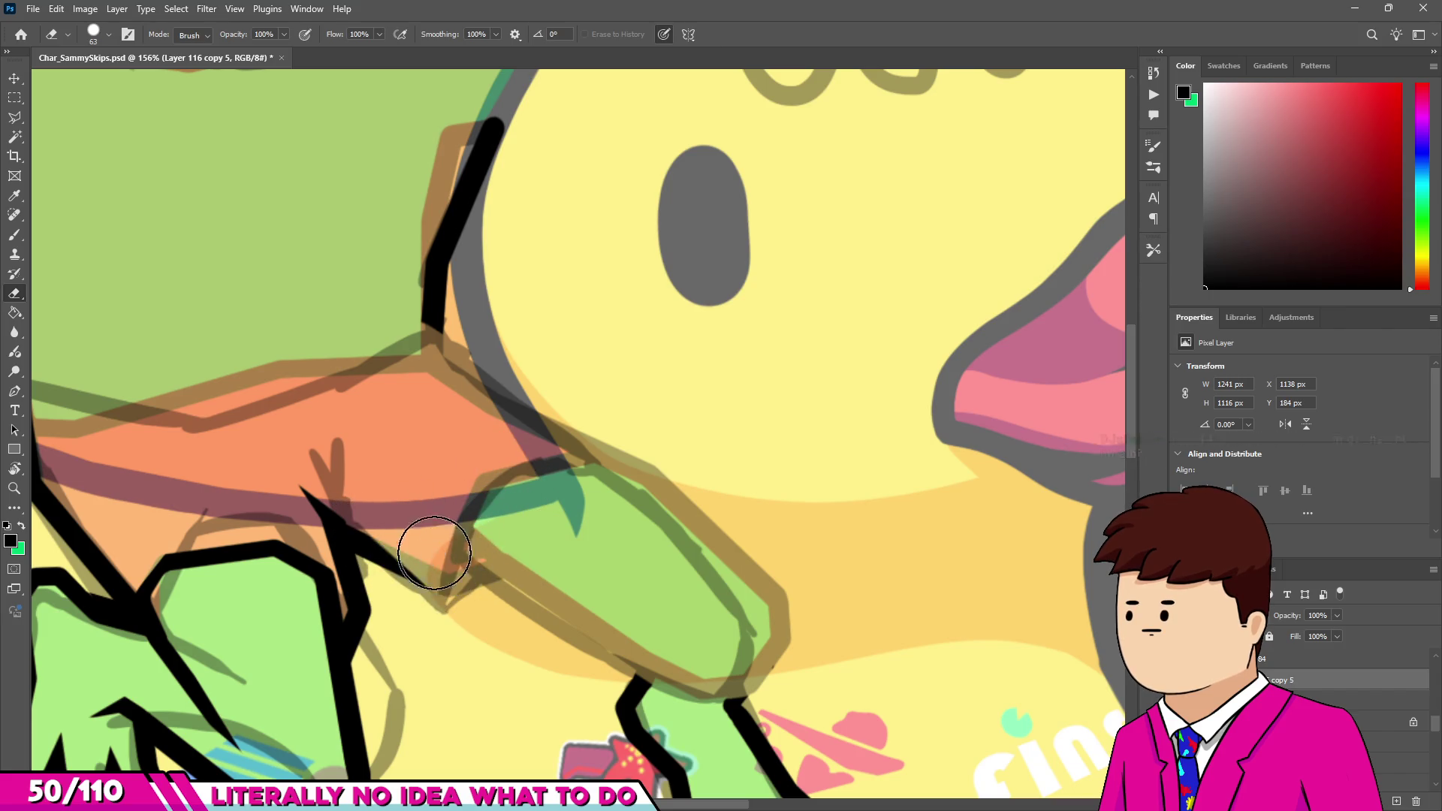
scroll(323, 511, up, 5)
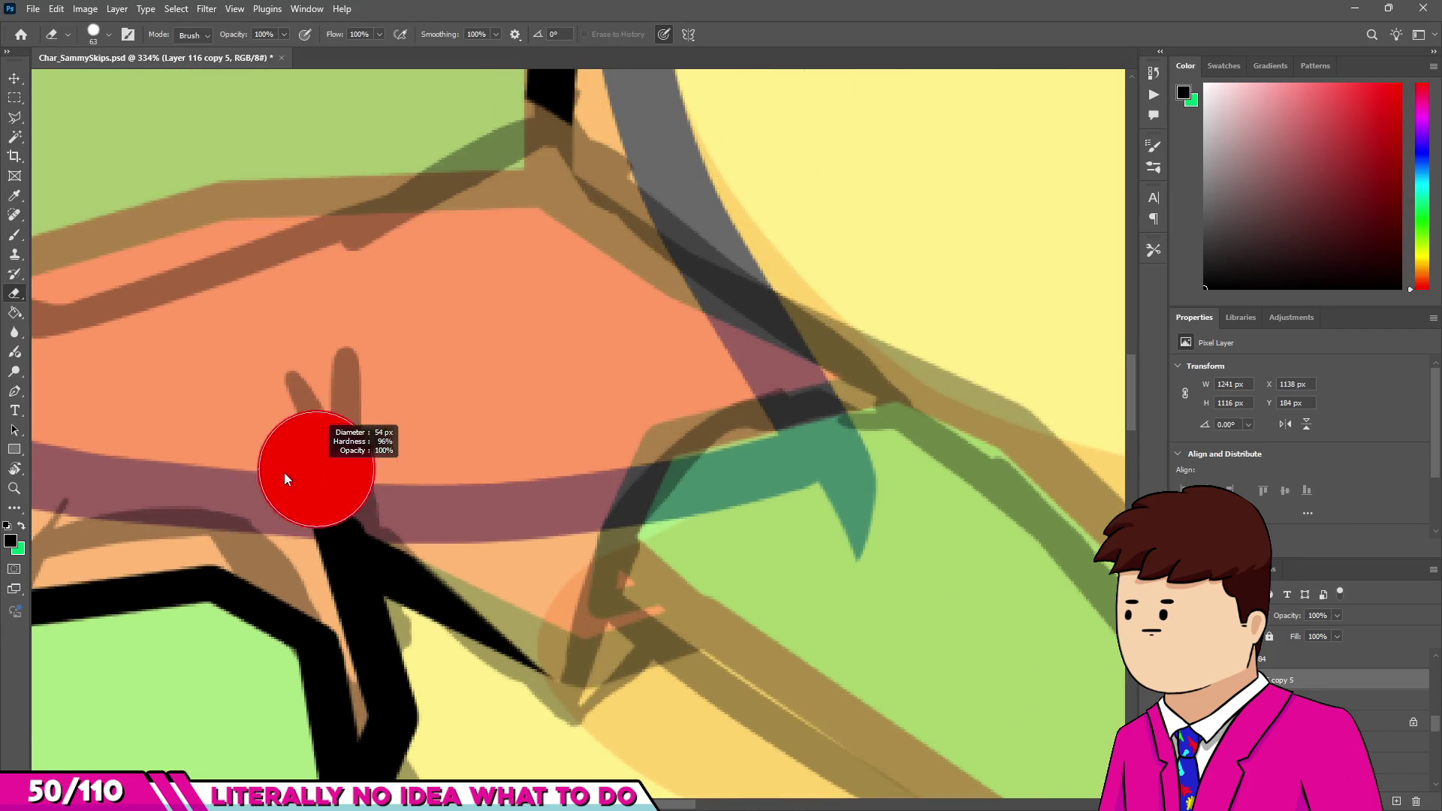
drag(363, 596, 351, 496)
Draw two black crease lines down across the shorts.
key(b)
click(299, 384)
shift+click(379, 563)
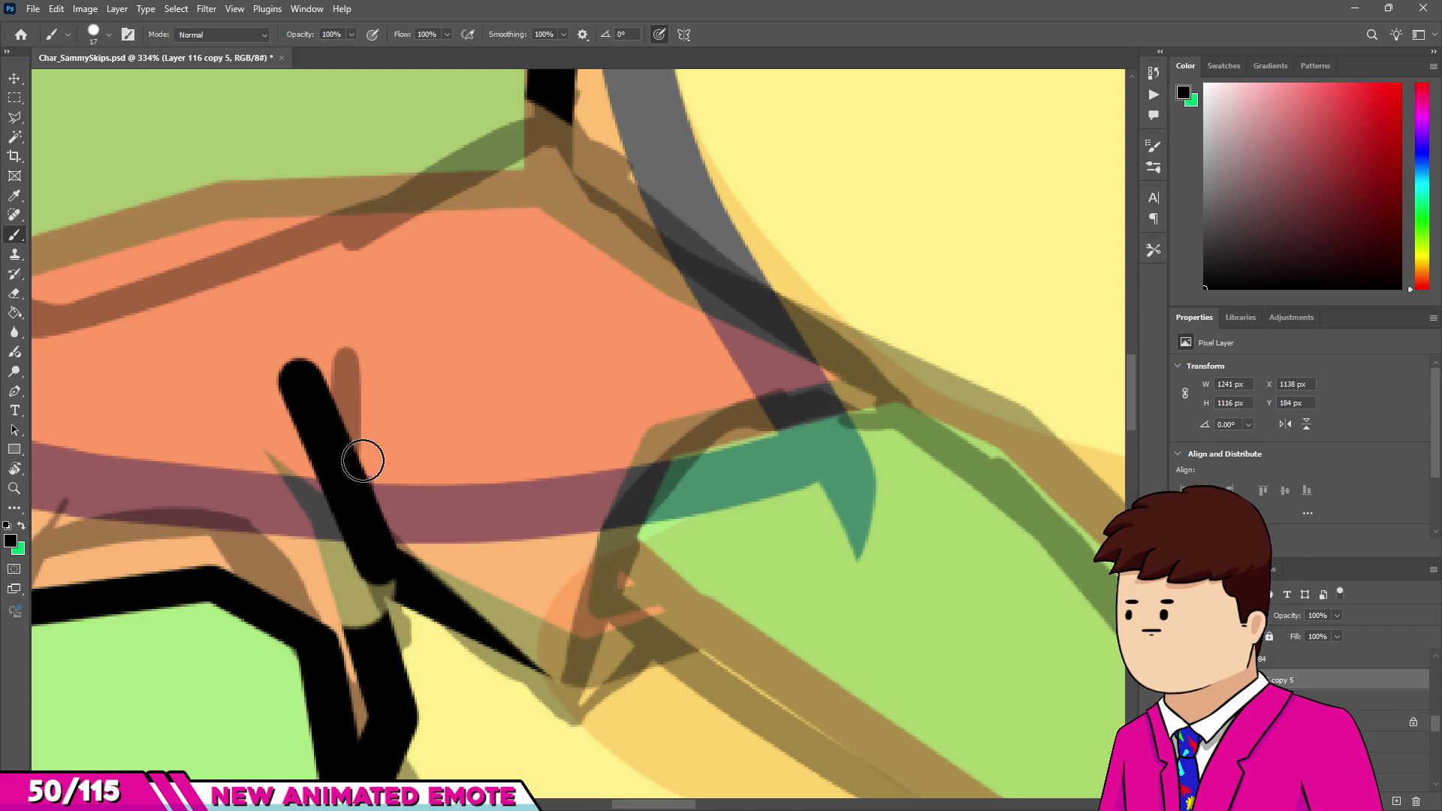
drag(348, 409, 376, 550)
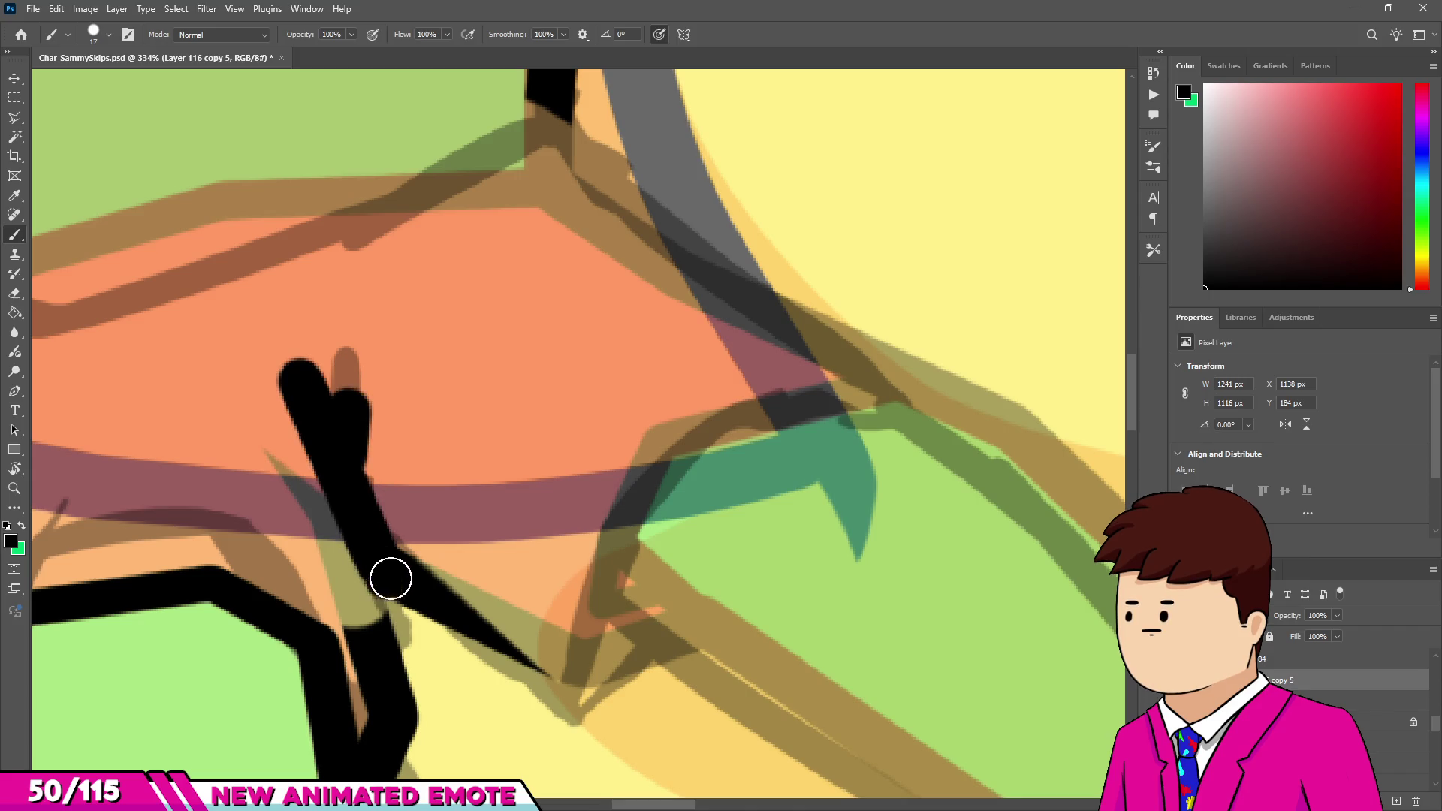
Draw the arm's underside outline to the wrist and up the arm's outer end.
shift+click(573, 700)
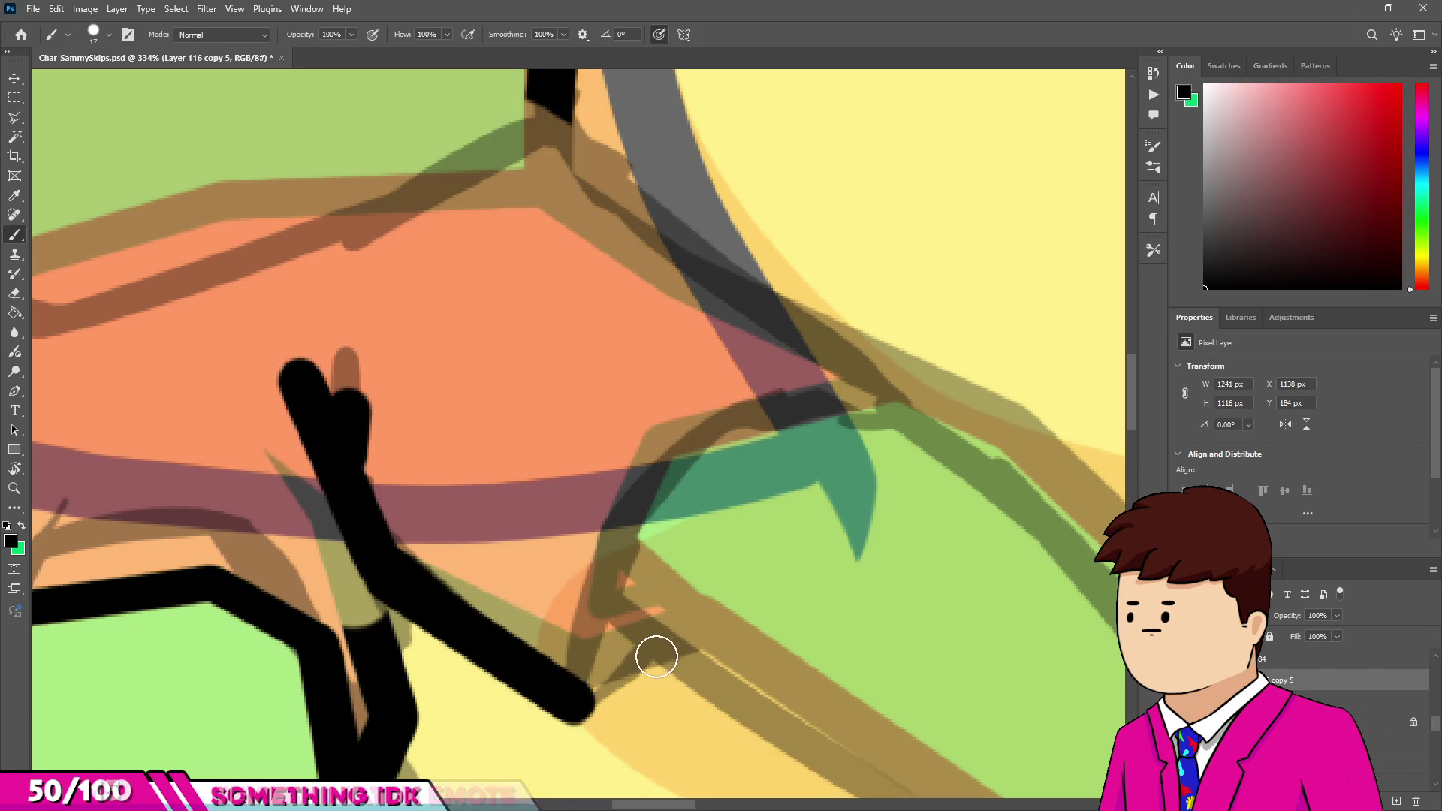
shift+click(664, 644)
scroll(534, 626, down, 5)
scroll(603, 633, up, 4)
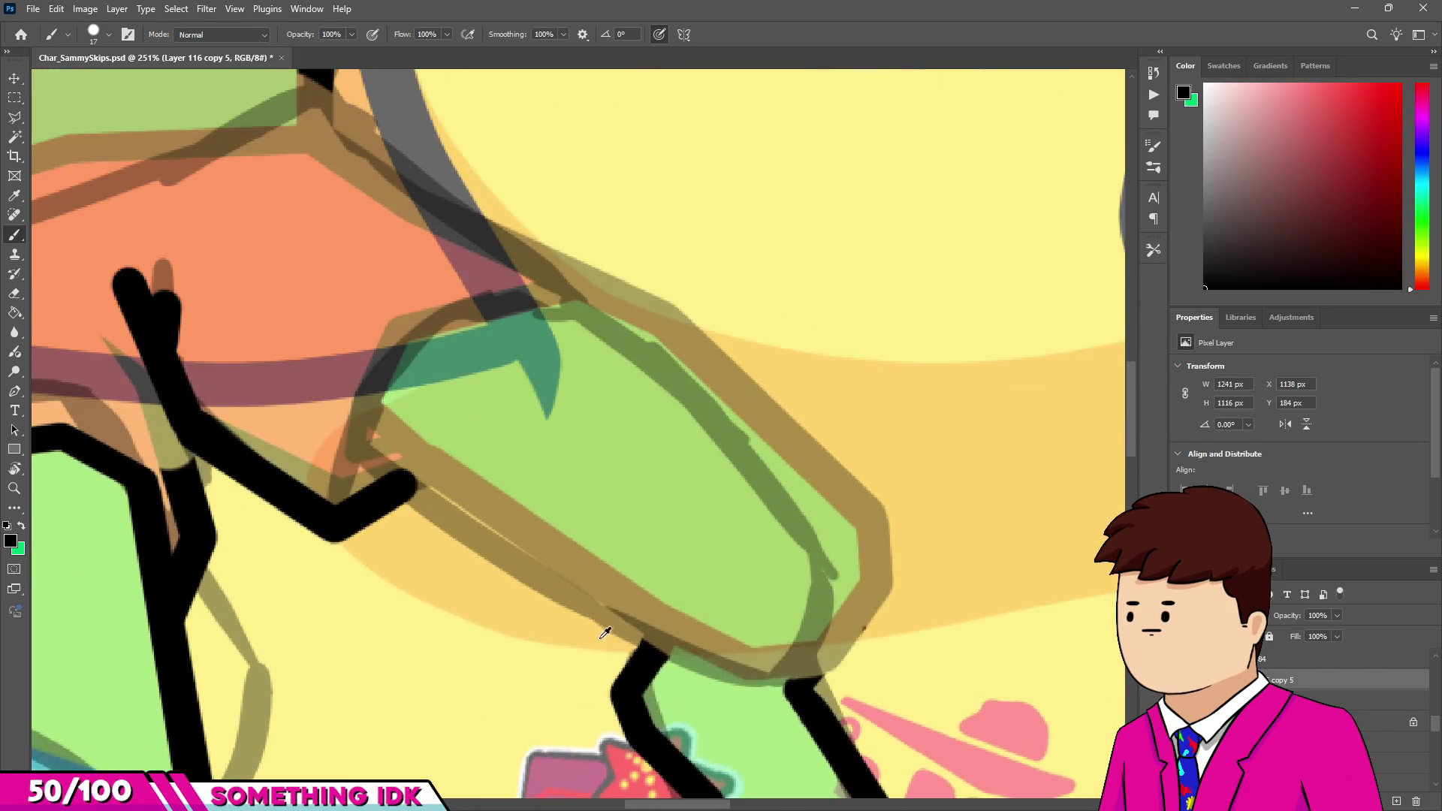
shift+click(678, 656)
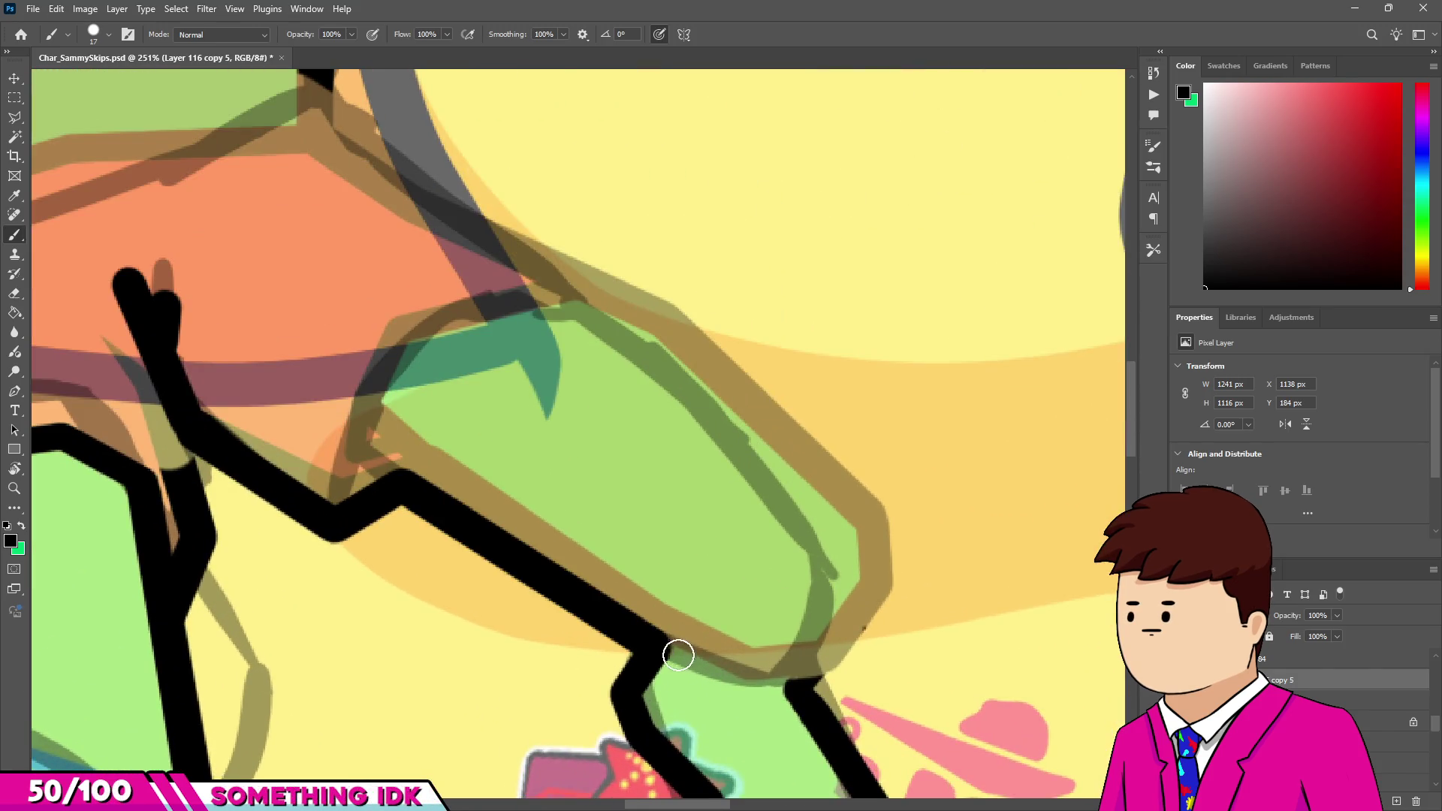
shift+click(747, 681)
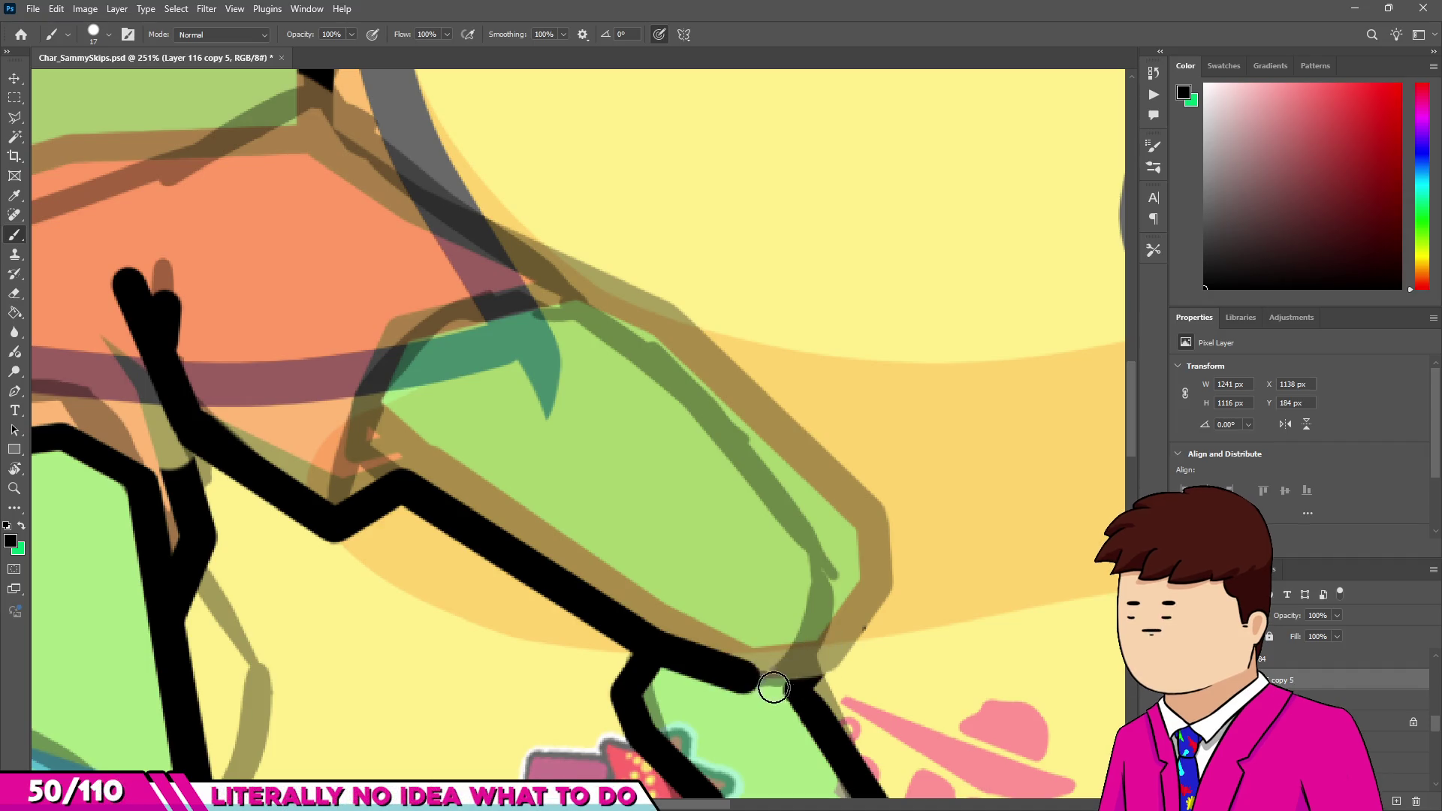
shift+click(812, 670)
mouse_move(821, 661)
mouse_down()
mouse_move(823, 594)
mouse_move(802, 525)
mouse_up()
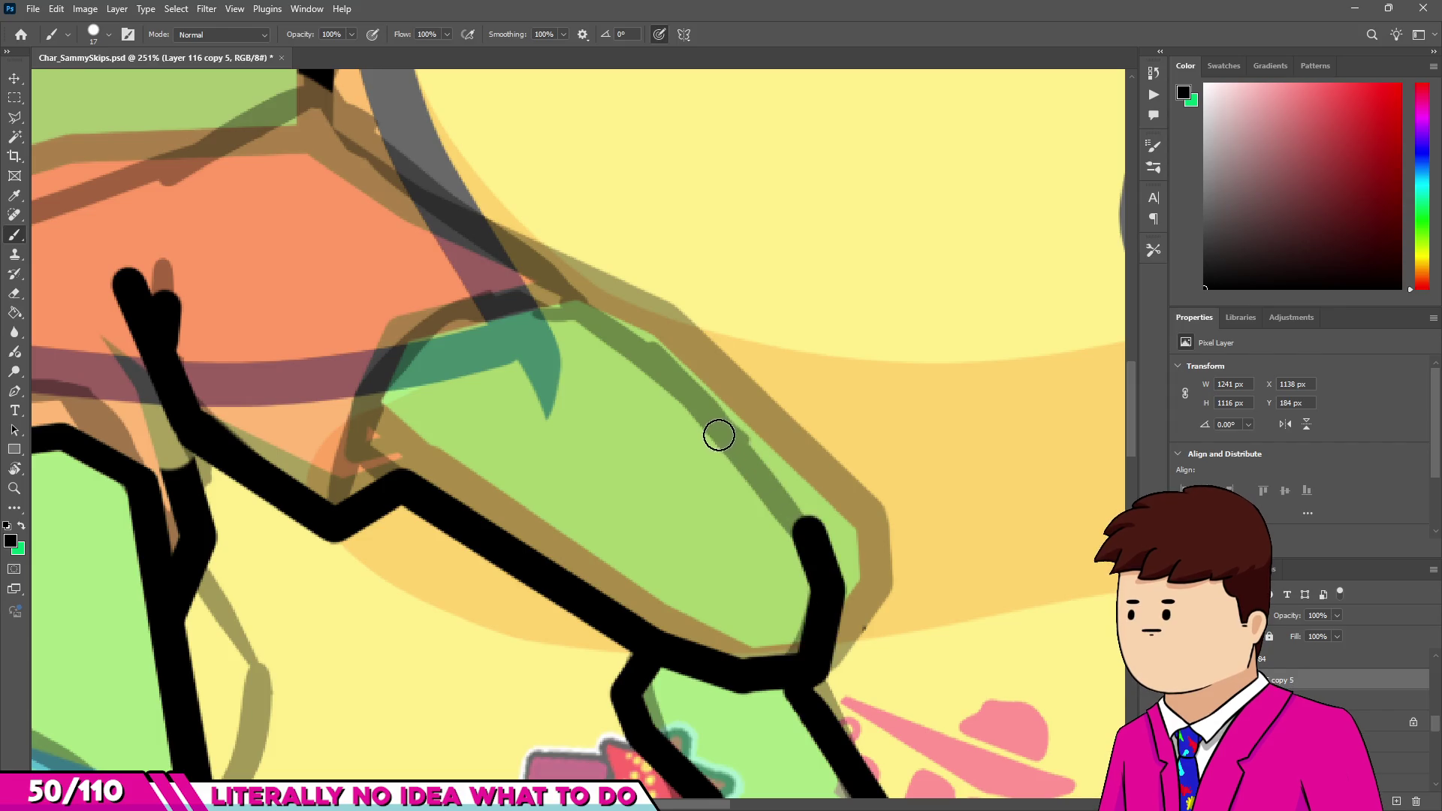
Draw the arm's upper edge back through the shoulder to the frog's body.
shift+click(659, 365)
shift+click(556, 299)
scroll(588, 285, down, 1)
click(542, 308)
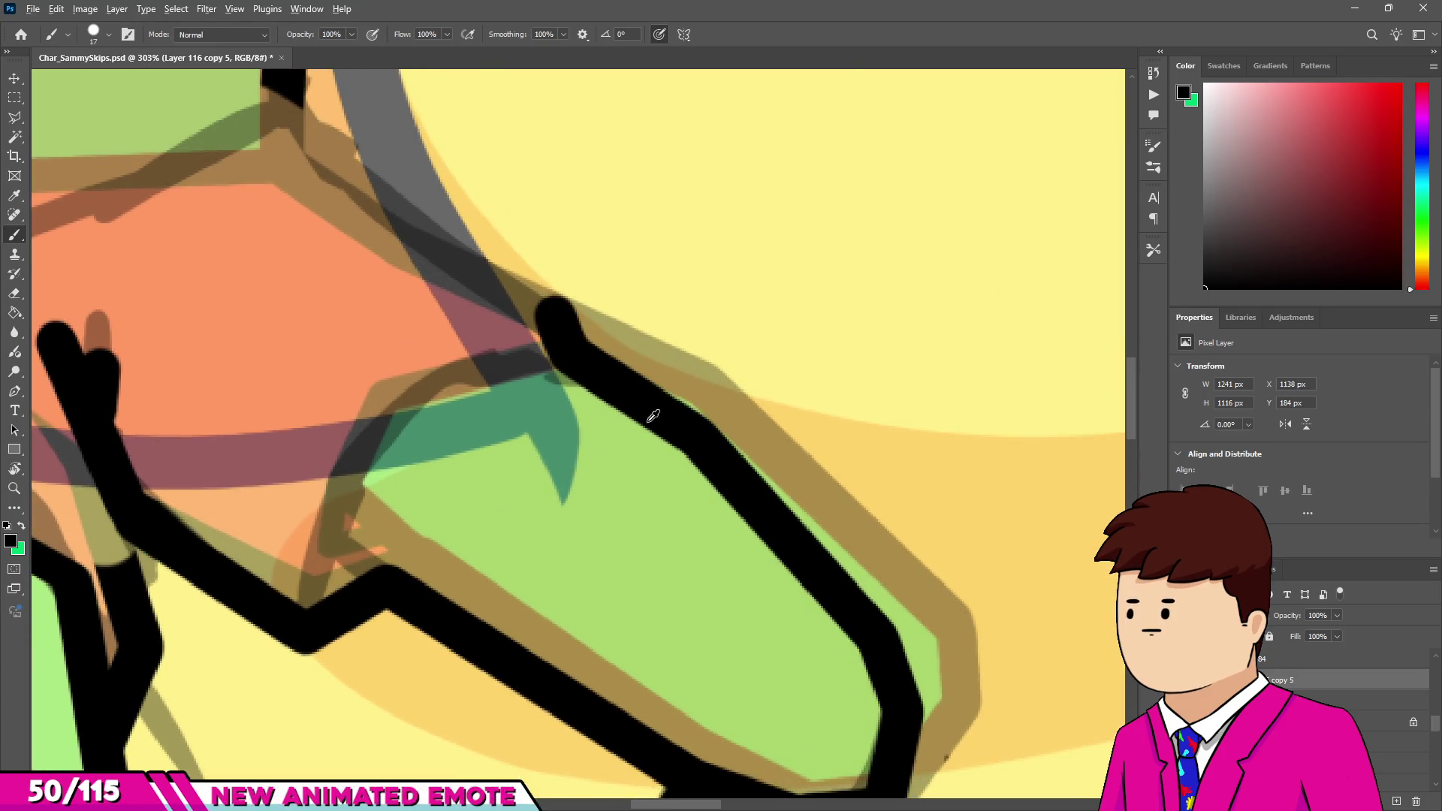
scroll(639, 406, up, 2)
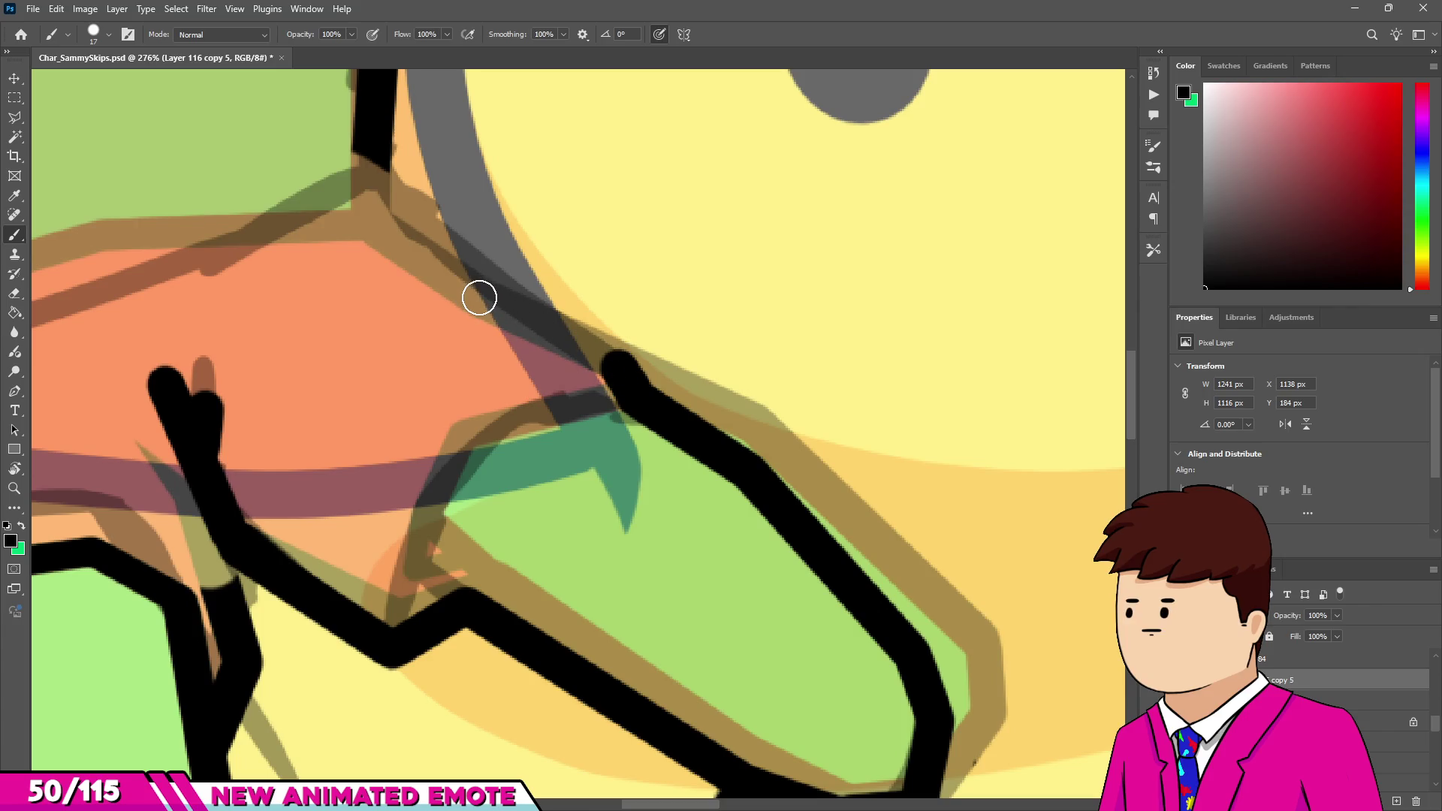
shift+click(489, 283)
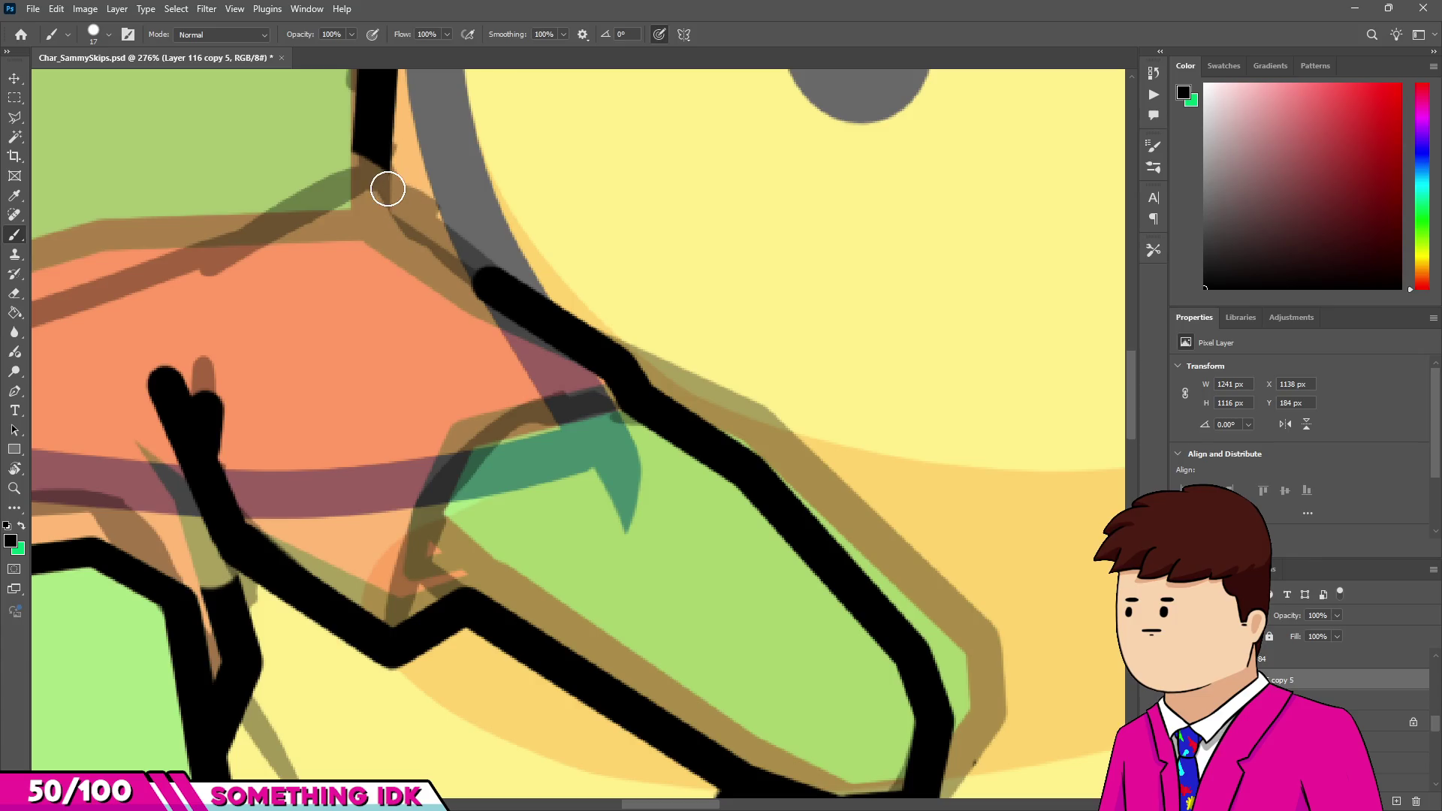
shift+click(376, 170)
scroll(684, 456, down, 6)
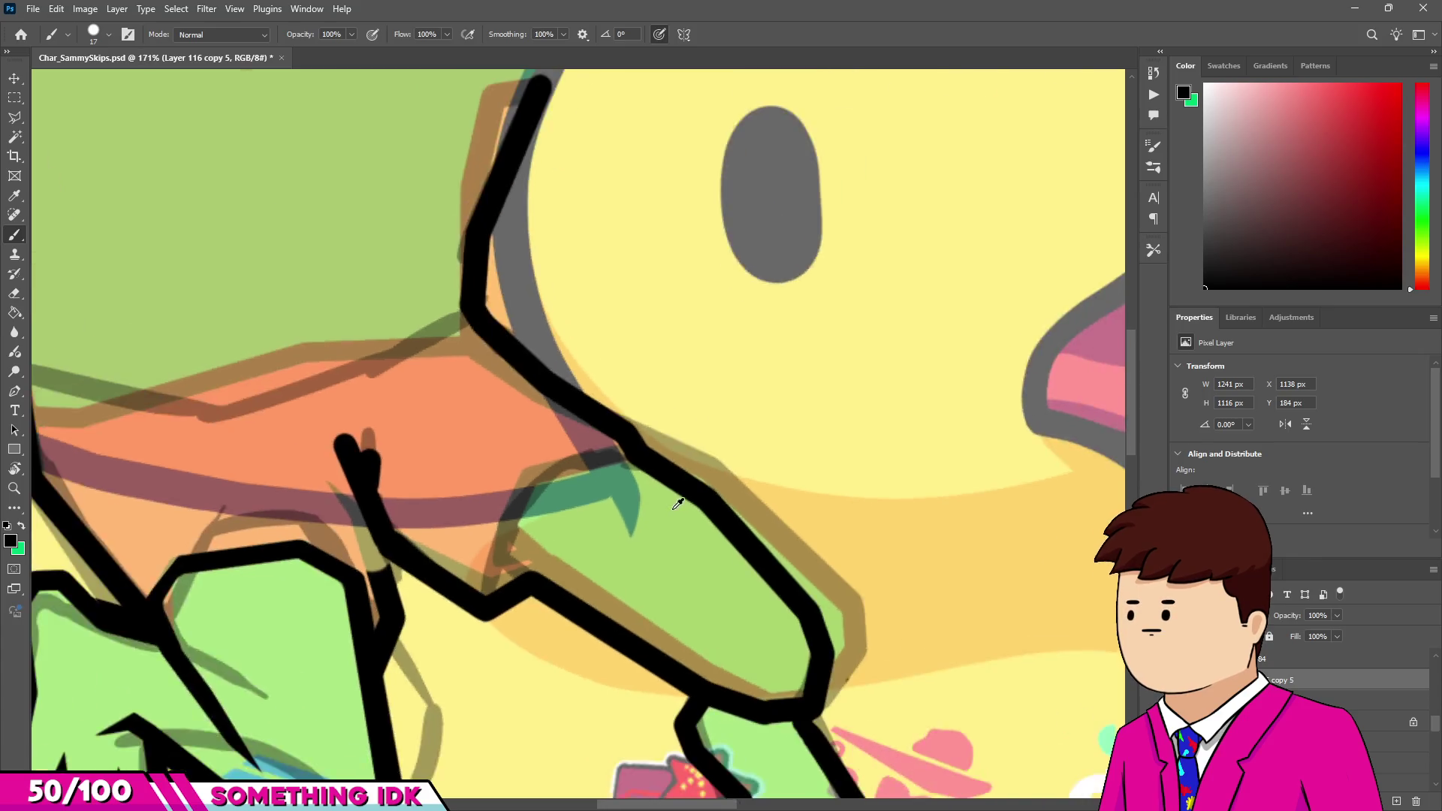
scroll(587, 381, down, 1)
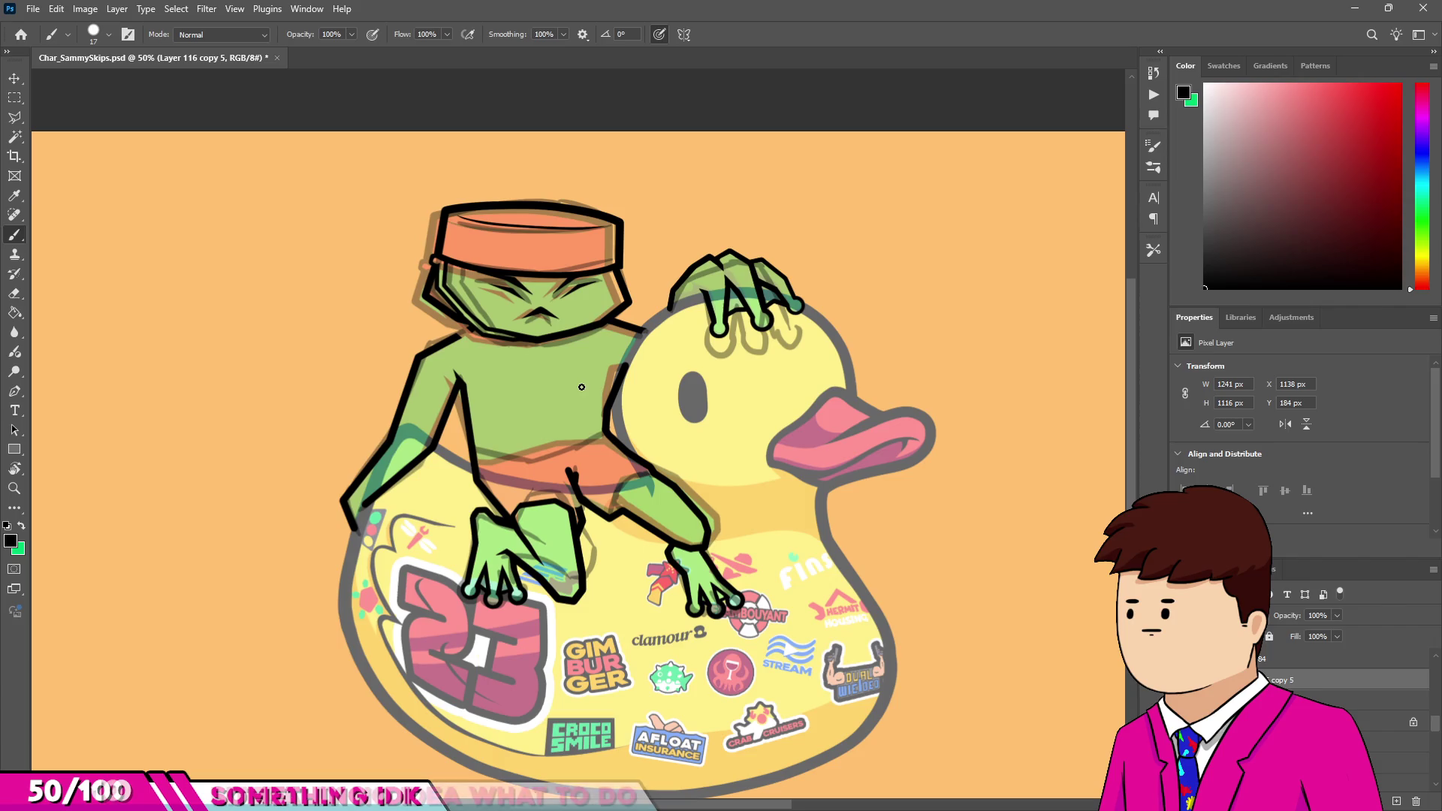
Draw the inner line from the arm's top edge curving down toward the knee, redrawing misplaced segments.
scroll(608, 381, up, 7)
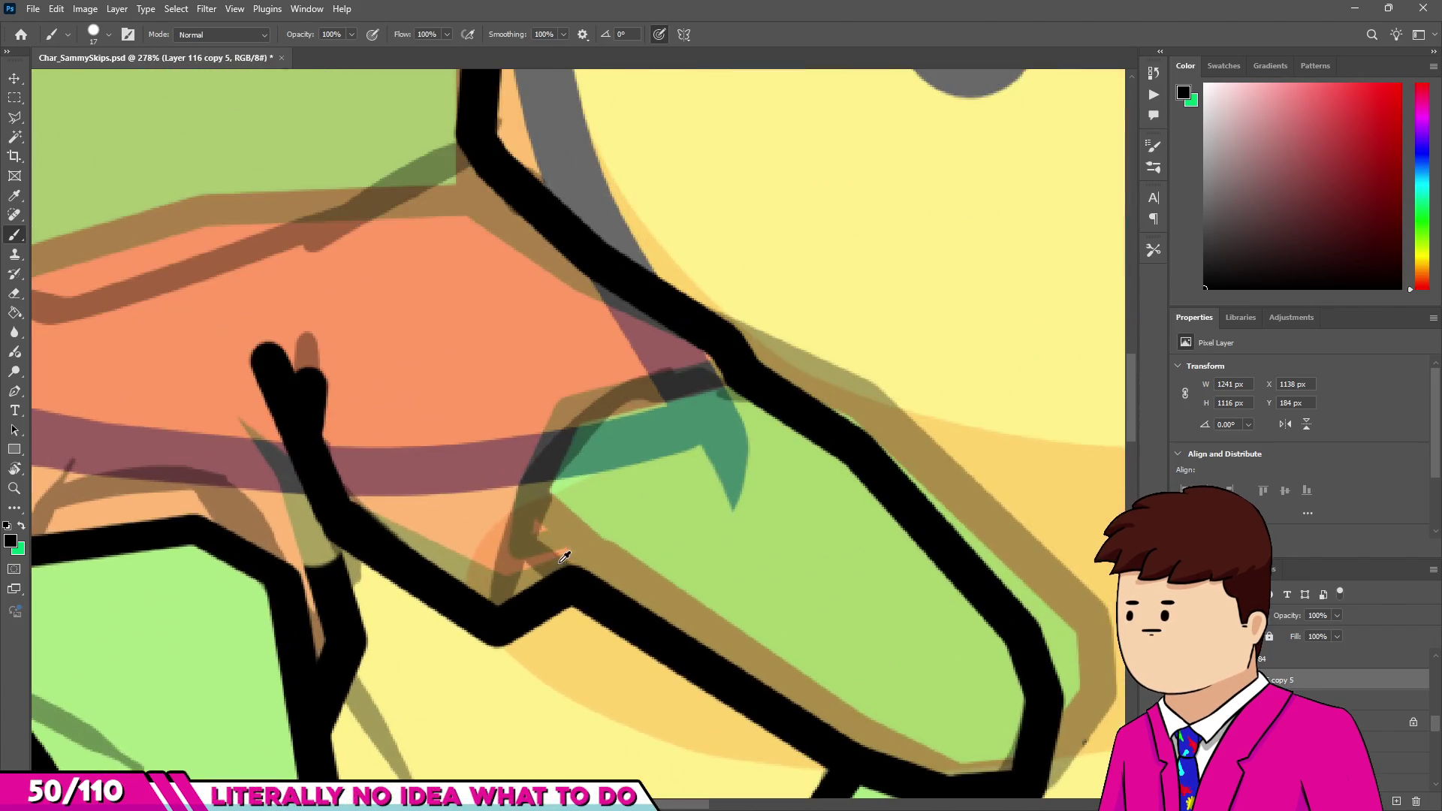
alt+right_click(558, 563)
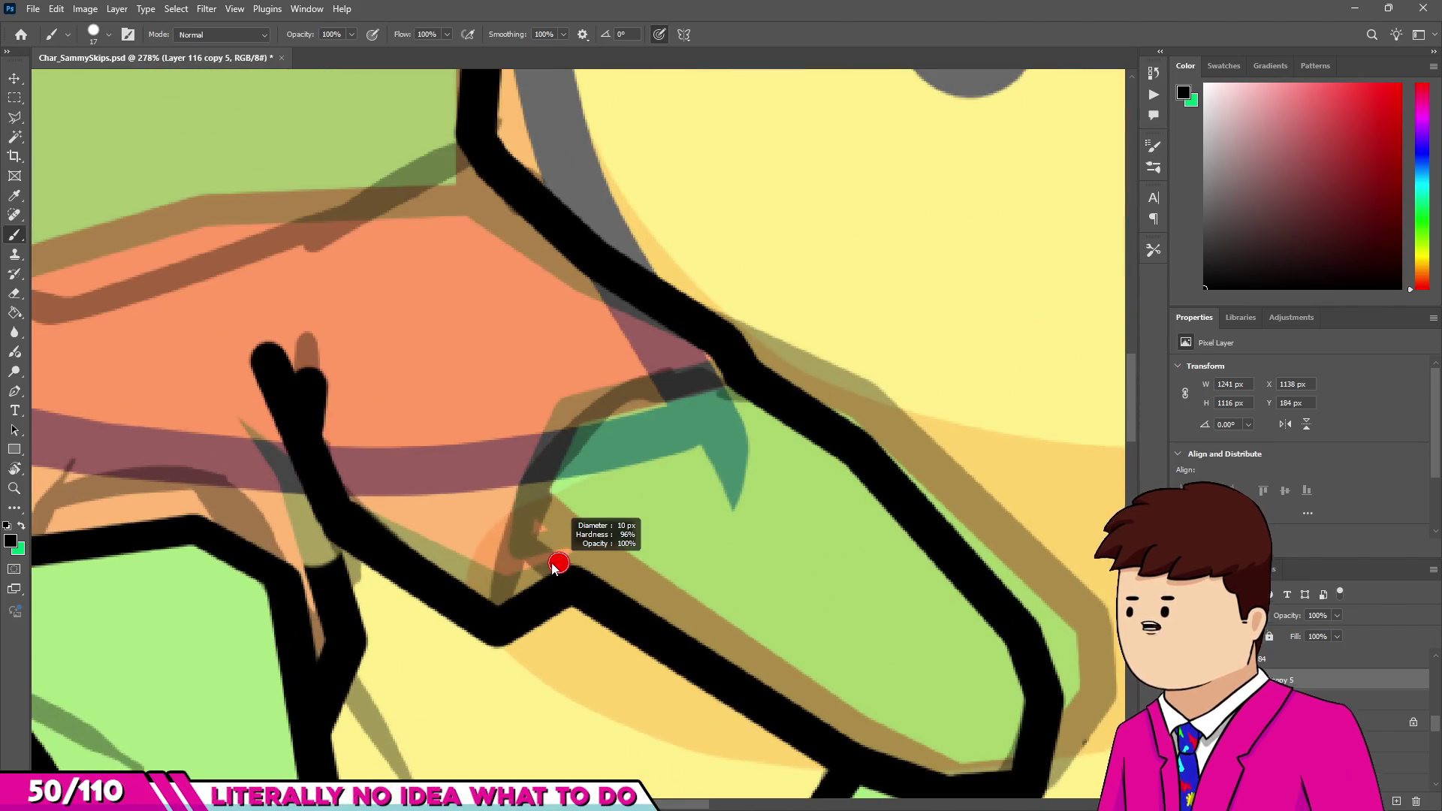
scroll(557, 564, up, 4)
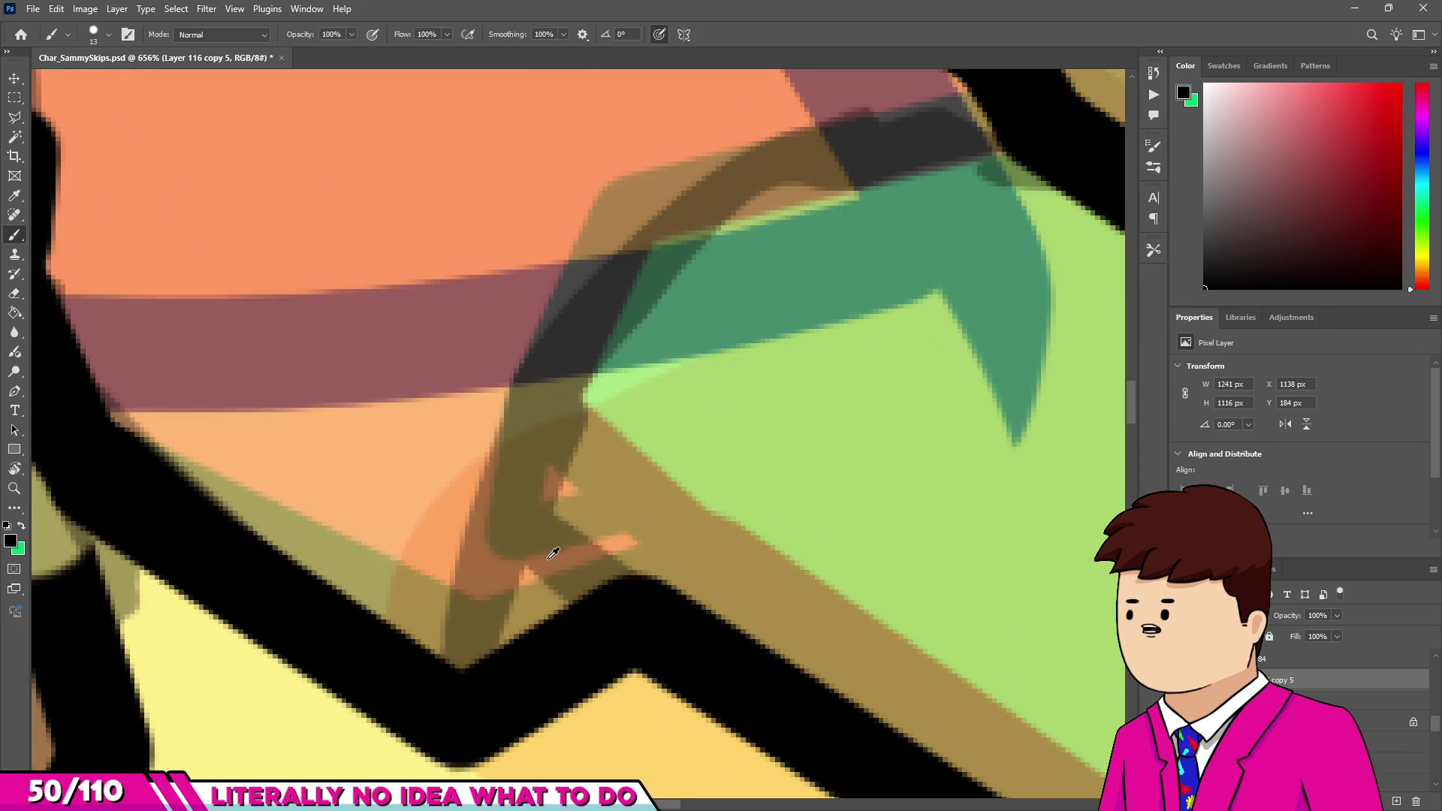
scroll(550, 559, down, 3)
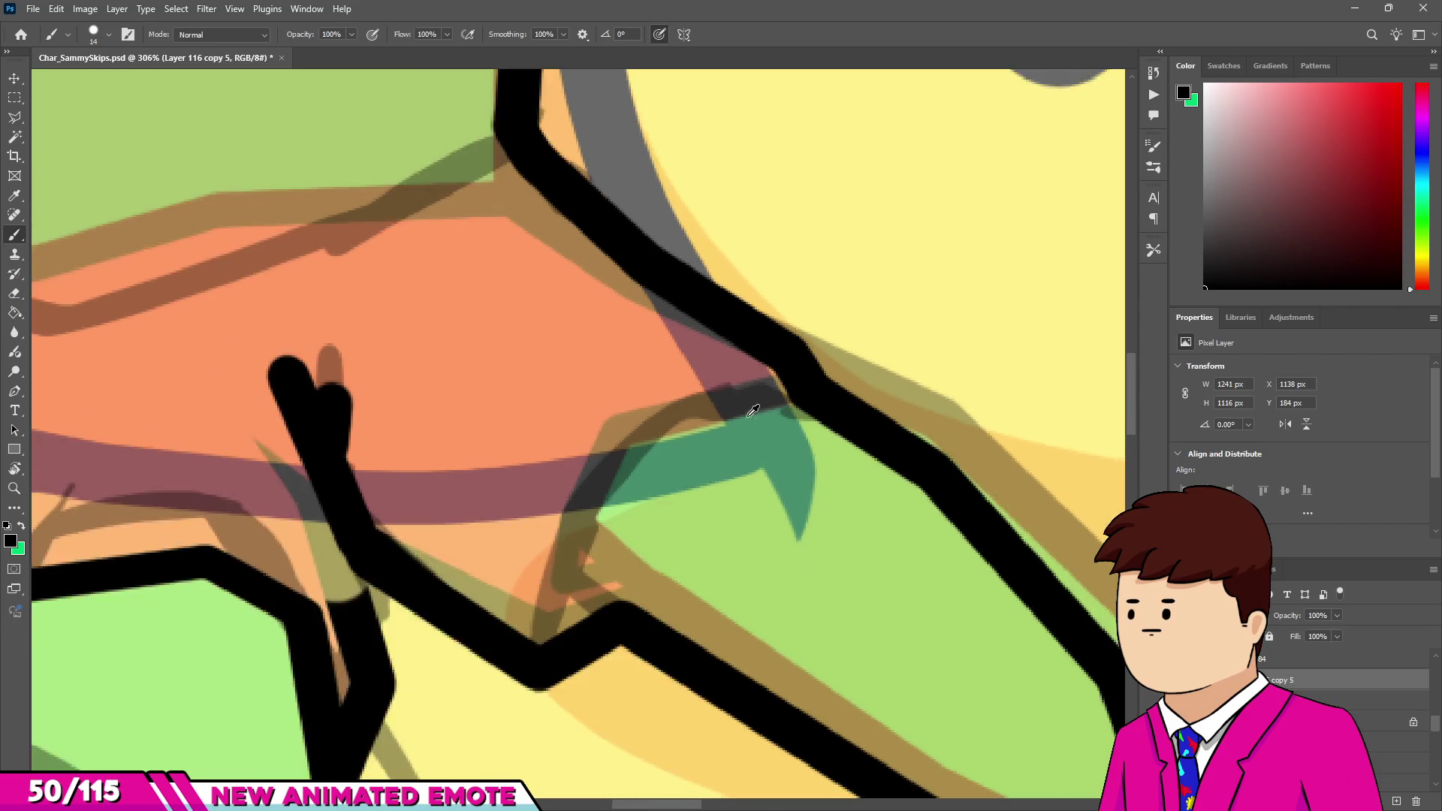
scroll(753, 410, up, 1)
drag(823, 379, 671, 407)
drag(526, 538, 524, 540)
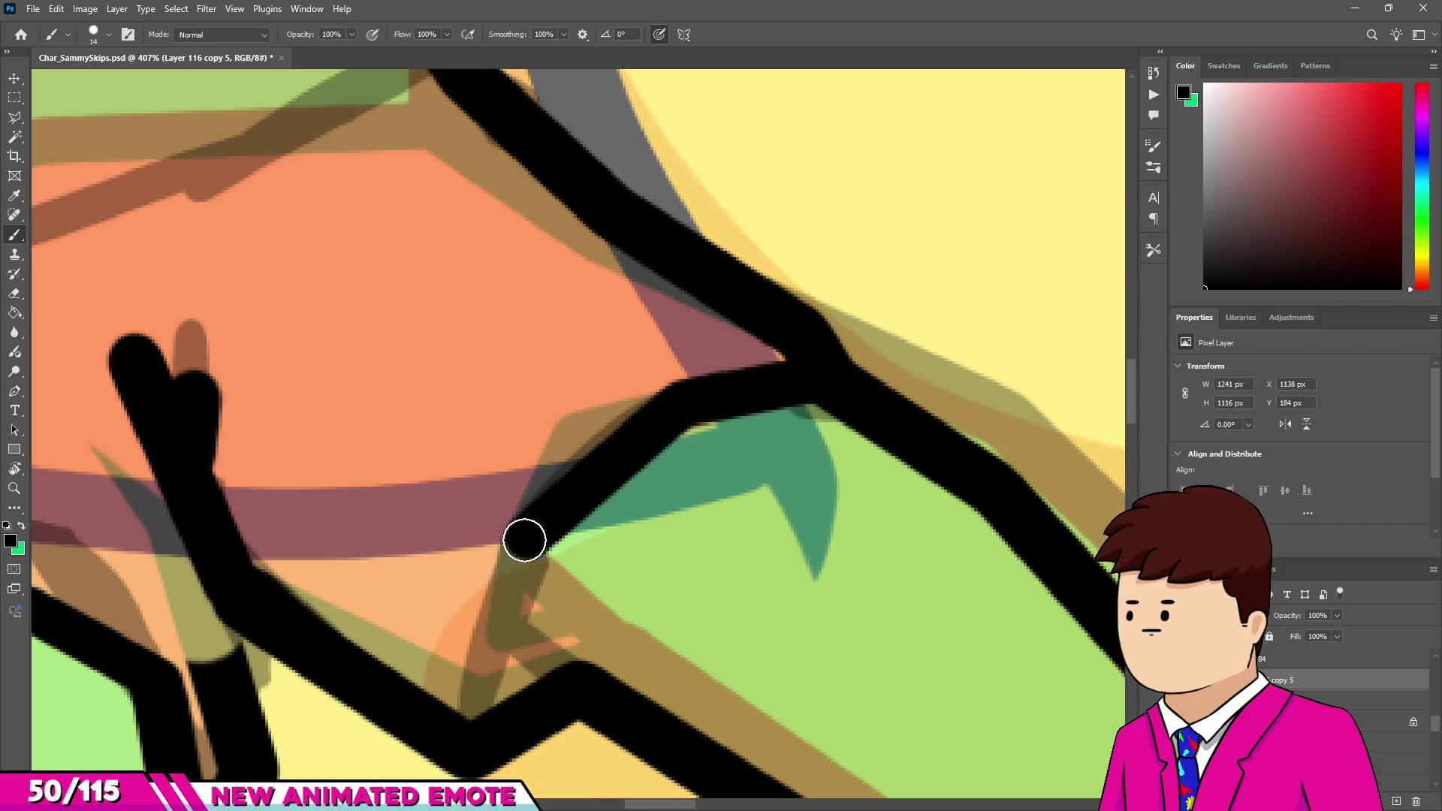
shift+click(505, 641)
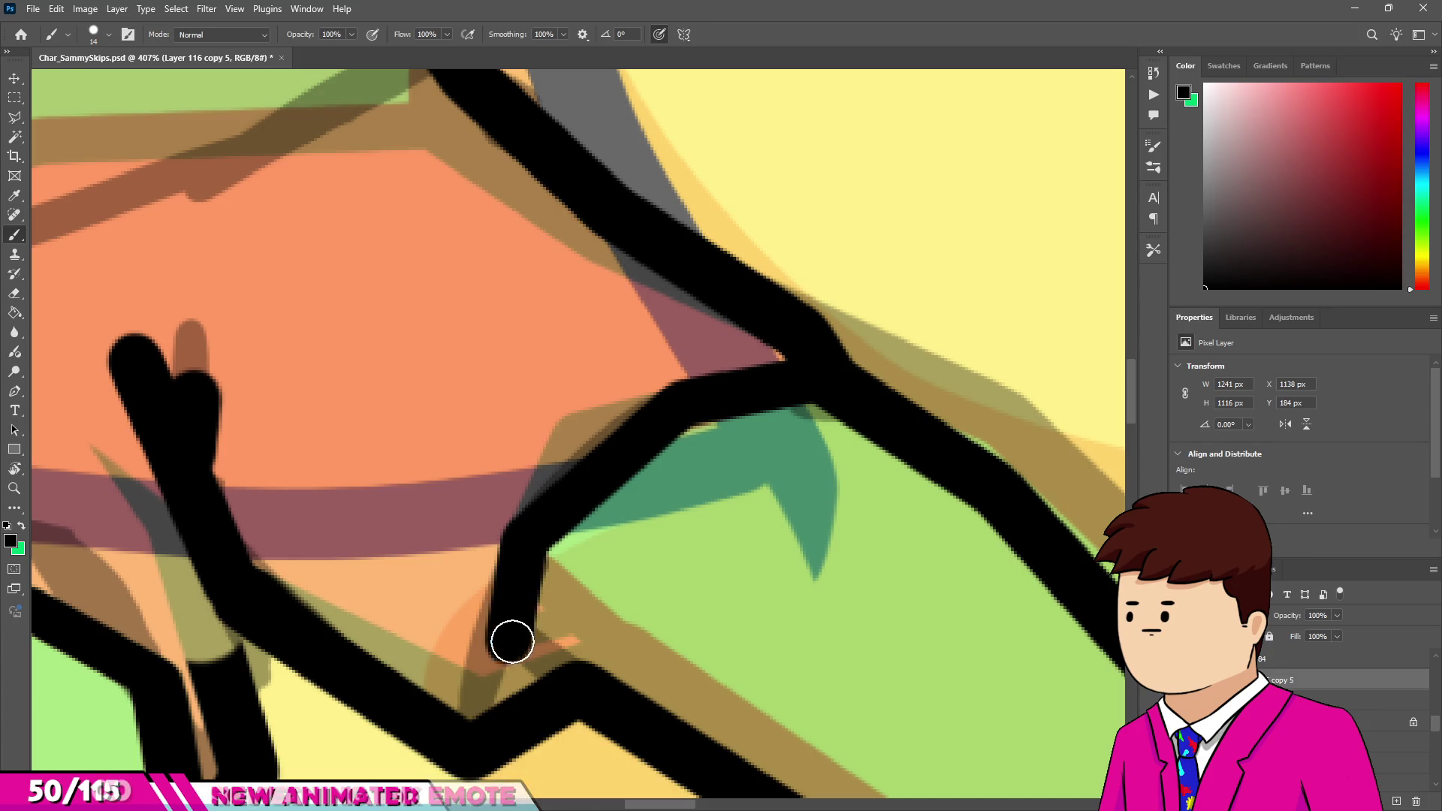
shift+click(594, 624)
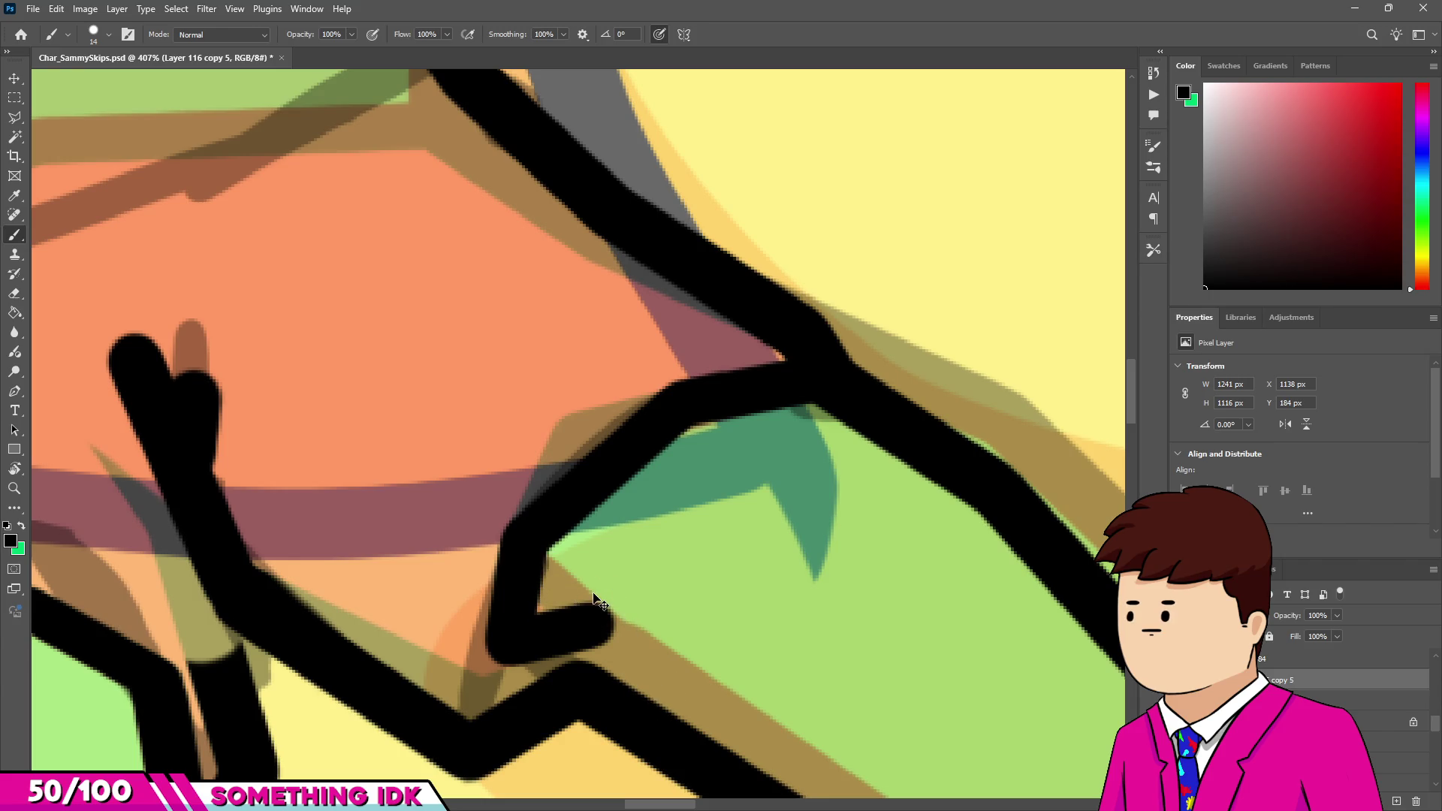
key(ctrl+z)
key(ctrl+z)
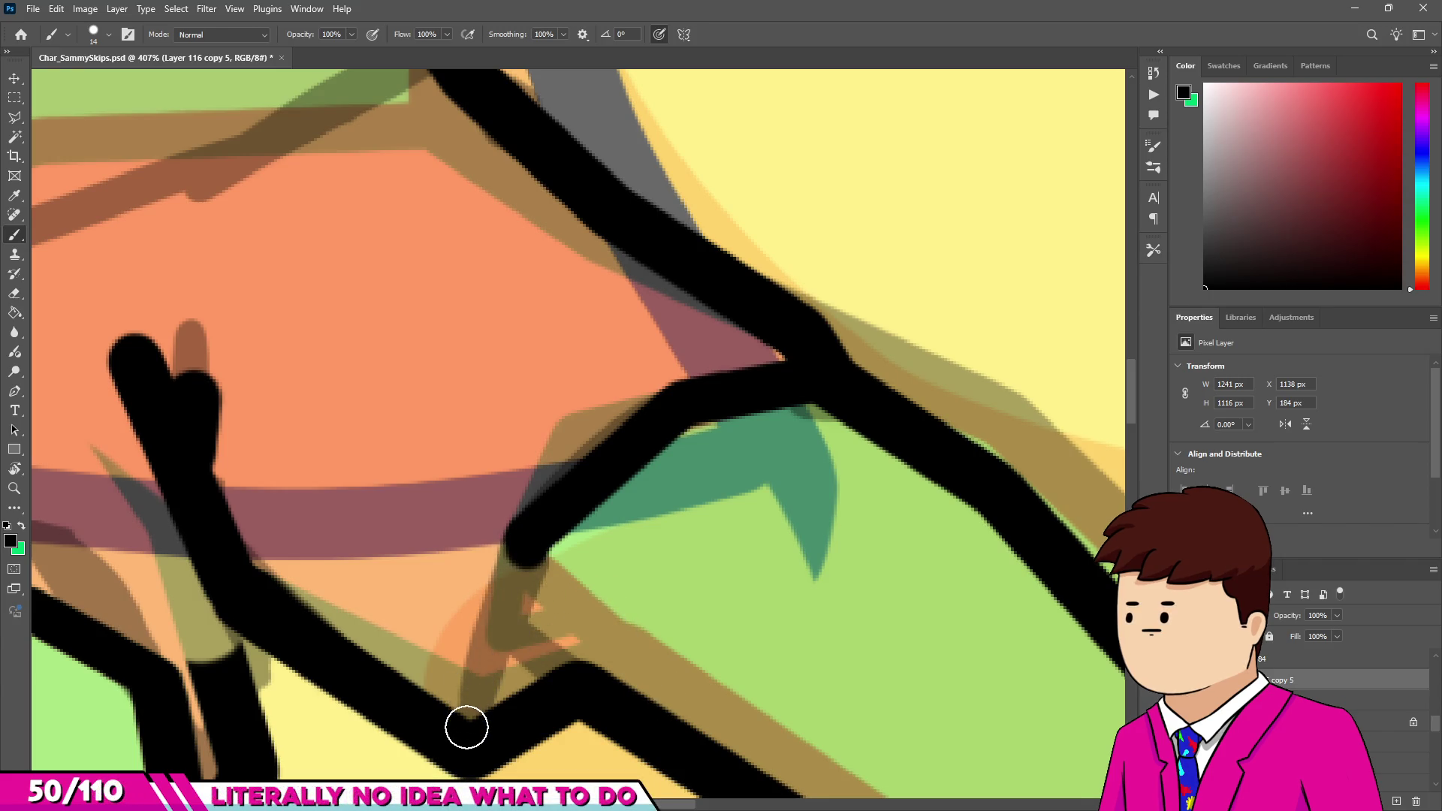
drag(467, 727, 529, 547)
scroll(595, 501, down, 10)
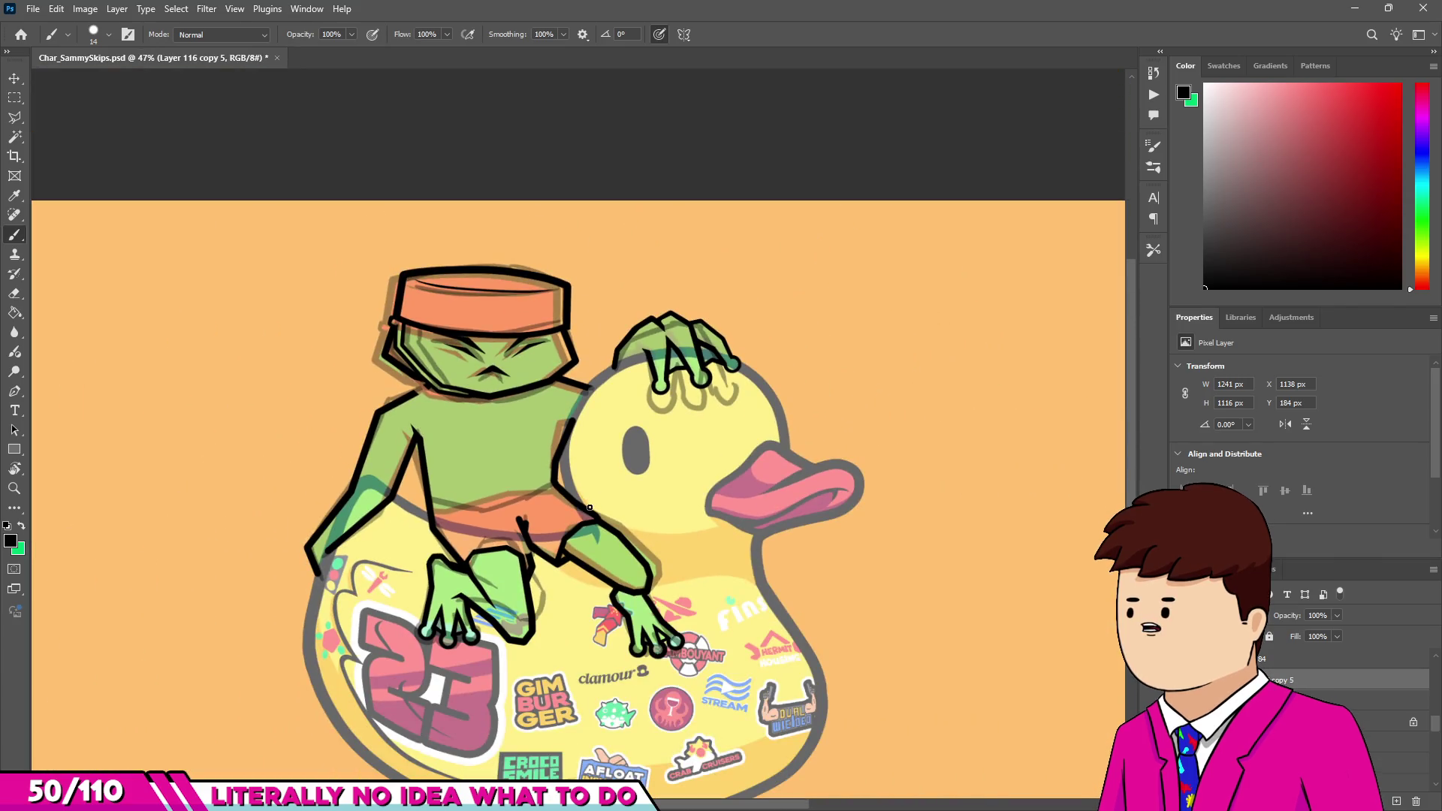
Erase the old toe lines: the black wedge, lower diagonal, right side and top foot outline.
scroll(477, 605, up, 6)
key(e)
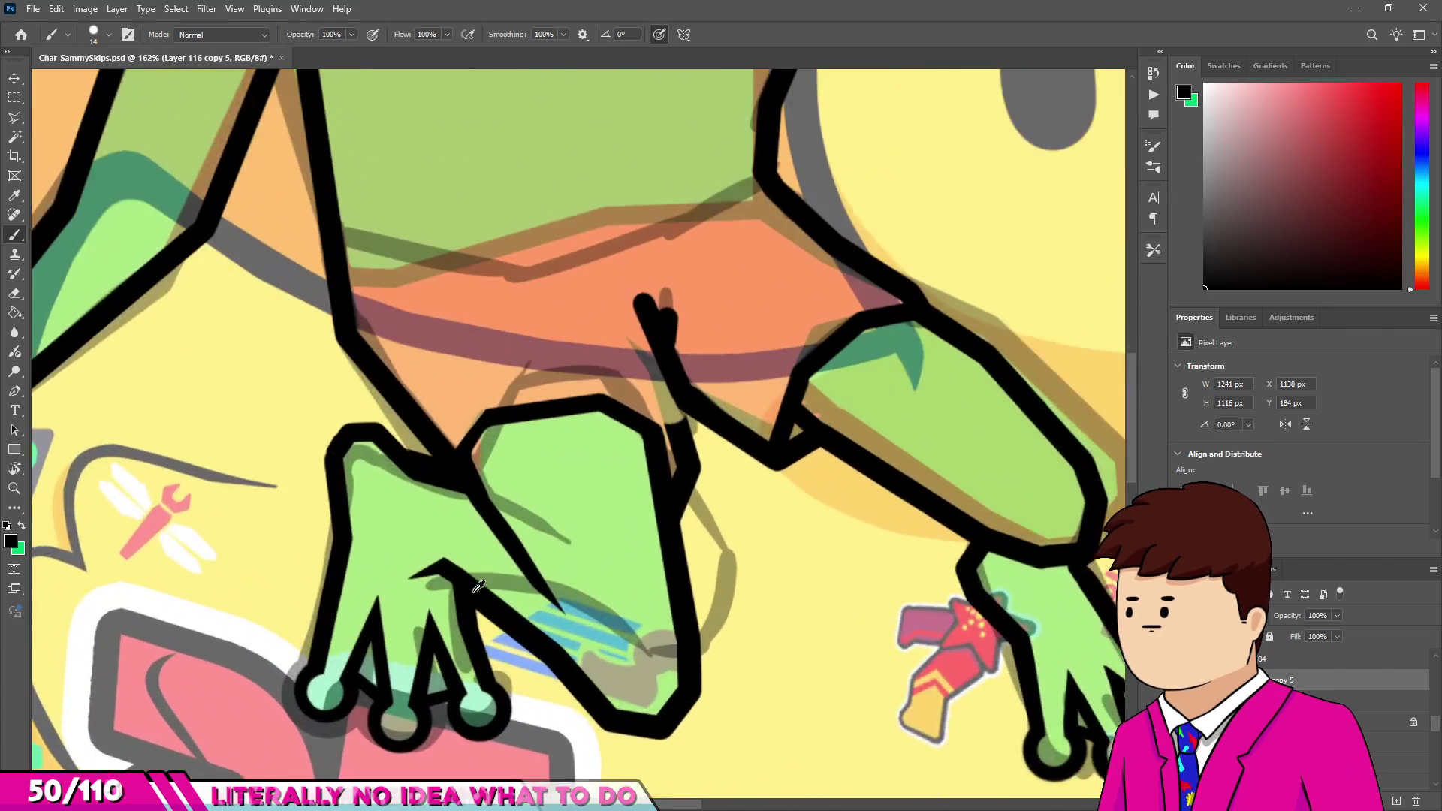
scroll(504, 612, up, 1)
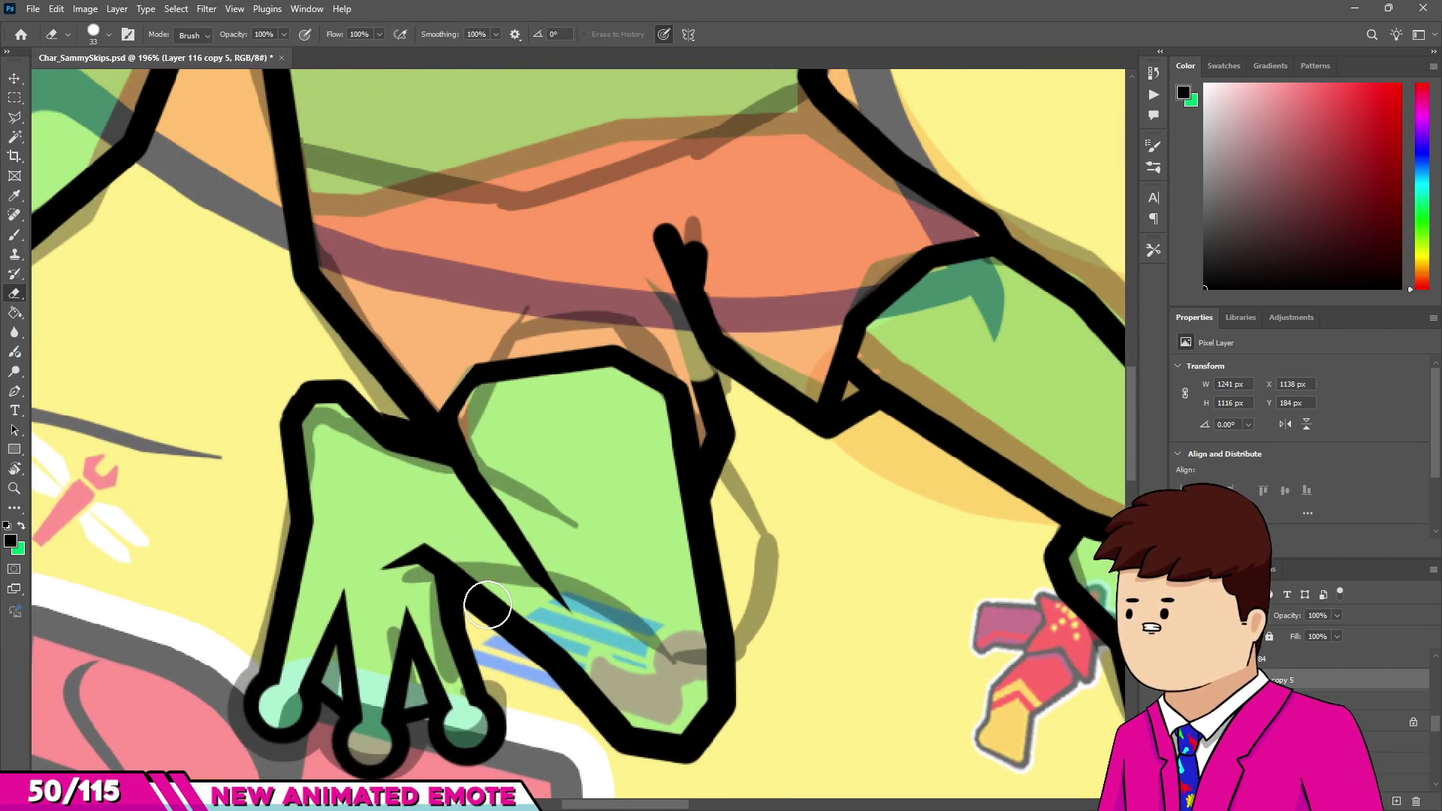
drag(387, 575, 447, 556)
mouse_move(510, 519)
mouse_down()
mouse_move(653, 740)
mouse_move(713, 631)
mouse_move(702, 534)
mouse_move(737, 526)
mouse_up()
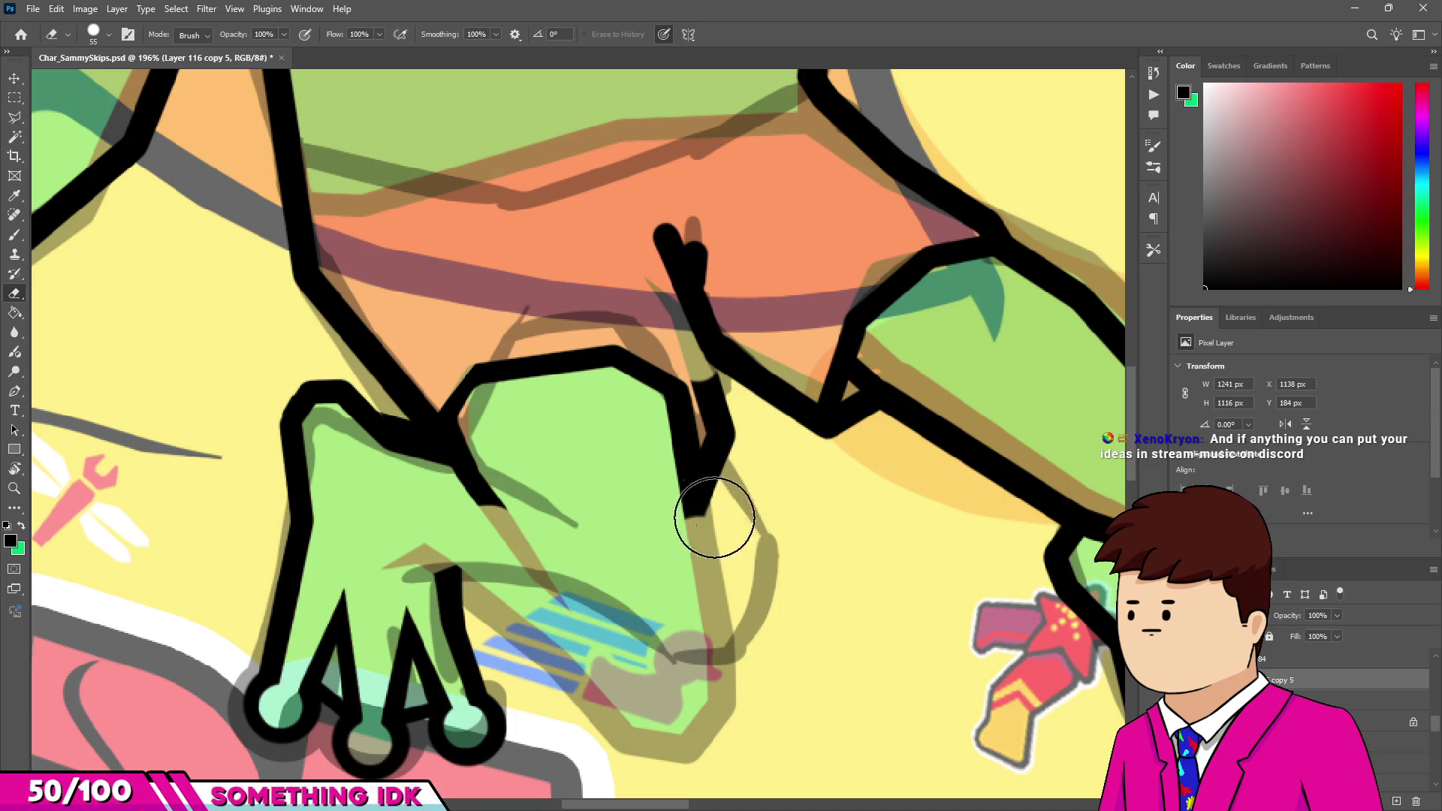
mouse_move(664, 385)
mouse_down()
mouse_move(686, 396)
mouse_move(697, 515)
mouse_up()
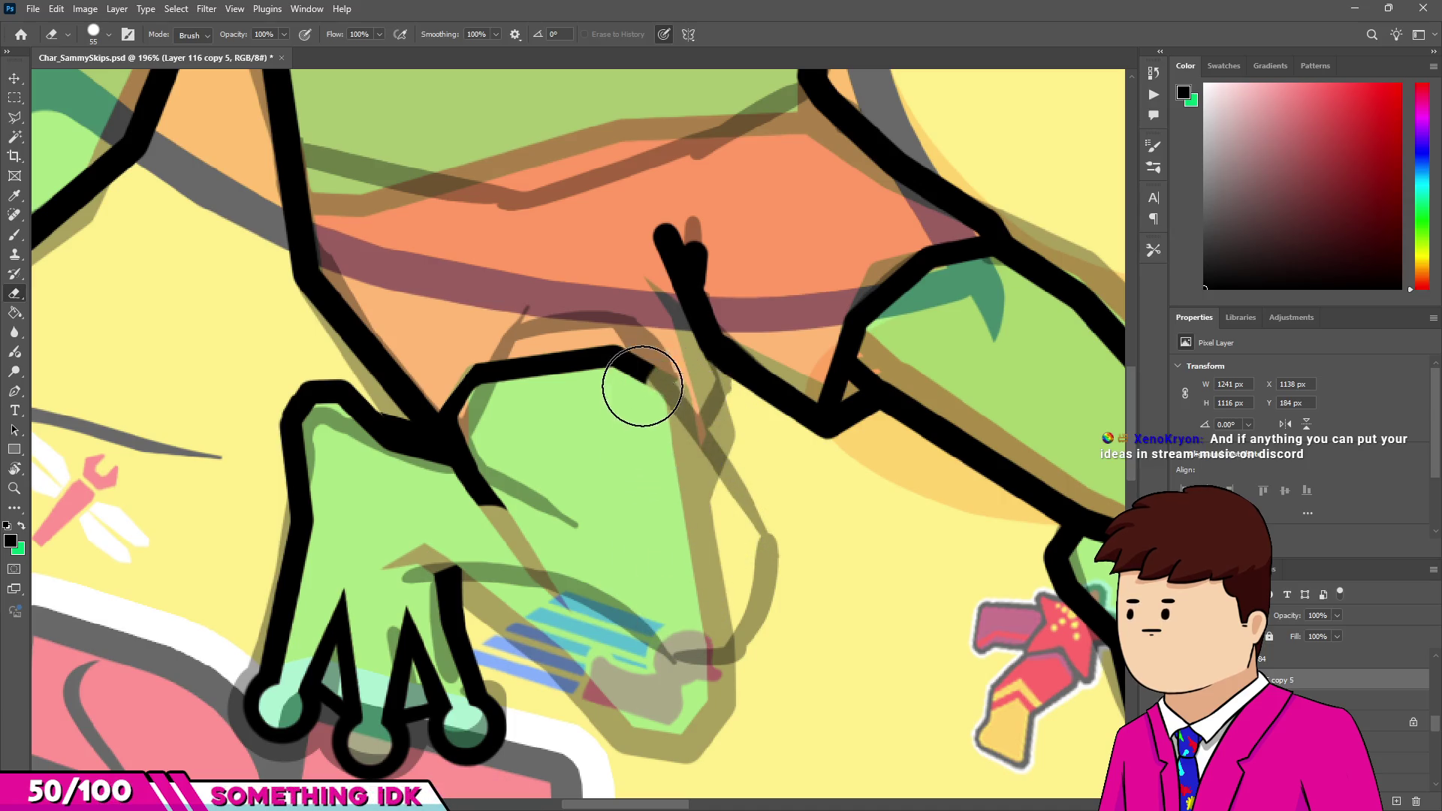
drag(509, 378, 466, 509)
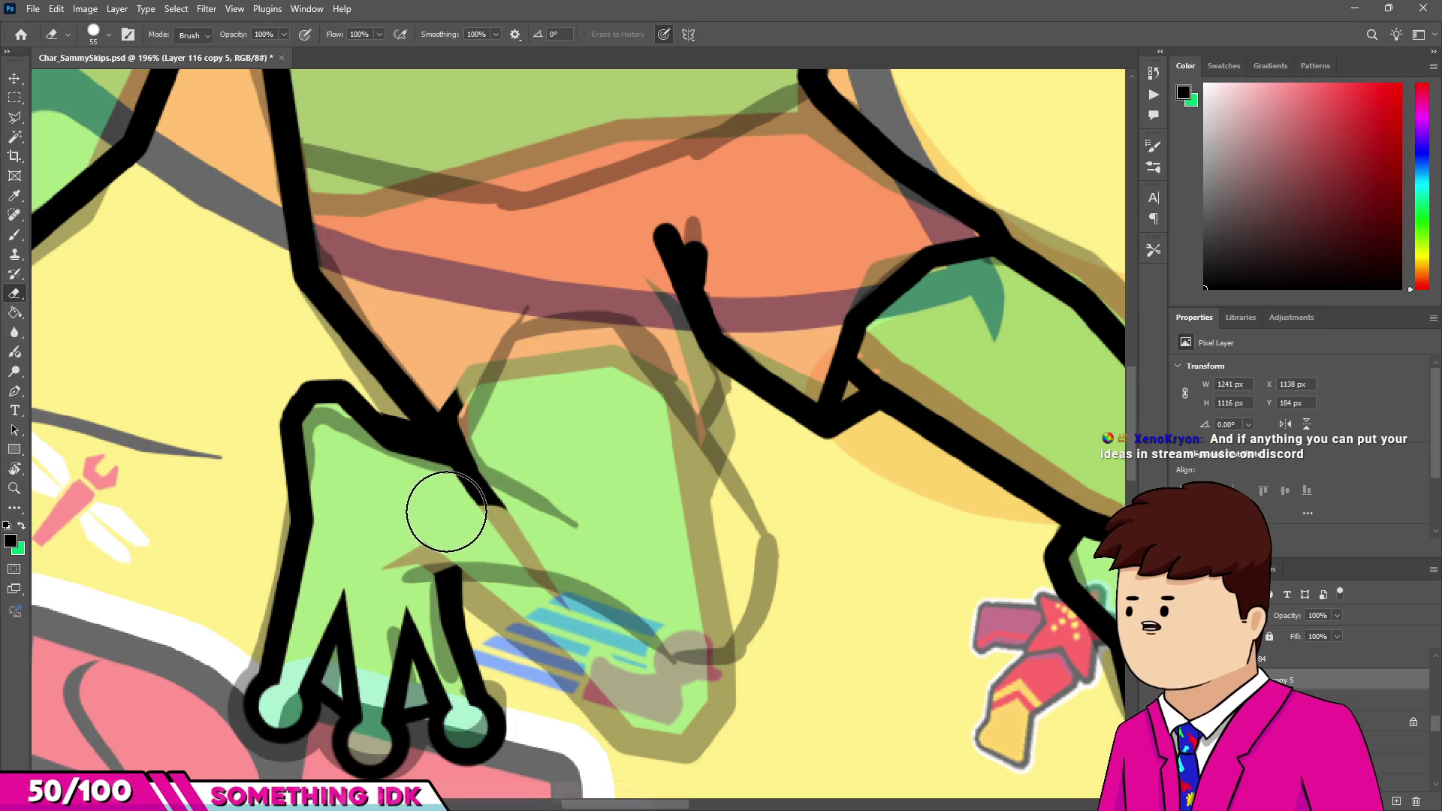
scroll(664, 546, down, 5)
scroll(1116, 650, up, 5)
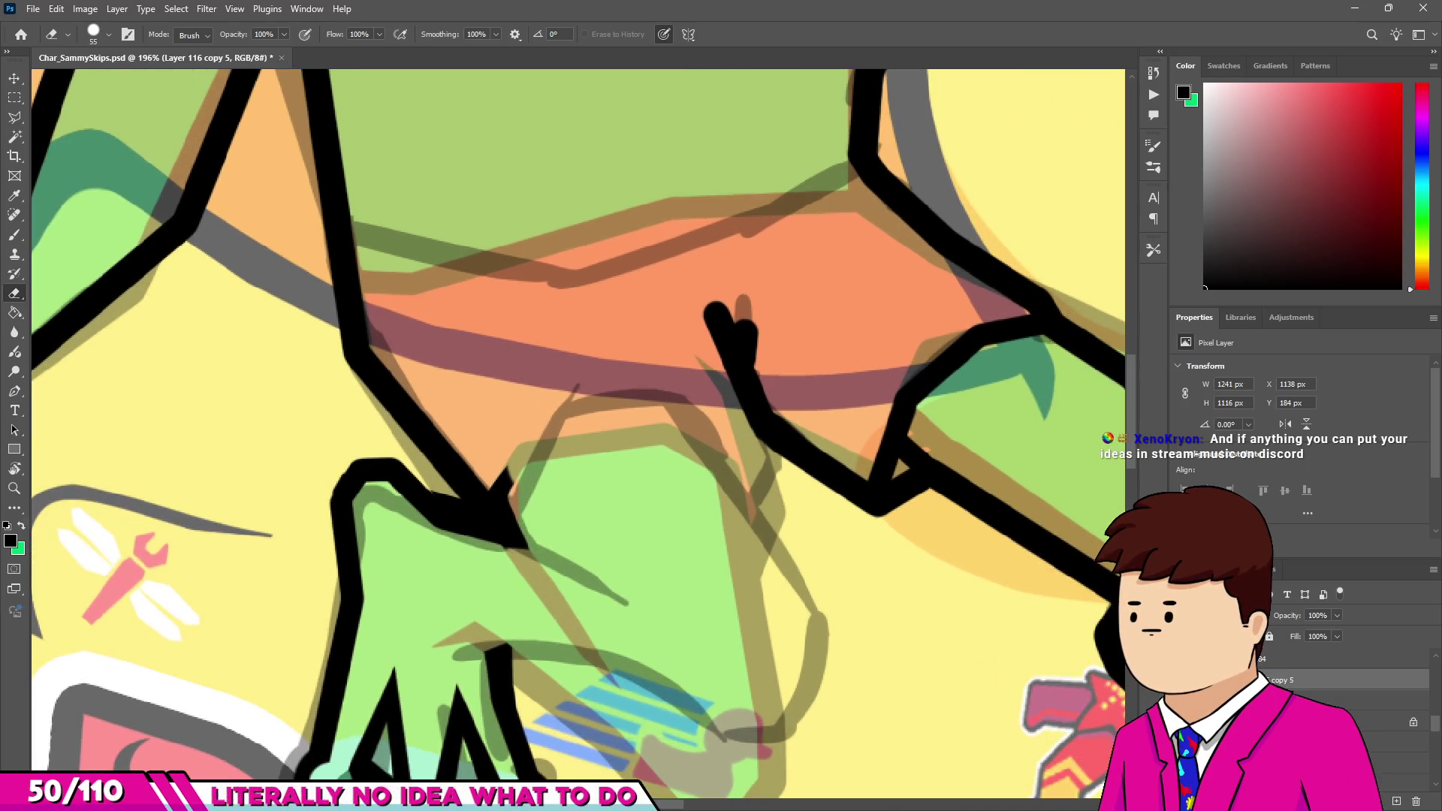
scroll(515, 395, up, 1)
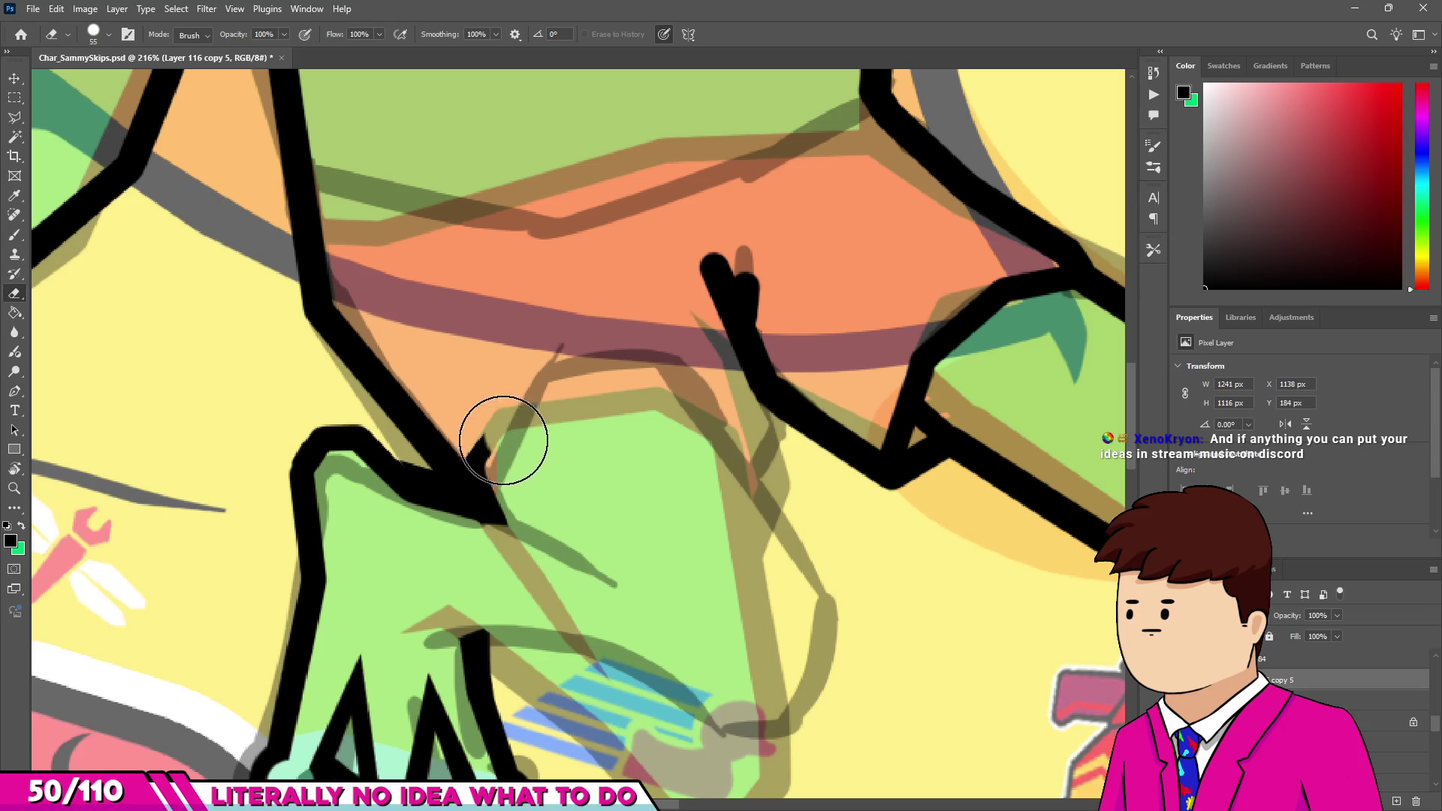
Touch up the black outline at the foot's top corner.
key(b)
scroll(488, 443, up, 1)
scroll(488, 443, down, 4)
scroll(478, 449, up, 4)
scroll(478, 449, up, 2)
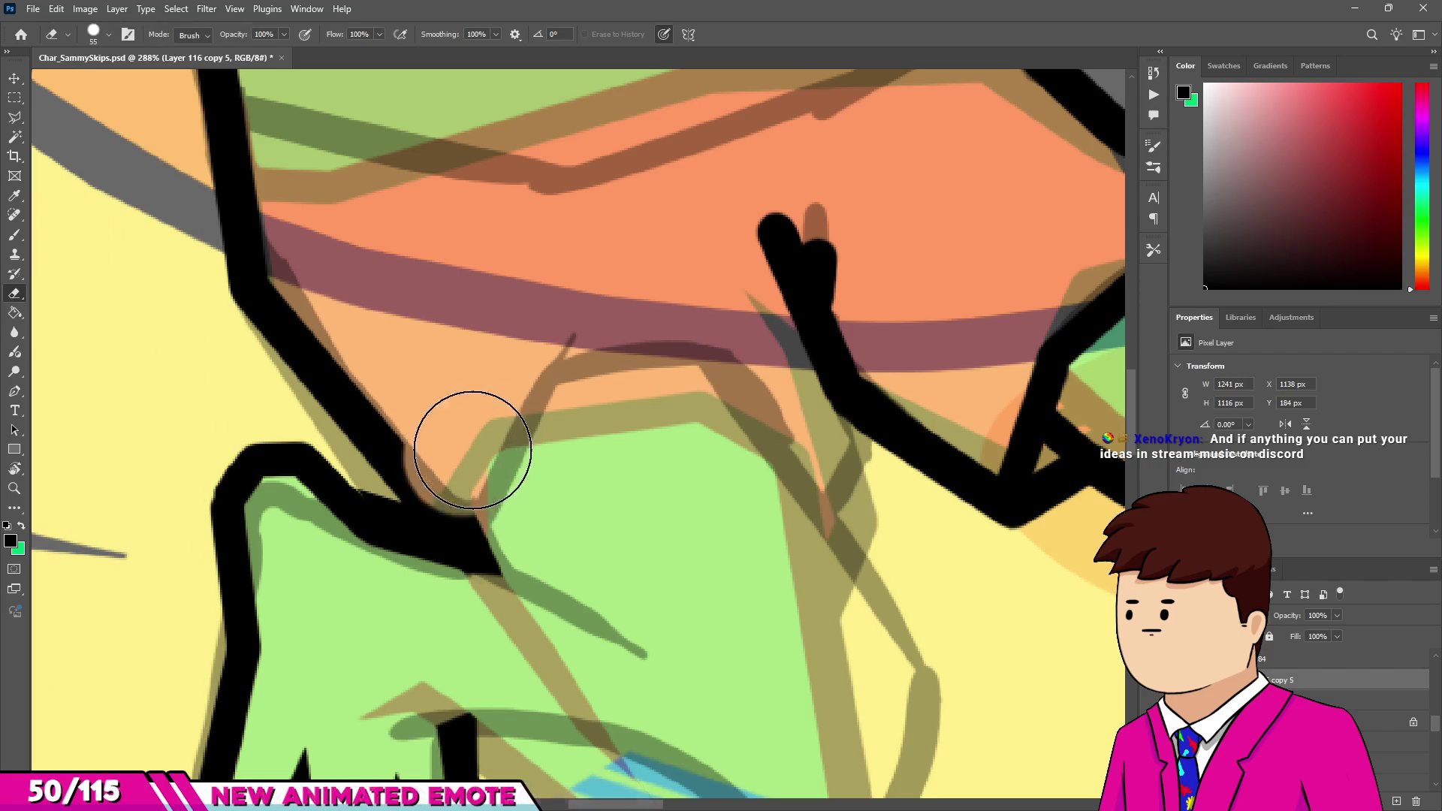
drag(472, 457, 466, 481)
Remove the stray spike at the corner with a fine eraser, leaving a tapered line.
key(e)
click(476, 436)
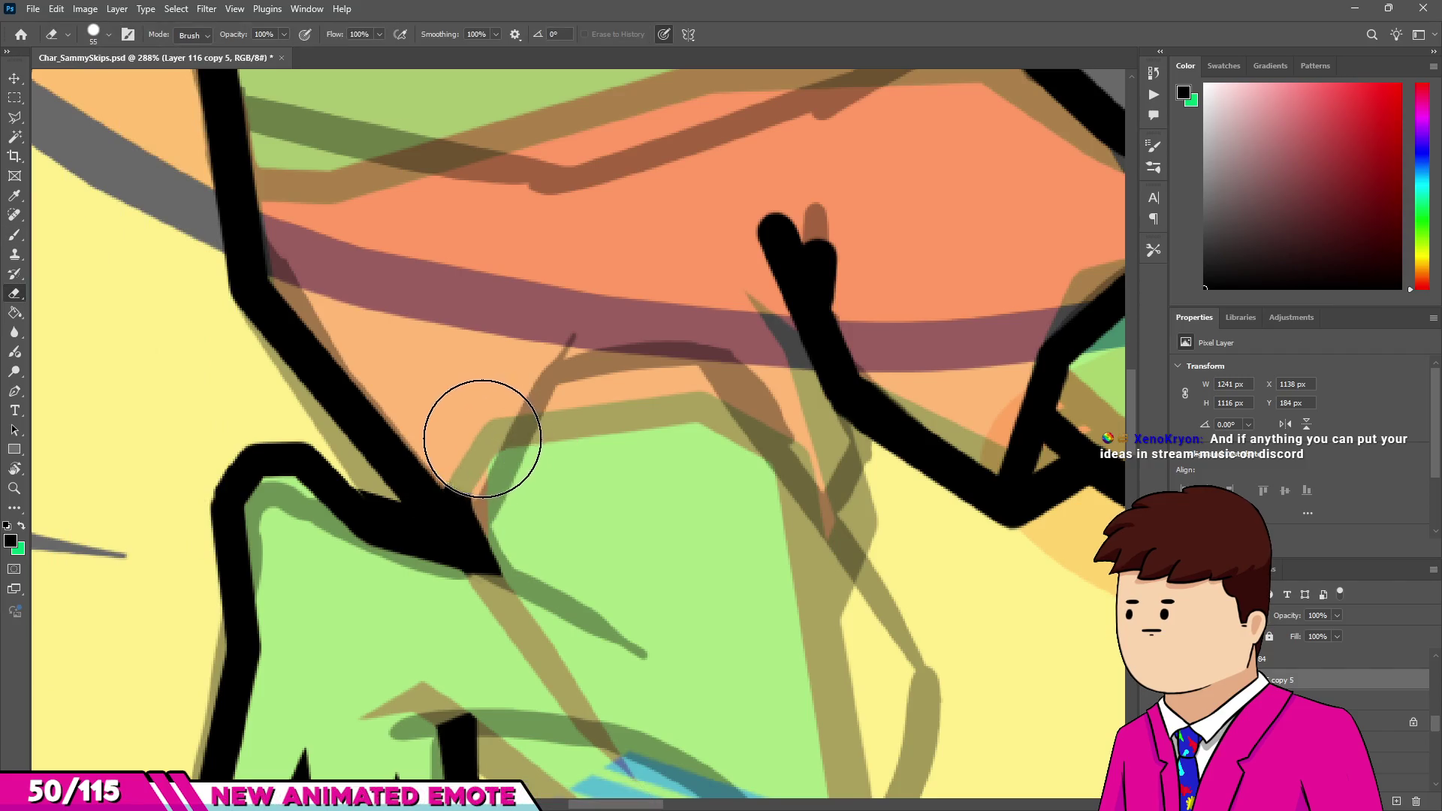
scroll(530, 521, down, 5)
scroll(444, 500, up, 3)
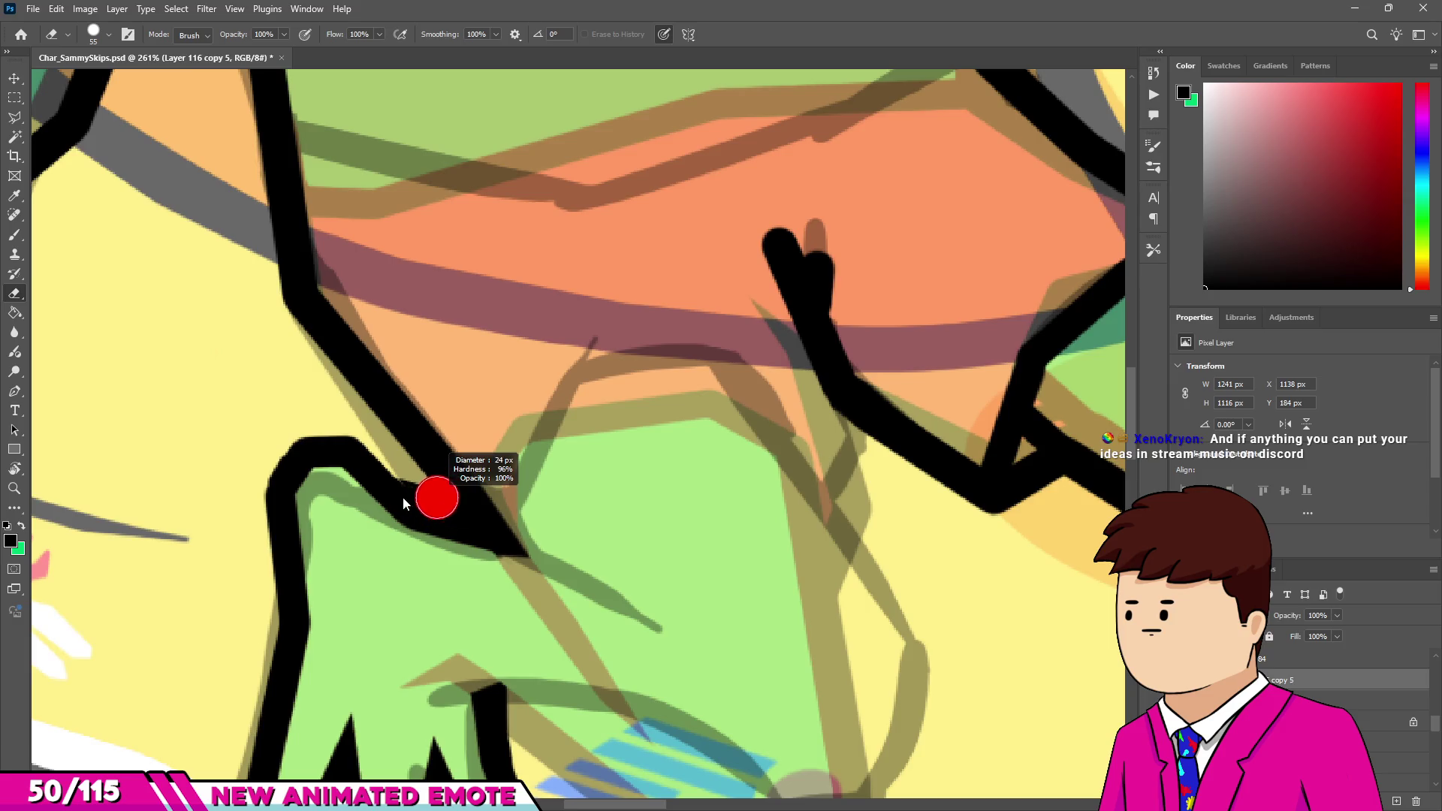
scroll(402, 481, up, 3)
drag(403, 485, 409, 458)
mouse_move(455, 516)
mouse_down()
mouse_move(495, 541)
mouse_move(447, 500)
mouse_move(418, 531)
mouse_move(550, 557)
mouse_up()
key(b)
scroll(541, 526, down, 5)
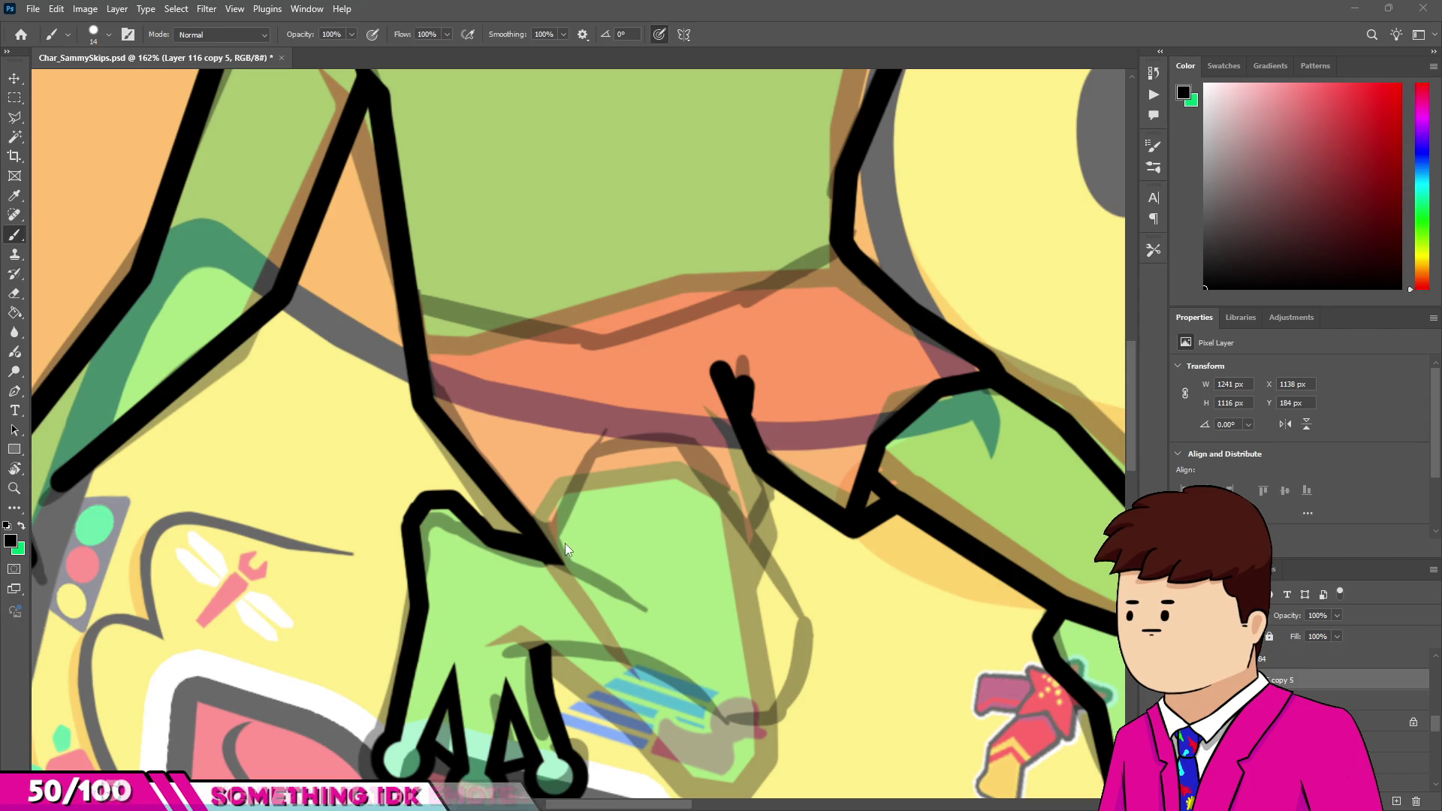
scroll(558, 541, up, 2)
scroll(559, 540, up, 1)
Fill the corner of the foot outline with black.
drag(456, 515, 660, 618)
key(e)
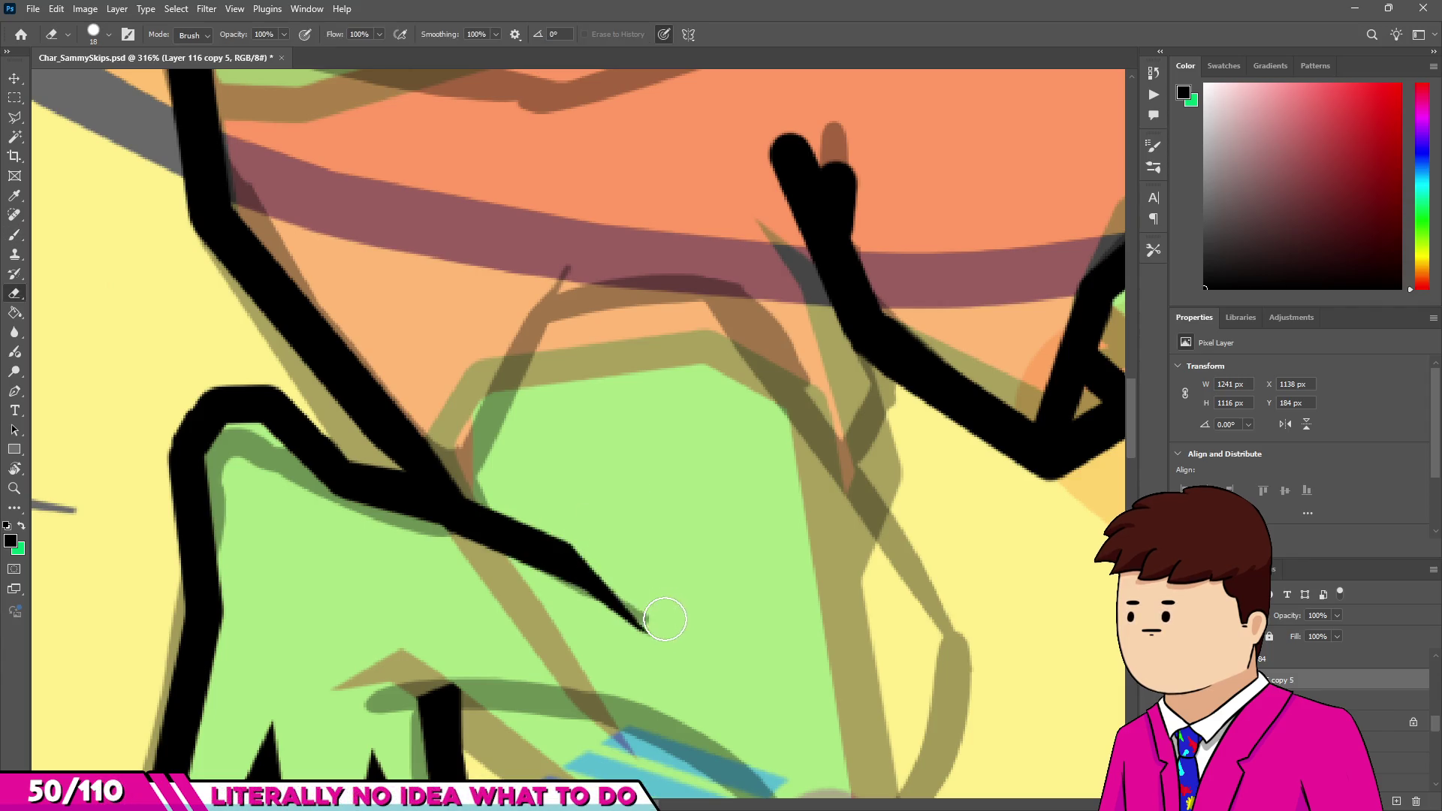
scroll(563, 508, down, 5)
scroll(579, 573, up, 5)
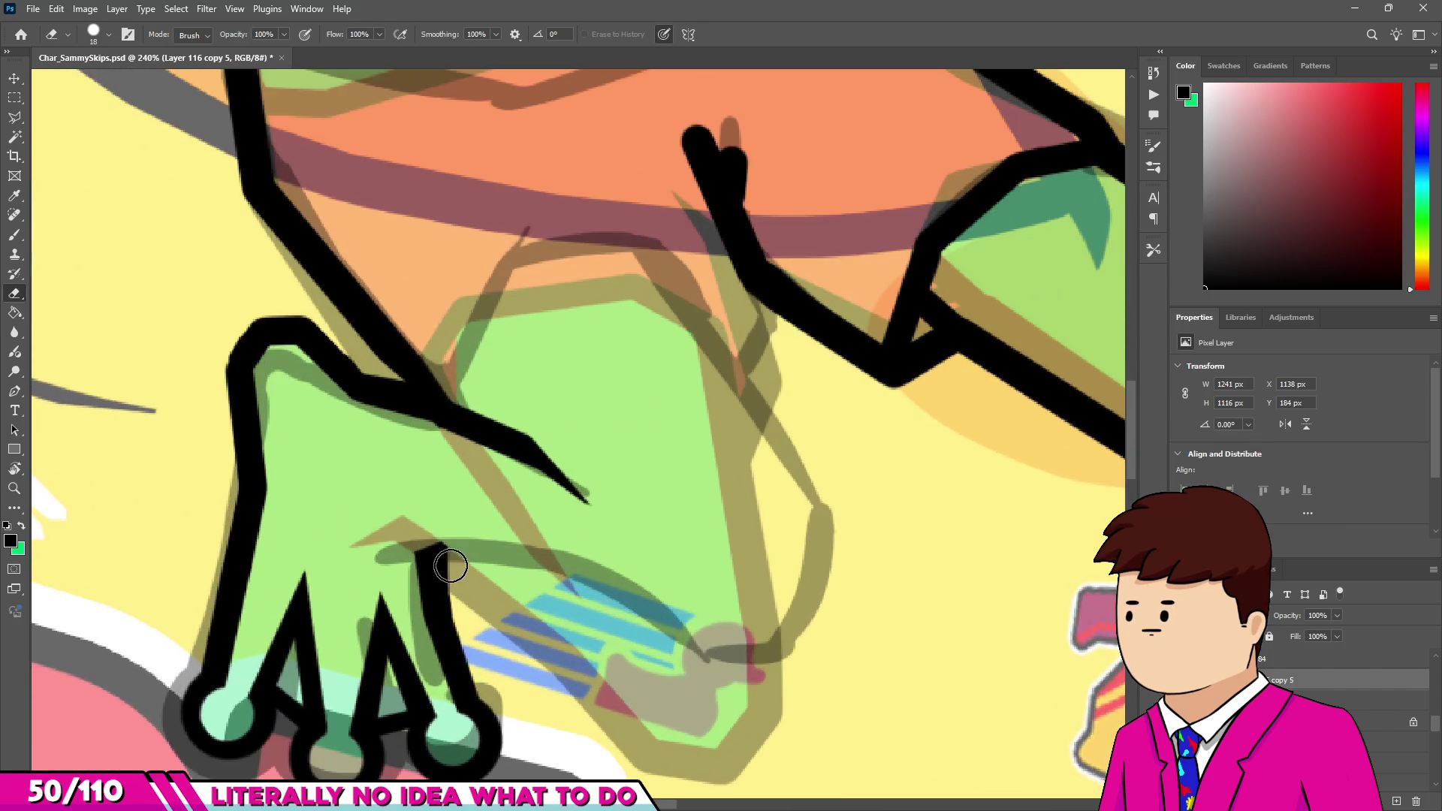
key(b)
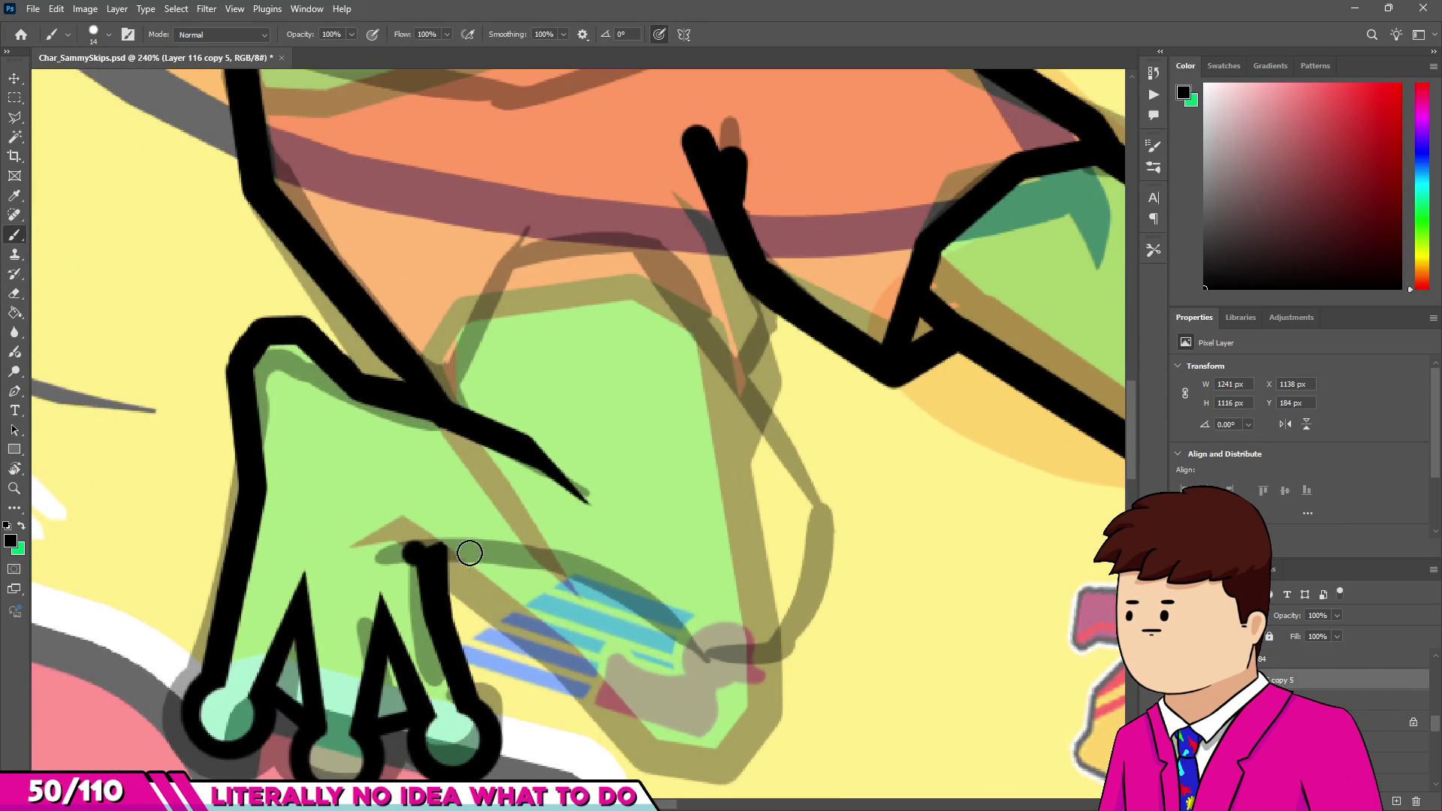
Draw a straight outline from the finger tip along the hand's bottom, then thicken it with a larger brush.
shift+click(560, 555)
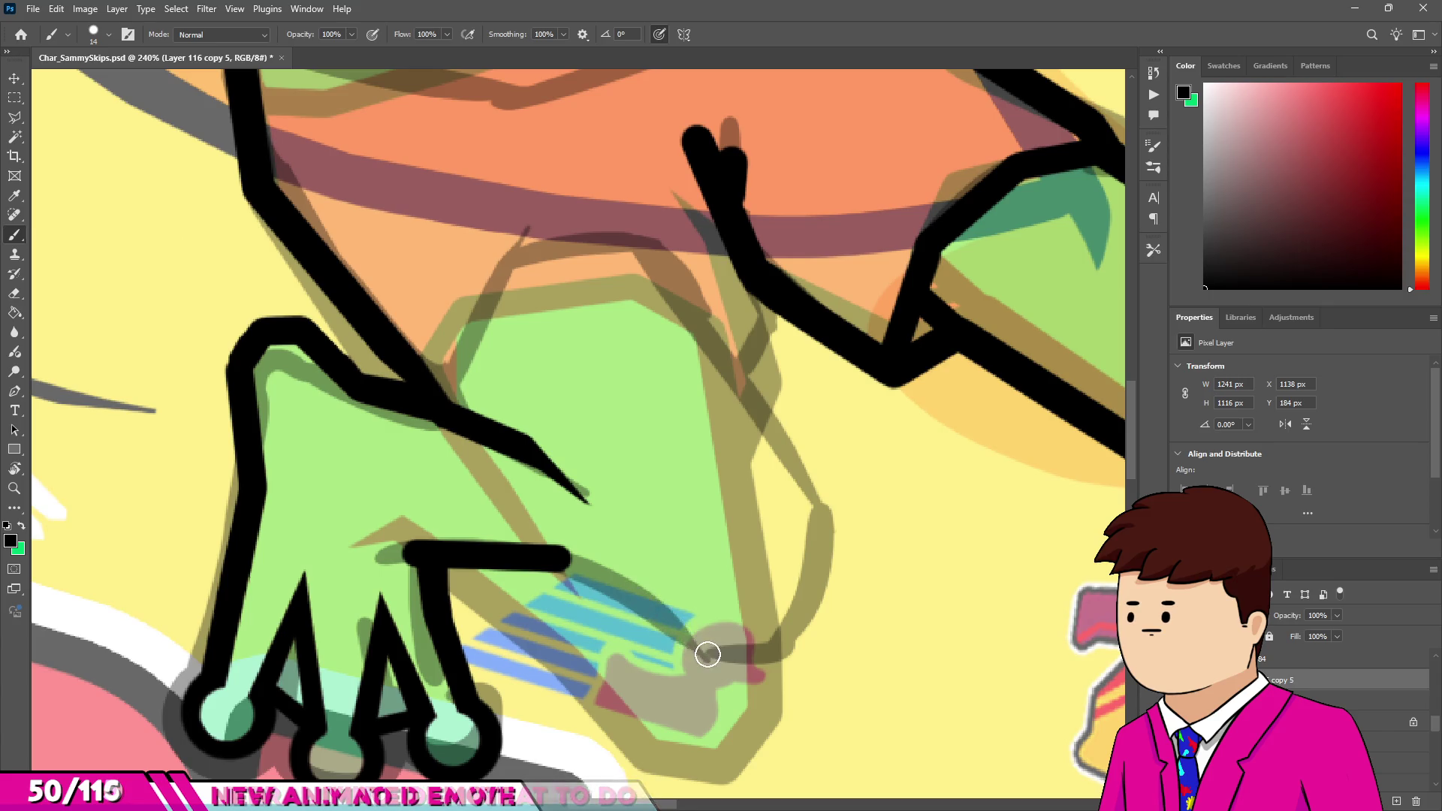
shift+click(710, 655)
key(ctrl+z)
key(ctrl+z)
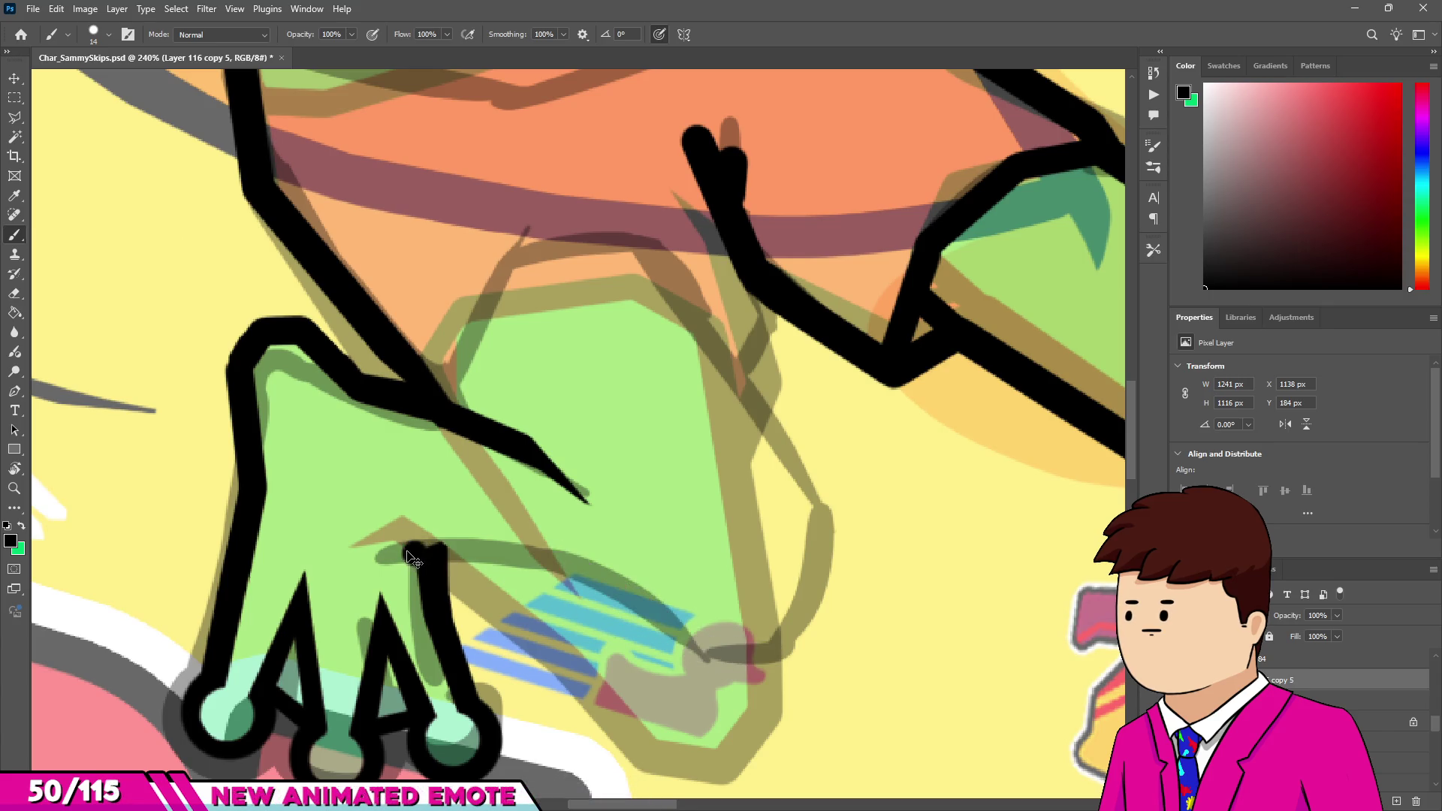
shift+click(574, 572)
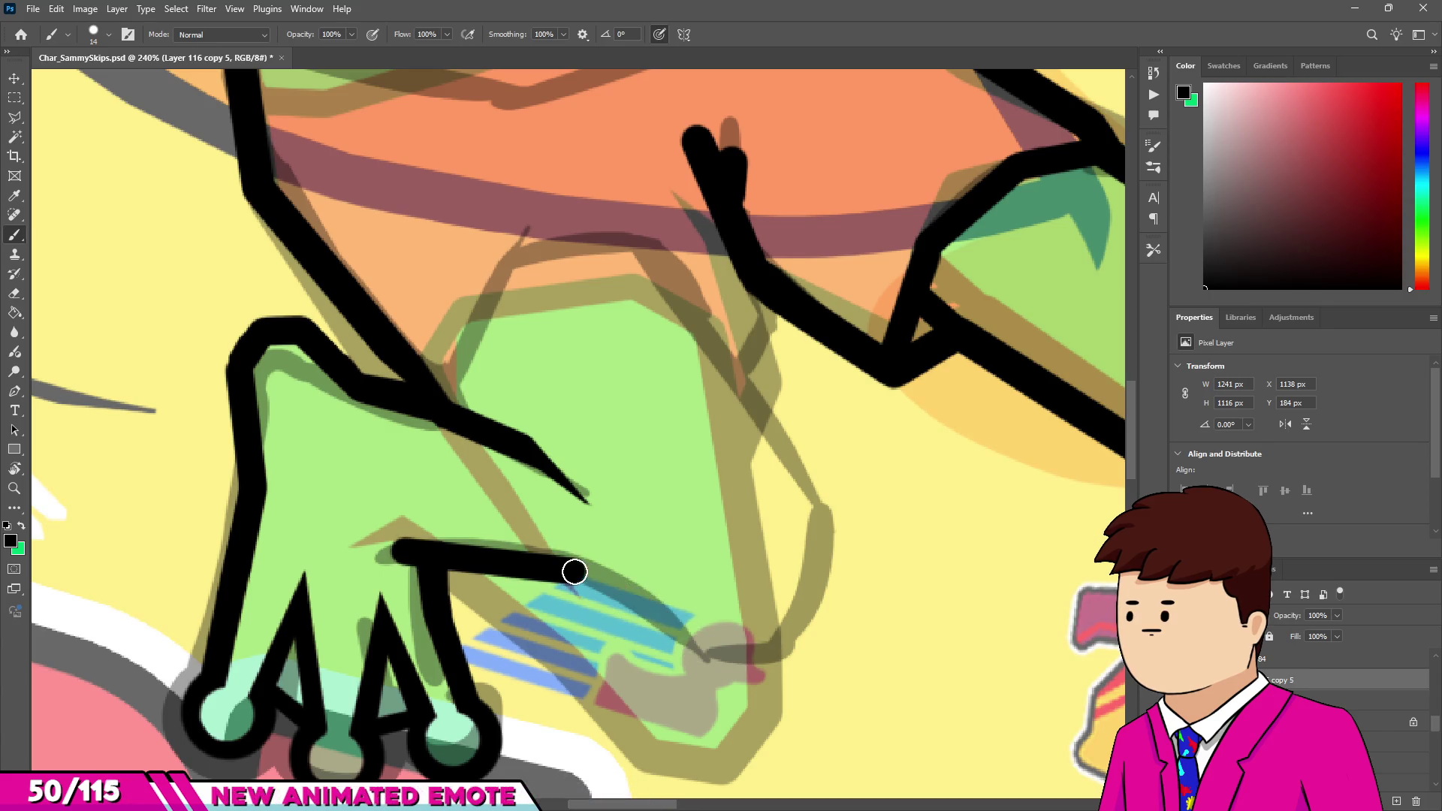
shift+click(710, 650)
shift+click(786, 645)
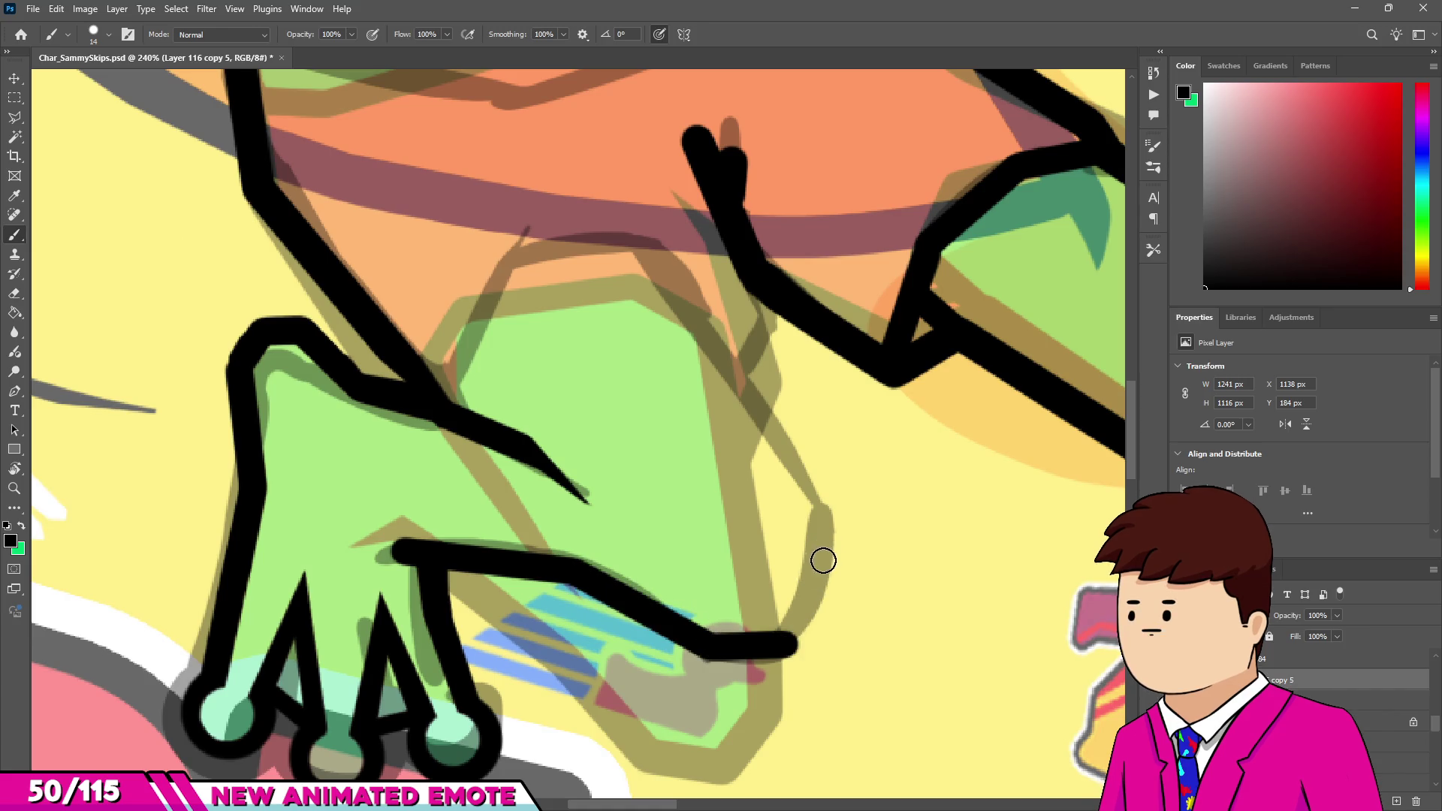
scroll(515, 554, up, 2)
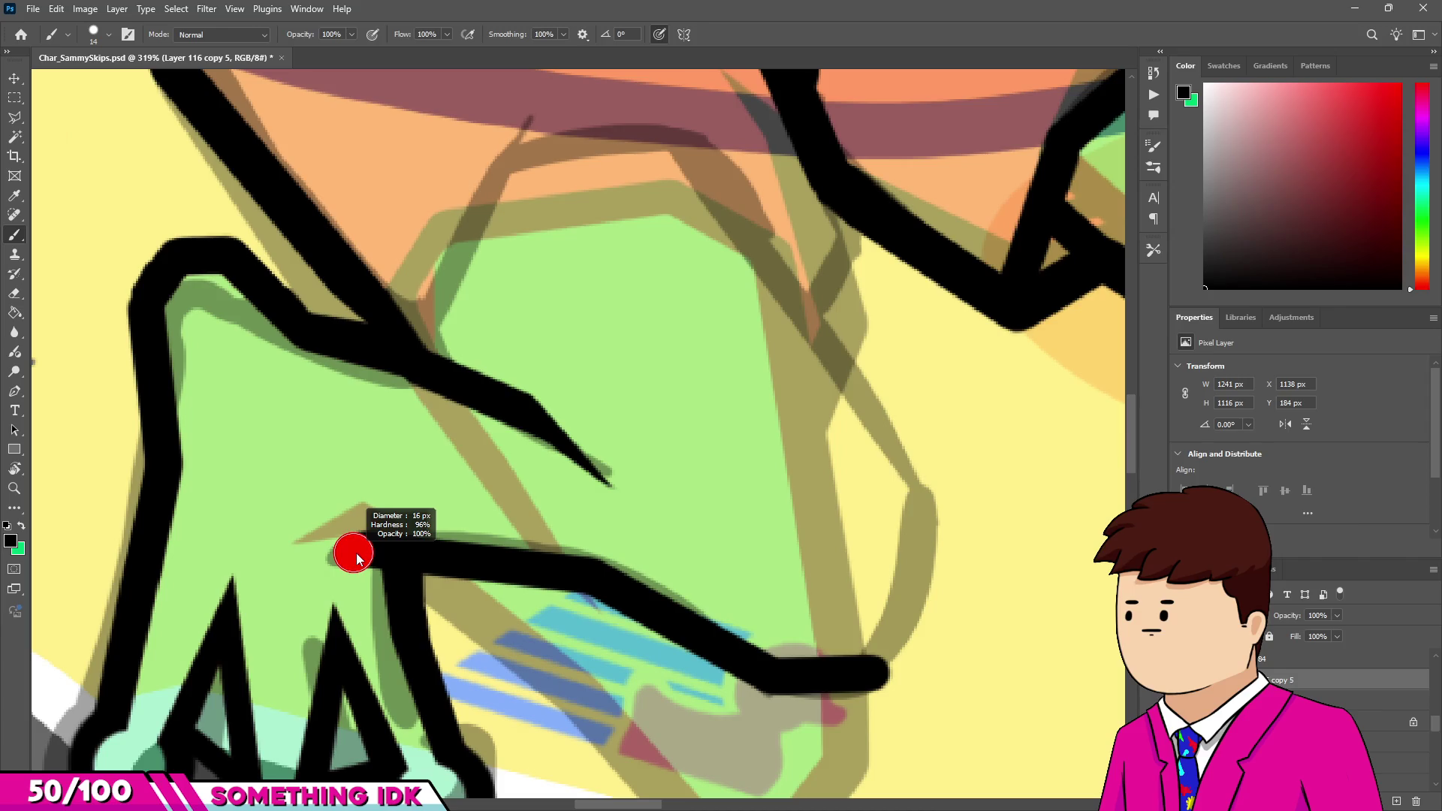
drag(414, 562, 413, 553)
mouse_move(533, 570)
mouse_down()
mouse_move(734, 644)
mouse_move(763, 673)
mouse_move(851, 667)
mouse_up()
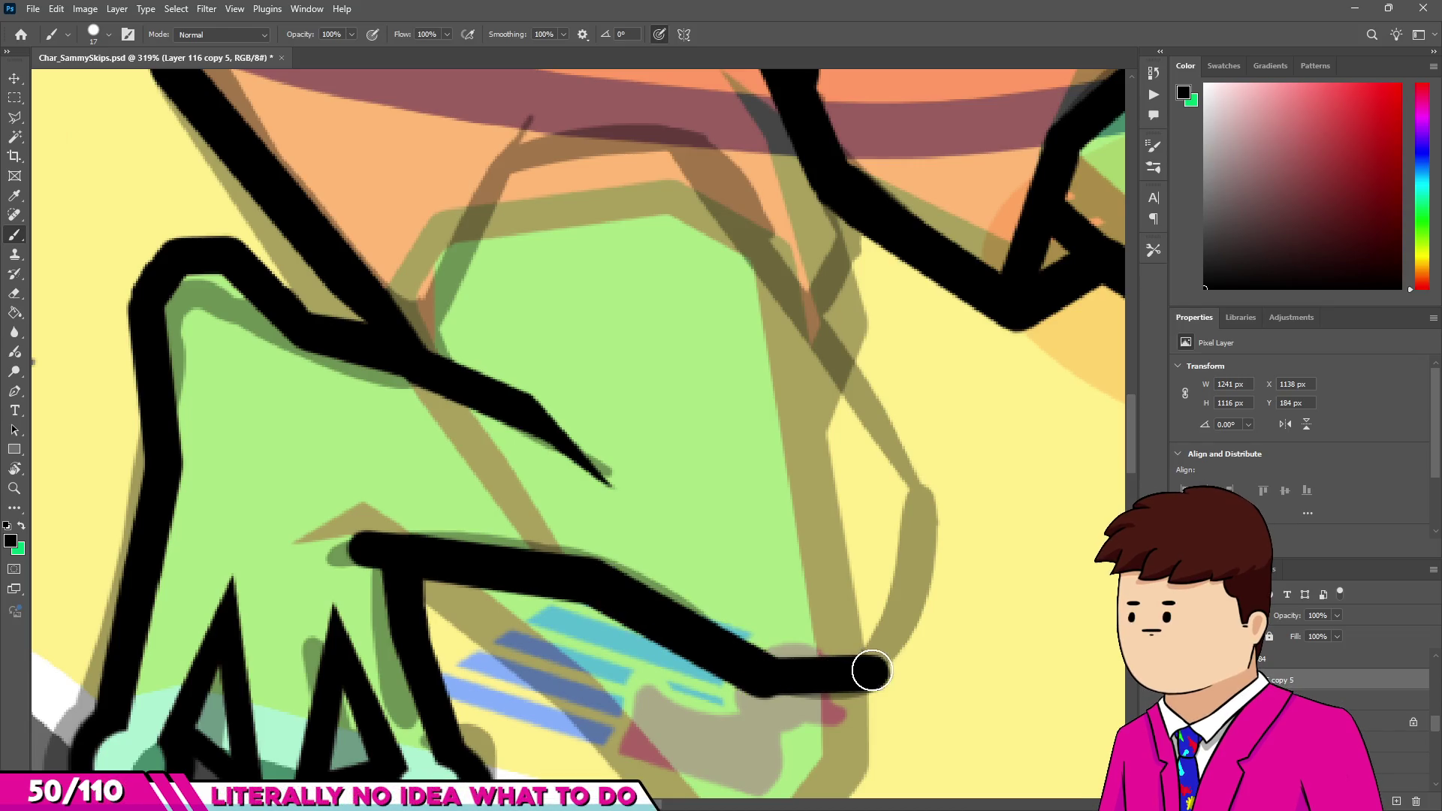
Run the outline up the hand's right side, join it to the leg, and fill the junction.
shift+click(923, 568)
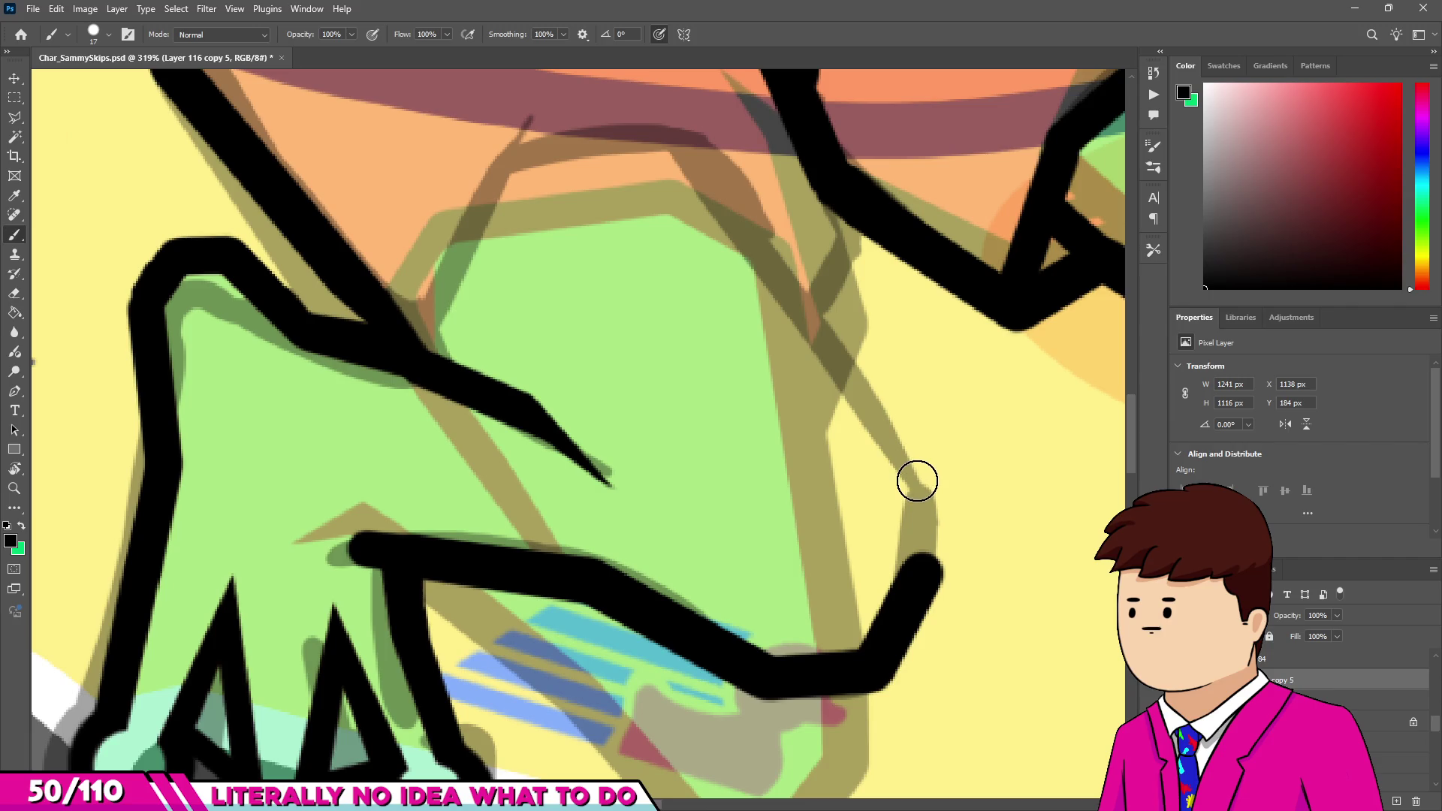
drag(924, 484, 908, 469)
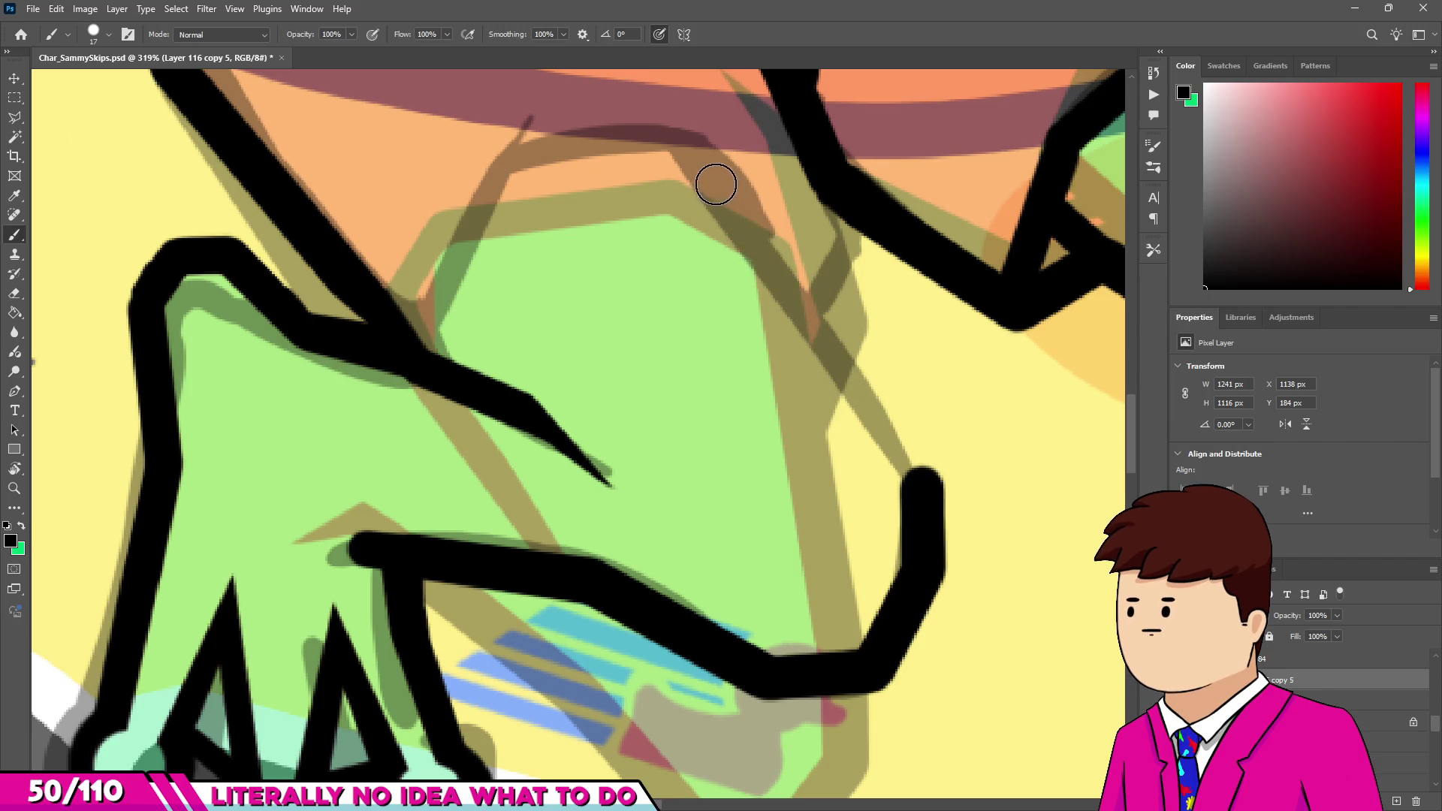
shift+click(801, 300)
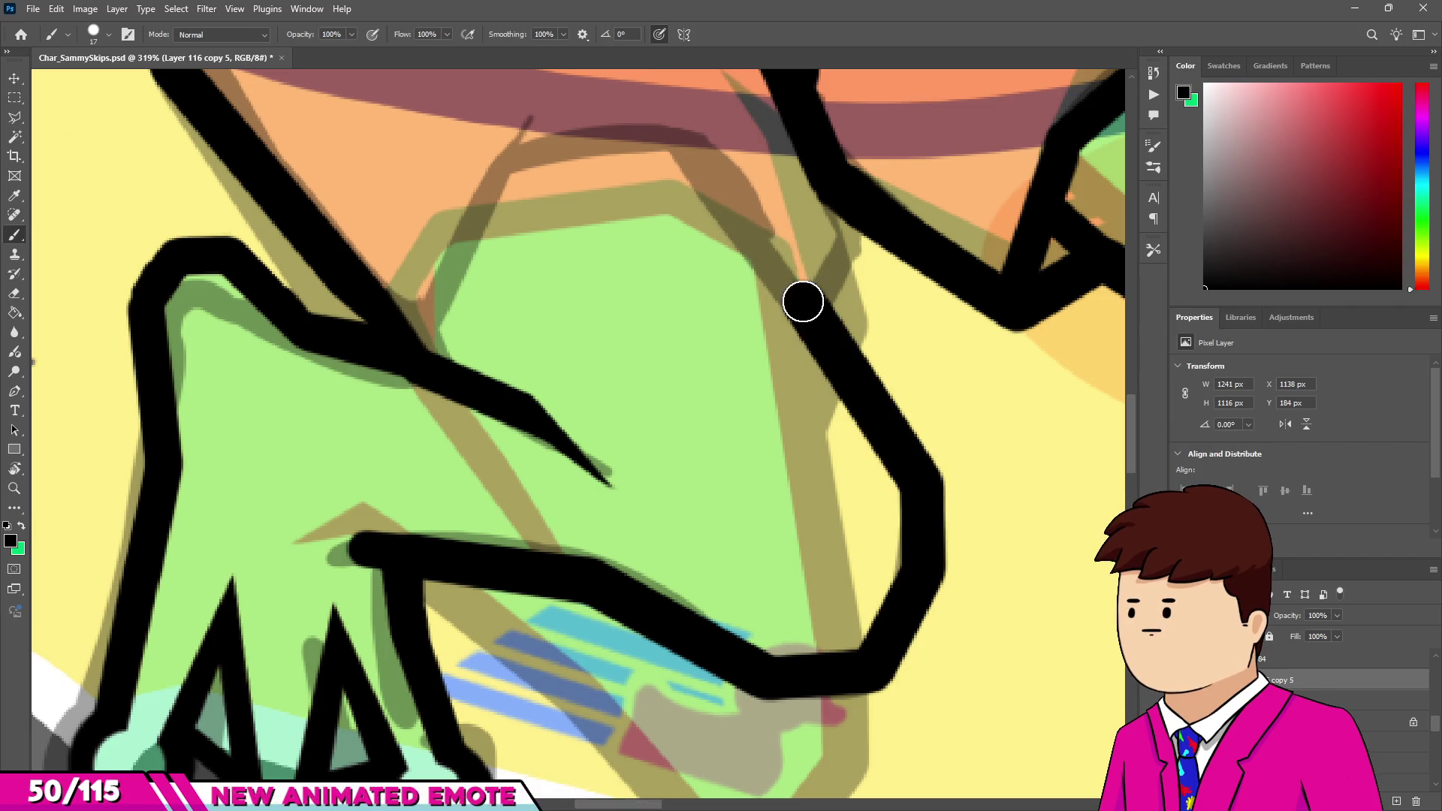
scroll(837, 305, down, 1)
scroll(837, 305, up, 2)
drag(842, 268, 856, 305)
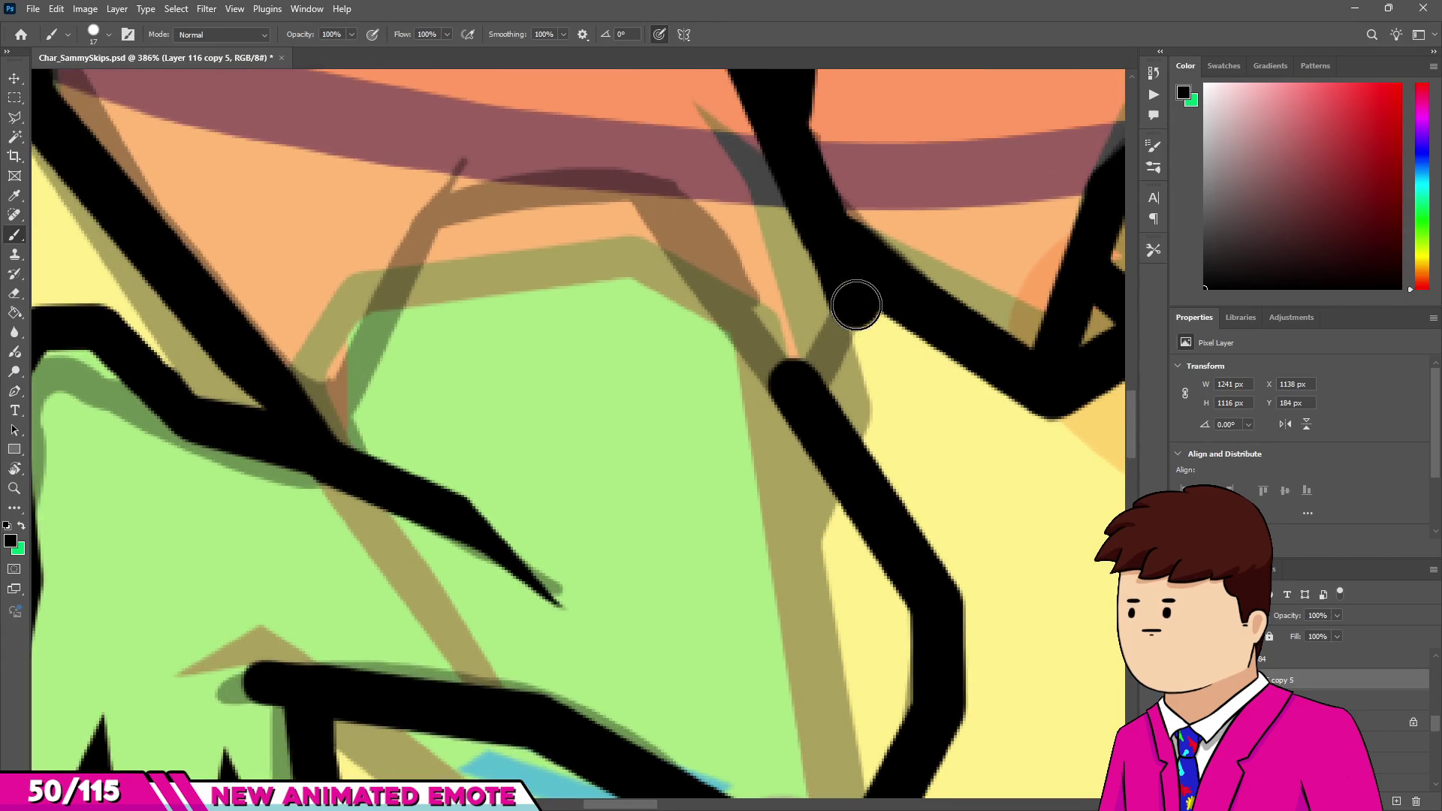
shift+click(791, 387)
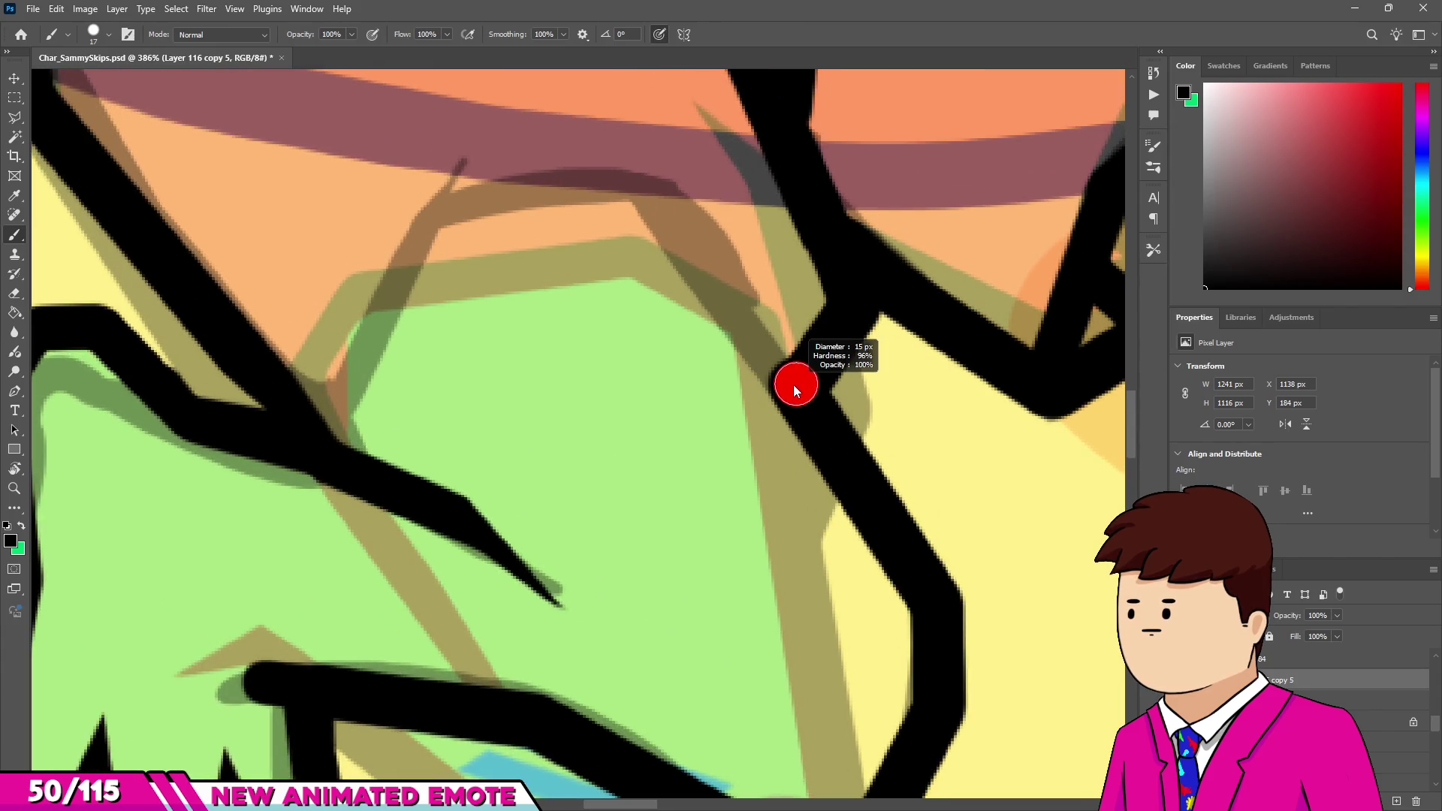
click(791, 382)
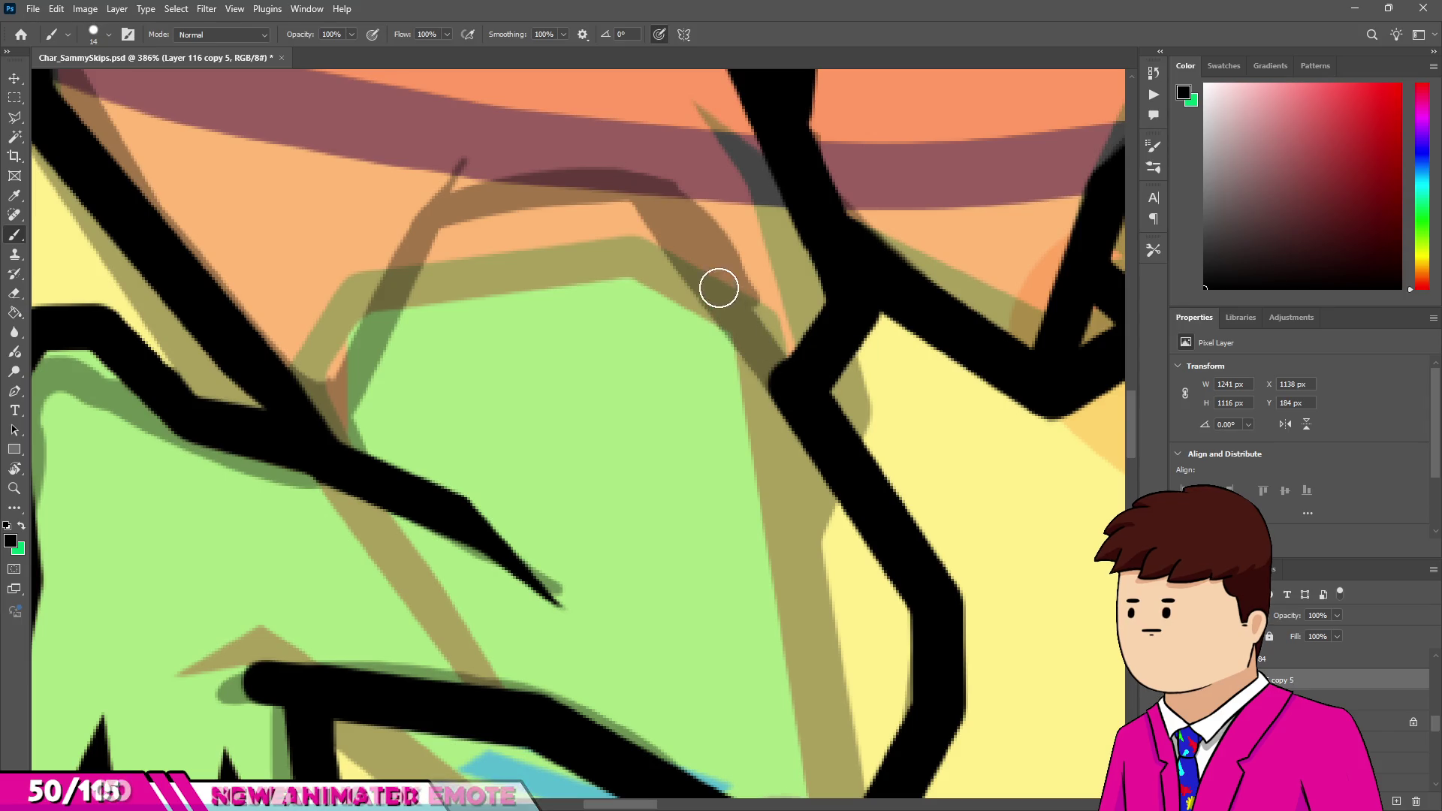
scroll(654, 200, down, 3)
scroll(579, 322, up, 3)
Draw the hand's top edge leftward and join it to the leg outline.
drag(766, 319, 532, 347)
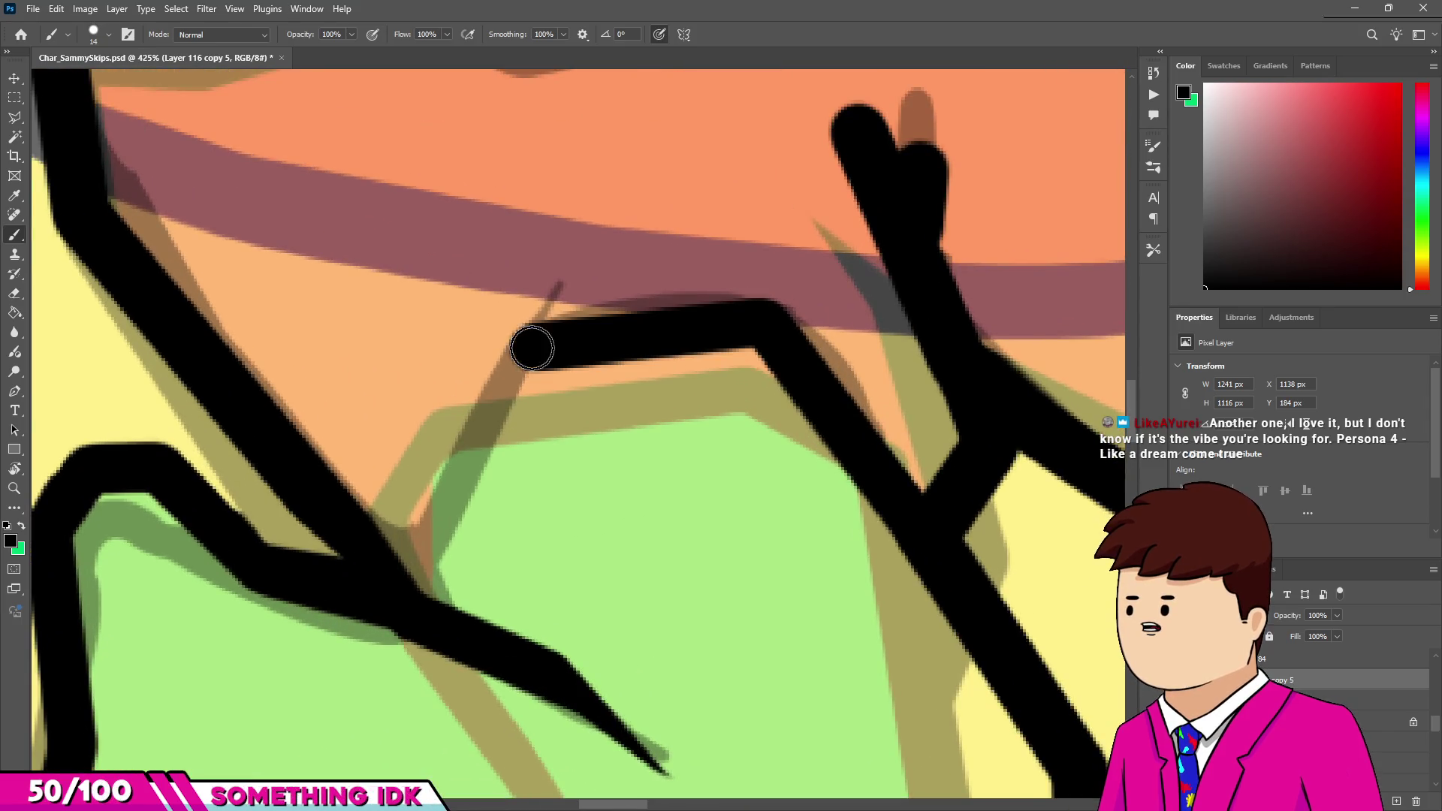
shift+click(419, 541)
scroll(518, 438, down, 5)
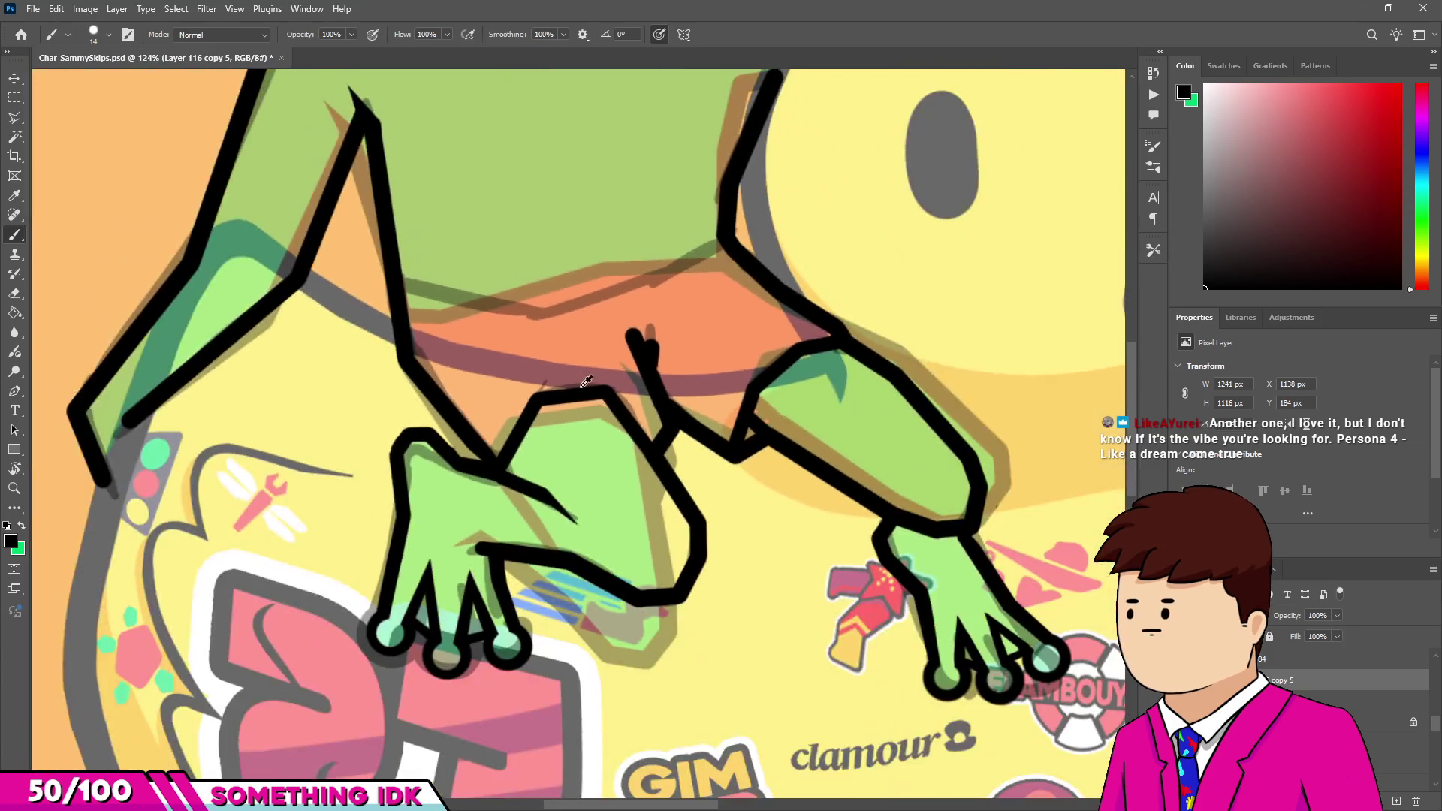
scroll(518, 438, up, 3)
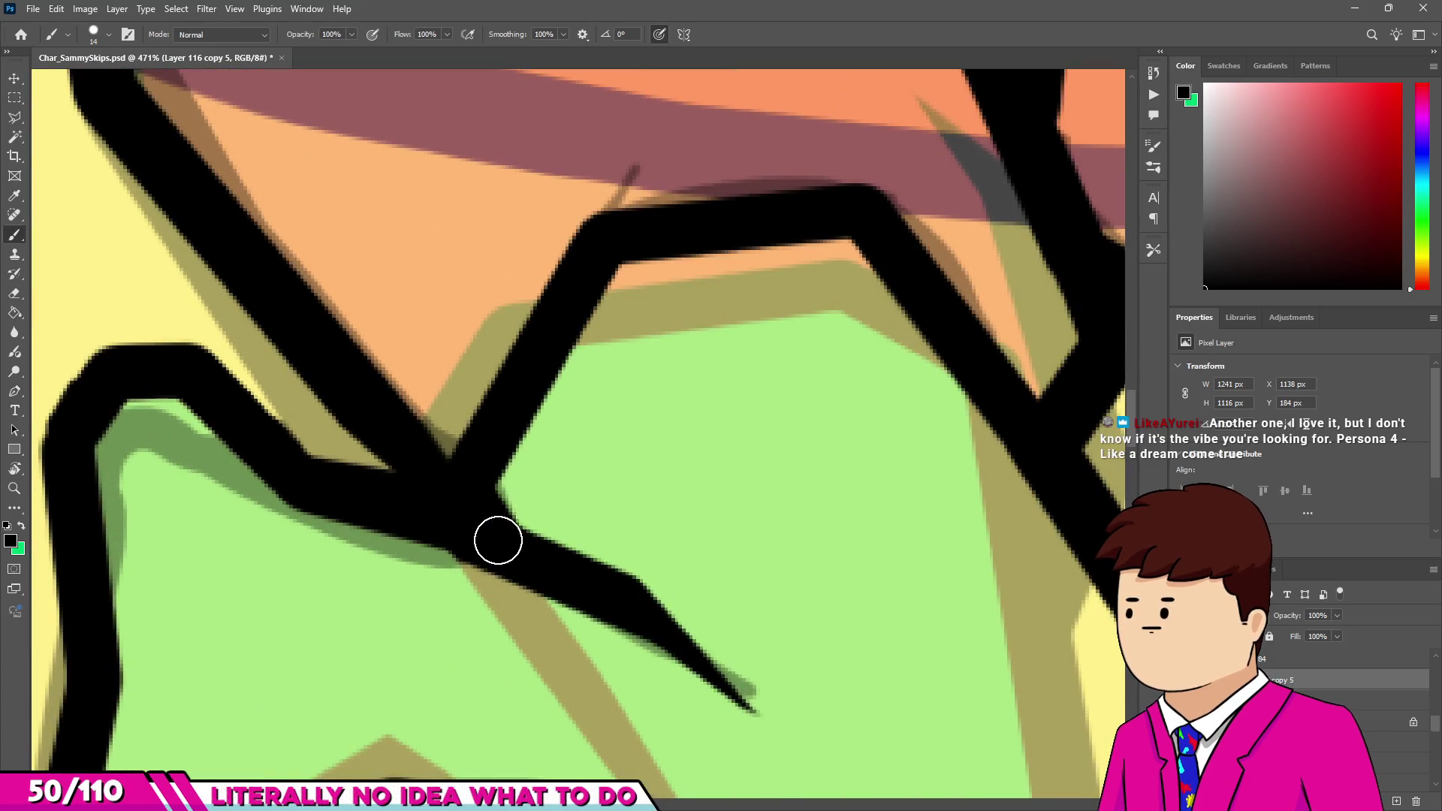
scroll(499, 541, down, 4)
scroll(594, 476, down, 5)
scroll(638, 468, up, 3)
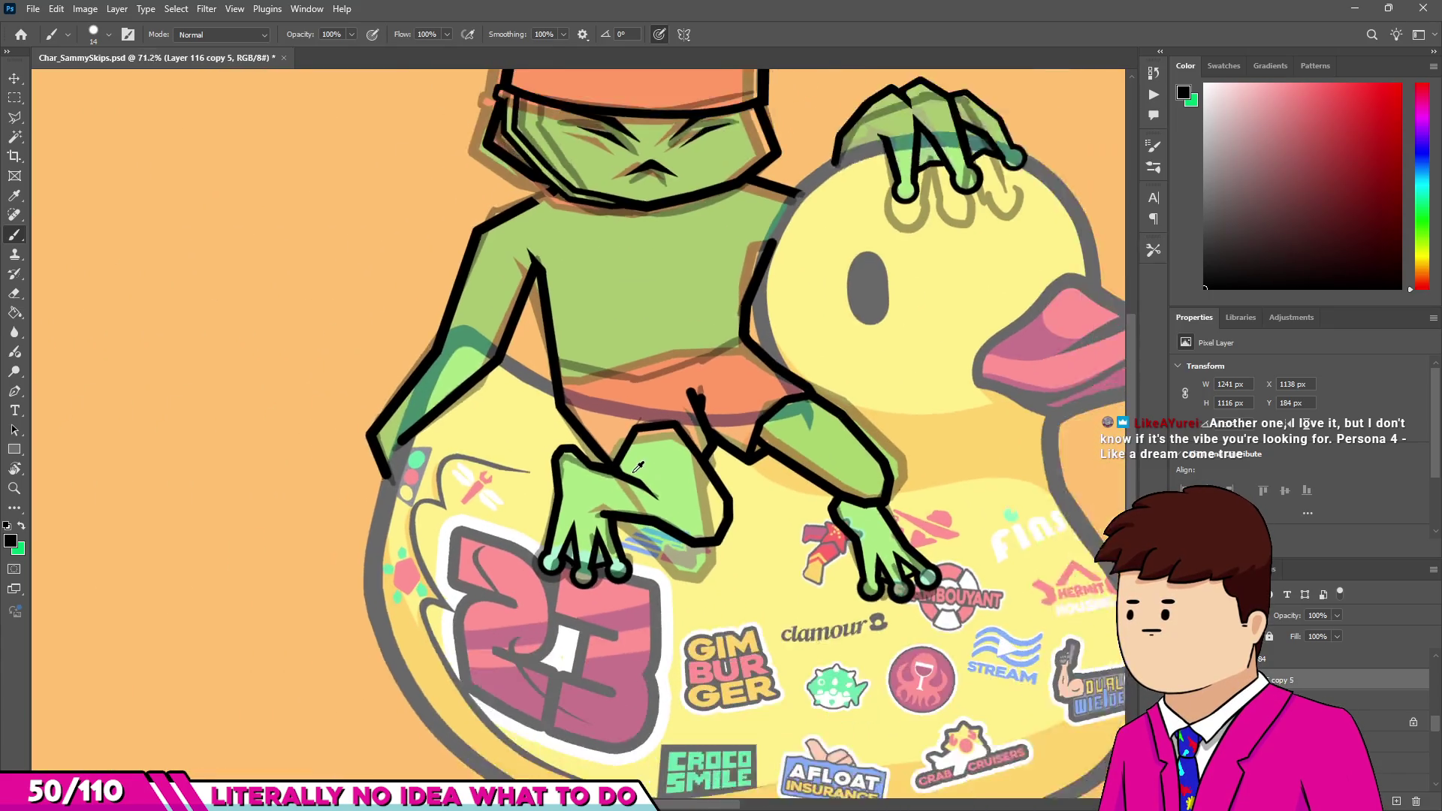
scroll(638, 467, up, 4)
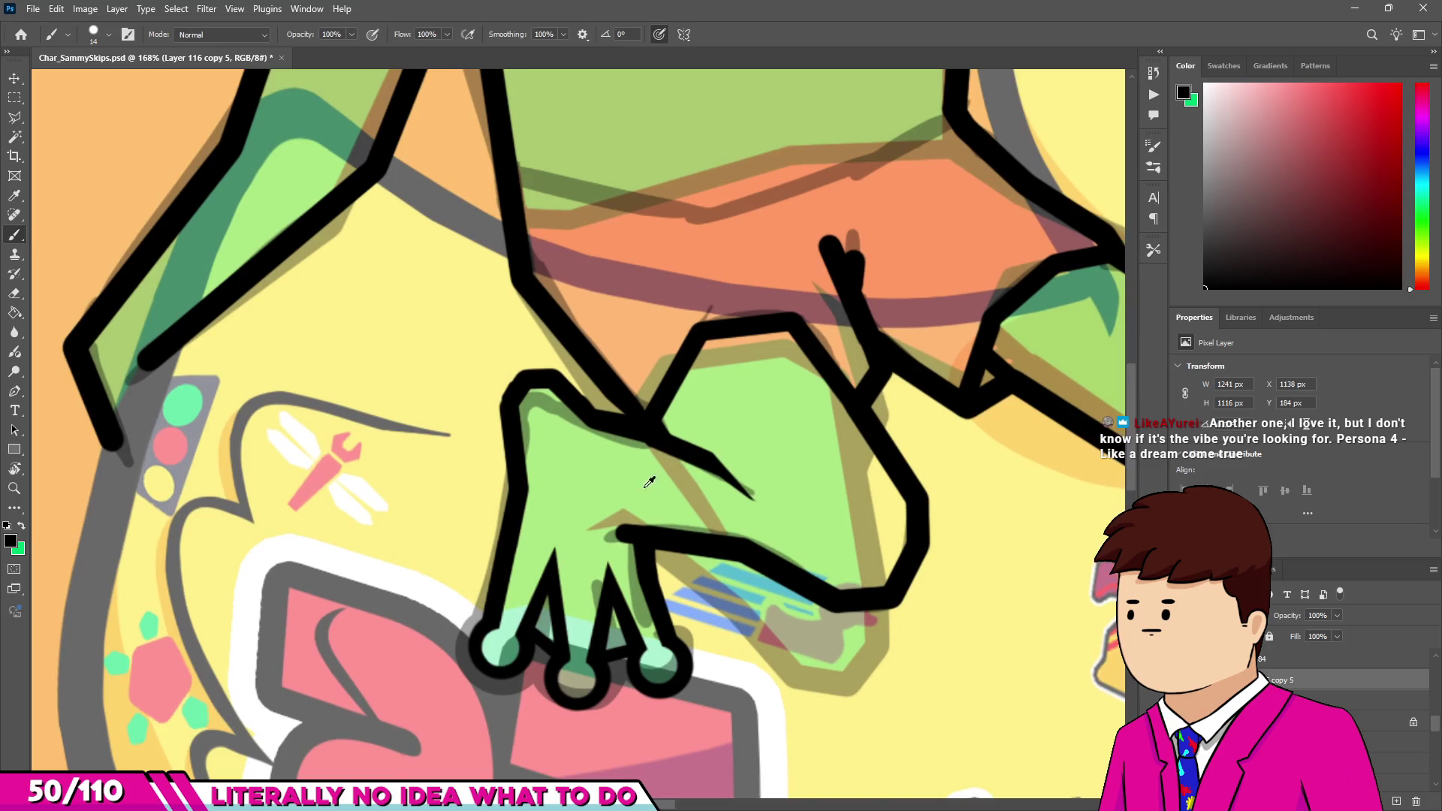
scroll(649, 482, up, 3)
Draw a straight thick black line across the back of the frog's hand.
click(607, 535)
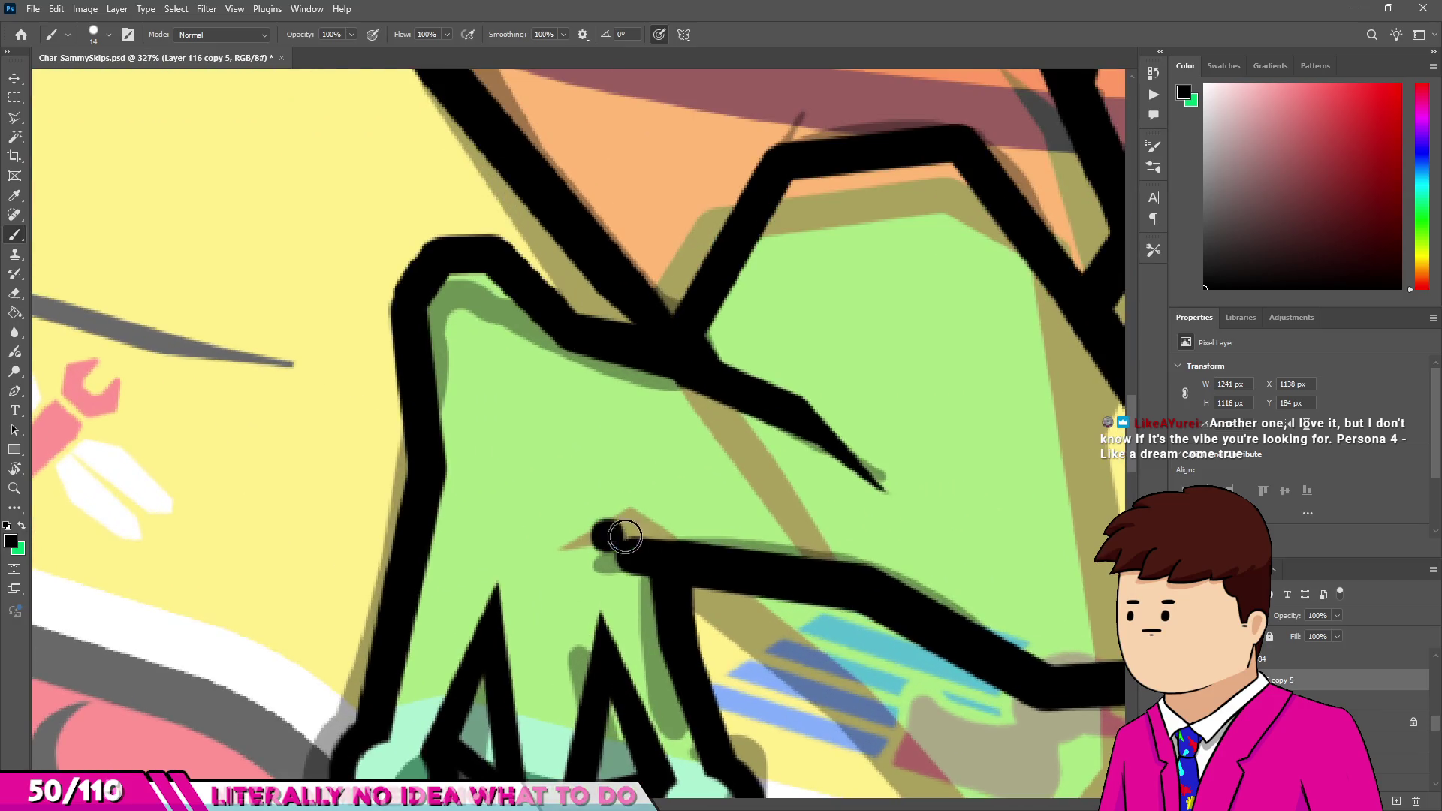
shift+click(859, 580)
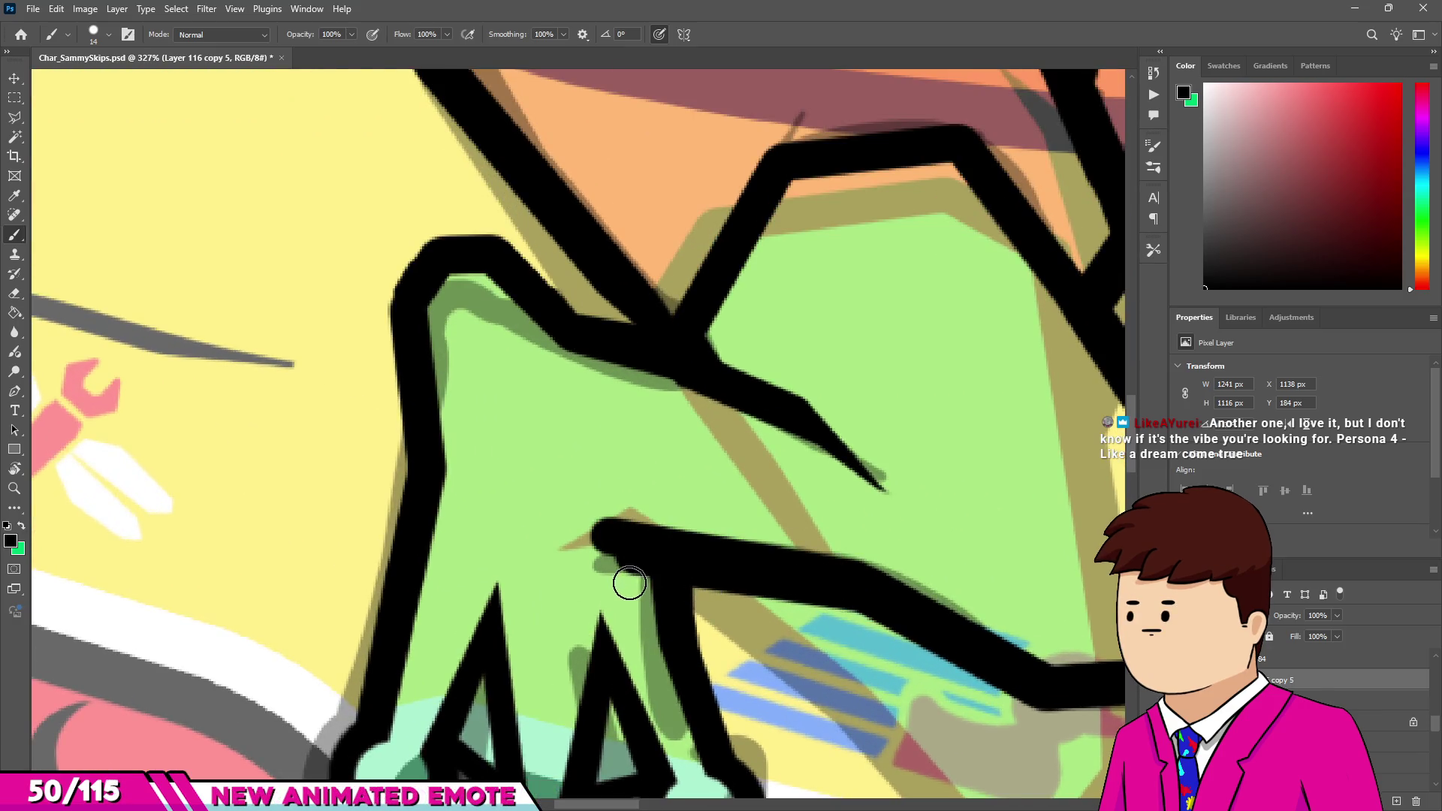
scroll(629, 583, up, 2)
key(e)
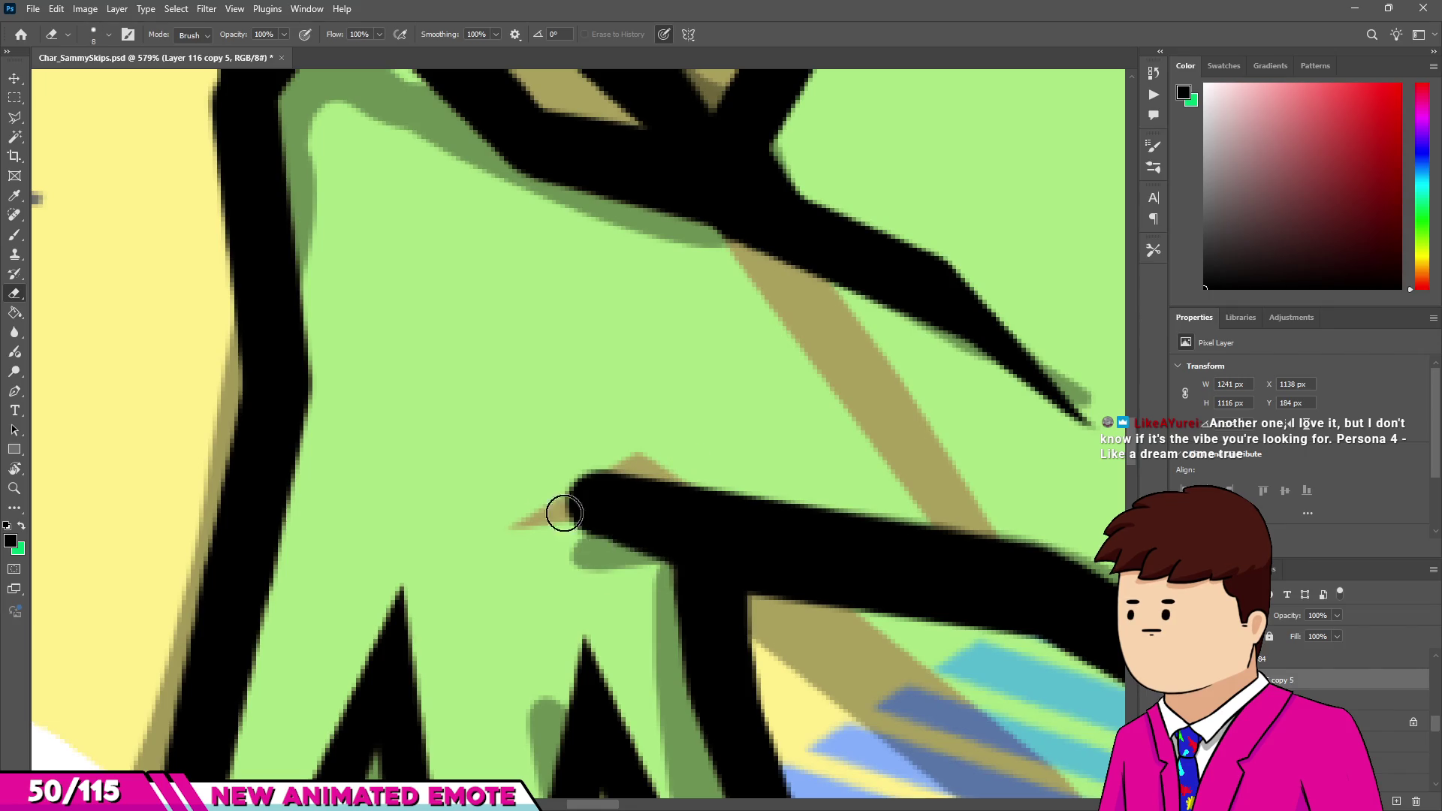
Trim the hand line's lower edge and thicken the finger line's left edge for a crisp corner.
scroll(449, 496, down, 5)
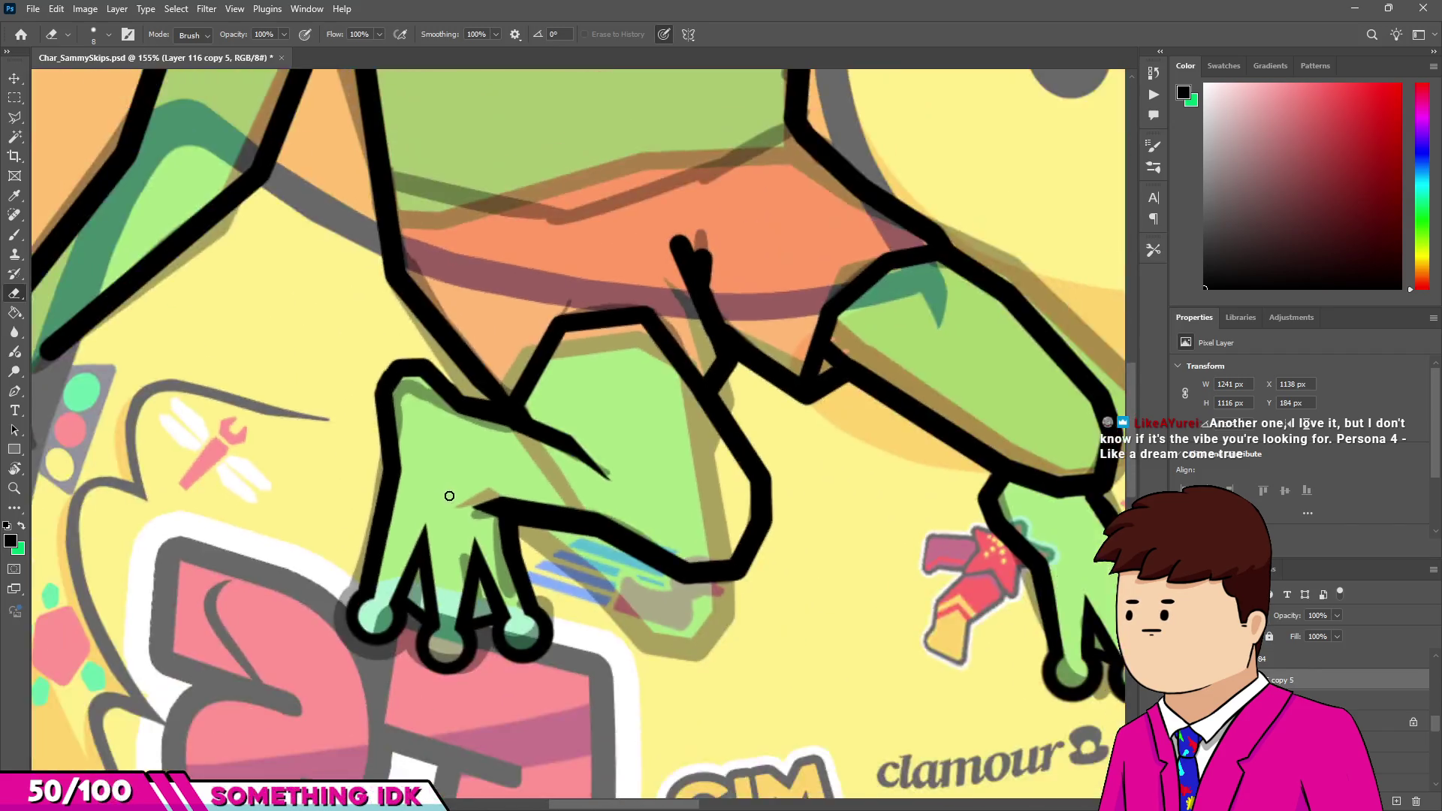
scroll(449, 495, down, 3)
scroll(466, 502, up, 7)
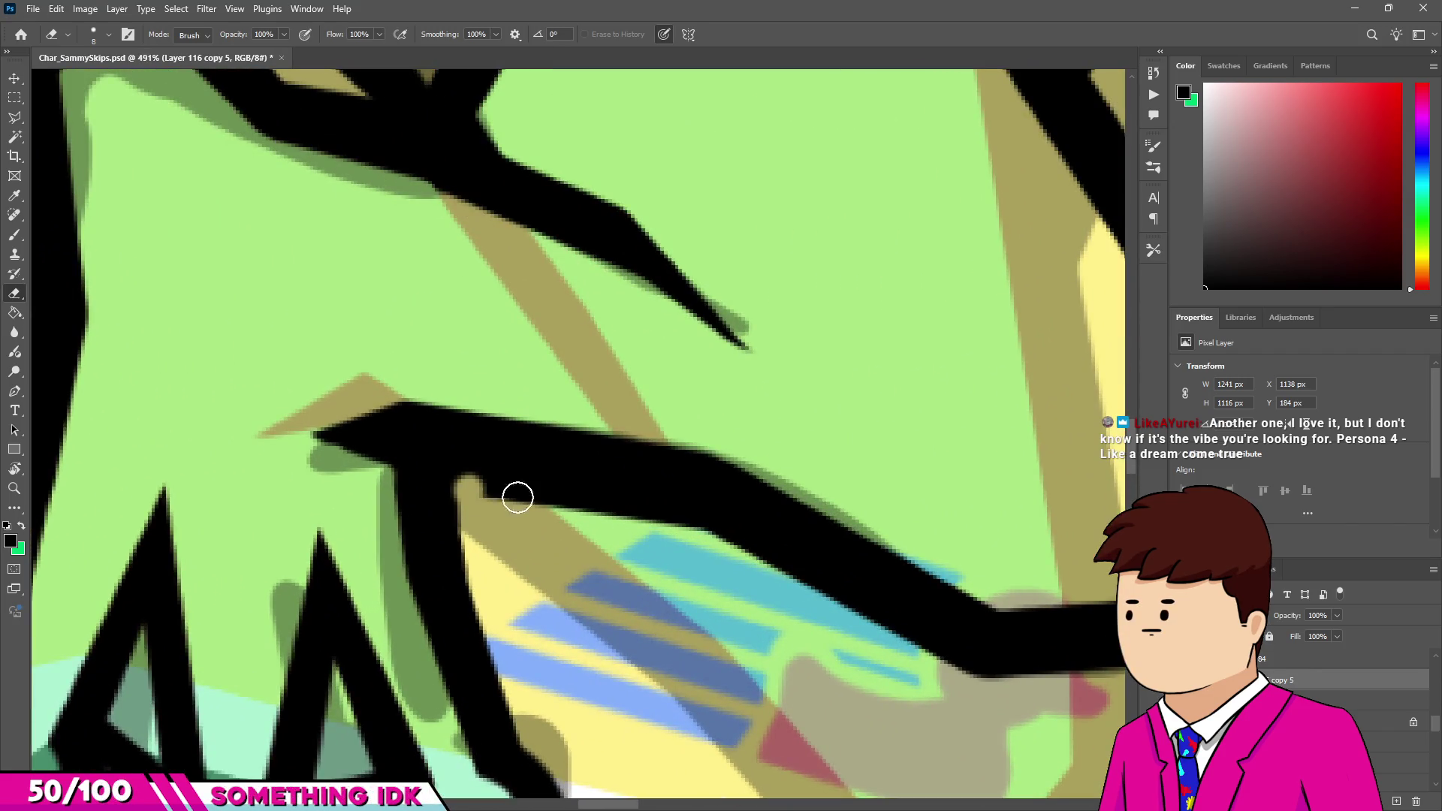
mouse_move(687, 533)
mouse_down()
mouse_move(434, 498)
mouse_move(429, 552)
mouse_up()
key(b)
key(e)
mouse_move(396, 489)
mouse_down()
mouse_move(354, 474)
mouse_move(417, 470)
mouse_up()
key(b)
drag(425, 541, 400, 496)
key(e)
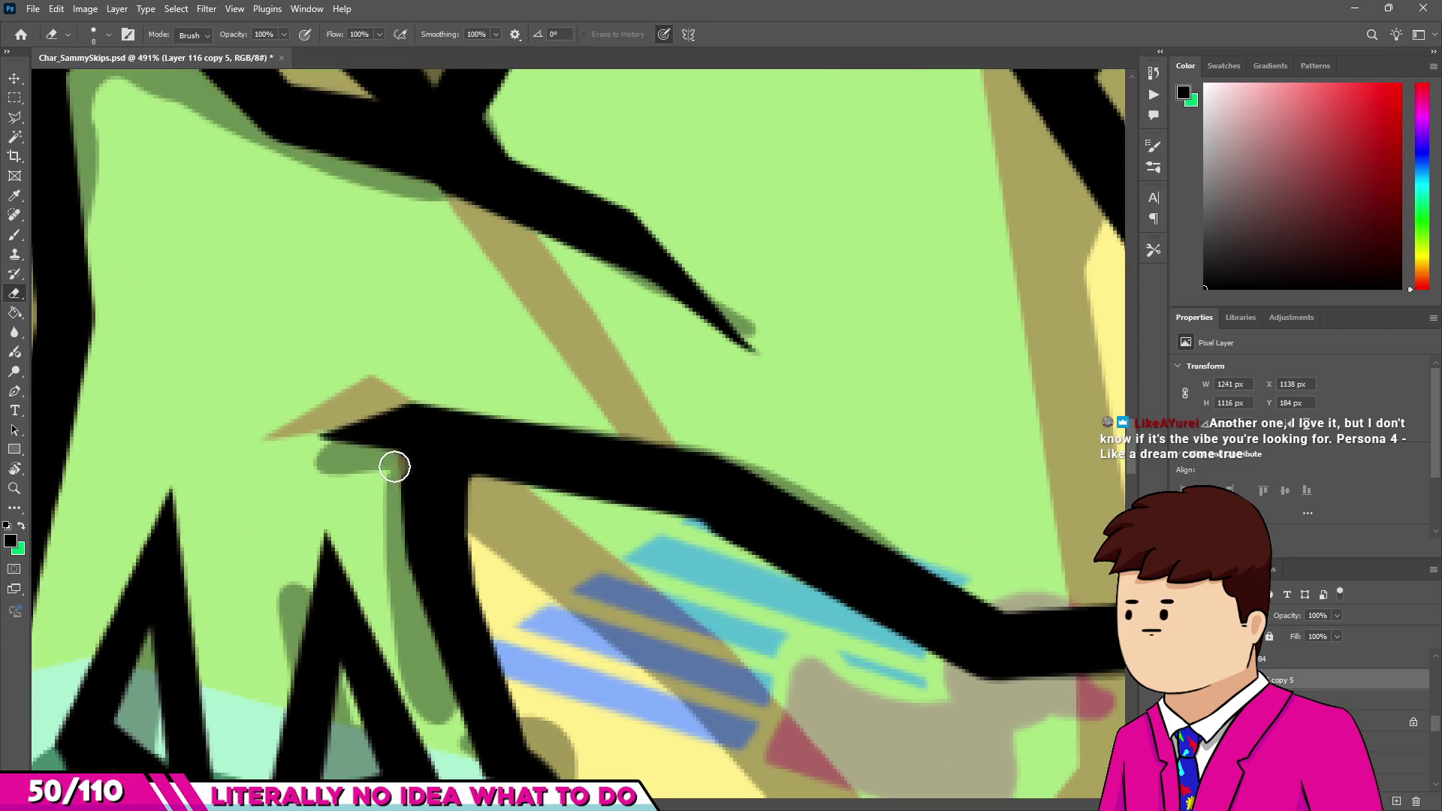
key(b)
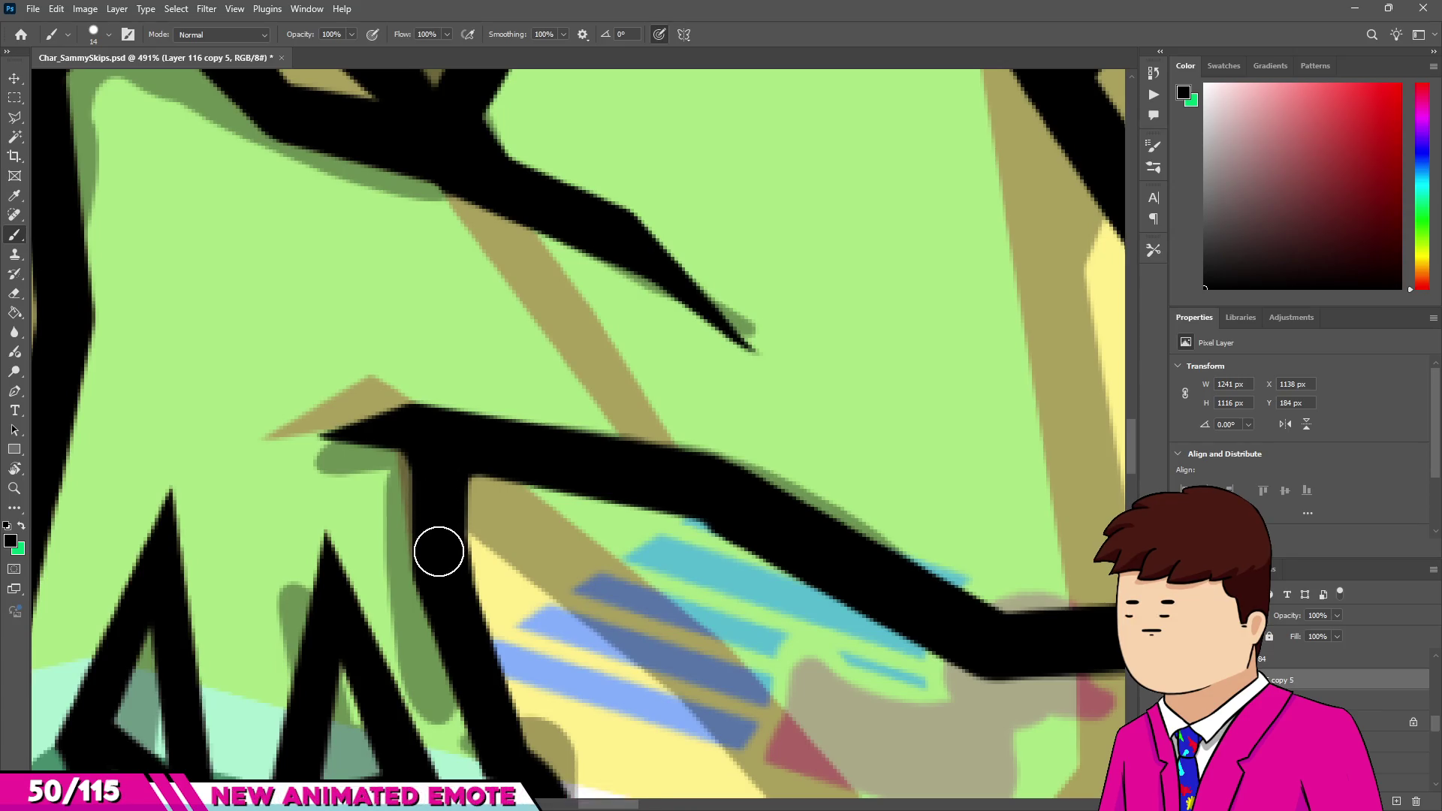
scroll(439, 502, down, 2)
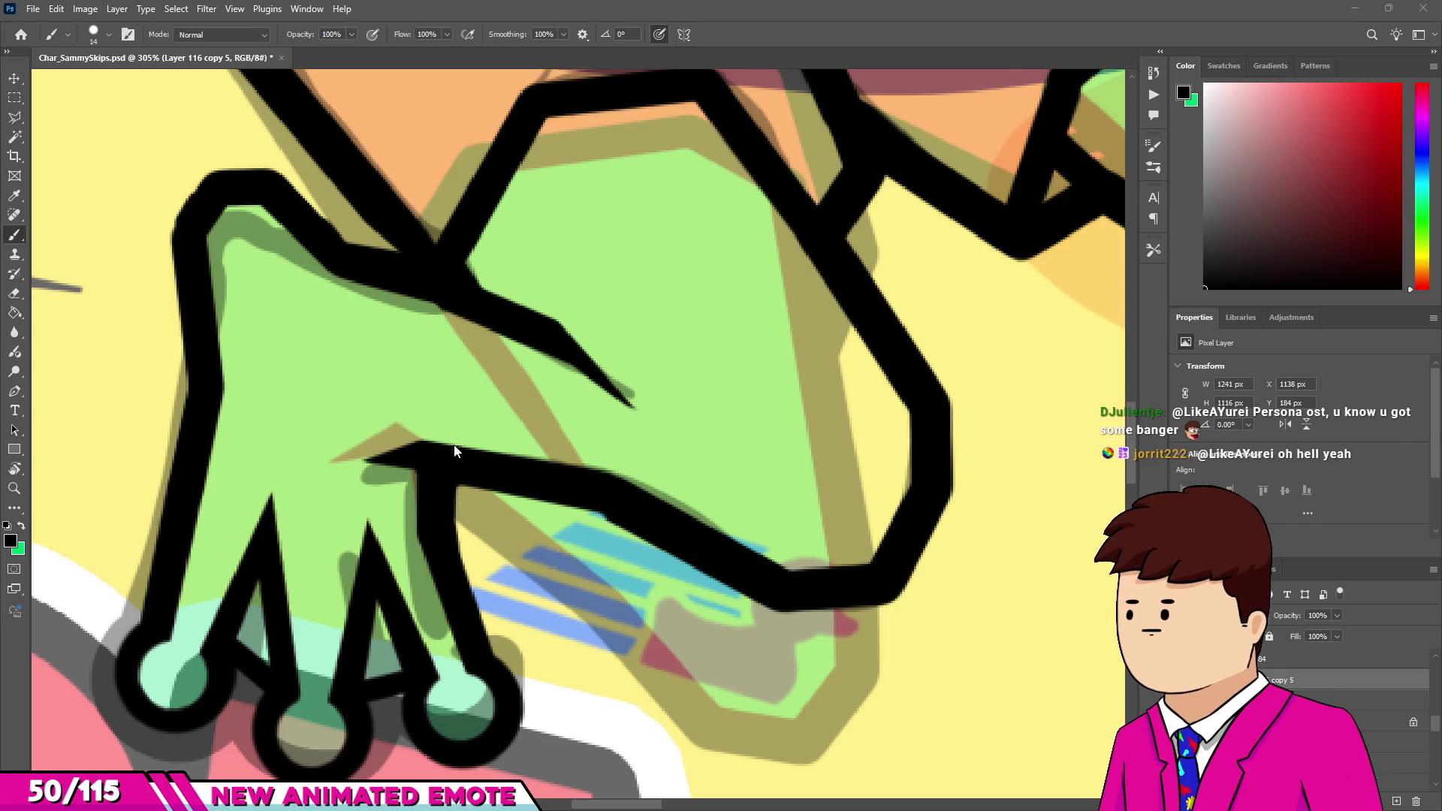
scroll(478, 458, down, 5)
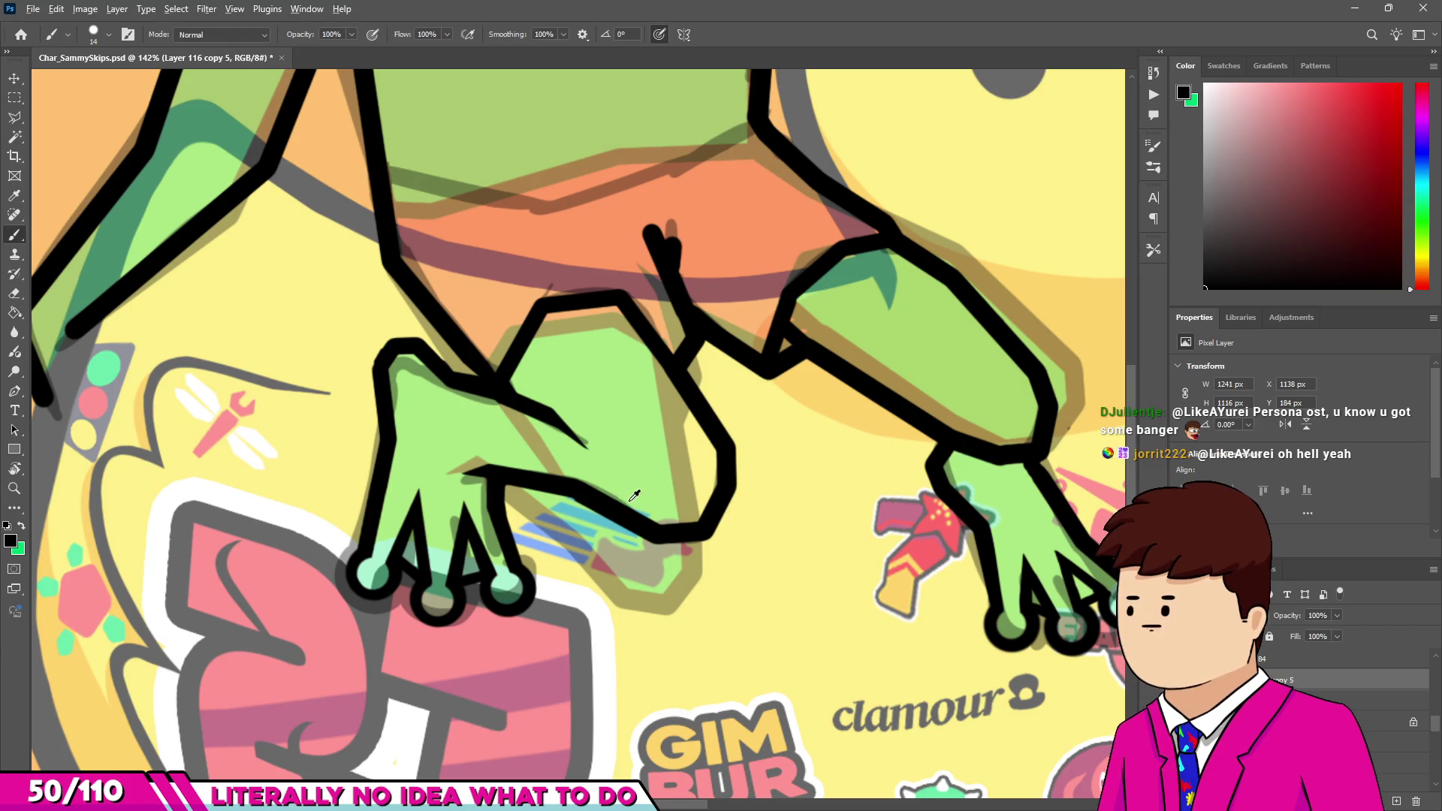
Erase the gap between the forked mark's prongs and thin the left prong to a pointed tip.
scroll(631, 495, down, 5)
key(a)
scroll(631, 495, up, 4)
scroll(632, 494, down, 3)
scroll(632, 494, up, 5)
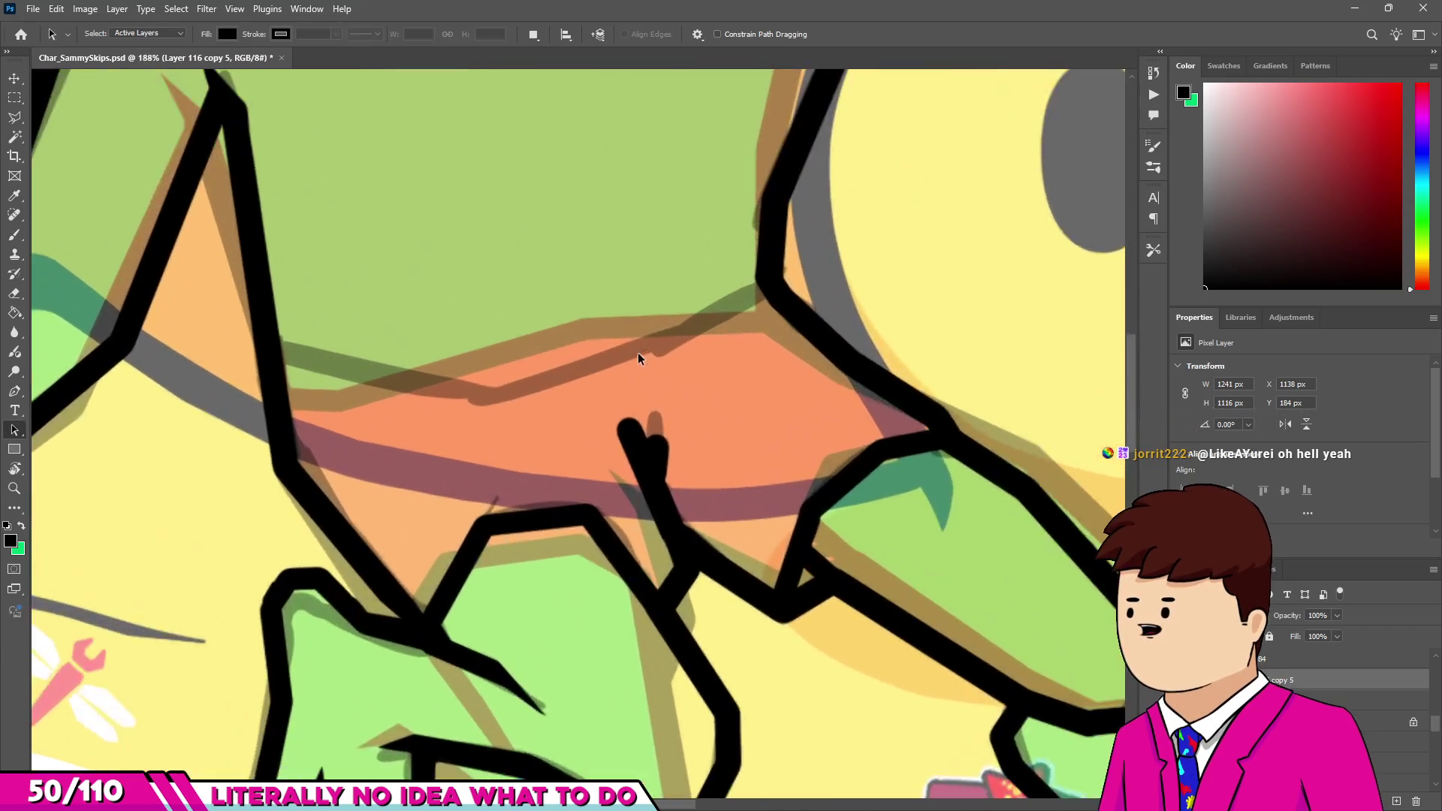
scroll(638, 359, up, 1)
key(e)
scroll(612, 499, up, 4)
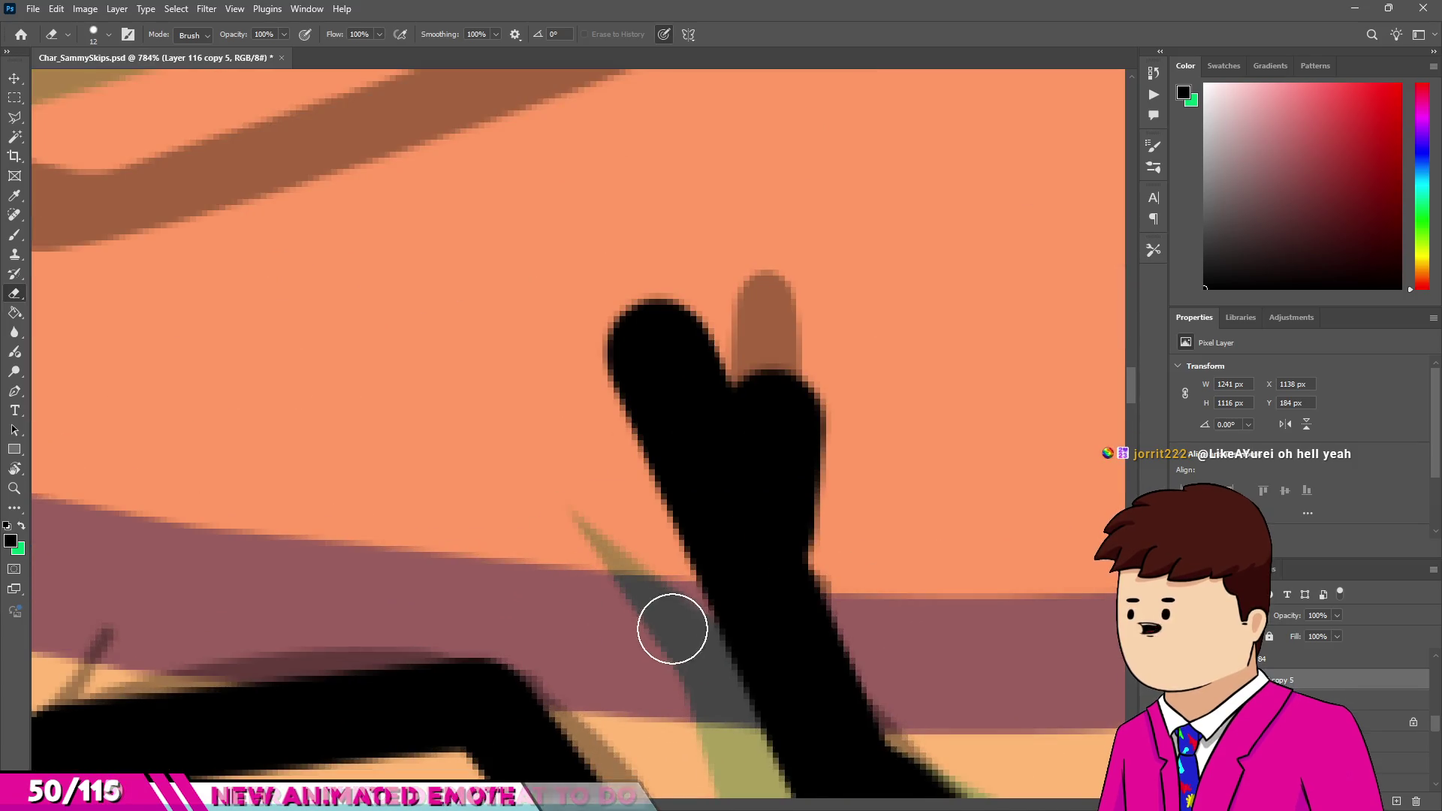
drag(680, 578, 643, 295)
key(ctrl+z)
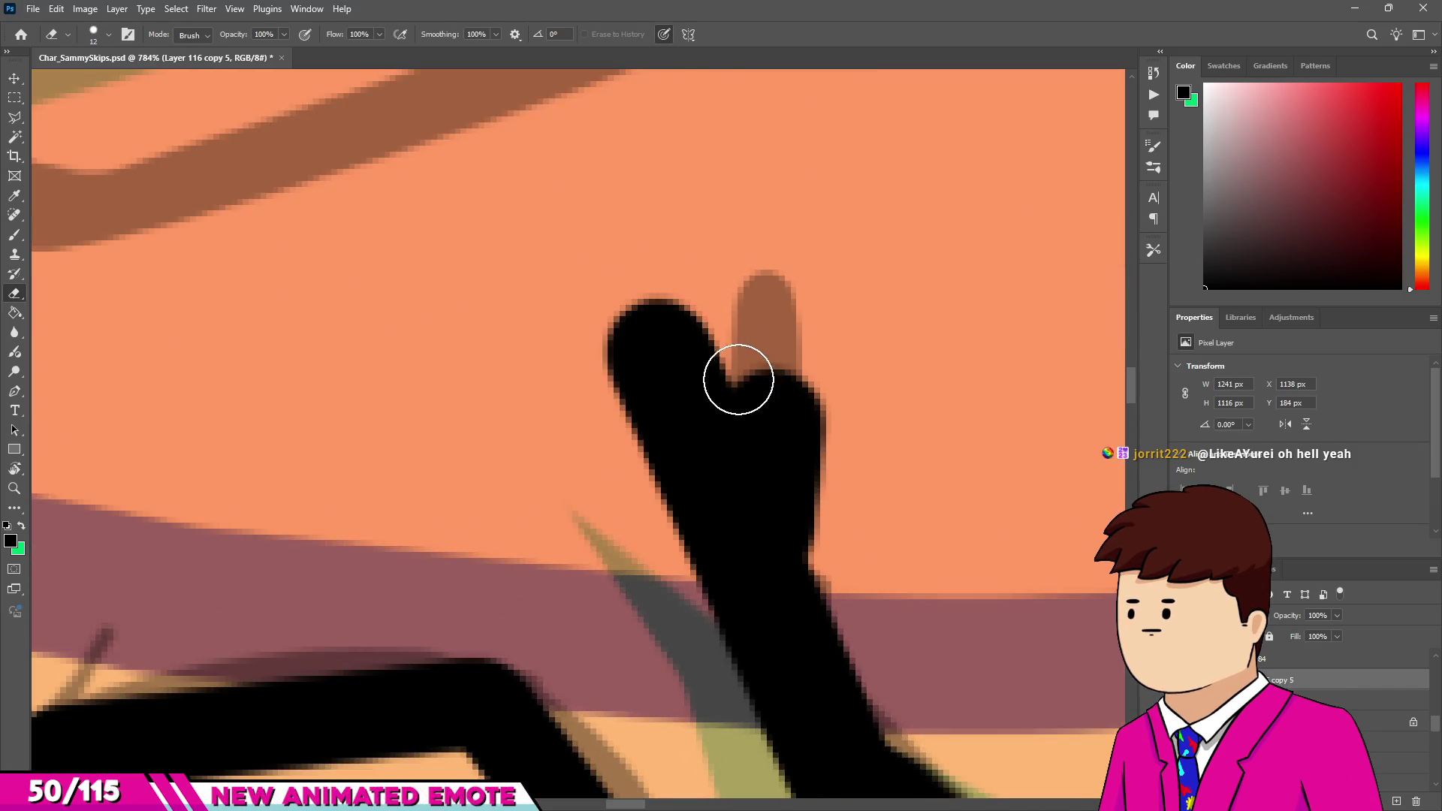
drag(736, 376, 747, 418)
drag(647, 278, 621, 374)
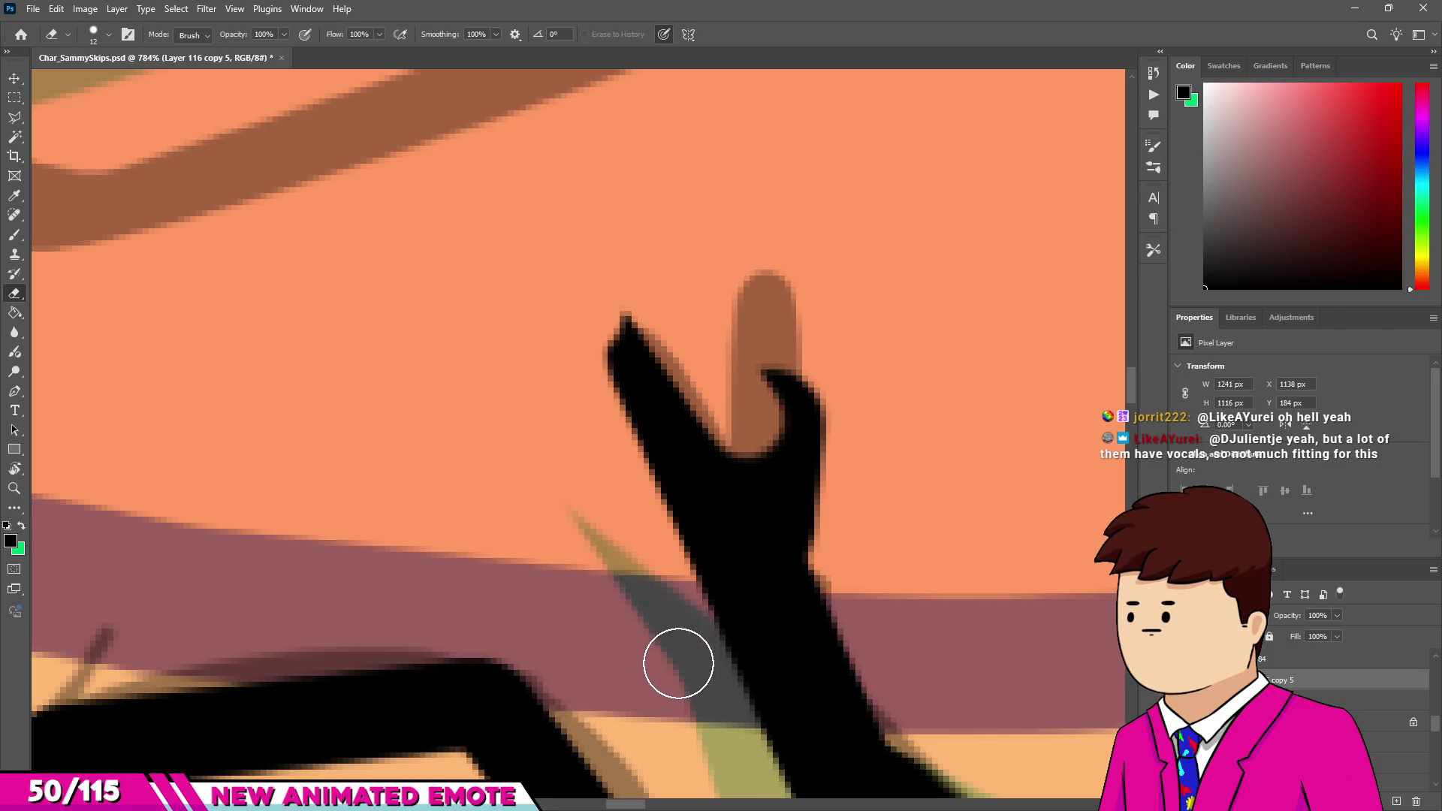
drag(665, 571, 624, 331)
Trim the right hook and erase the black covering the brown right prong.
drag(823, 421, 828, 385)
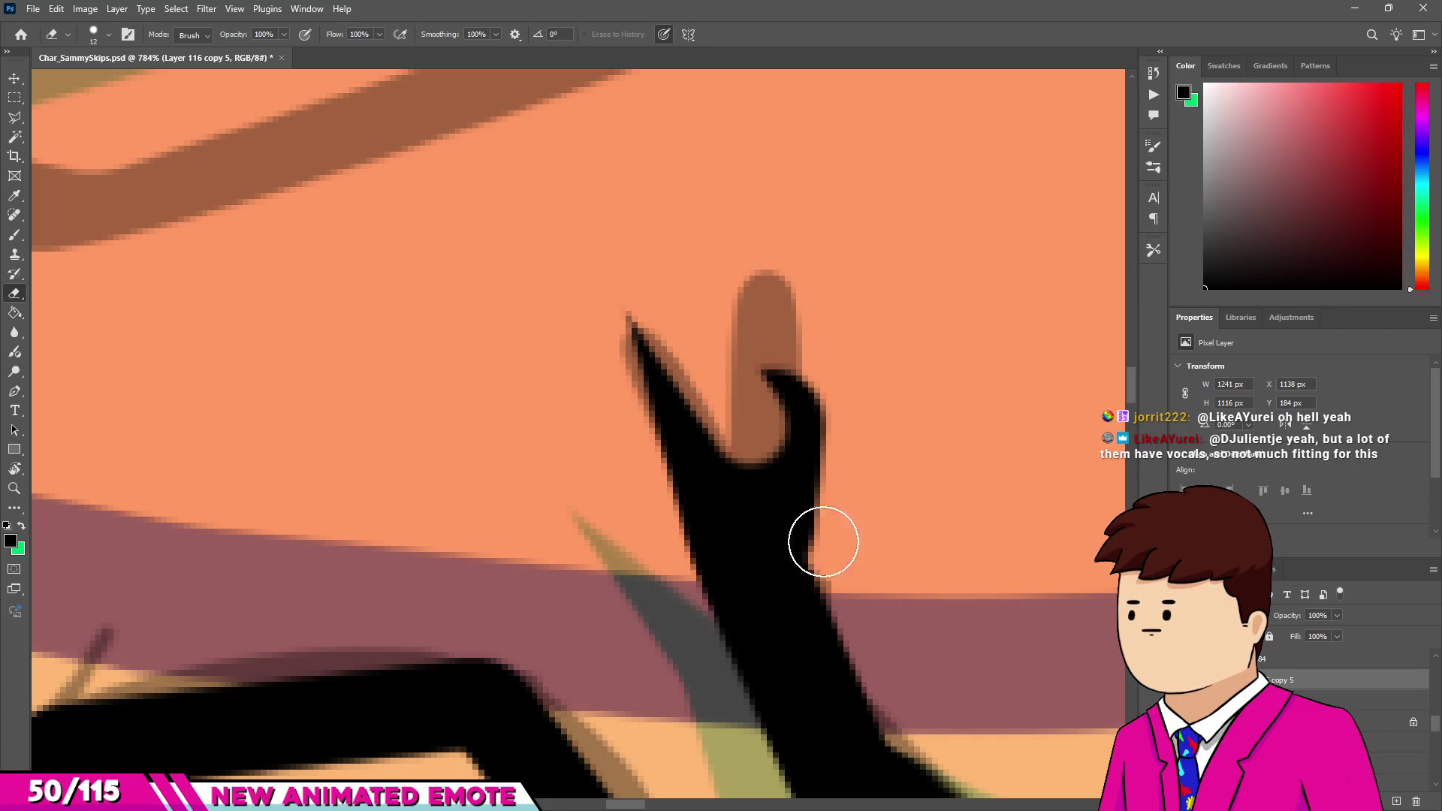
mouse_move(891, 669)
mouse_down()
mouse_move(795, 386)
mouse_move(796, 521)
mouse_up()
key(v)
key(e)
key(ctrl+z)
mouse_move(824, 369)
mouse_down()
mouse_move(766, 399)
mouse_move(785, 309)
mouse_up()
key(bracketleft)
key(bracketleft)
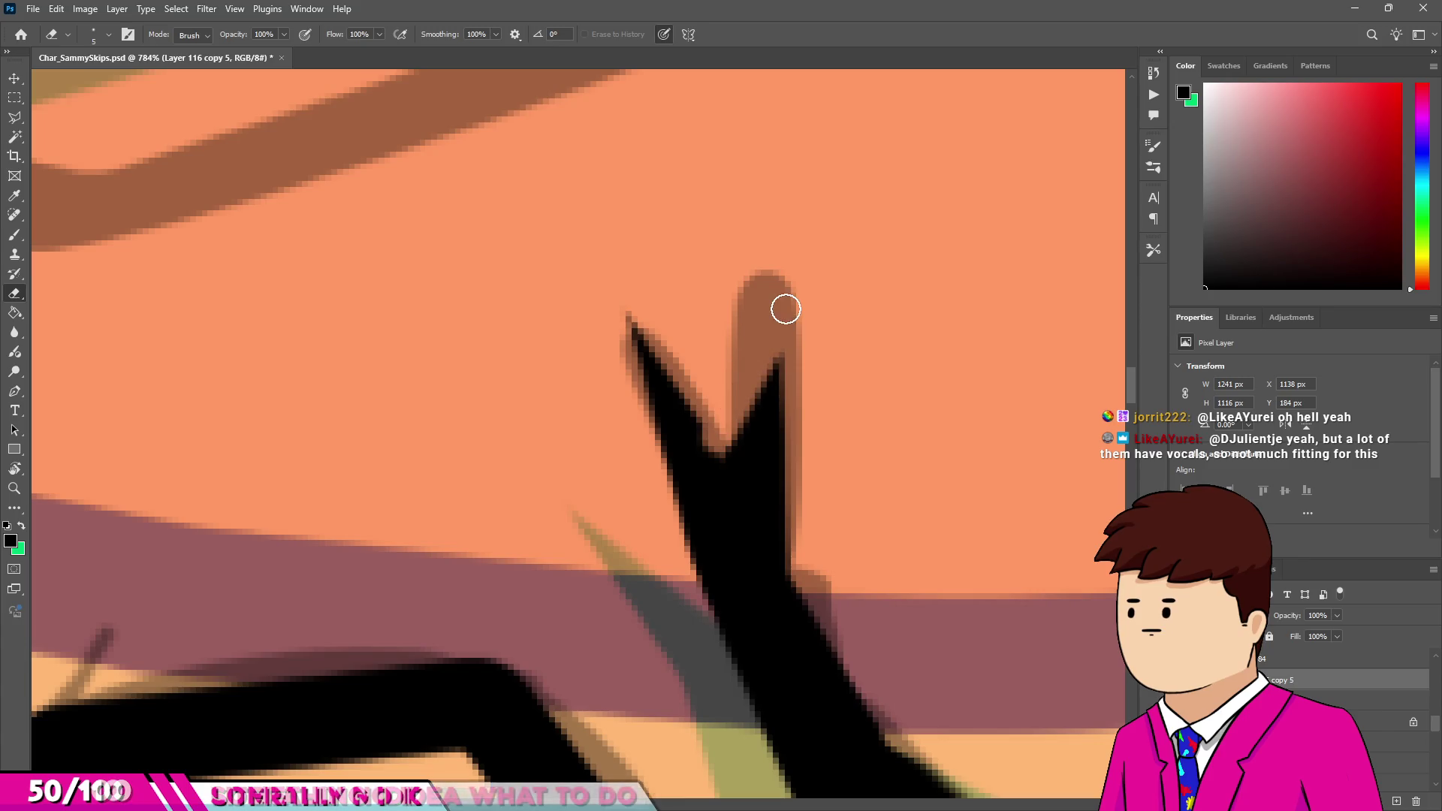
With a larger brush, start the waistband with a dot and try straight waistband segments.
key(b)
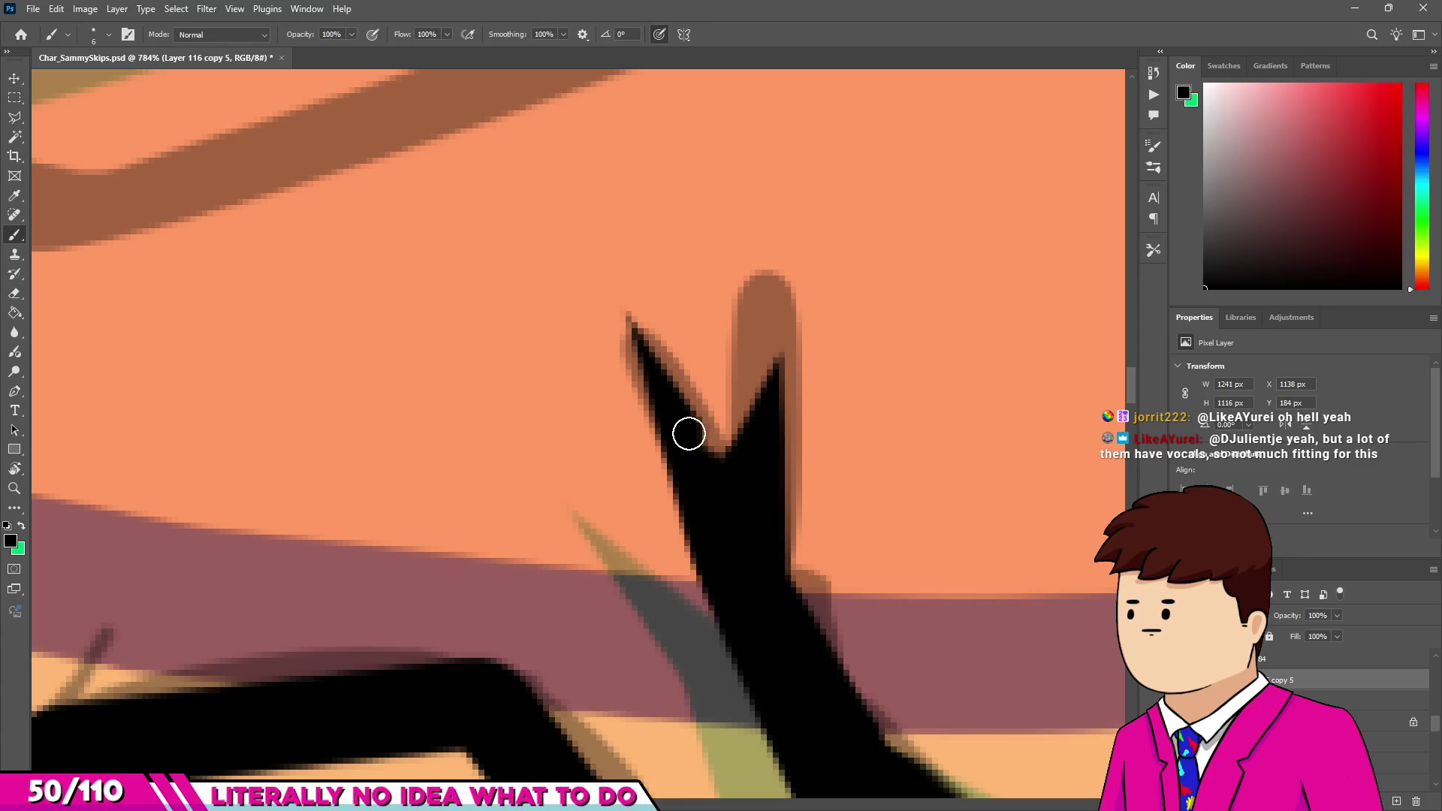
scroll(730, 487, down, 6)
scroll(640, 329, up, 2)
key(bracketright)
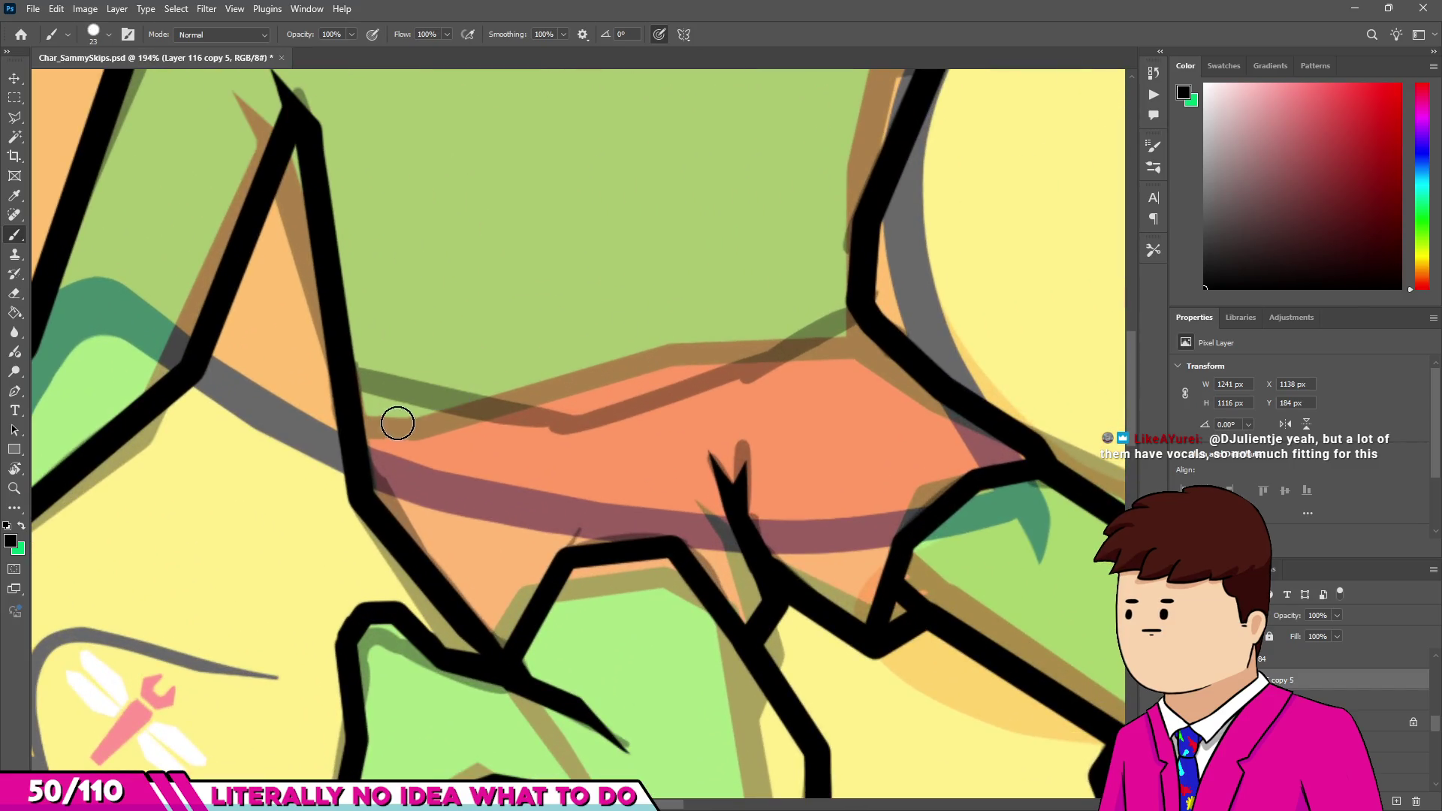
drag(381, 437, 354, 413)
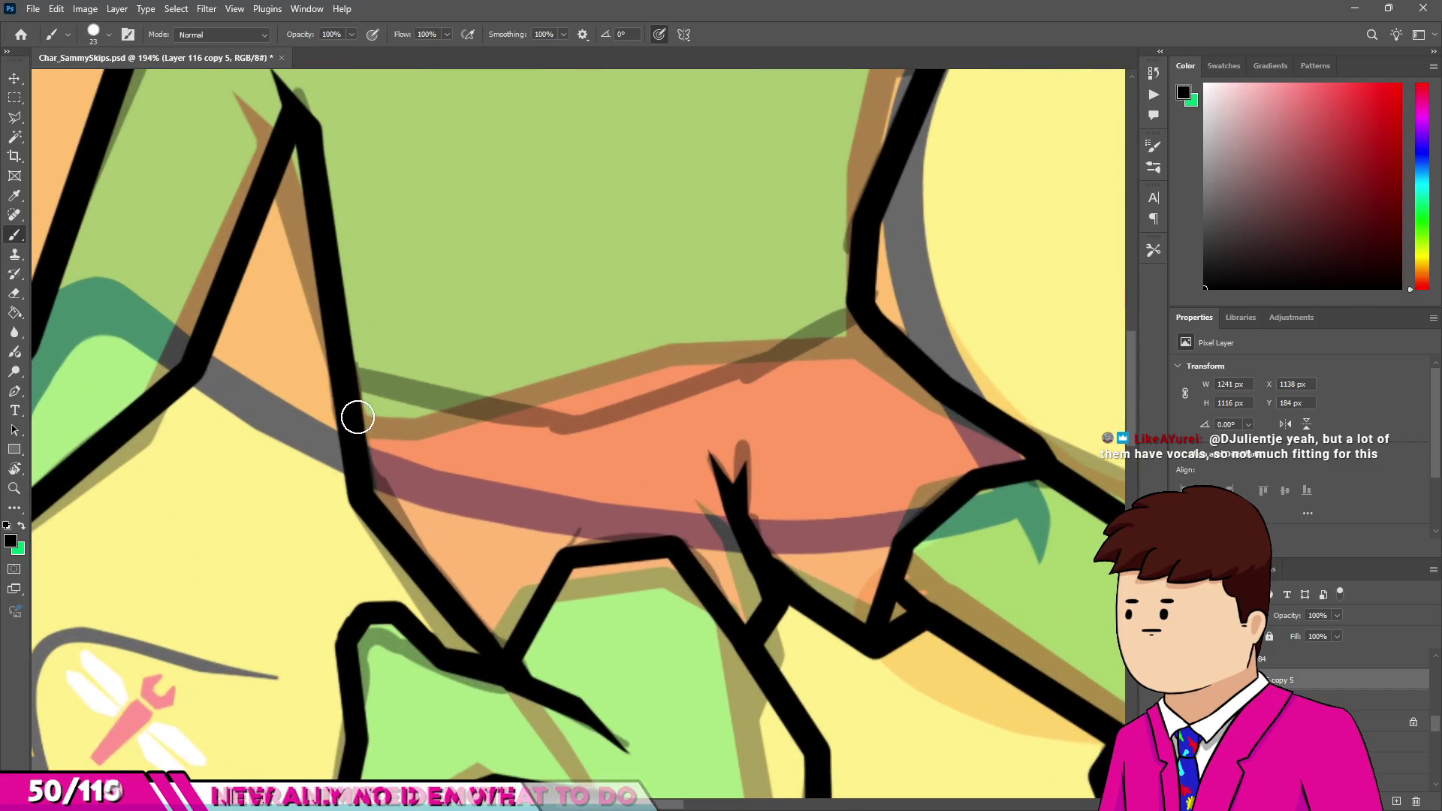
shift+click(571, 428)
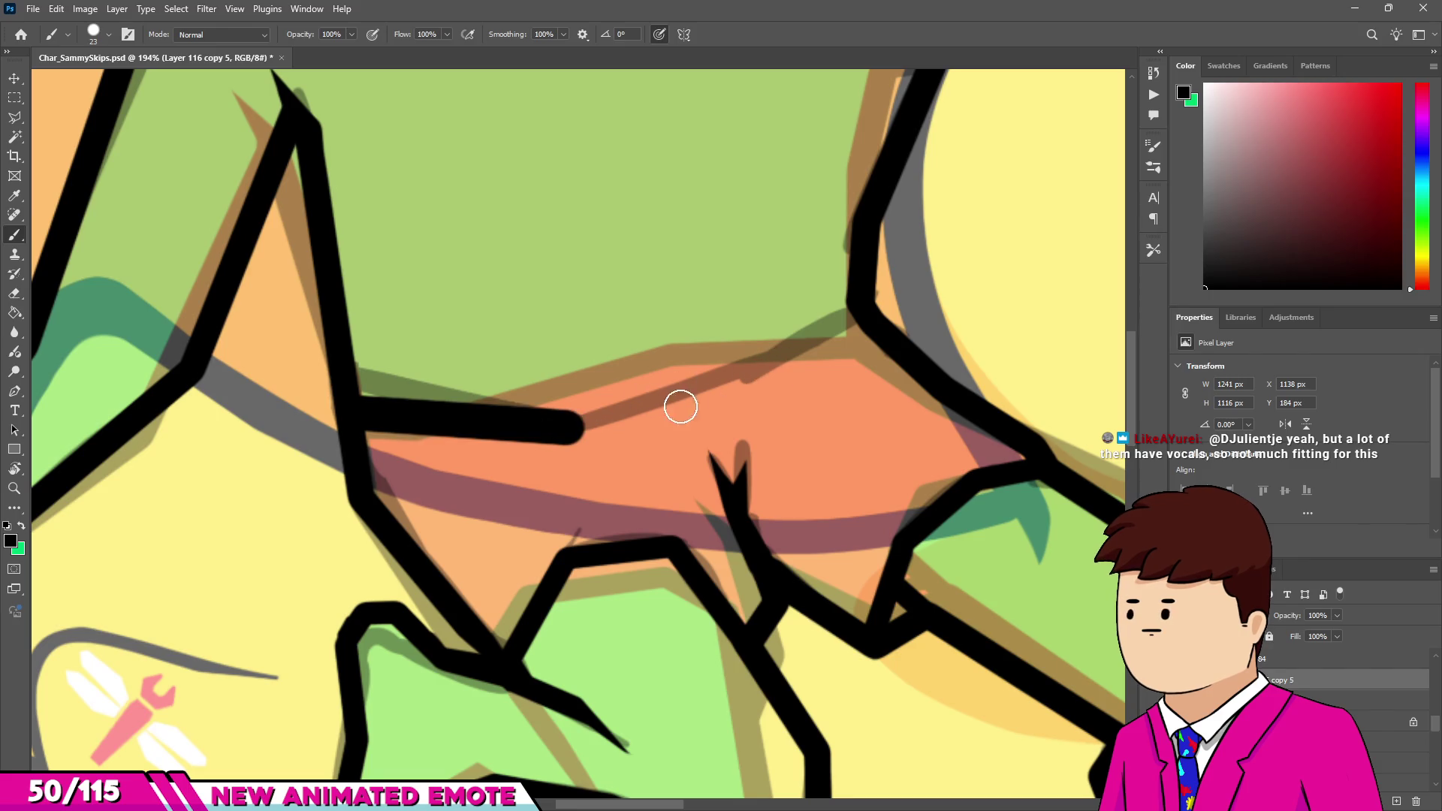
key(ctrl+z)
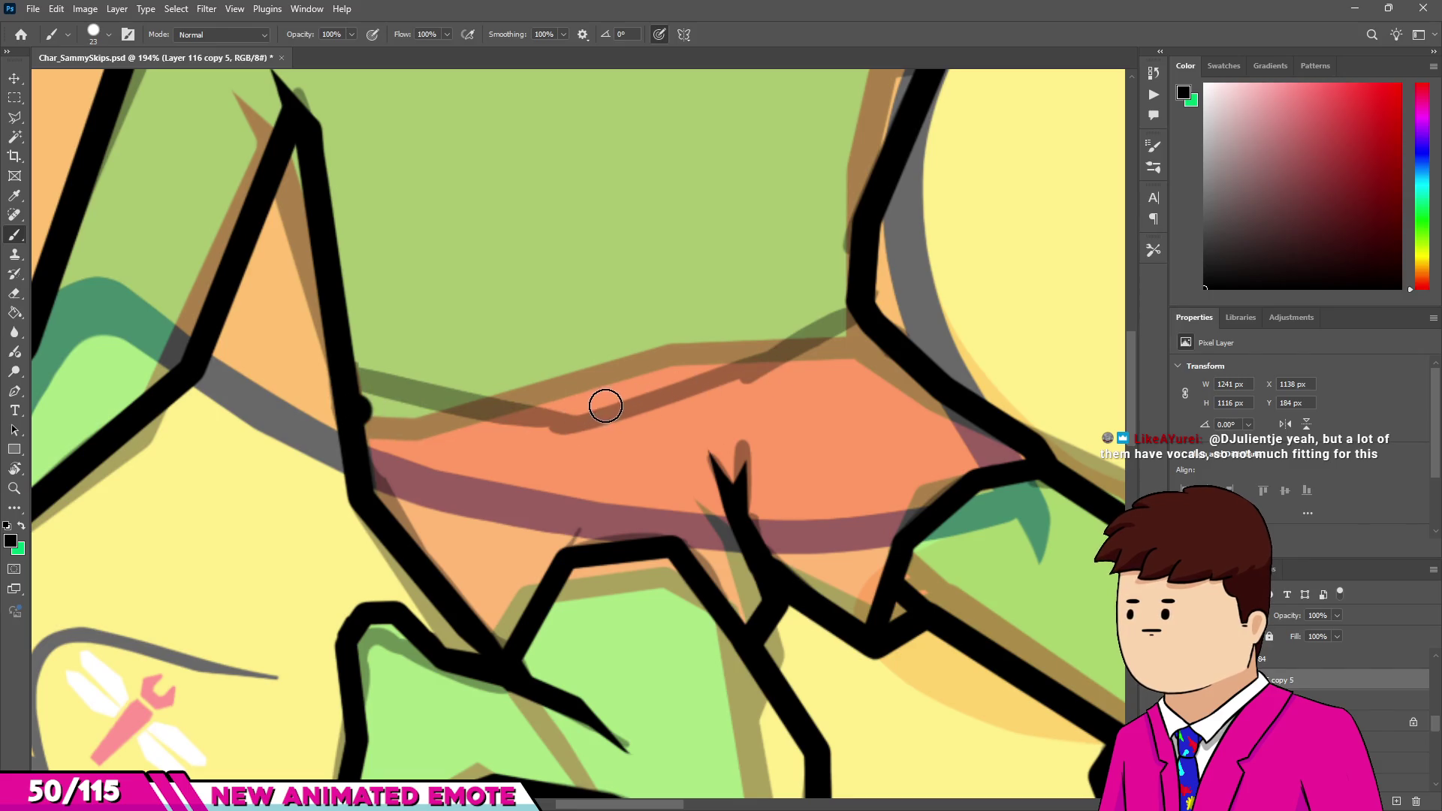
shift+click(578, 410)
shift+click(763, 376)
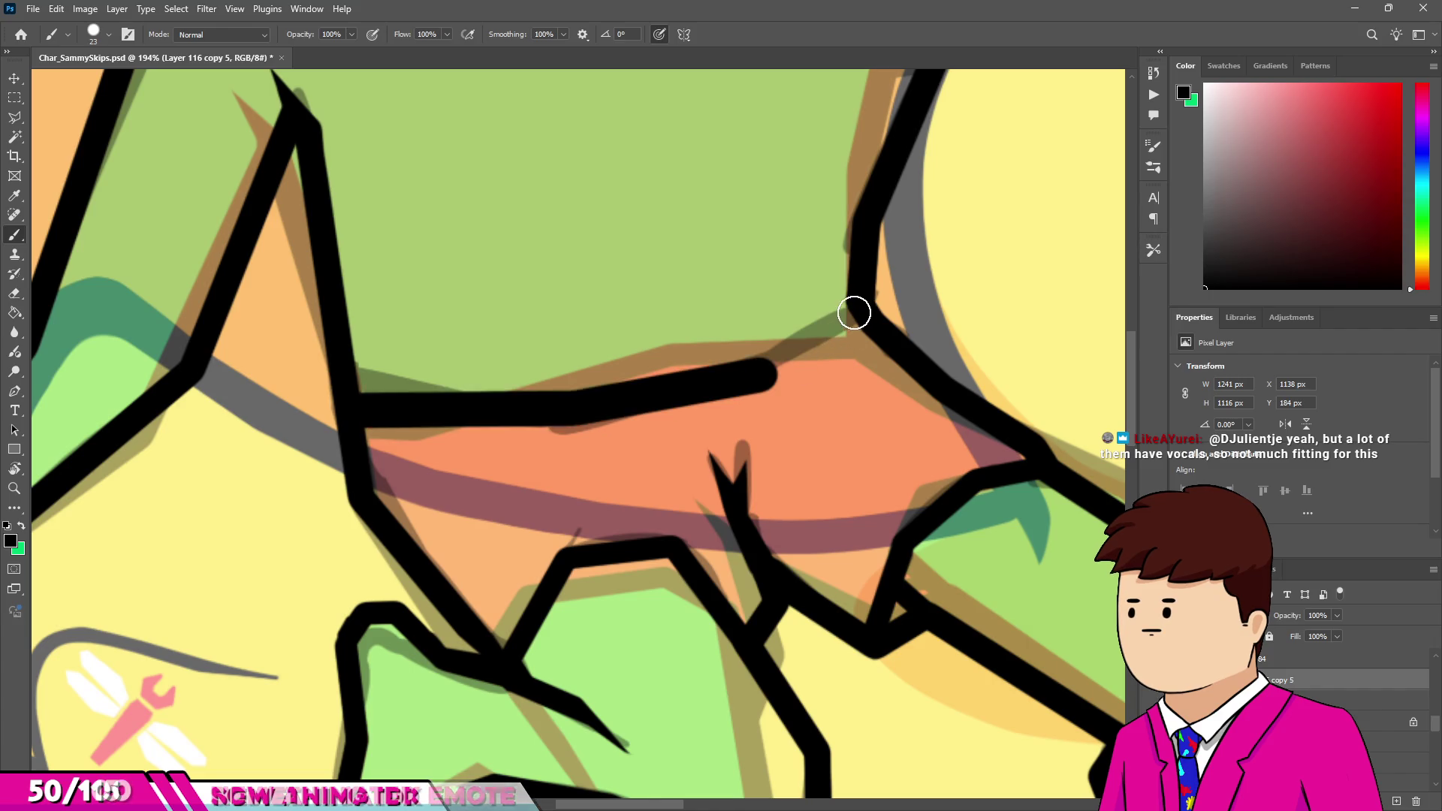
key(ctrl+z)
key(ctrl+z)
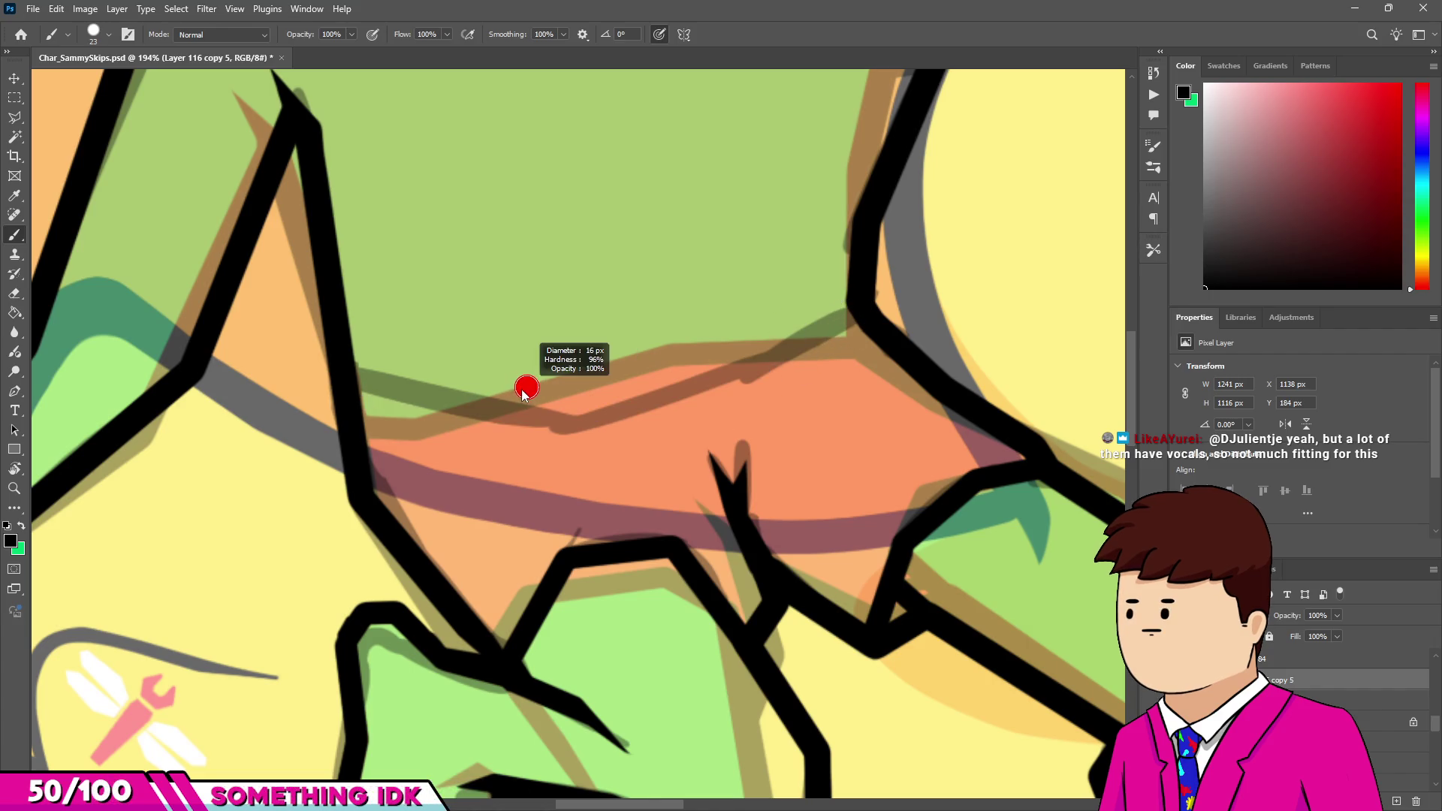
With a slightly smaller brush, redraw the waistband as straight segments rising to the right.
drag(453, 417, 450, 412)
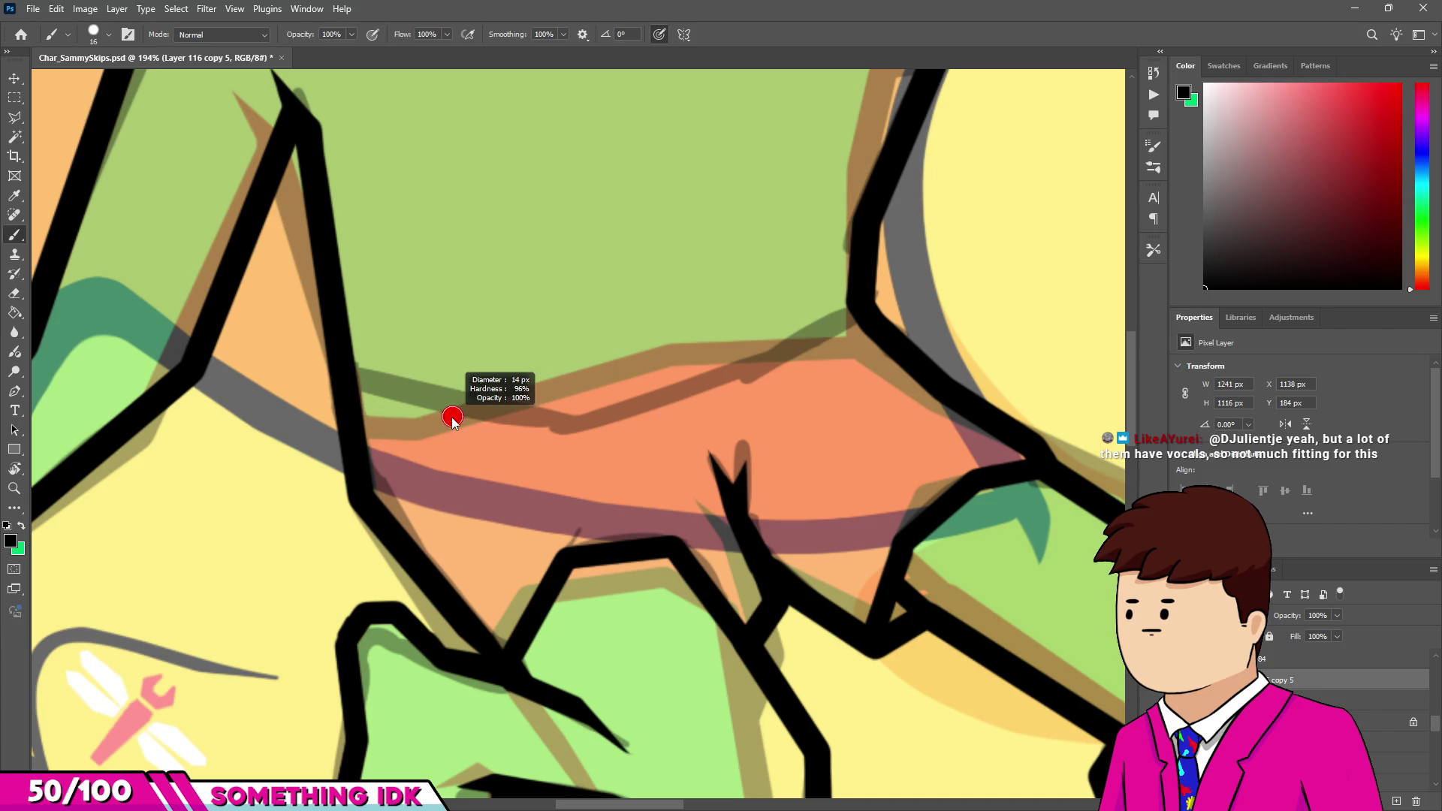
shift+click(557, 419)
key(ctrl+z)
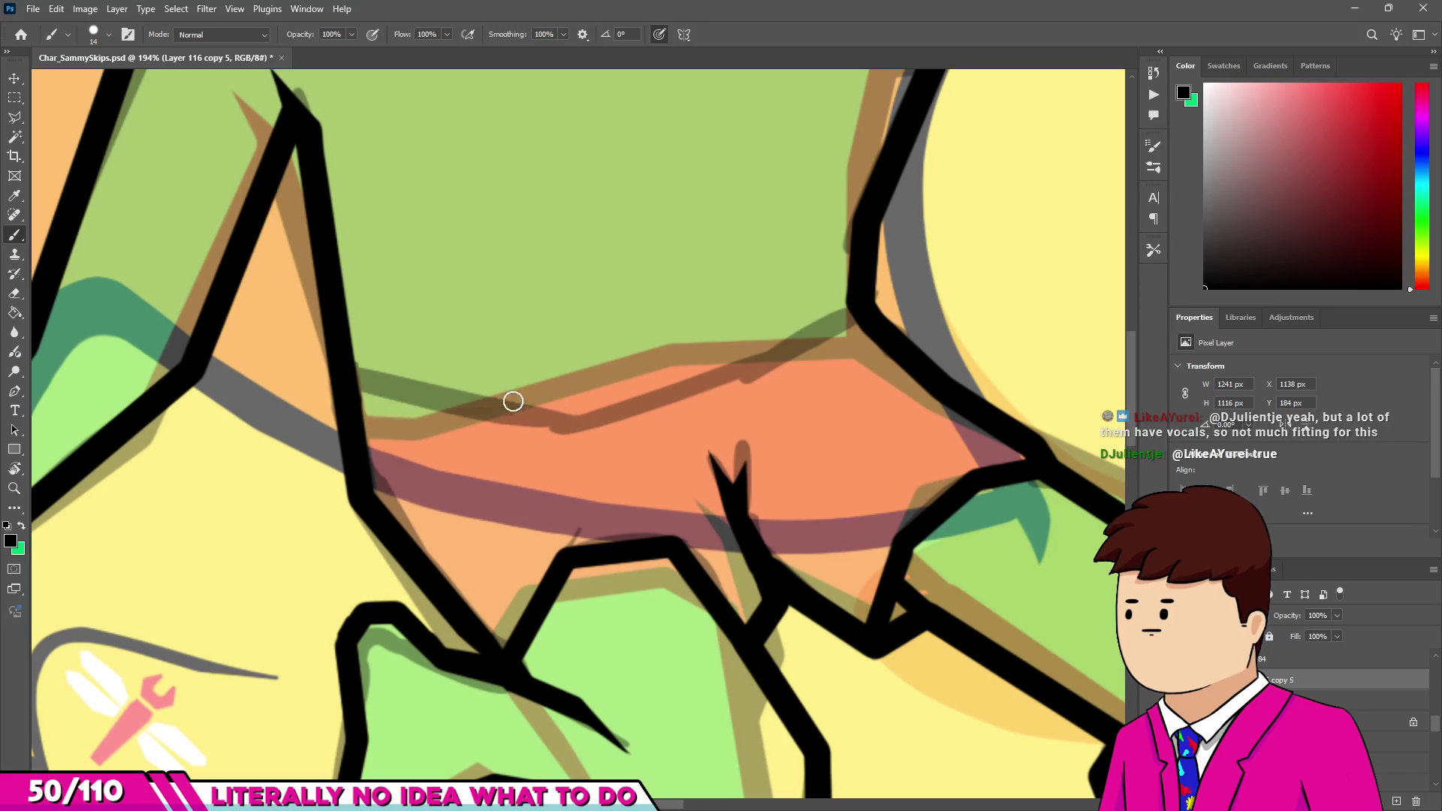
shift+click(575, 406)
shift+click(752, 363)
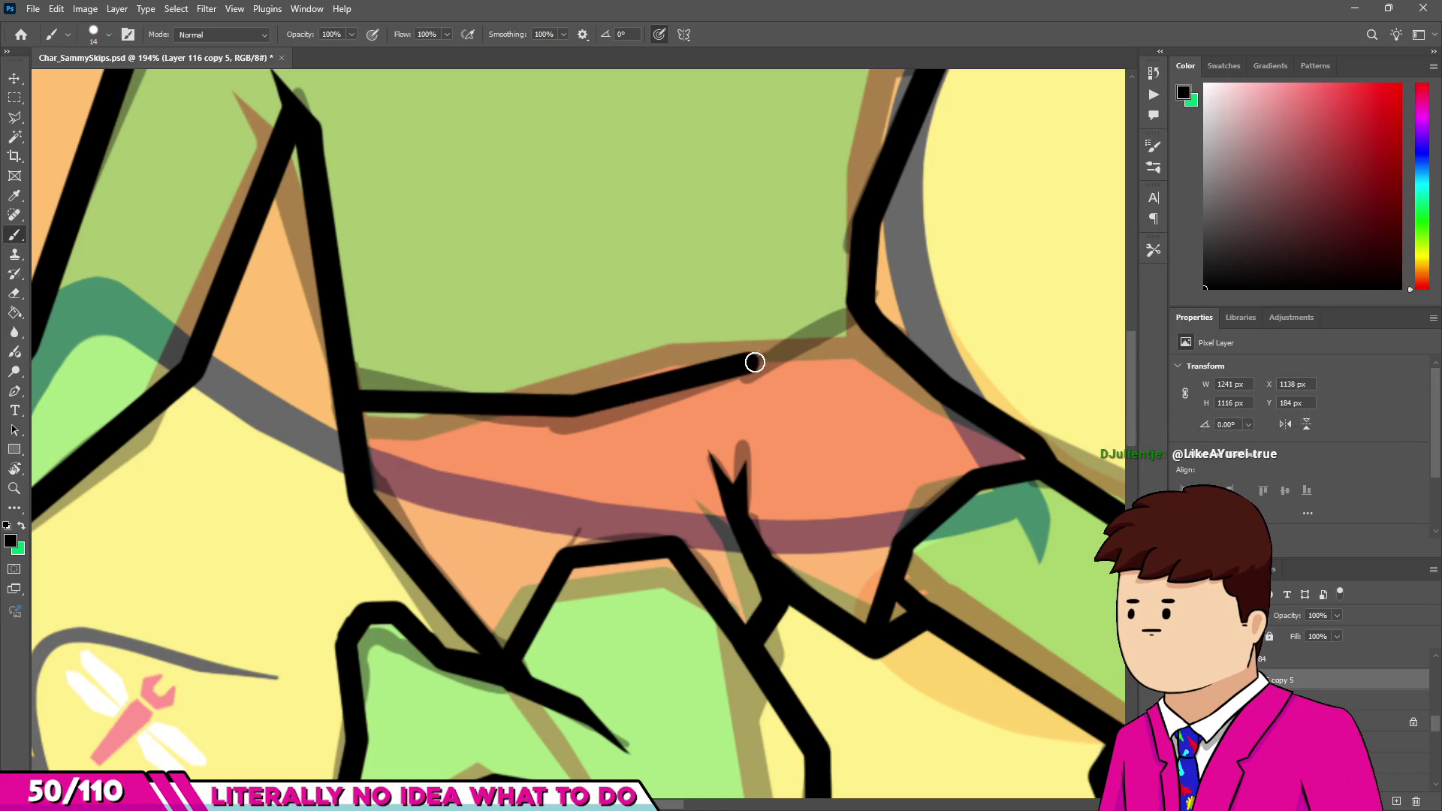
scroll(635, 357, down, 5)
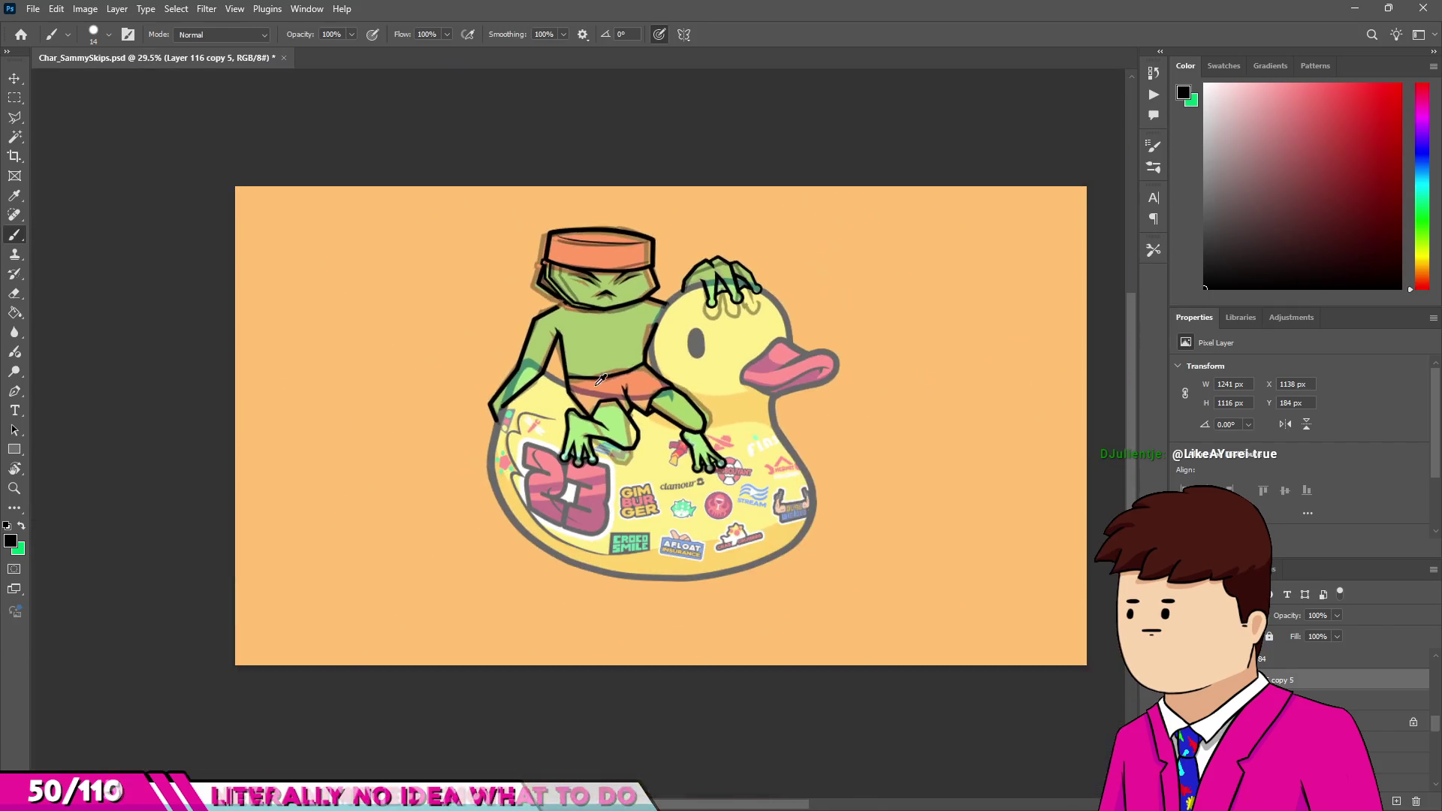
Enlarge the eraser size, then return to the Brush for line work.
scroll(631, 322, up, 1)
scroll(624, 432, up, 2)
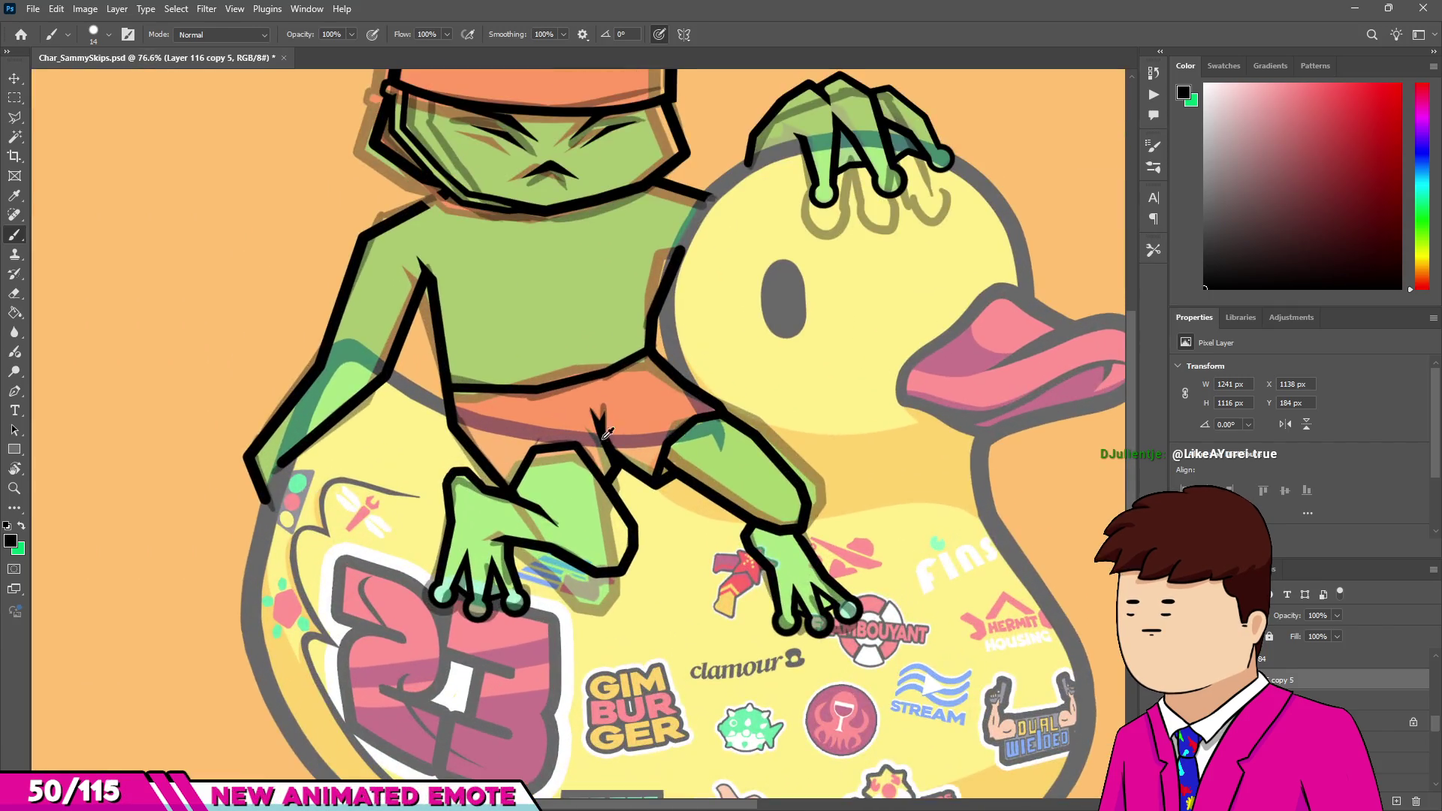
scroll(695, 546, down, 2)
scroll(359, 392, up, 6)
key(e)
scroll(359, 391, down, 5)
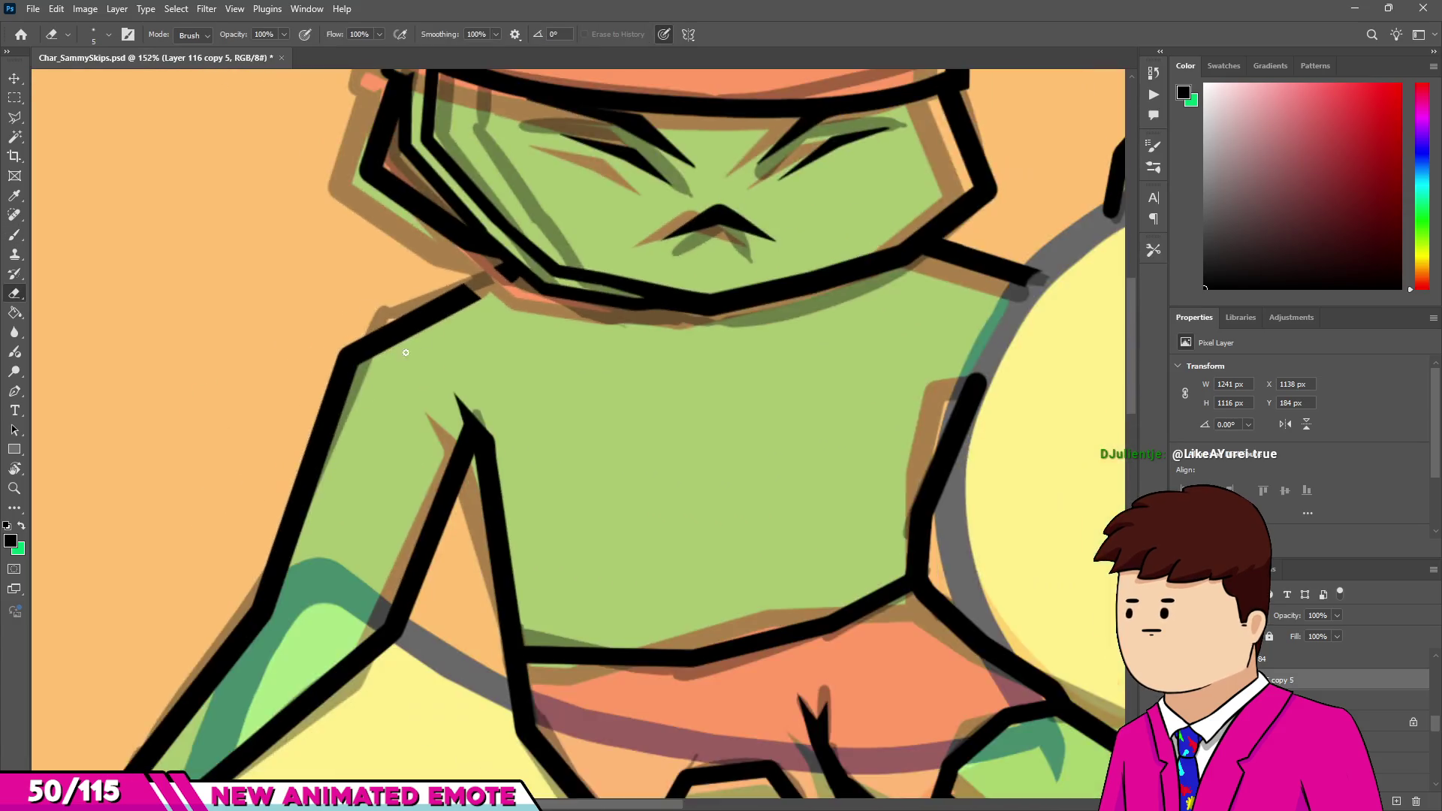
scroll(264, 445, up, 2)
scroll(264, 445, down, 3)
scroll(228, 722, up, 1)
scroll(229, 722, up, 1)
key(bracketright)
key(bracketright)
key(bracketright)
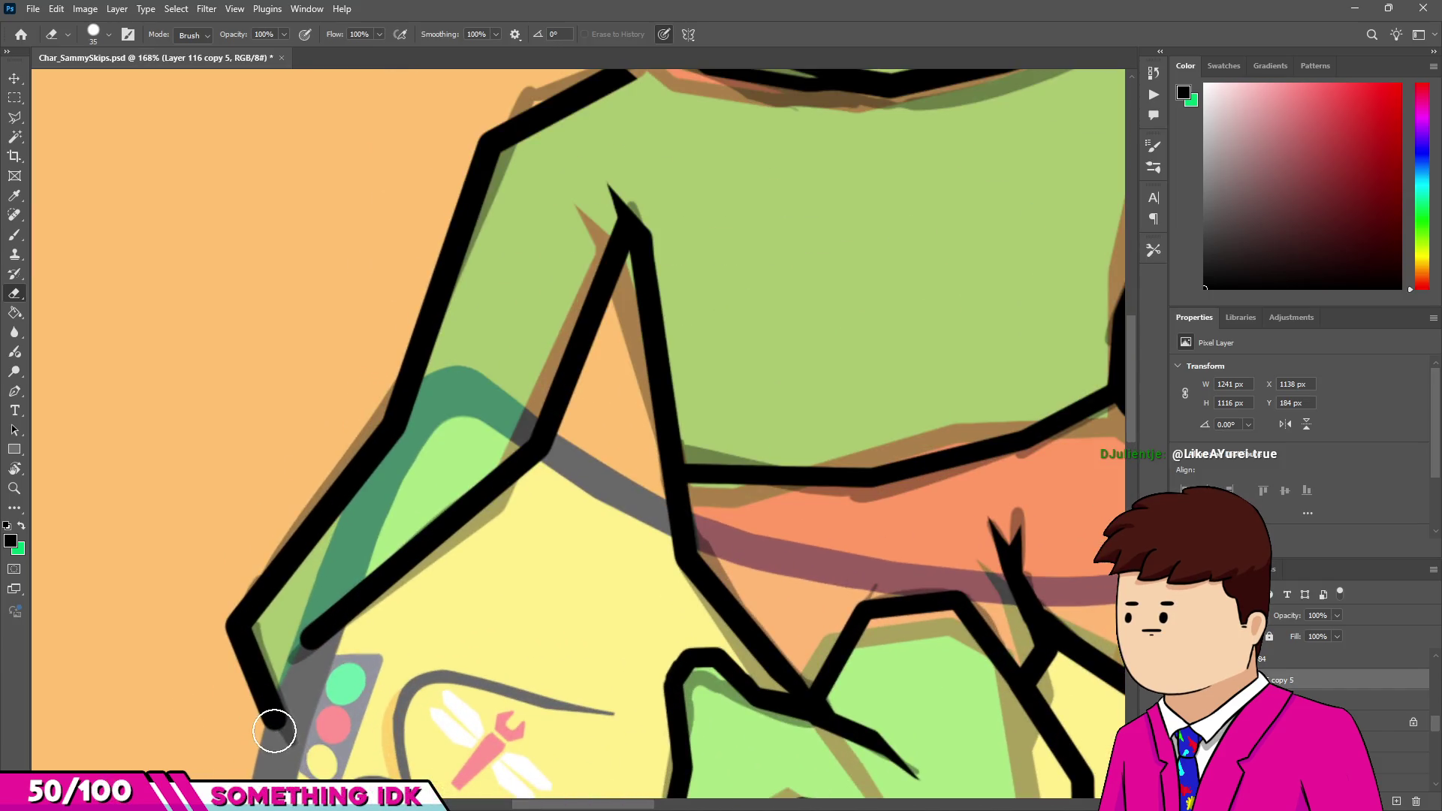
scroll(399, 415, down, 1)
key(bracketright)
key(bracketright)
key(b)
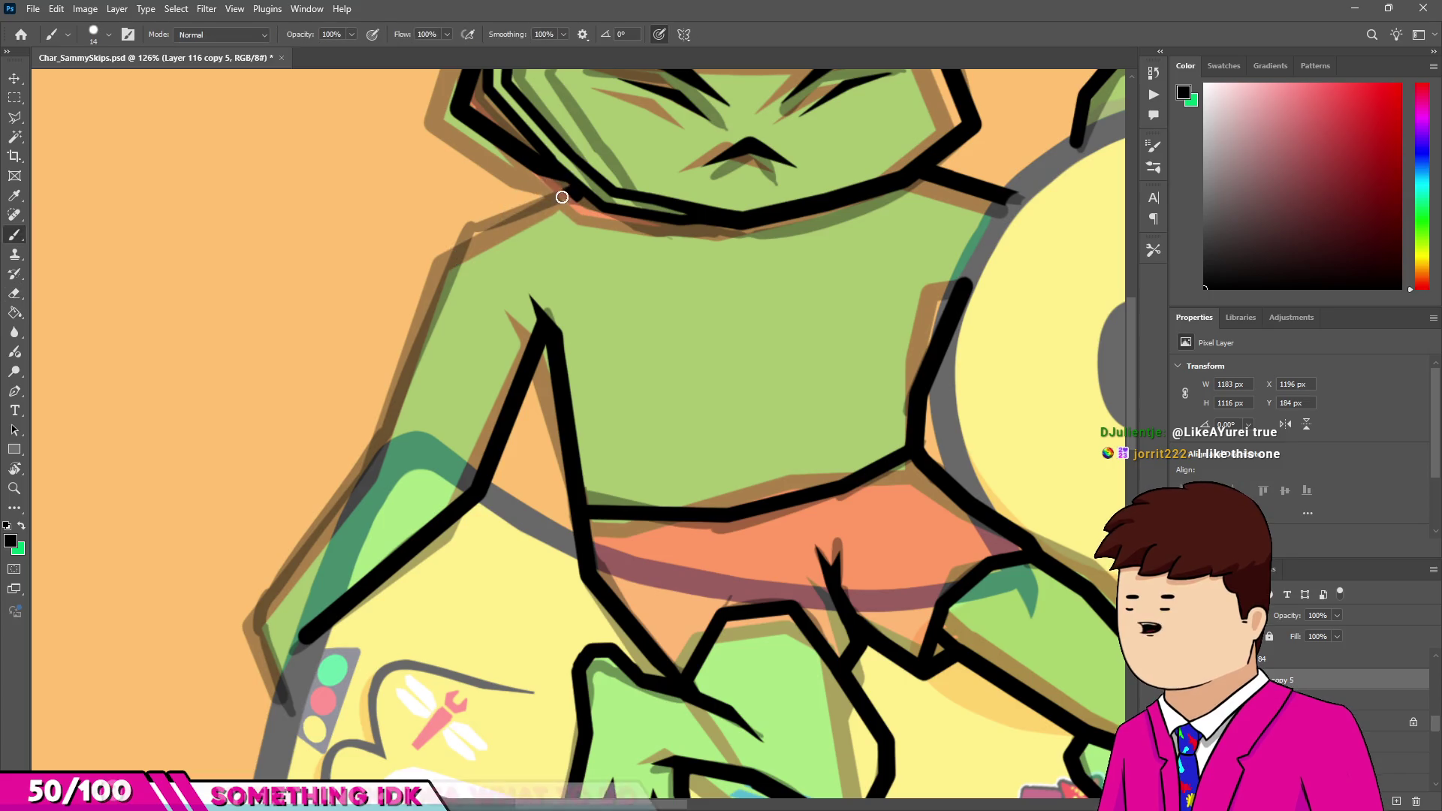
scroll(532, 225, up, 5)
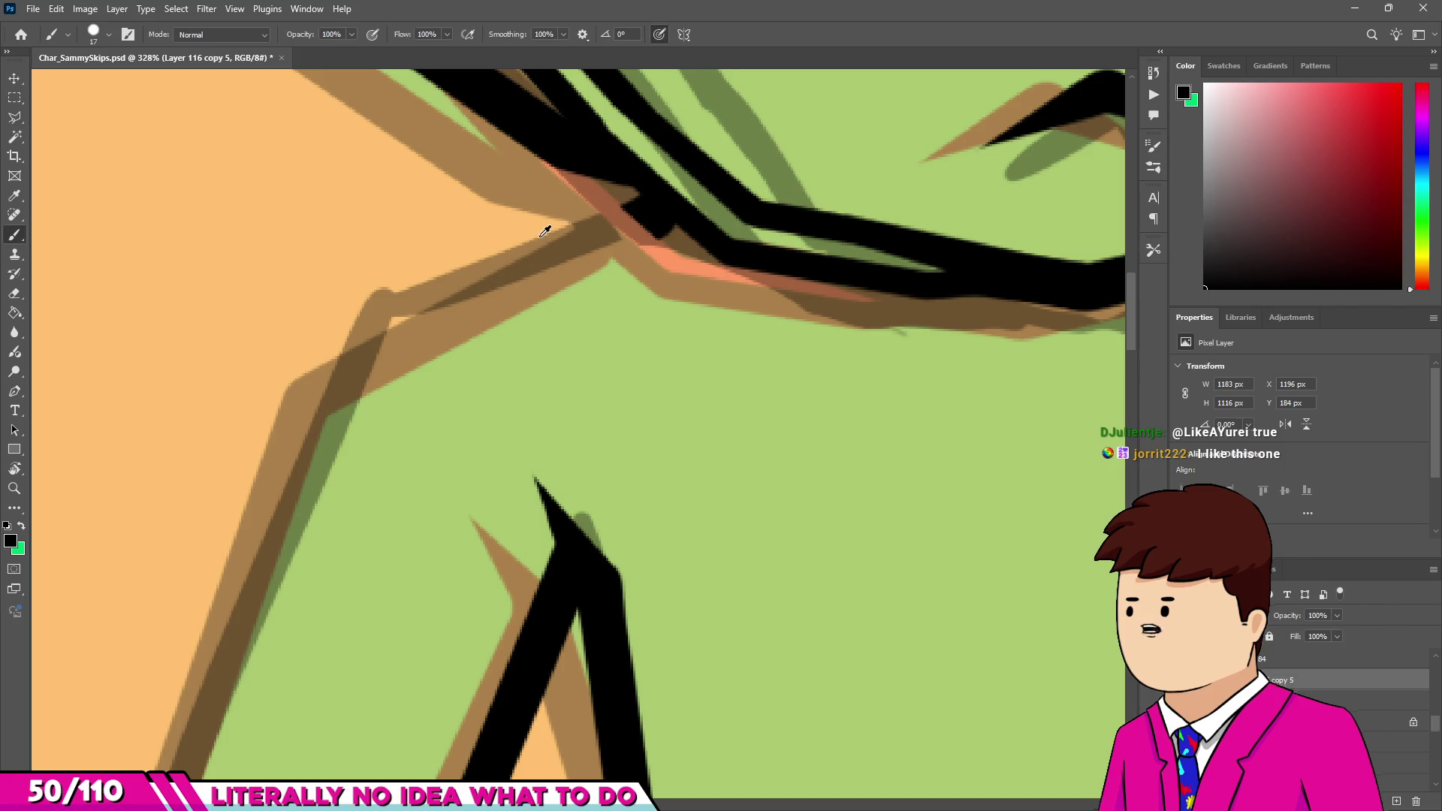
scroll(547, 225, down, 2)
Draw straight black lines from the shoulder junction down the left arm to the duck.
click(621, 216)
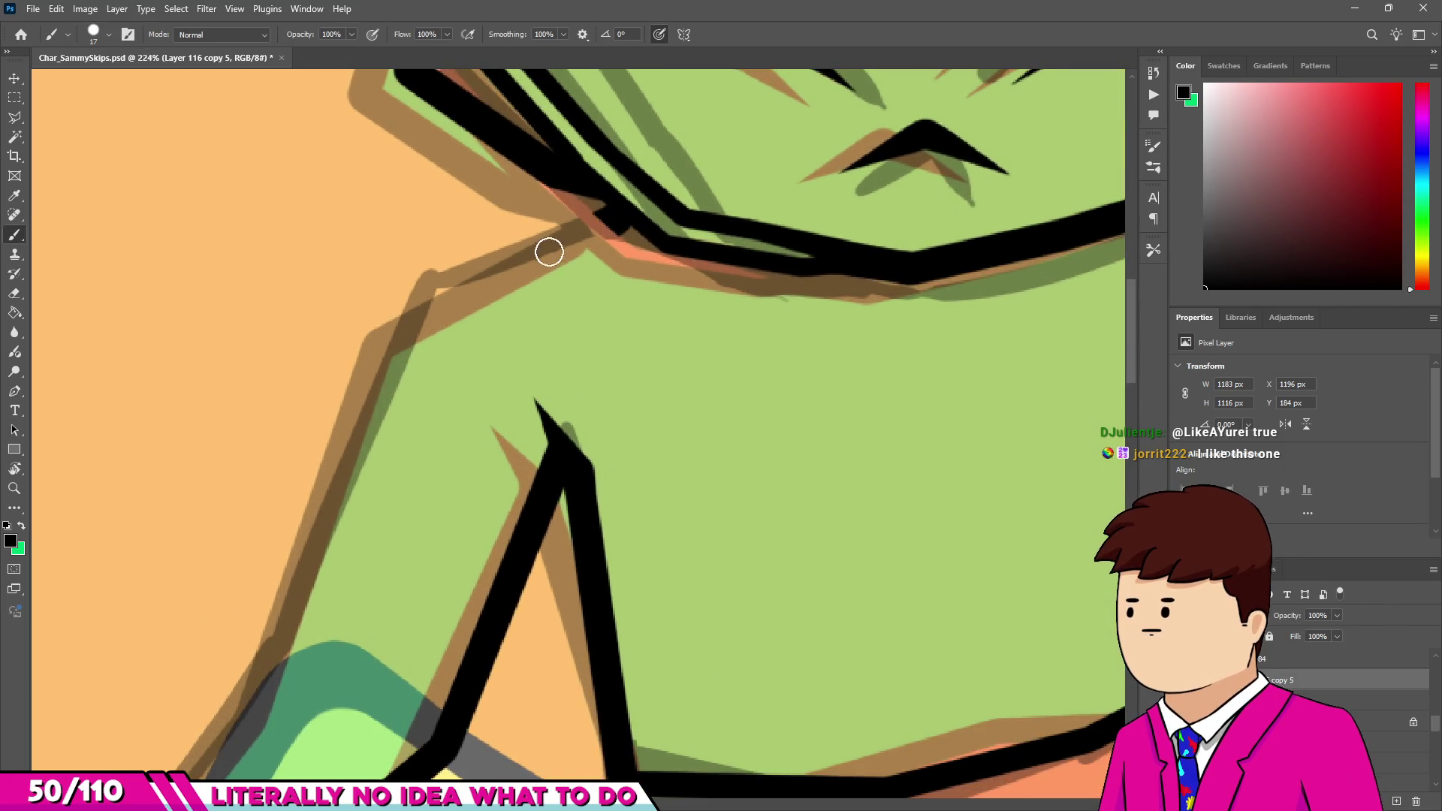
shift+click(424, 282)
scroll(425, 301, down, 1)
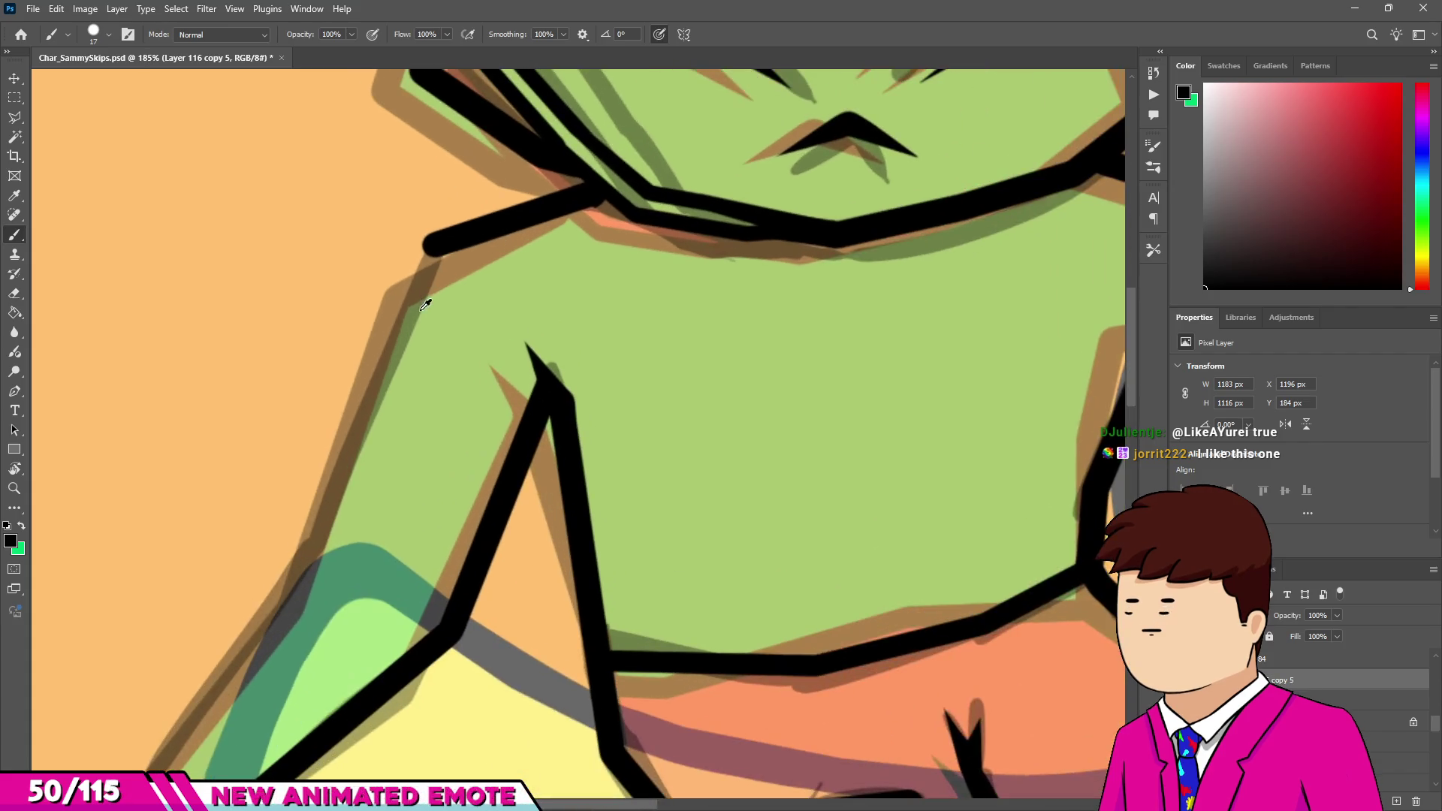
shift+click(314, 549)
scroll(295, 574, down, 1)
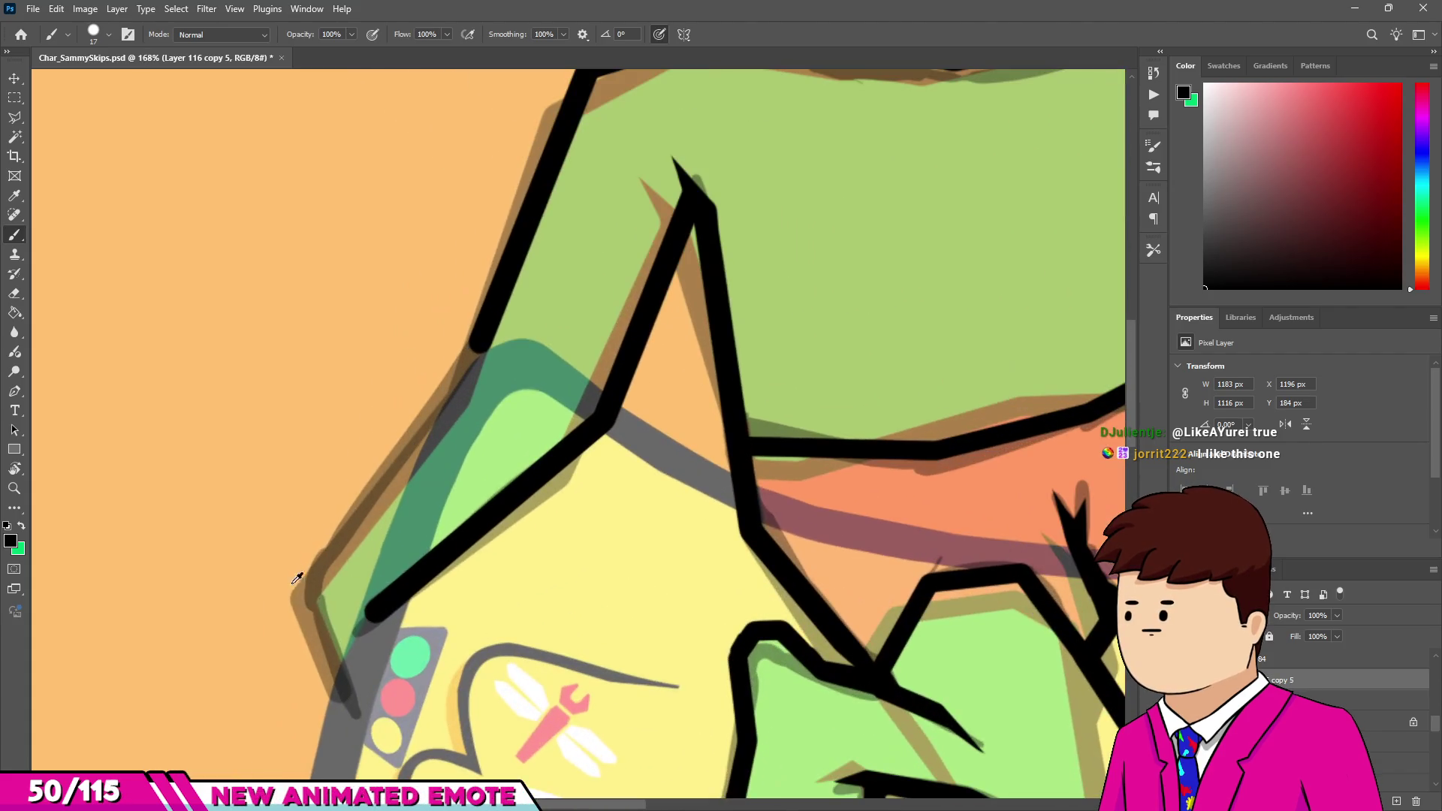
scroll(304, 603, up, 2)
shift+click(319, 558)
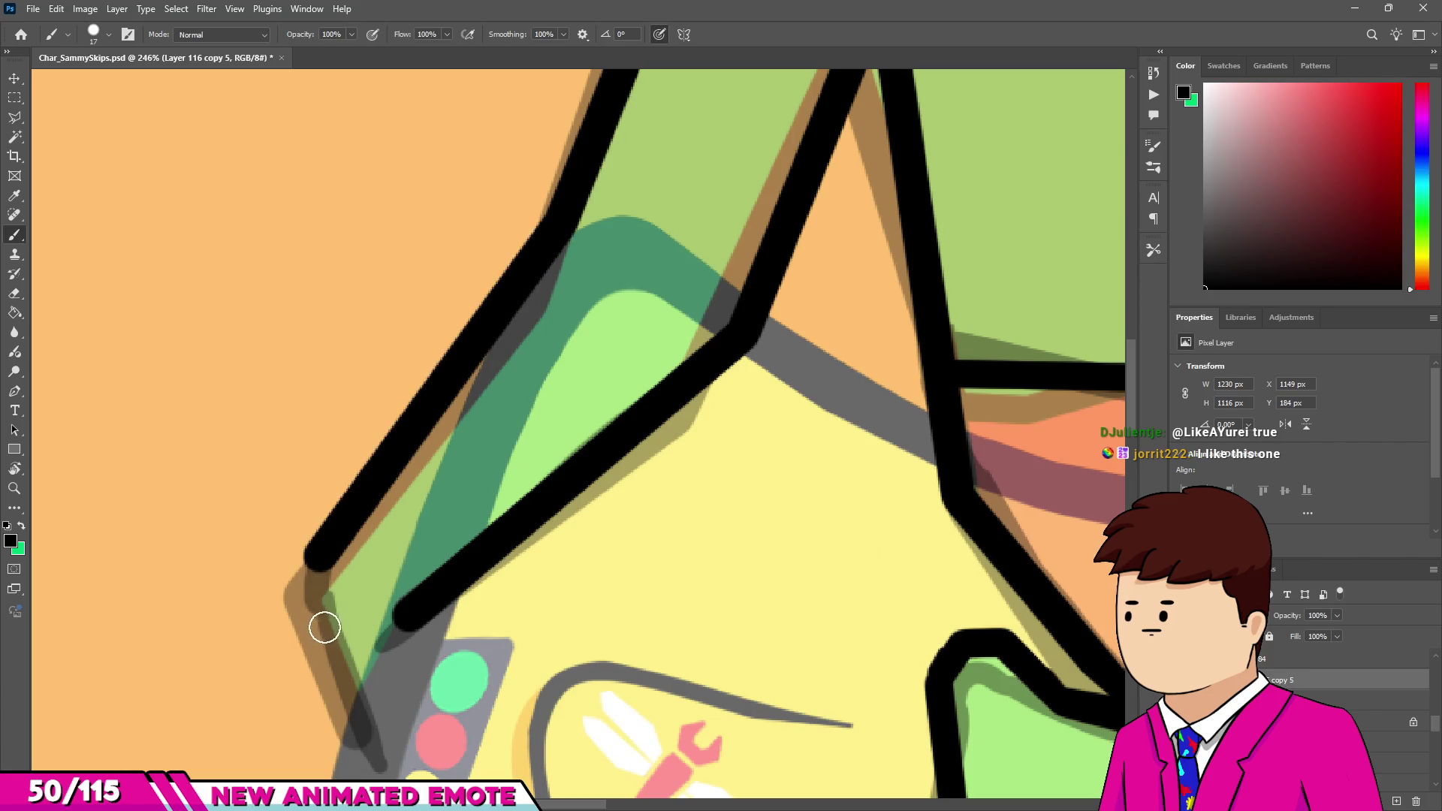
shift+click(353, 707)
scroll(393, 532, down, 5)
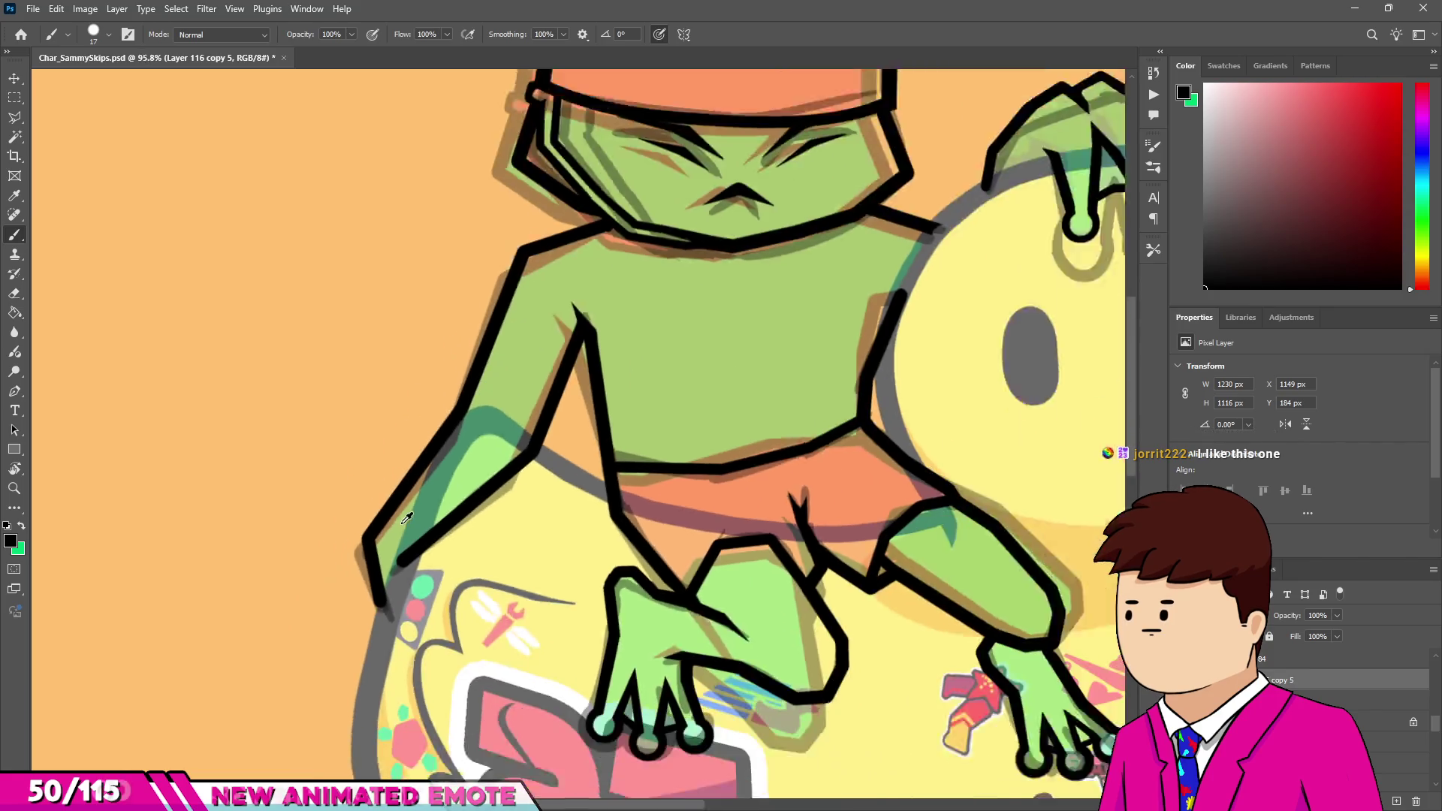
scroll(515, 289, up, 12)
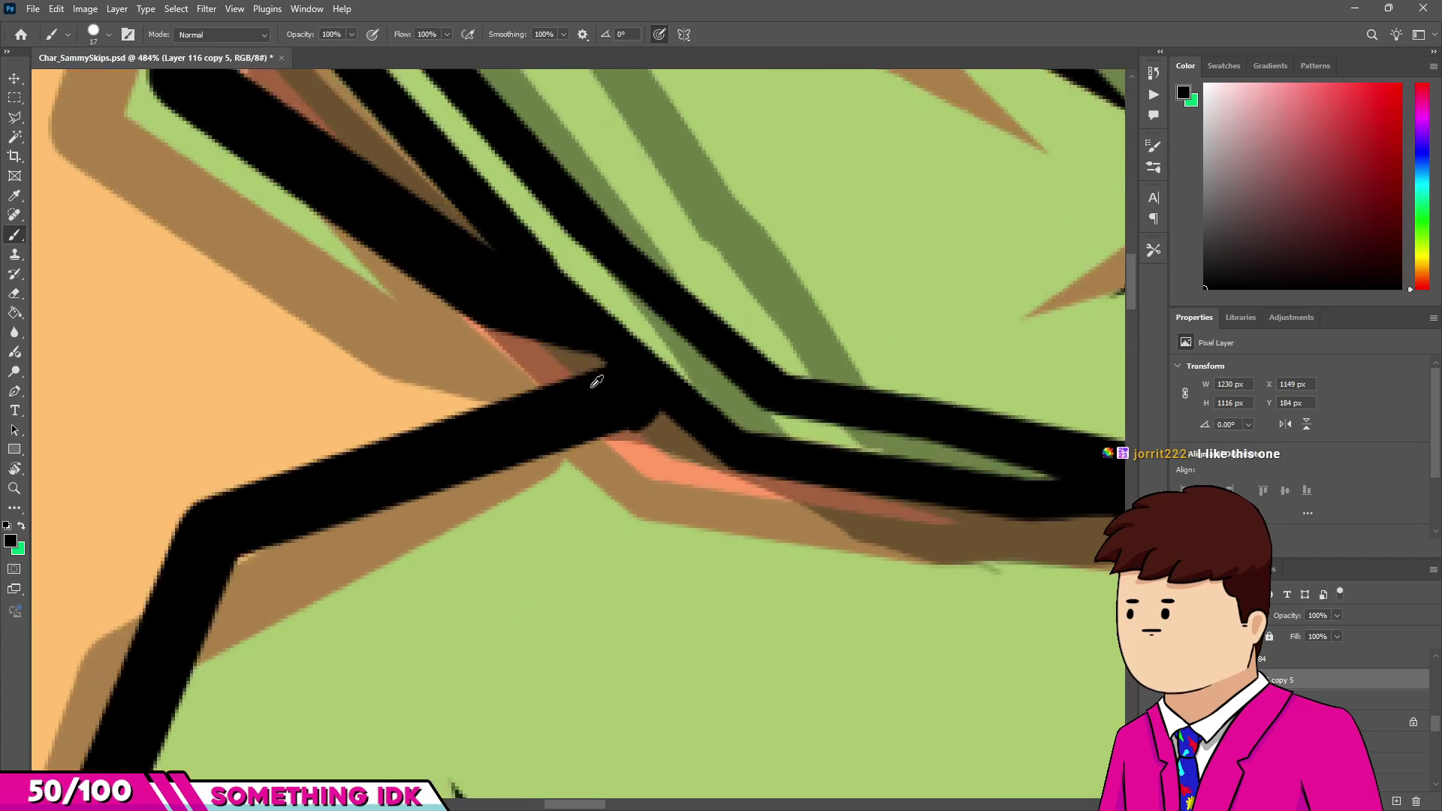
Shrink the eraser for fine cleanup of stray bits and select Layer 115 copy 2.
key(e)
drag(666, 525, 601, 525)
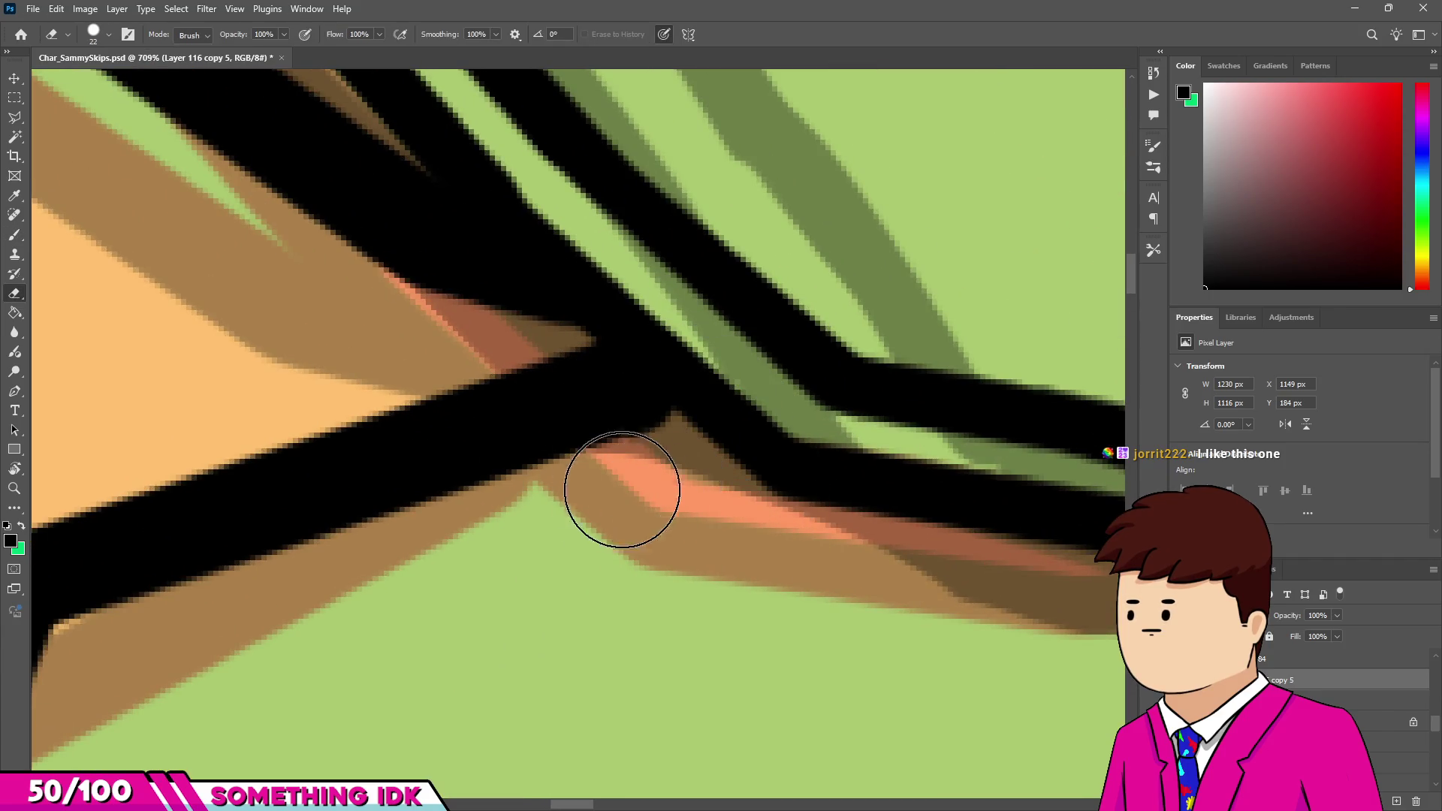
scroll(636, 401, down, 1)
key(b)
scroll(631, 405, down, 10)
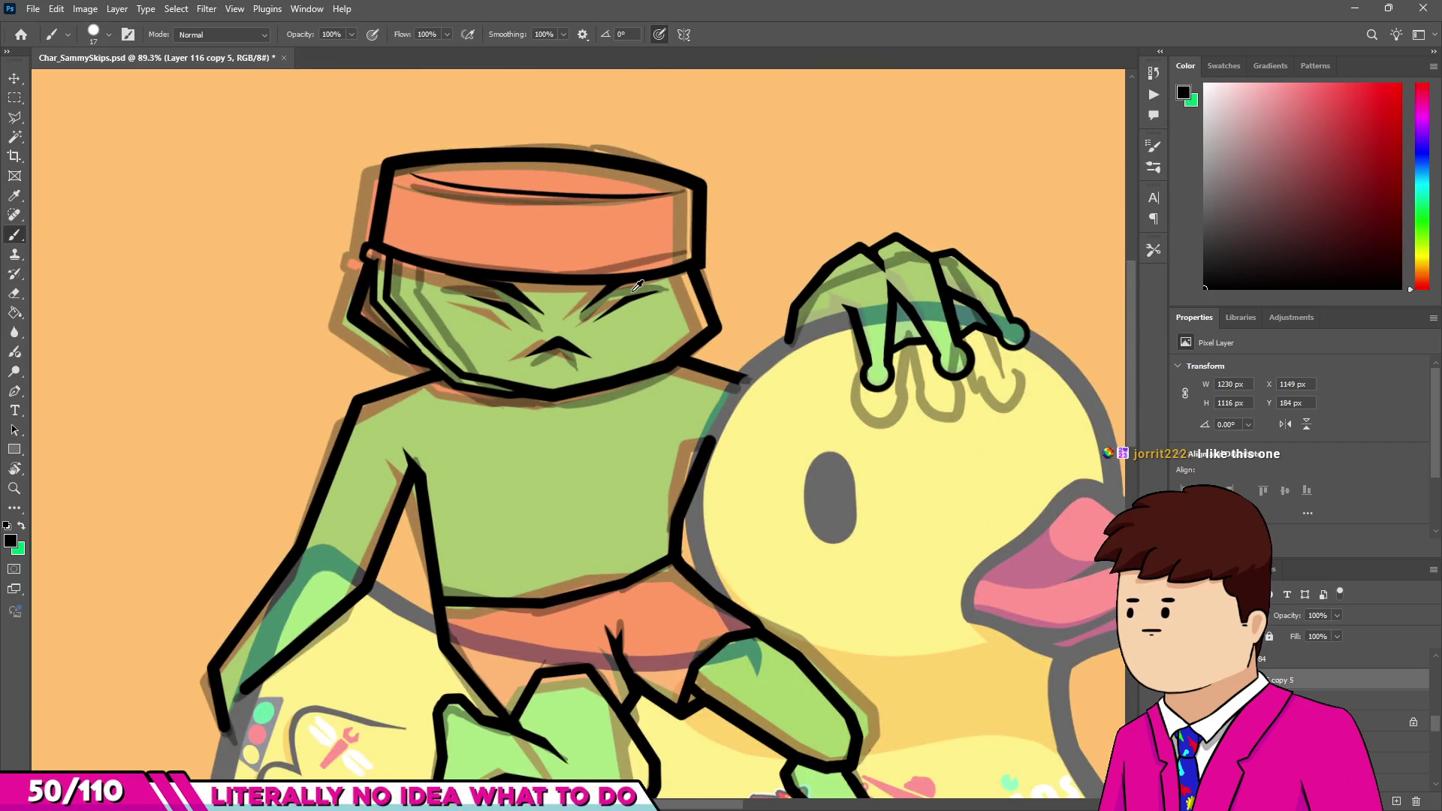
scroll(637, 286, down, 5)
scroll(638, 286, up, 2)
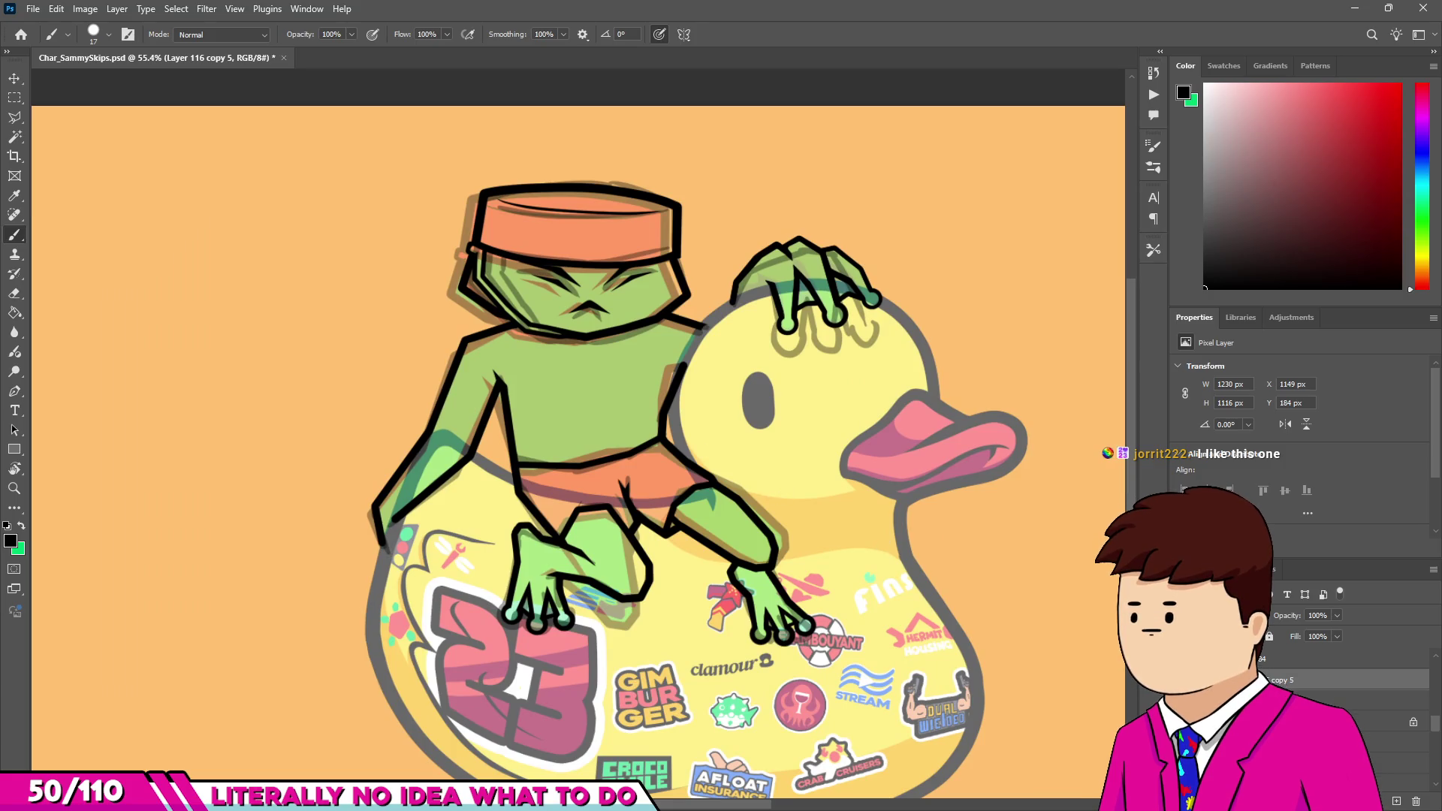
click(1415, 723)
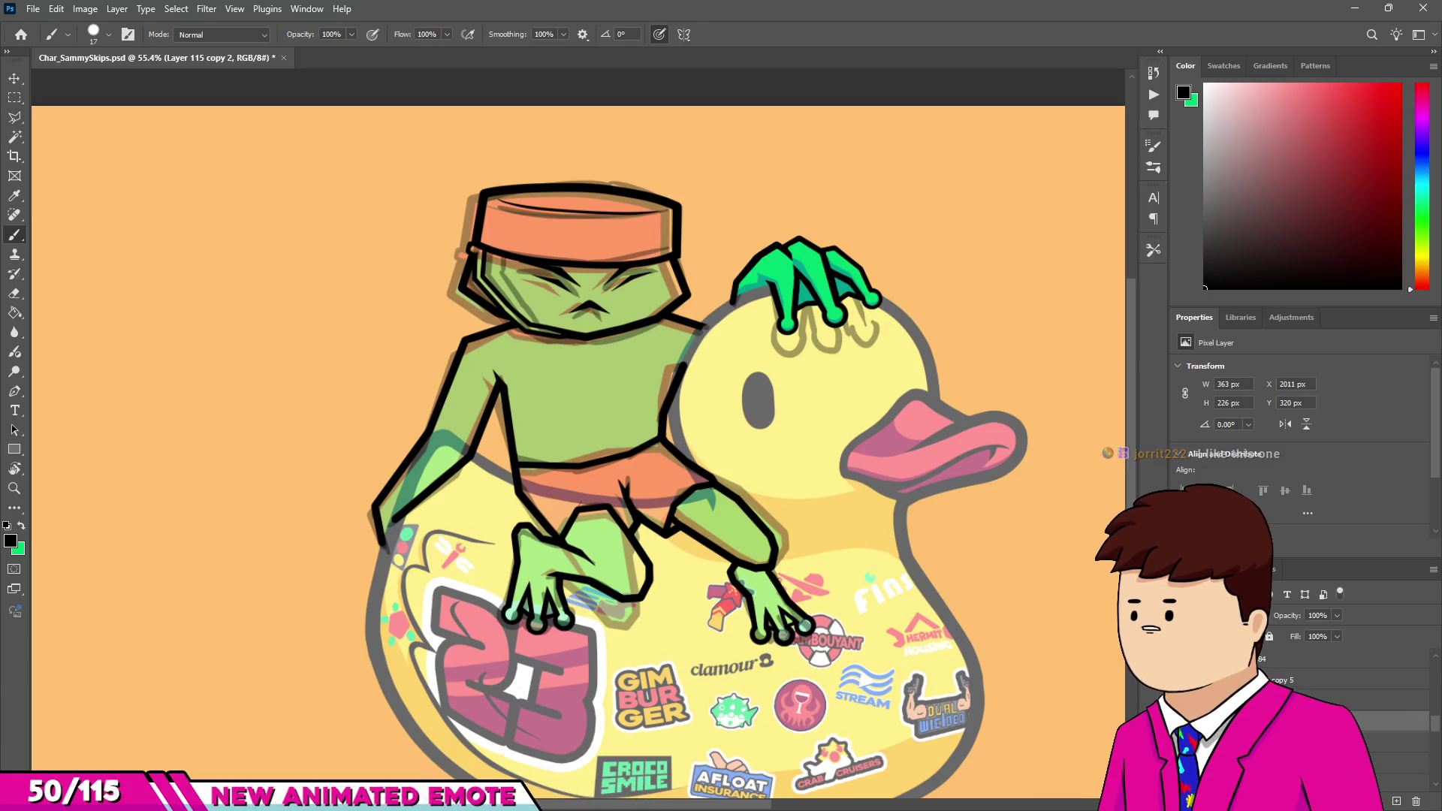
Hide the ghost layer, show Frame12 at 100% opacity, and sample the frog's green.
click(1183, 702)
click(1389, 700)
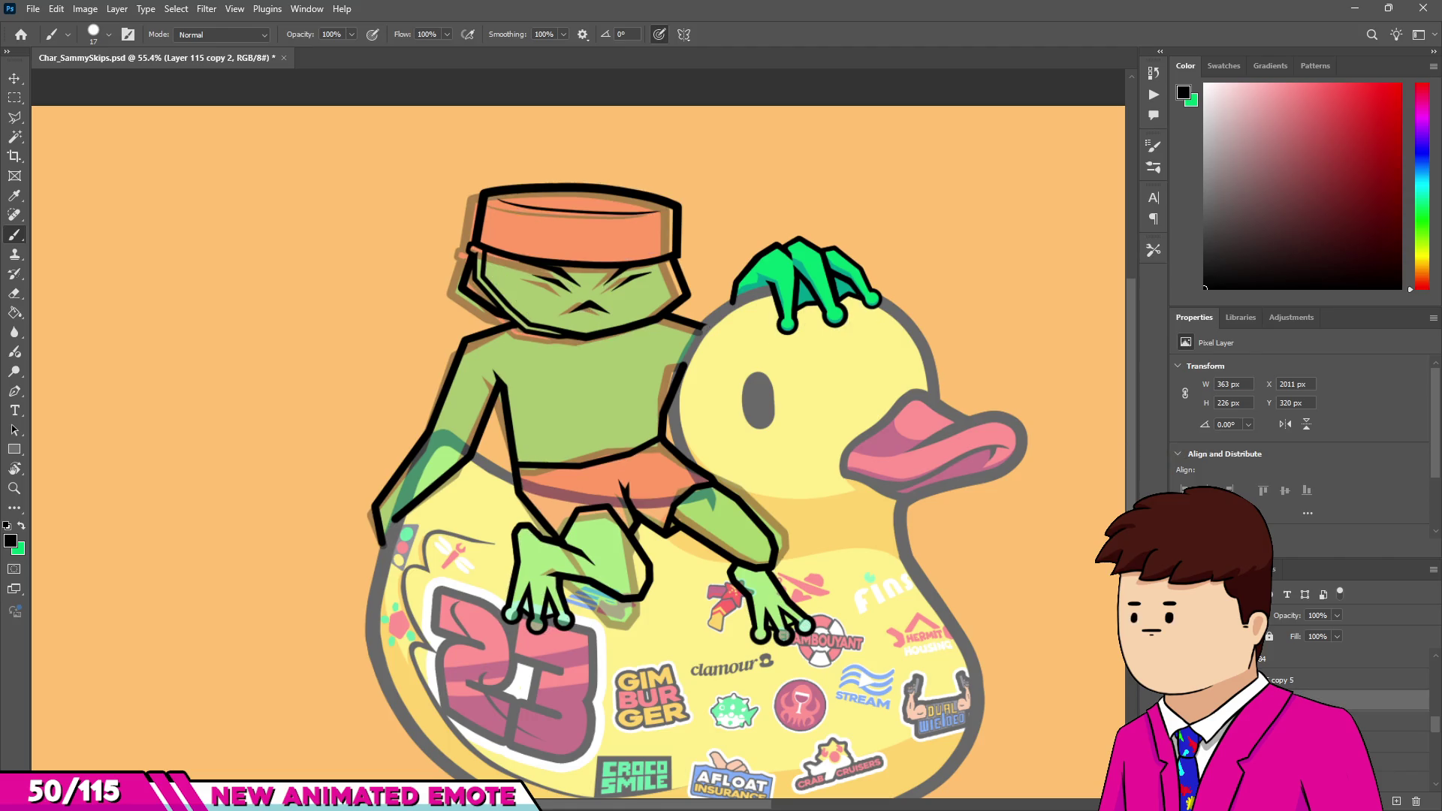
key(alt+bracketright)
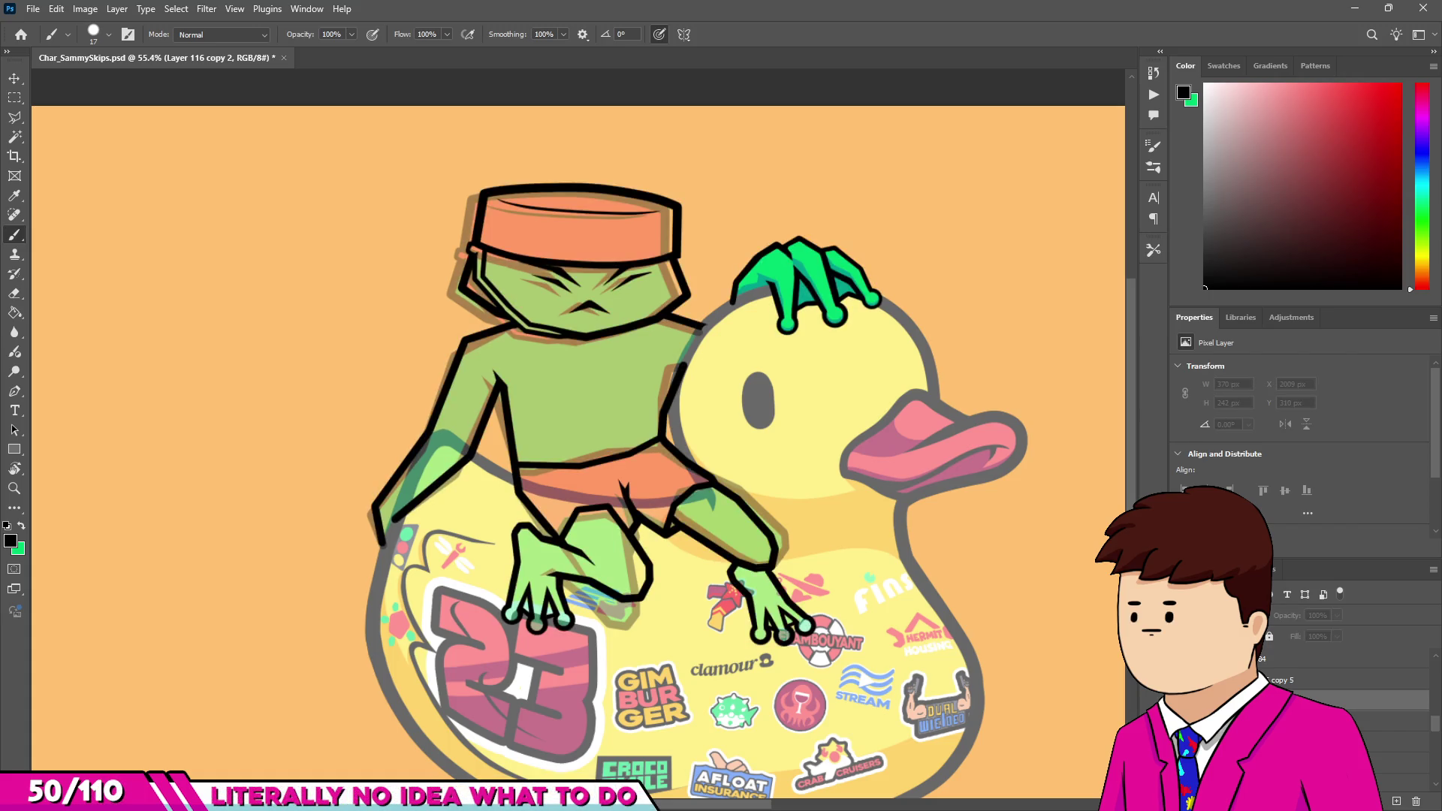
key(alt+bracketleft)
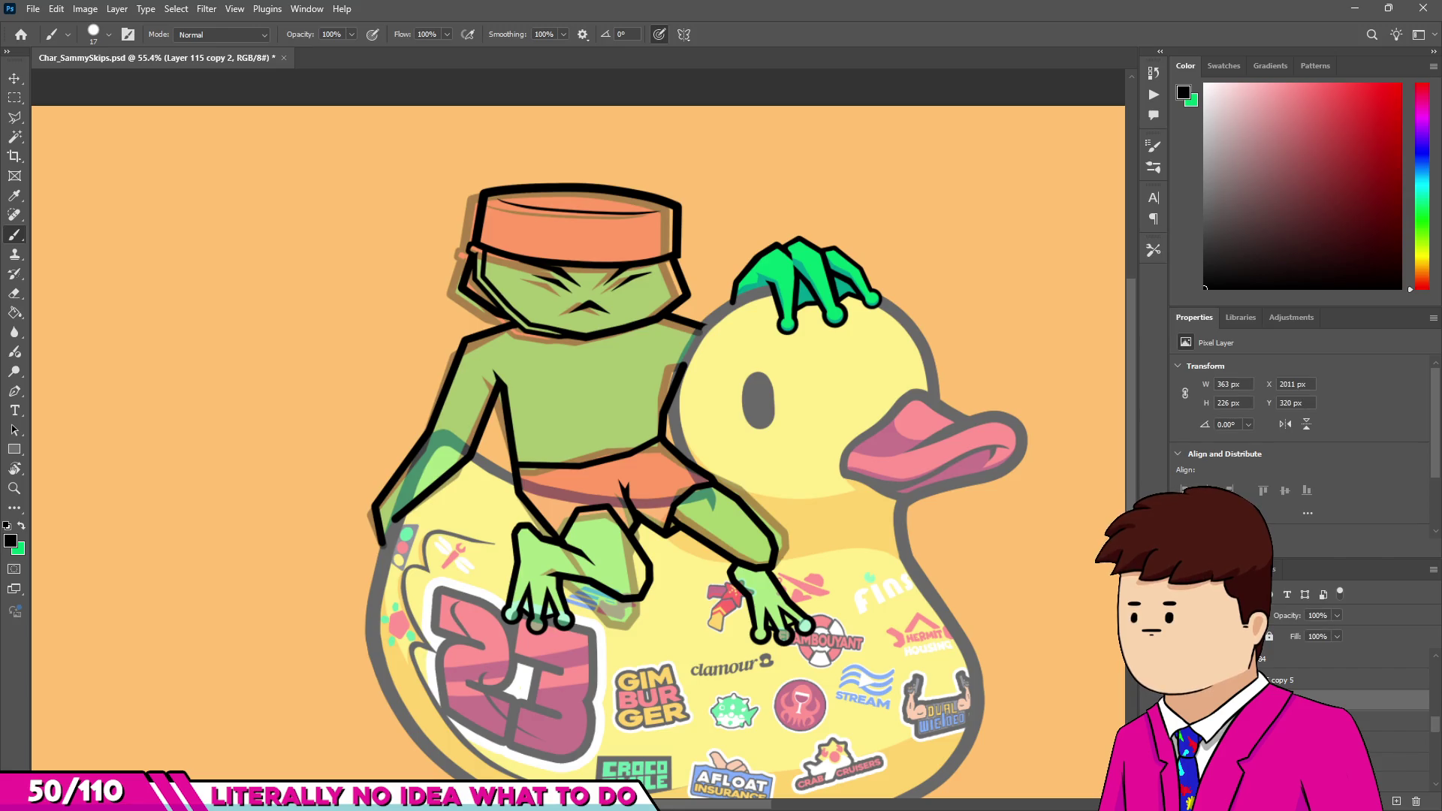
click(1352, 762)
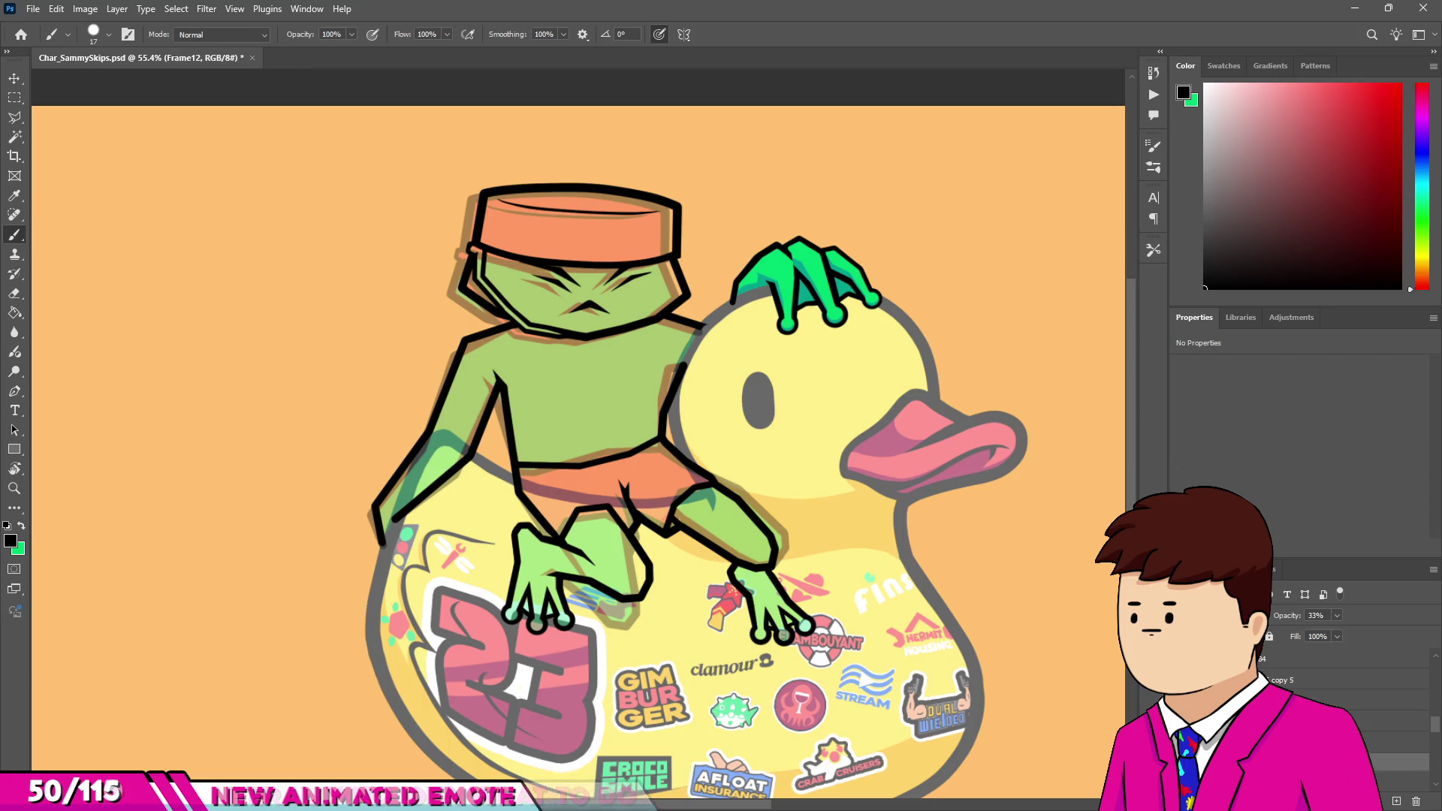
key(Return)
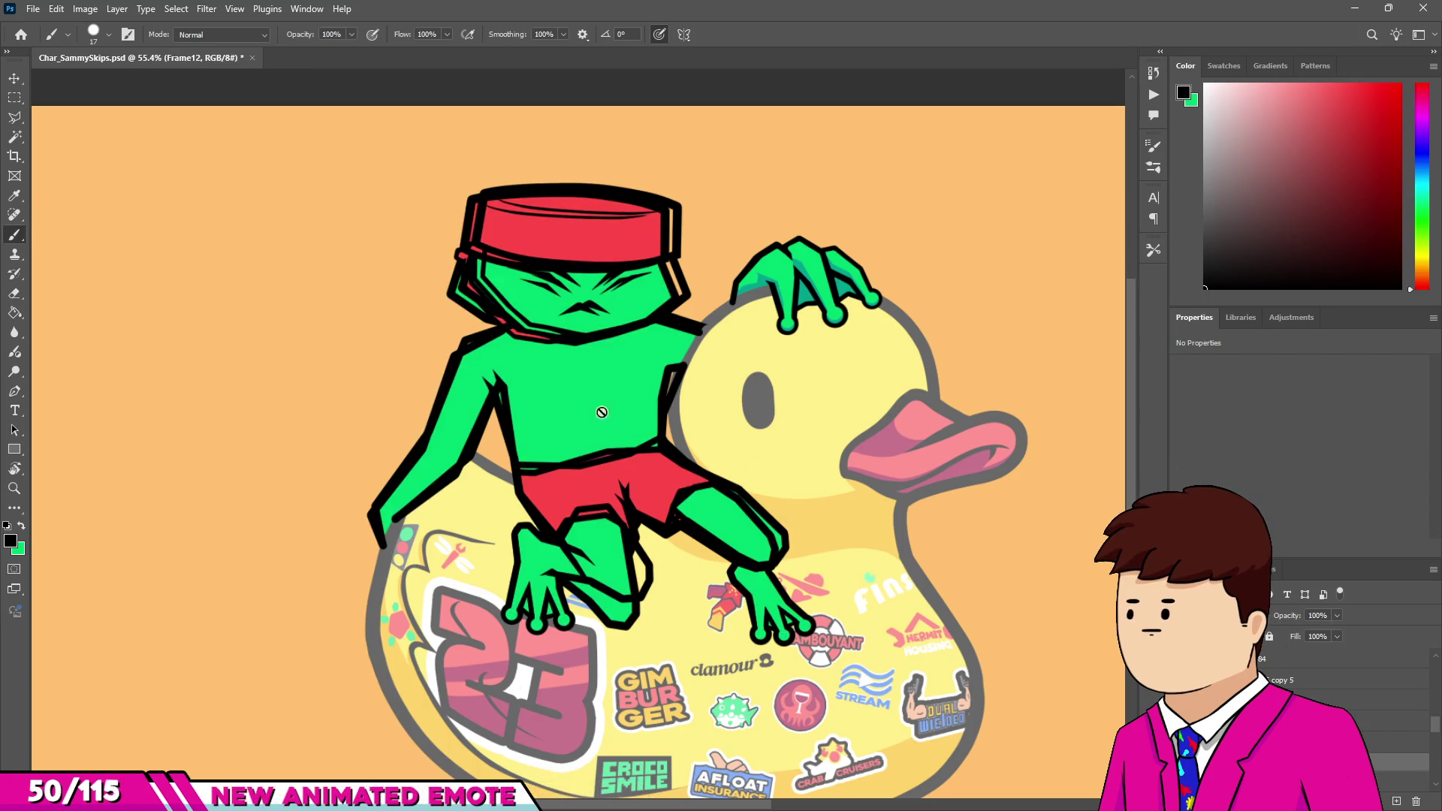
alt+click(608, 398)
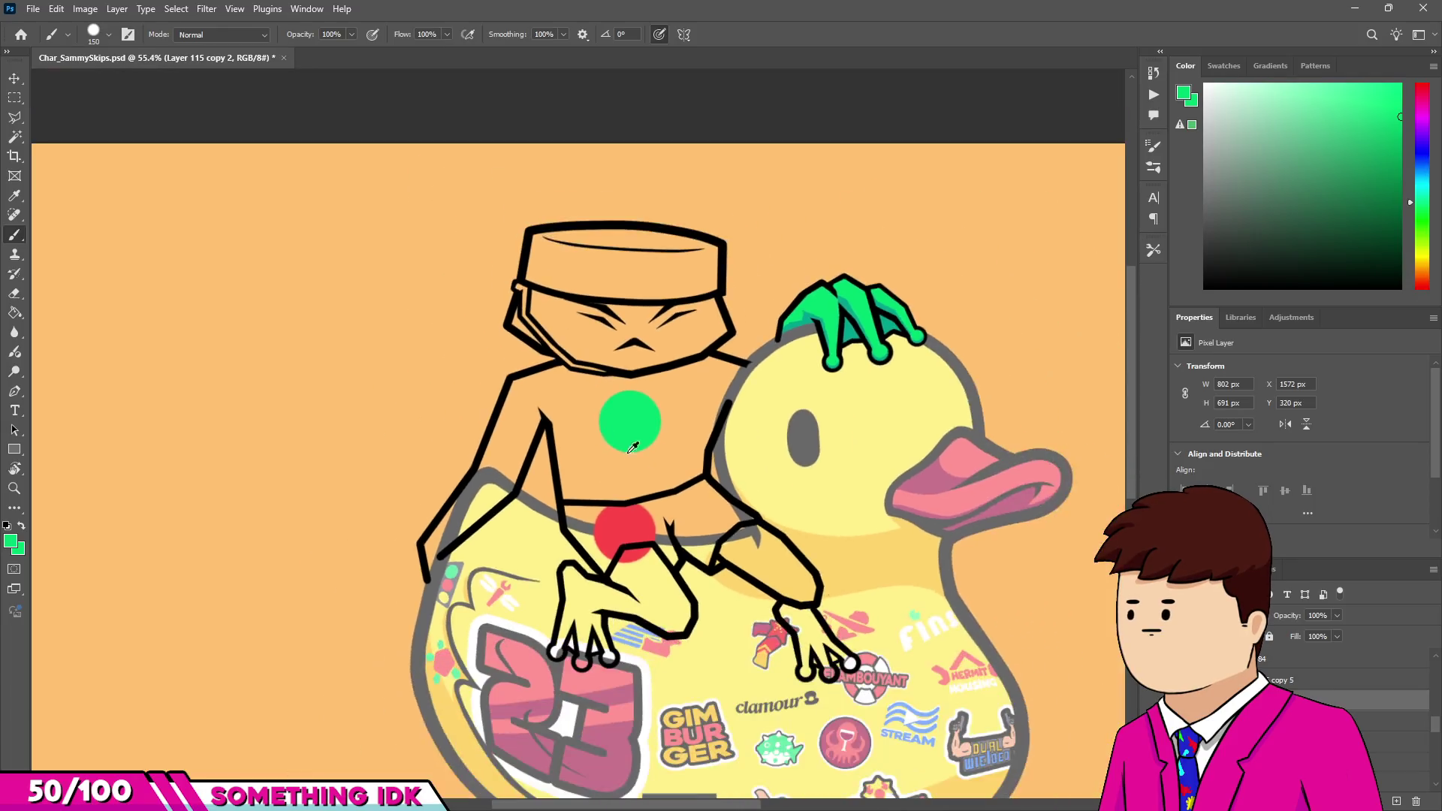
Zoom in on the frog's chest dot and back out.
scroll(632, 448, up, 5)
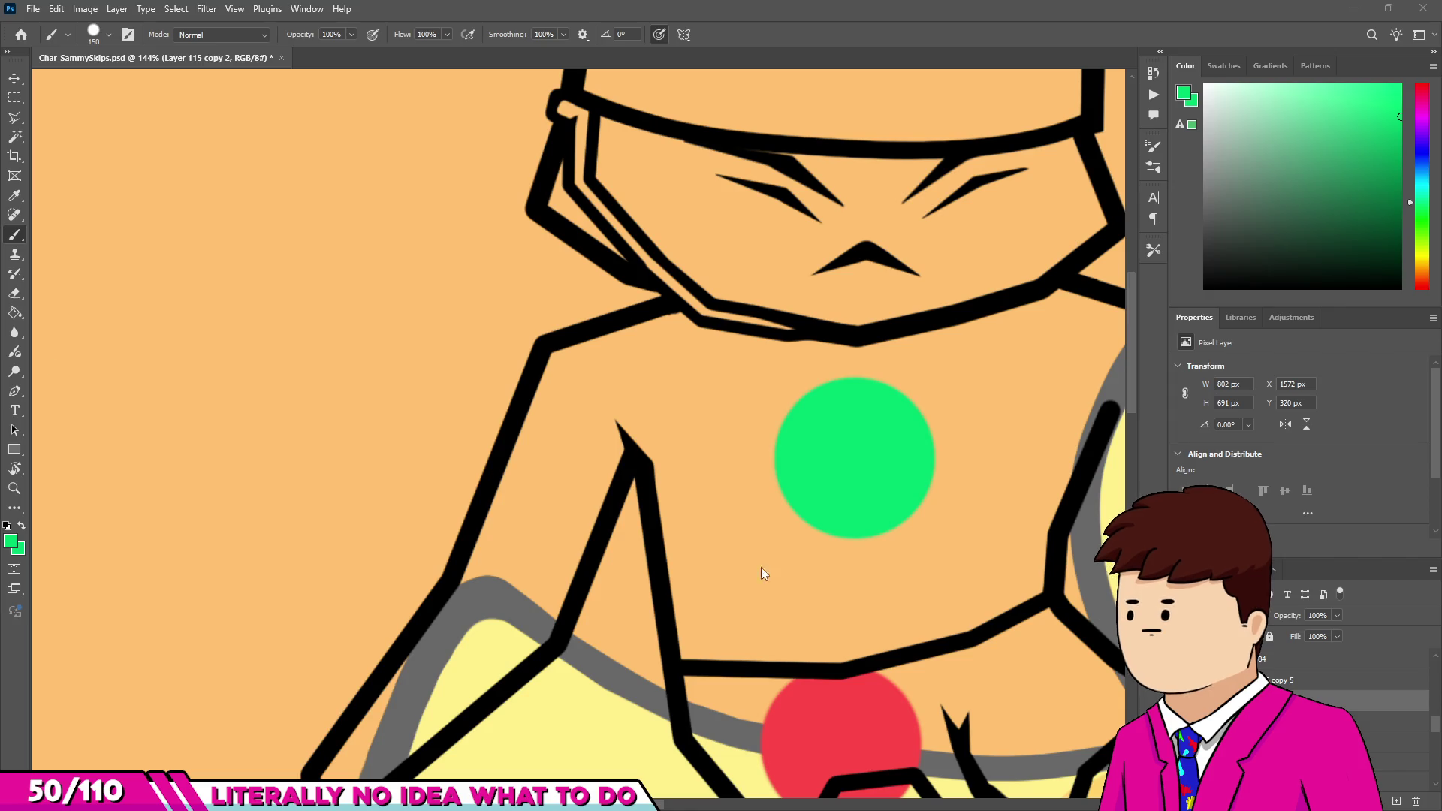
alt+scroll(826, 462, down, 4)
Paint flat green along the frog's left arm, from the lower arm up to the shoulder corner.
alt+scroll(773, 380, up, 3)
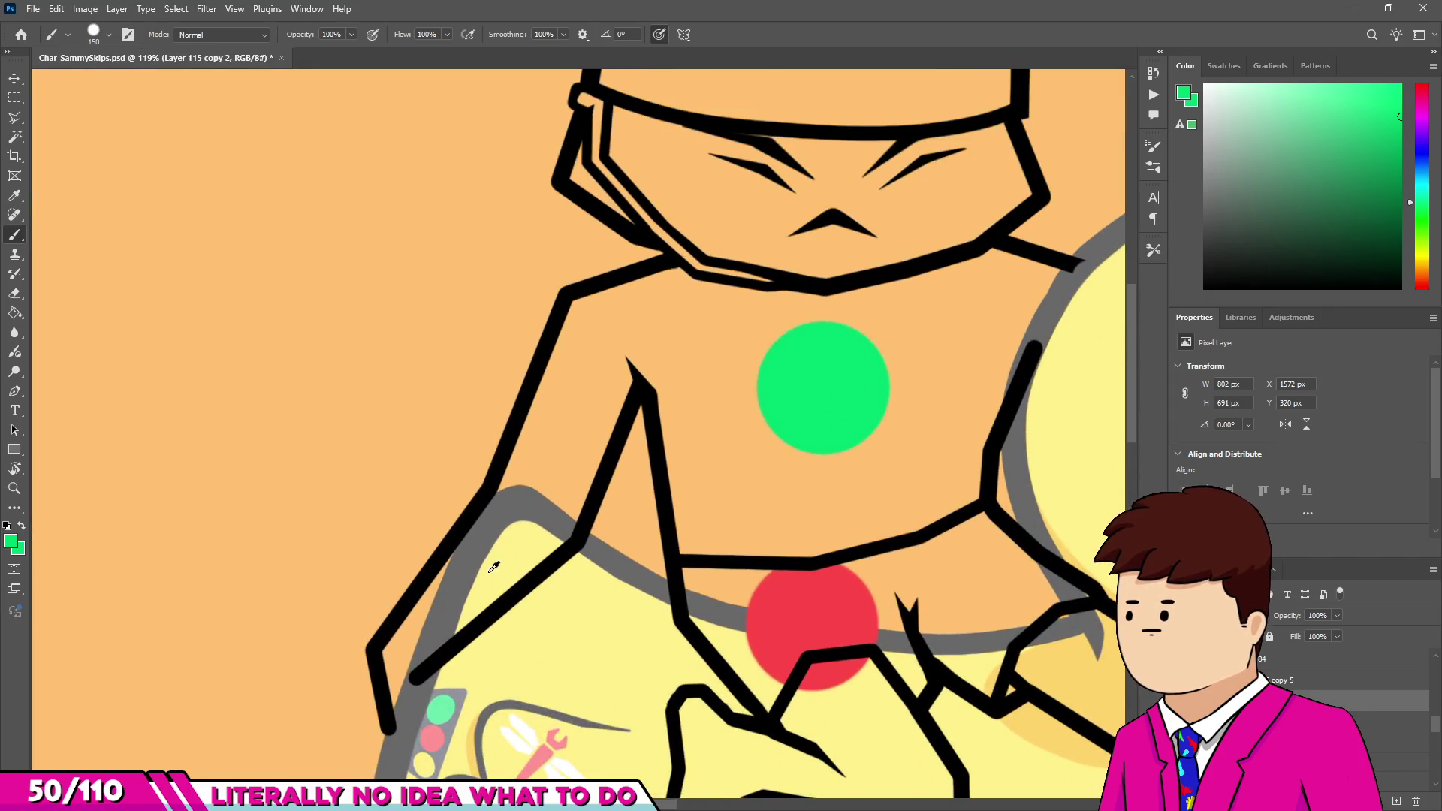
scroll(451, 601, up, 5)
mouse_move(342, 687)
mouse_down()
mouse_move(360, 733)
mouse_move(378, 695)
mouse_up()
drag(406, 622, 403, 610)
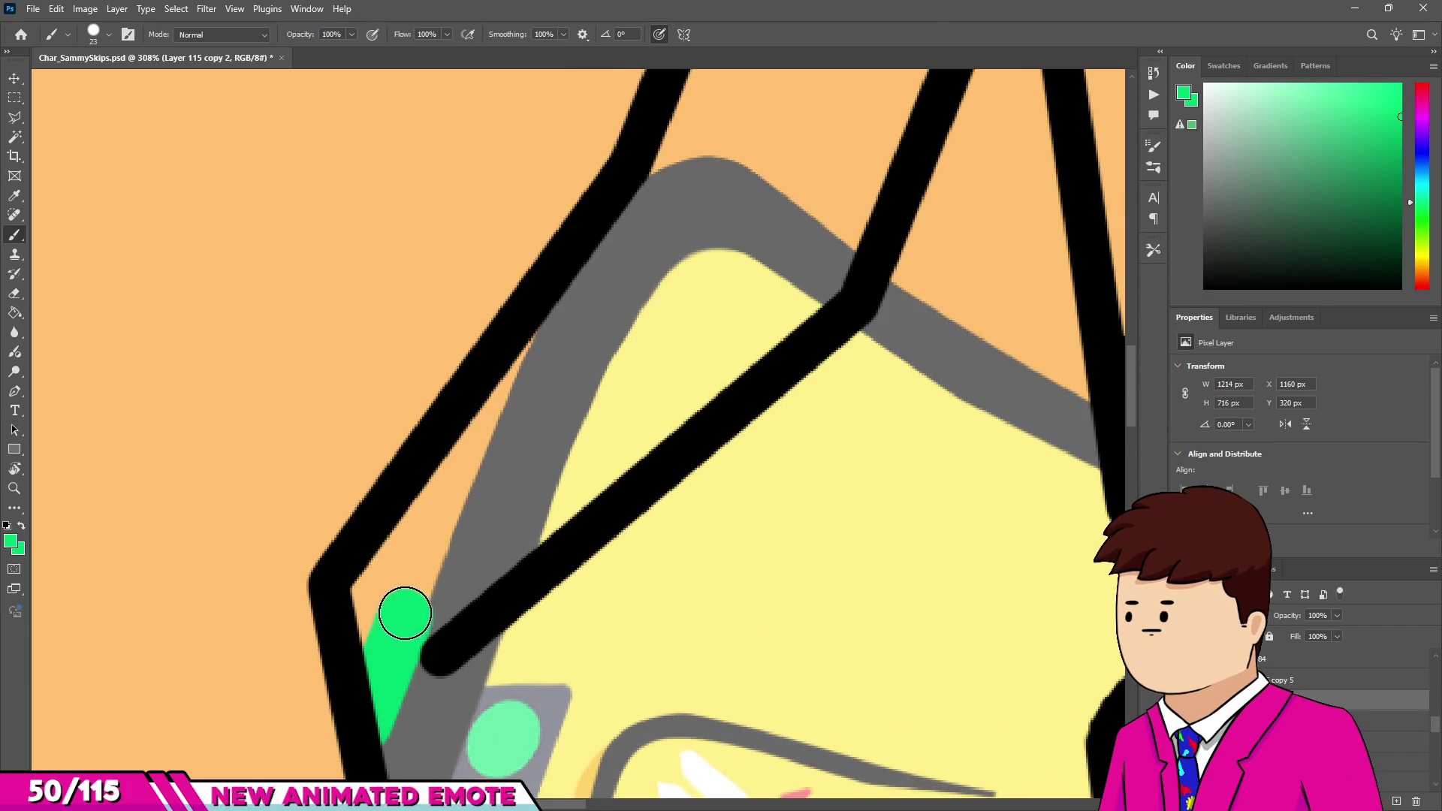
scroll(403, 610, down, 1)
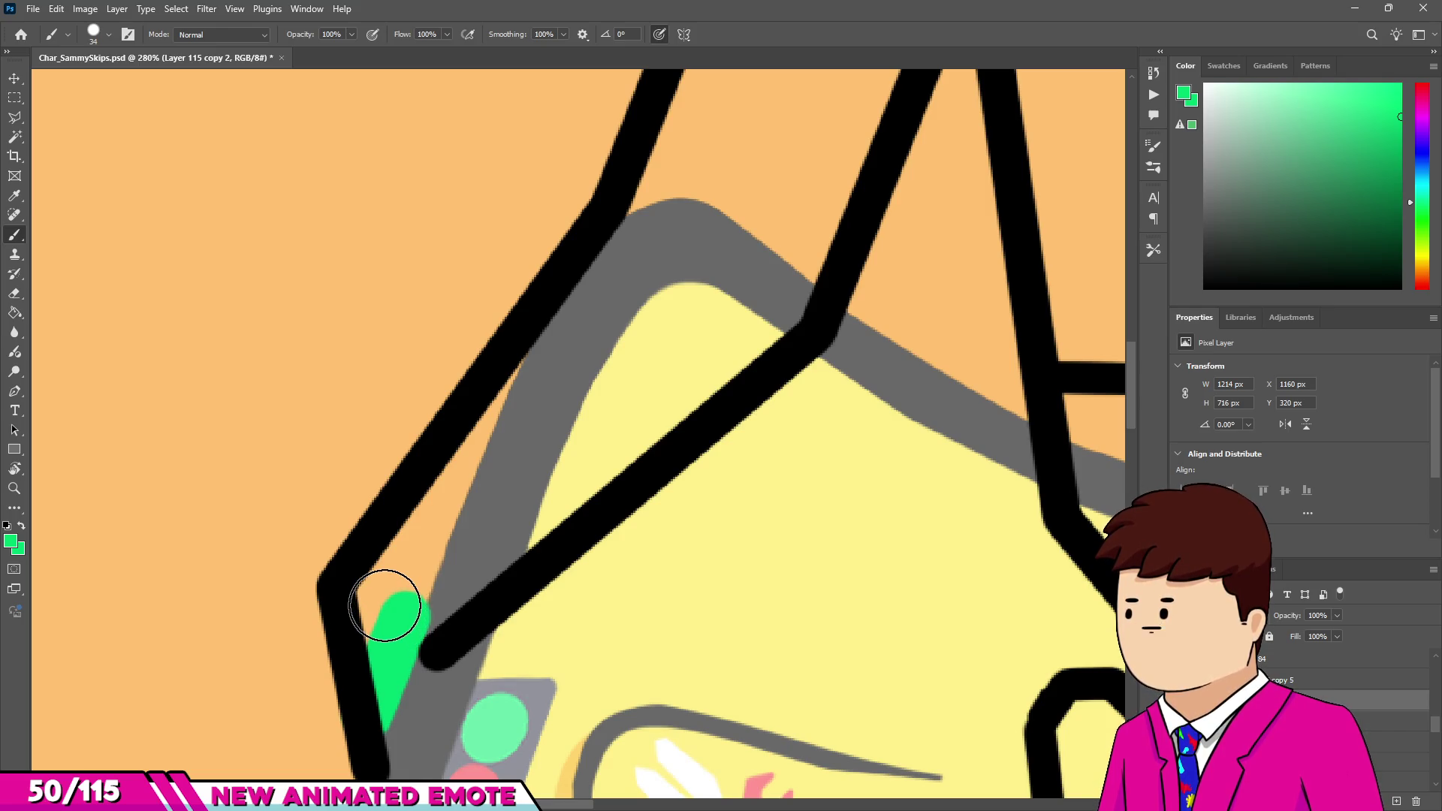
scroll(385, 604, up, 2)
key(bracketright)
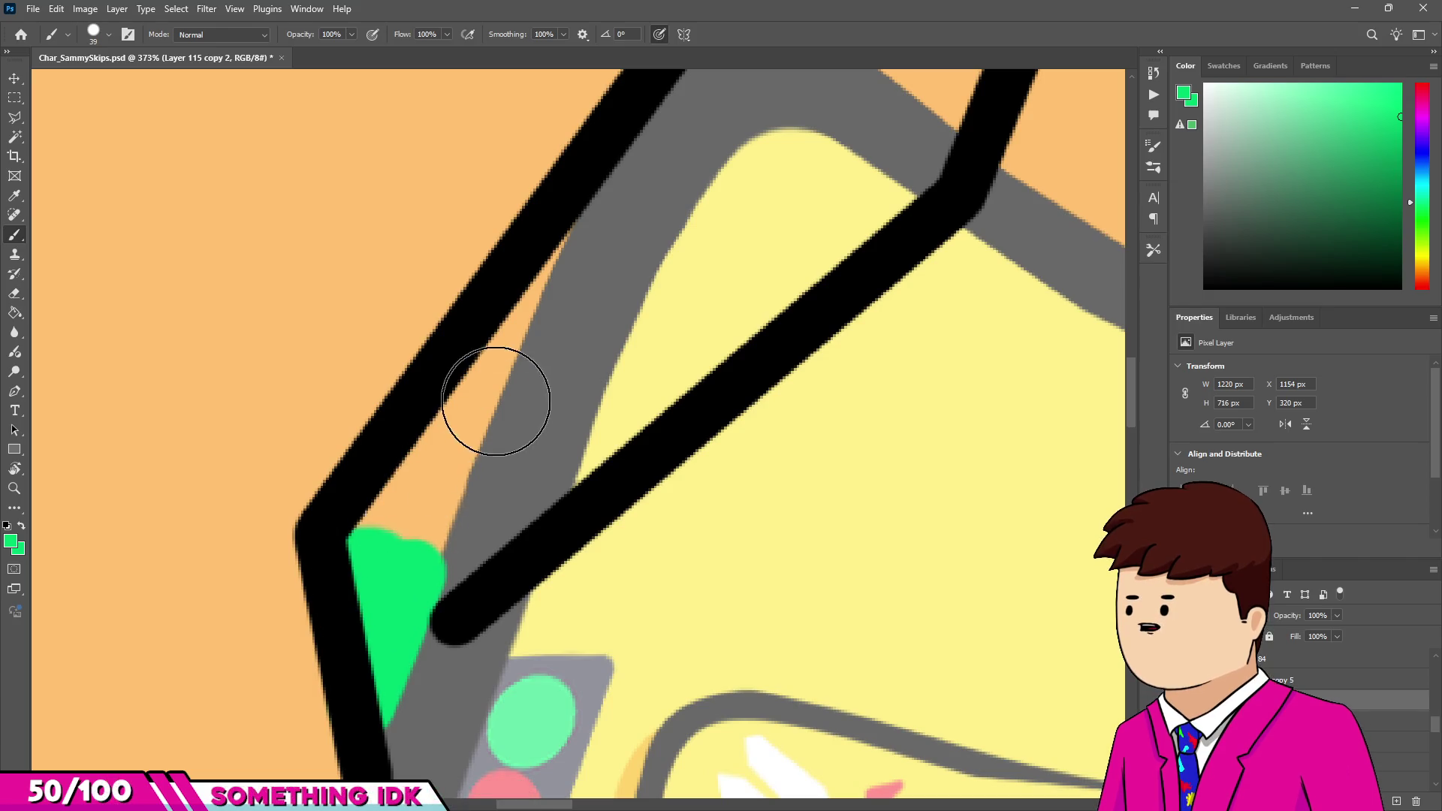
drag(492, 403, 487, 527)
drag(541, 383, 895, 160)
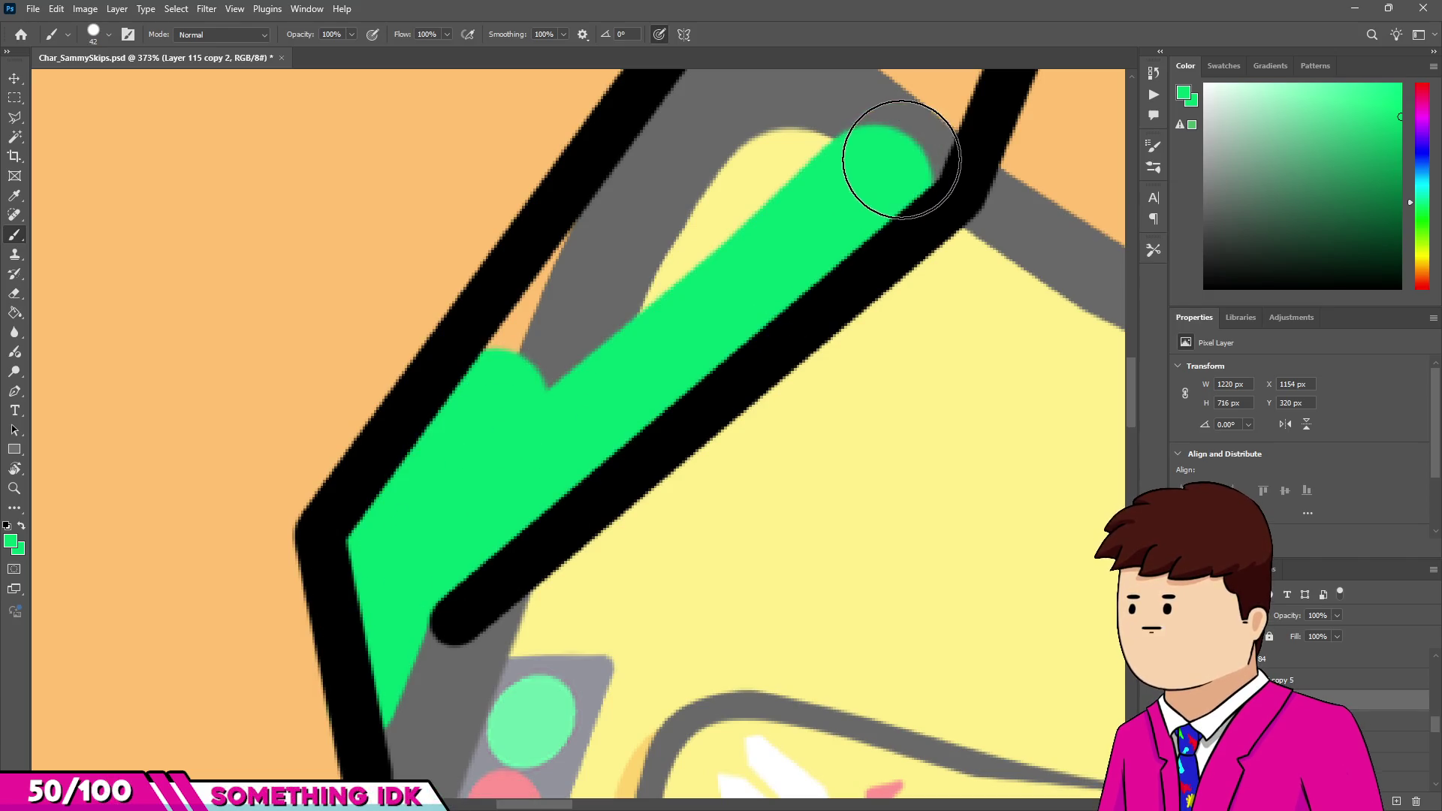
scroll(839, 389, down, 3)
scroll(719, 486, down, 2)
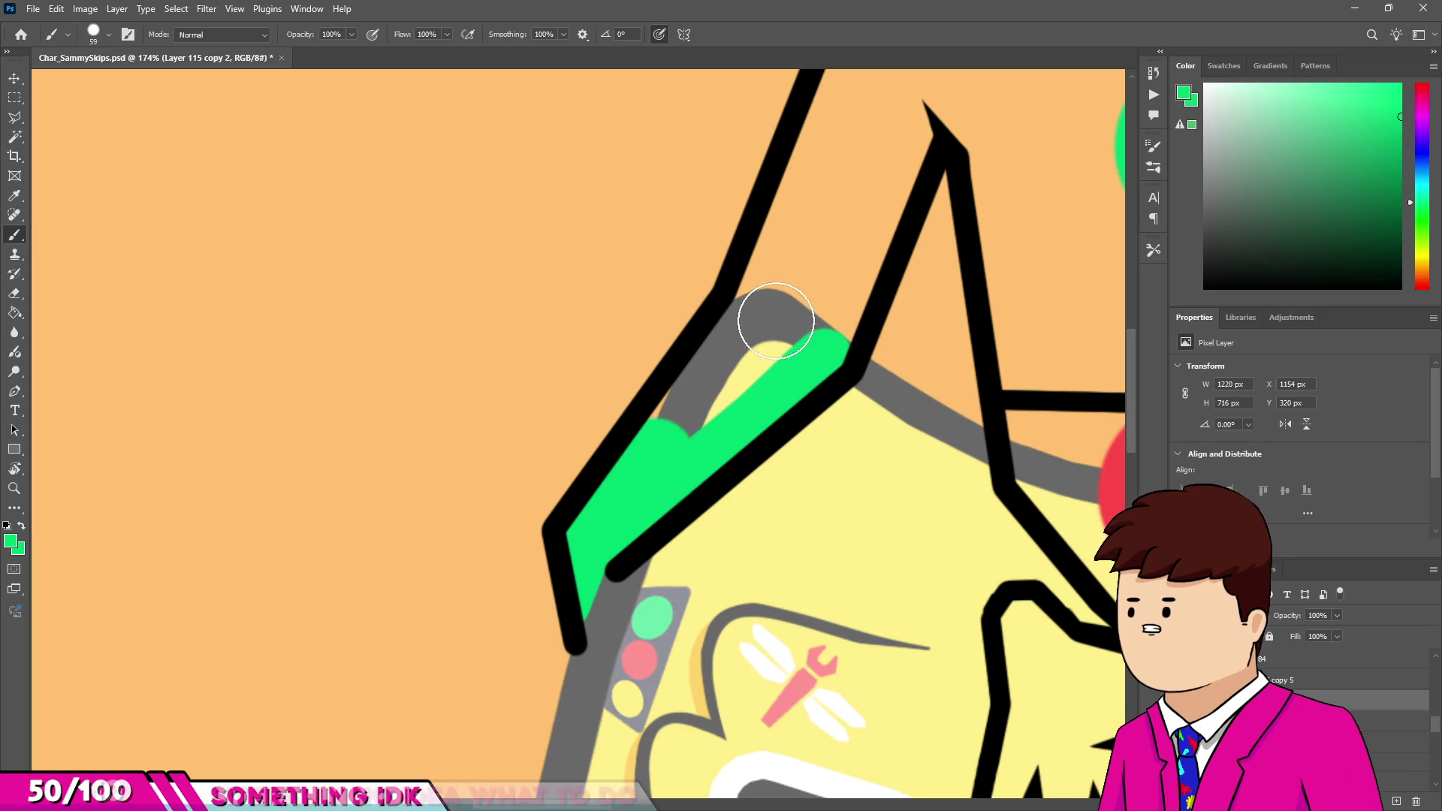
drag(766, 315, 717, 409)
scroll(721, 399, up, 2)
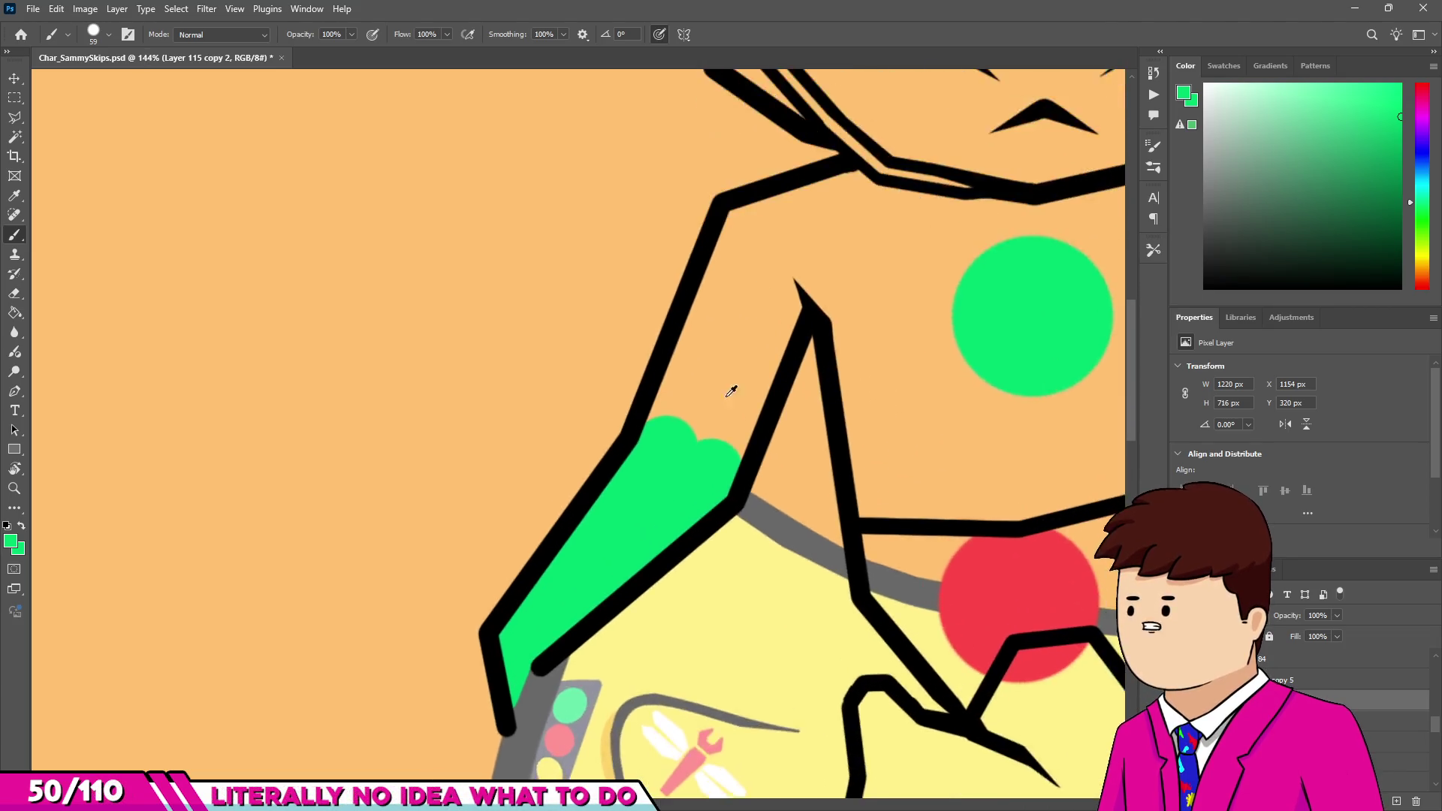
drag(797, 224, 643, 418)
drag(734, 193, 740, 135)
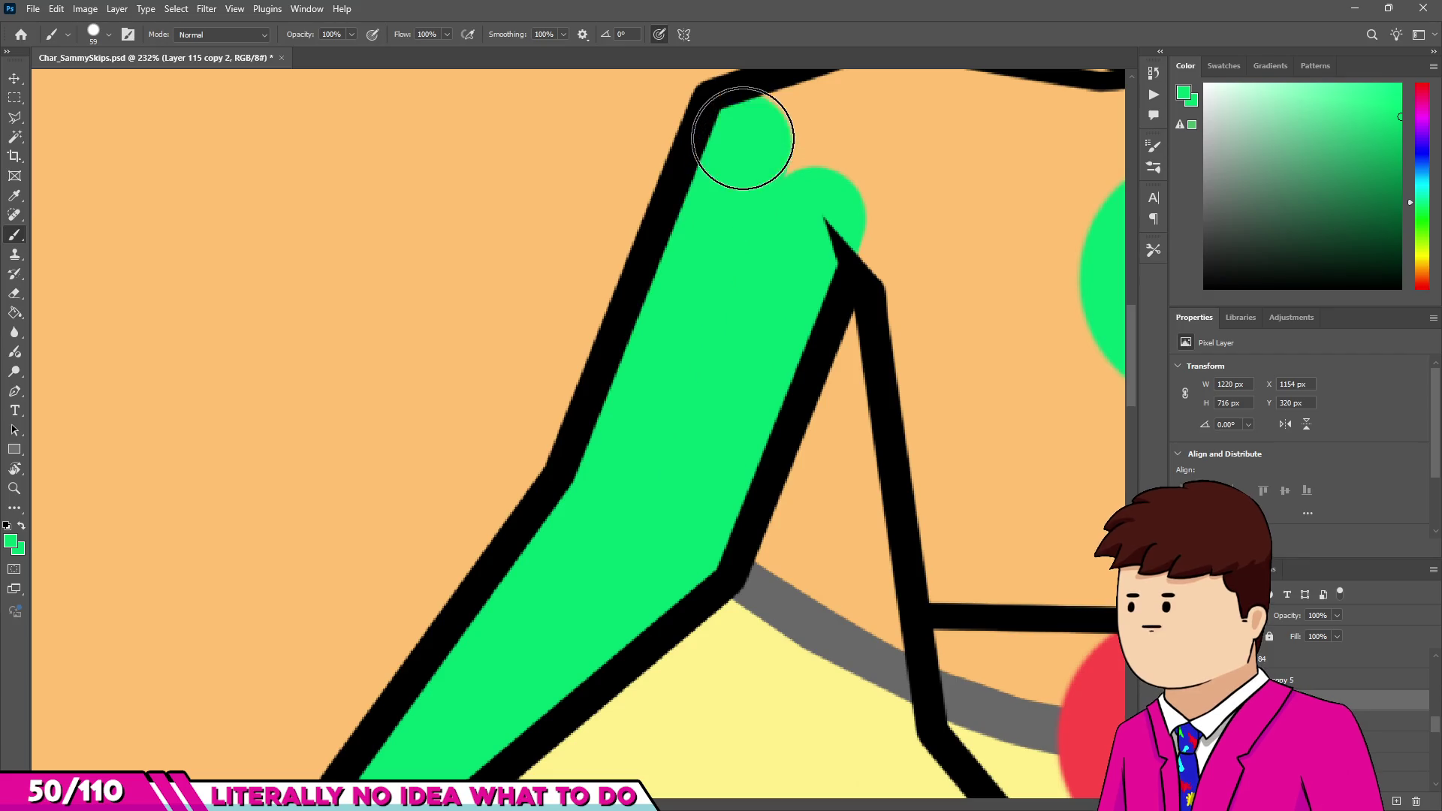
scroll(763, 316, down, 1)
Fill the torso down to the shorts and the right arm up to the shoulder with green.
drag(797, 274, 863, 338)
drag(872, 248, 939, 420)
drag(886, 476, 917, 676)
scroll(763, 560, down, 2)
drag(911, 567, 773, 554)
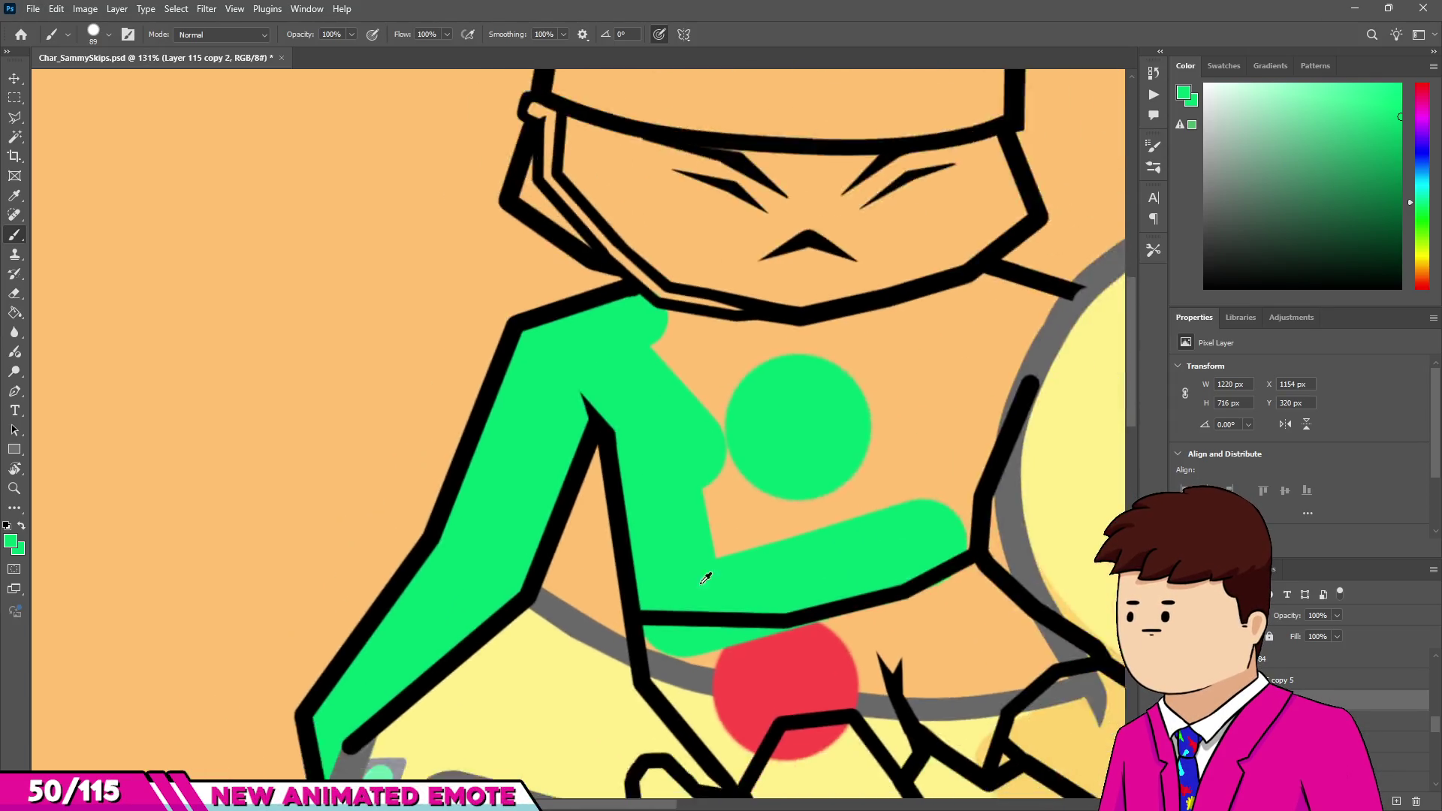
scroll(904, 520, up, 2)
mouse_move(934, 525)
mouse_down()
mouse_move(949, 435)
mouse_move(1058, 252)
mouse_move(1090, 226)
mouse_up()
key(bracketleft)
key(bracketleft)
key(bracketleft)
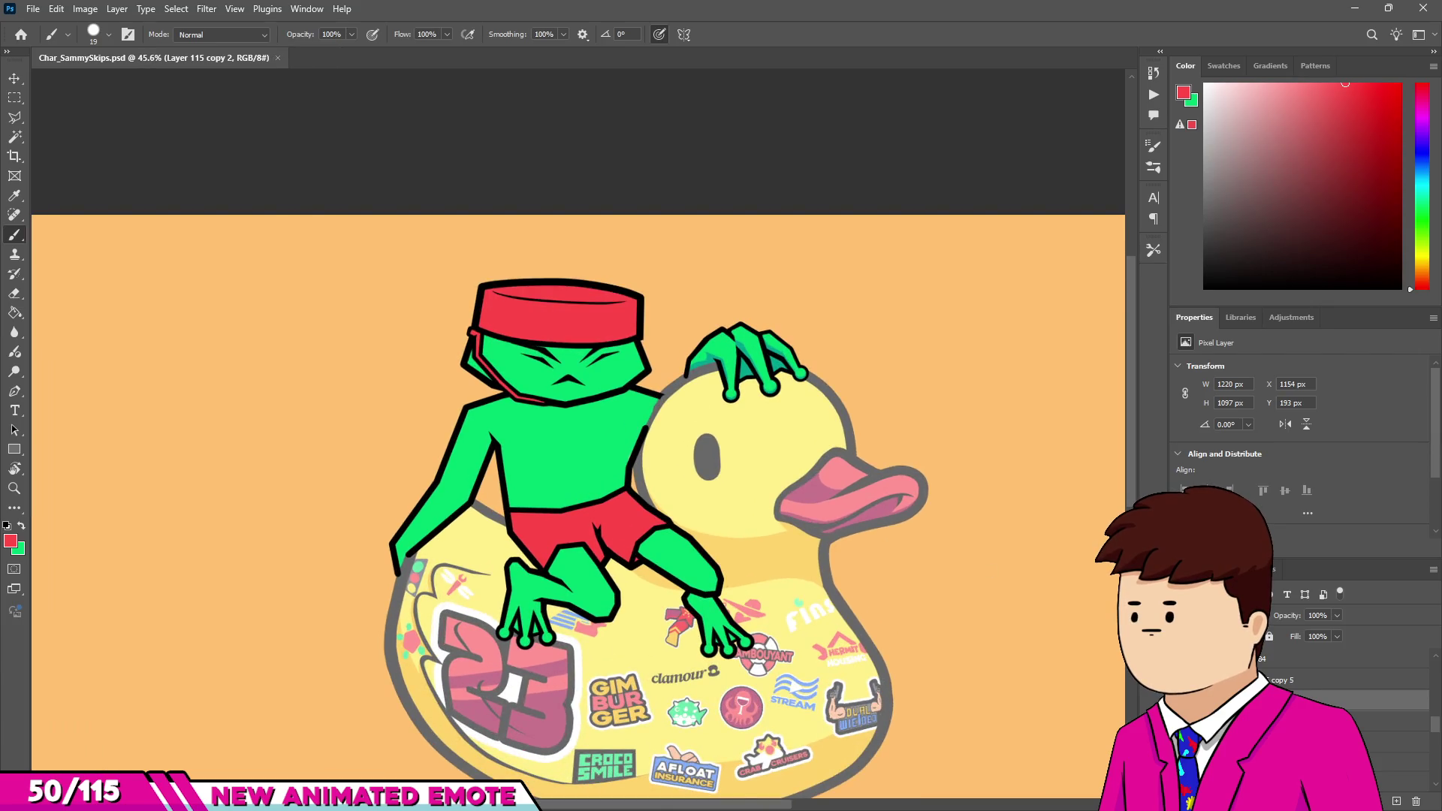
Group the copy 5 layer together with the layers below it.
click(1344, 679)
shift+click(1344, 742)
click(1384, 806)
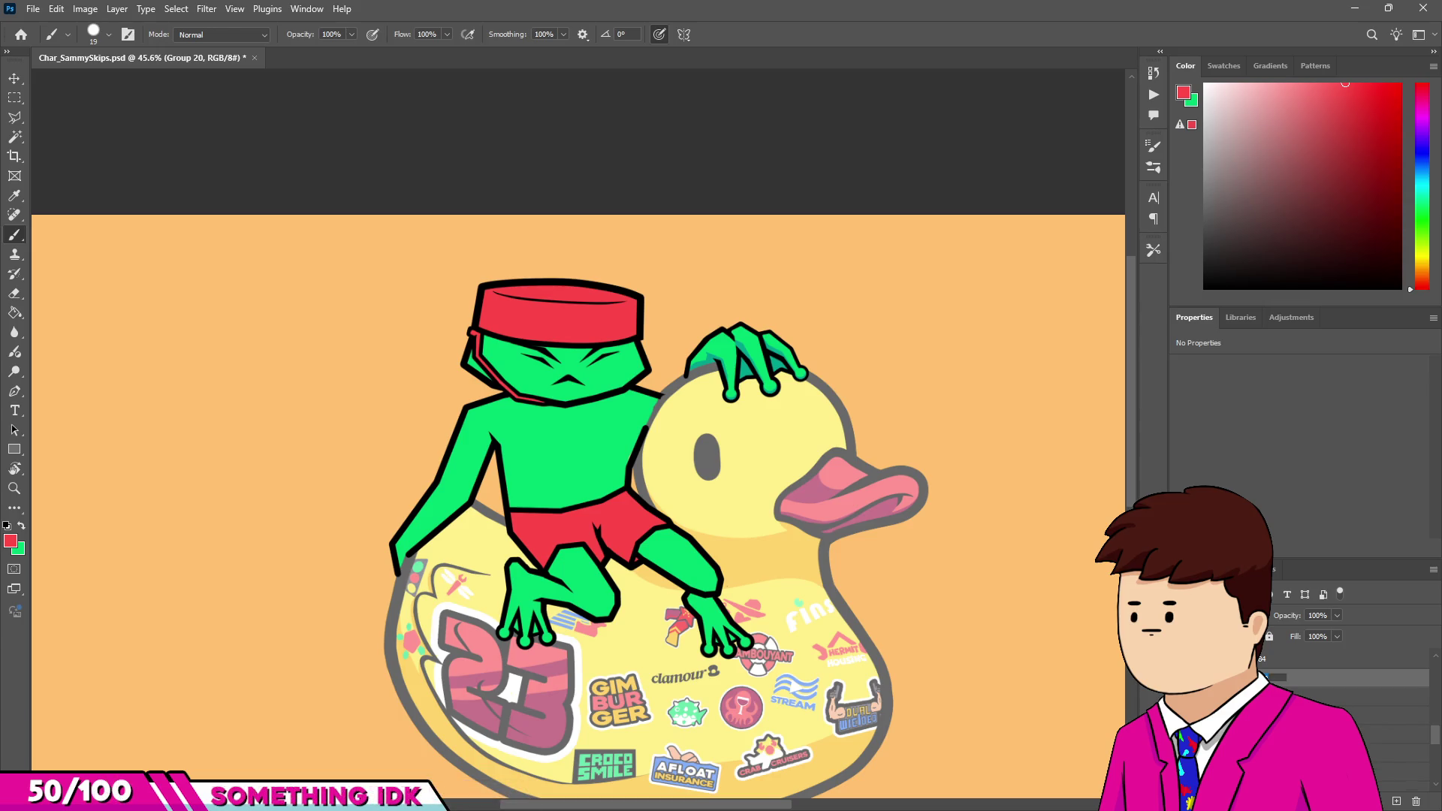
Show the rough colour-flat frog layer and fade it to about 28% opacity.
click(1352, 706)
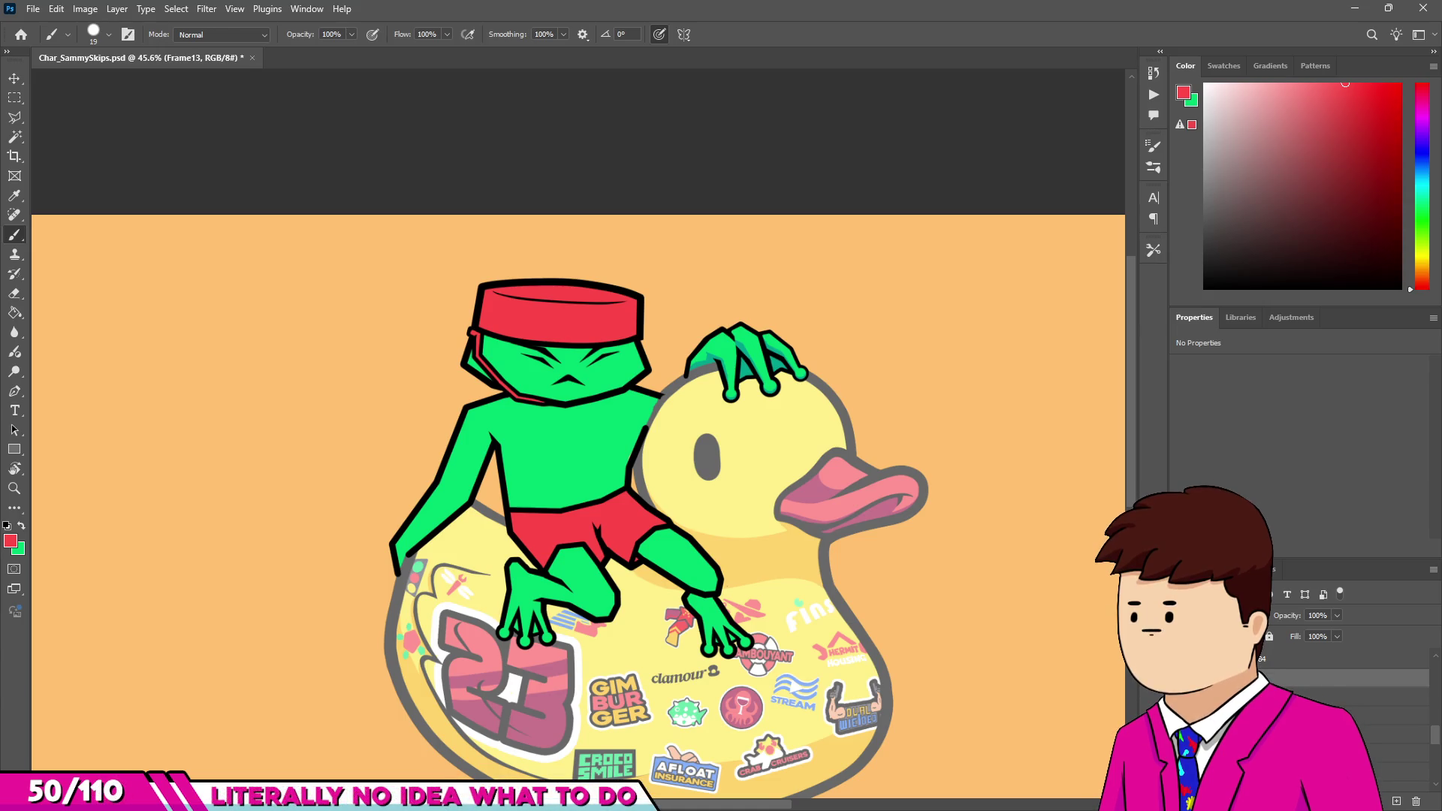
scroll(1352, 714, up, 3)
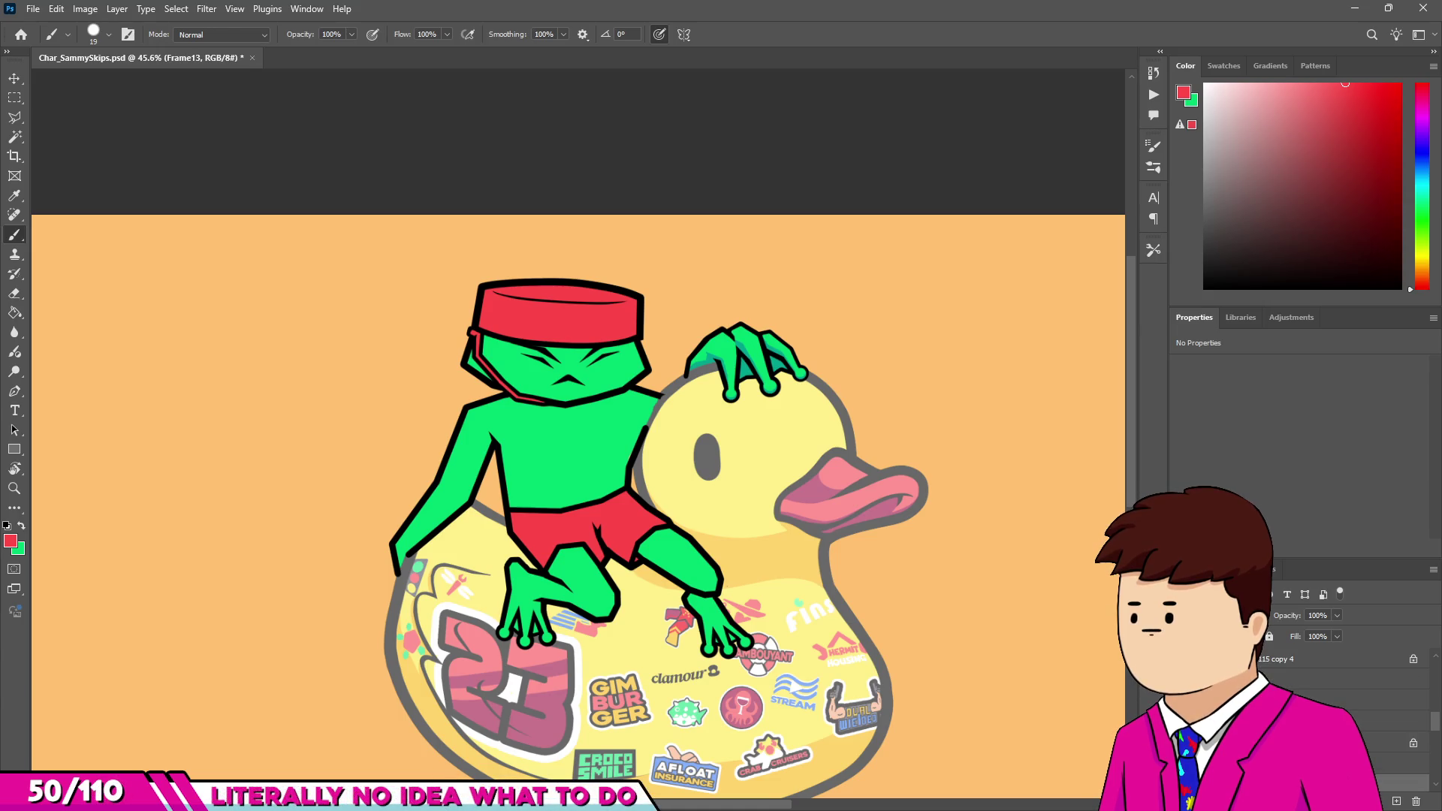
click(1183, 679)
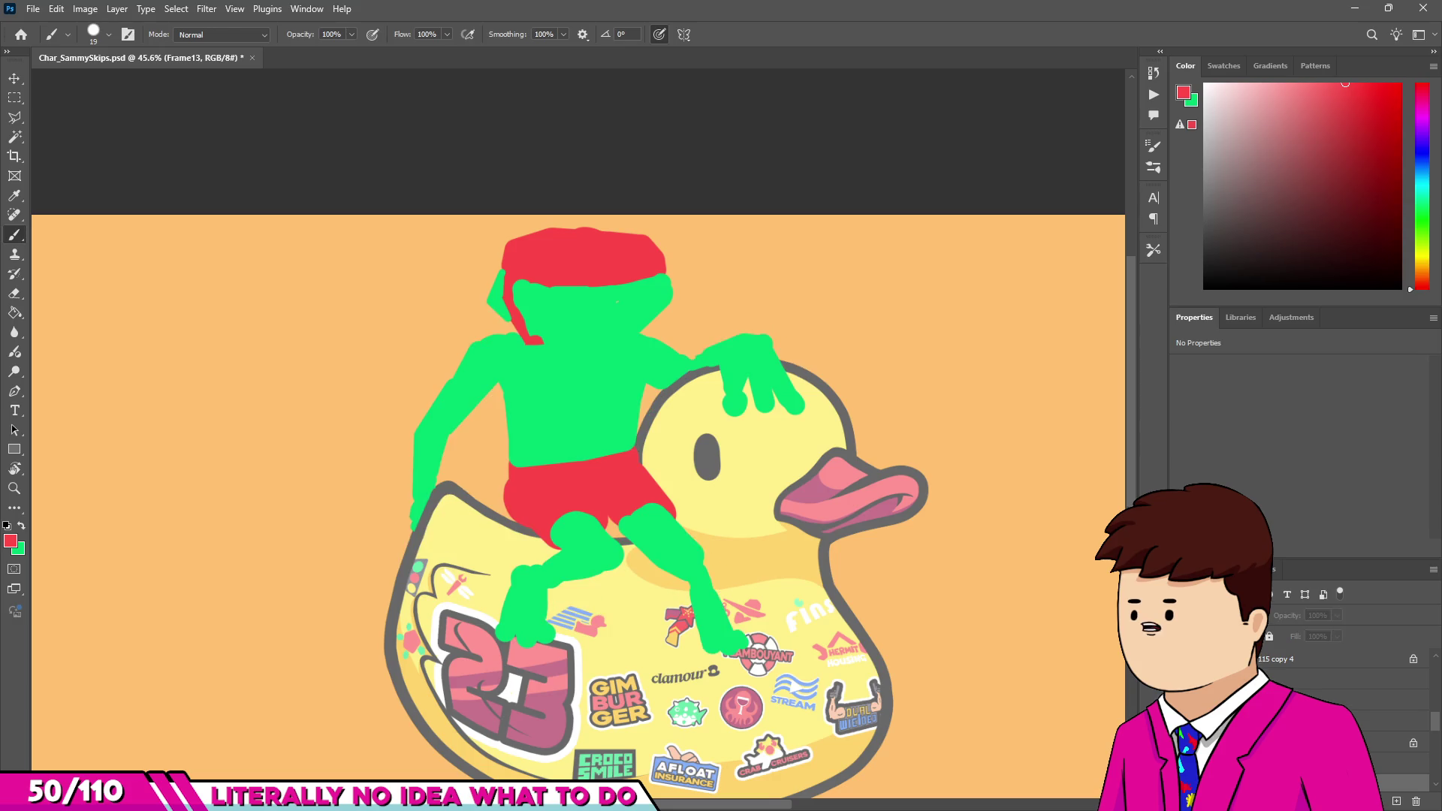
mouse_move(1292, 617)
mouse_down()
mouse_move(1268, 618)
mouse_move(1279, 622)
mouse_up()
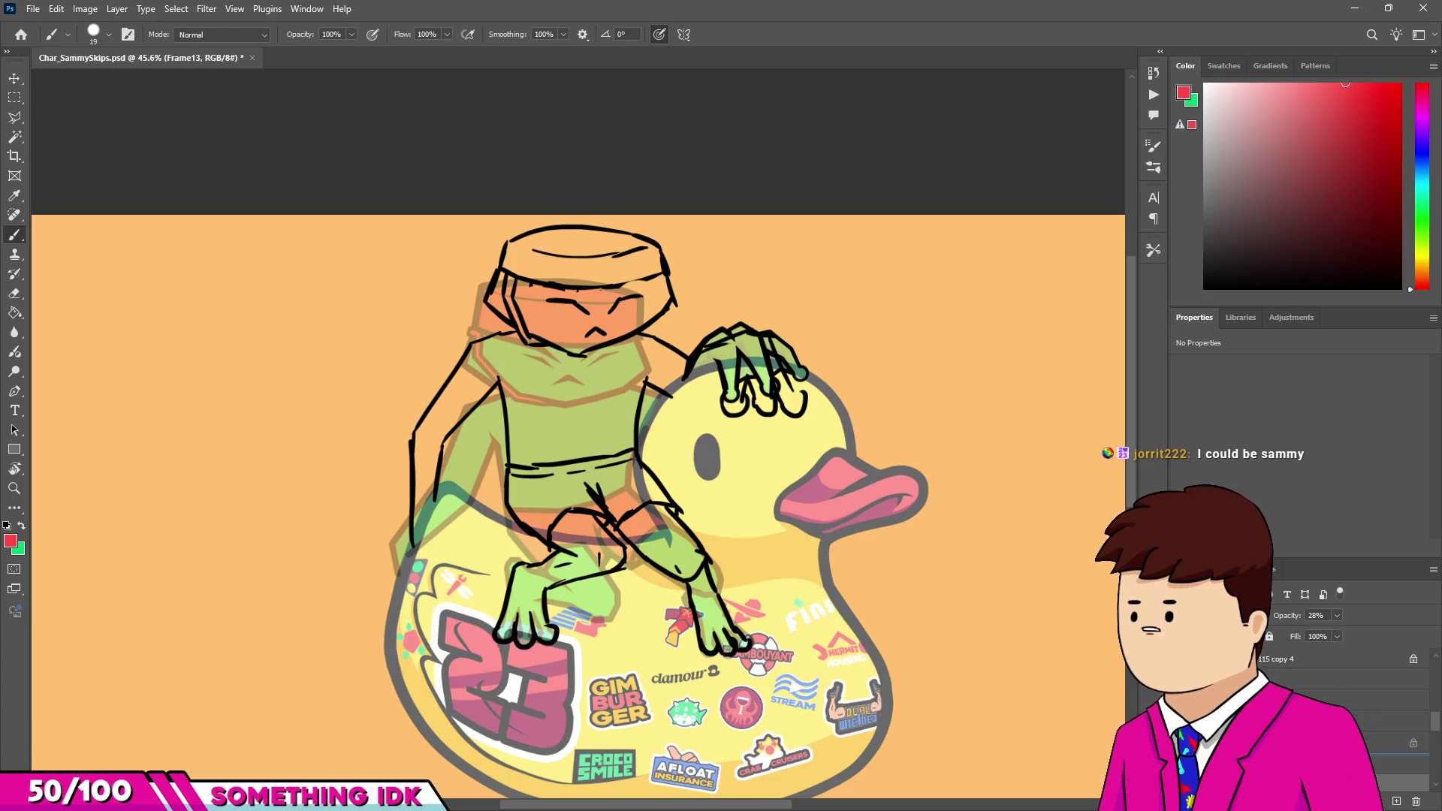
Lower the black sketch Layer 74 to 54% opacity, then select Layer 116 copy 3.
click(1337, 742)
drag(1293, 620, 1259, 619)
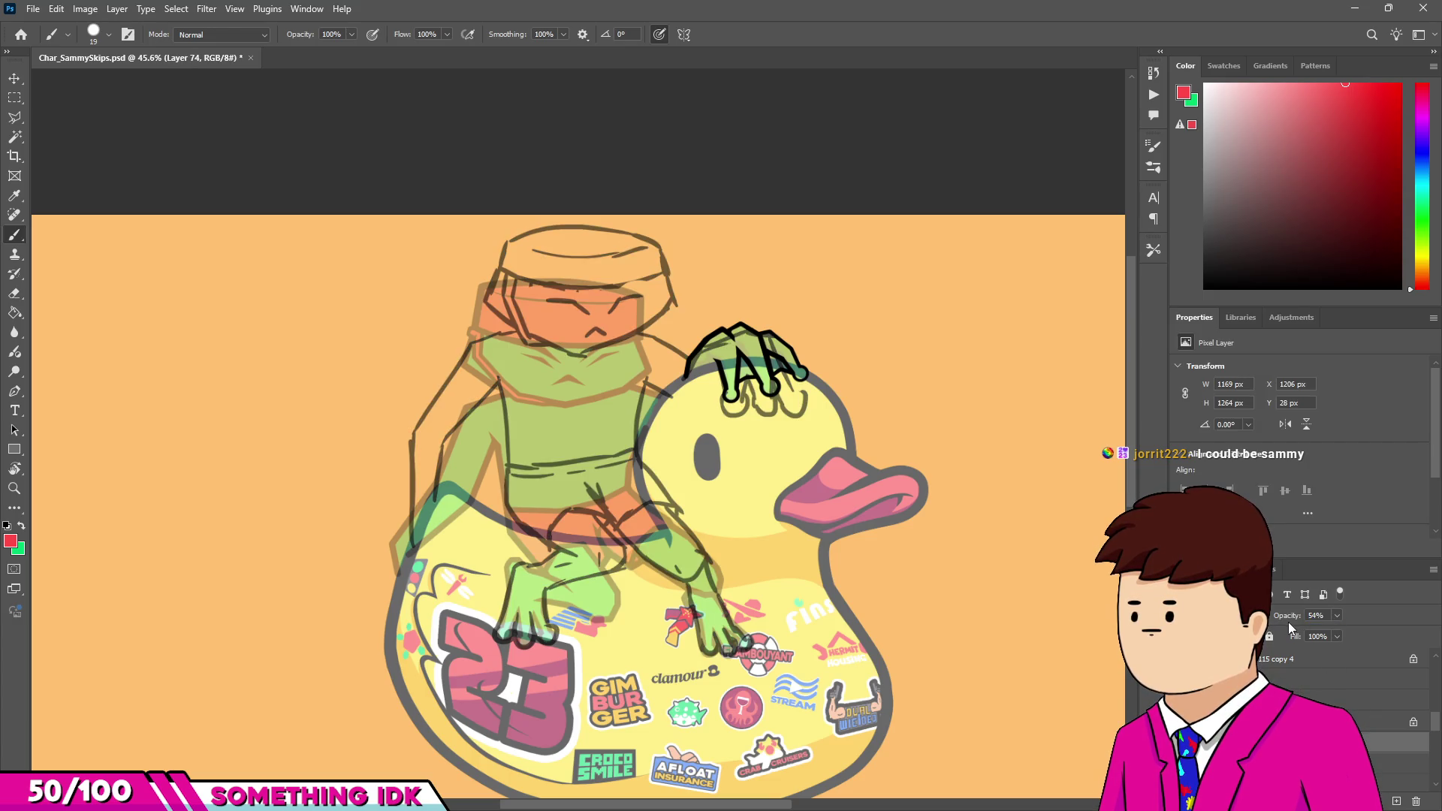
click(1322, 700)
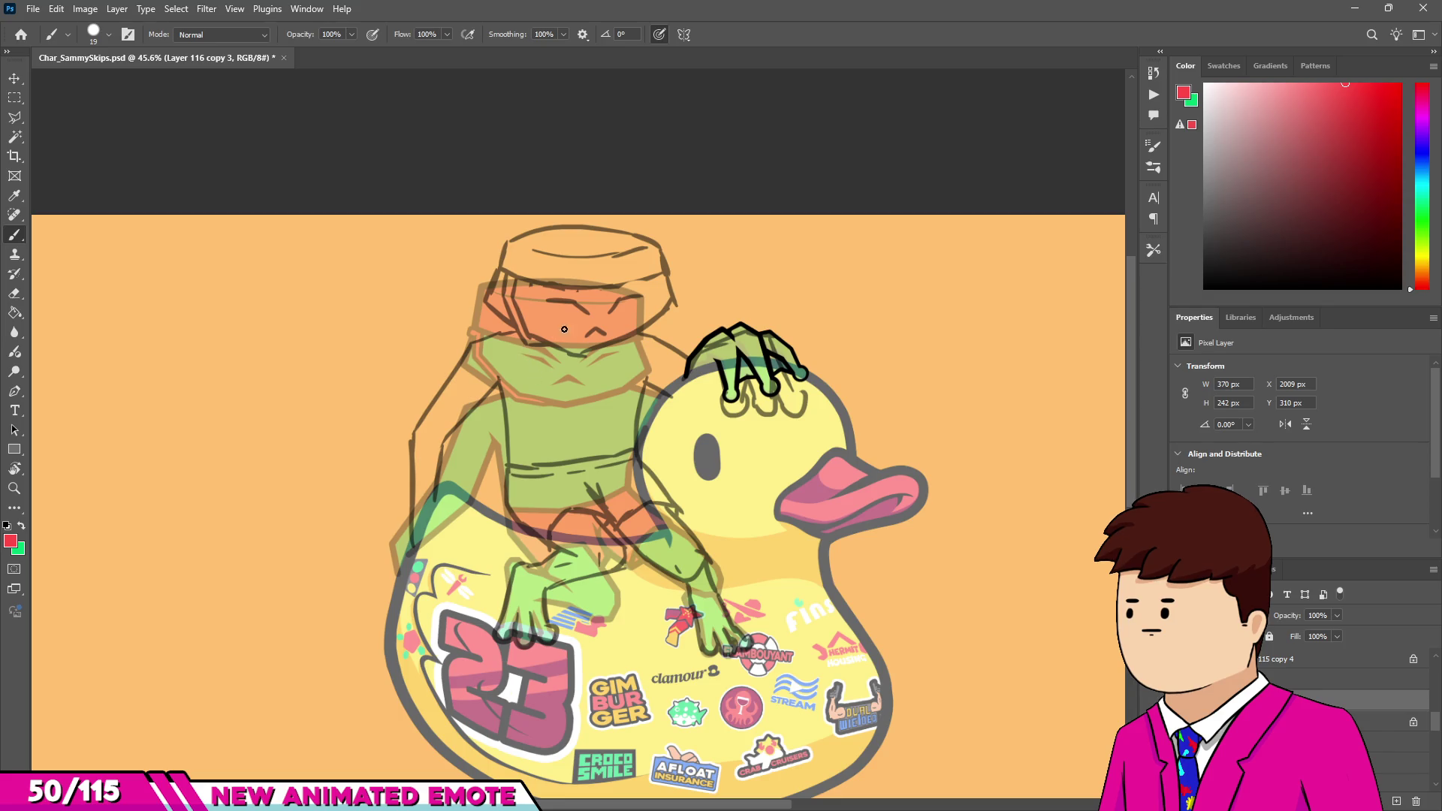
Move the body lineart layer, Layer 116 copy 6, above copy 3 in the layer stack.
scroll(610, 308, up, 2)
scroll(579, 338, down, 2)
scroll(545, 365, up, 2)
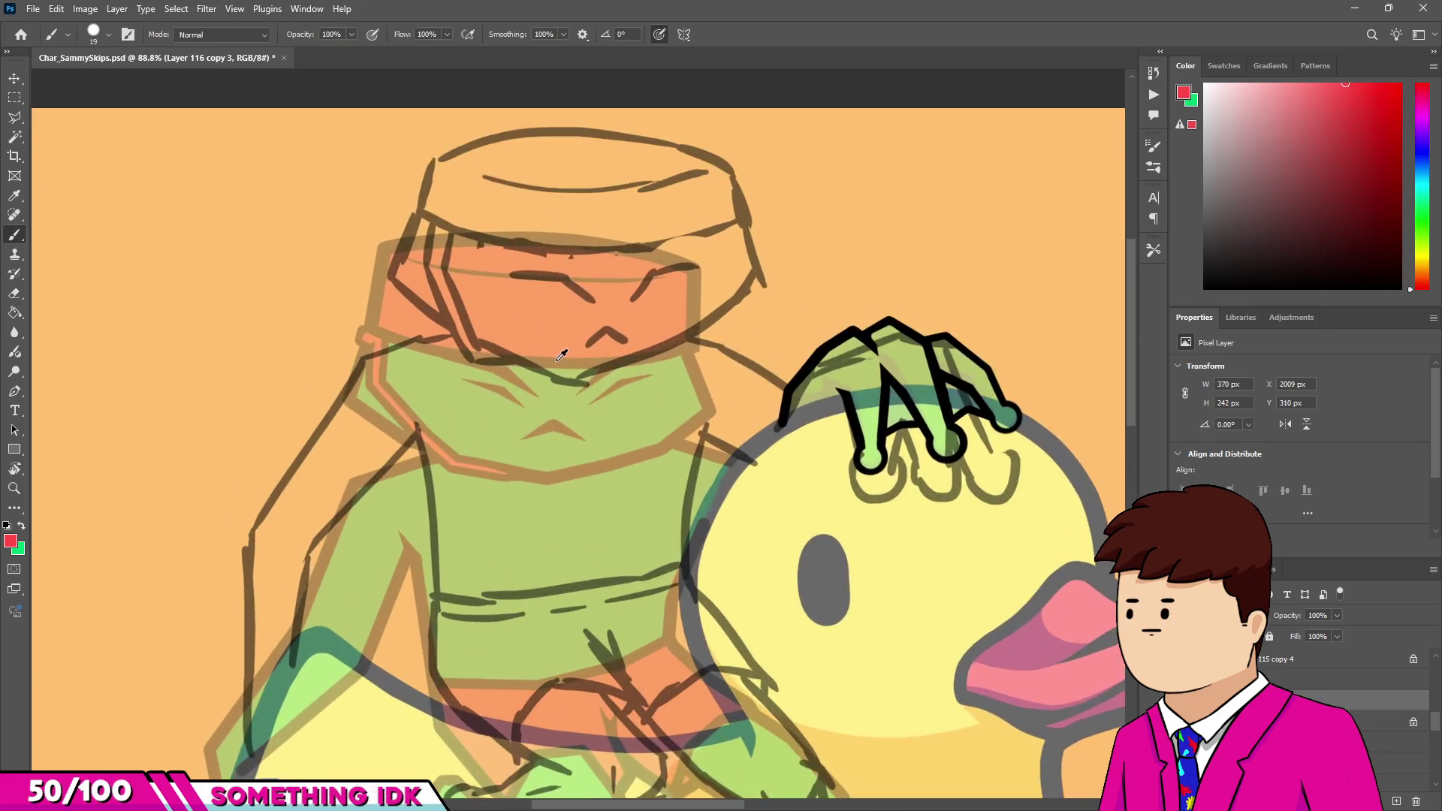
scroll(545, 365, up, 1)
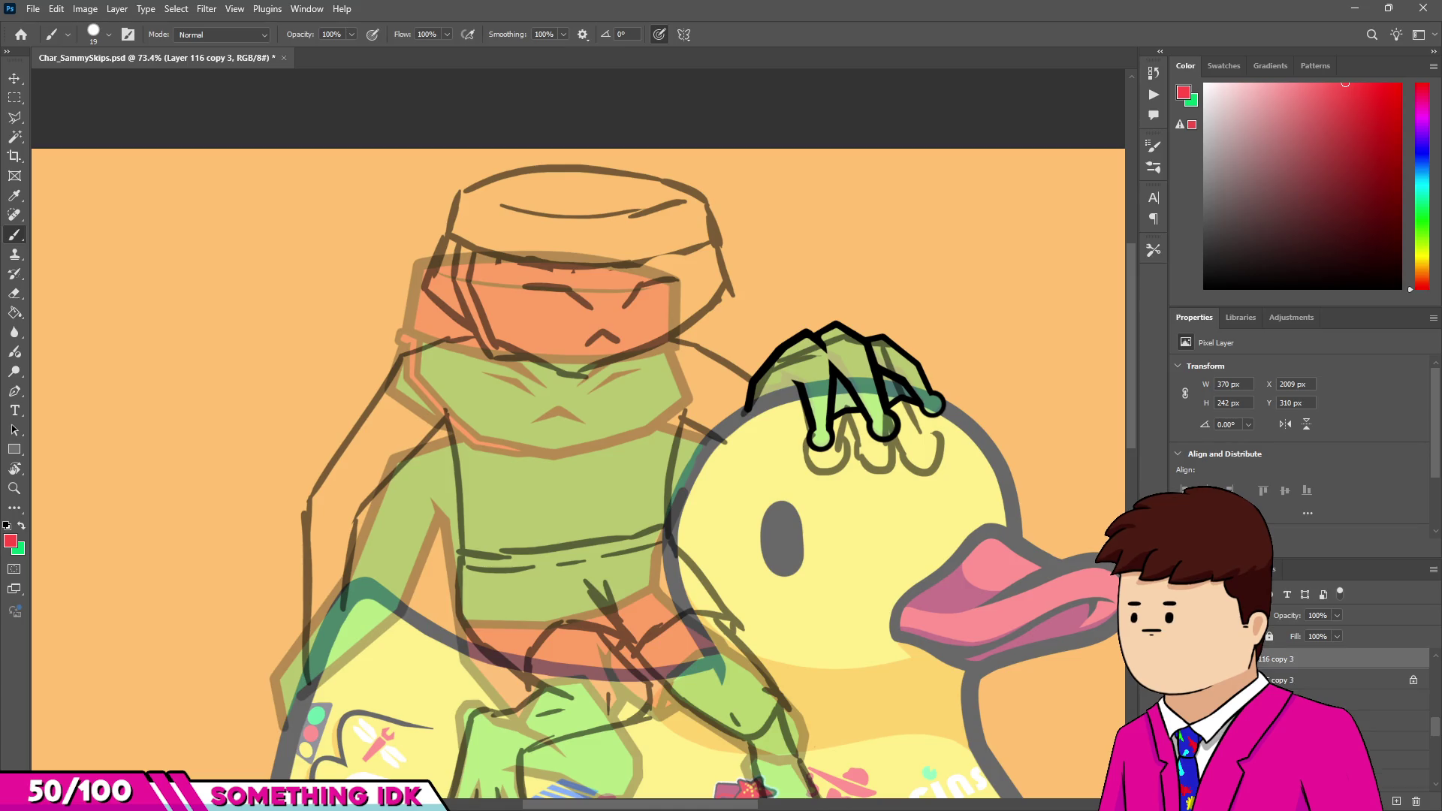
click(1344, 761)
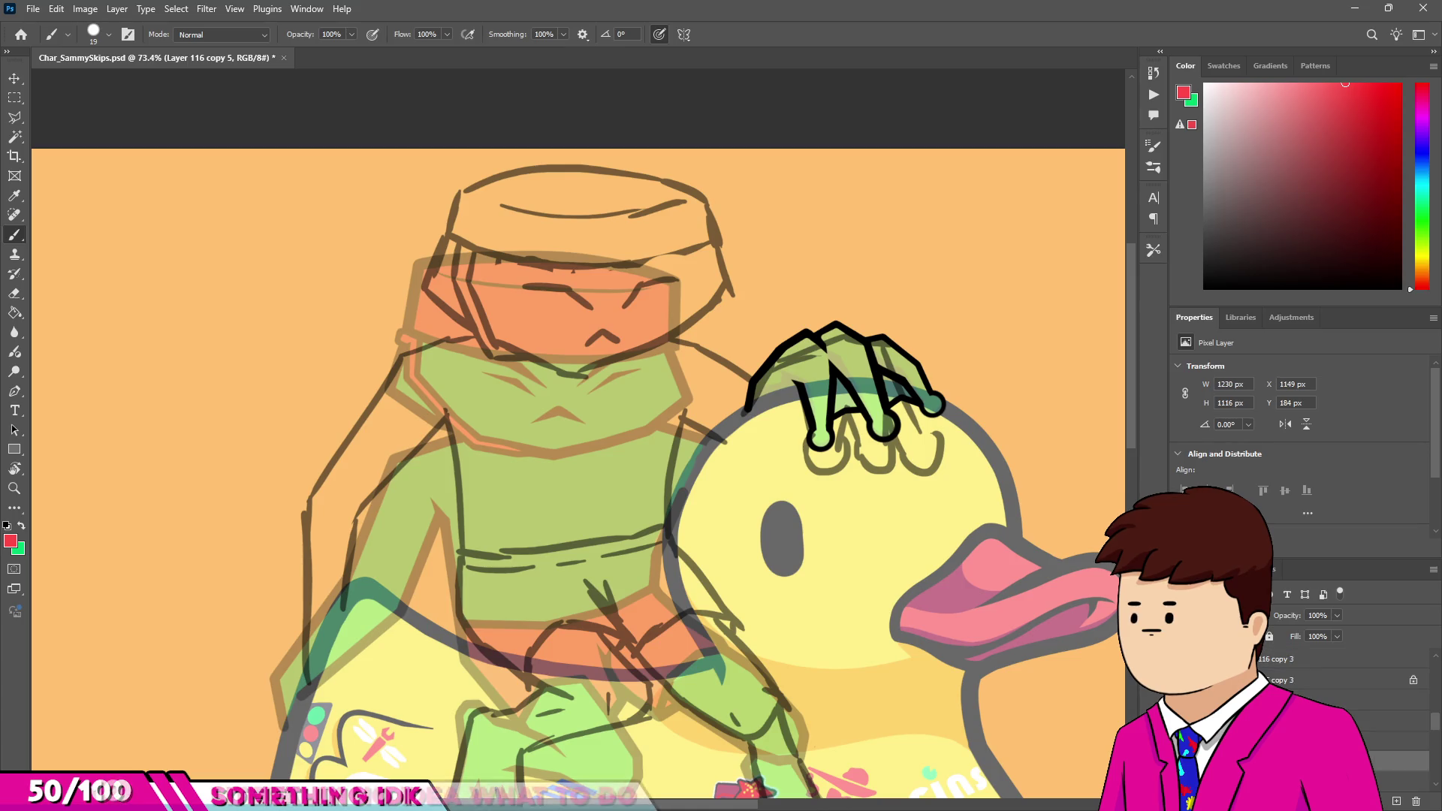
drag(1322, 723, 1322, 672)
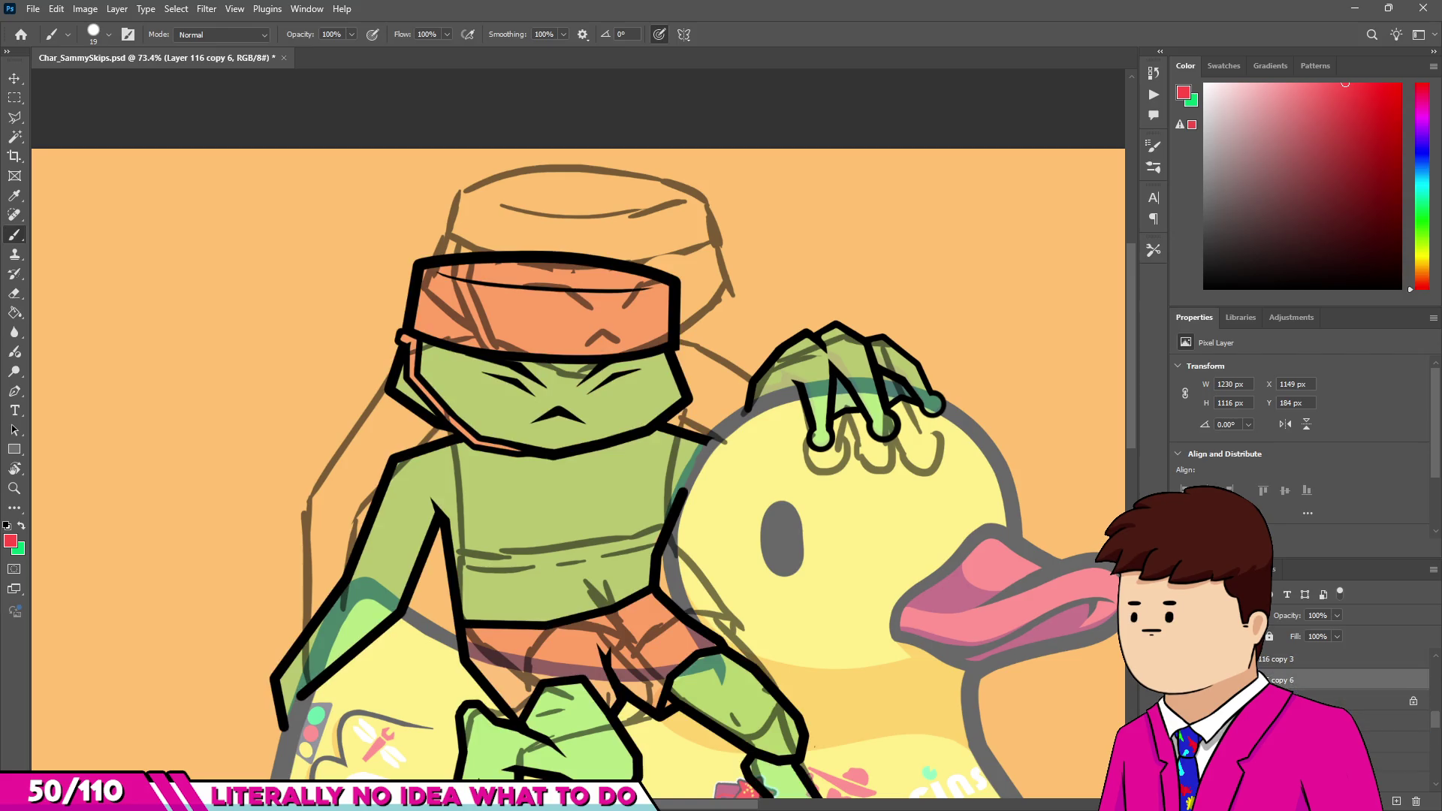
Toggle the body lineart off and on to compare it against the sketch, leaving it visible.
key(ctrl+comma)
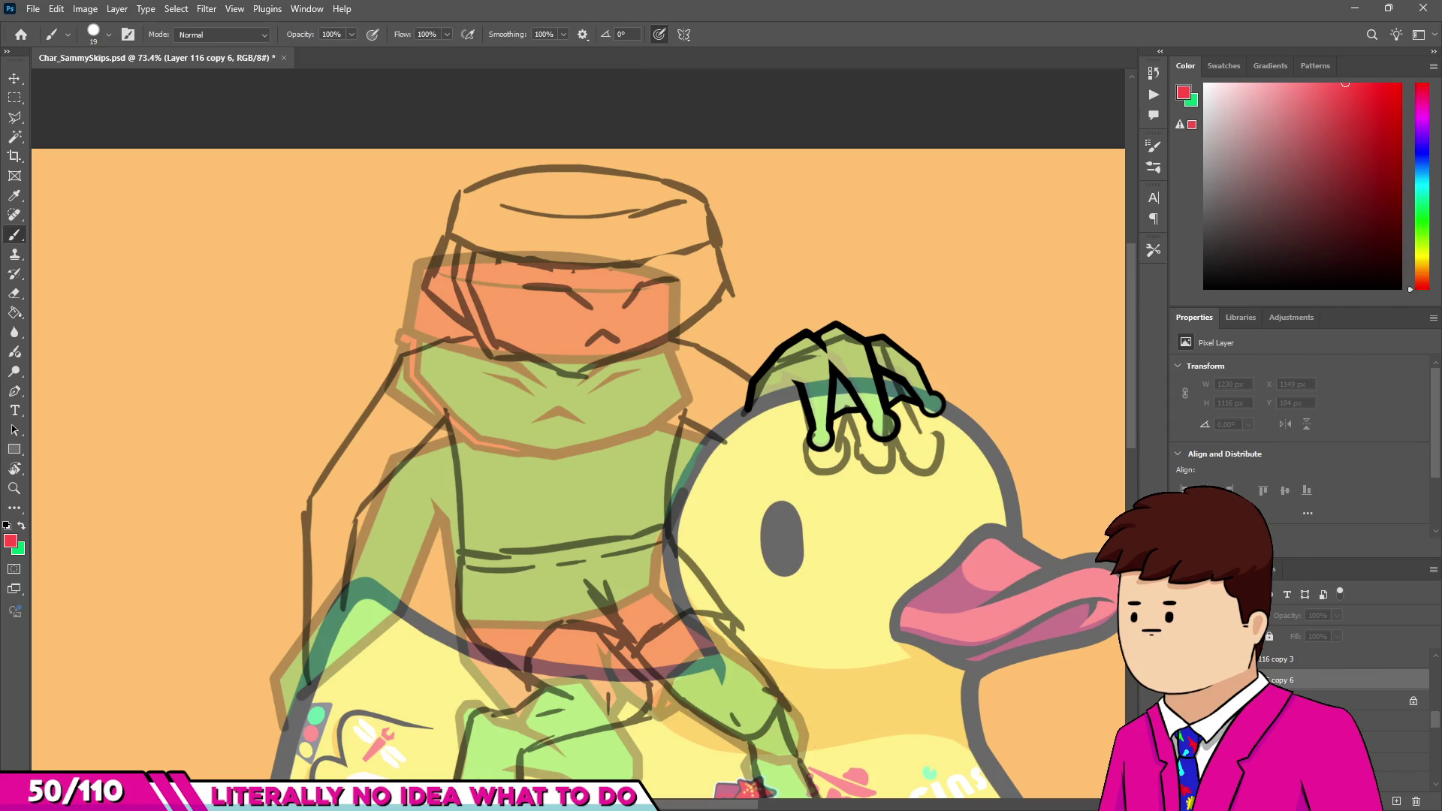
key(ctrl+comma)
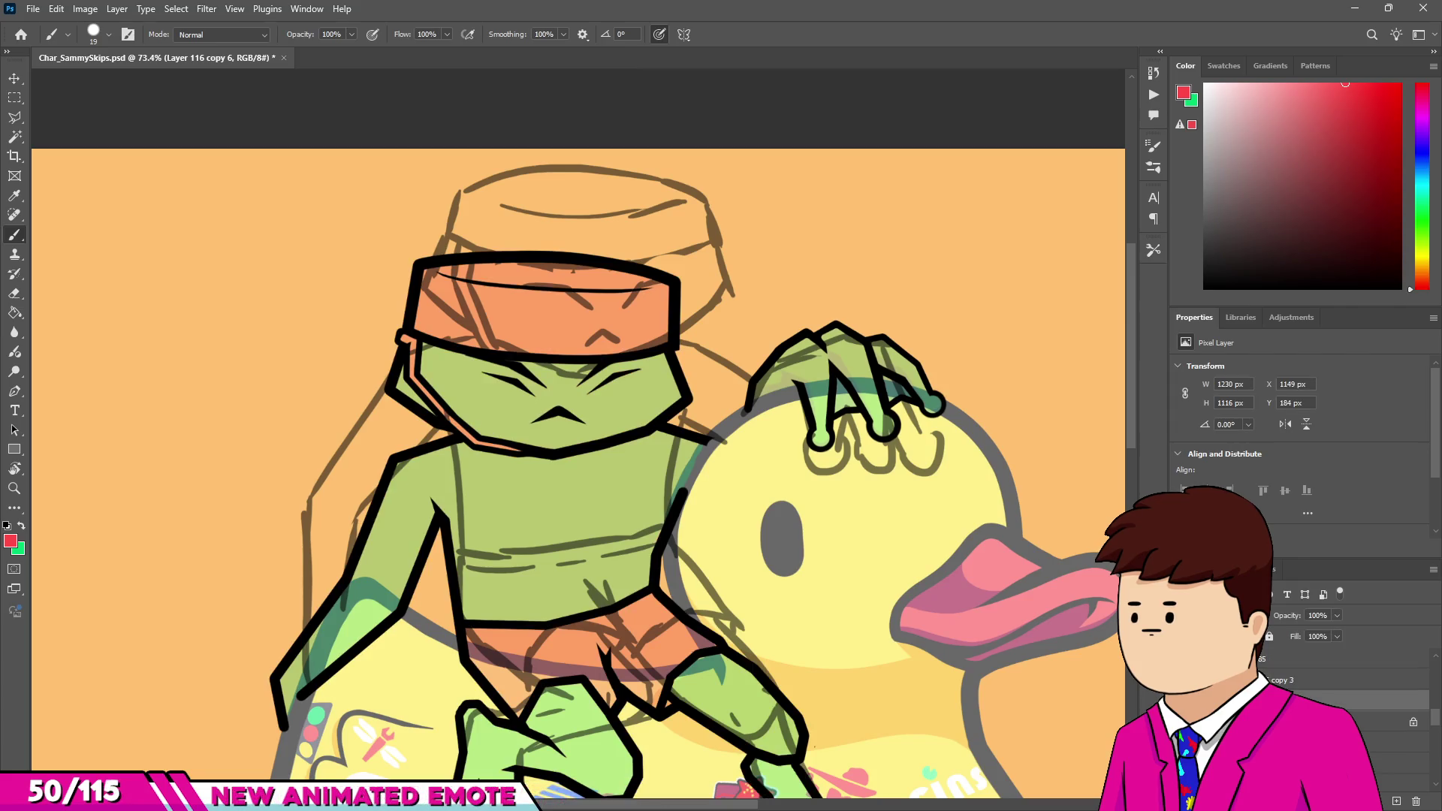
key(ctrl+comma)
key(ctrl+comma)
key(ctrl+comma)
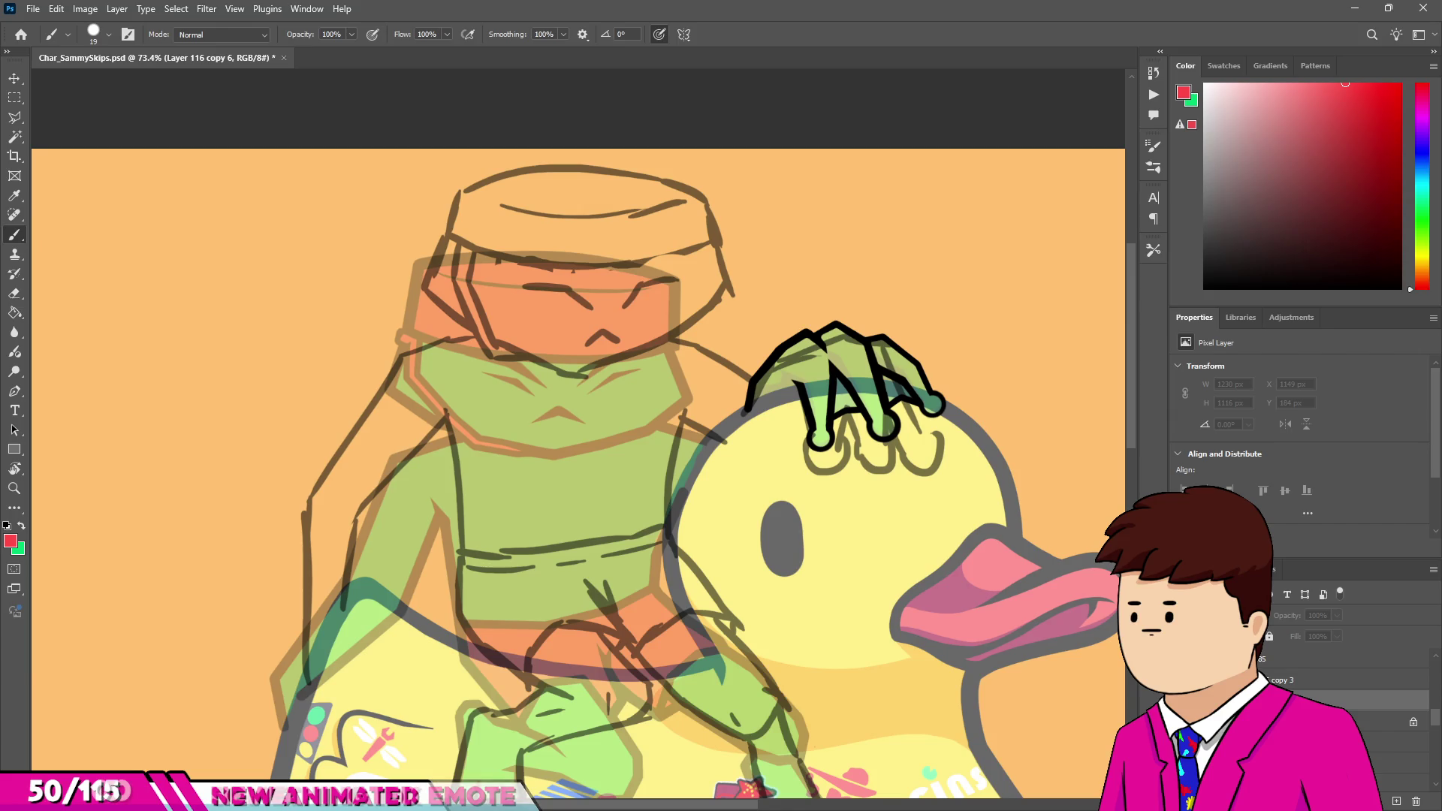
key(ctrl+comma)
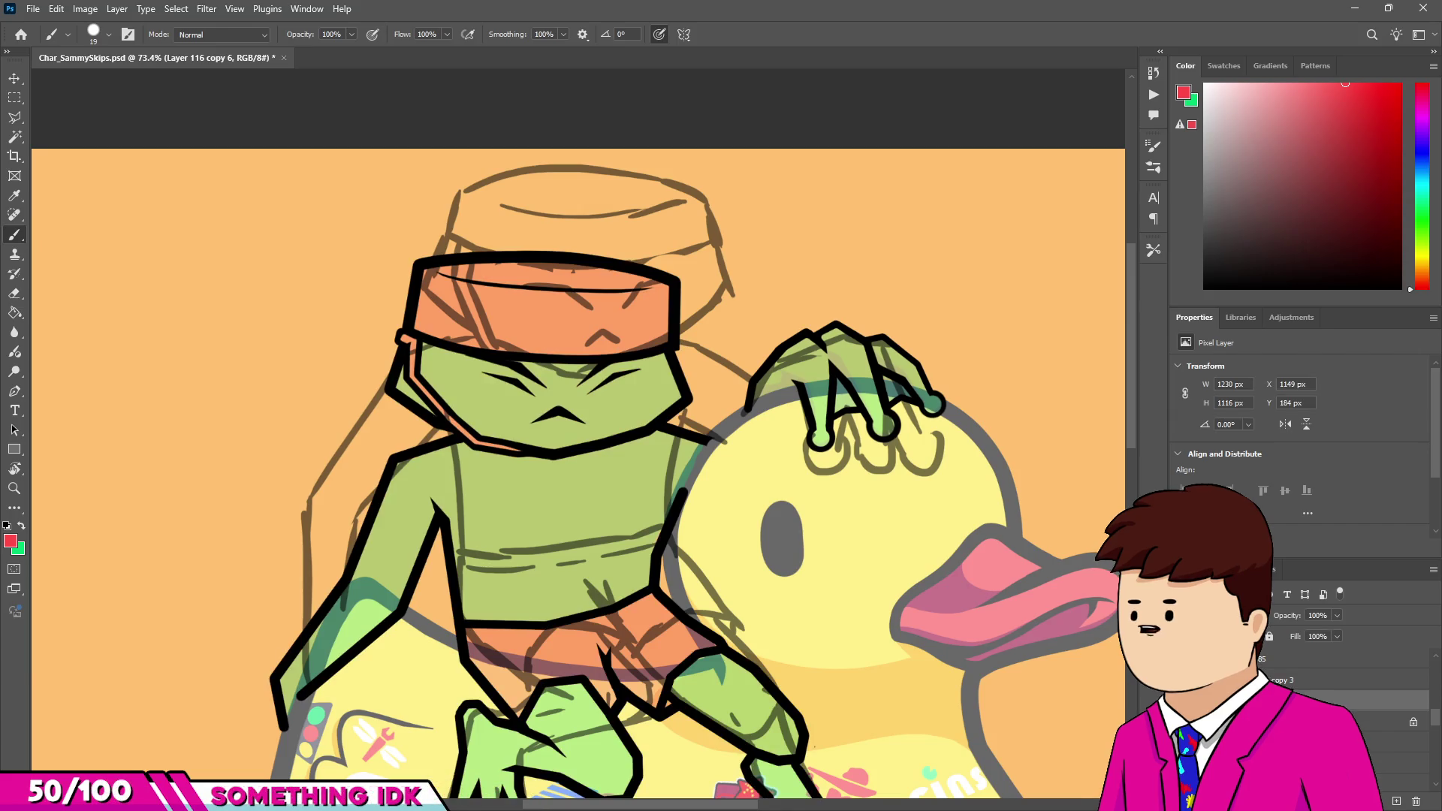
key(l)
scroll(539, 280, up, 2)
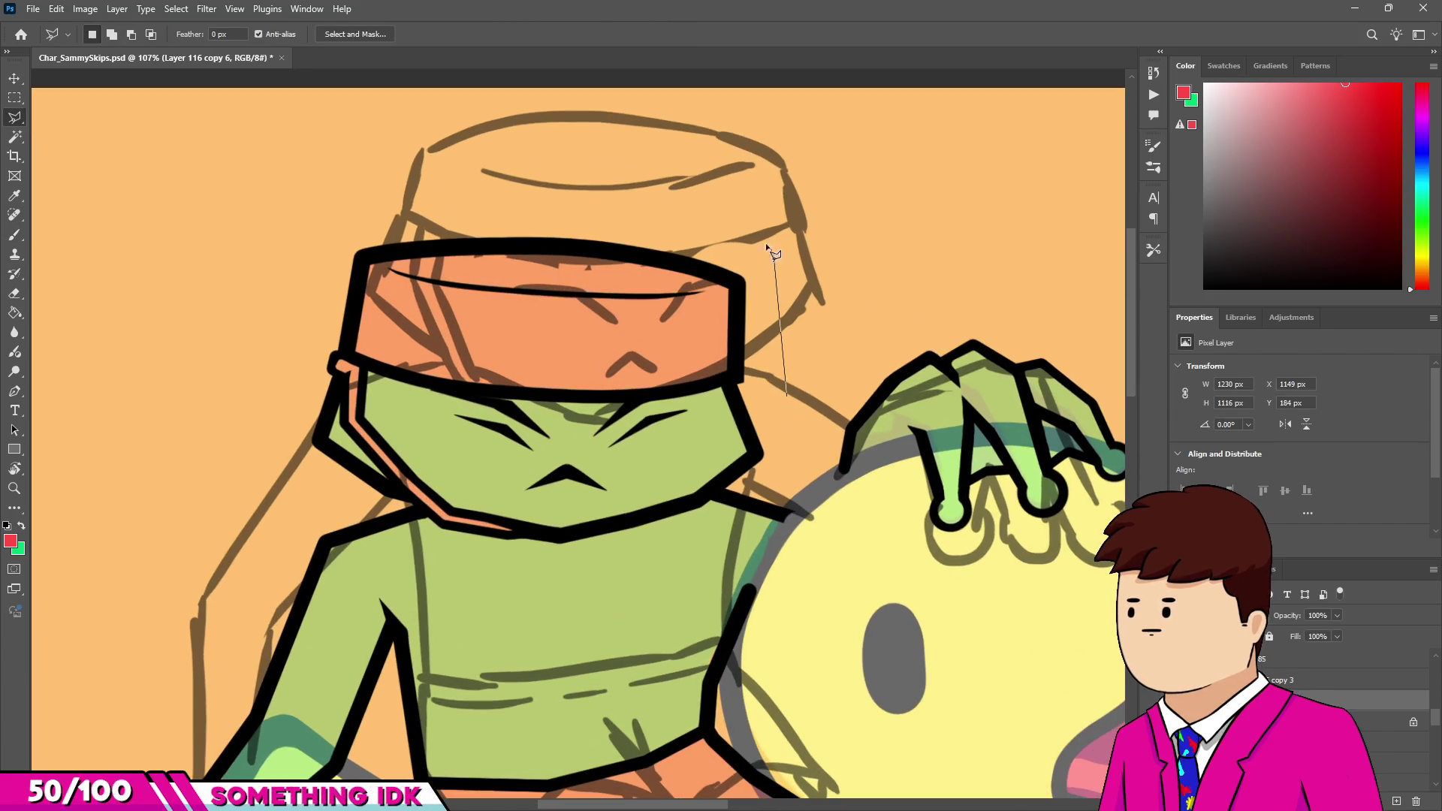
Select the frog's head lineart with a polygonal lasso traced around the head and chin.
click(338, 190)
click(292, 367)
click(282, 444)
click(330, 486)
click(446, 535)
click(524, 552)
click(621, 568)
click(702, 525)
double_click(809, 414)
Transform the head up about 159 px, rotate it about 1.69°, nudge it into place and commit.
key(ctrl+t)
mouse_move(753, 452)
mouse_down()
mouse_move(766, 333)
mouse_move(823, 320)
mouse_up()
drag(891, 232, 896, 244)
drag(865, 438, 862, 438)
drag(822, 332, 817, 325)
key(Return)
key(m)
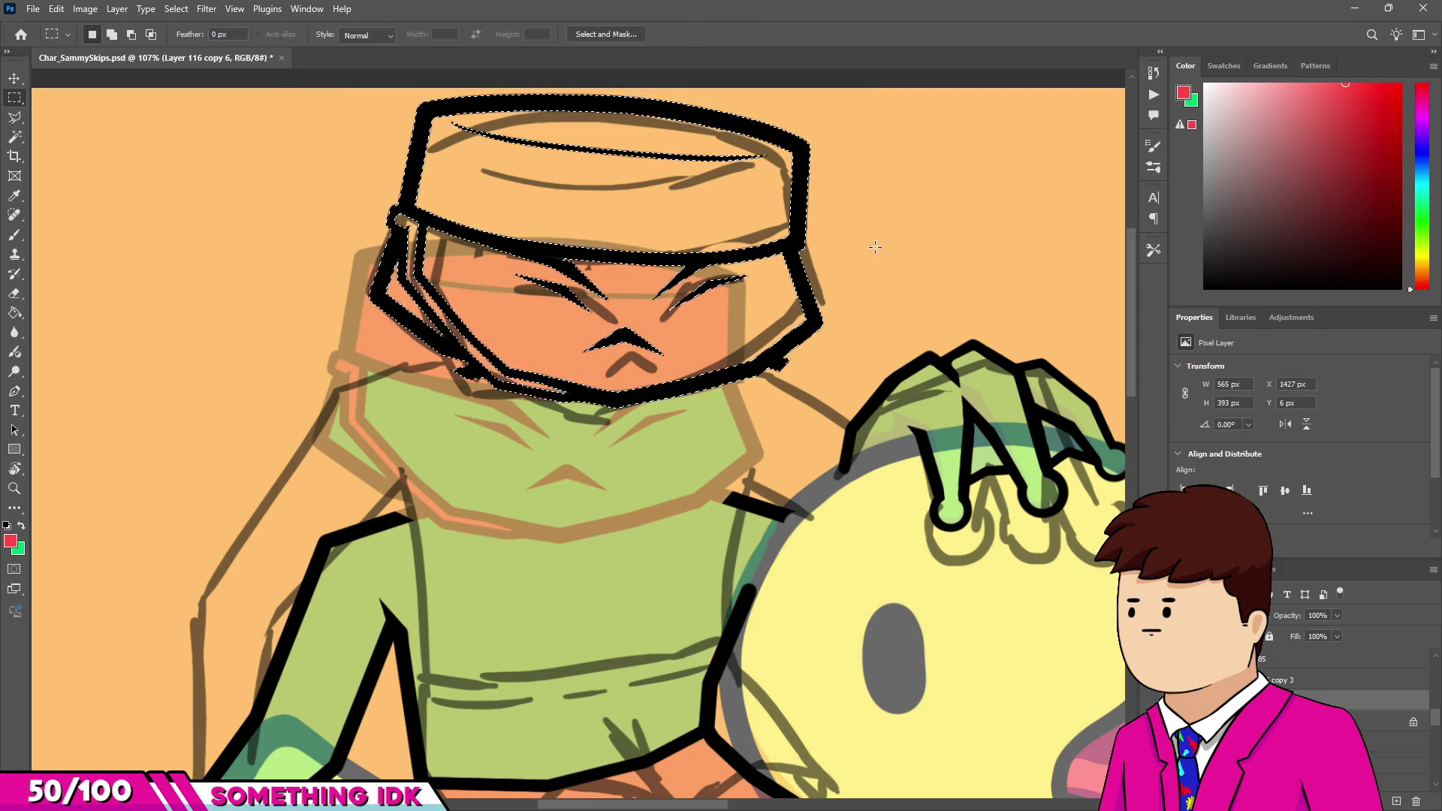
scroll(582, 480, down, 3)
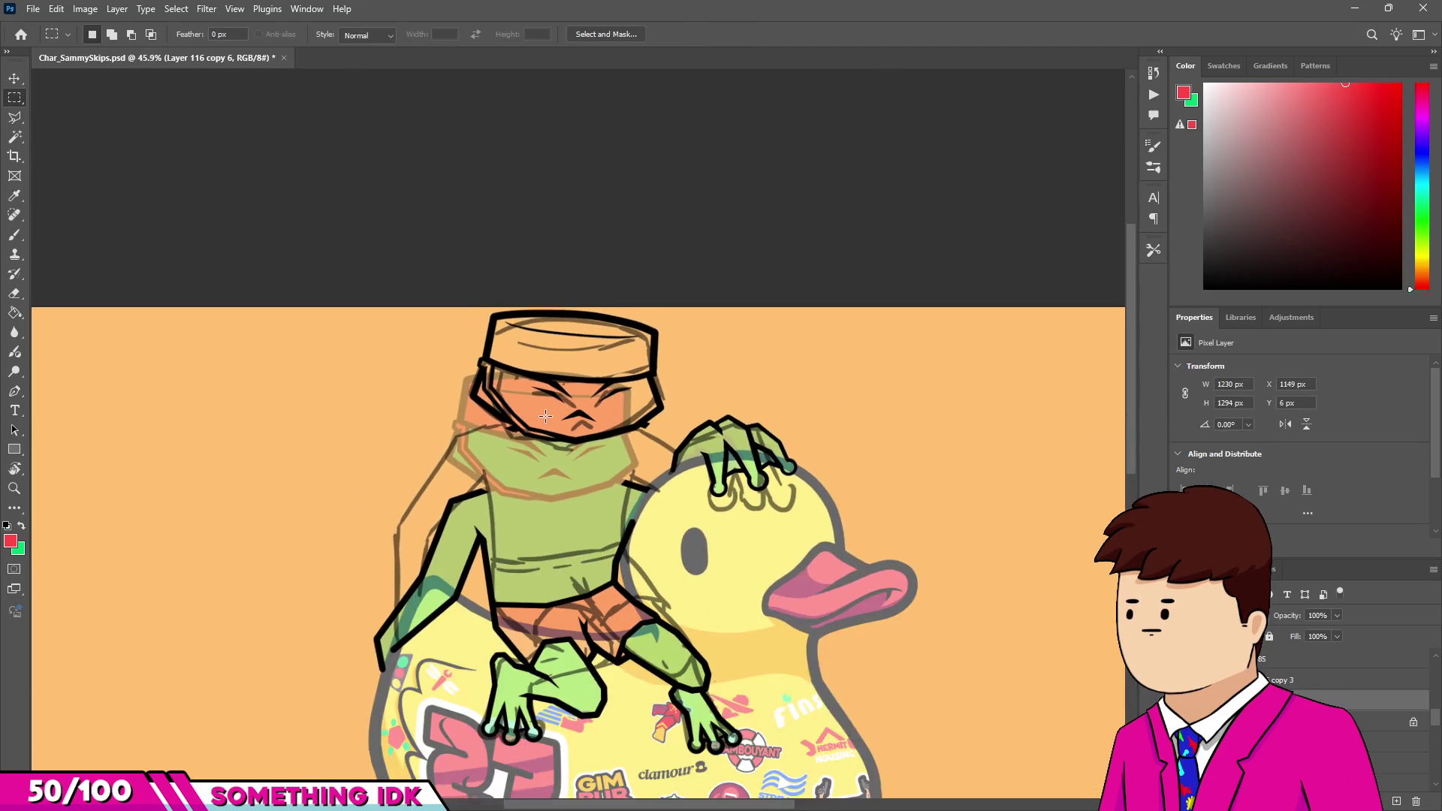
Erase the stray black mark off the frog's jaw line.
scroll(1344, 699, up, 2)
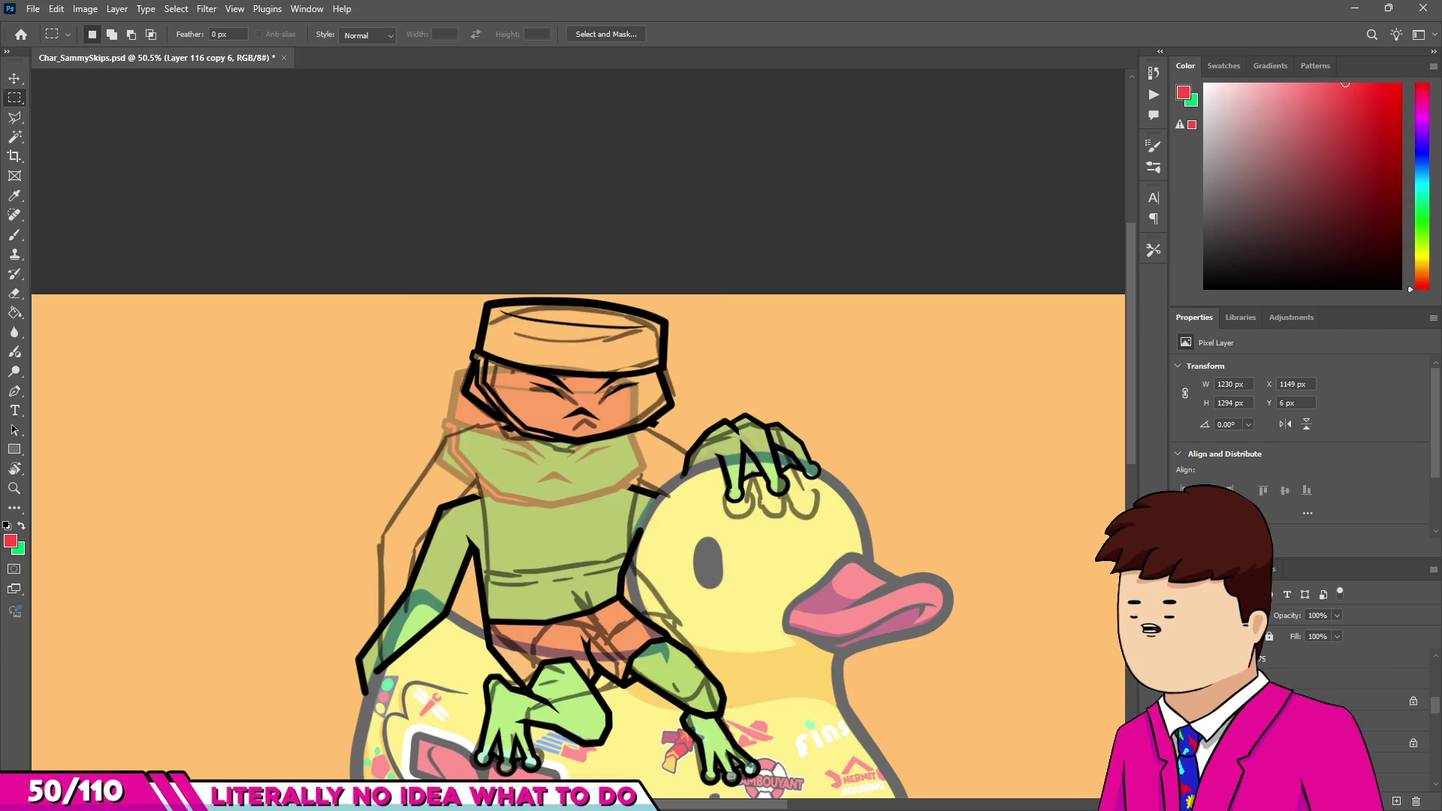
scroll(518, 363, up, 1)
scroll(517, 363, up, 5)
key(e)
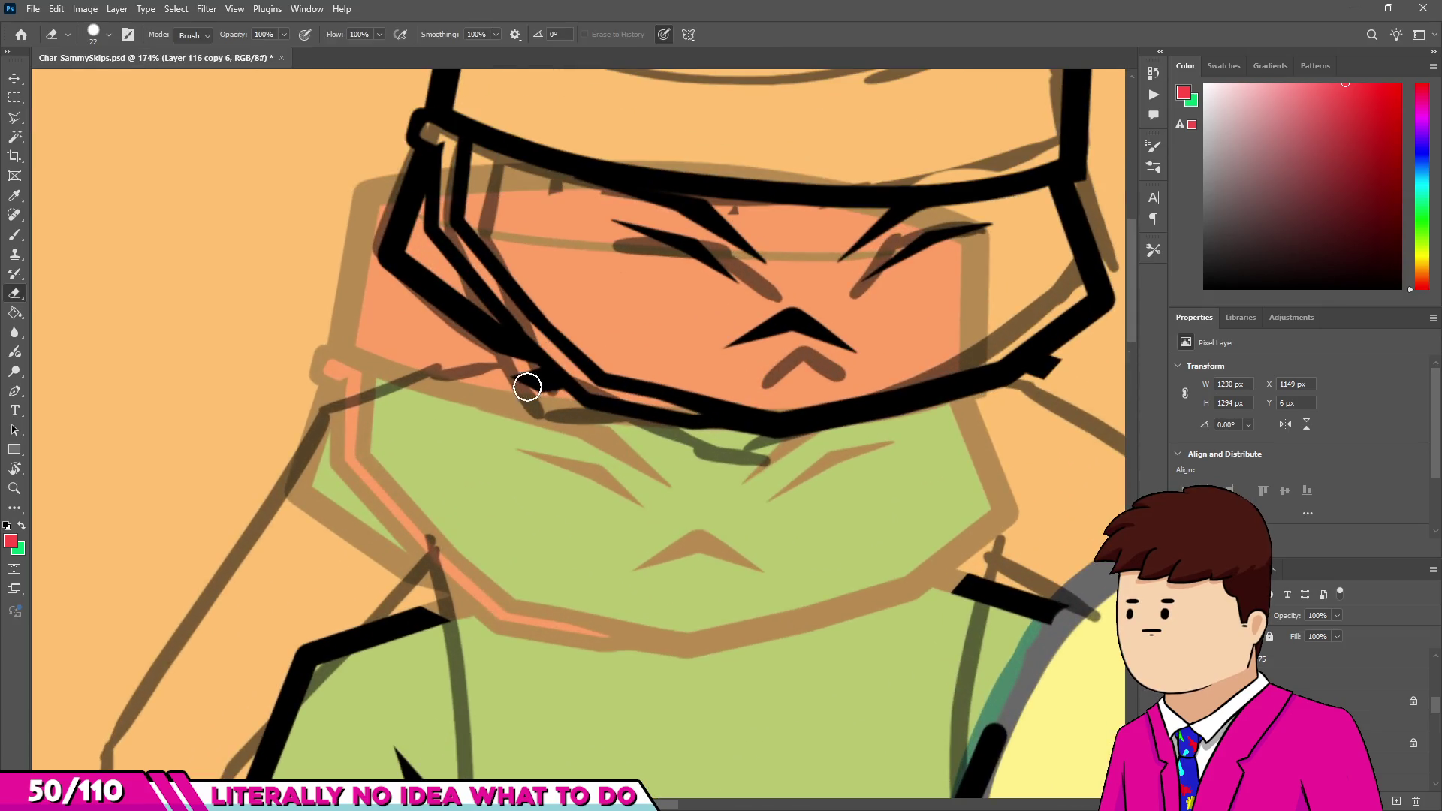
scroll(523, 379, up, 3)
mouse_move(603, 406)
mouse_down()
mouse_move(547, 353)
mouse_move(579, 397)
mouse_up()
scroll(563, 415, down, 4)
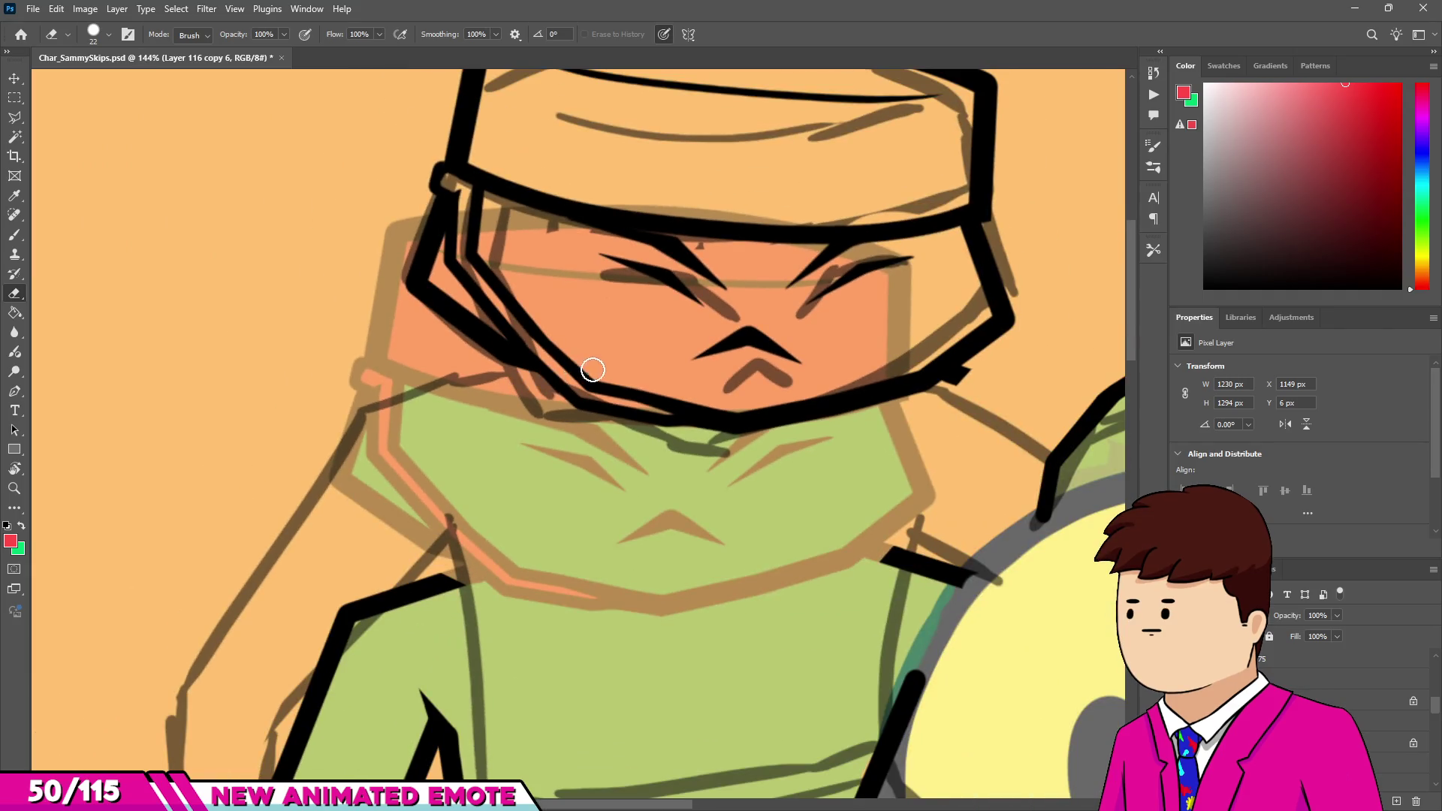
scroll(789, 402, down, 2)
scroll(827, 350, up, 4)
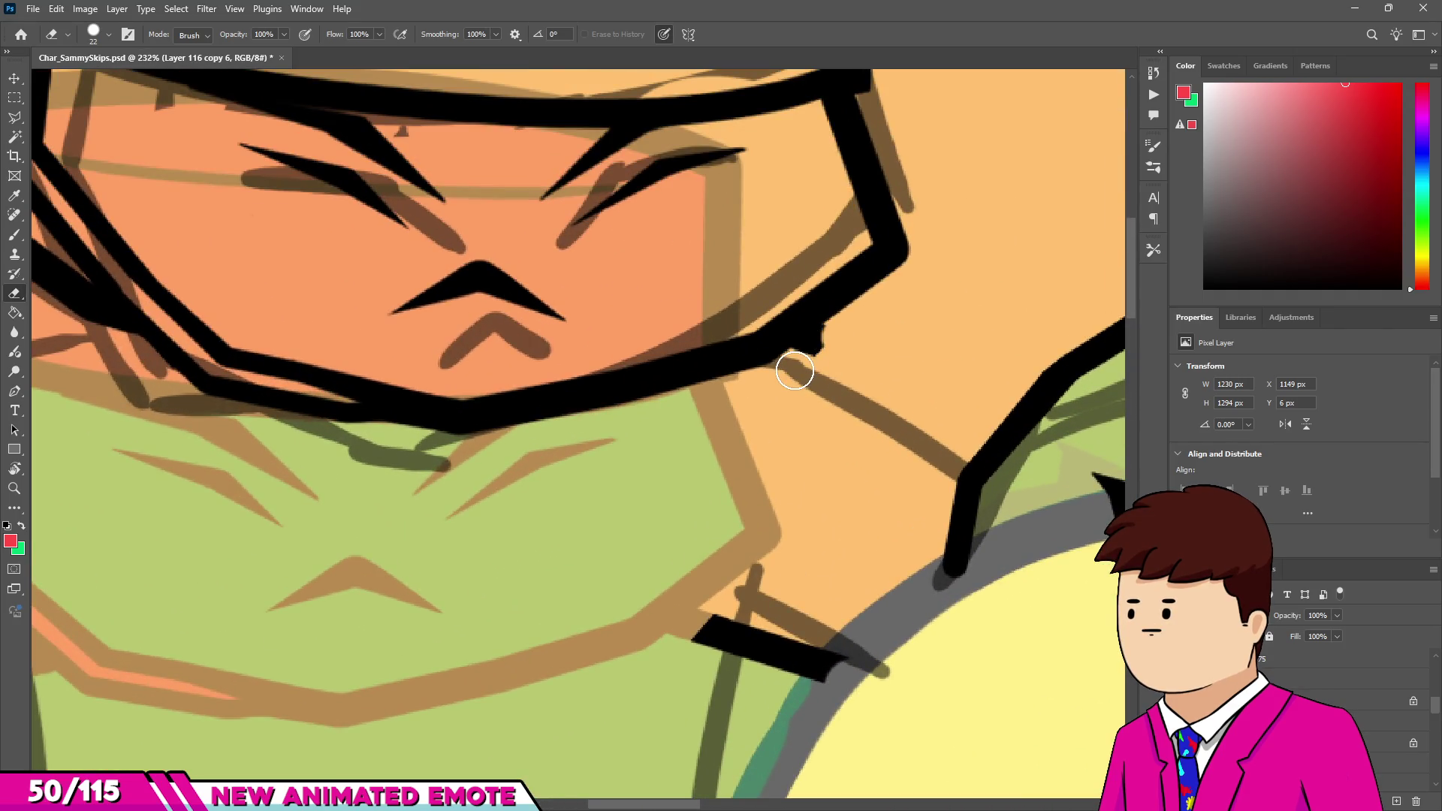
scroll(792, 371, down, 3)
scroll(943, 605, down, 1)
With a much larger eraser, remove the old crotch, leg and arm outlines beside the duck.
key(bracketright)
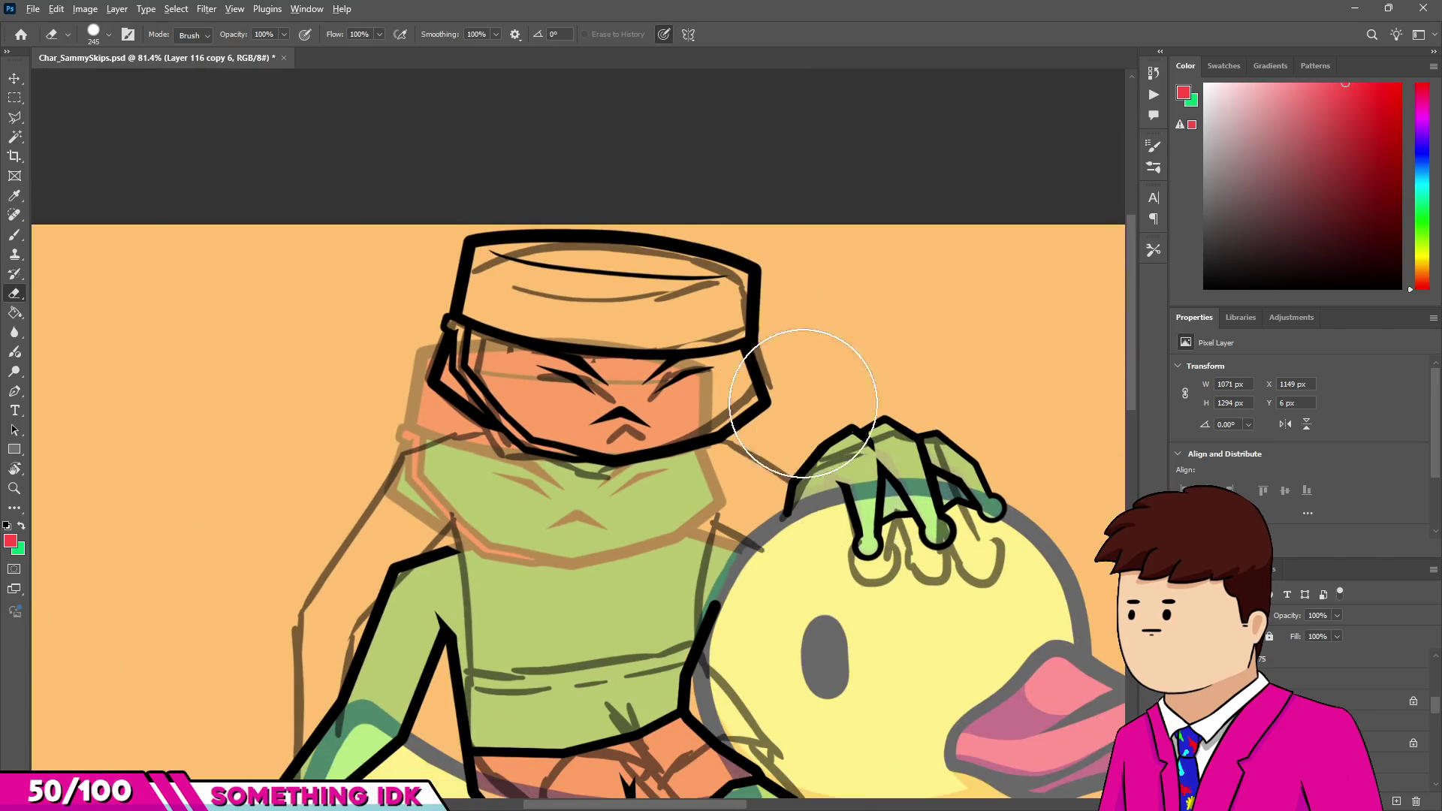
scroll(751, 466, down, 3)
scroll(646, 489, up, 1)
scroll(646, 488, down, 1)
scroll(649, 530, up, 2)
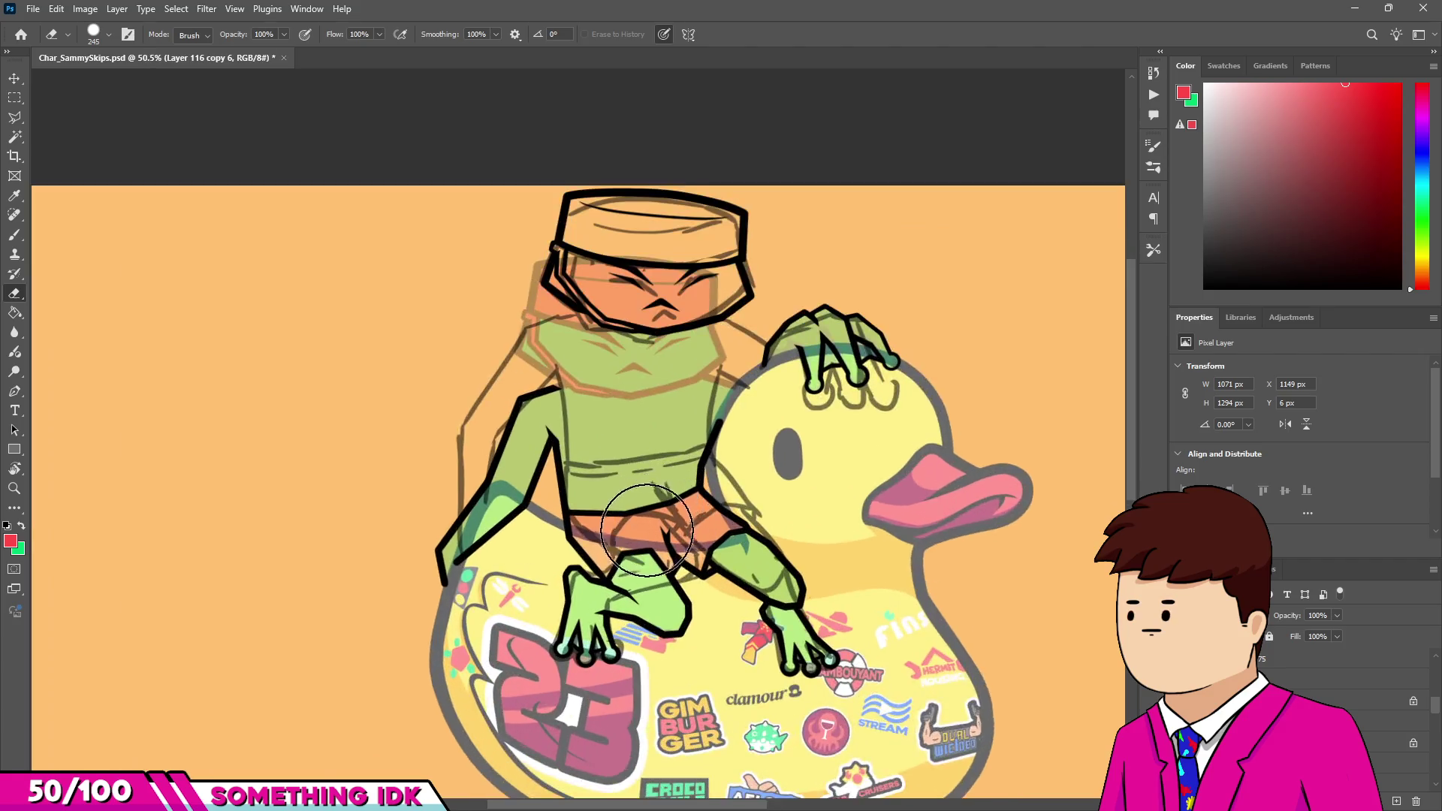
scroll(649, 529, up, 2)
mouse_move(630, 587)
mouse_down()
mouse_move(628, 525)
mouse_move(571, 505)
mouse_up()
mouse_move(484, 353)
mouse_down()
mouse_move(306, 531)
mouse_move(741, 399)
mouse_move(876, 579)
mouse_move(805, 596)
mouse_move(854, 557)
mouse_move(886, 563)
mouse_move(894, 589)
mouse_up()
key(bracketleft)
key(bracketleft)
key(bracketleft)
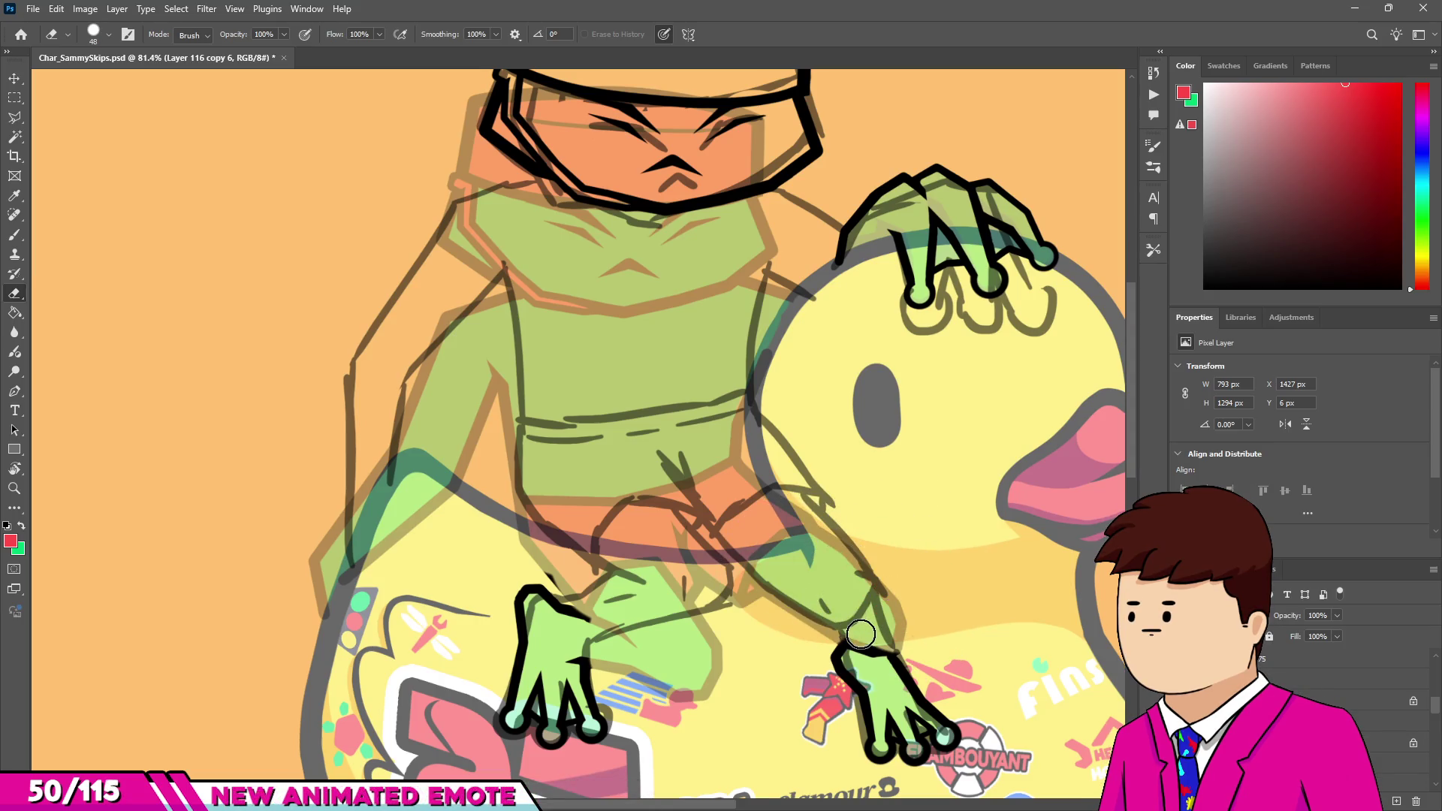
scroll(779, 555, down, 5)
scroll(732, 567, up, 6)
scroll(501, 563, down, 1)
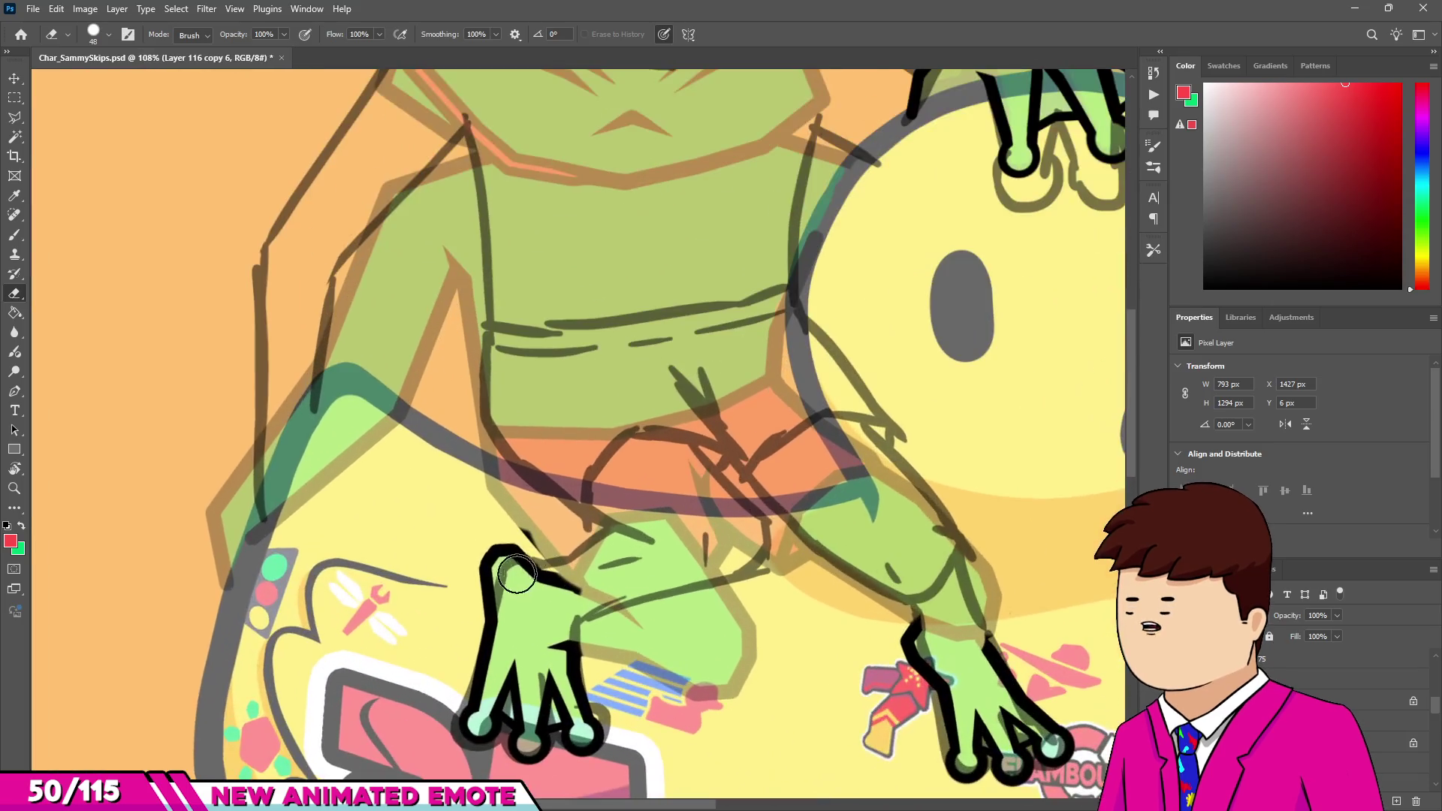
scroll(685, 564, down, 1)
scroll(685, 563, down, 4)
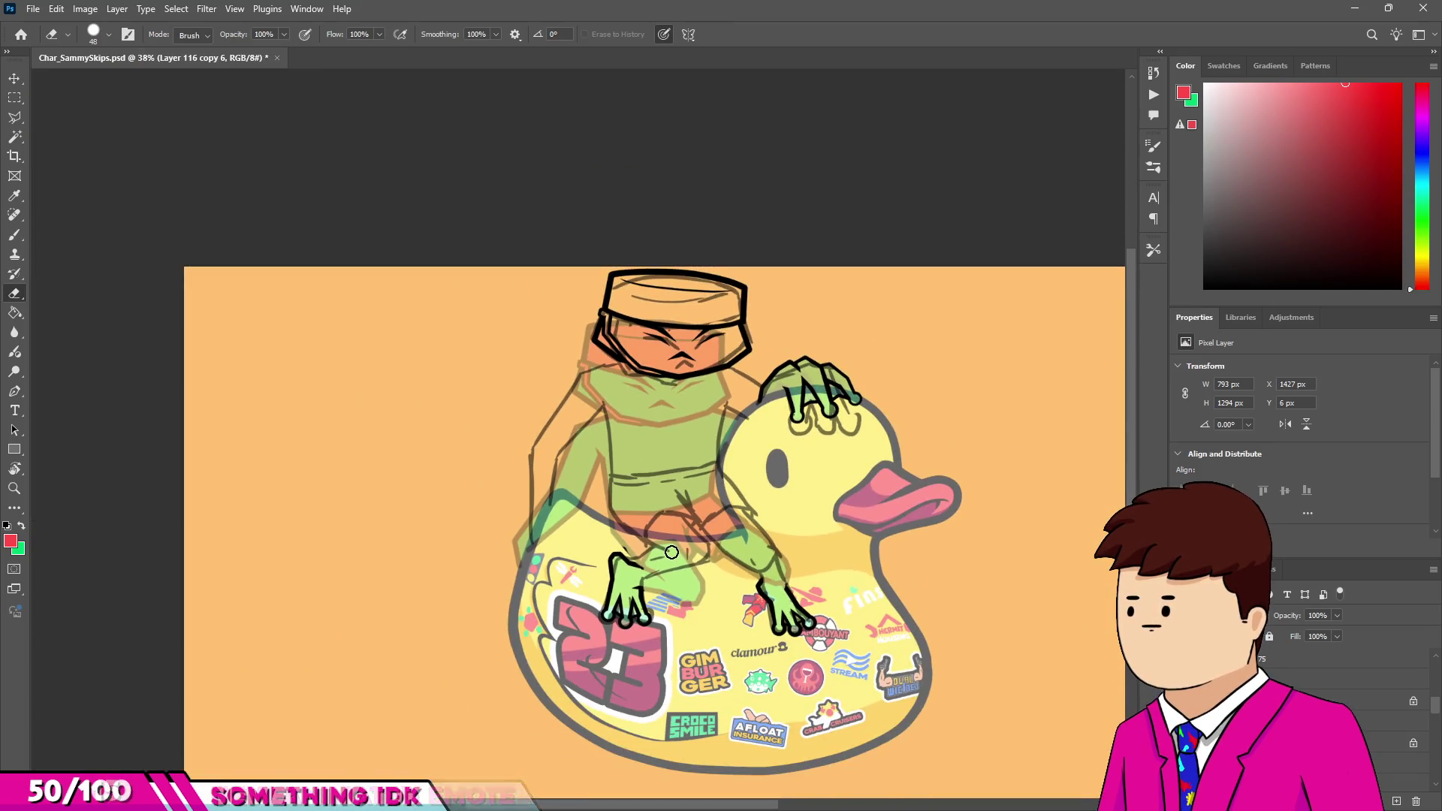
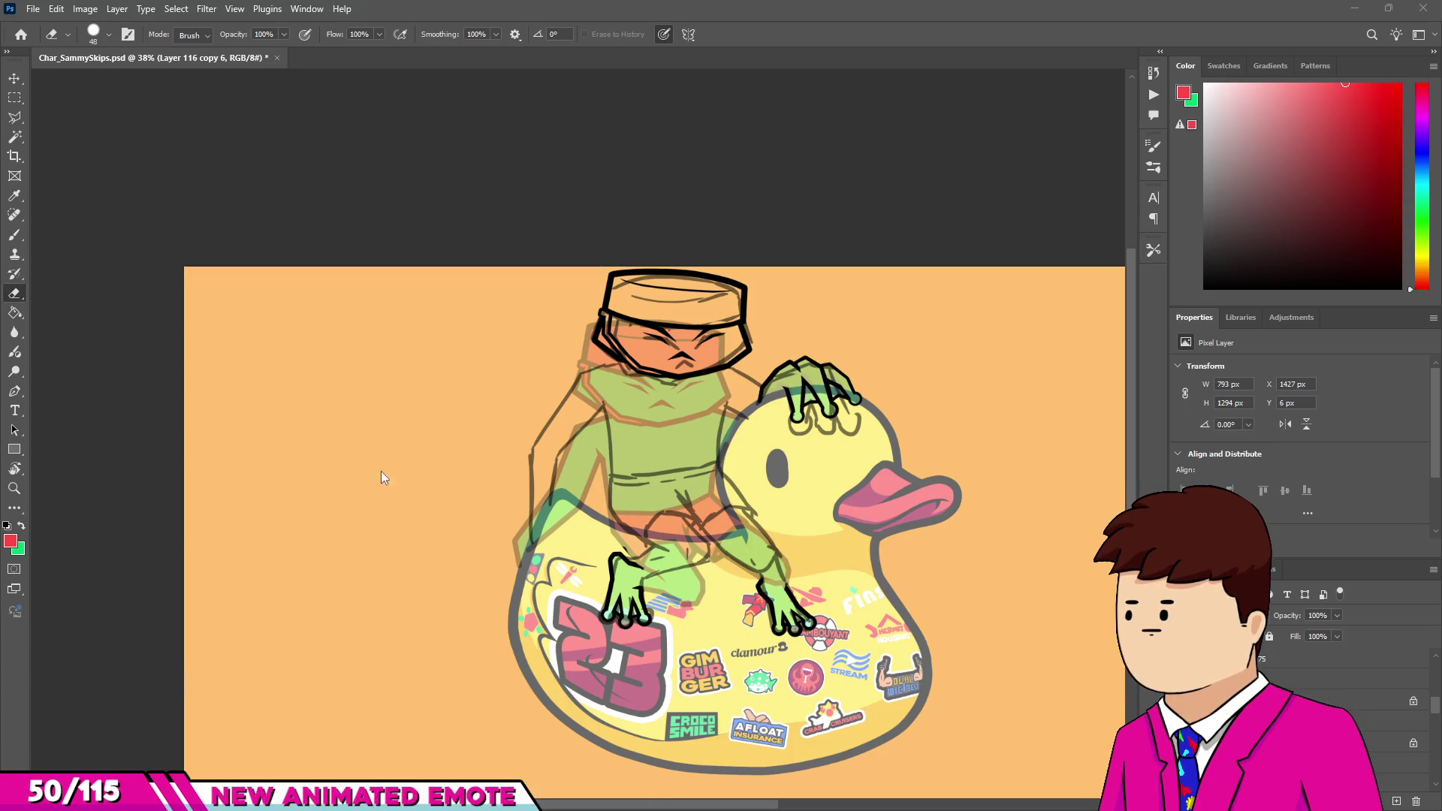
Switch to the Brush and shrink it to about 16 px.
scroll(617, 335, up, 5)
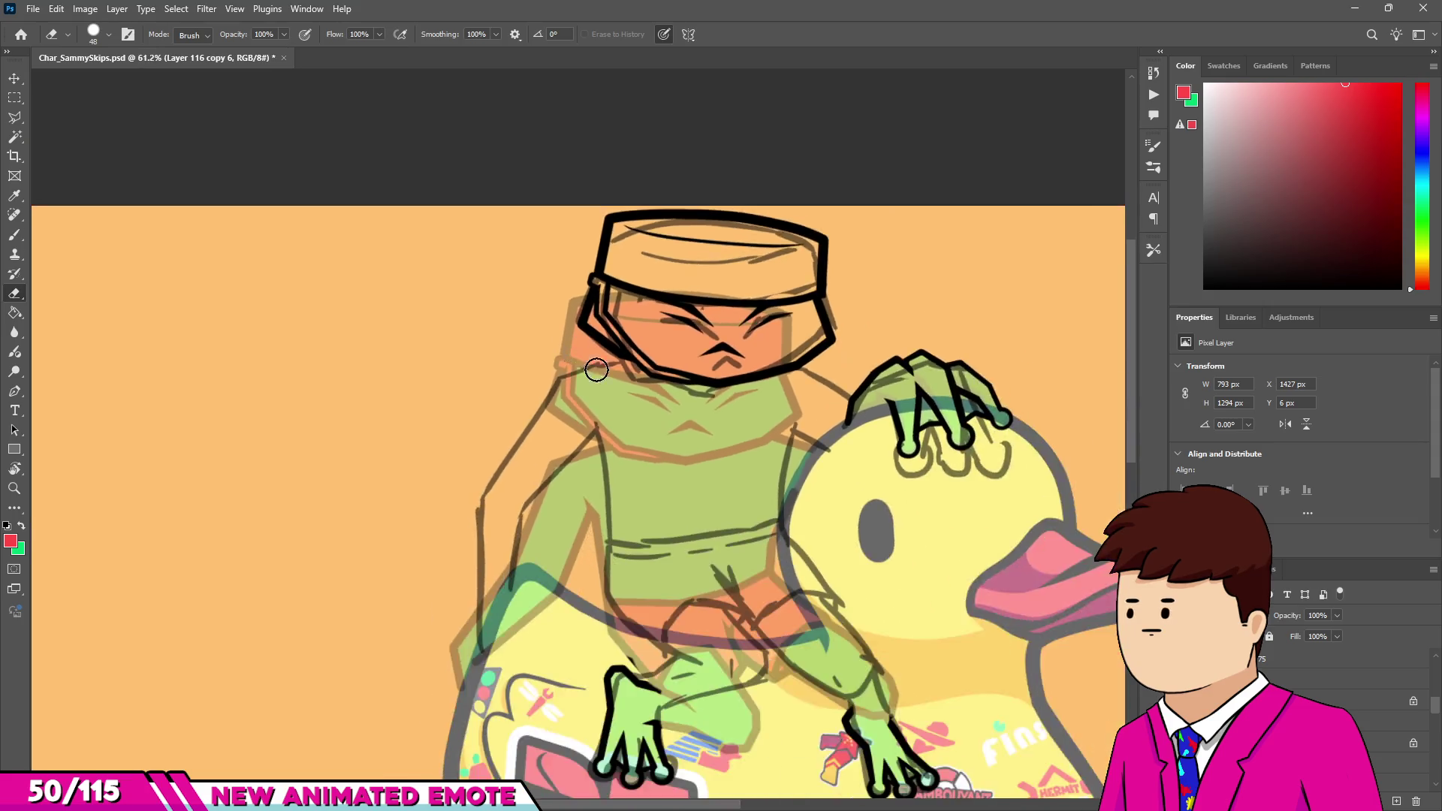
scroll(640, 418, up, 3)
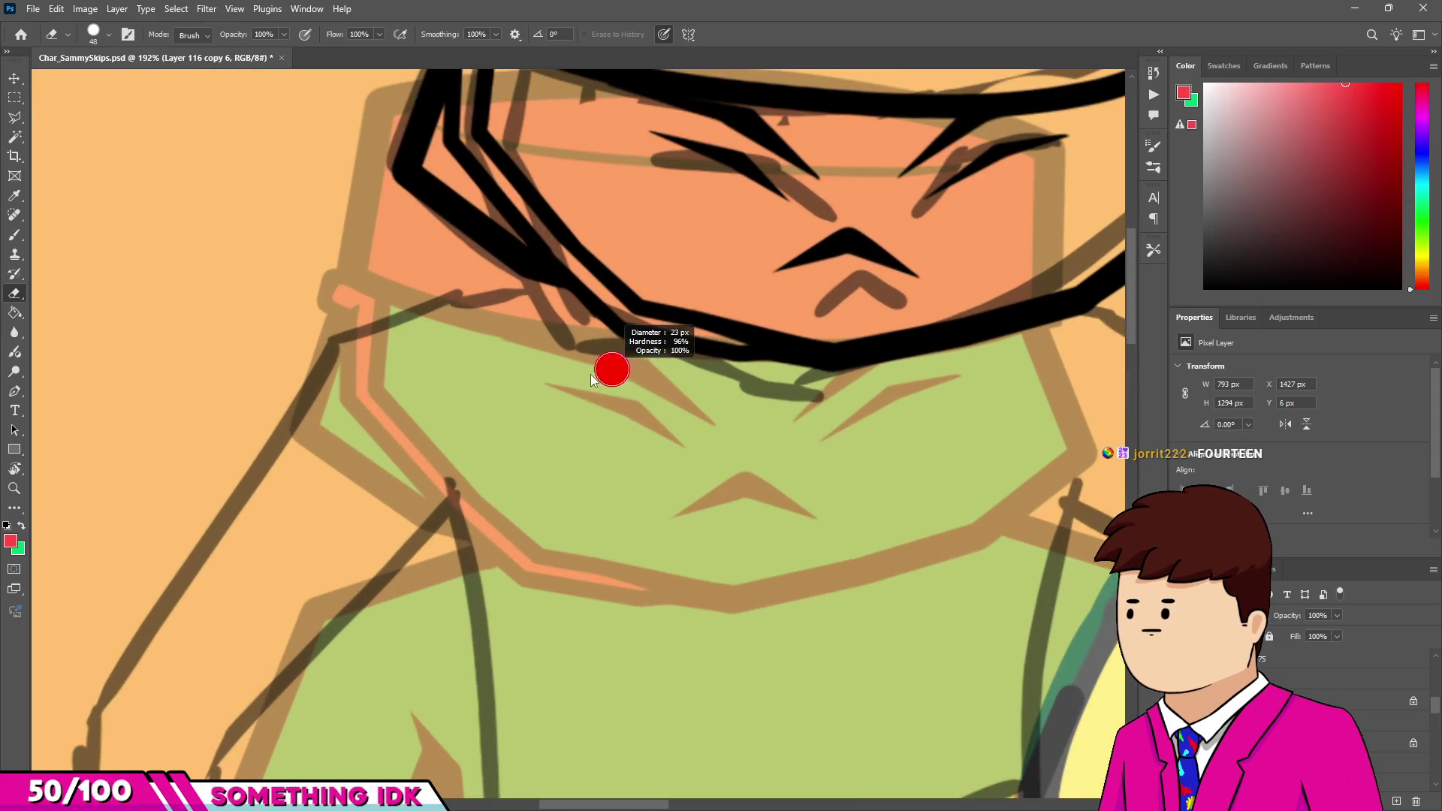
scroll(588, 373, up, 4)
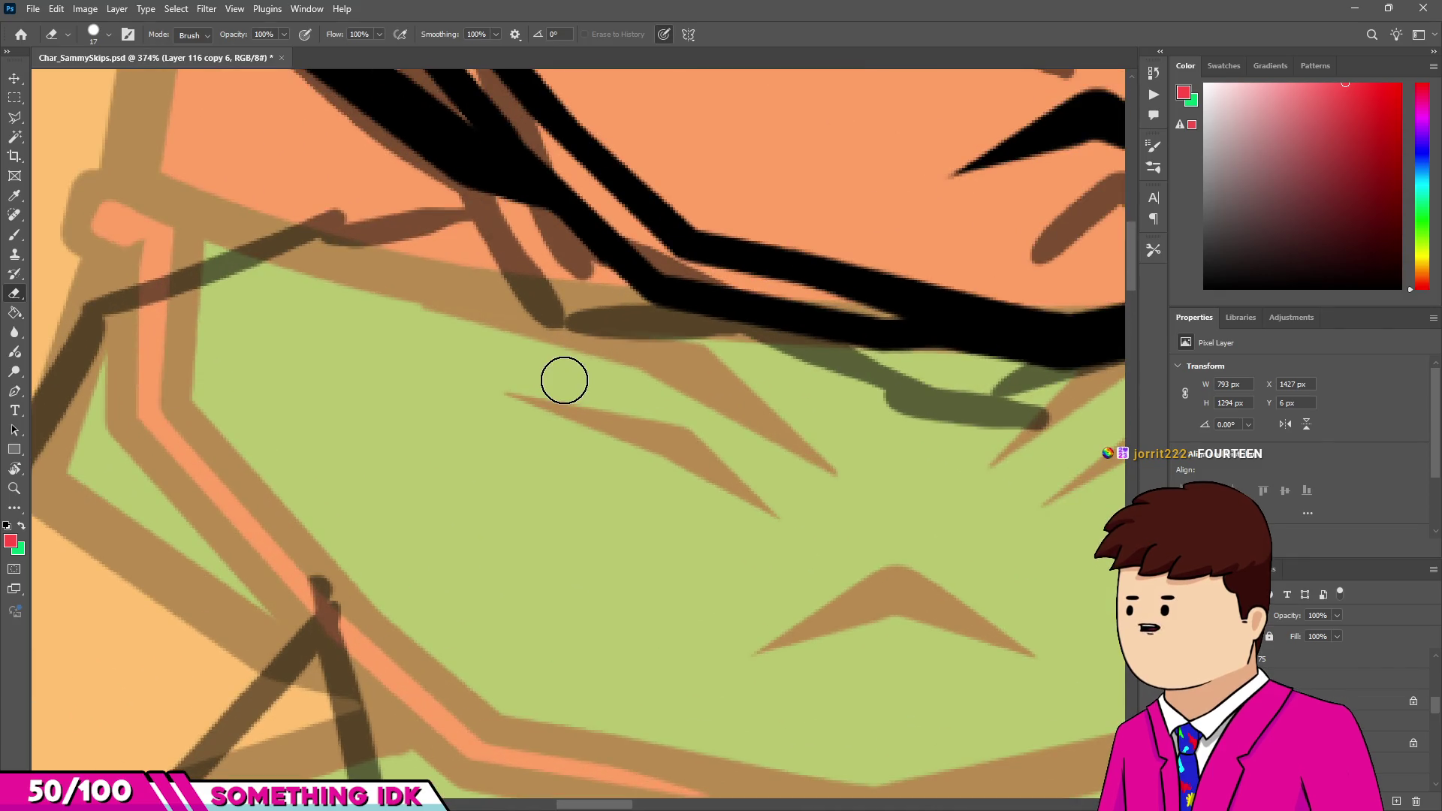
scroll(557, 386, down, 5)
scroll(501, 392, down, 3)
scroll(567, 443, up, 3)
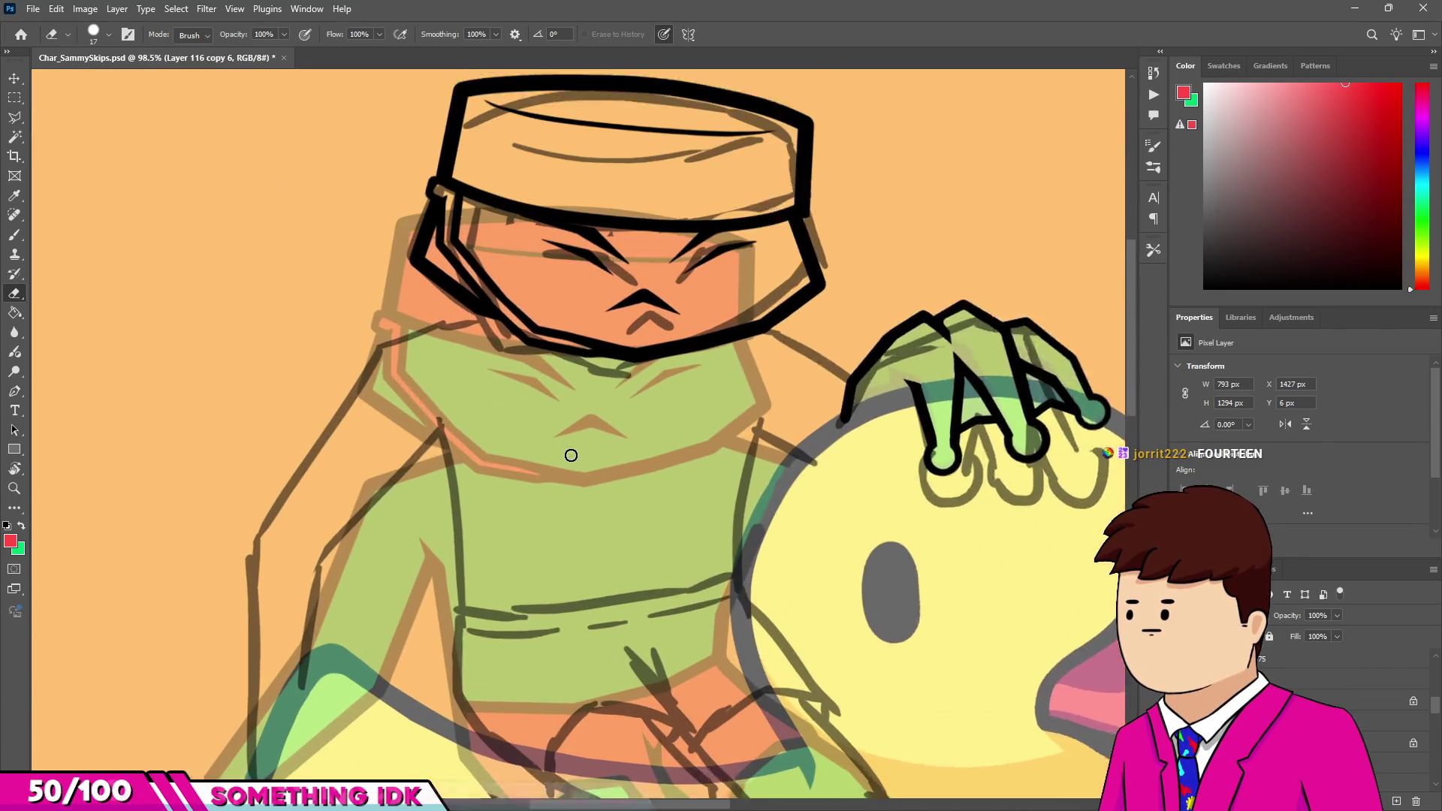
scroll(498, 447, down, 3)
scroll(676, 375, up, 5)
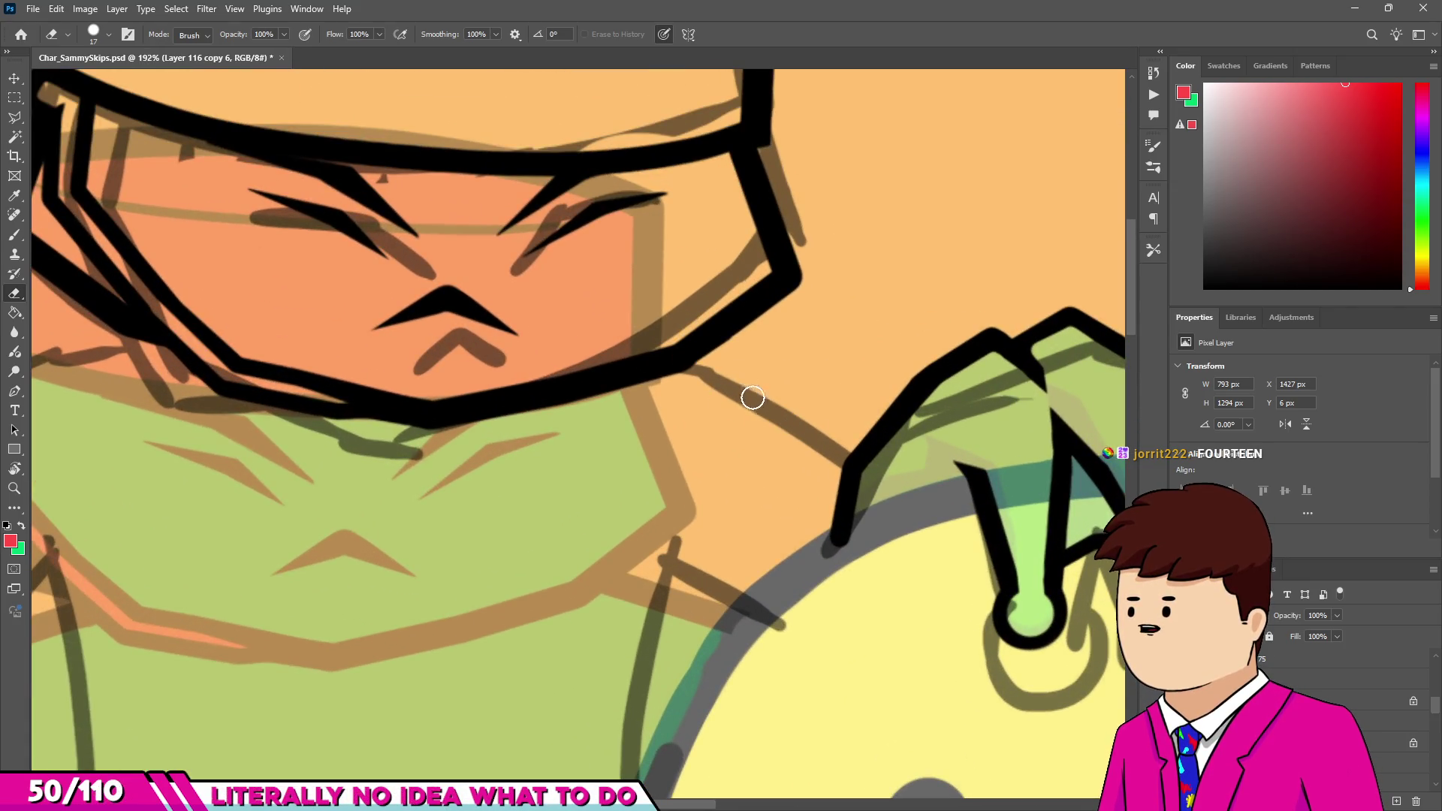
key(b)
alt+right_click(688, 364)
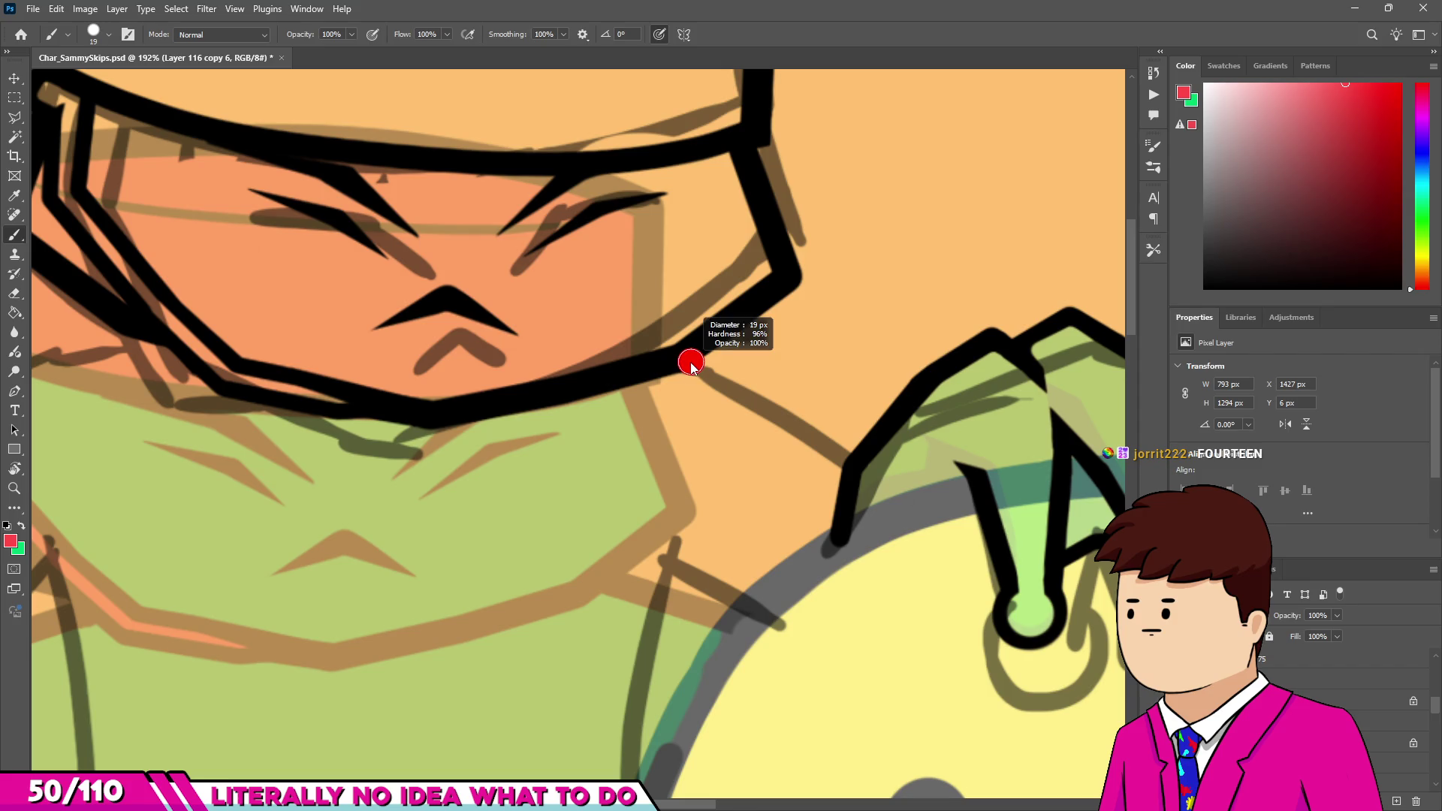
click(683, 358)
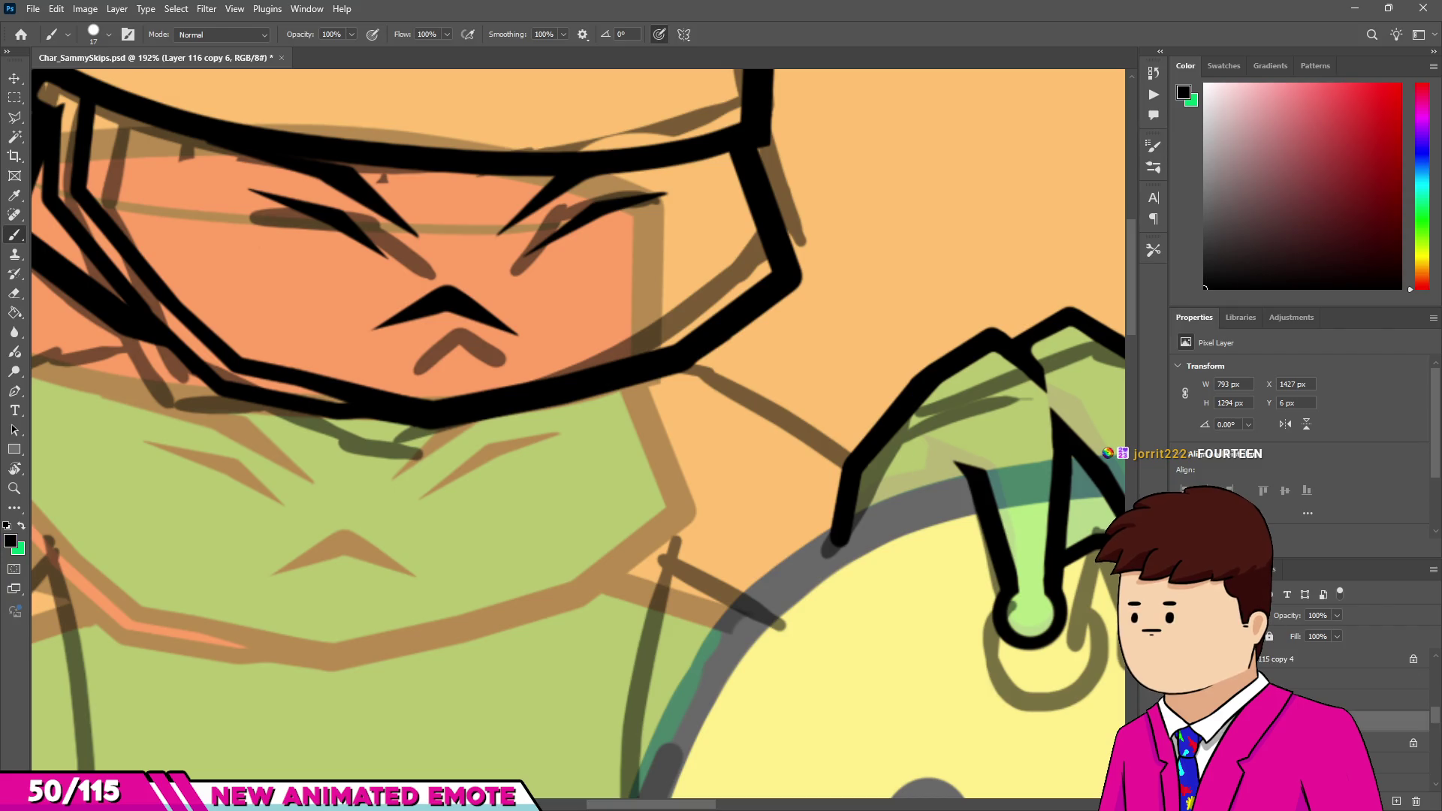
Ink a straight arm line from the face outline to the hand, redoing the misplaced first try.
shift+click(851, 463)
alt+scroll(774, 403, down, 5)
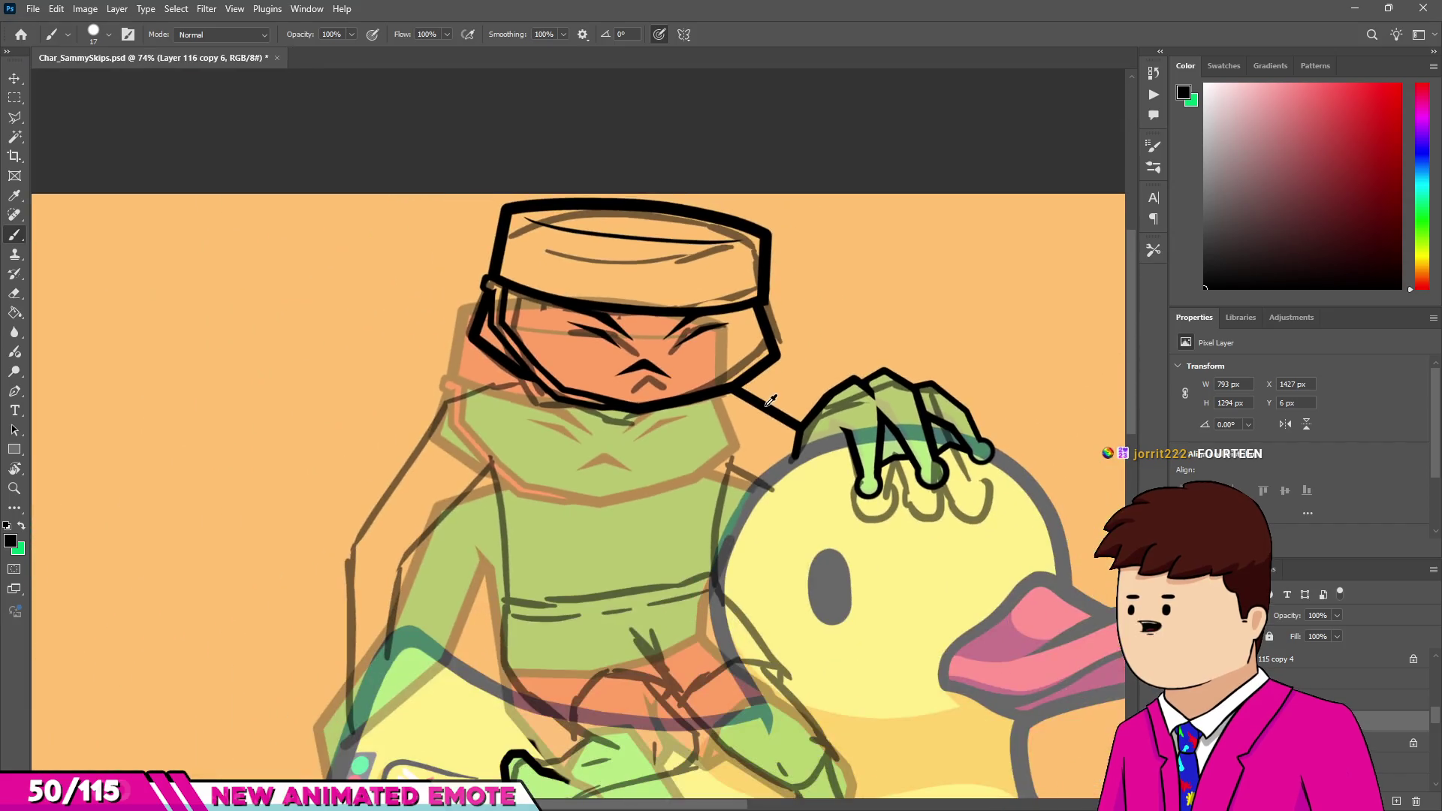
alt+scroll(744, 396, up, 8)
key(ctrl+z)
alt+right_click(660, 336)
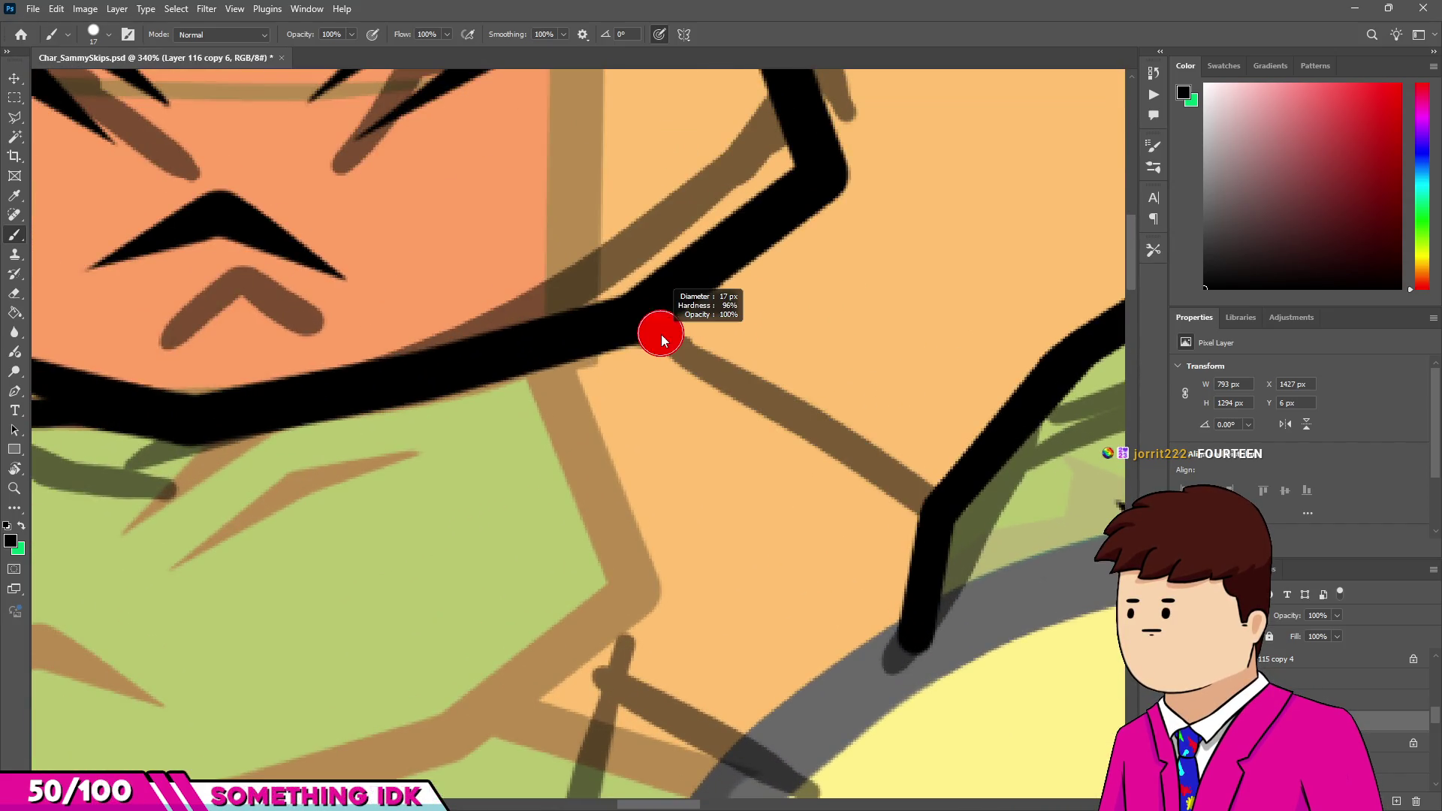
click(644, 331)
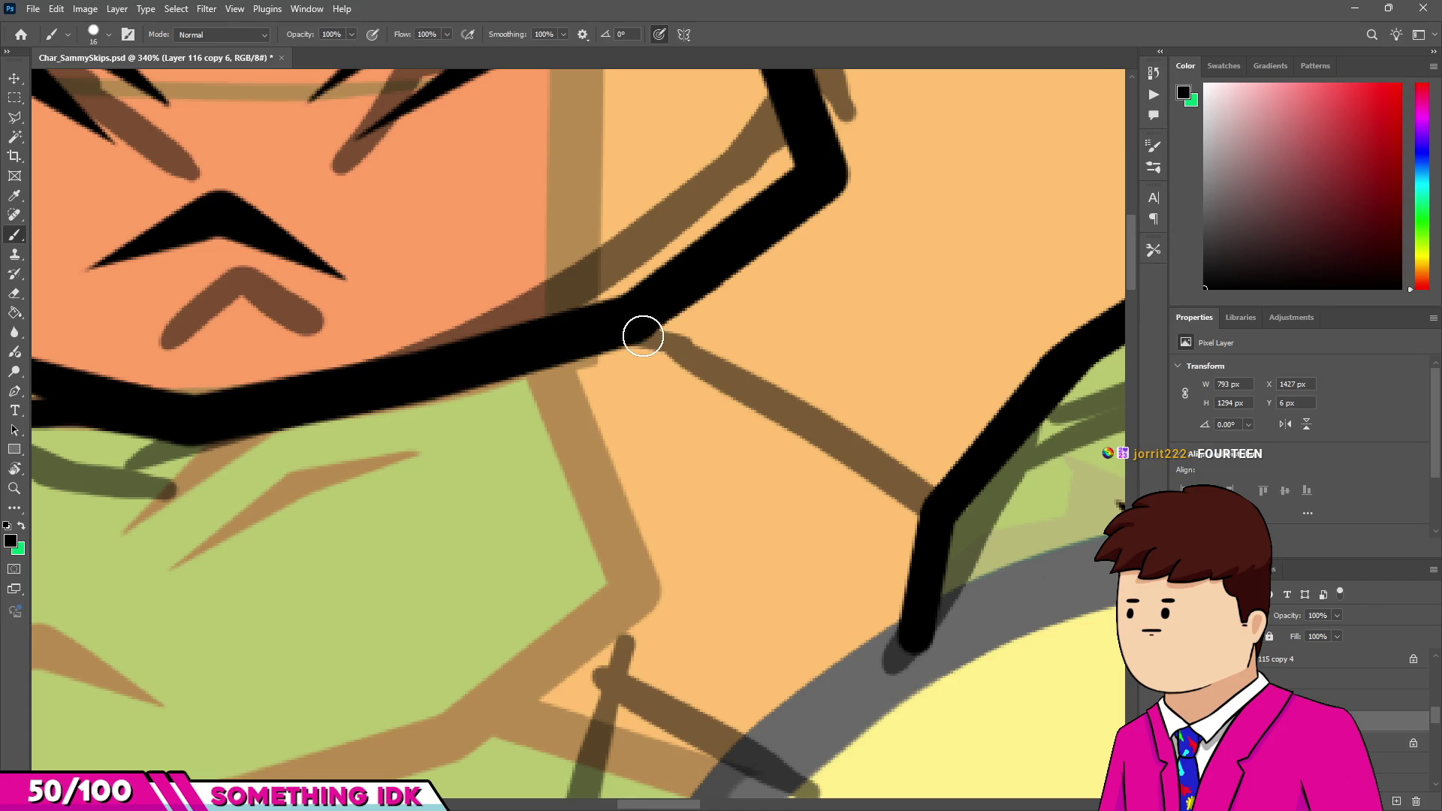
shift+click(932, 504)
scroll(763, 398, down, 8)
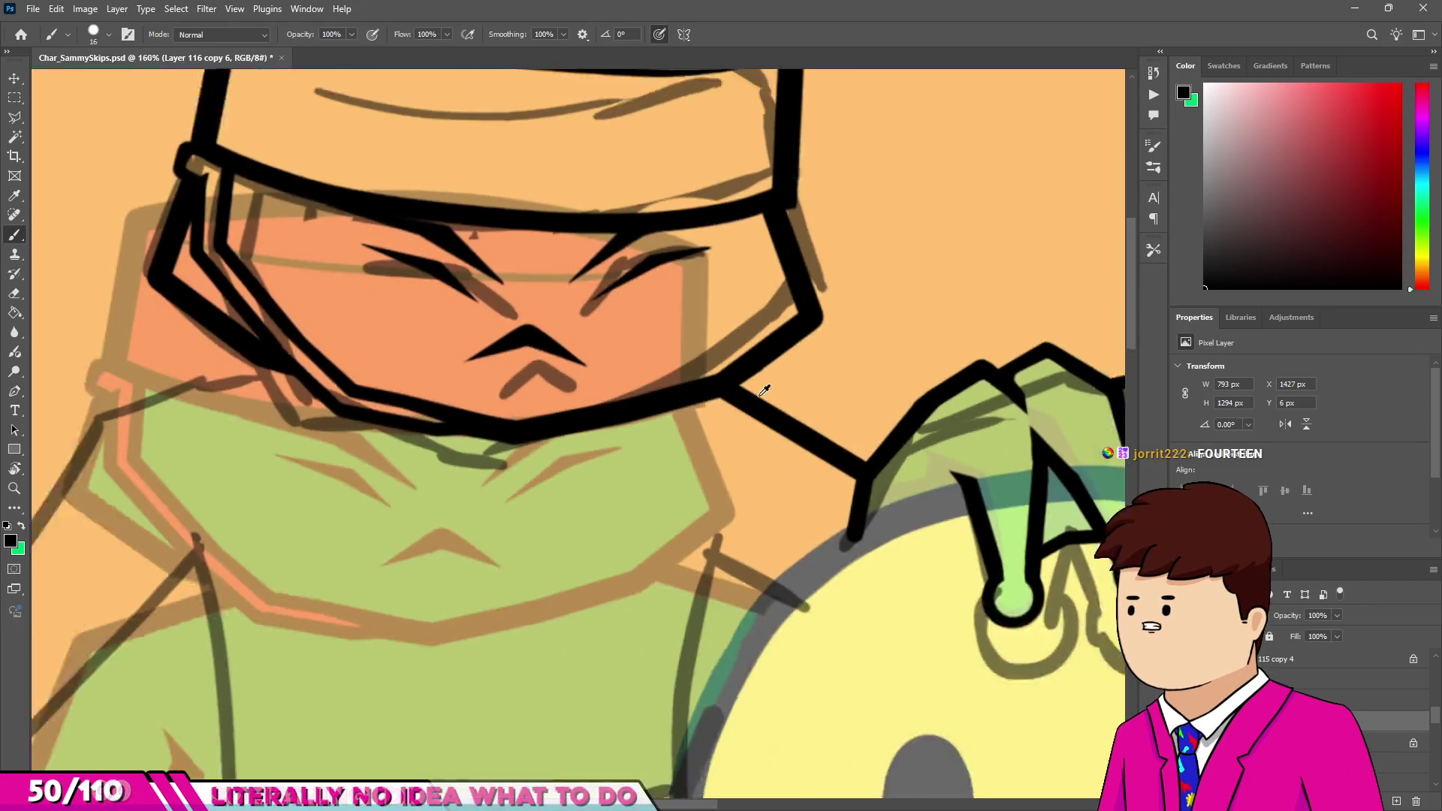
scroll(673, 405, up, 6)
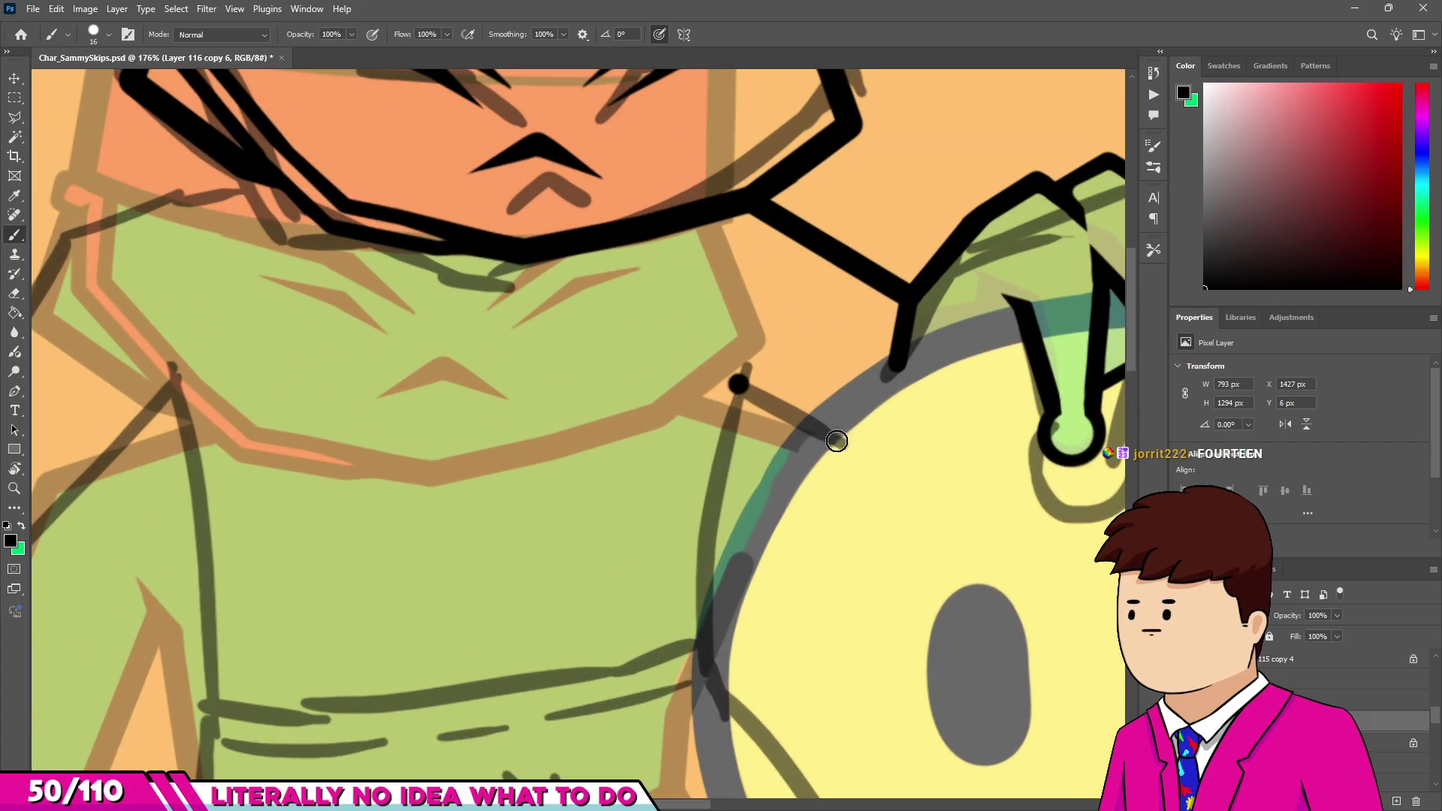
Ink the body's right edge down beside the duck and tidy the join with a small Eraser.
shift+click(824, 435)
shift+click(699, 534)
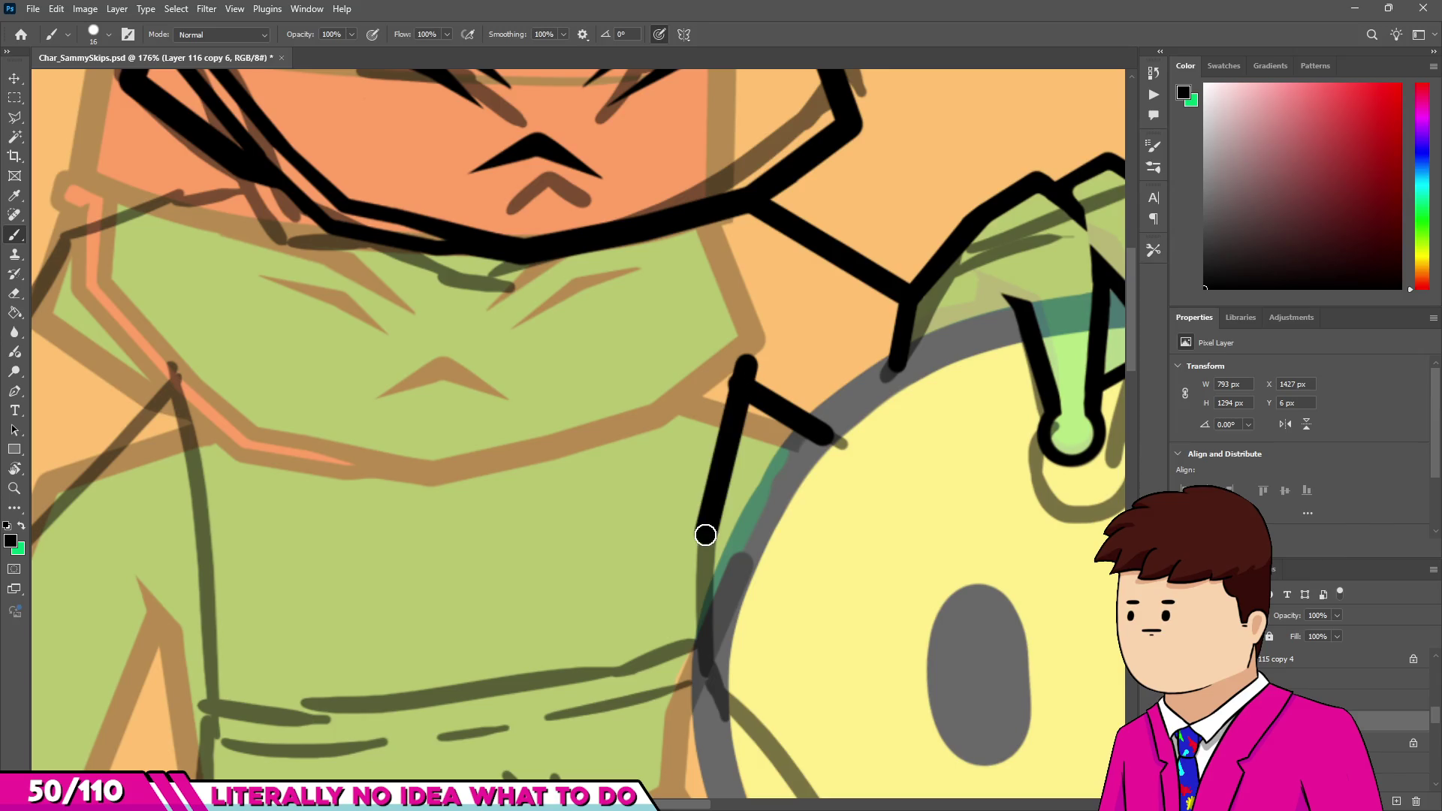
shift+click(711, 665)
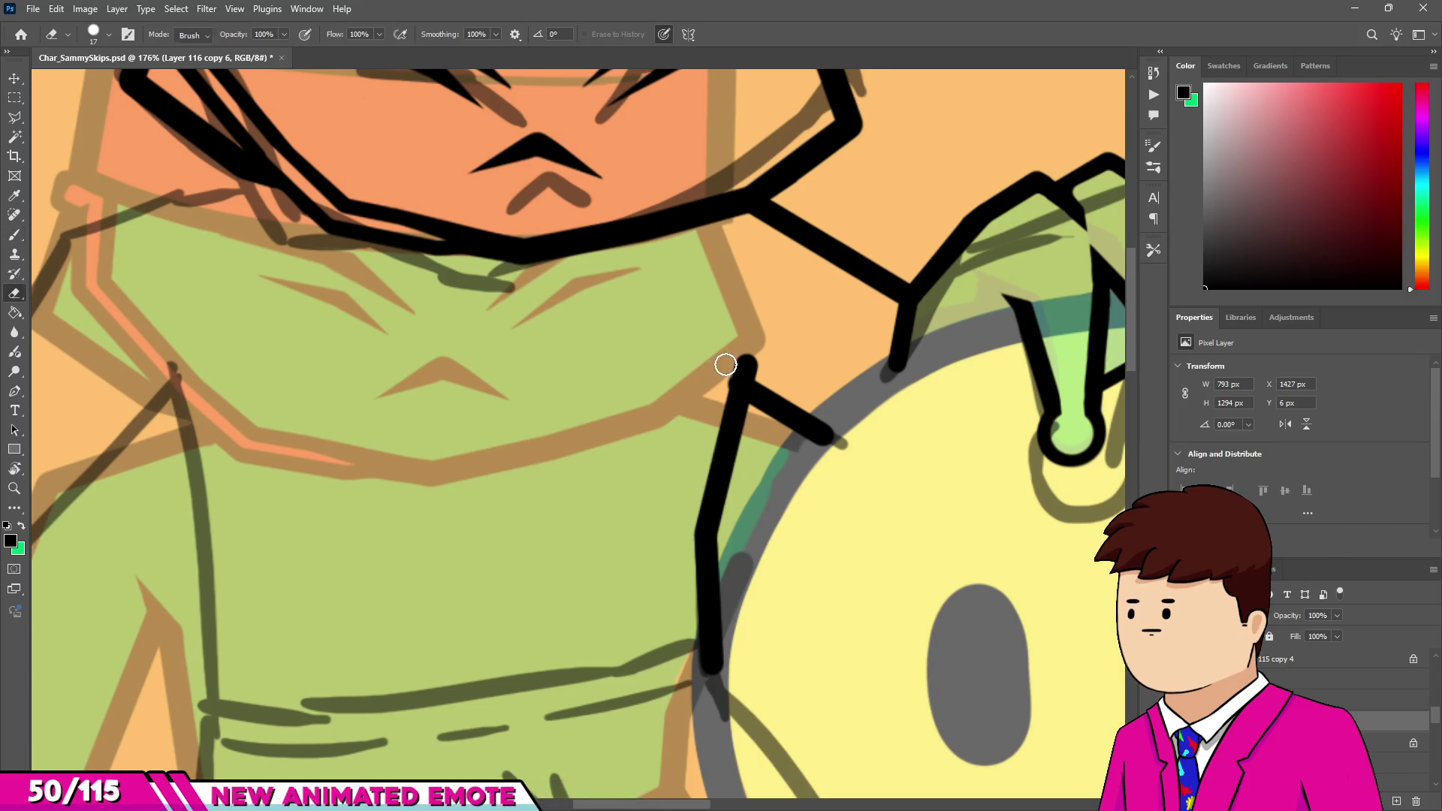
key(e)
scroll(725, 366, up, 2)
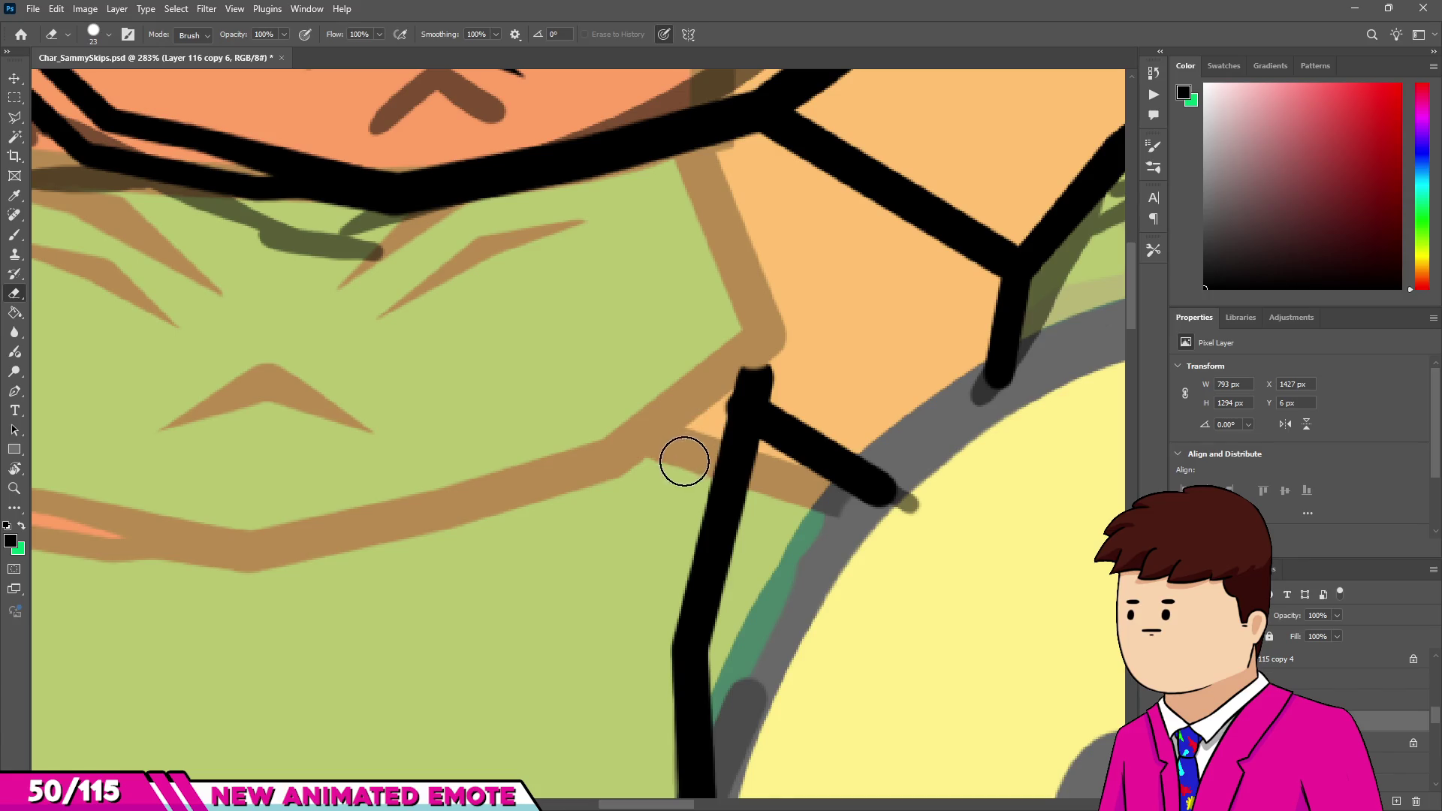
scroll(679, 489, down, 3)
scroll(706, 386, up, 5)
drag(732, 428, 710, 438)
scroll(729, 432, up, 2)
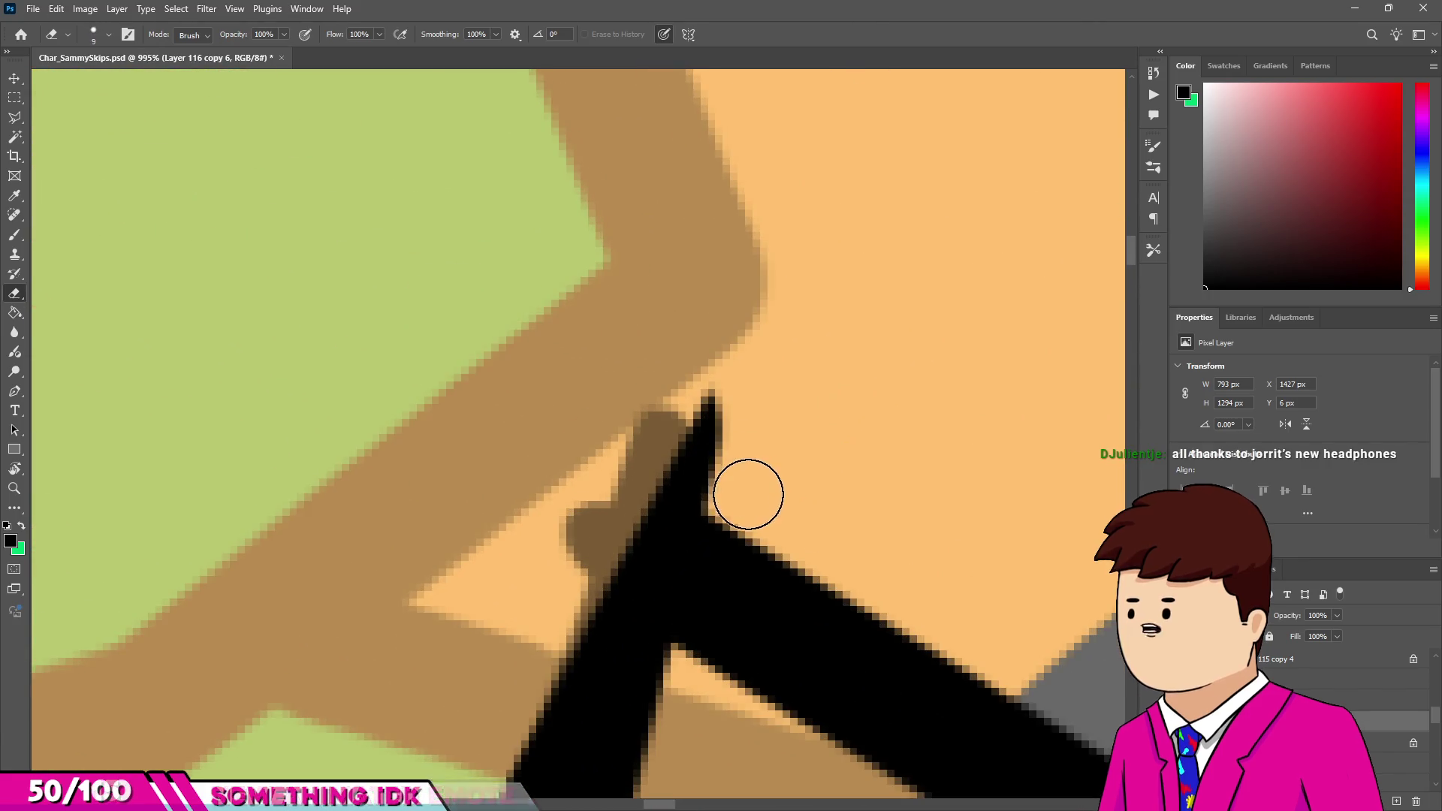
scroll(751, 369, down, 10)
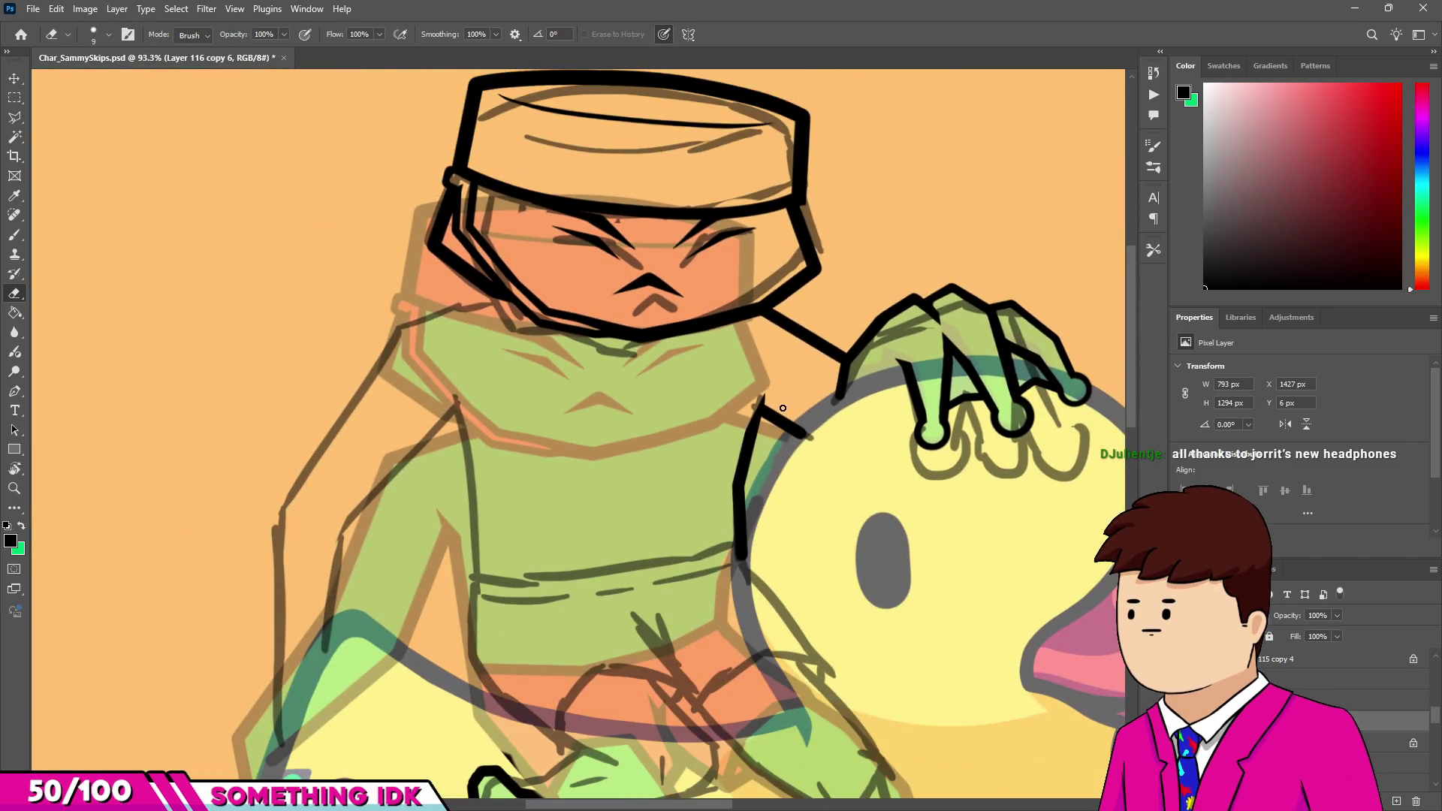
Ink the left shoulder line out from the collar and start the left arm outline downward.
key(b)
scroll(609, 338, down, 2)
scroll(648, 336, up, 7)
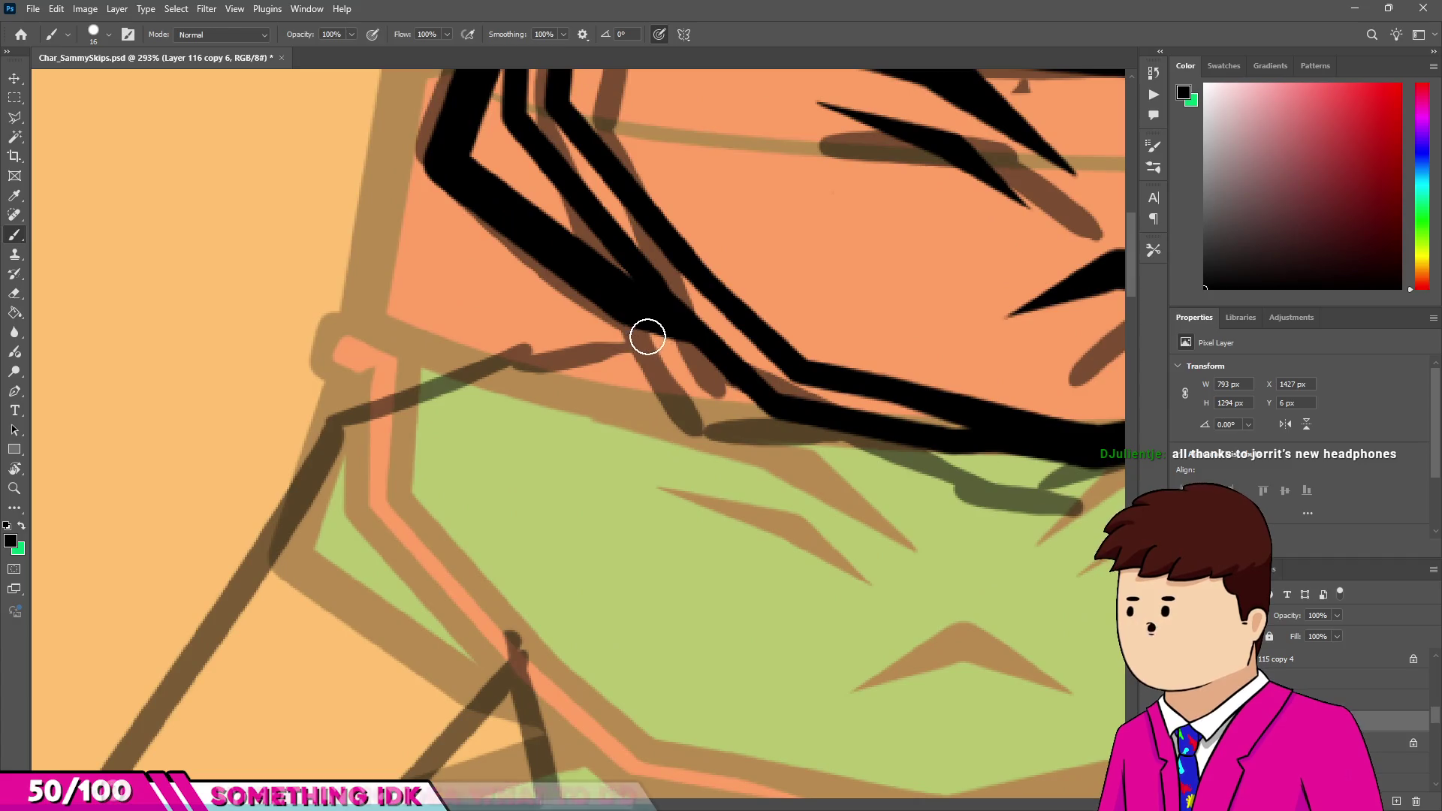
click(647, 336)
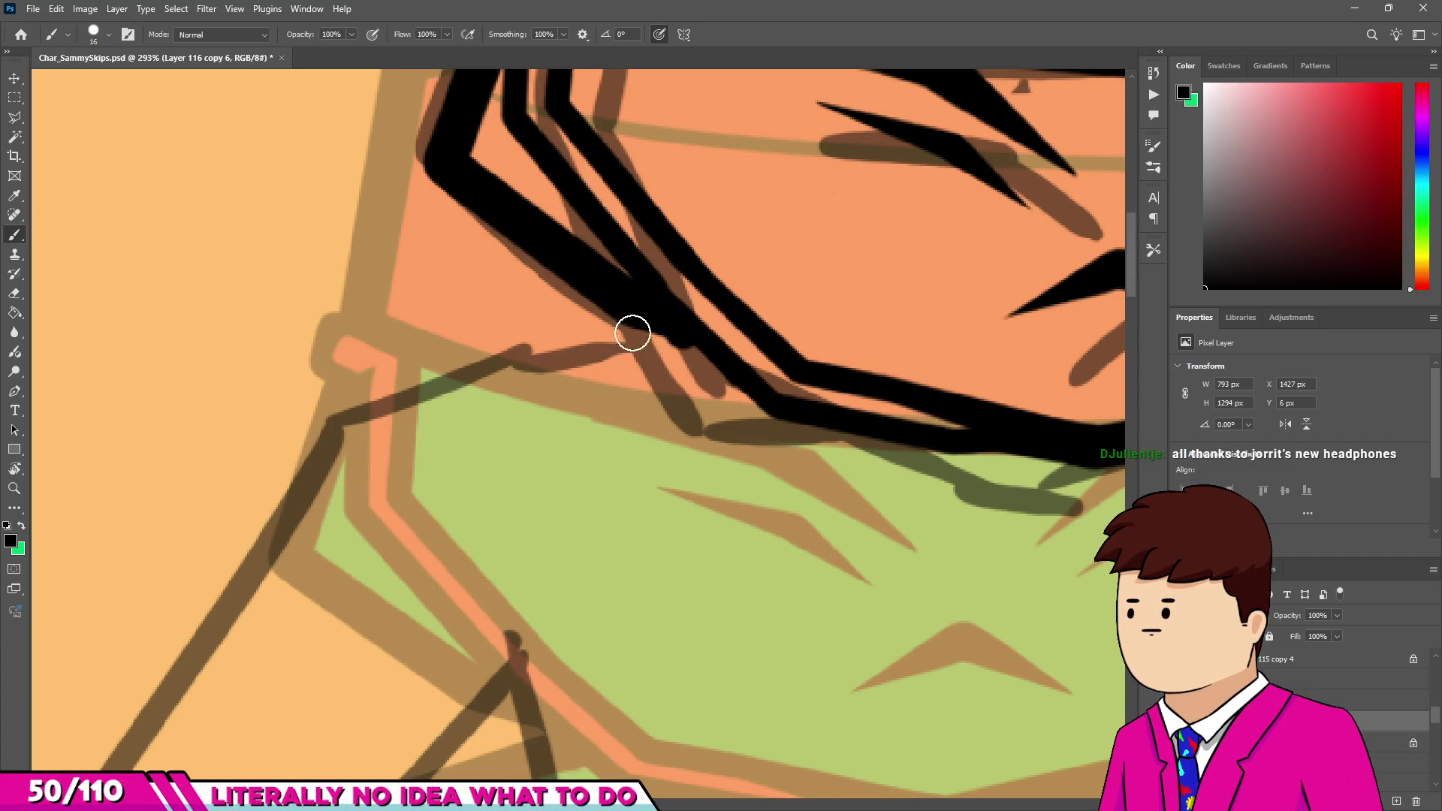
shift+click(338, 418)
scroll(338, 421, down, 5)
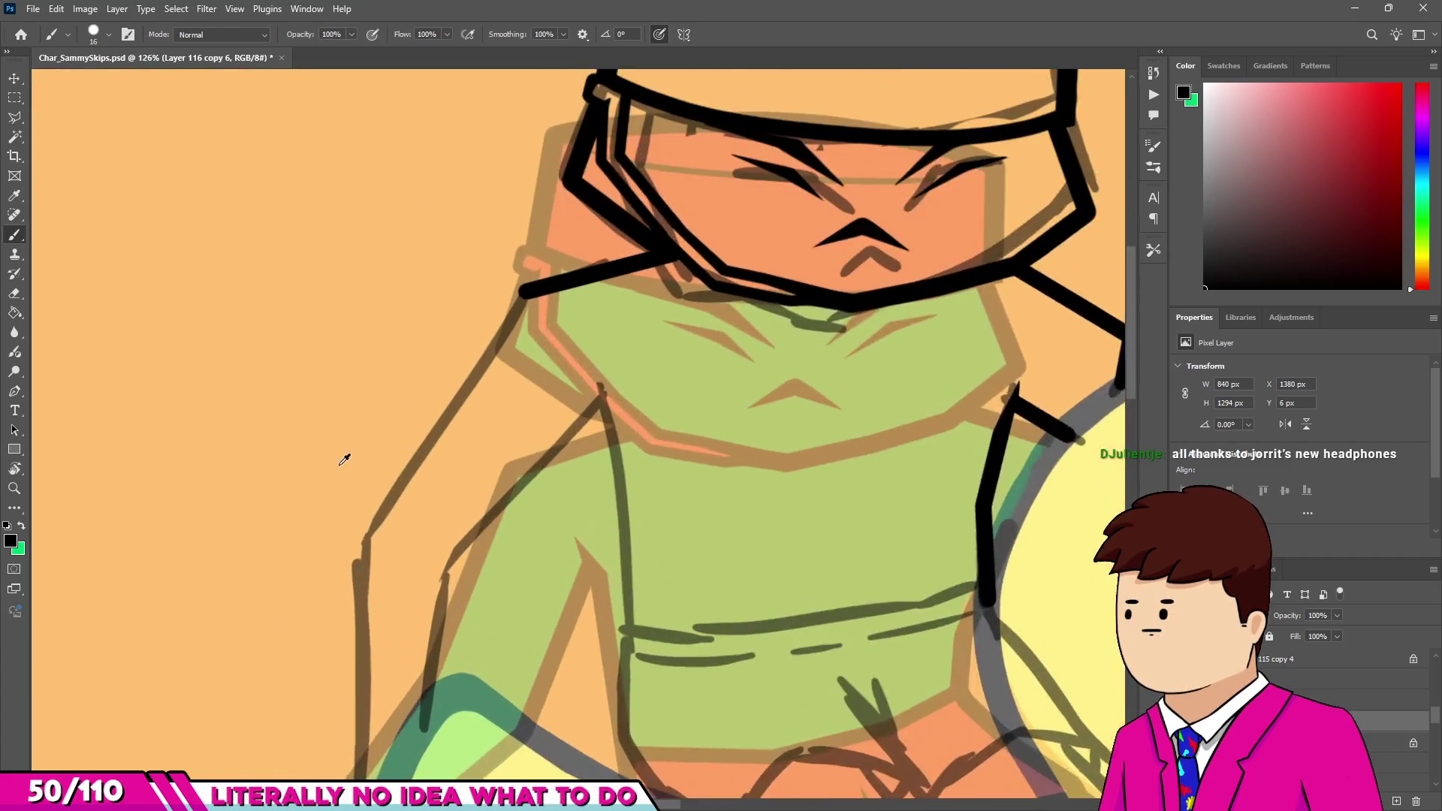
scroll(353, 458, up, 2)
shift+click(363, 556)
Finish the left arm's outer outline to the duck and ink its inner edge up to the shoulder.
scroll(386, 450, down, 5)
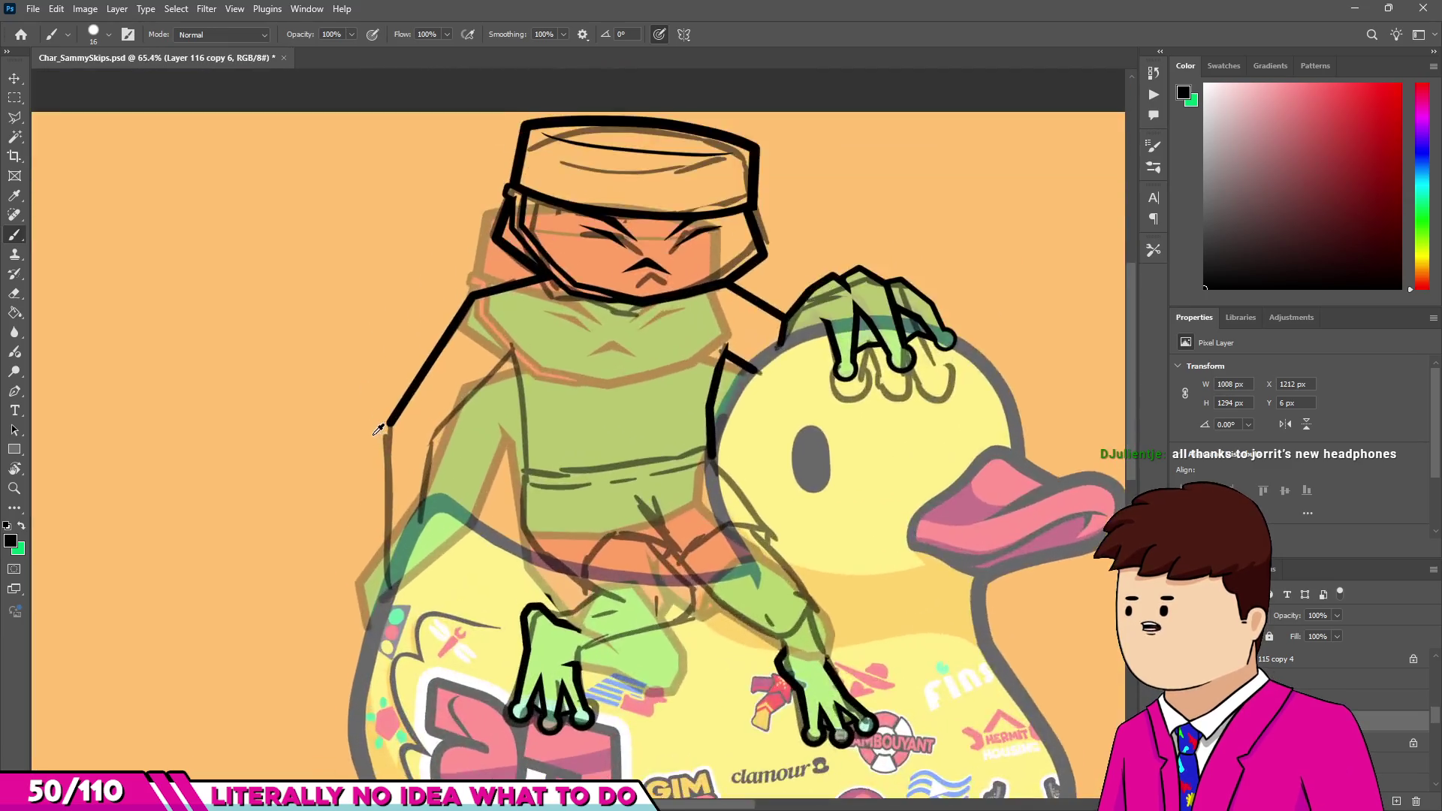
scroll(379, 429, up, 5)
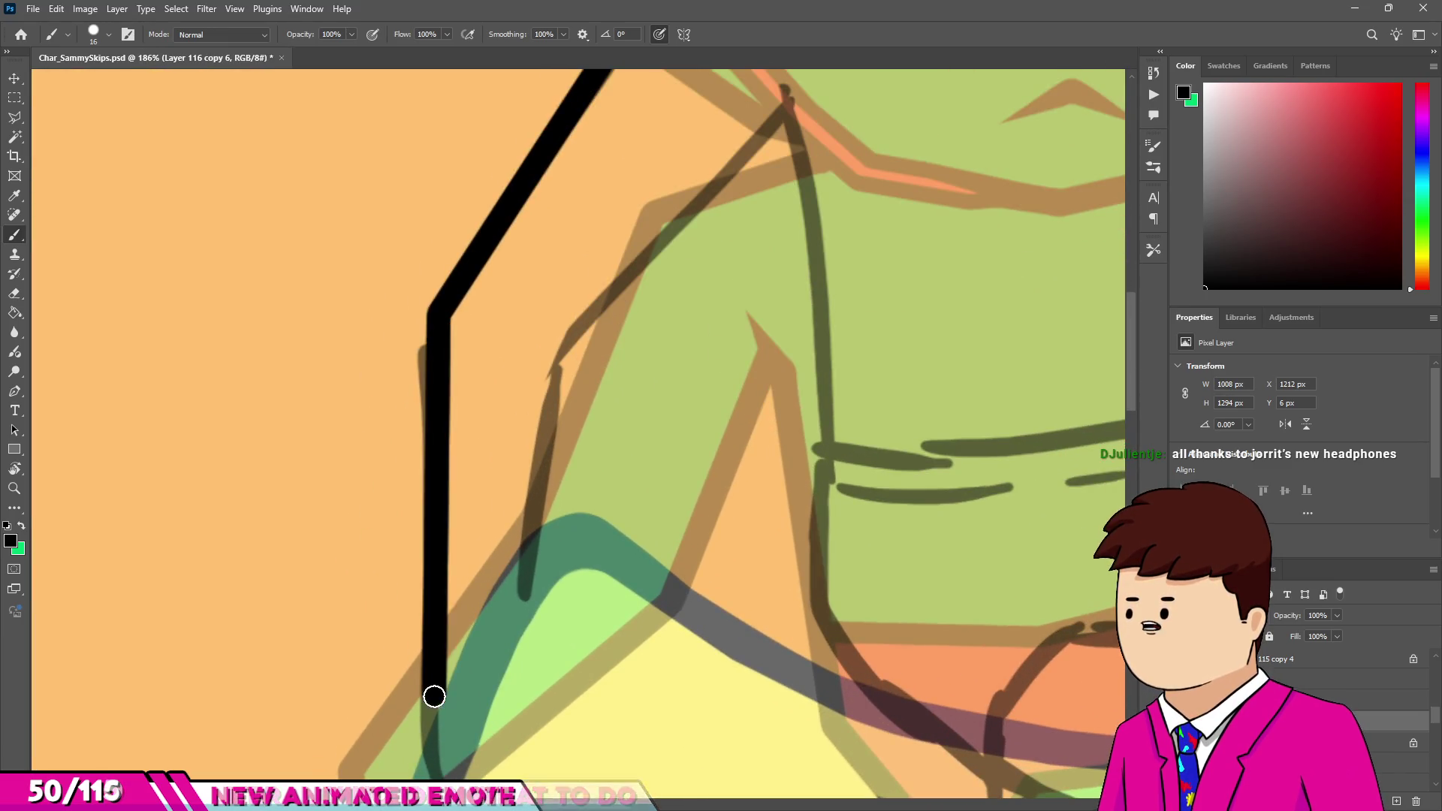
shift+click(434, 697)
scroll(436, 698, down, 2)
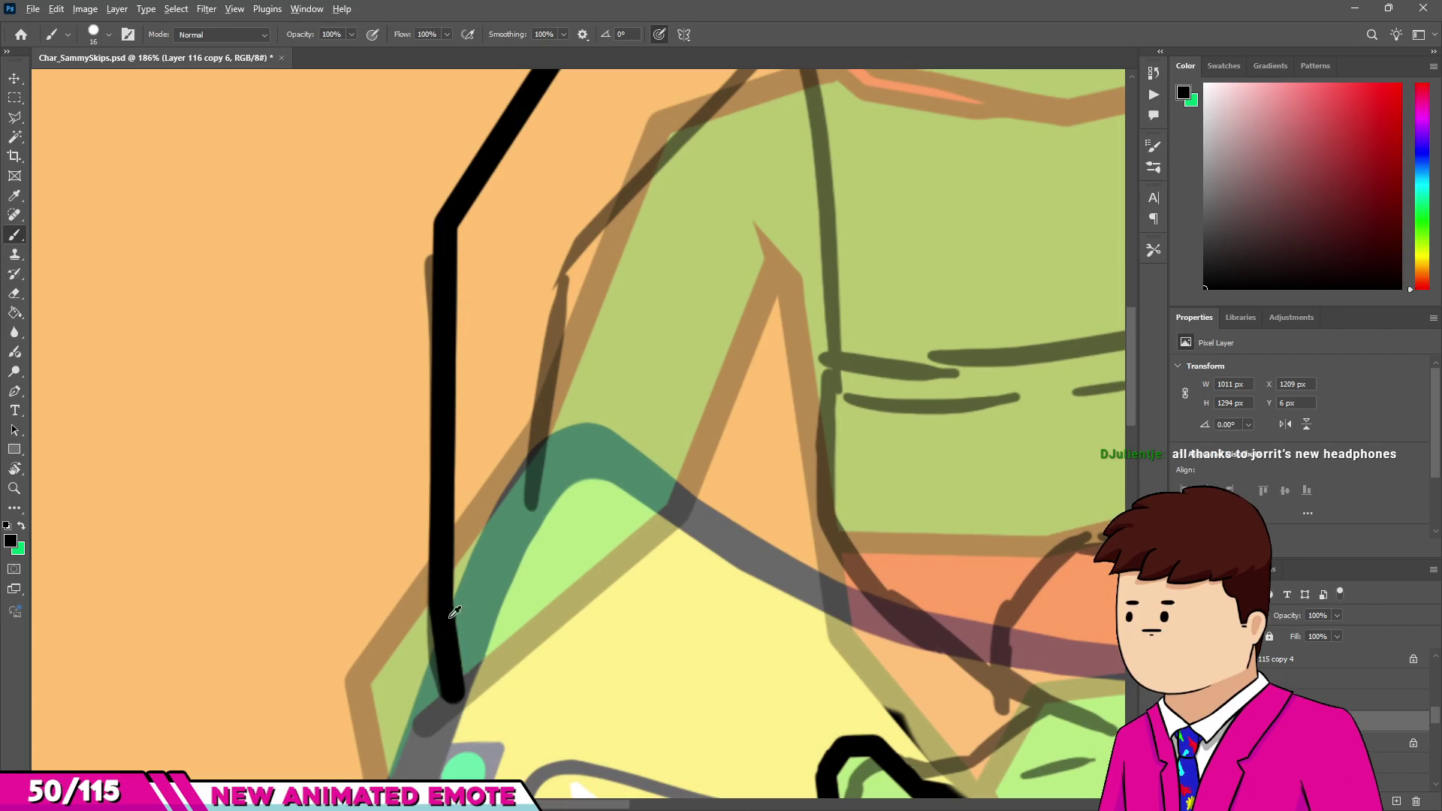
scroll(455, 616, down, 5)
scroll(456, 638, up, 5)
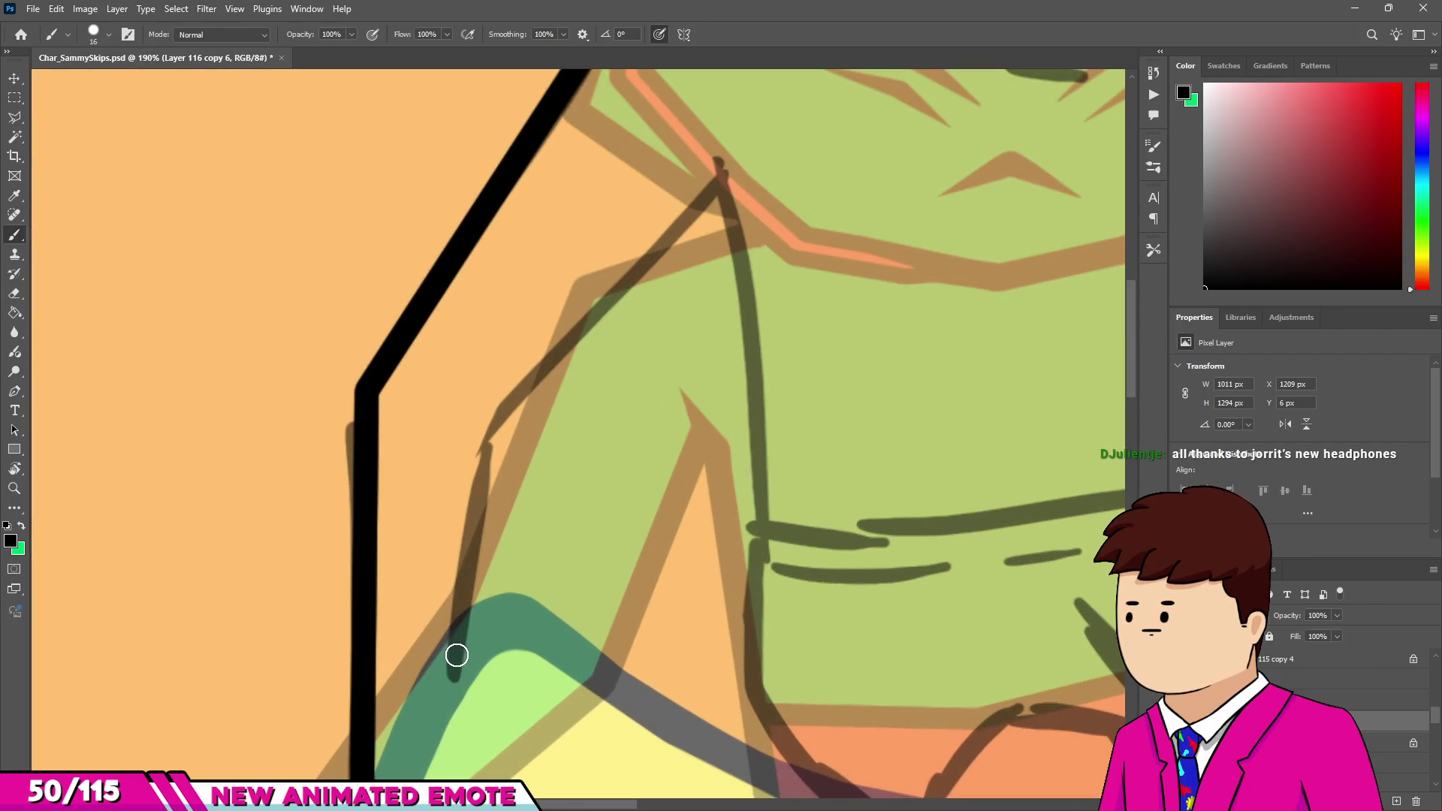
shift+click(493, 419)
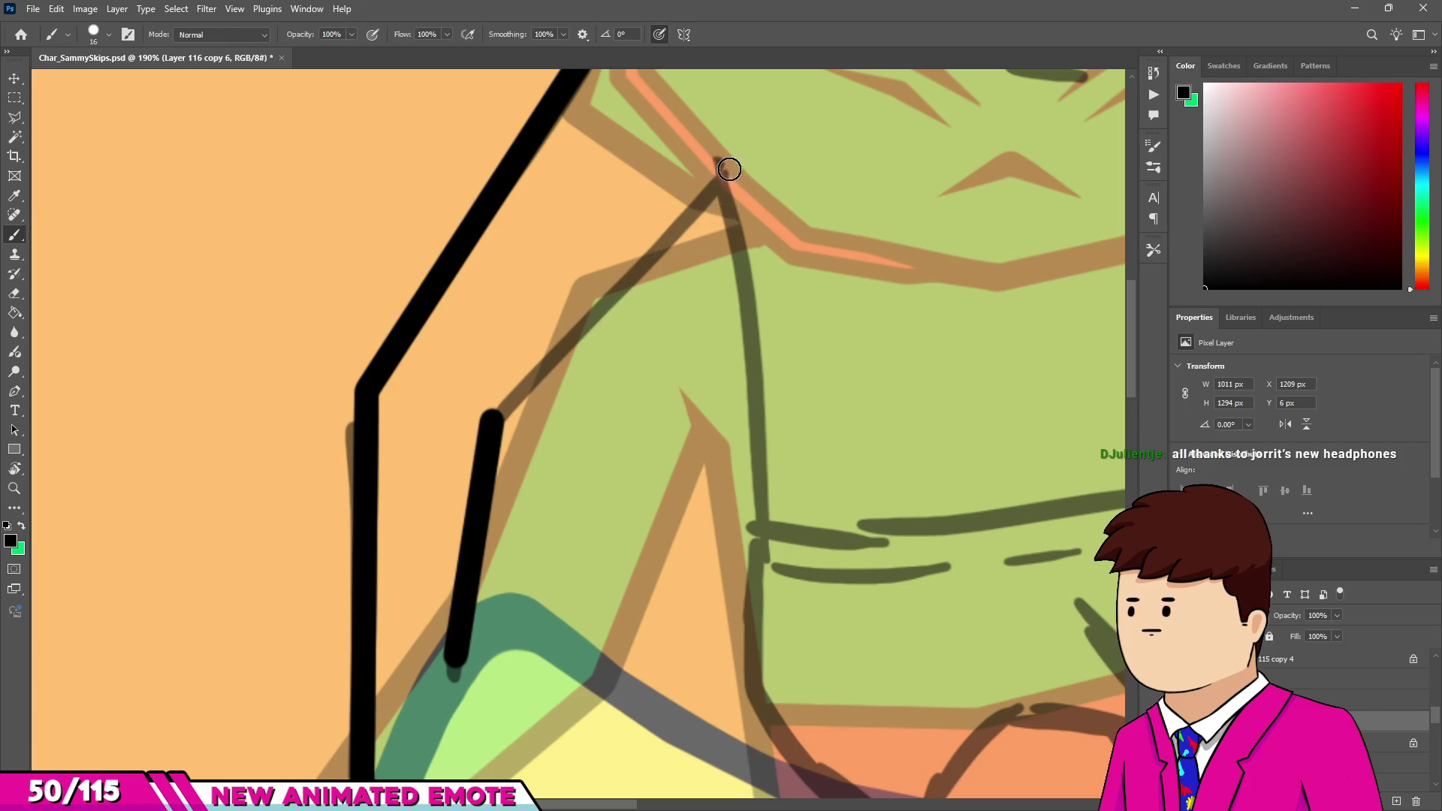
shift+click(726, 169)
Ink the torso's left edge from the shoulder down to the shorts, tapering its top point.
click(718, 148)
shift+click(754, 334)
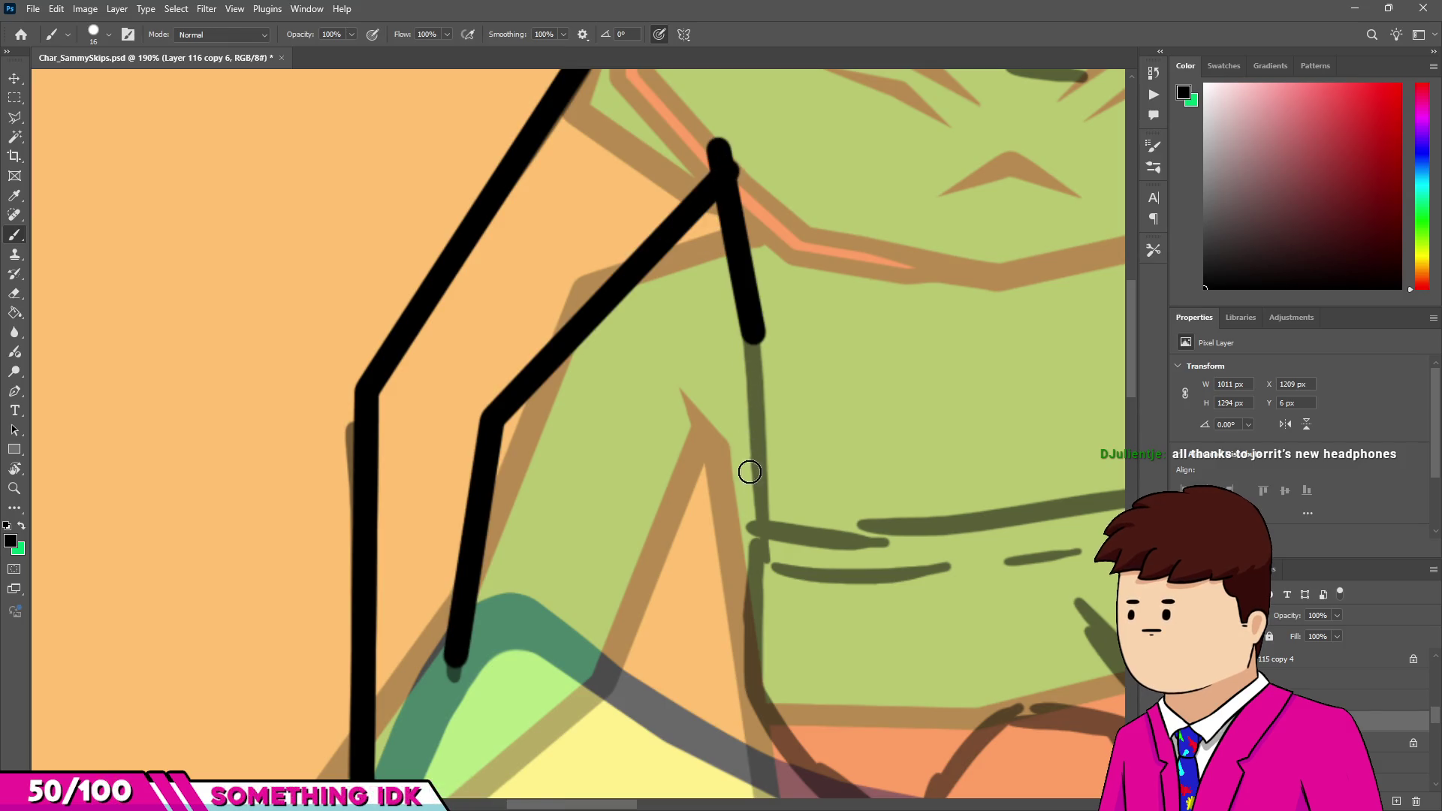
shift+click(759, 529)
key(e)
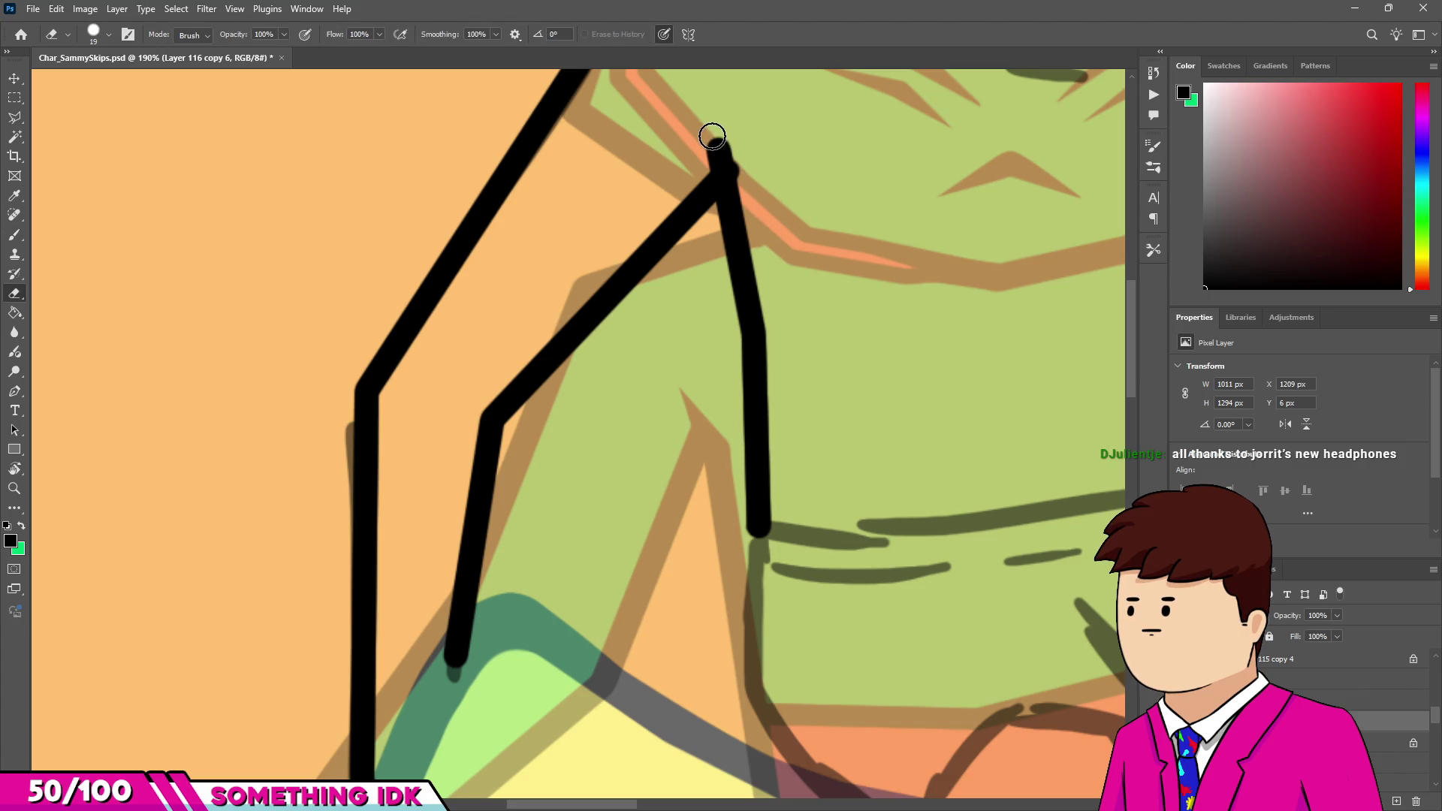
key(b)
drag(717, 147, 704, 107)
key(e)
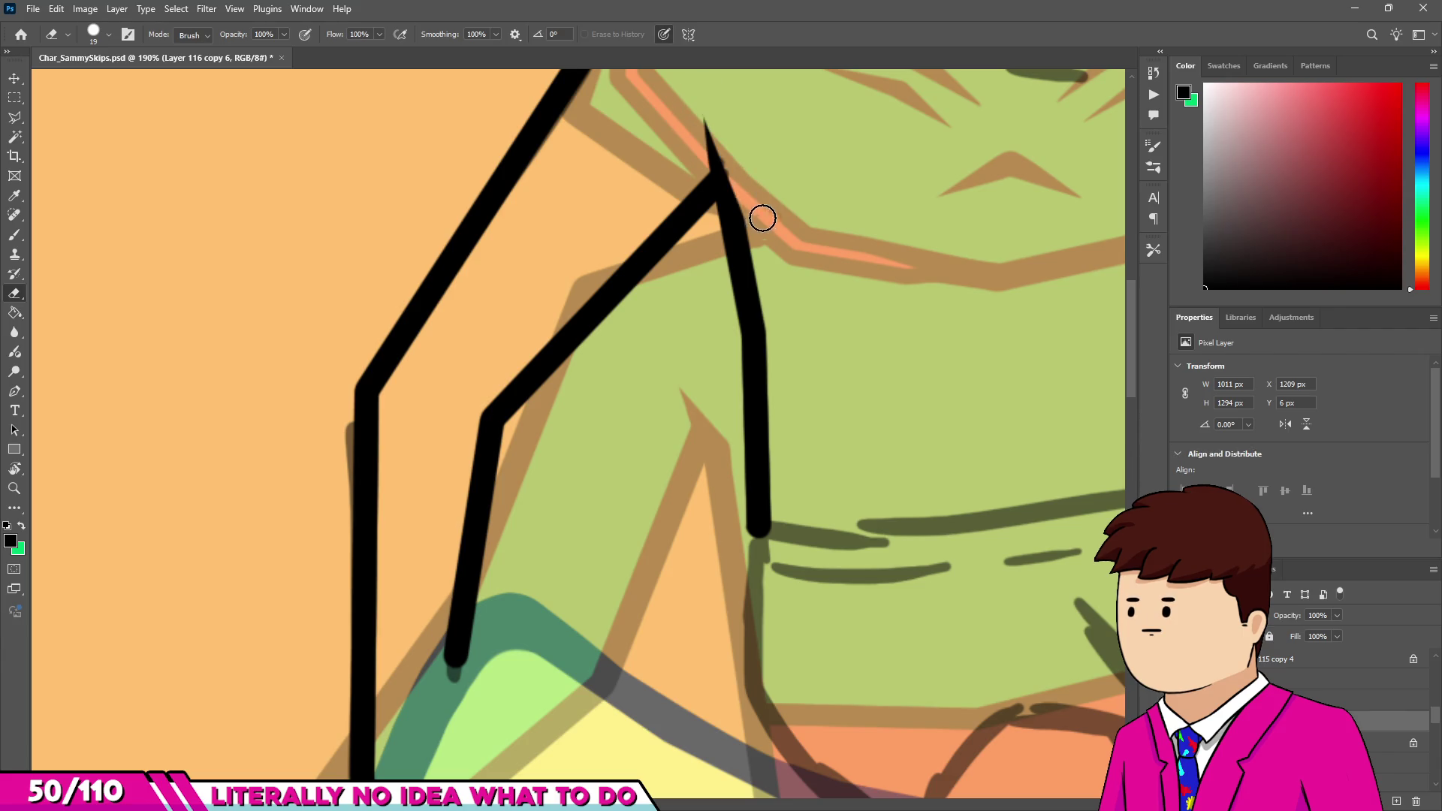
scroll(762, 221, down, 6)
scroll(843, 119, up, 1)
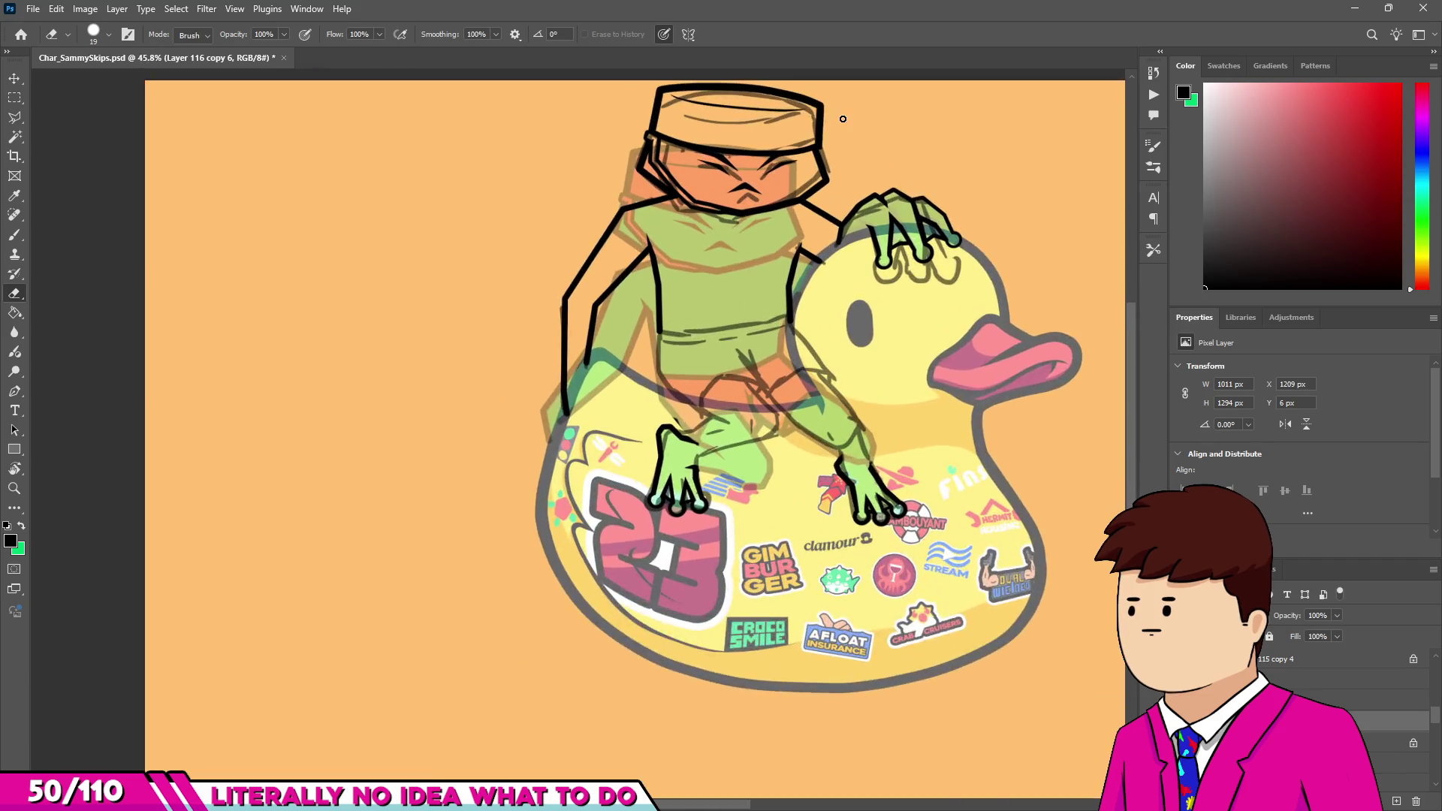
scroll(767, 259, up, 3)
scroll(767, 259, down, 1)
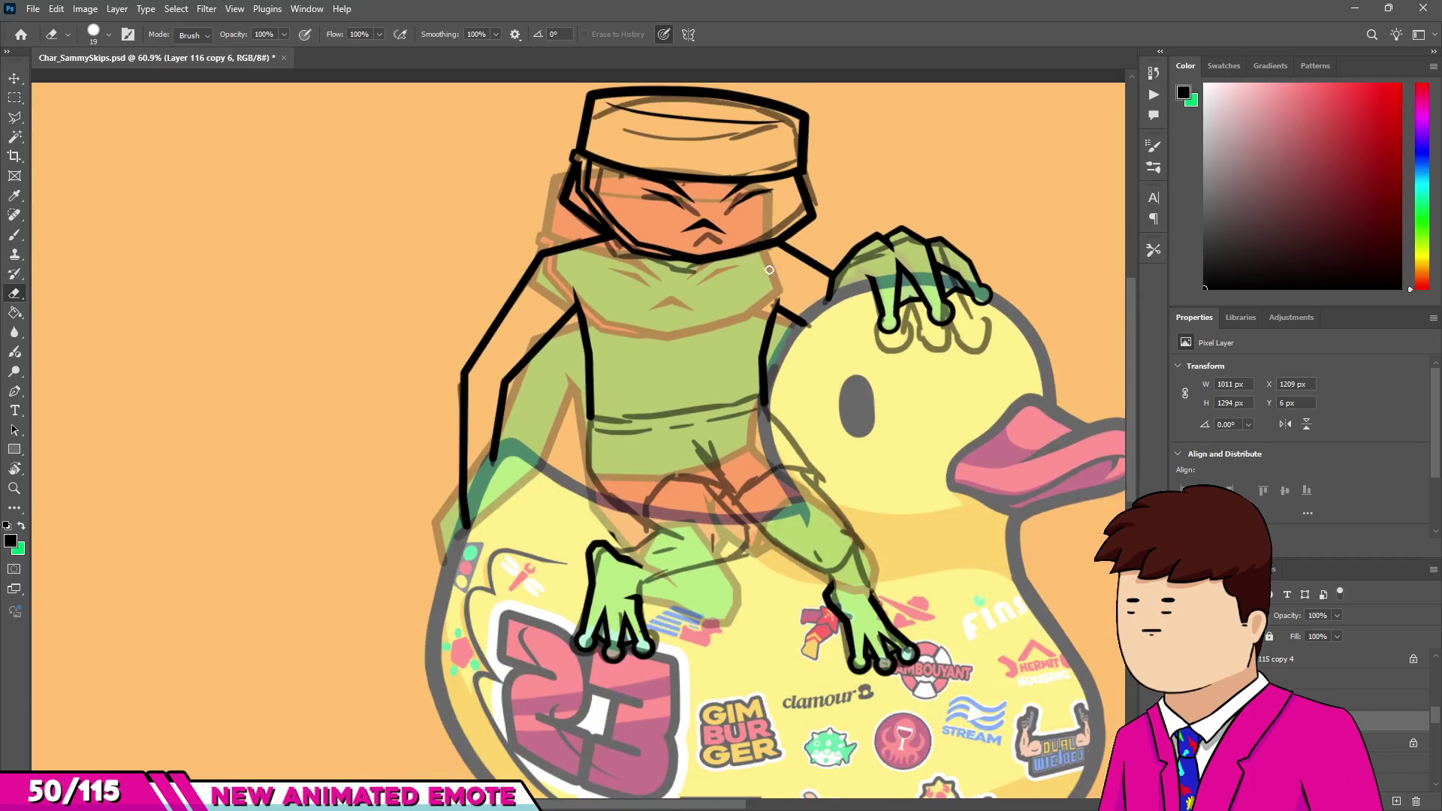
Ink the waistband across to the right torso line, undo the stray side stroke and enlarge the brush slightly.
scroll(746, 392, up, 3)
scroll(746, 393, down, 2)
scroll(503, 416, up, 3)
key(b)
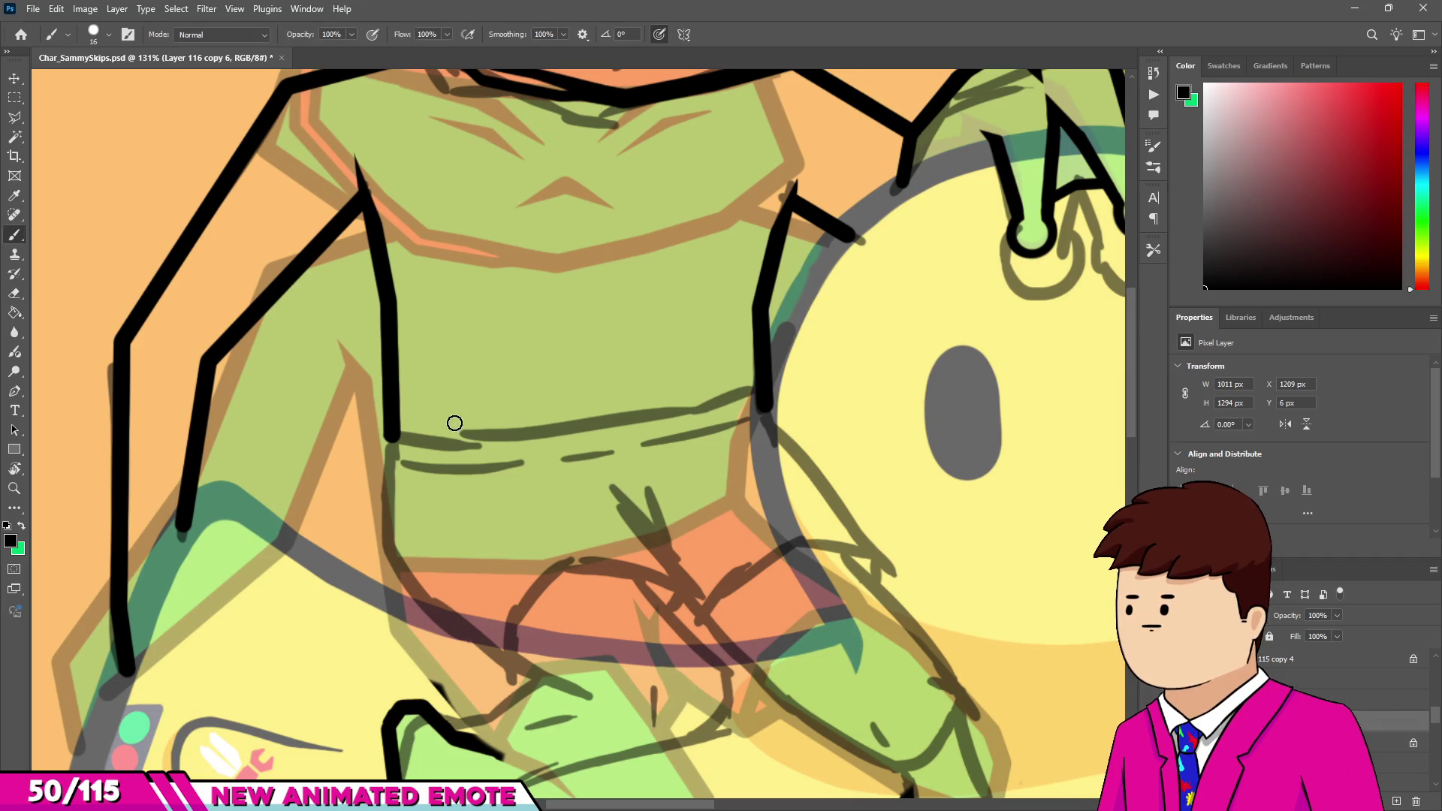
shift+click(548, 438)
shift+click(690, 414)
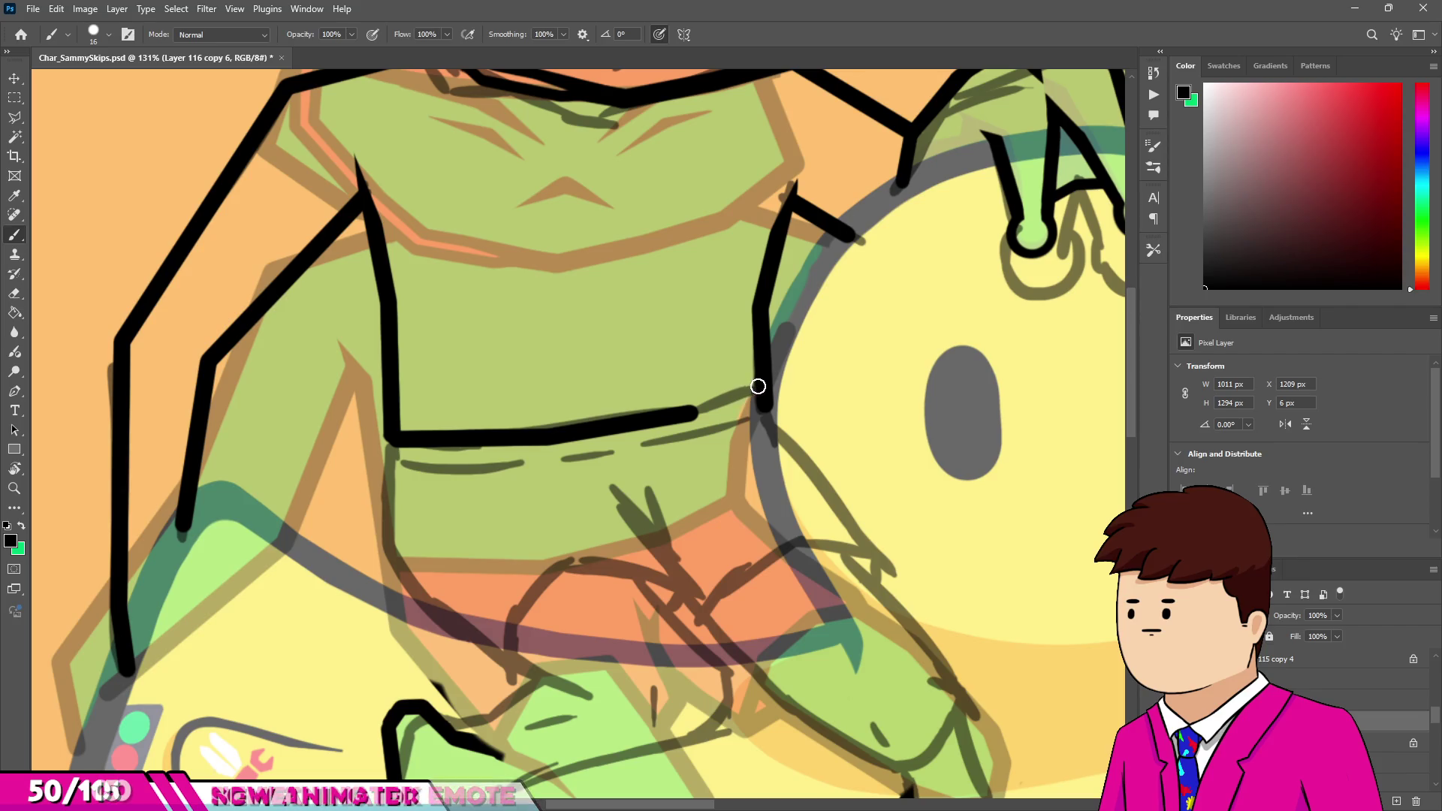
shift+click(759, 387)
scroll(606, 385, down, 3)
scroll(526, 479, up, 5)
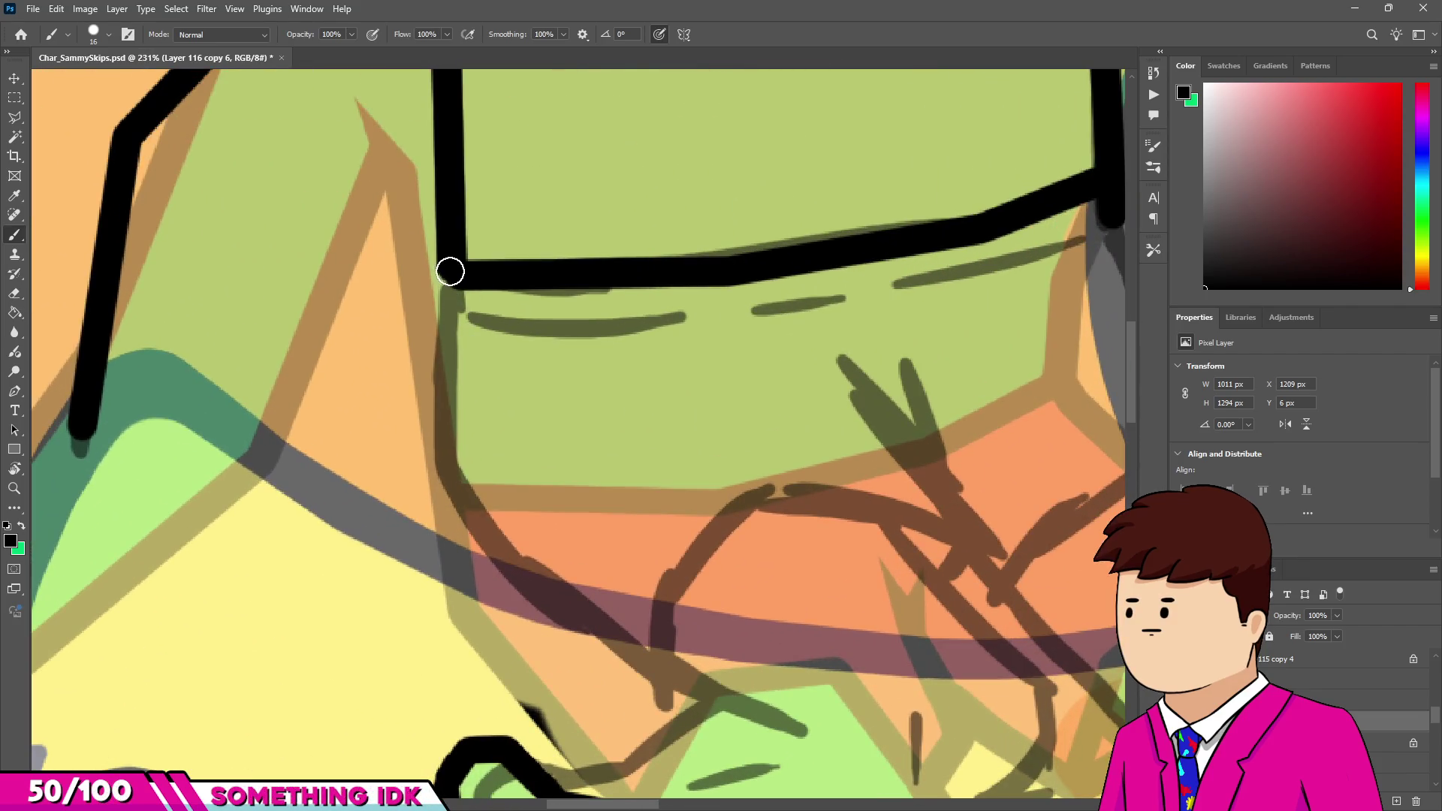
shift+click(443, 465)
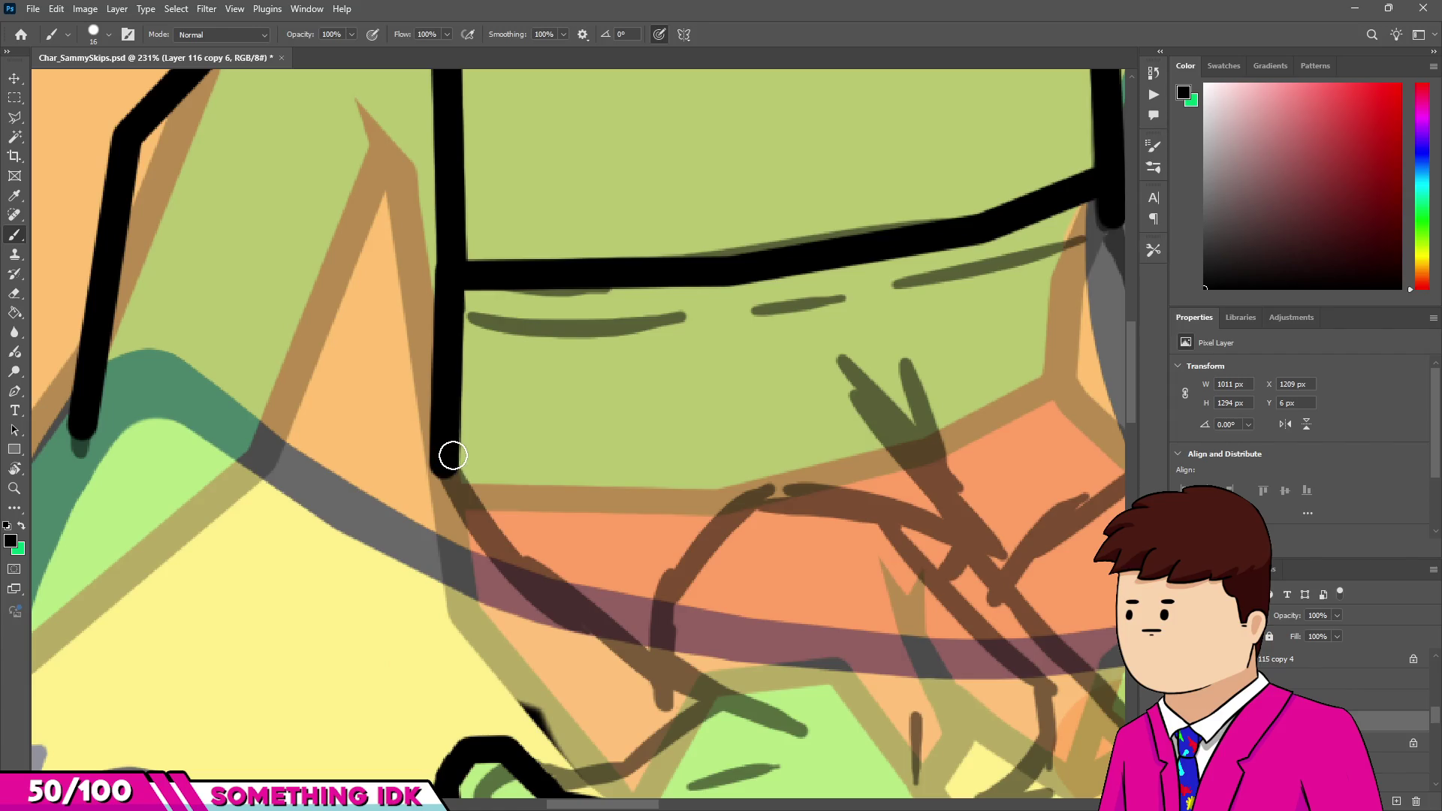
key(ctrl+z)
key(ctrl+z)
key(ctrl+z)
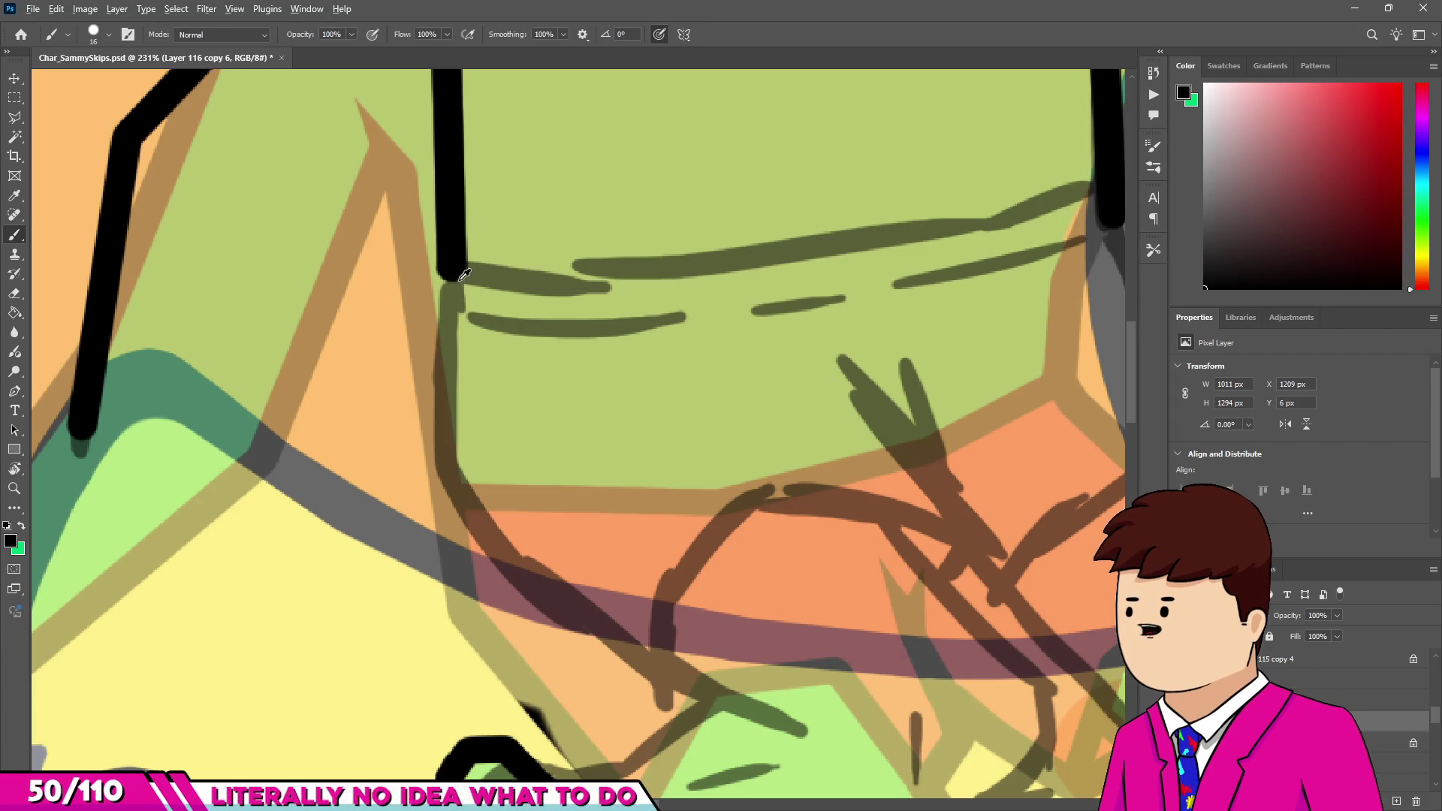
scroll(447, 283, up, 1)
drag(447, 285, 448, 284)
Ink the shorts' left side diagonally down and join it to a thickened leg outline.
scroll(449, 284, down, 3)
scroll(451, 178, up, 2)
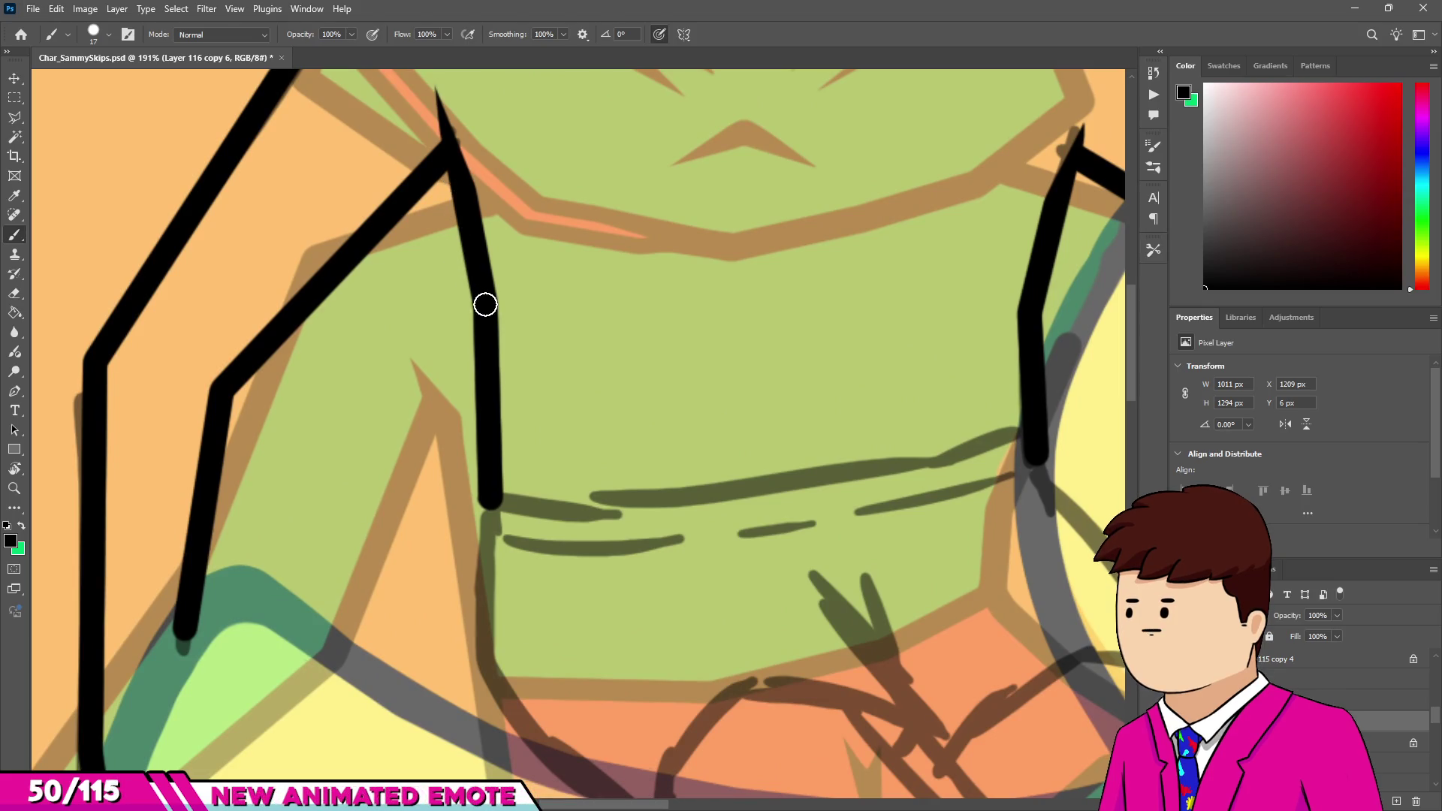
scroll(466, 519, down, 2)
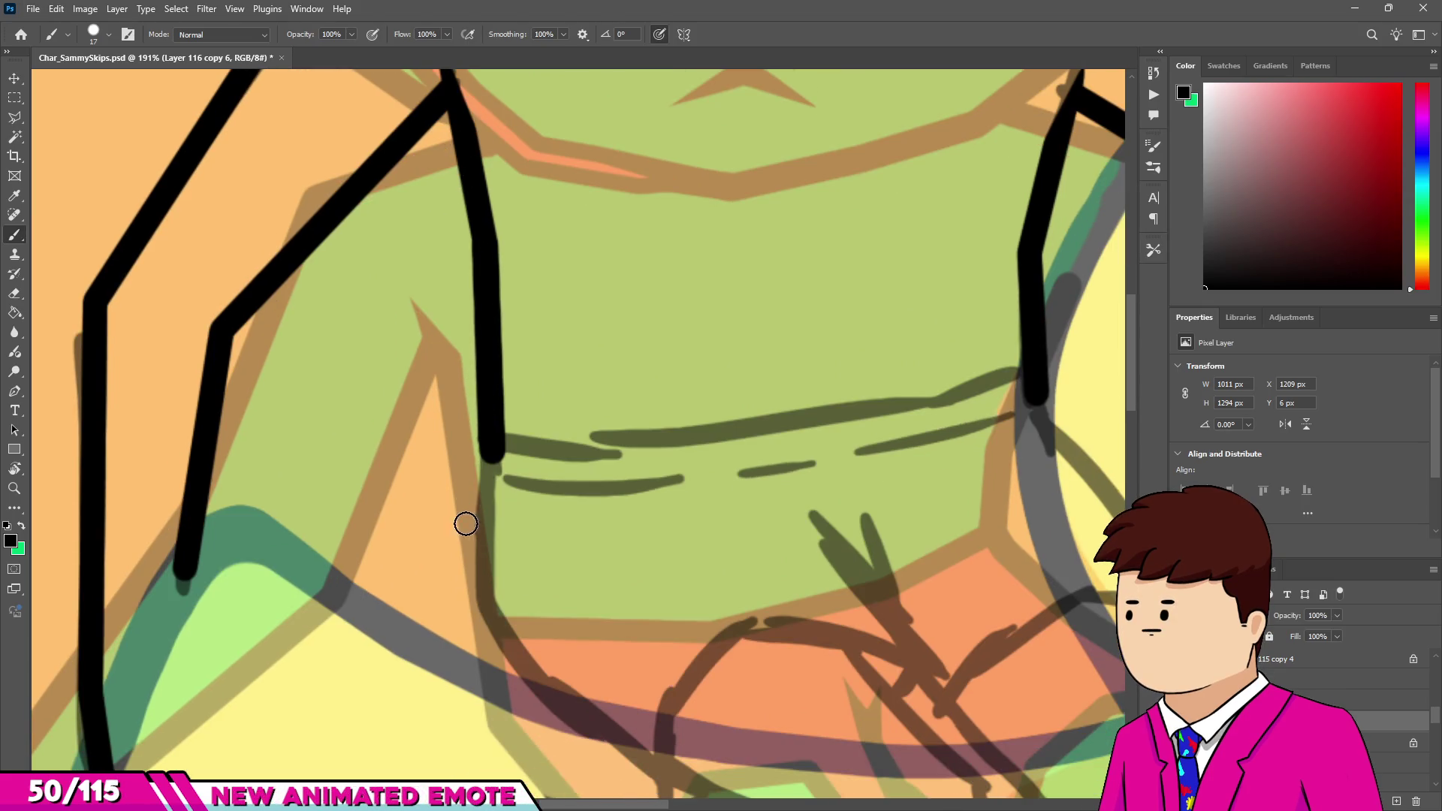
shift+click(483, 594)
scroll(499, 422, down, 3)
shift+click(538, 600)
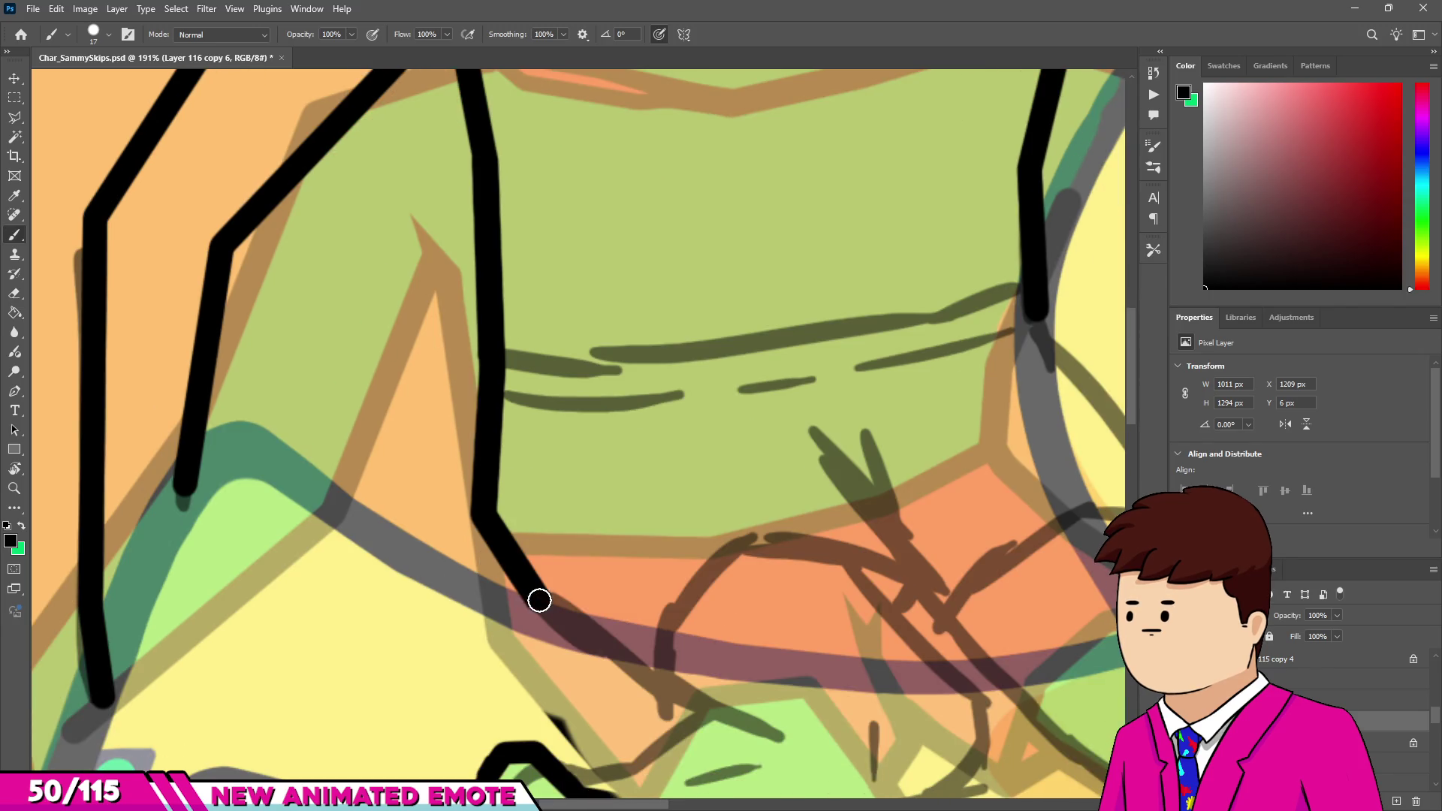
shift+click(664, 697)
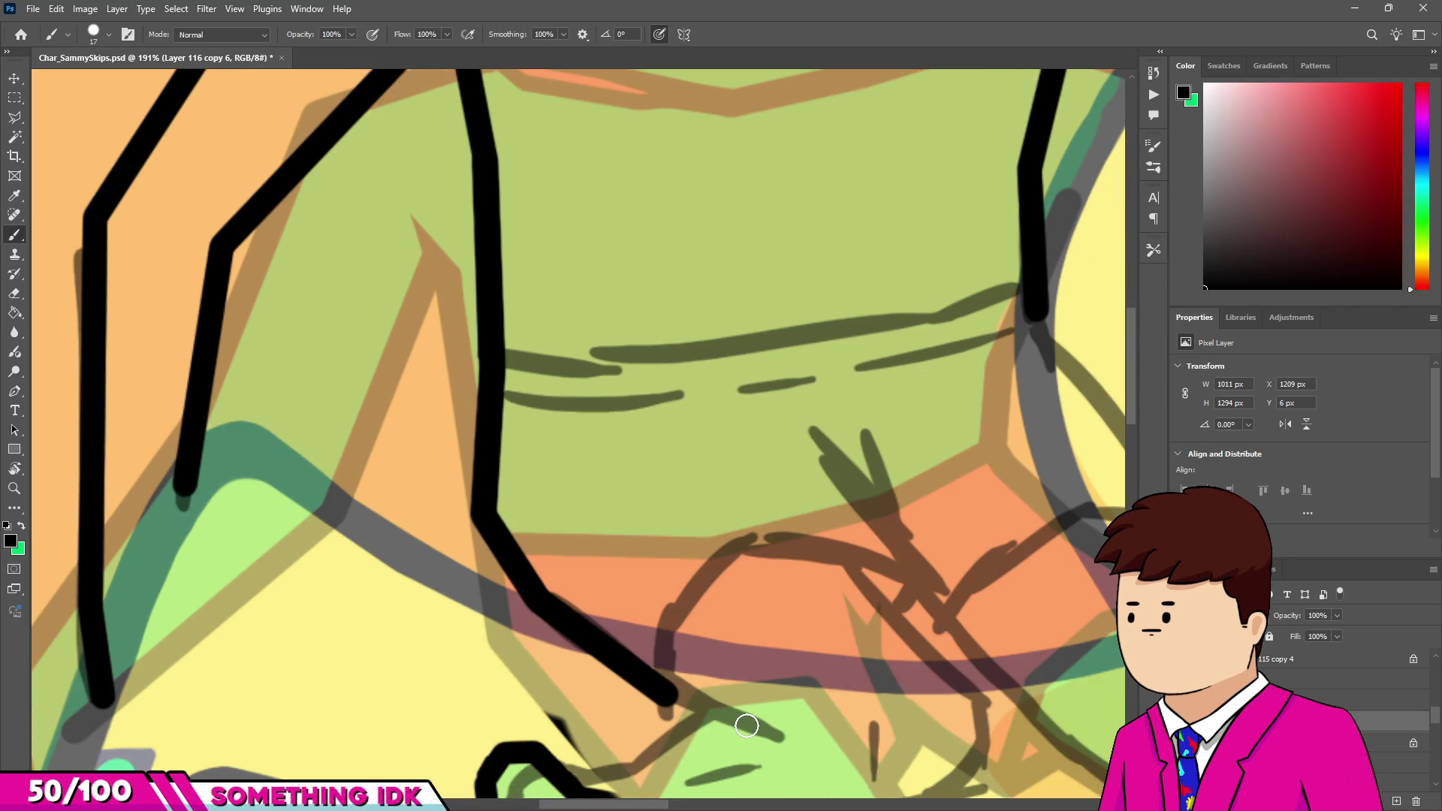
scroll(621, 613, down, 2)
scroll(621, 613, down, 3)
scroll(650, 632, up, 6)
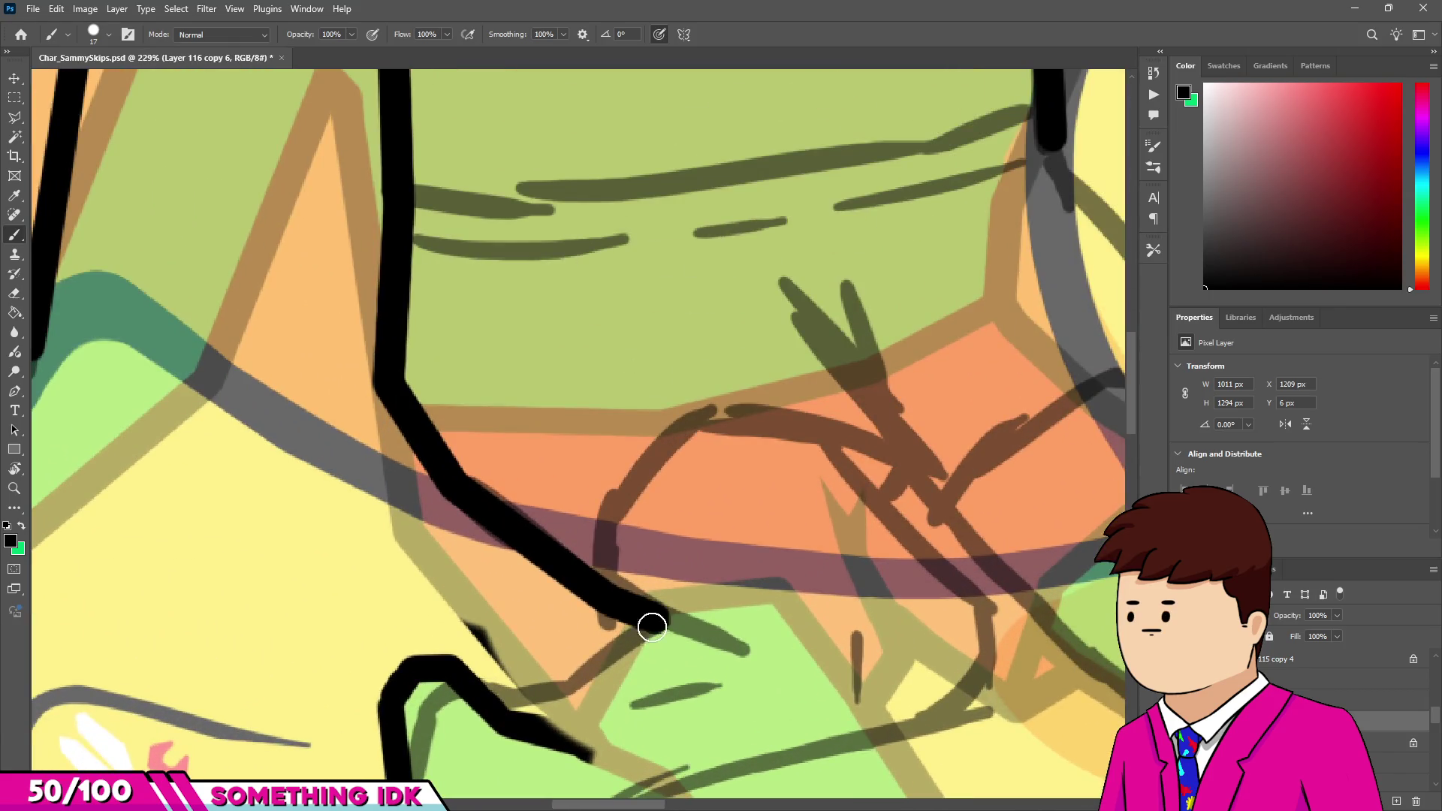
shift+click(557, 694)
shift+click(488, 695)
scroll(467, 689, down, 3)
scroll(427, 670, up, 3)
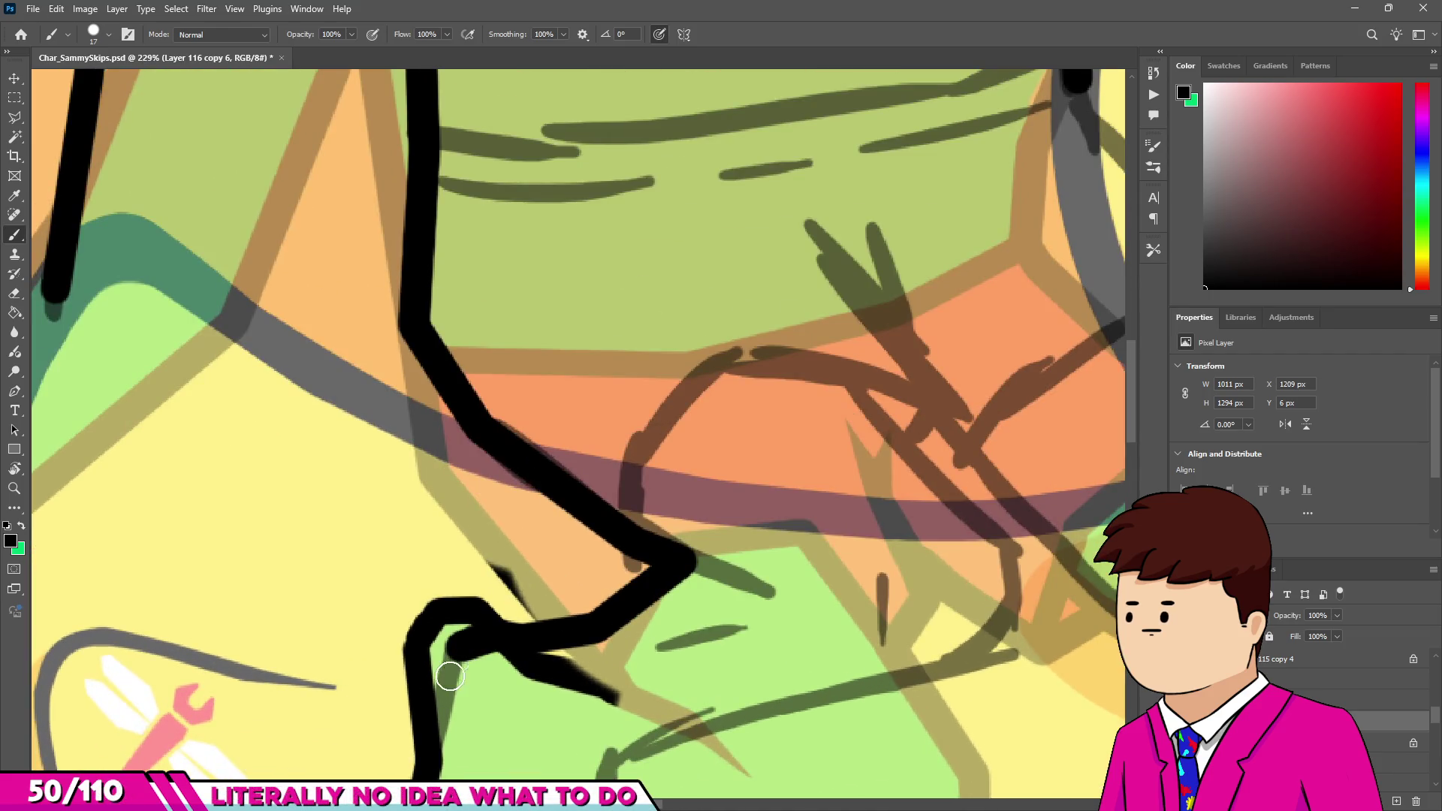
mouse_move(430, 756)
mouse_down()
mouse_move(419, 692)
mouse_move(398, 682)
mouse_up()
Erase the stray spikes around the leg junction.
key(e)
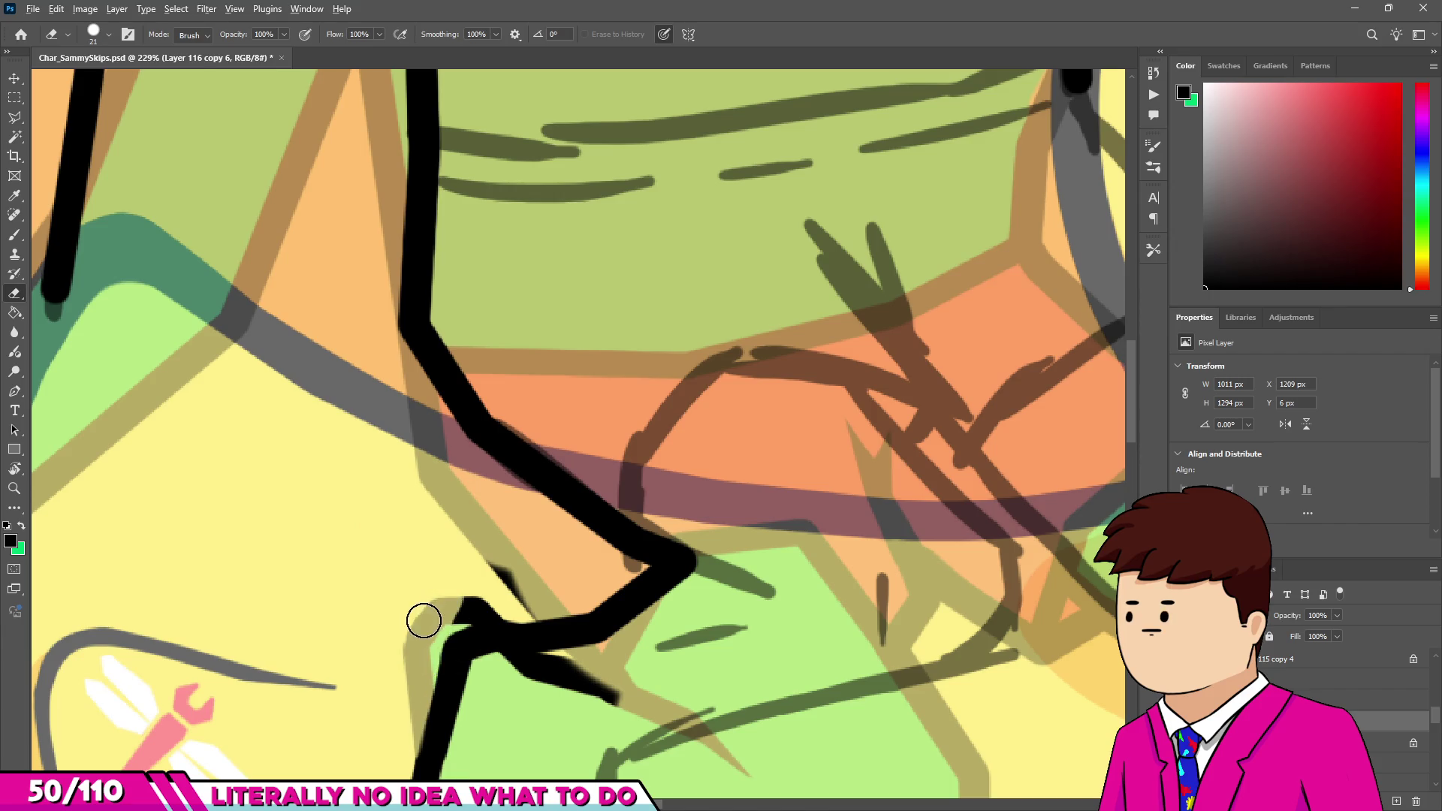
mouse_move(441, 616)
mouse_down()
mouse_move(483, 586)
mouse_move(650, 664)
mouse_up()
scroll(483, 586, up, 2)
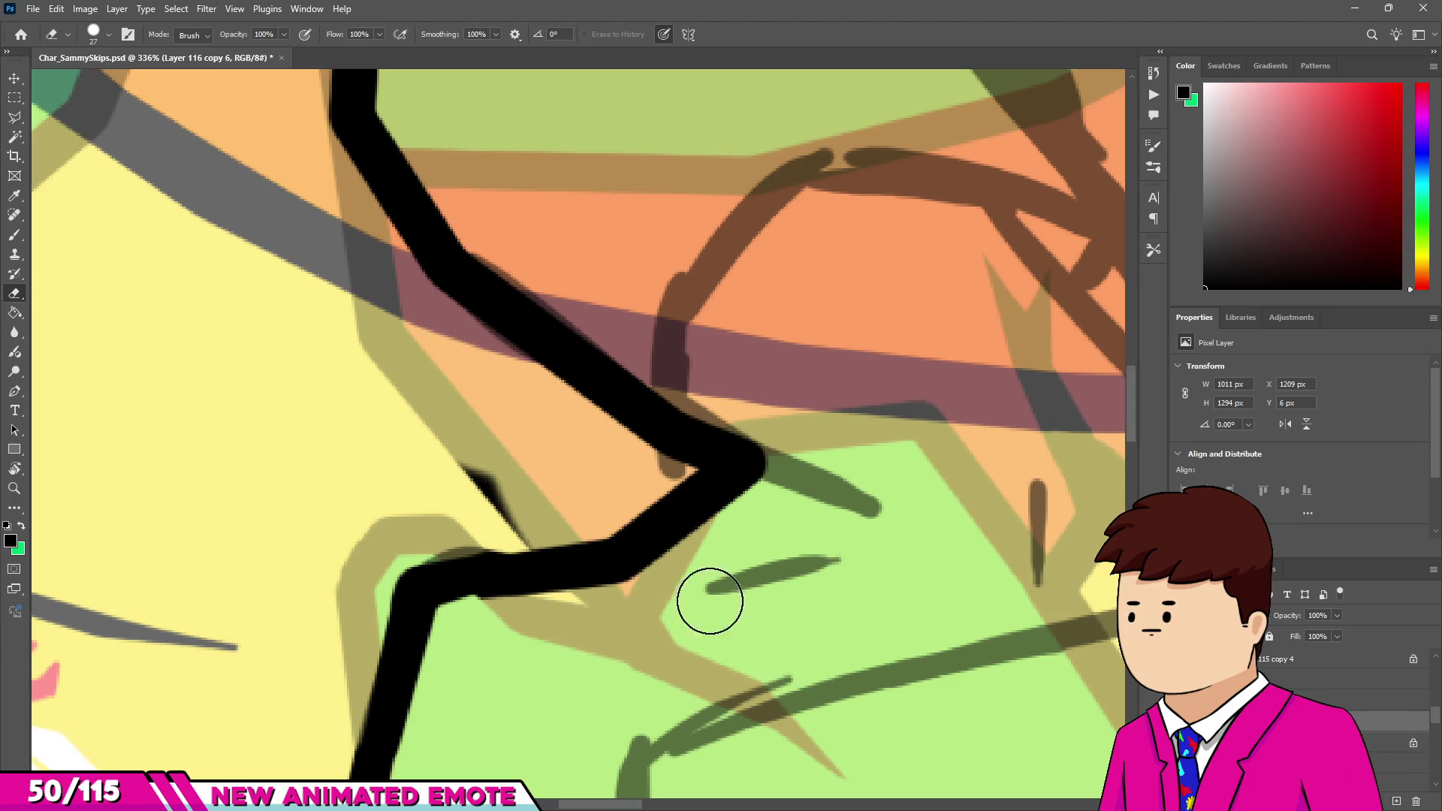
drag(469, 473, 501, 496)
scroll(451, 438, down, 10)
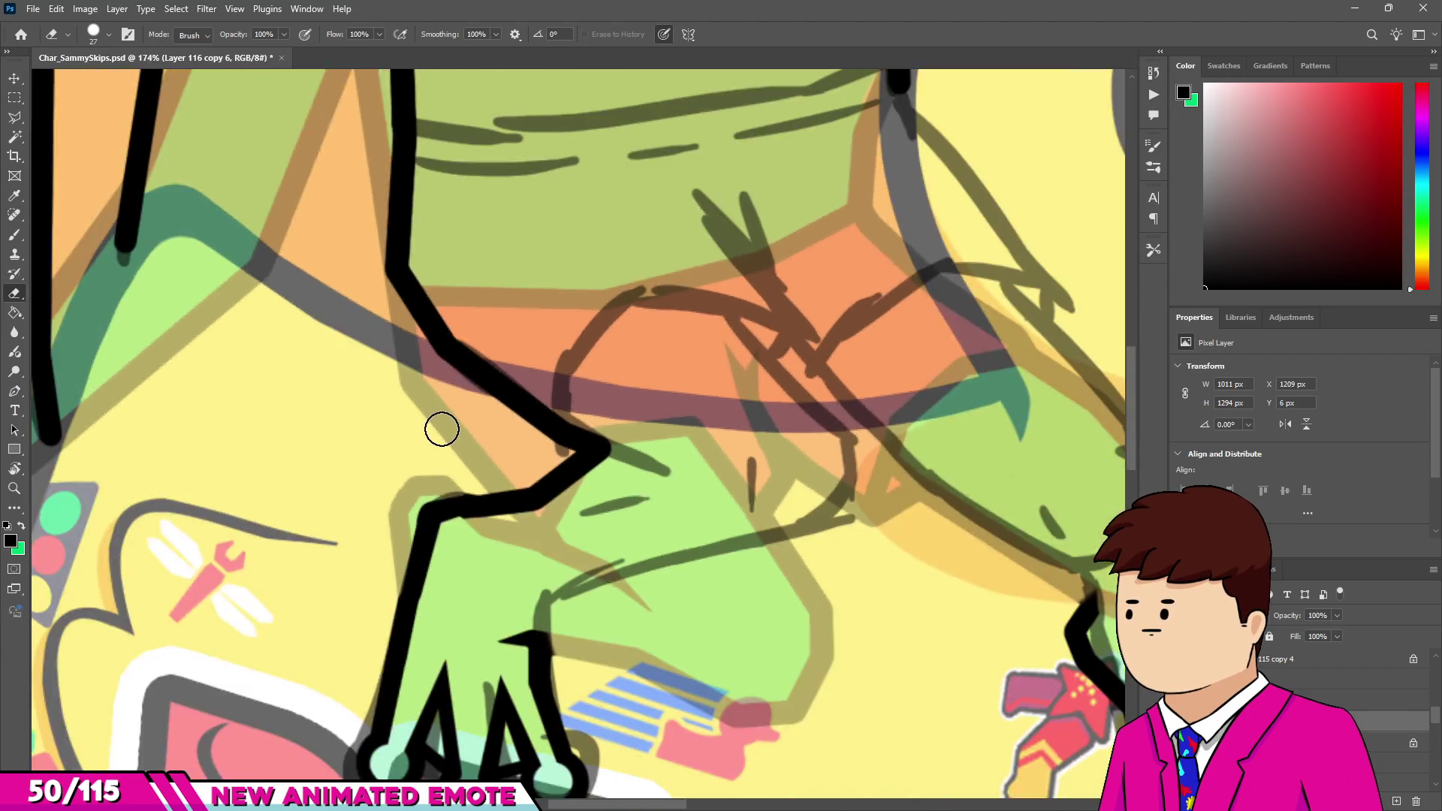
scroll(502, 393, up, 8)
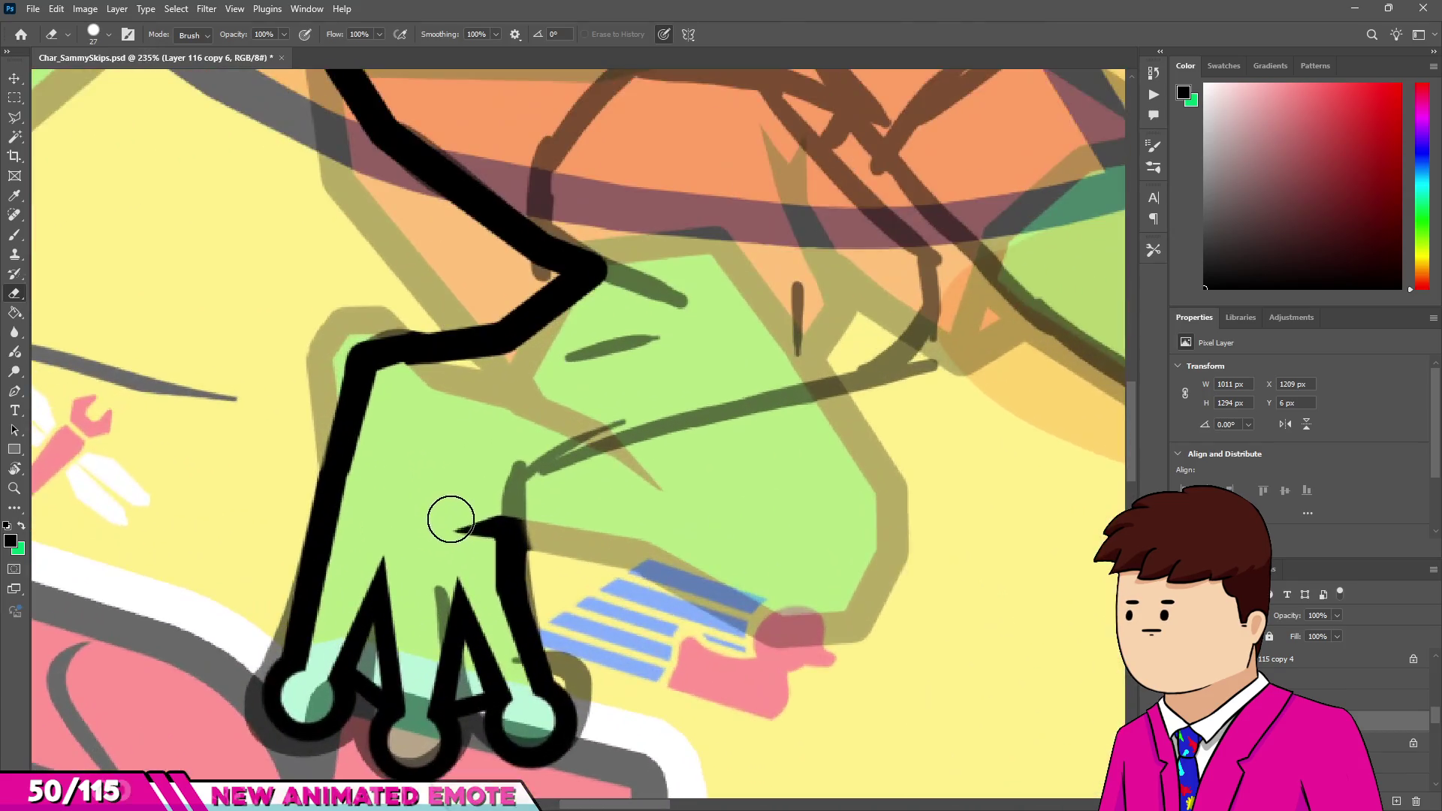
scroll(479, 480, down, 8)
scroll(478, 495, up, 7)
key(b)
scroll(476, 521, up, 5)
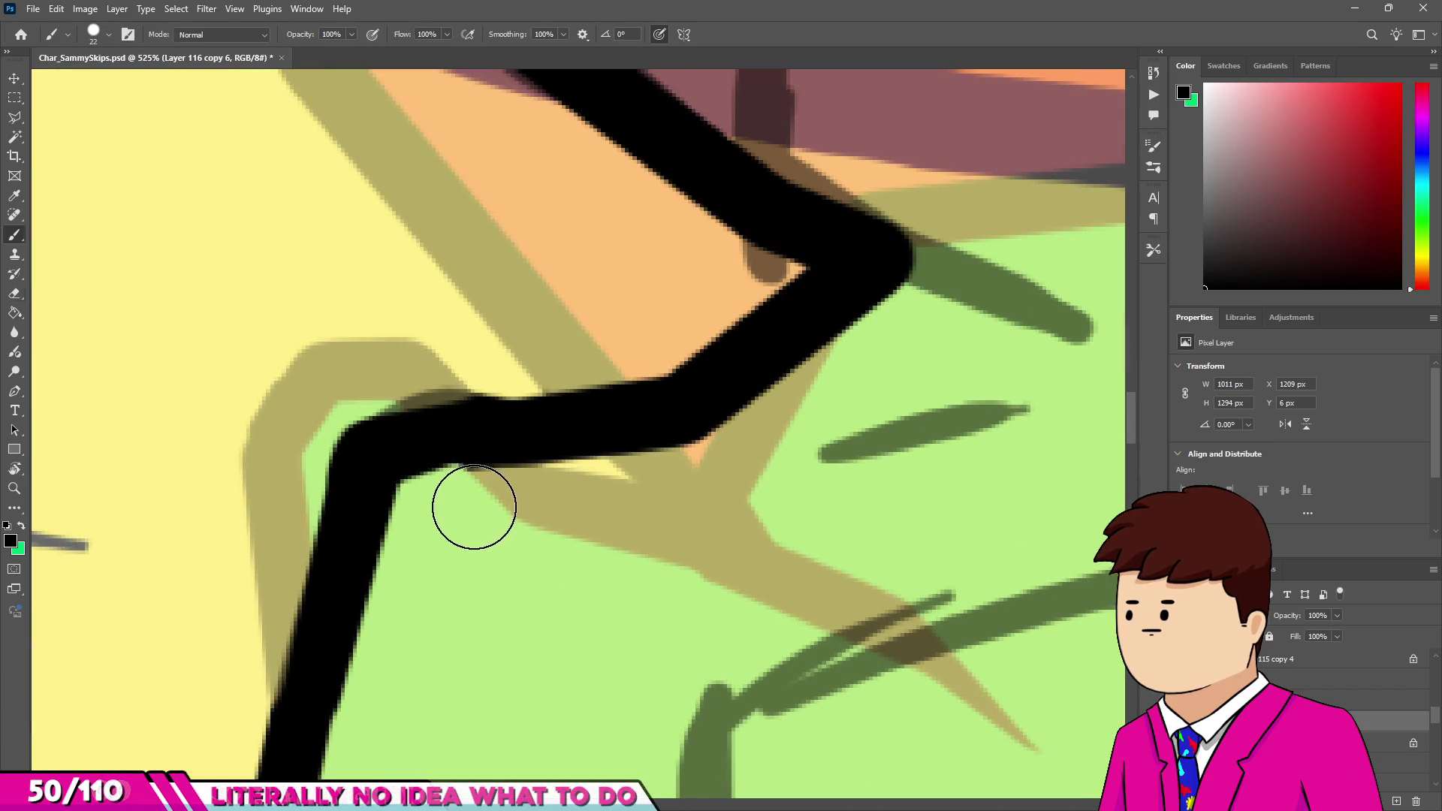
key(e)
key(b)
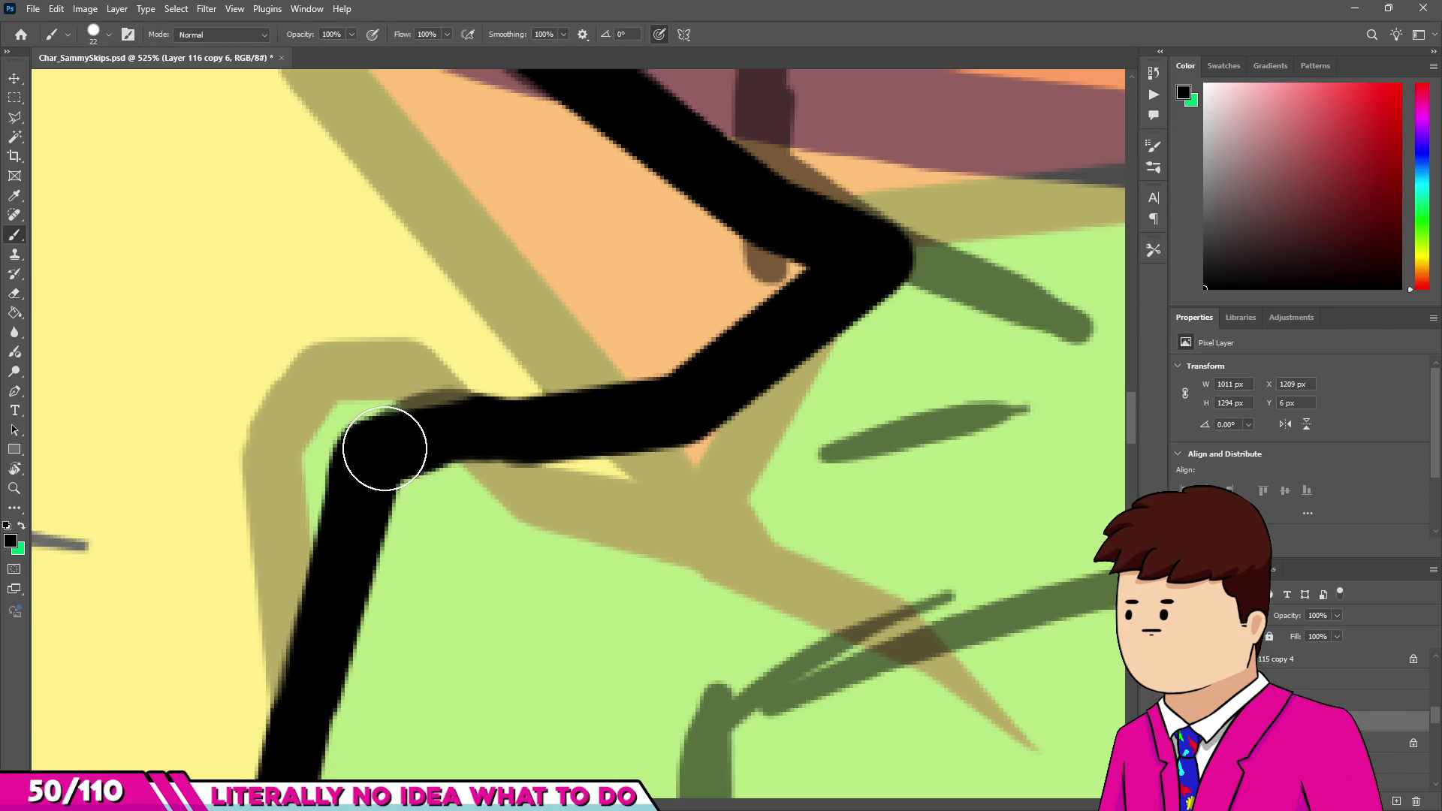
Fill out the leg outline's corner and ink the inner leg line up toward the shorts.
drag(367, 450, 420, 418)
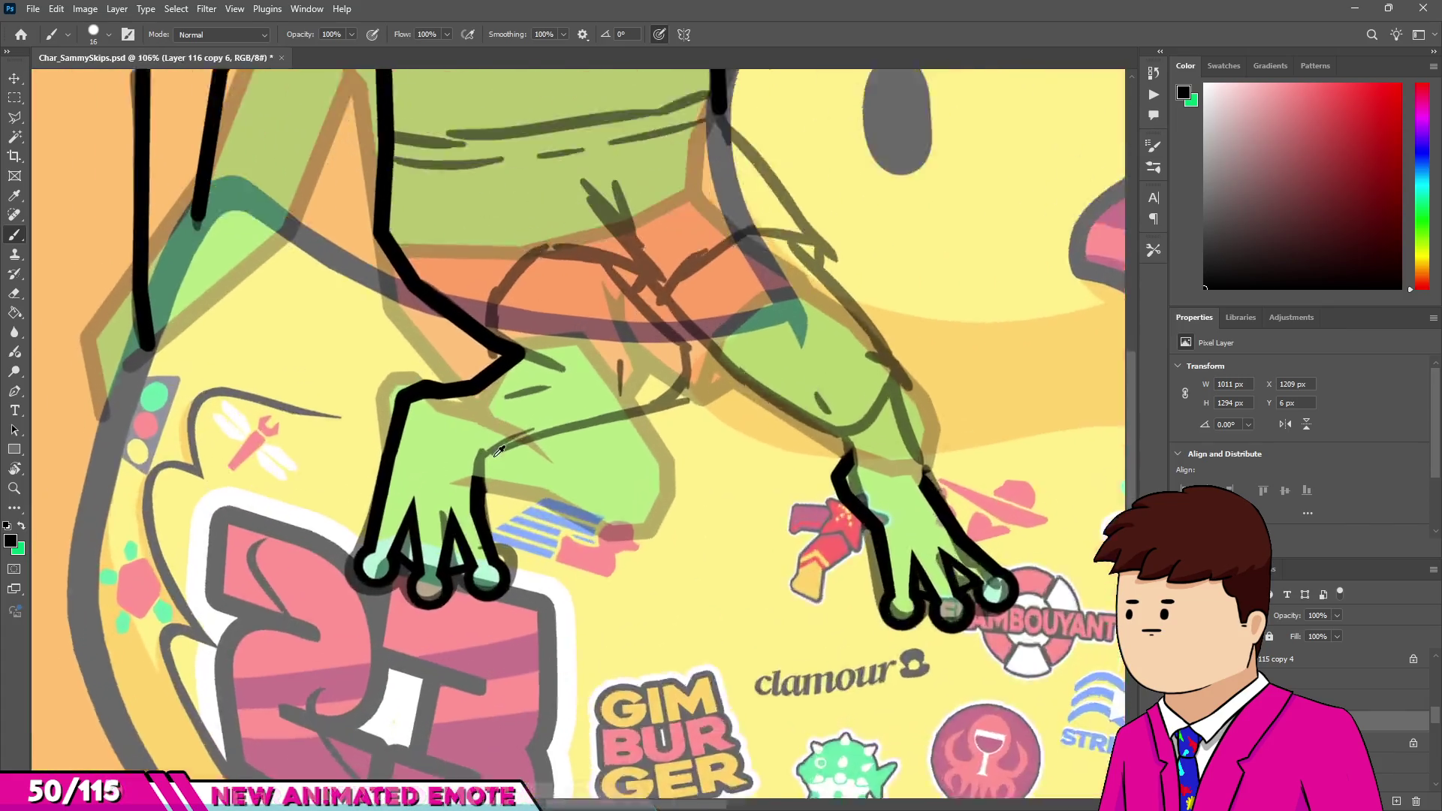
scroll(498, 449, up, 5)
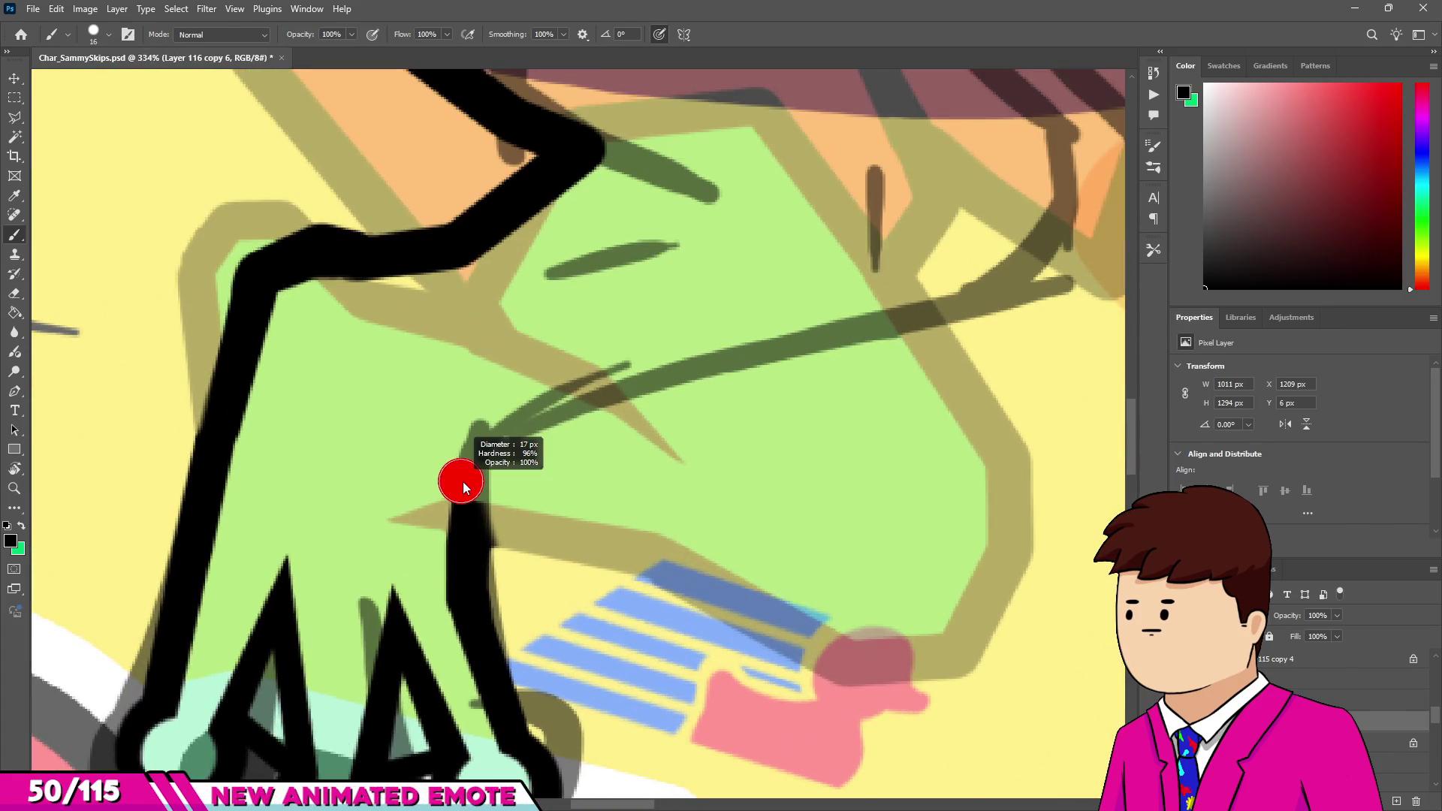
mouse_move(476, 450)
mouse_down()
mouse_move(638, 370)
mouse_move(692, 365)
mouse_up()
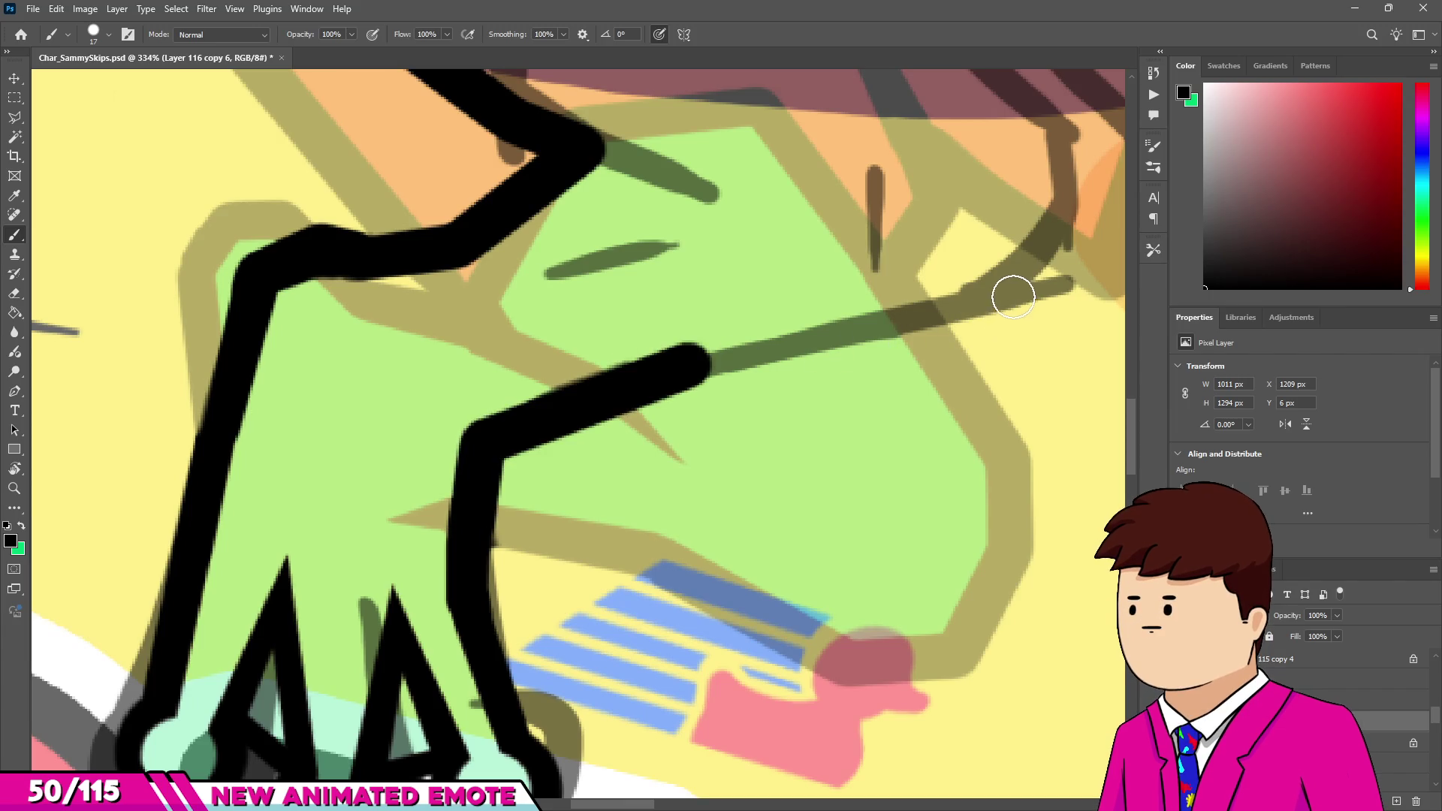
shift+click(1016, 298)
scroll(789, 440, down, 3)
scroll(896, 388, up, 3)
shift+click(875, 383)
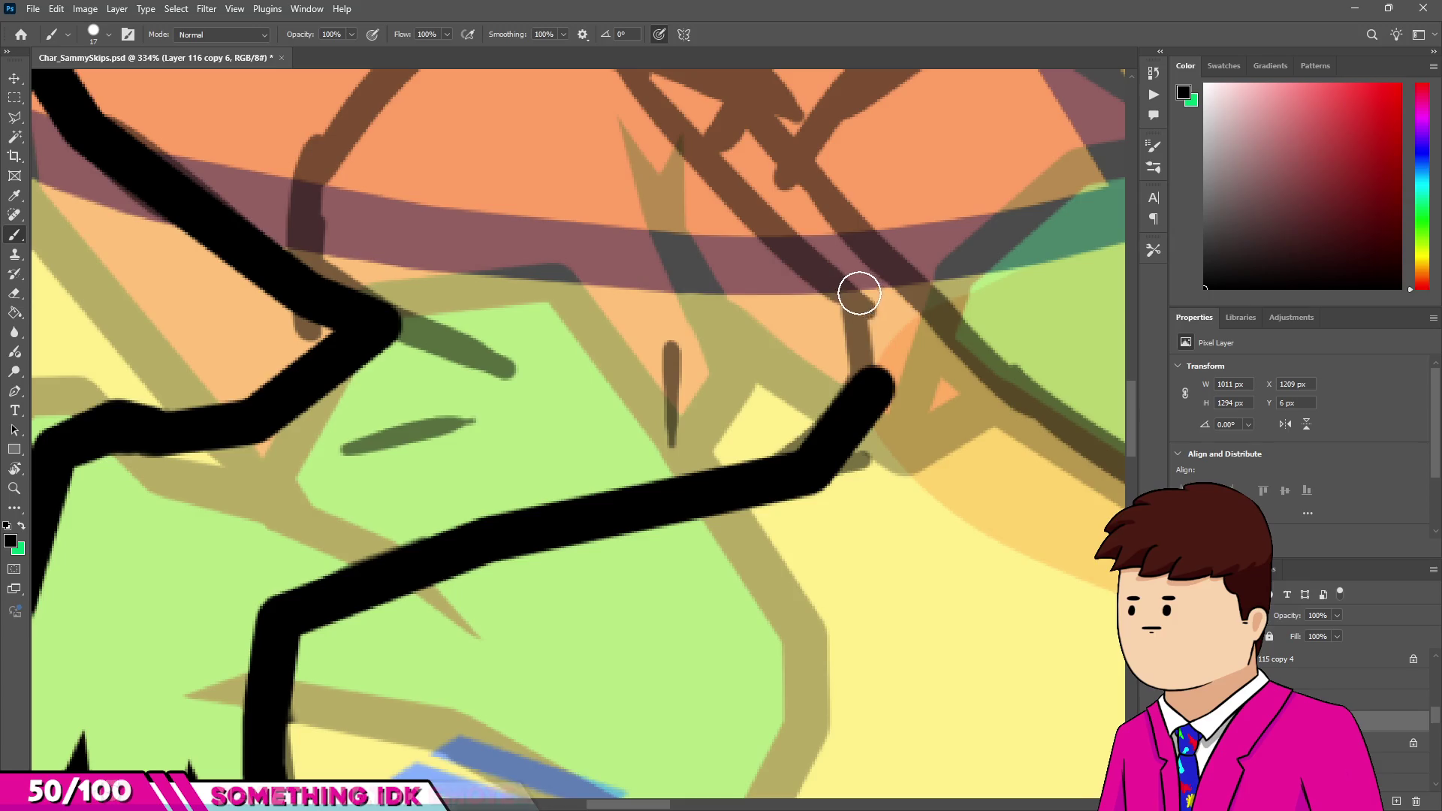
Carry the inner leg line up to the shorts' edge.
shift+click(858, 284)
scroll(858, 284, down, 3)
scroll(715, 206, up, 3)
shift+click(669, 161)
scroll(573, 379, down, 5)
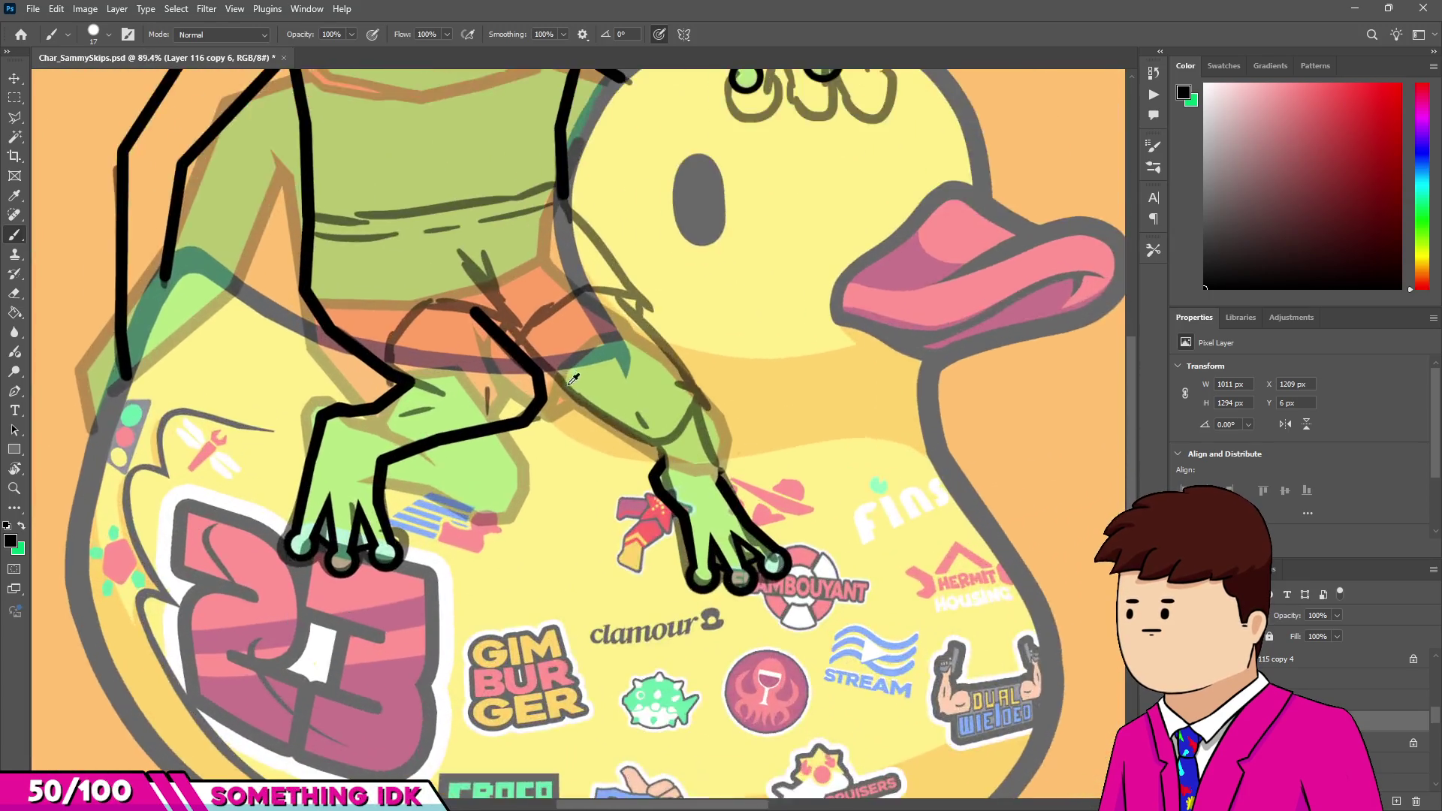
scroll(573, 379, up, 4)
Outline the right thigh from the shorts down around the knee and back up.
click(487, 301)
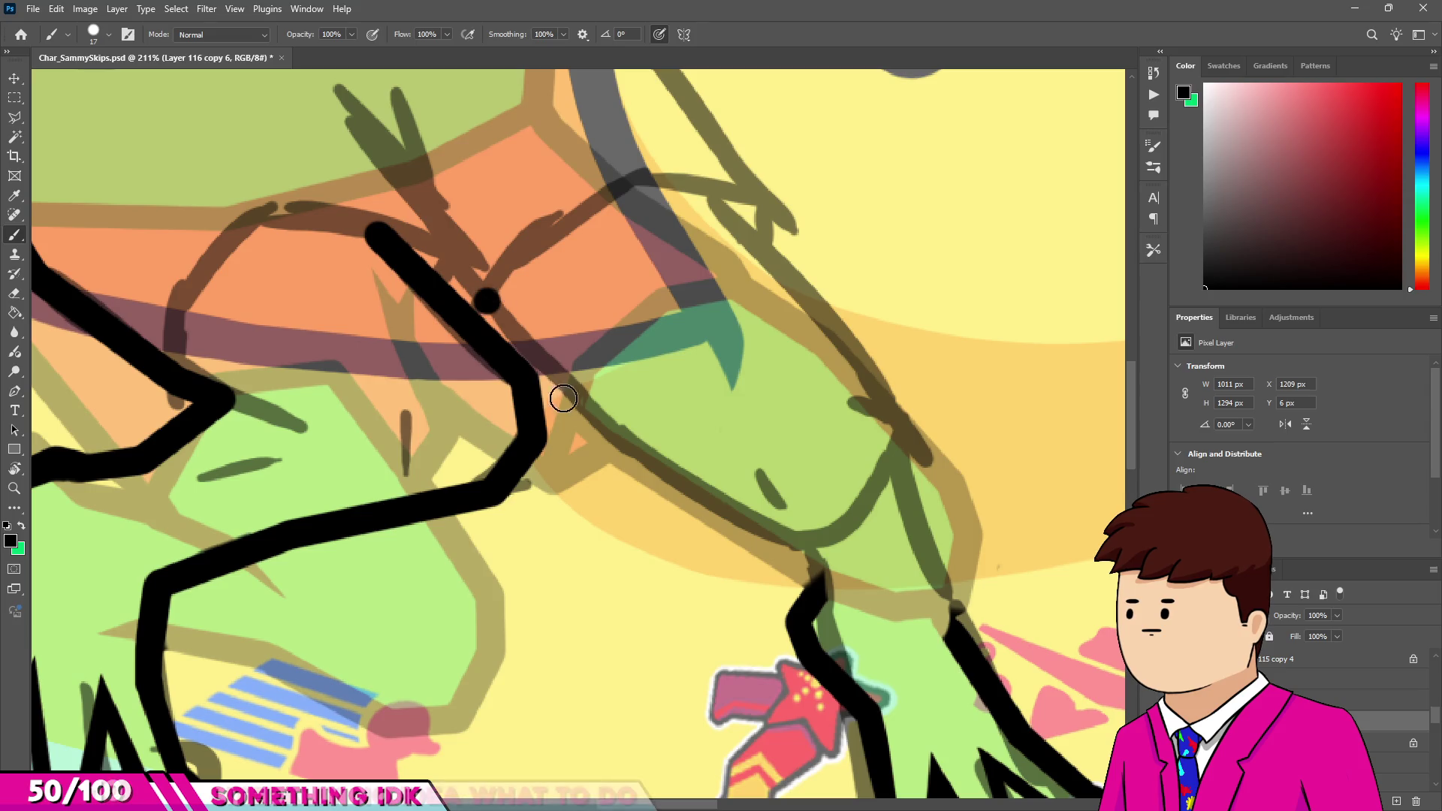
shift+click(630, 452)
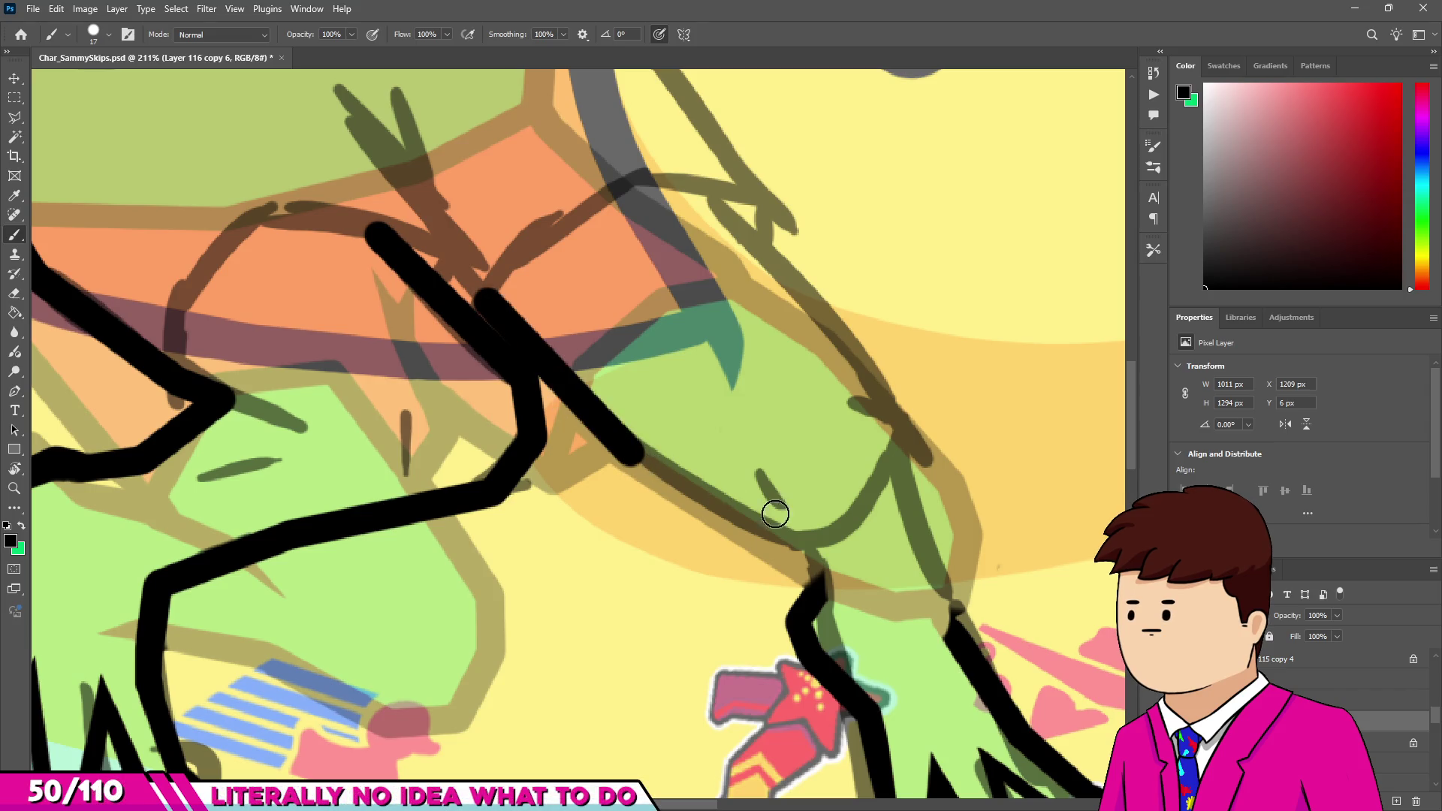
shift+click(800, 542)
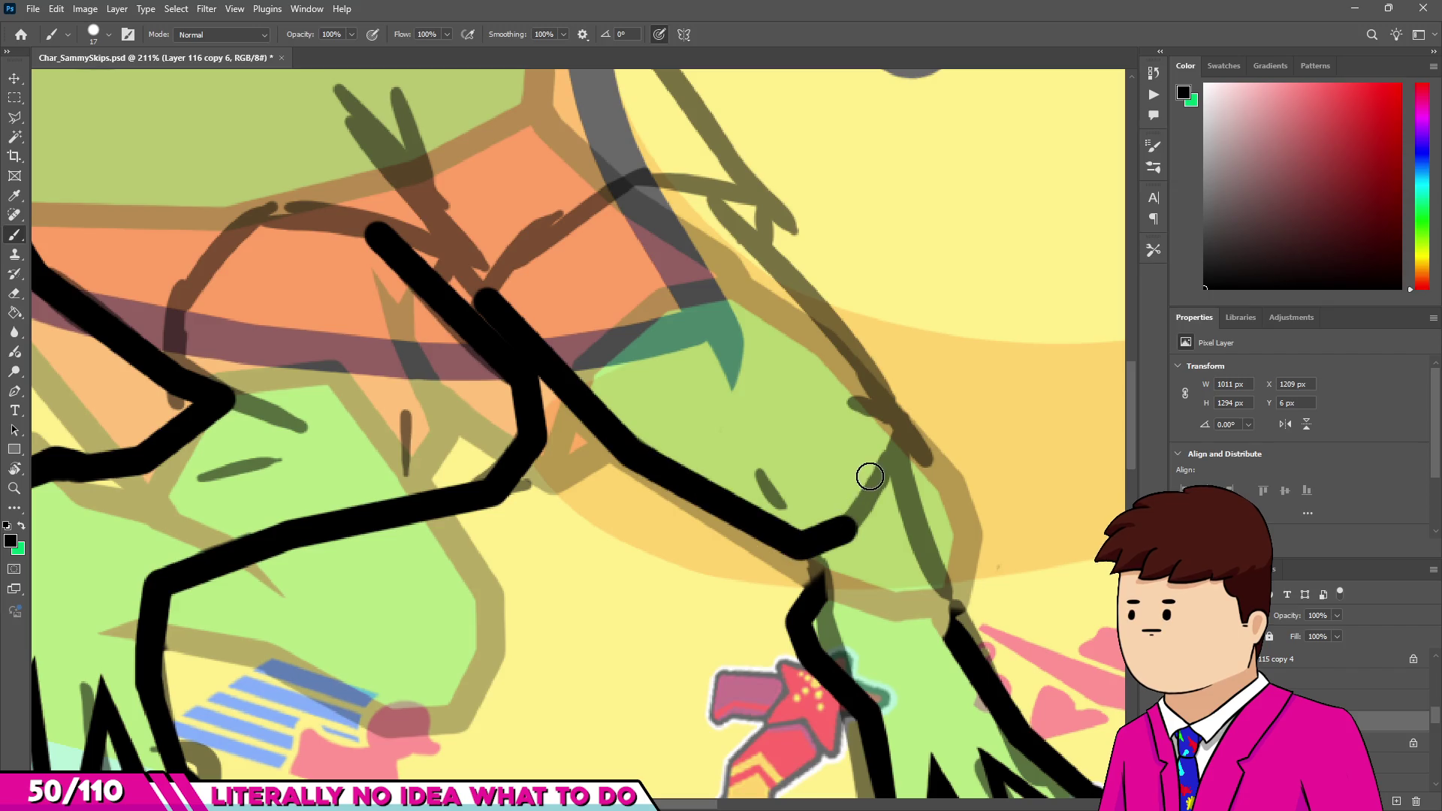
shift+click(897, 454)
shift+click(886, 395)
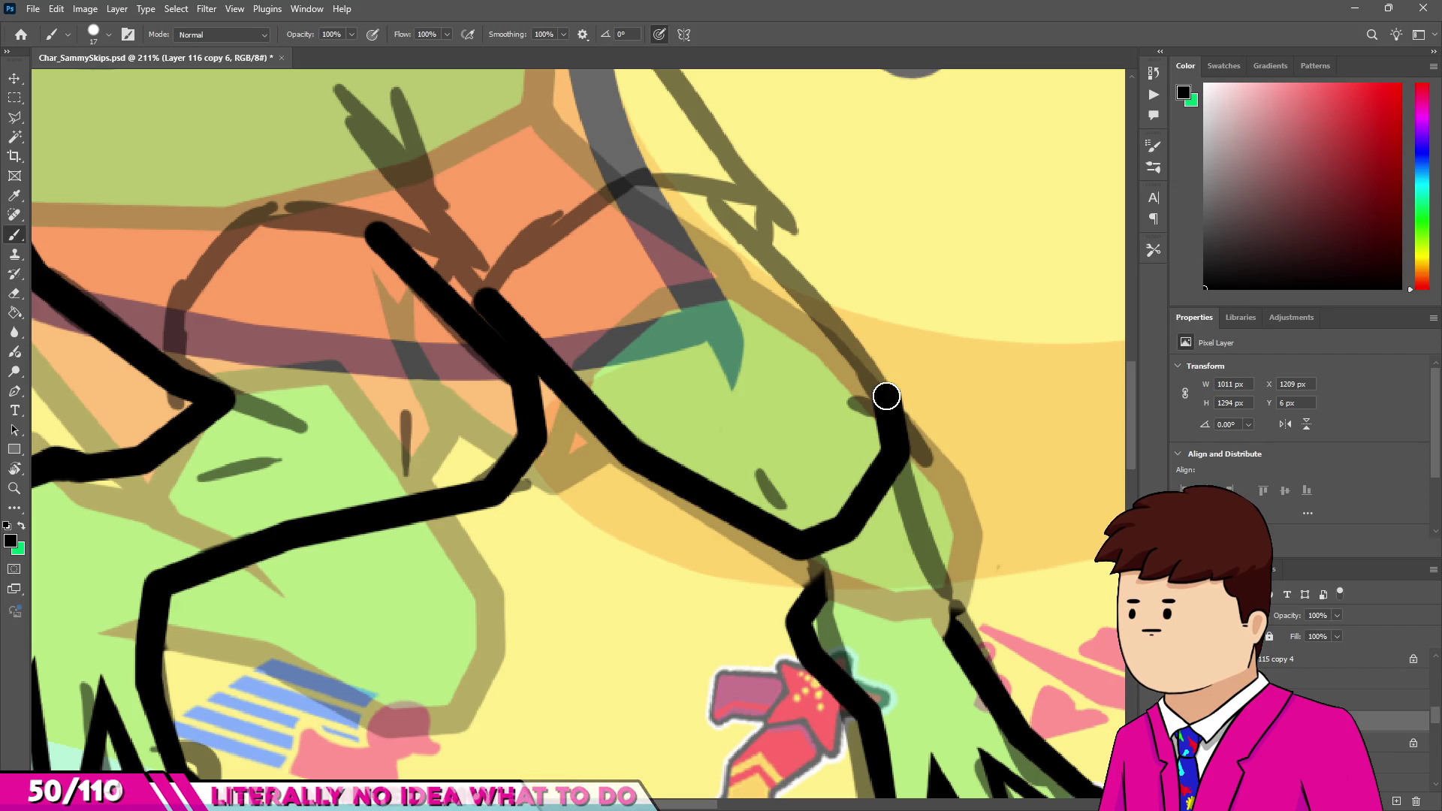
shift+click(803, 287)
shift+click(706, 194)
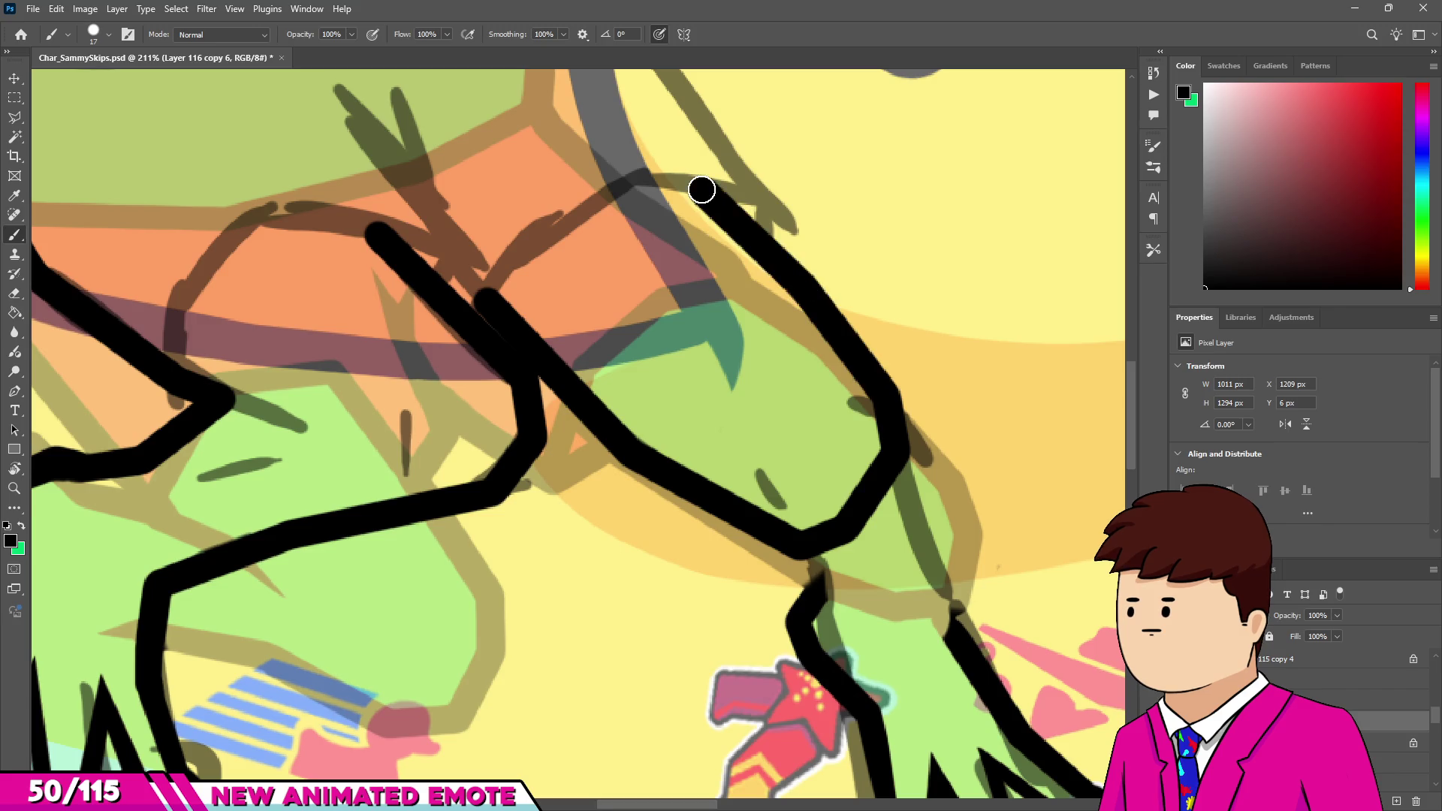
Ink the torso's right edge down to the hip and zoom out to check.
scroll(701, 193, down, 3)
scroll(644, 298, up, 4)
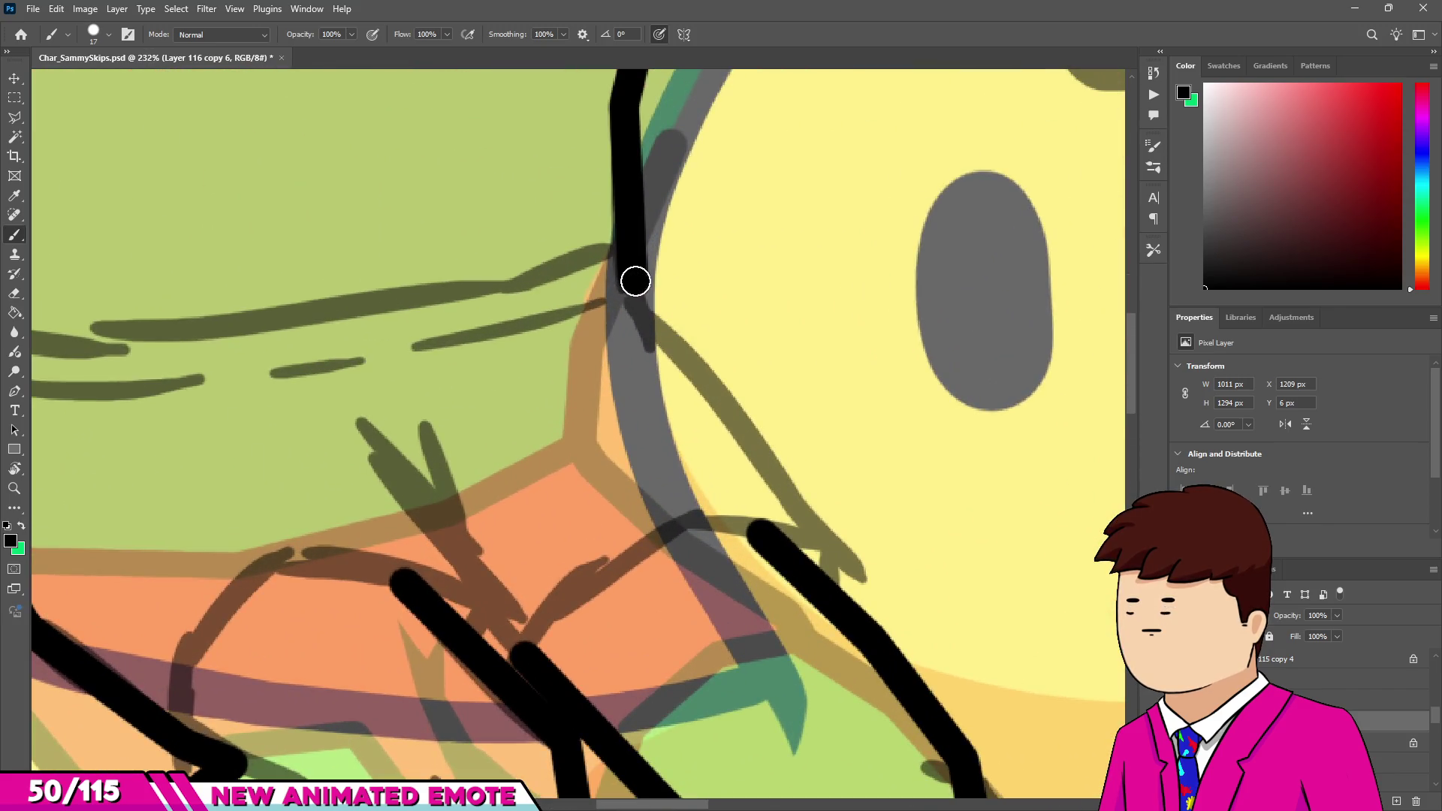
shift+click(842, 555)
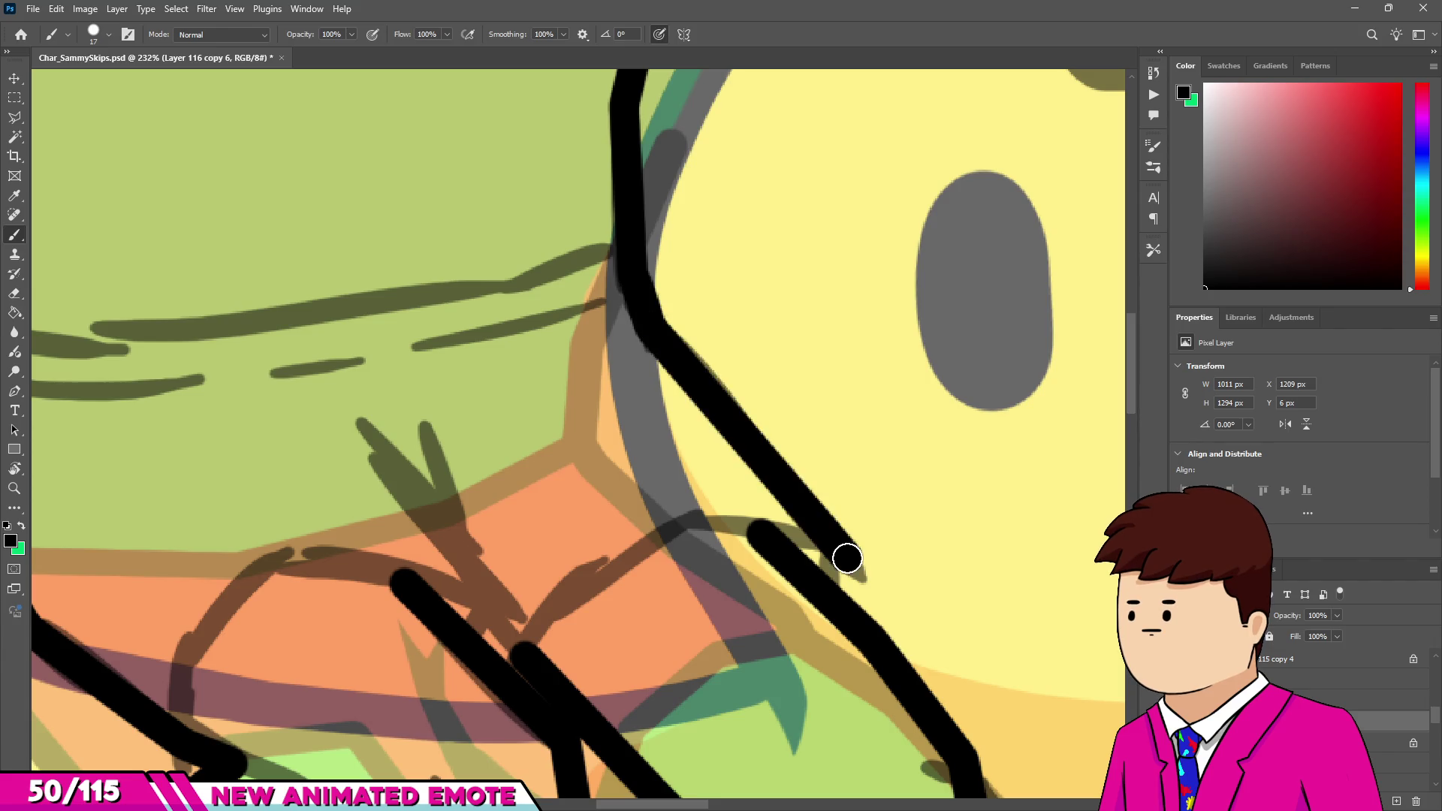
scroll(760, 502, down, 5)
scroll(701, 443, down, 3)
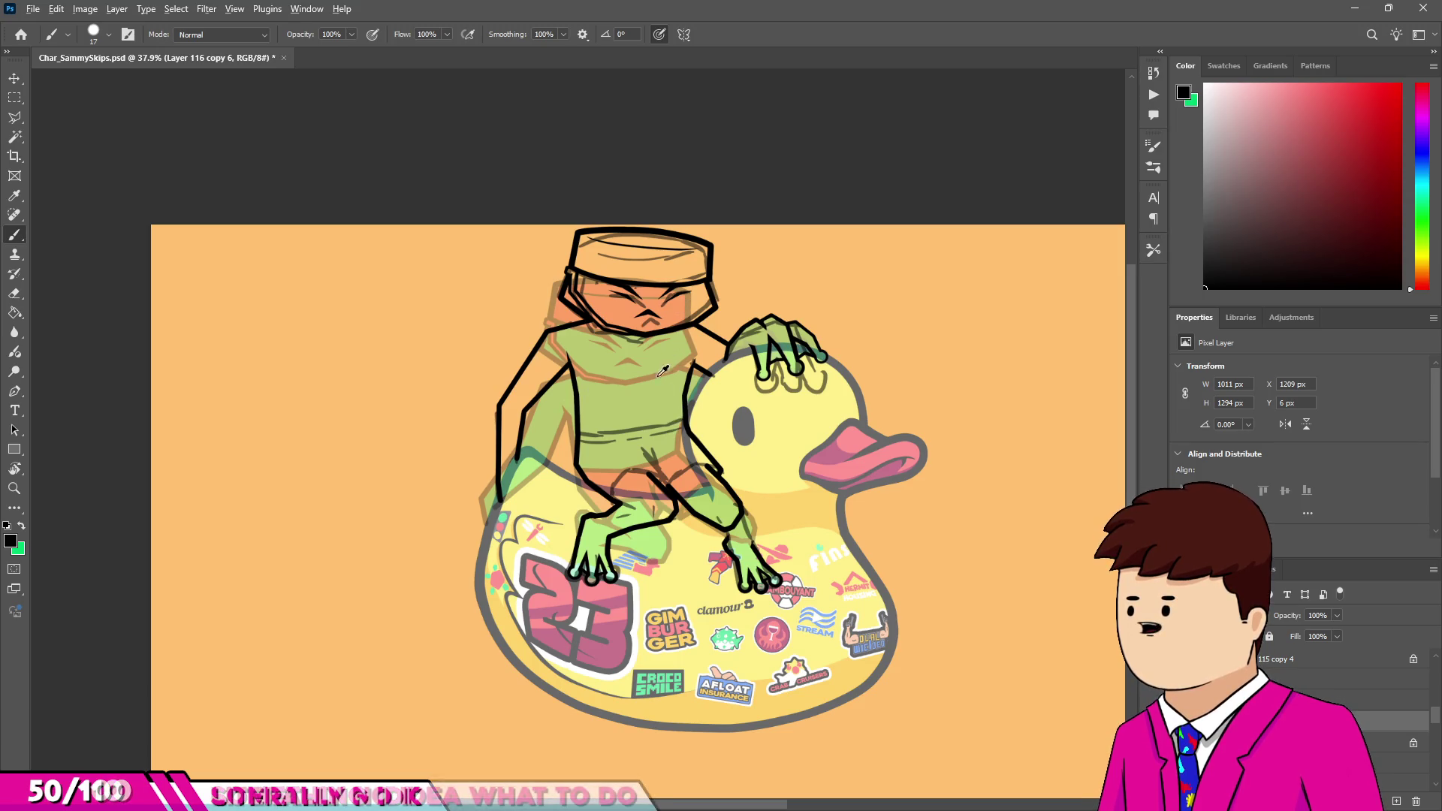
Ink the shorts' left outline, close the waistband gap, and add the crotch fold marks.
scroll(676, 368, up, 5)
scroll(712, 494, up, 2)
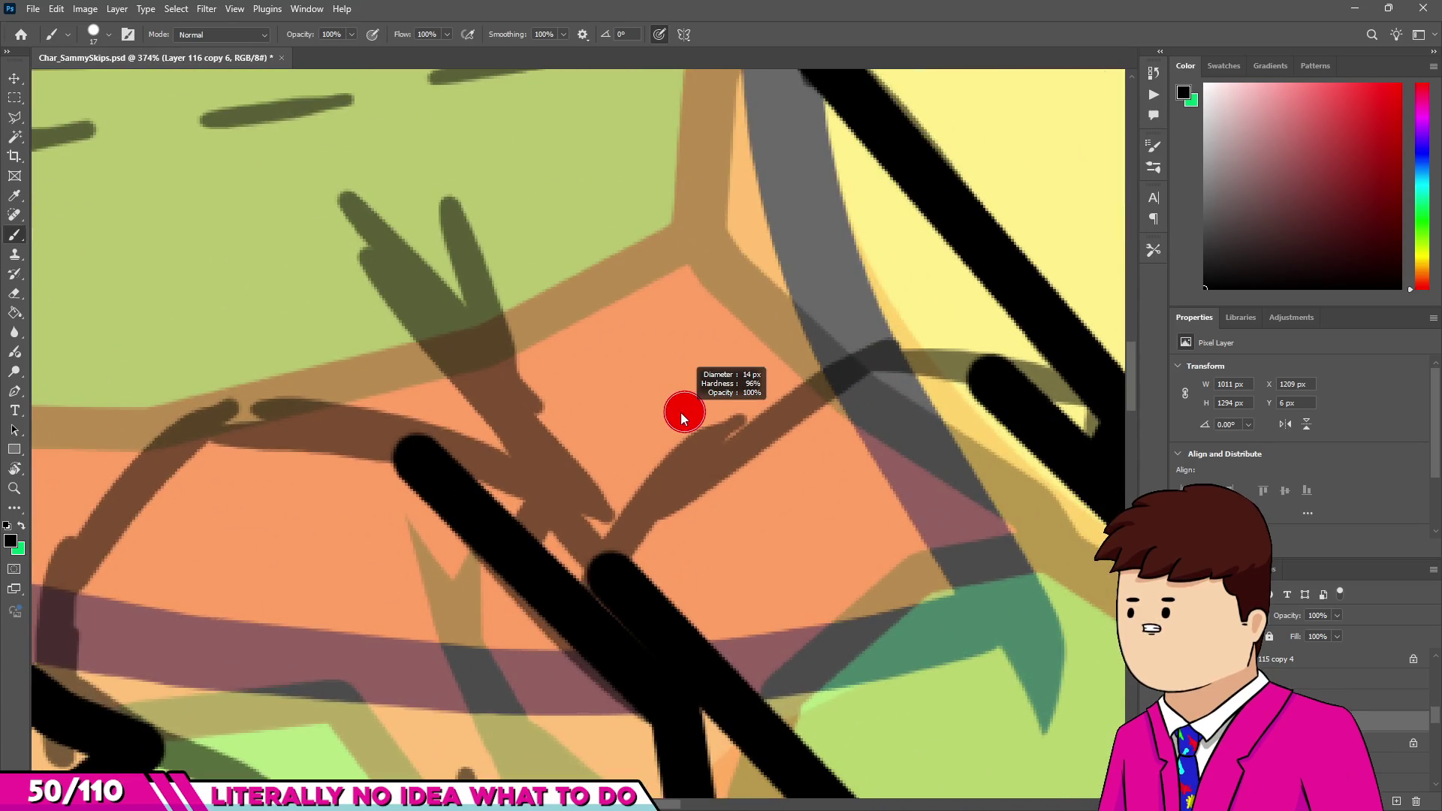
scroll(683, 408, down, 2)
scroll(421, 465, up, 3)
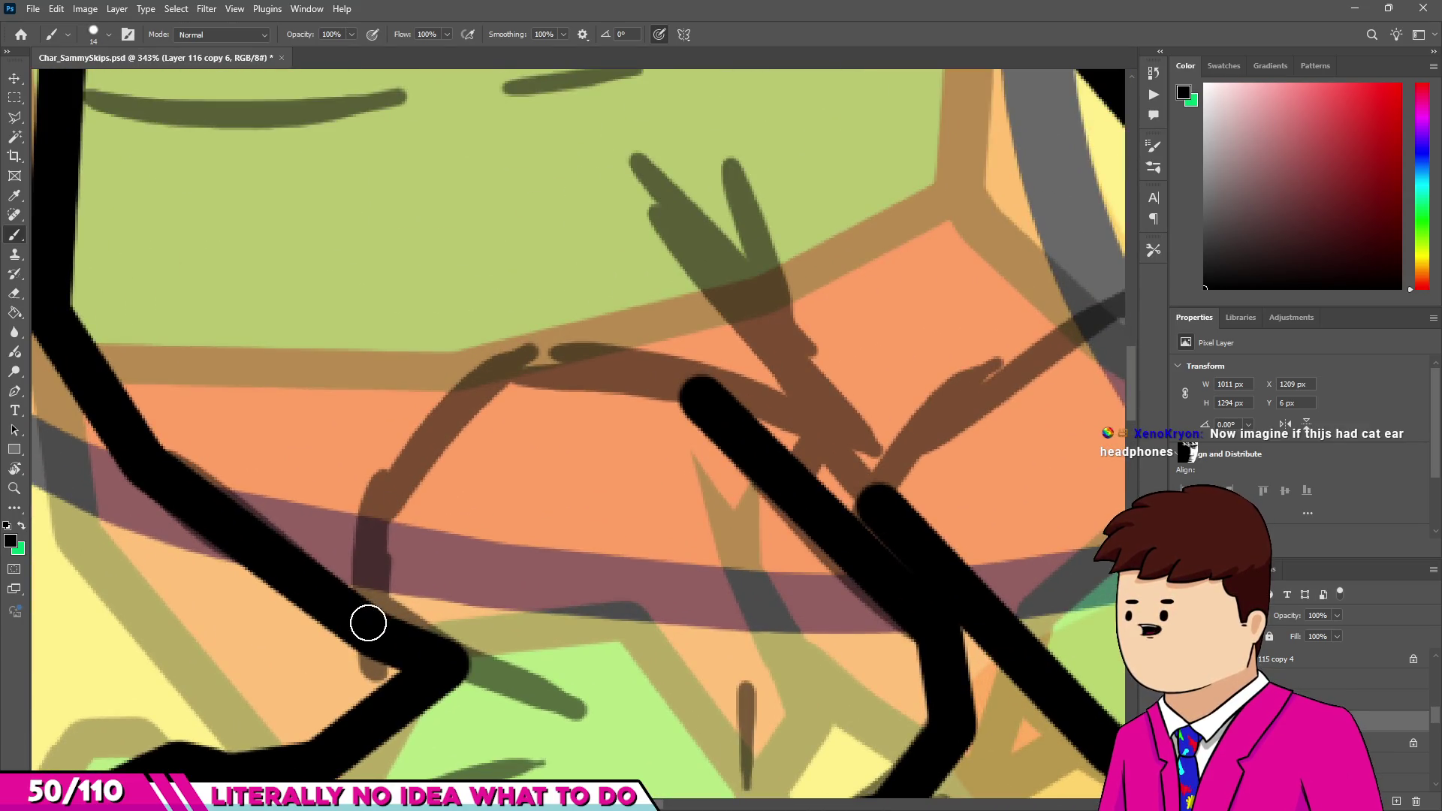
mouse_move(372, 597)
mouse_down()
mouse_move(441, 418)
mouse_move(506, 371)
mouse_up()
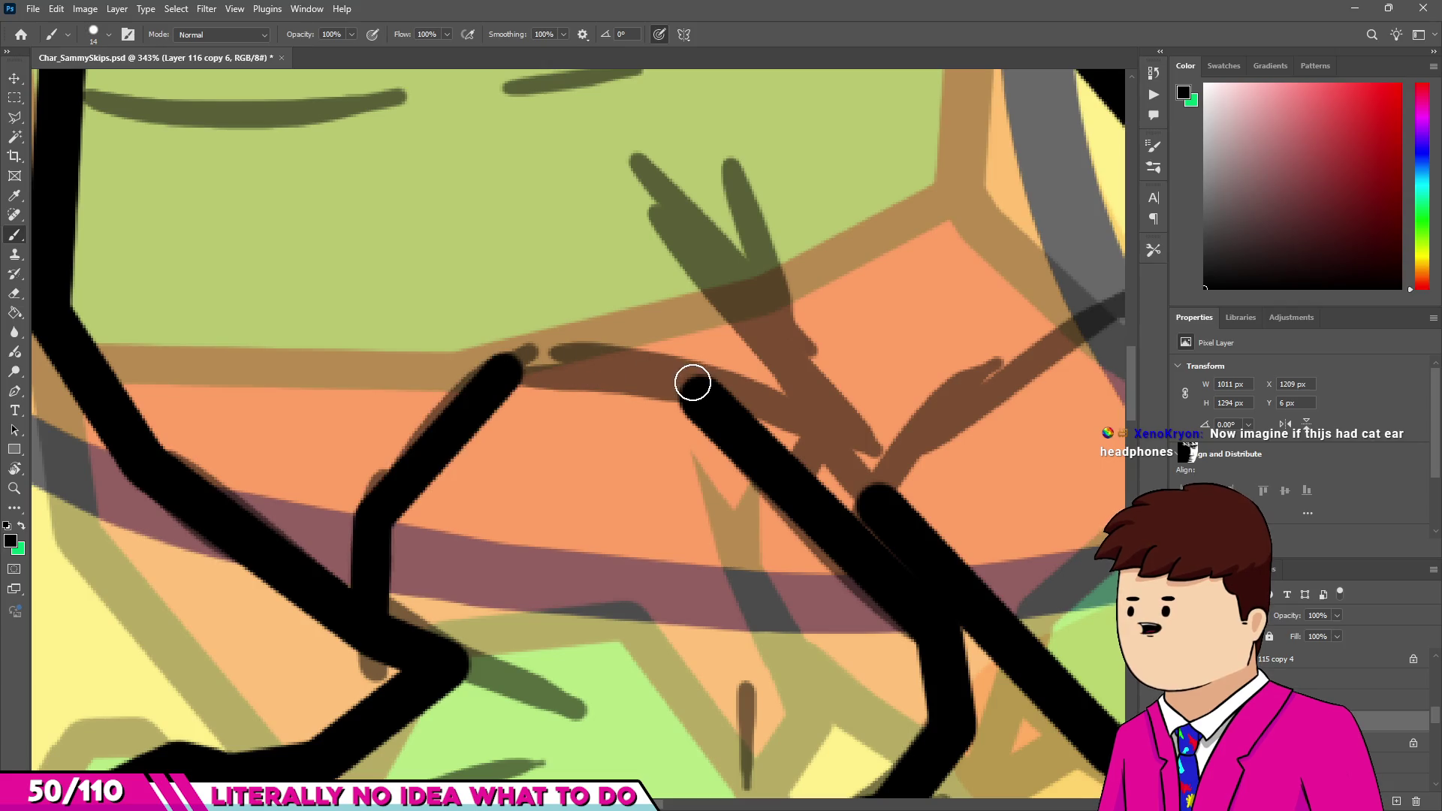
shift+click(703, 385)
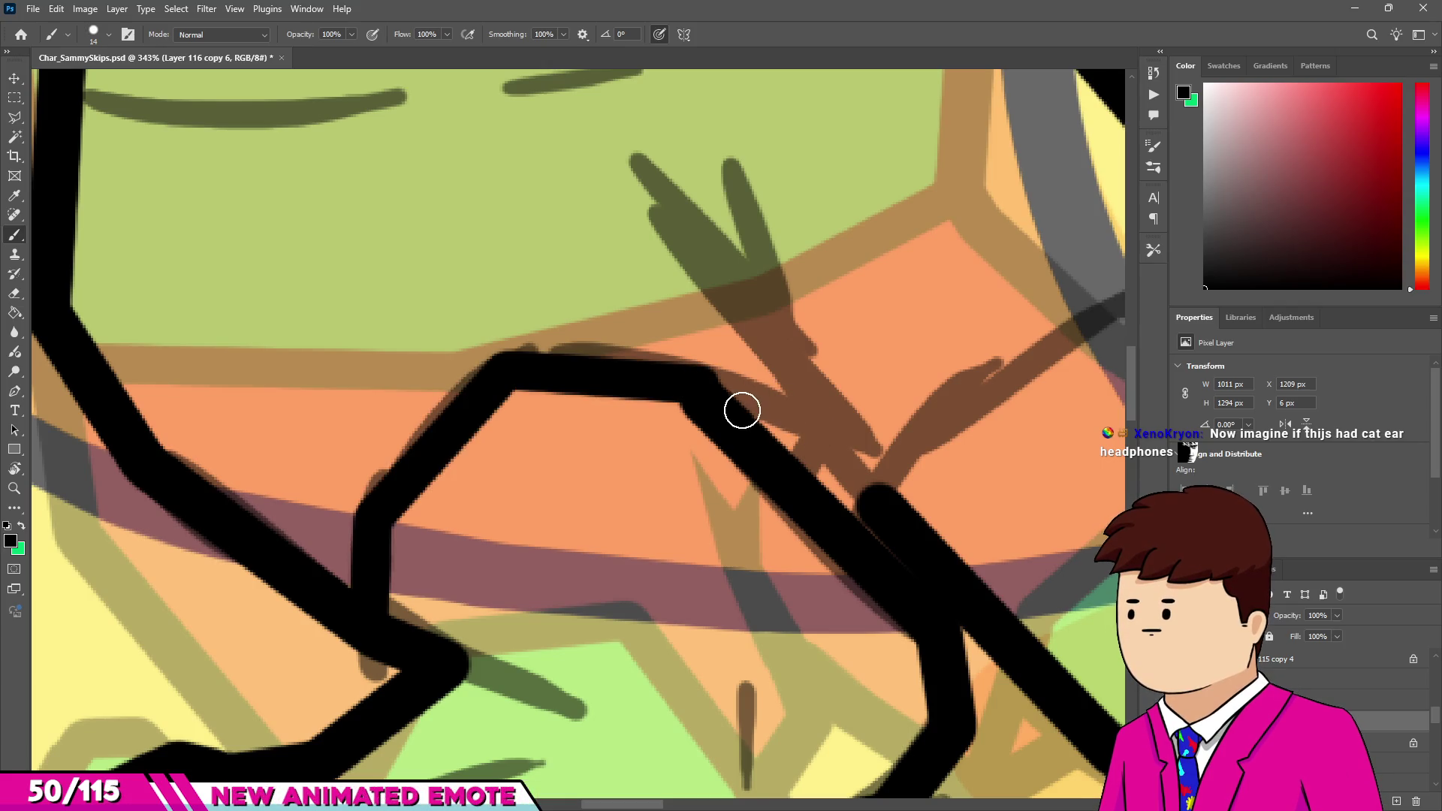
drag(818, 424, 792, 473)
scroll(791, 474, down, 2)
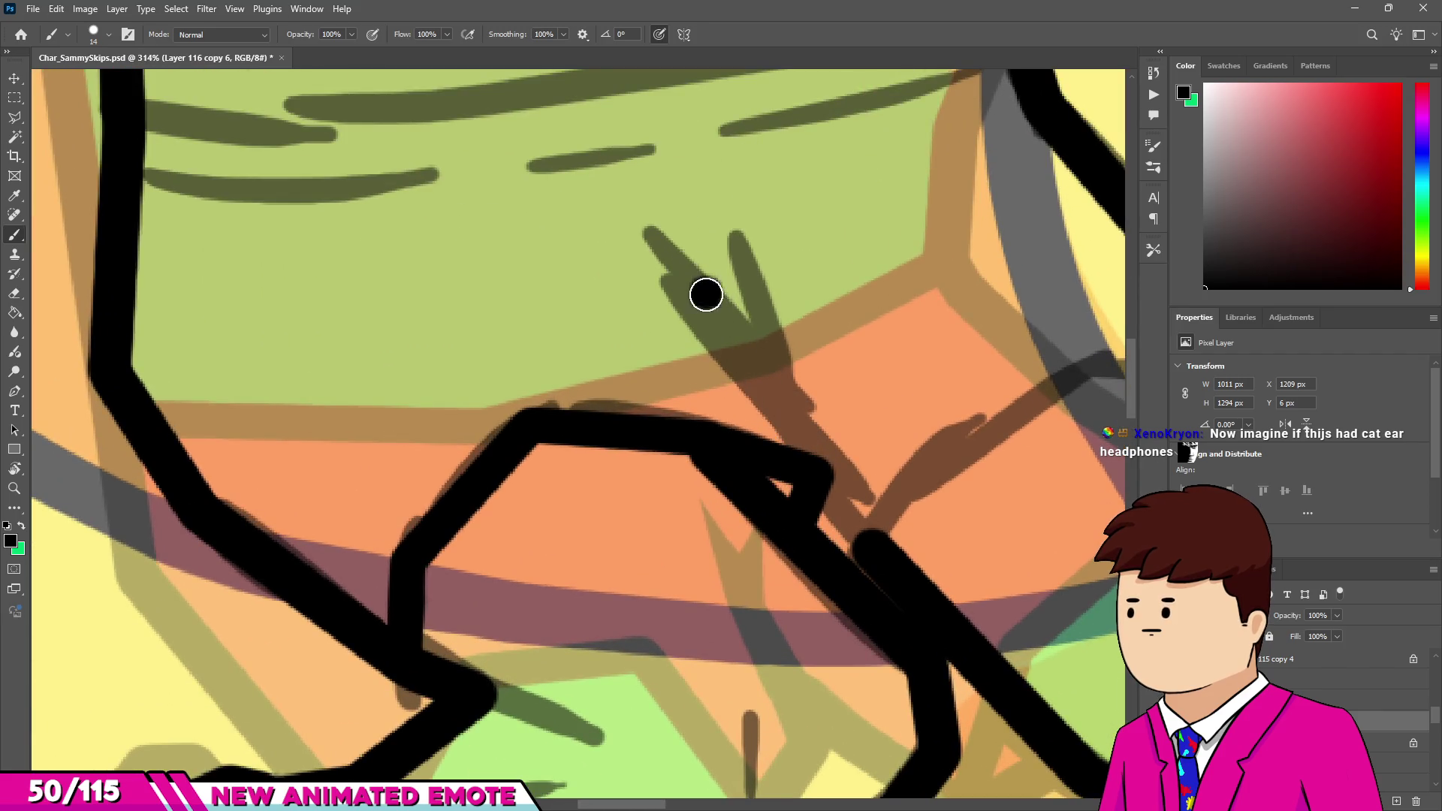
mouse_move(819, 465)
mouse_down()
mouse_move(703, 287)
mouse_move(773, 349)
mouse_up()
Ink the torso's bottom edge across the sketch from left to right.
scroll(762, 365, down, 10)
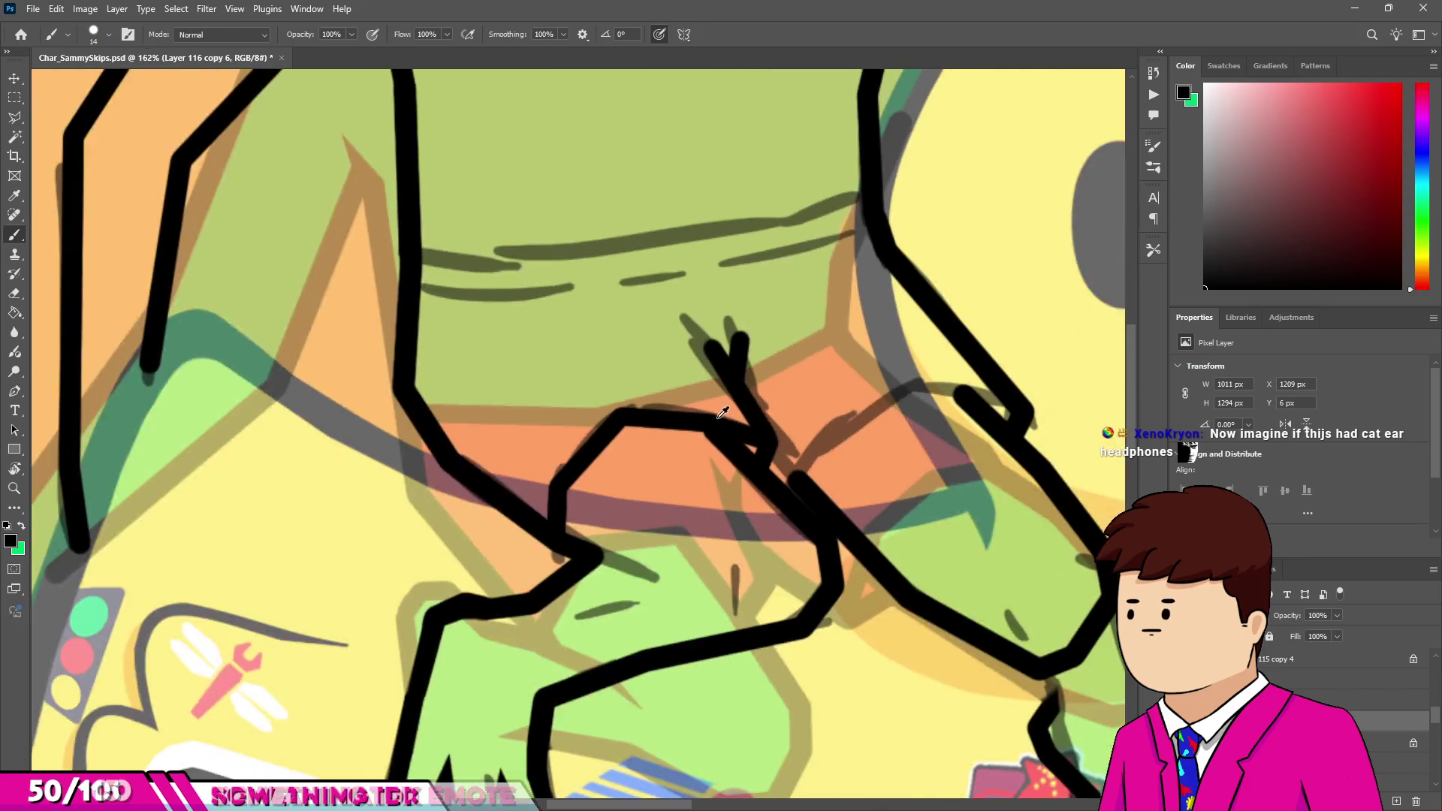
scroll(761, 365, up, 7)
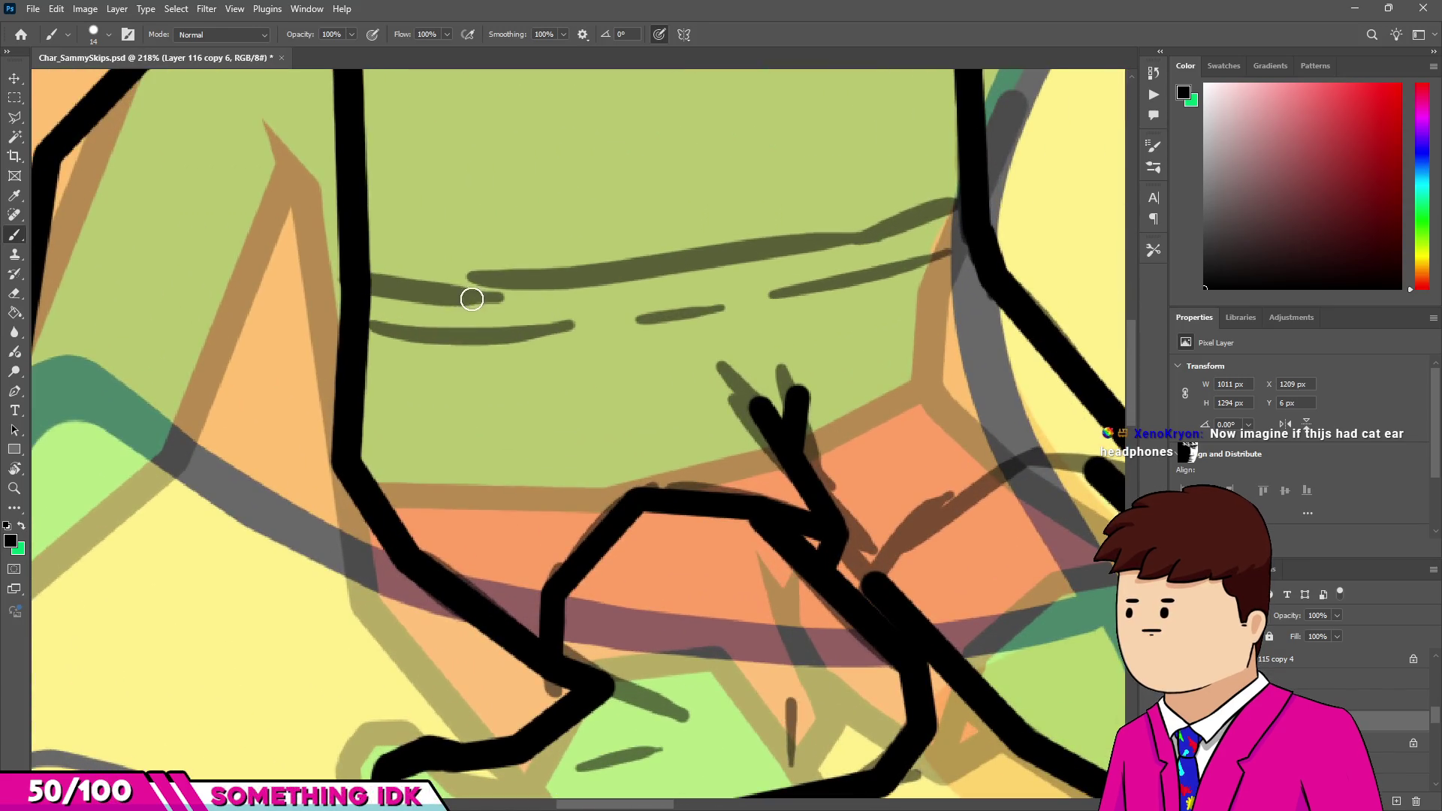
drag(372, 279, 497, 296)
drag(852, 239, 965, 201)
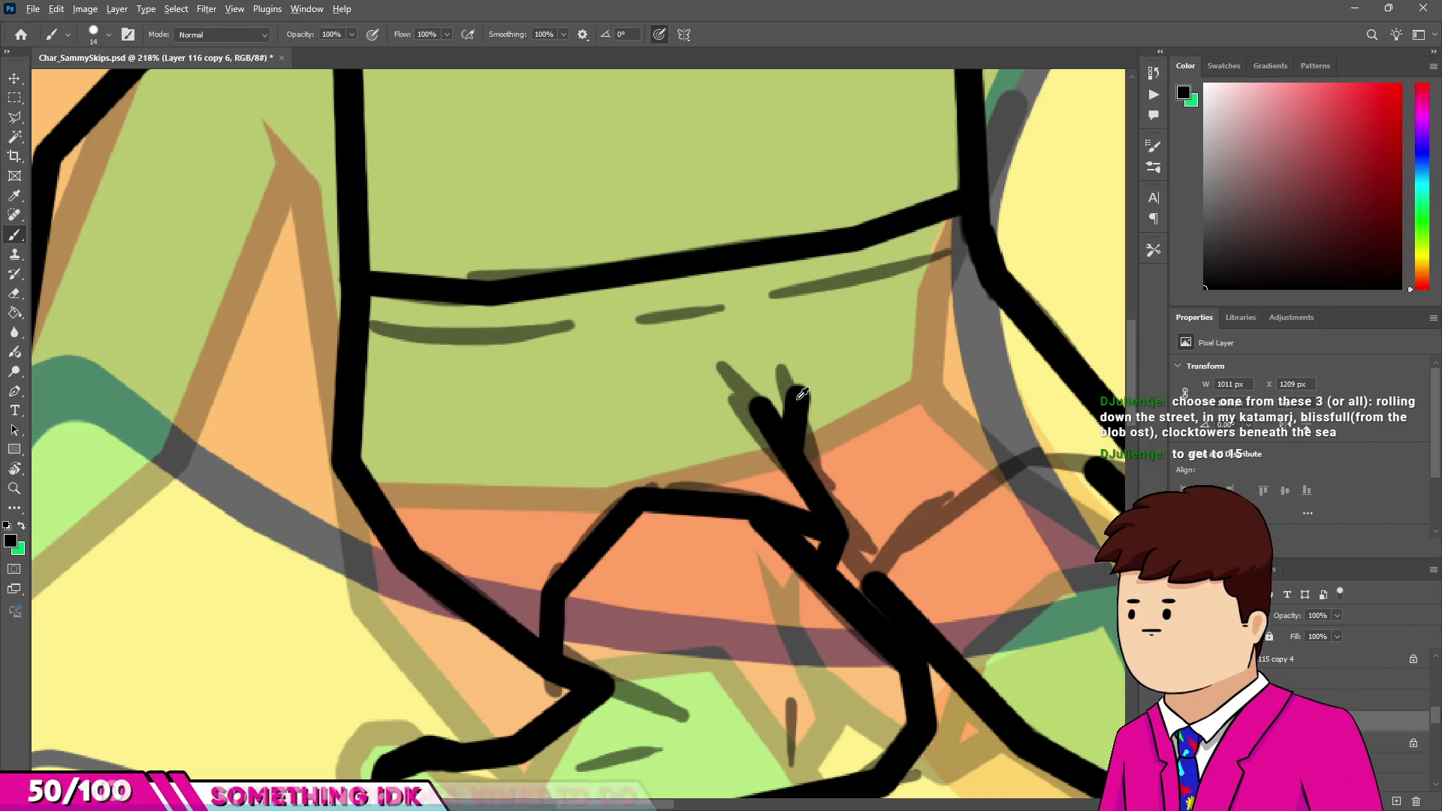
Erase the black Y-shaped fold stroke on the shorts into a clean V-notched point with a straight right edge.
scroll(791, 411, up, 5)
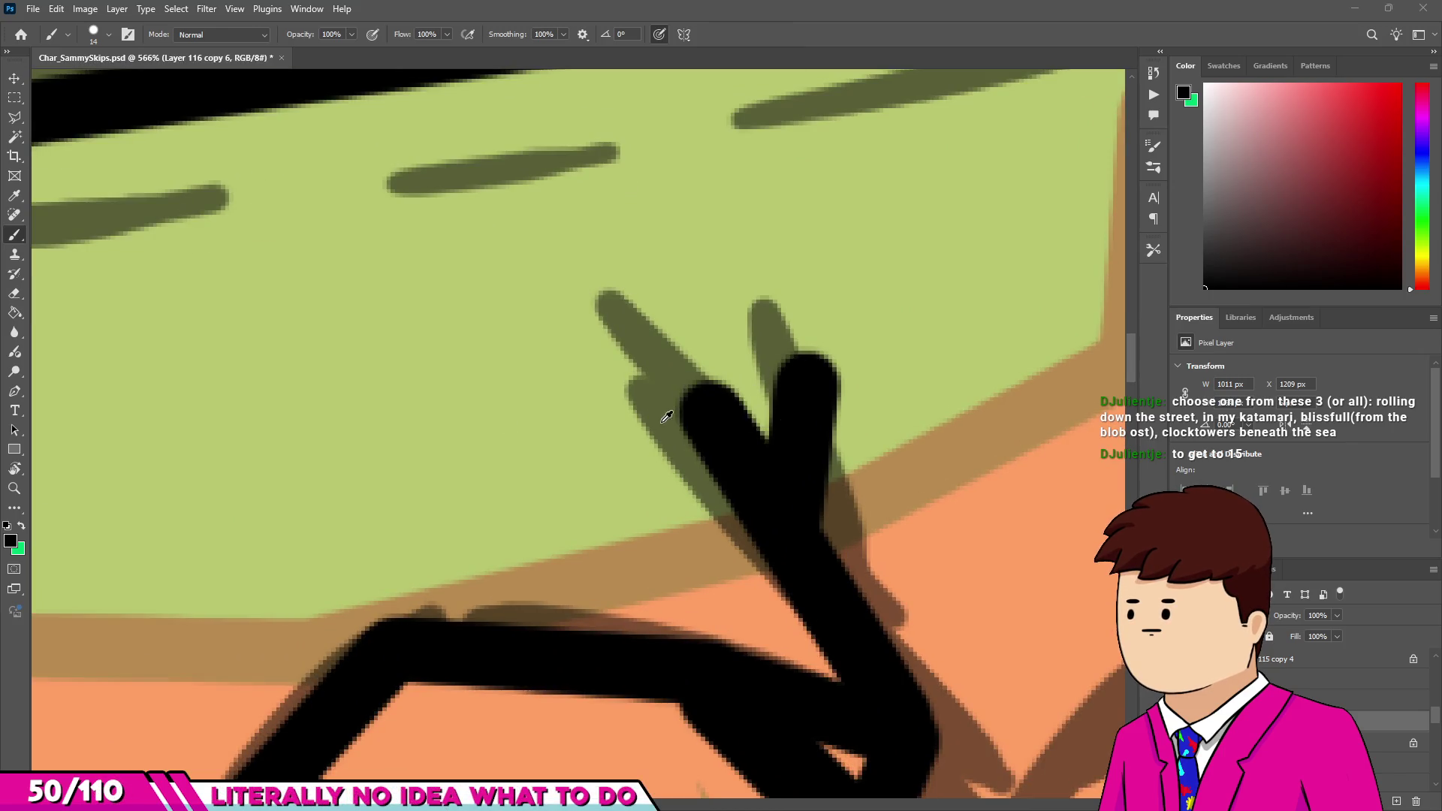
scroll(665, 396, up, 2)
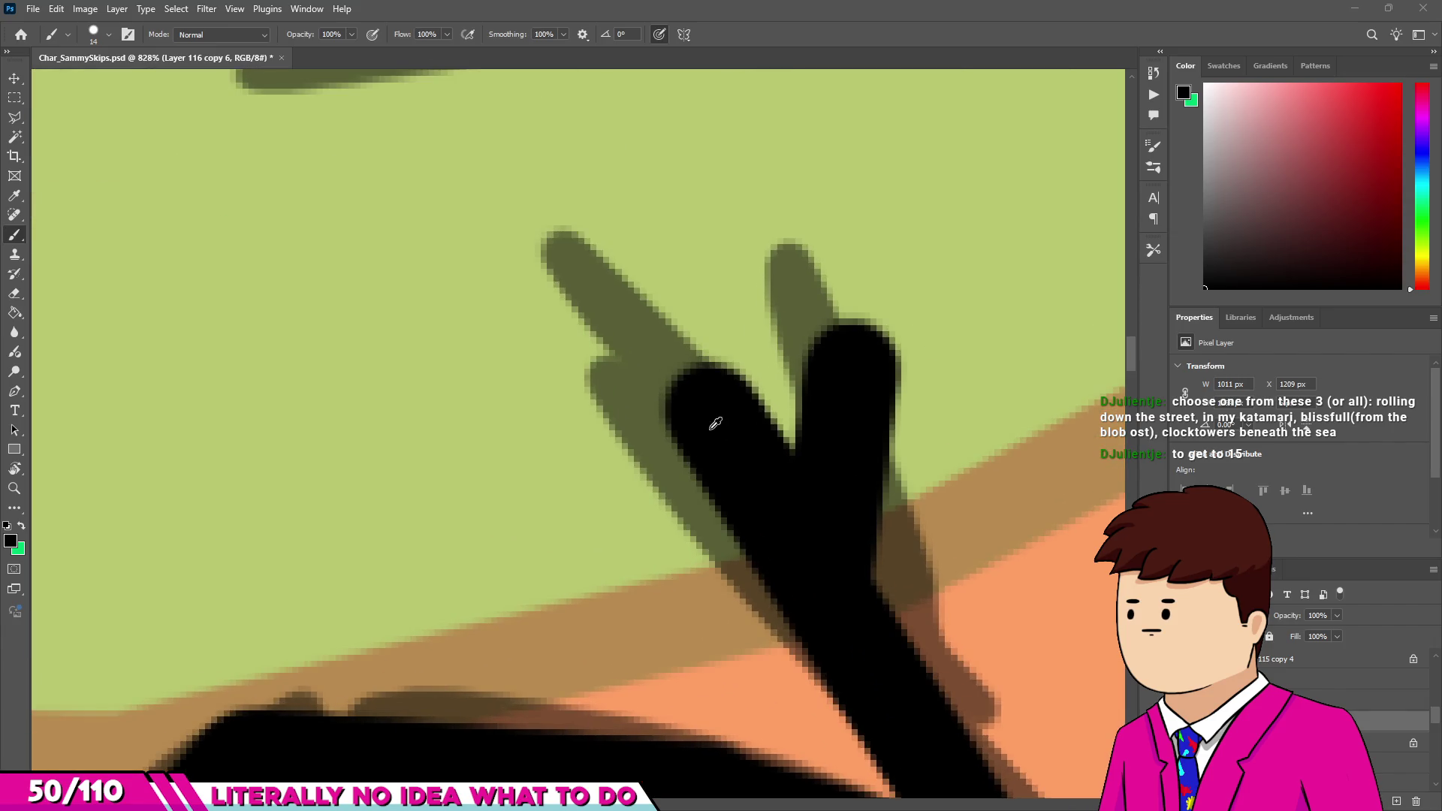
key(e)
alt+right_click(641, 389)
drag(734, 670, 751, 470)
scroll(751, 470, down, 1)
drag(869, 489, 857, 316)
key(bracketleft)
key(bracketleft)
key(bracketleft)
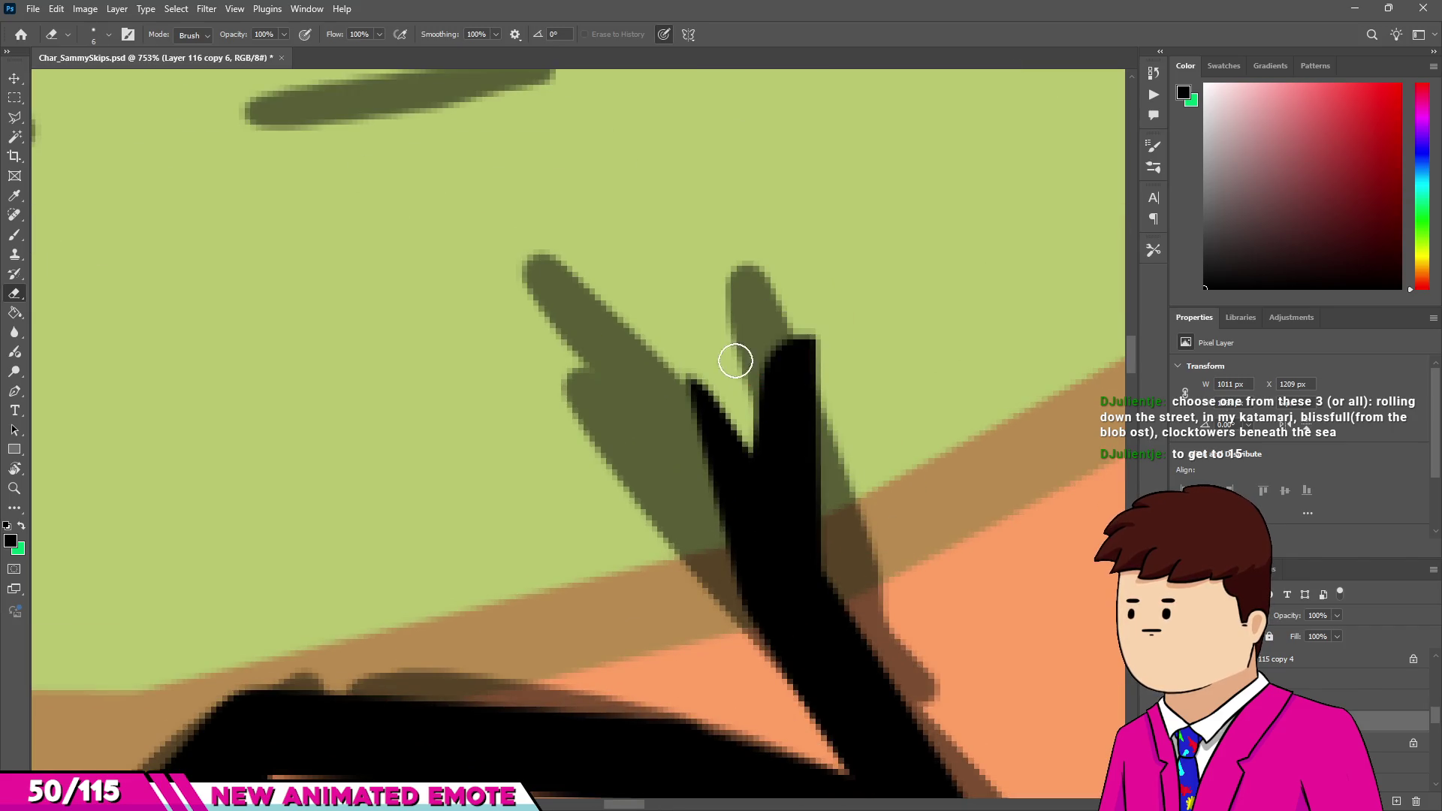
mouse_move(760, 485)
mouse_down()
mouse_move(804, 341)
mouse_move(754, 371)
mouse_up()
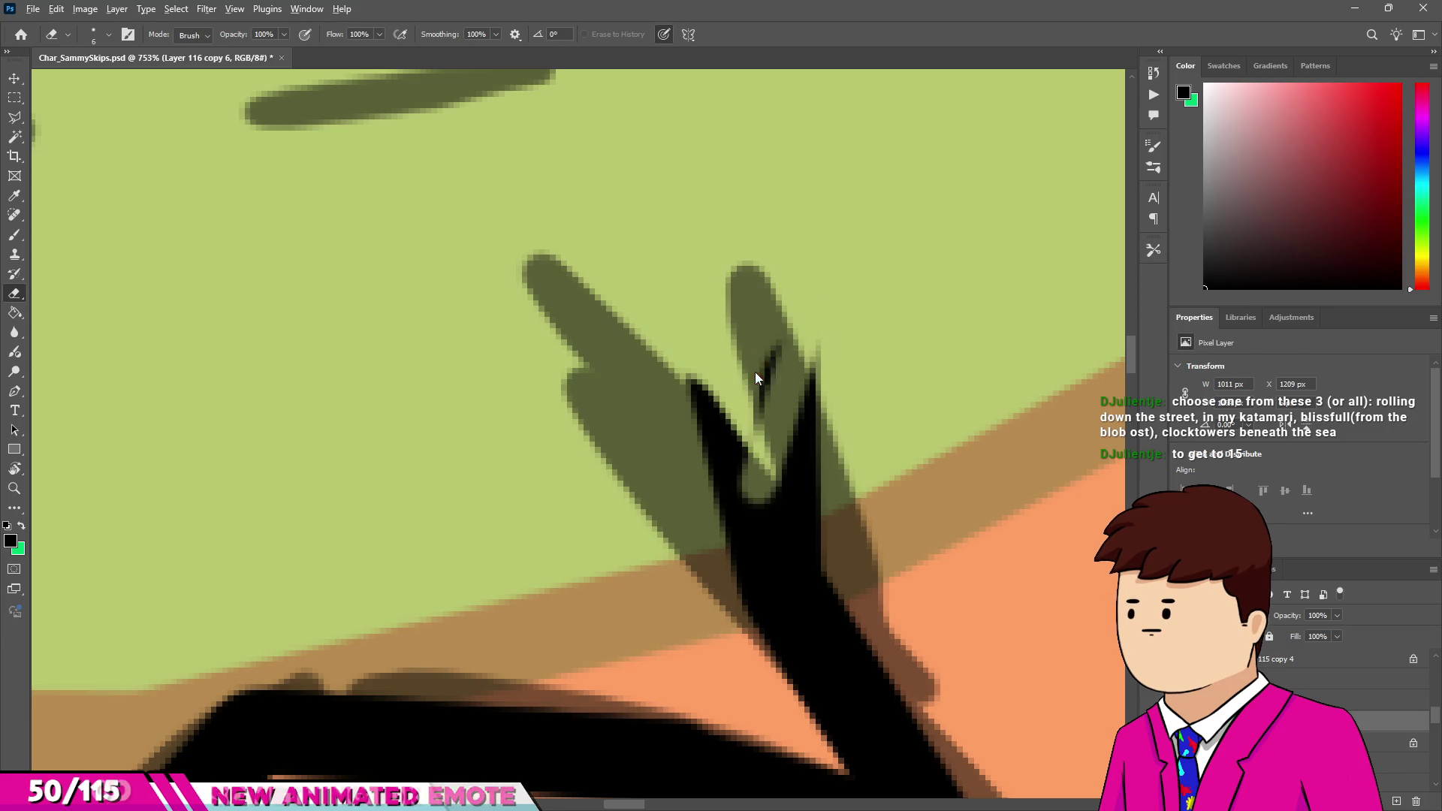
key(bracketright)
Paint the orange gap in the outline beside it black with a 9 px brush.
key(v)
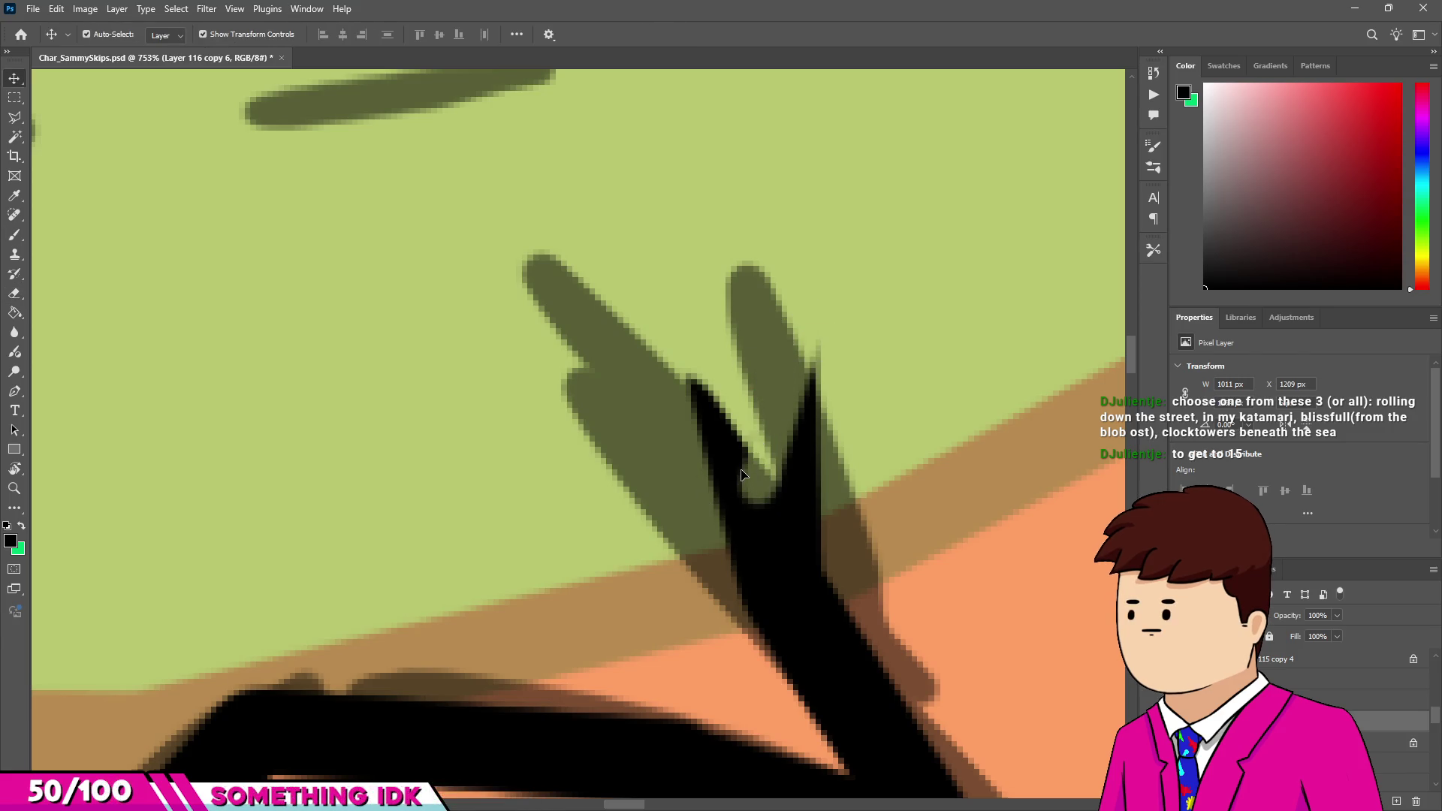
key(b)
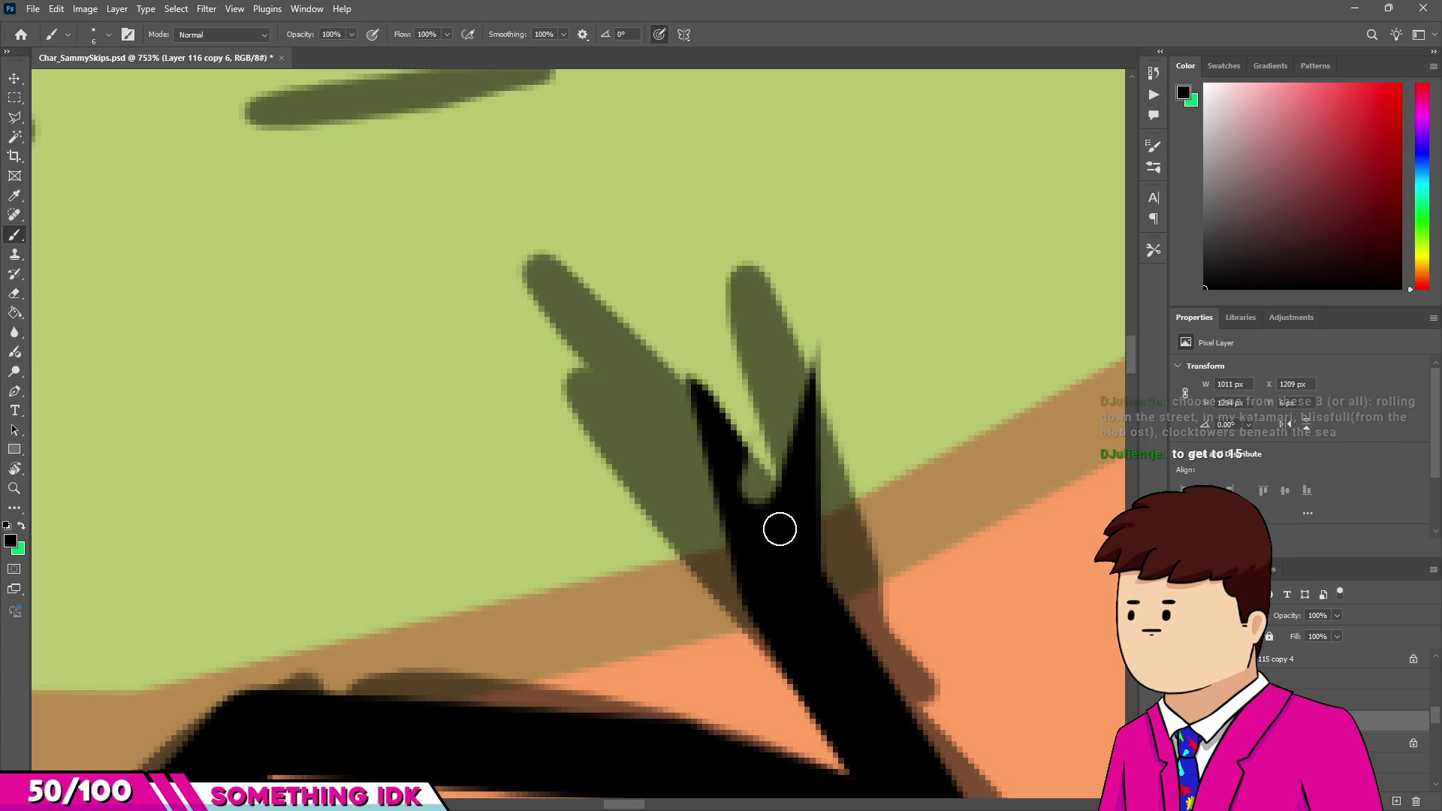
scroll(715, 474, down, 3)
scroll(715, 474, down, 5)
scroll(616, 486, up, 4)
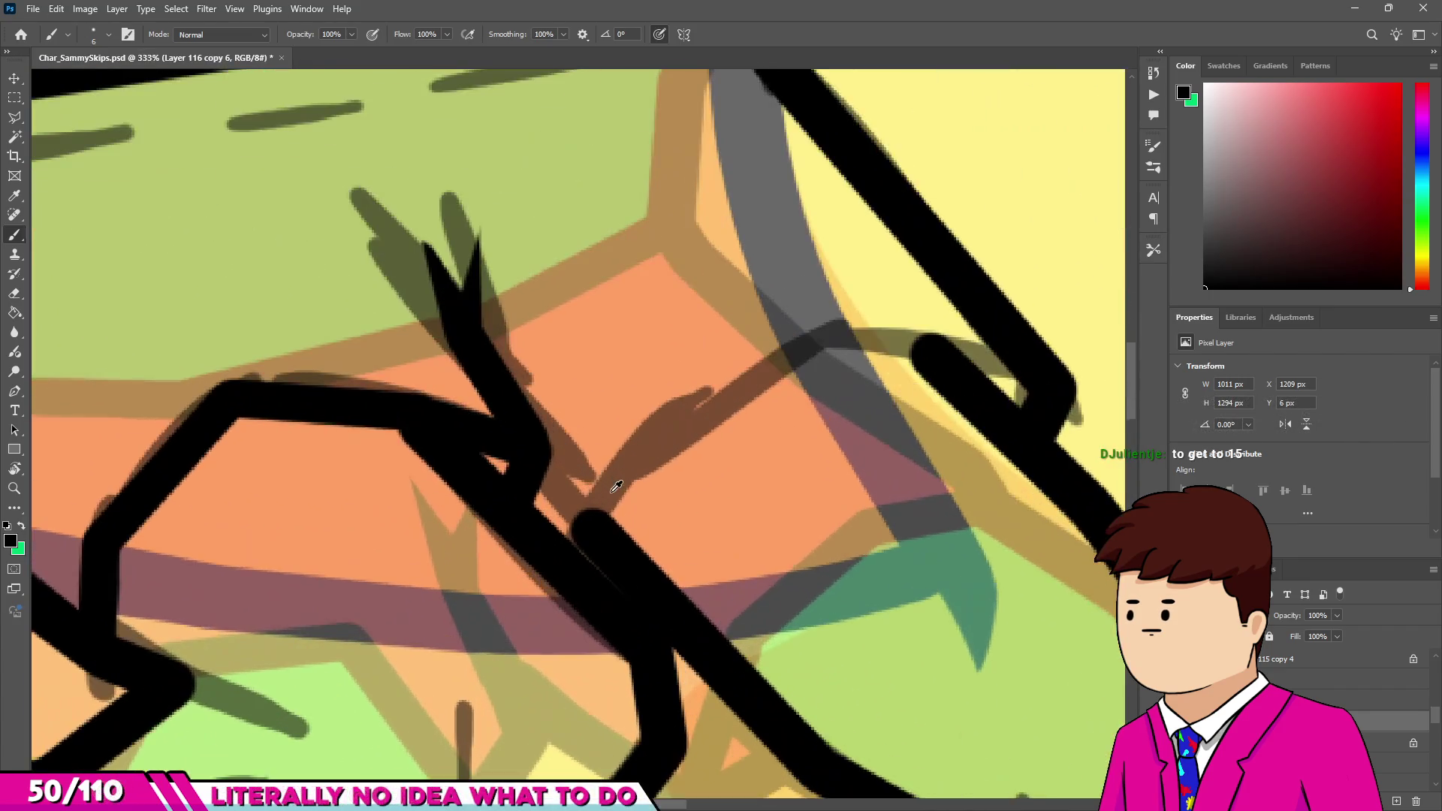
alt+right_click(592, 521)
mouse_move(527, 488)
mouse_down()
mouse_move(592, 527)
mouse_move(844, 338)
mouse_move(886, 331)
mouse_move(996, 374)
mouse_move(1004, 418)
mouse_up()
scroll(1004, 419, down, 10)
scroll(877, 329, up, 2)
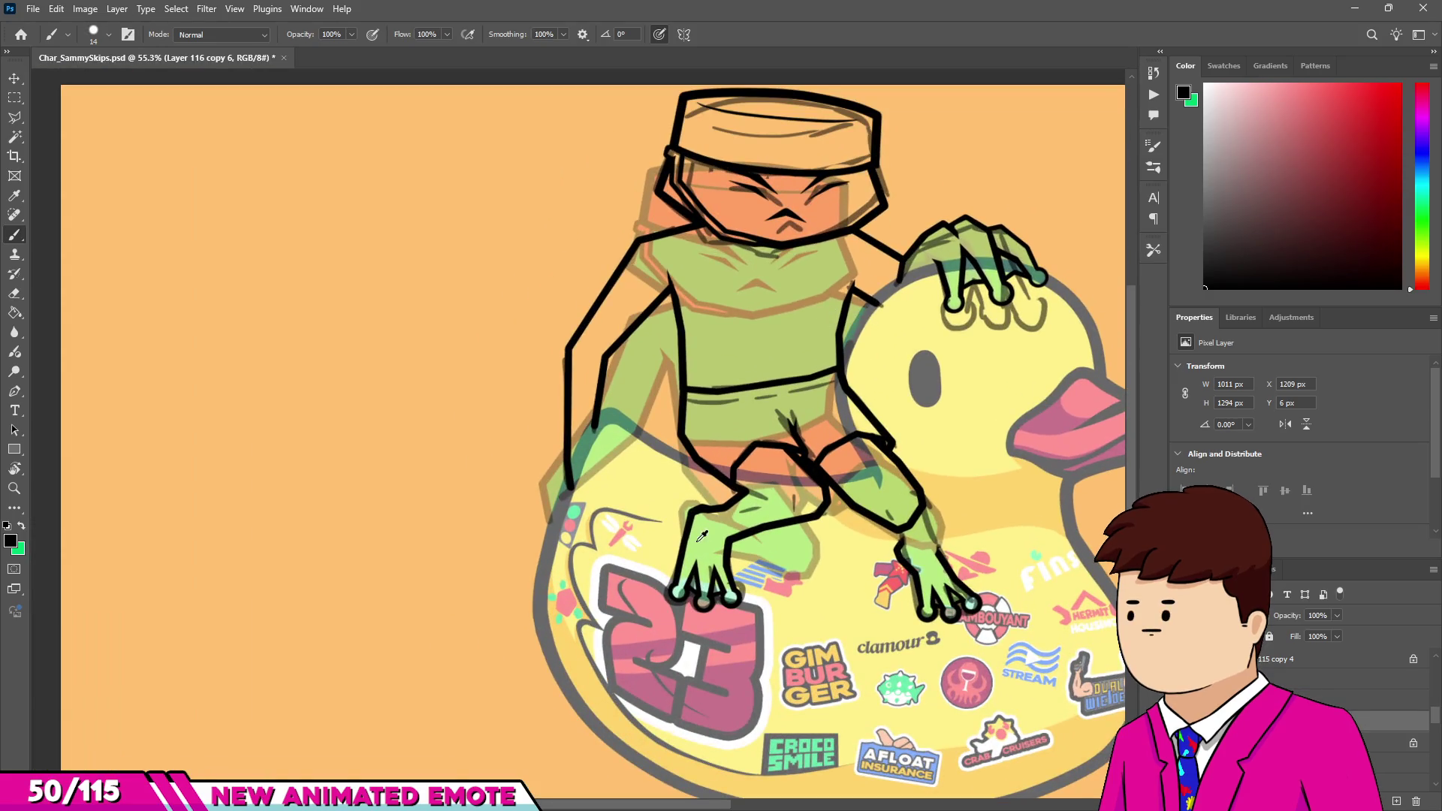
Ink over the right leg's sketch line and trim the new stroke's upper edge.
scroll(700, 535, up, 7)
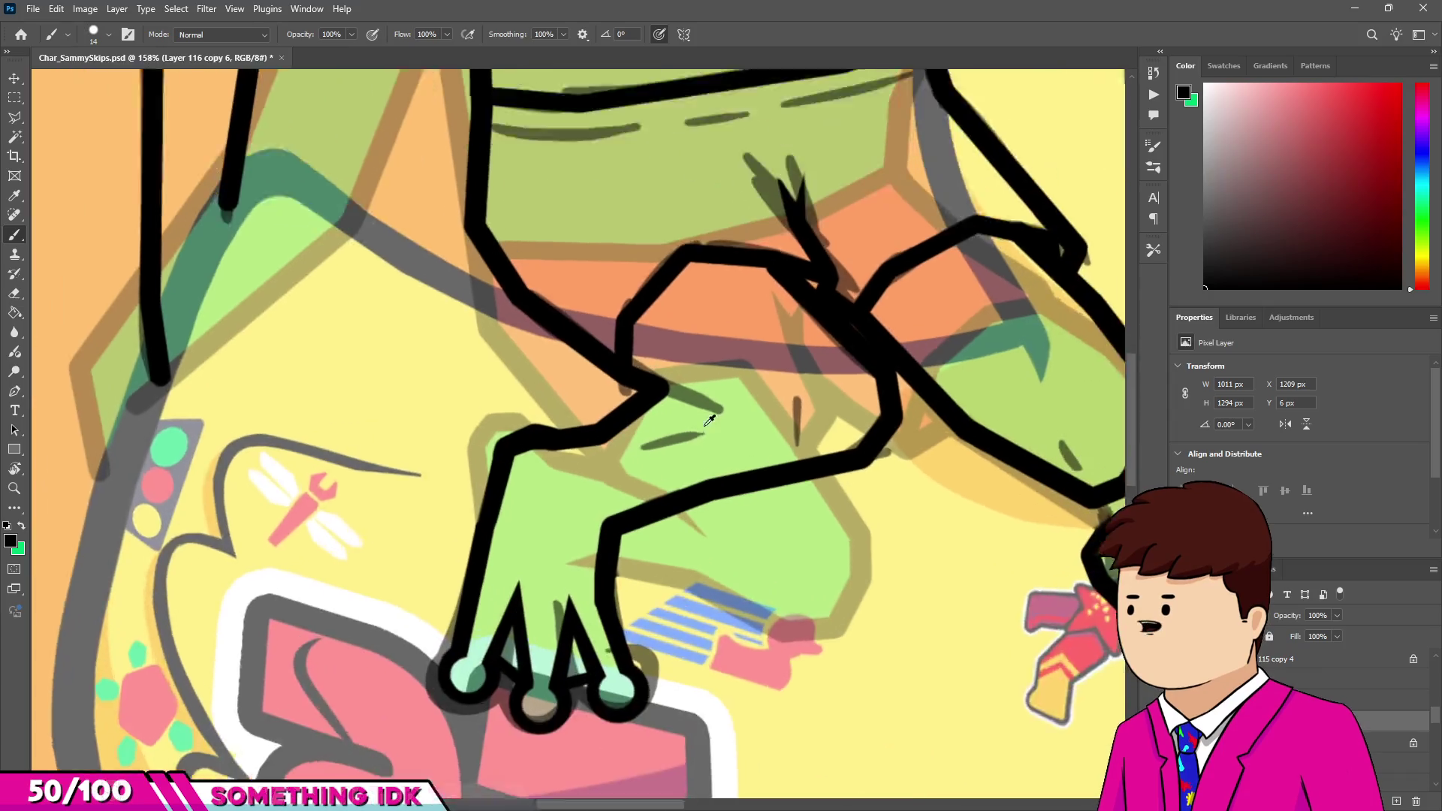
scroll(709, 421, up, 4)
mouse_move(646, 353)
mouse_down()
mouse_move(773, 417)
mouse_move(770, 402)
mouse_up()
key(e)
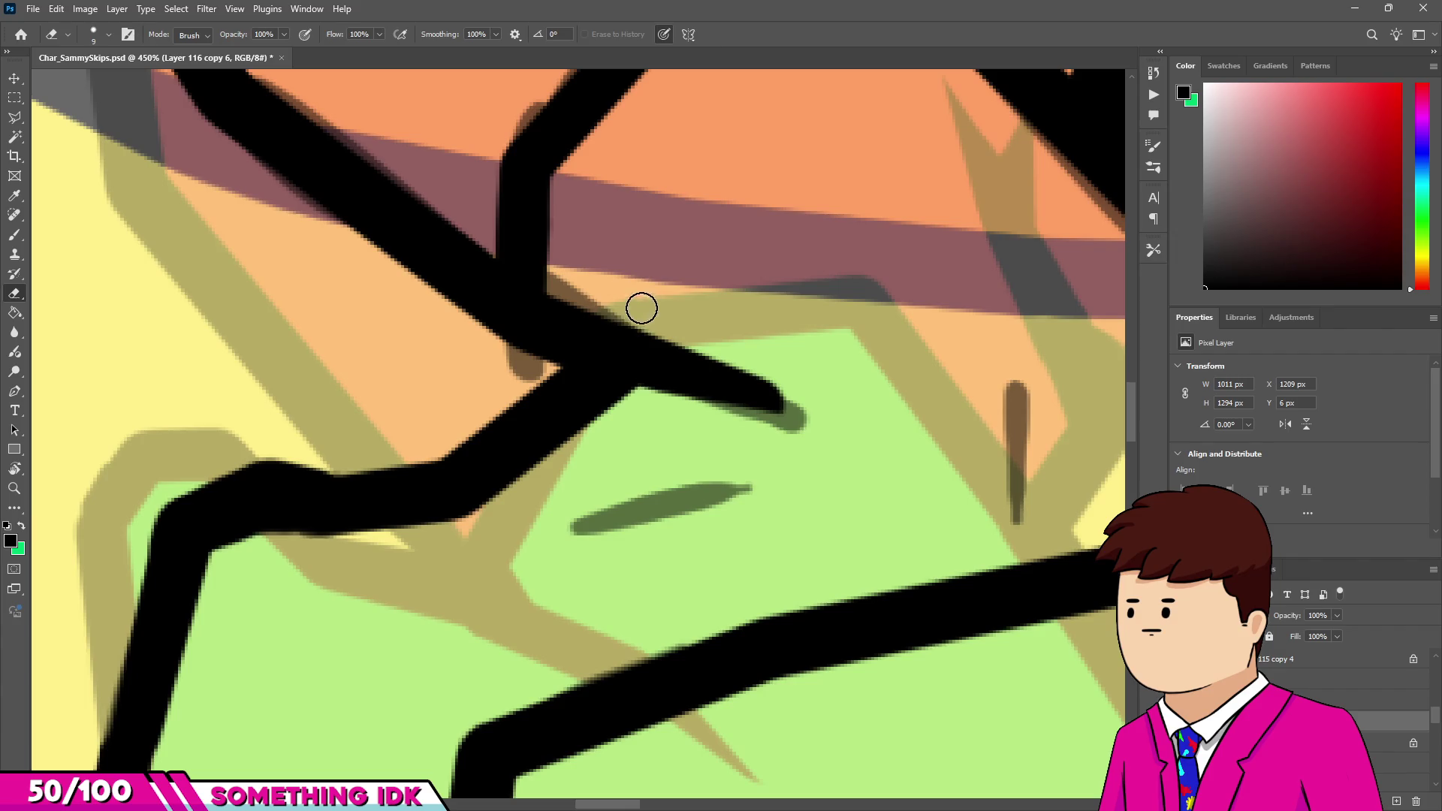
drag(573, 290, 795, 402)
scroll(616, 425, down, 4)
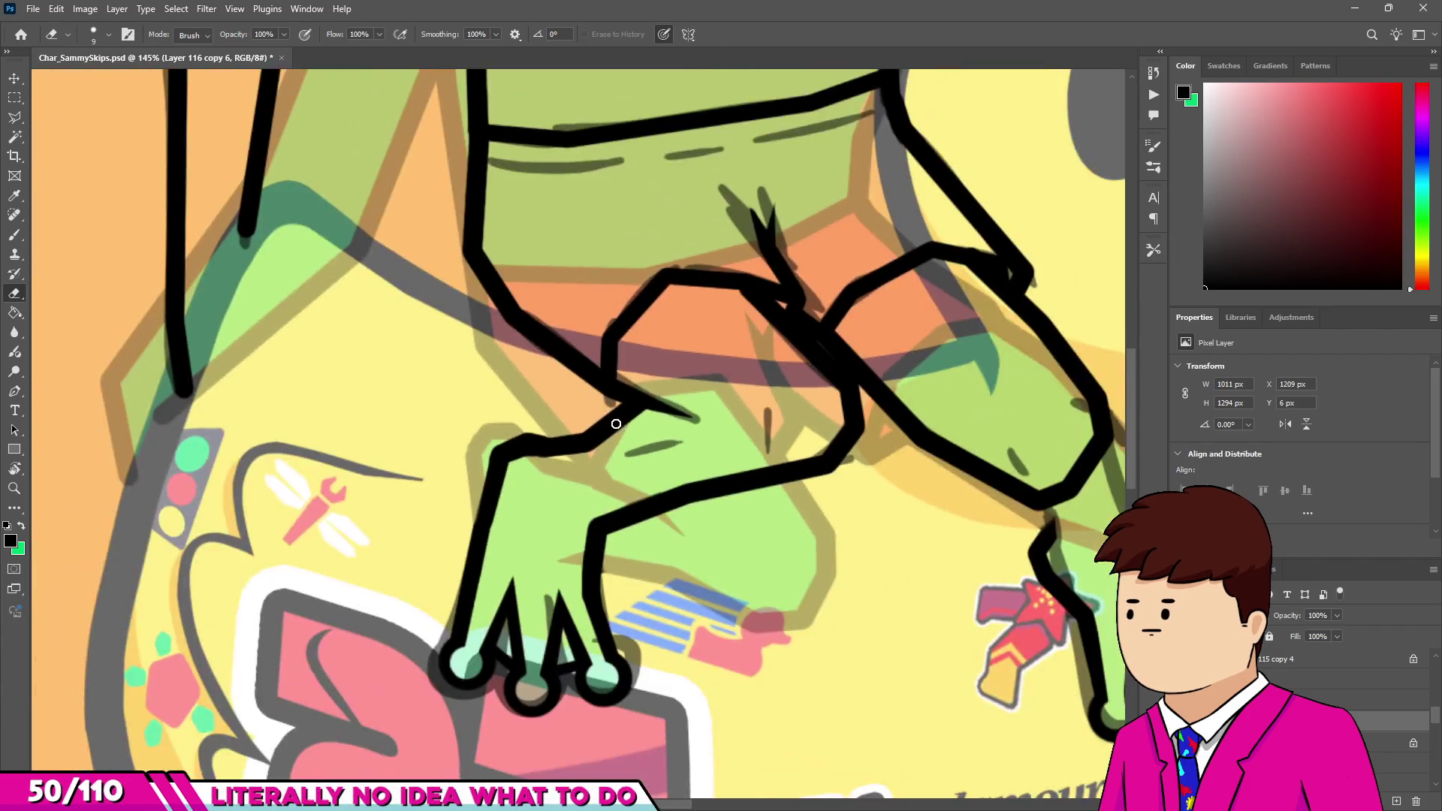
scroll(617, 424, down, 1)
scroll(994, 393, up, 4)
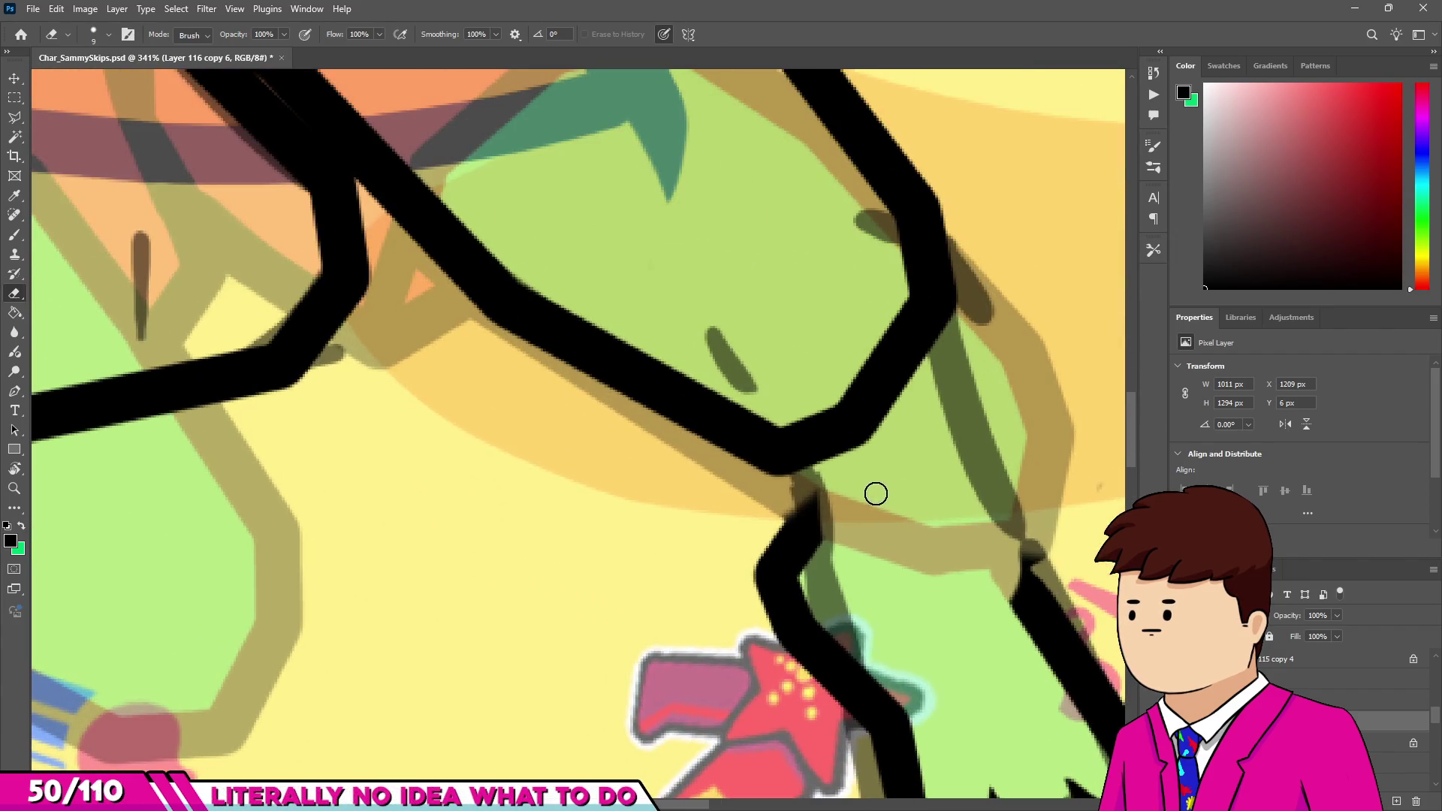
Fill the gap in the leg outline and erase the excess black at the leg junction.
key(b)
drag(807, 532, 801, 481)
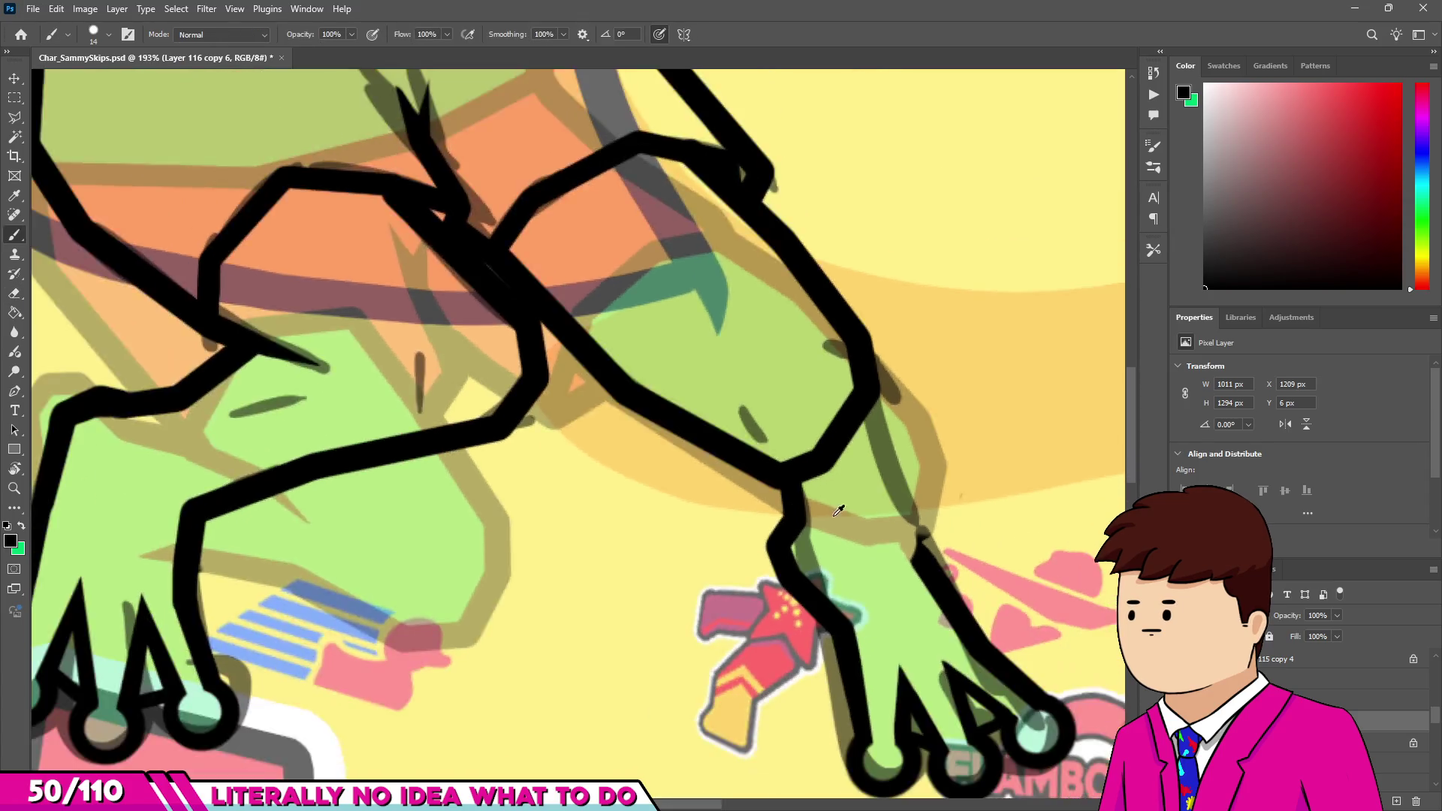
key(e)
scroll(726, 498, down, 1)
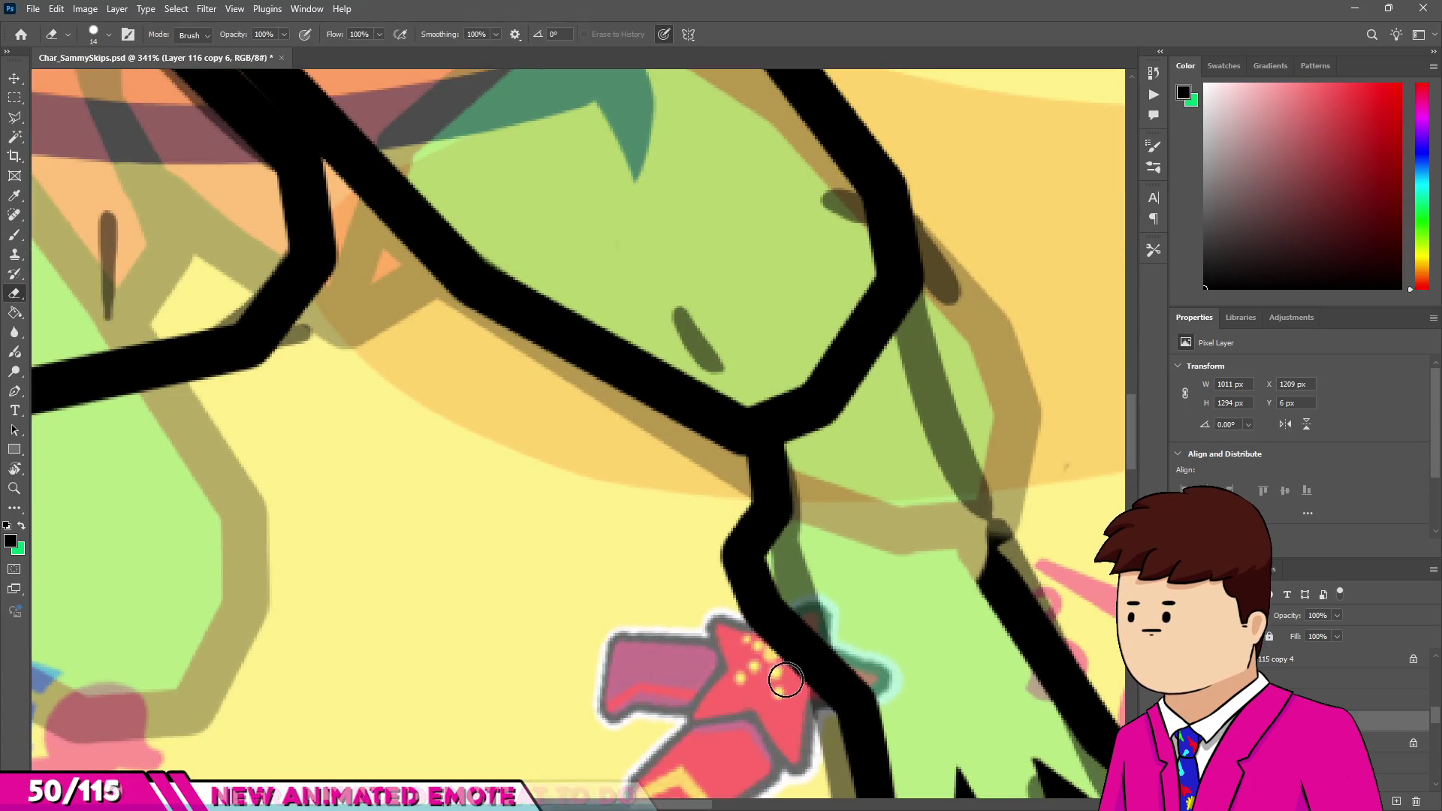
drag(740, 541, 741, 634)
scroll(759, 616, down, 3)
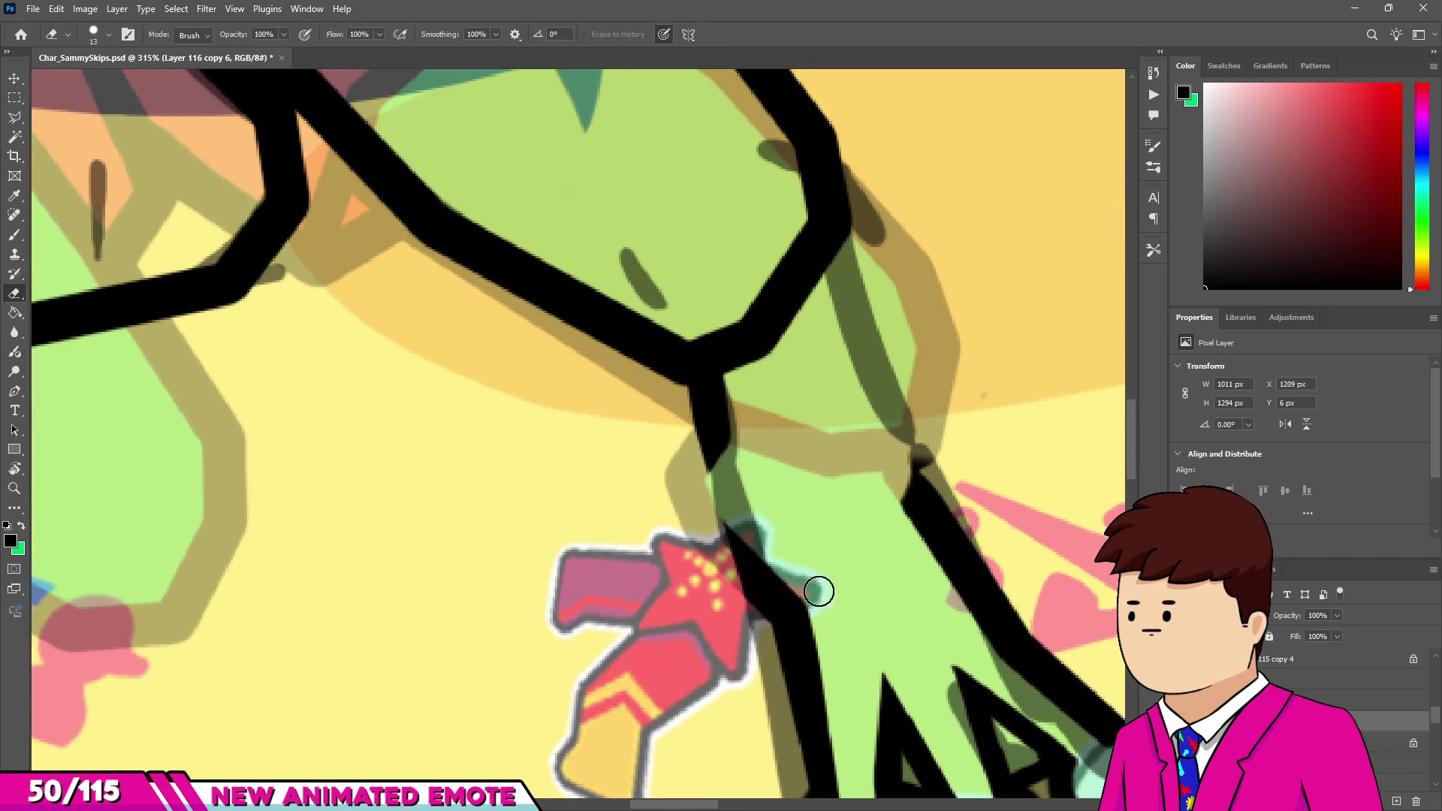
scroll(821, 623, down, 2)
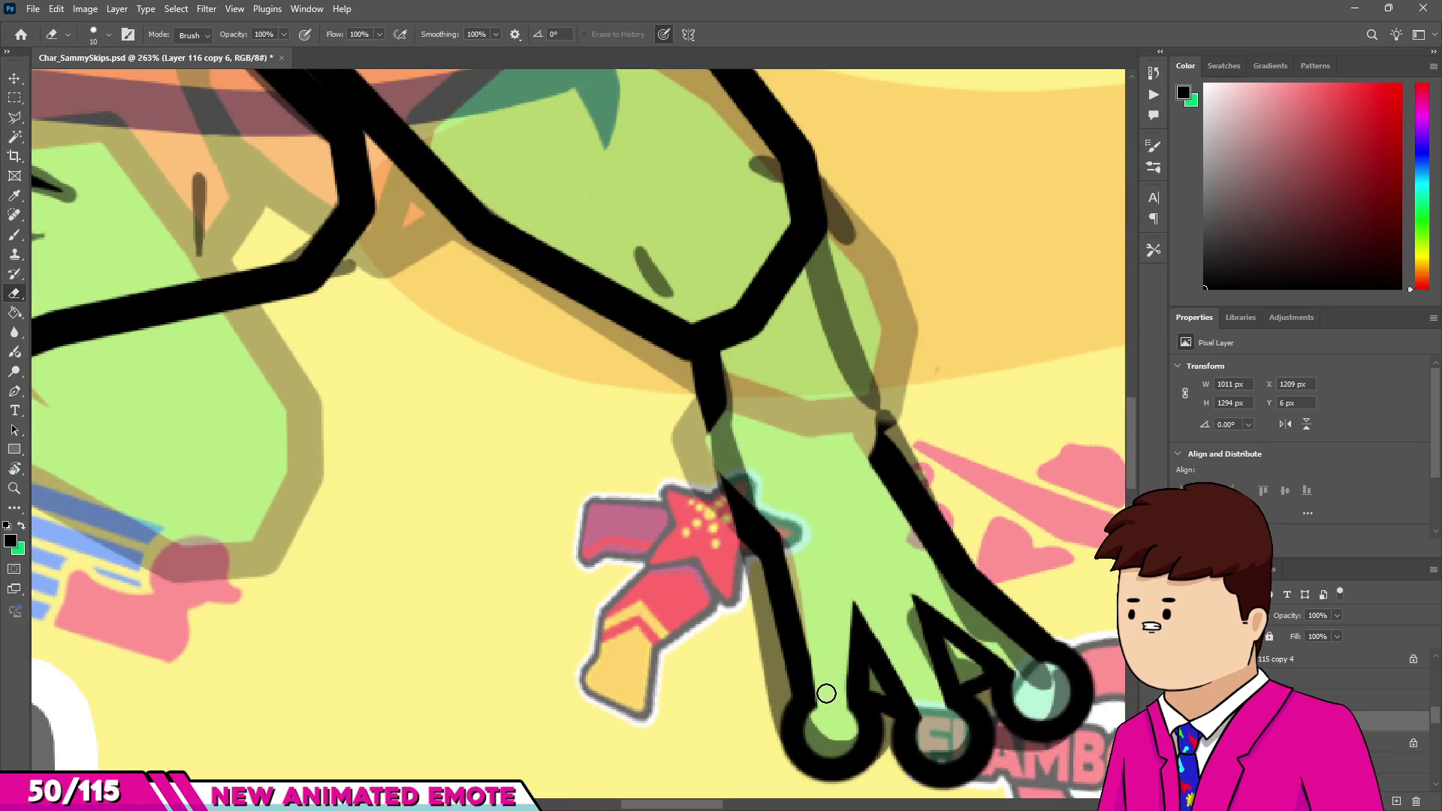
Close the leg's left outline down toward the foot and ink its right outline up to the knee.
alt+right_click(734, 525)
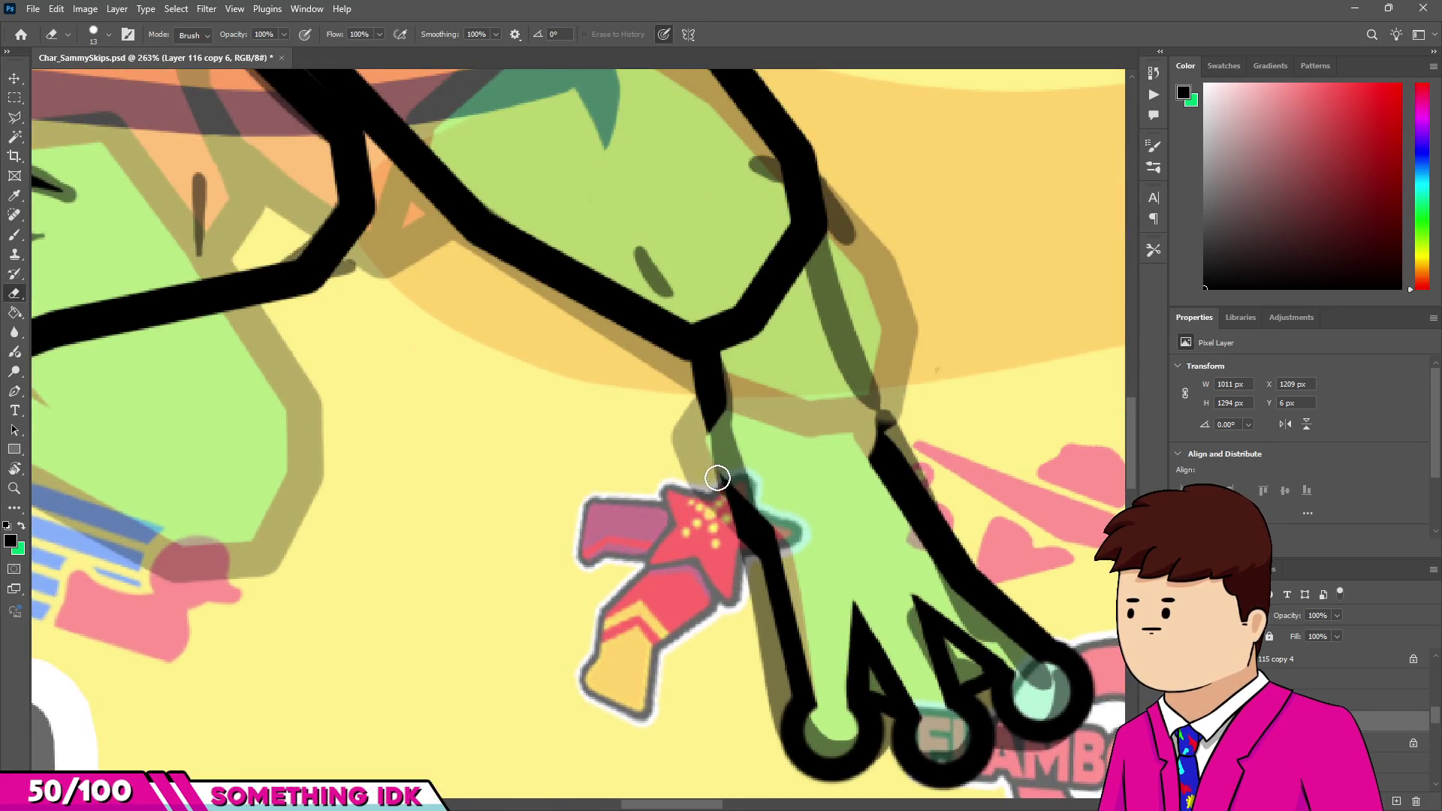
key(b)
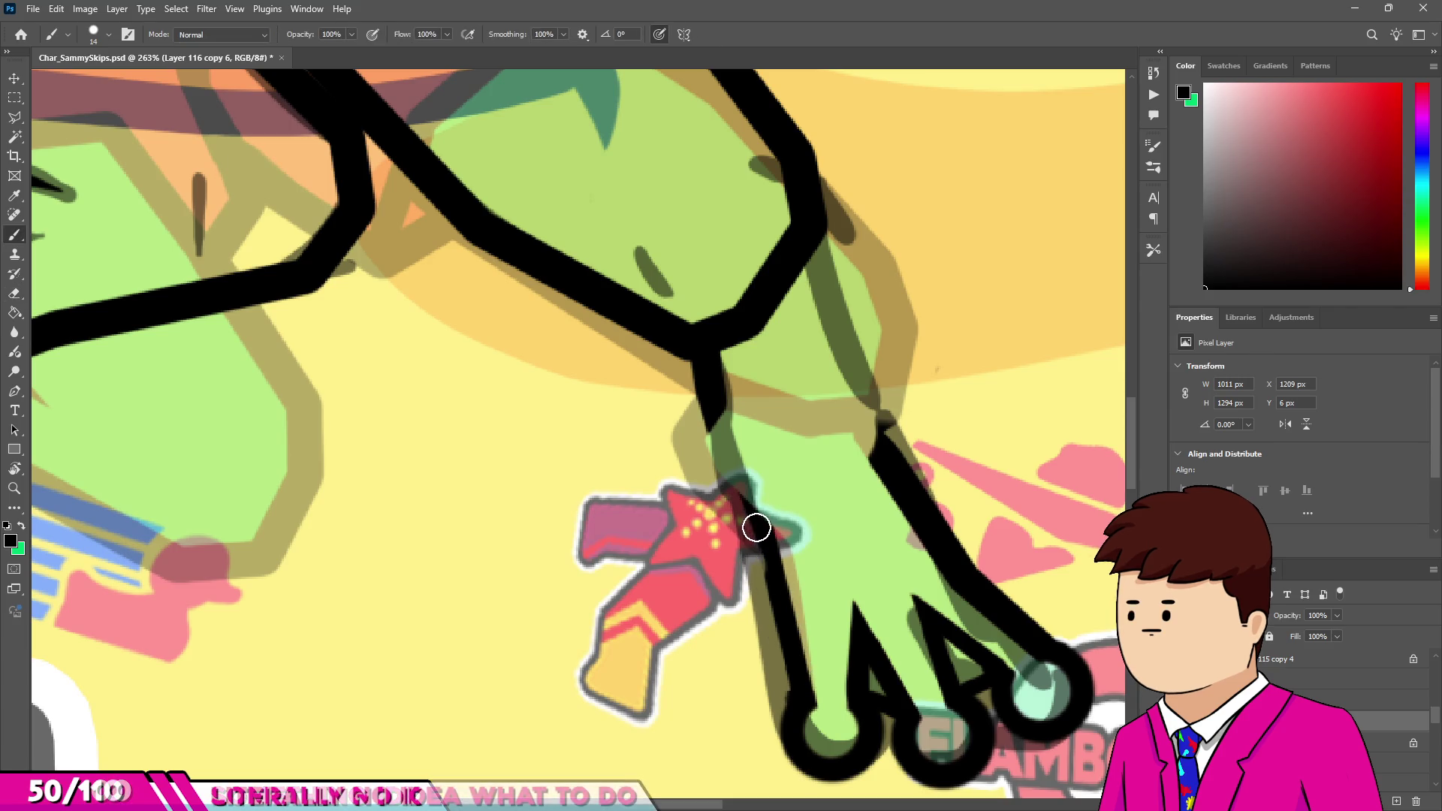
drag(747, 526, 713, 403)
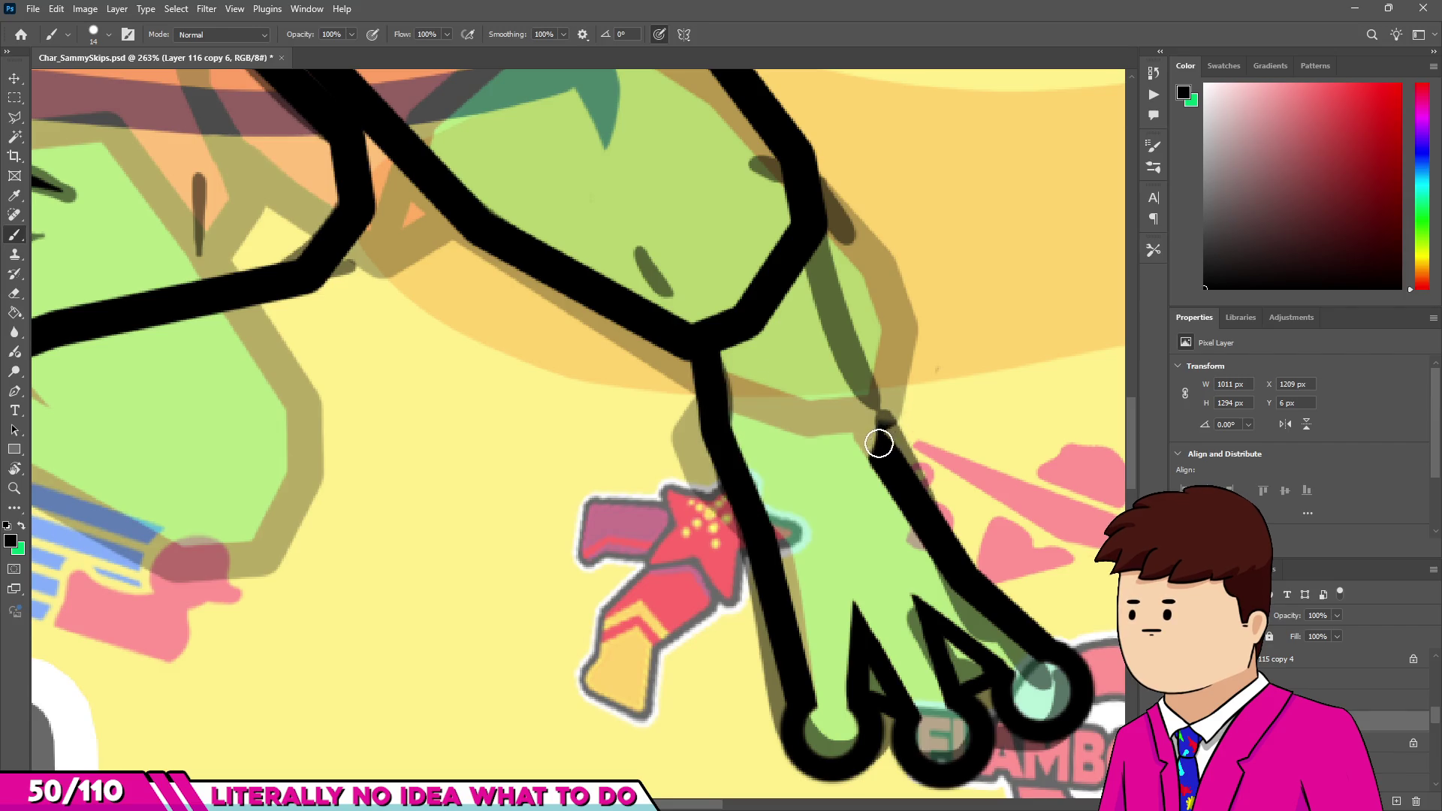
key(e)
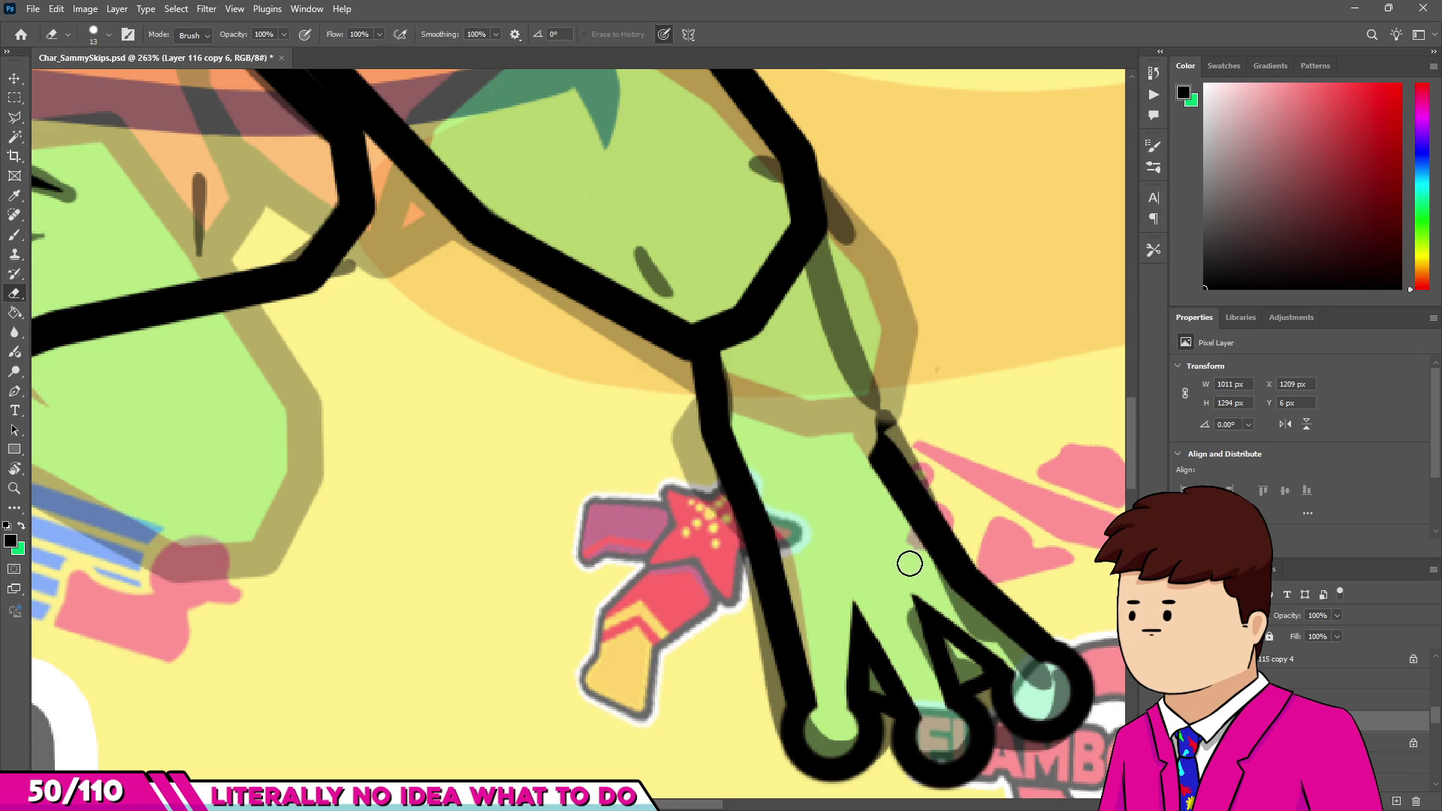
key(b)
drag(935, 510, 883, 414)
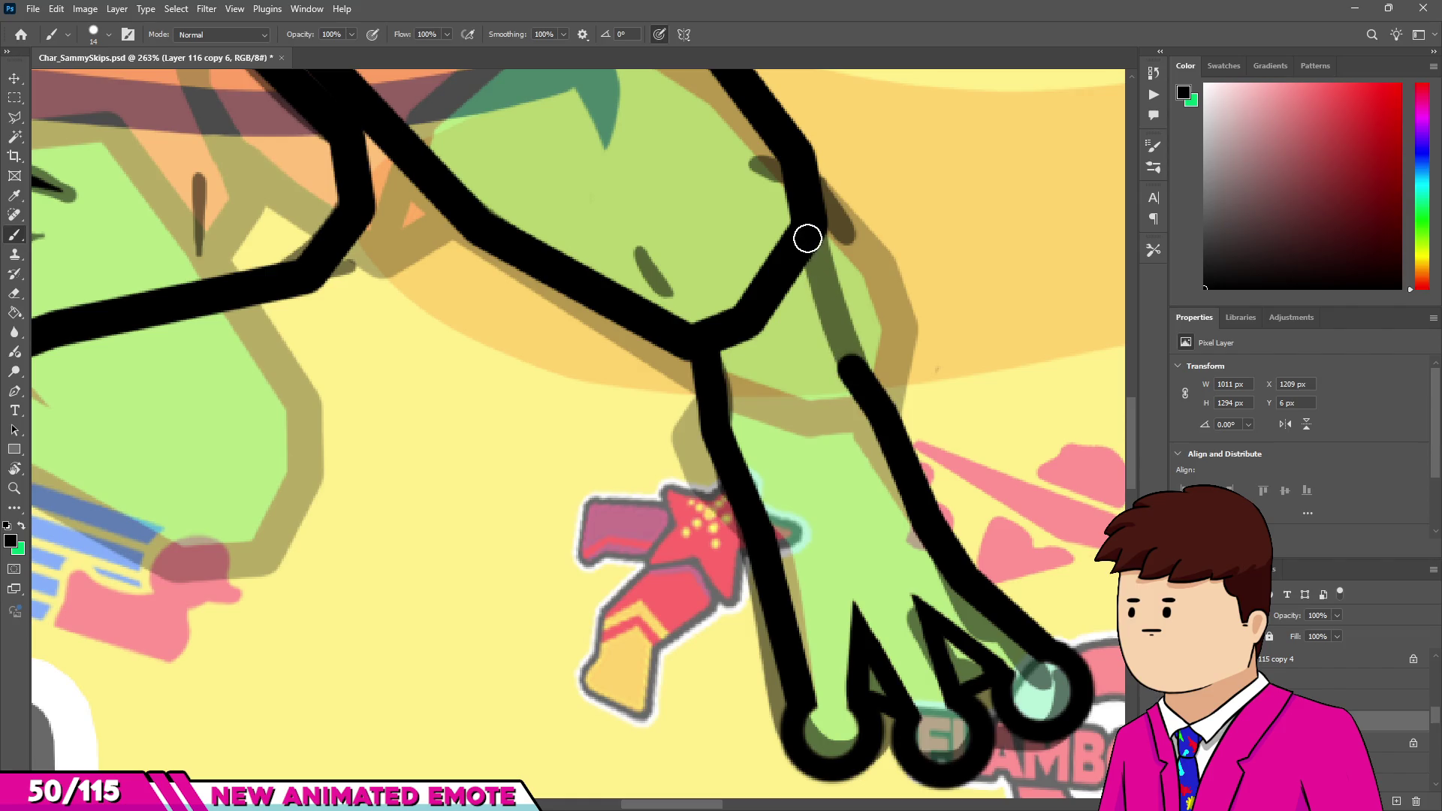
scroll(807, 239, down, 10)
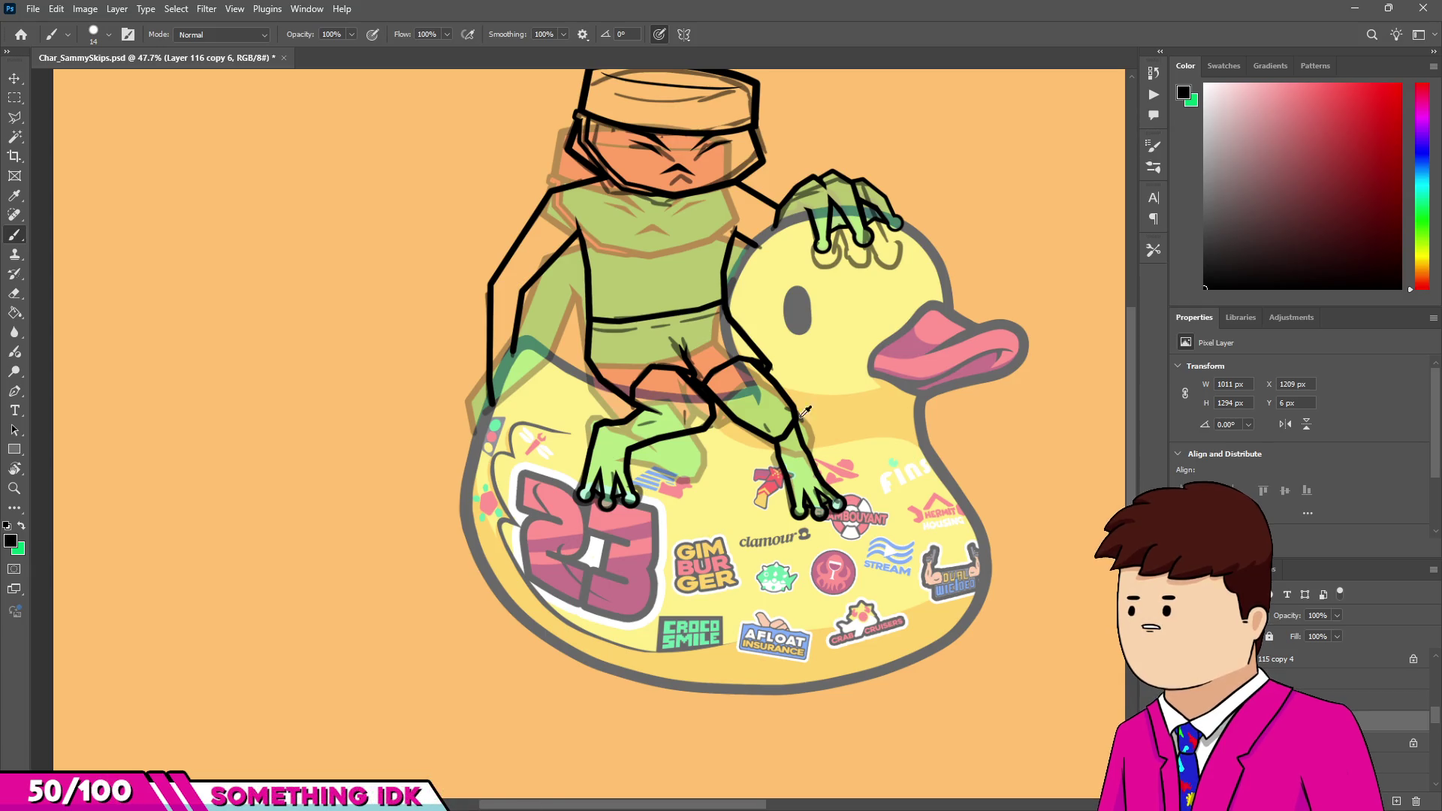
Merge the frog's hand layer into the colour layer.
scroll(669, 332, up, 3)
scroll(669, 331, down, 5)
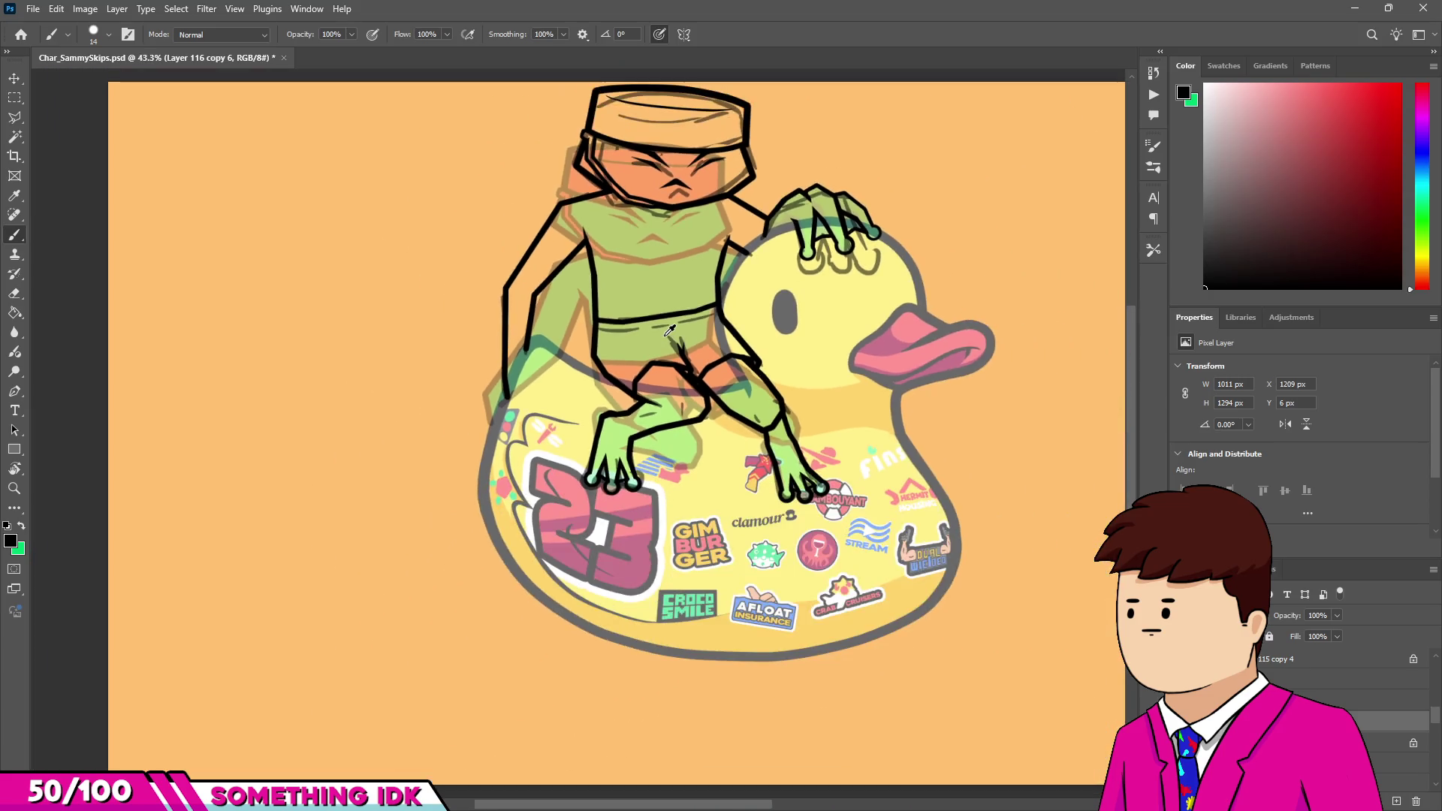
scroll(686, 392, up, 4)
scroll(686, 392, down, 2)
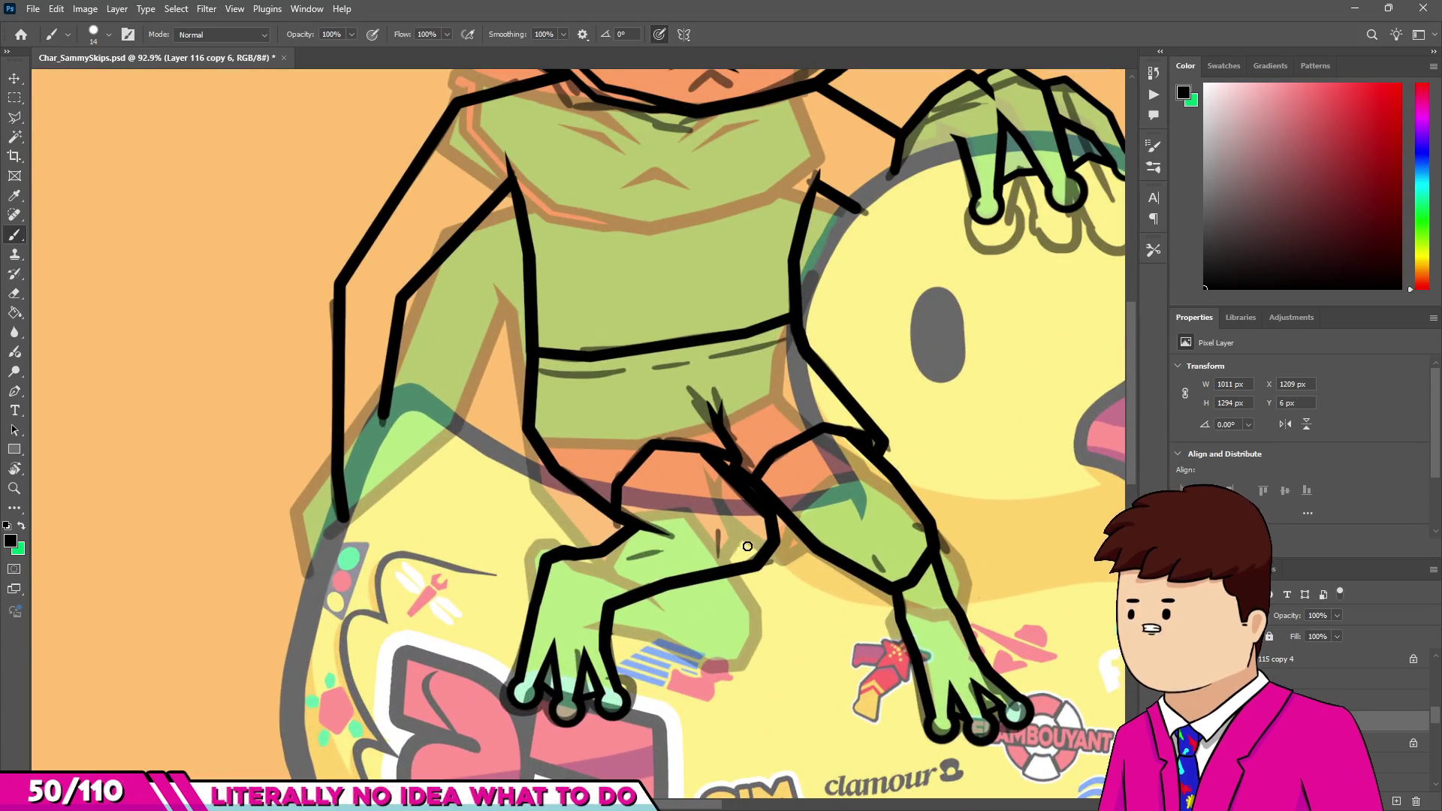
scroll(751, 450, down, 3)
scroll(790, 489, up, 3)
scroll(466, 301, down, 2)
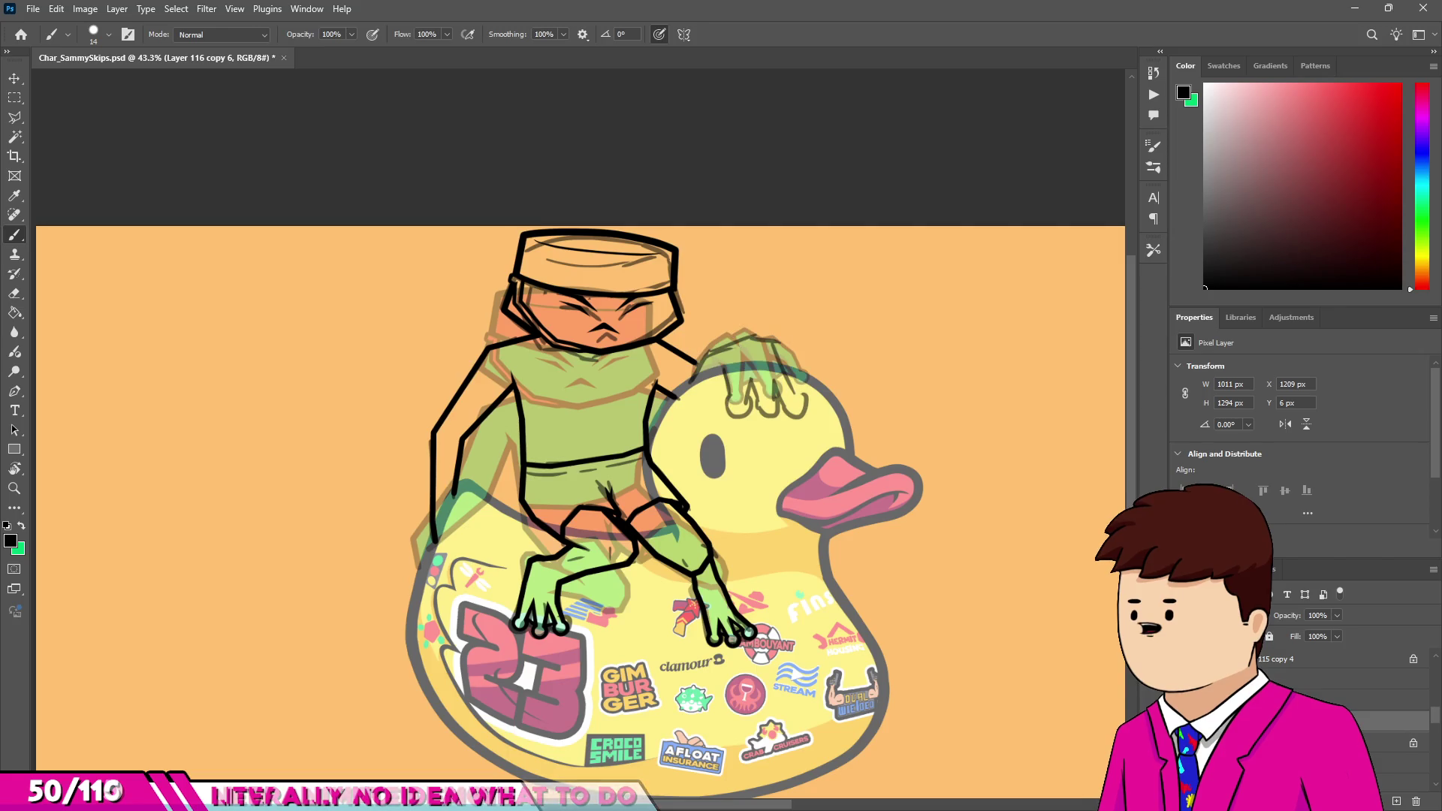
ctrl+click(1390, 700)
right_click(1352, 700)
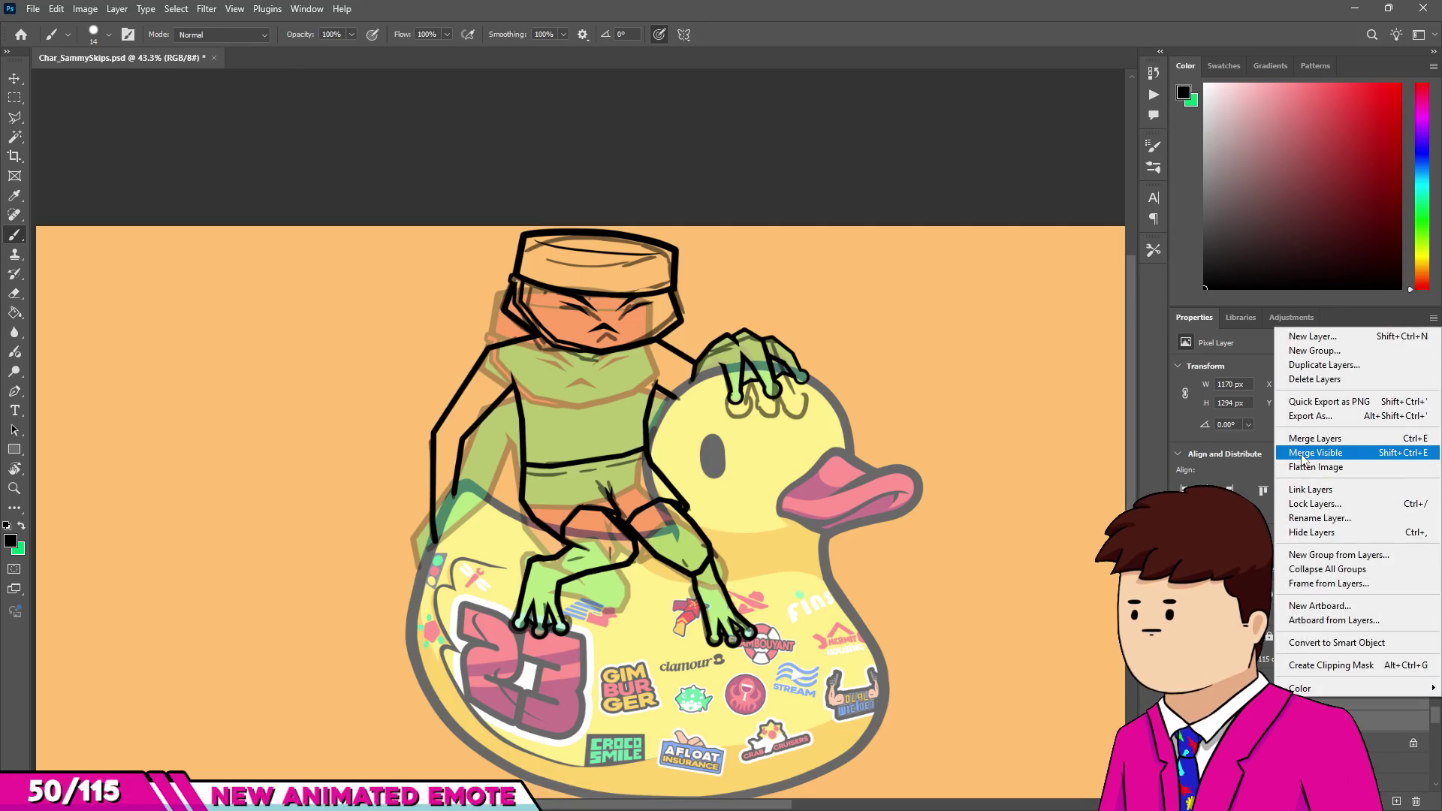
click(1232, 445)
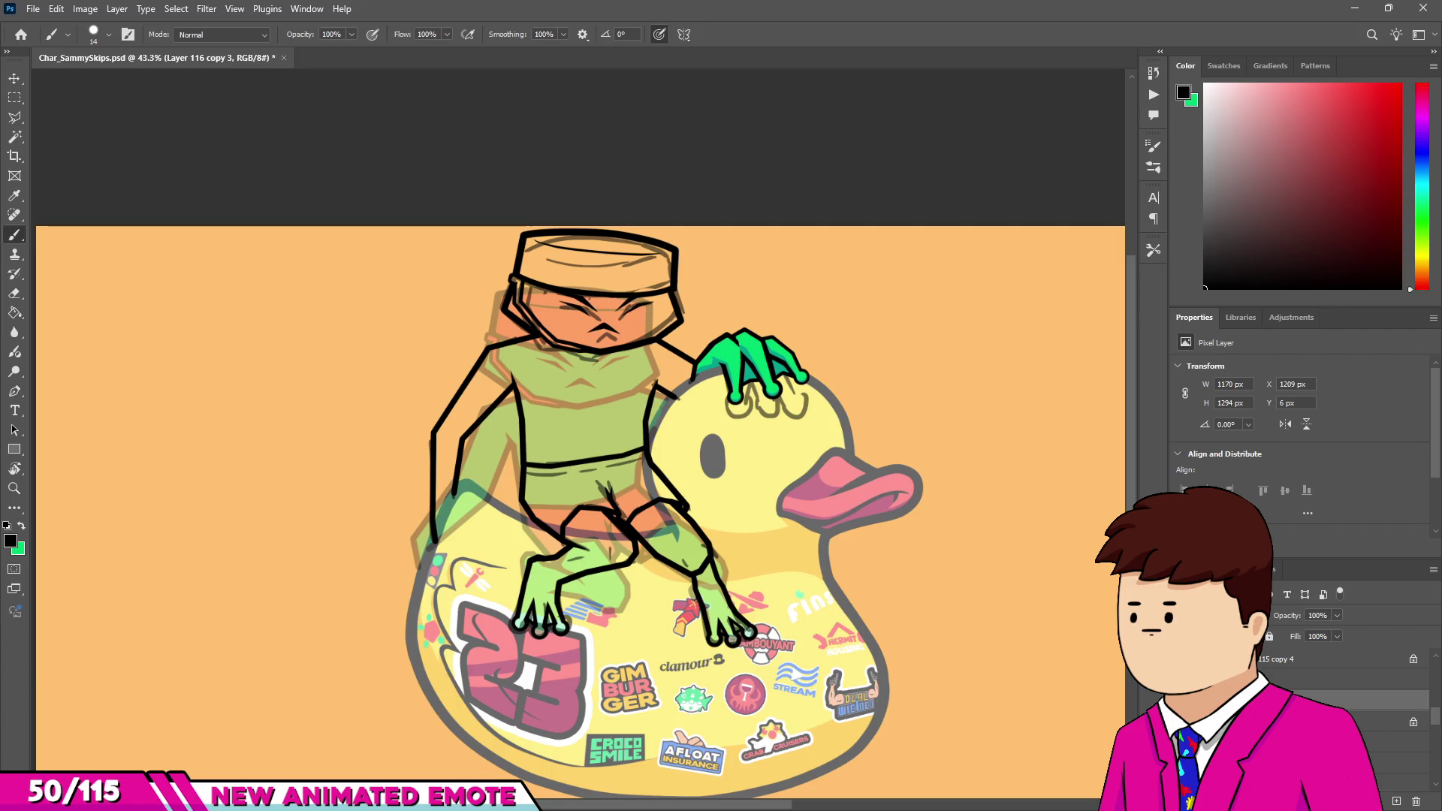
Sample the green of the frog's hand and dab a green swatch on the chest.
scroll(685, 369, up, 3)
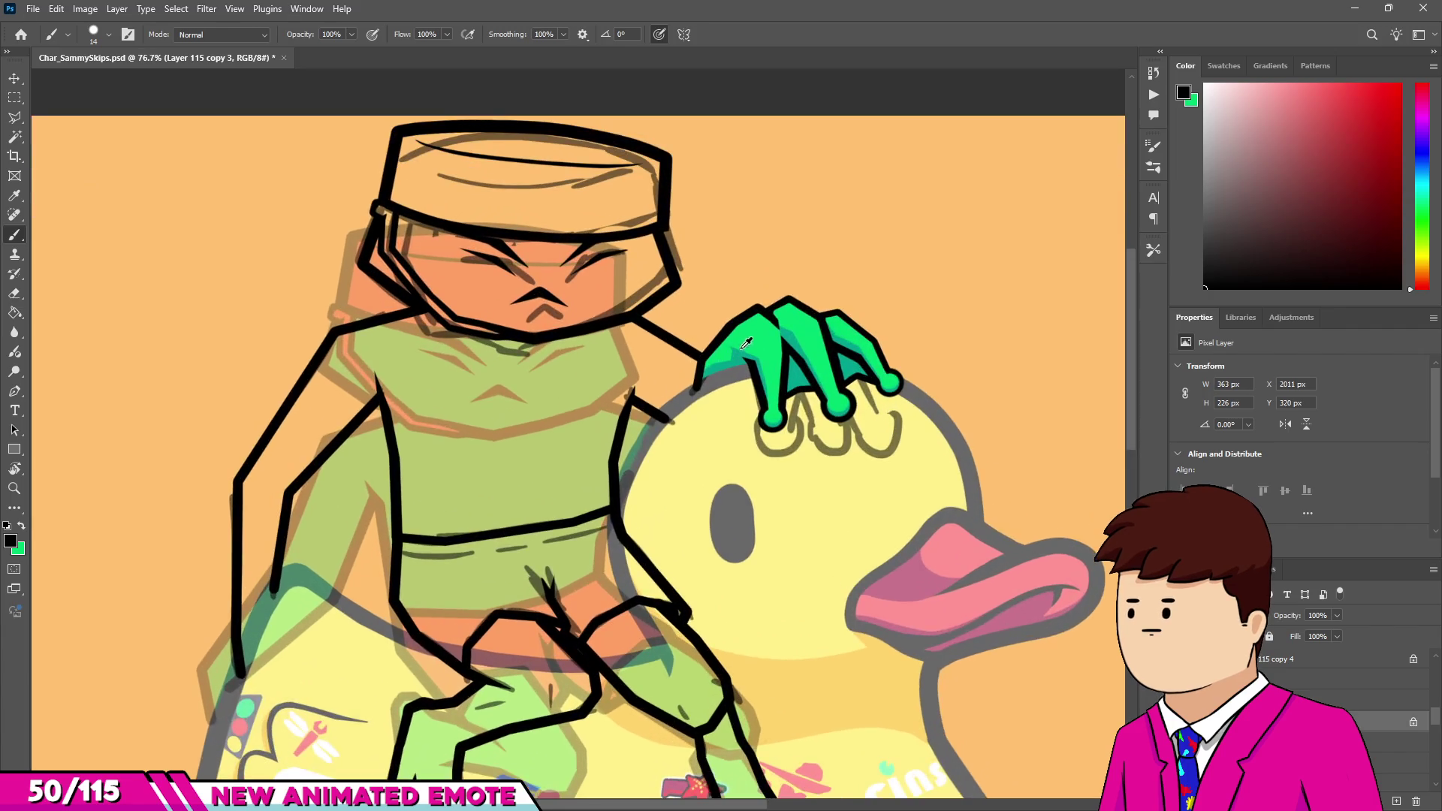
alt+click(755, 347)
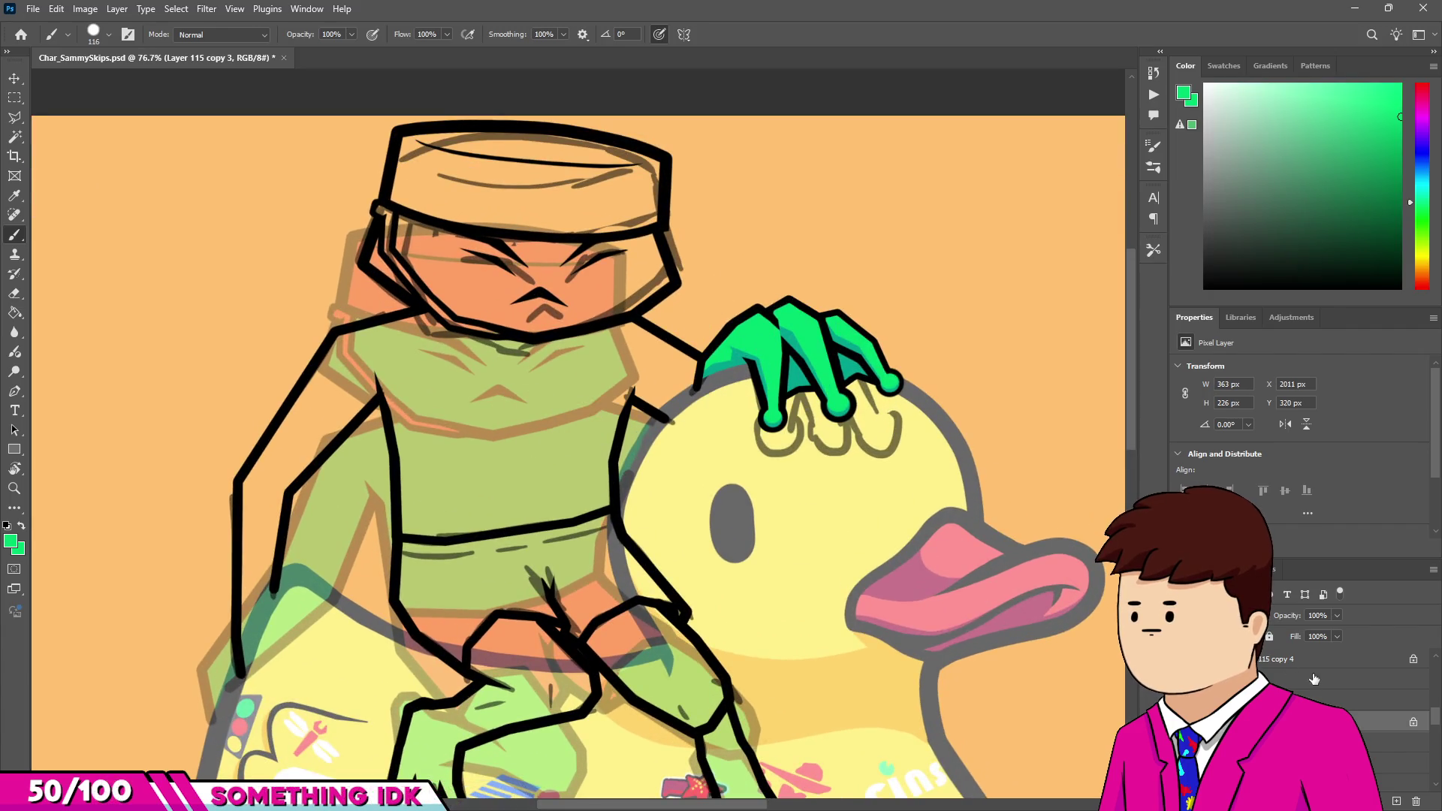
click(512, 452)
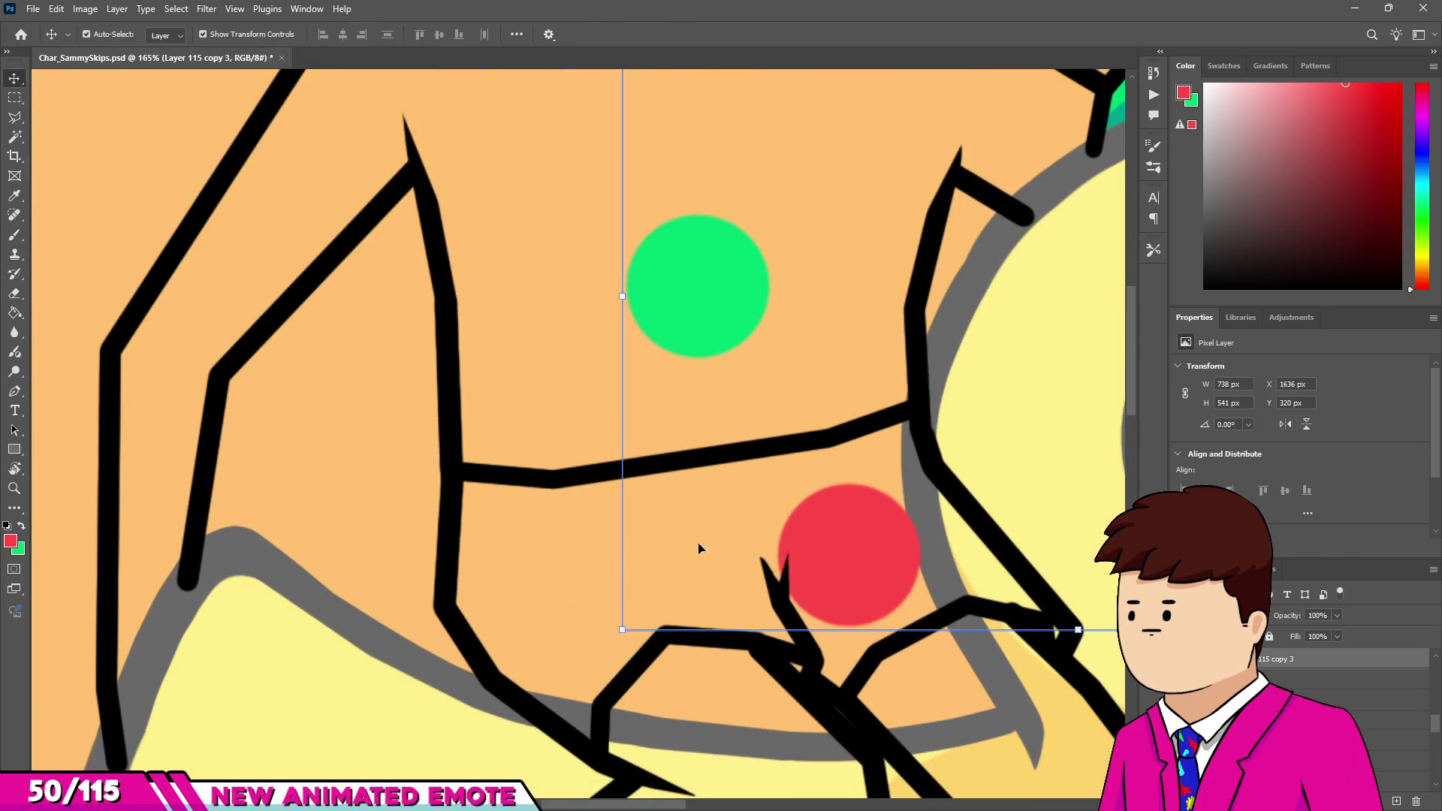
Paint the shorts red below the waistline, filling the gap between the red shapes.
mouse_move(530, 508)
mouse_down()
mouse_move(531, 605)
mouse_move(589, 676)
mouse_move(586, 618)
mouse_up()
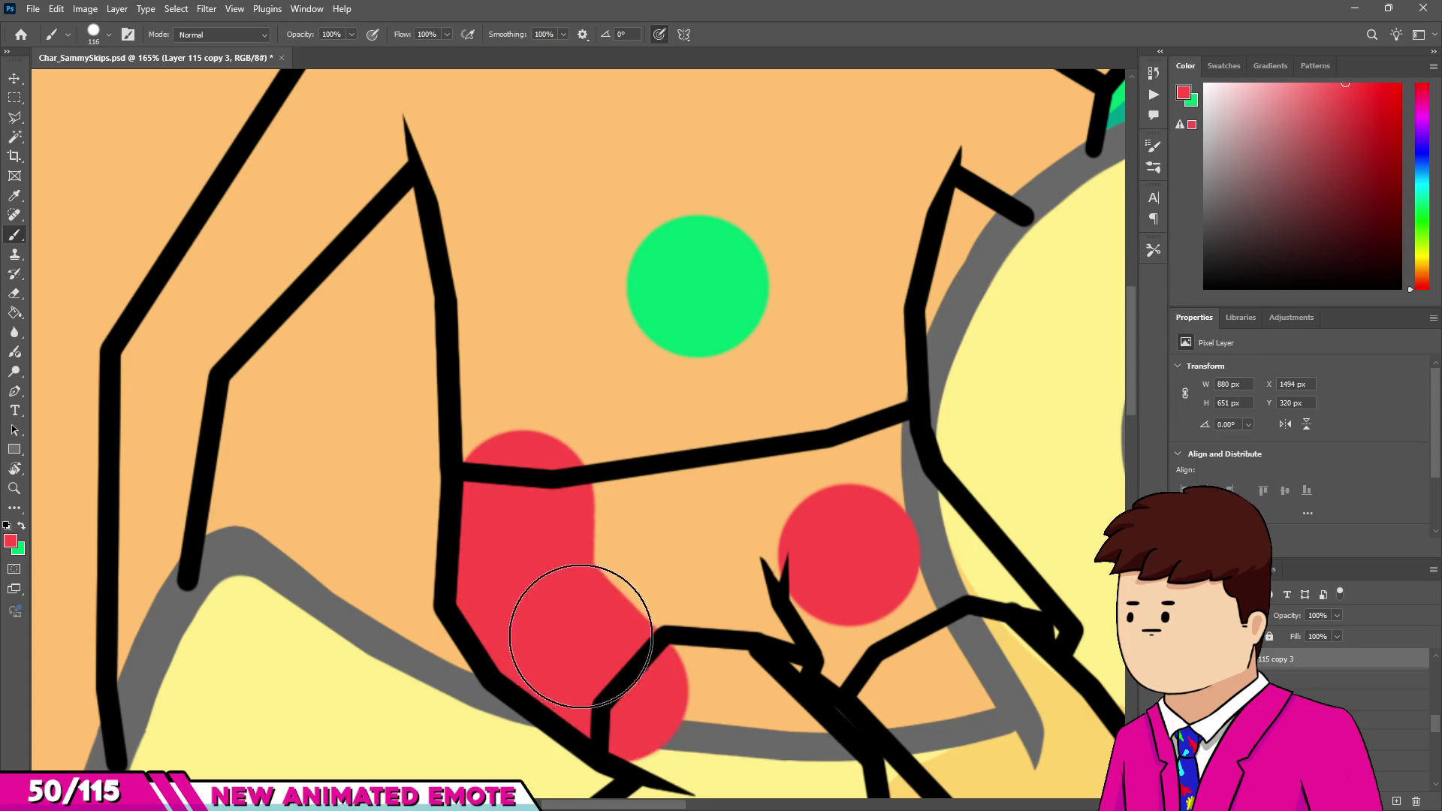
scroll(585, 618, down, 2)
mouse_move(706, 605)
mouse_down()
mouse_move(773, 595)
mouse_move(866, 611)
mouse_move(821, 573)
mouse_move(782, 483)
mouse_move(578, 564)
mouse_up()
scroll(624, 433, down, 5)
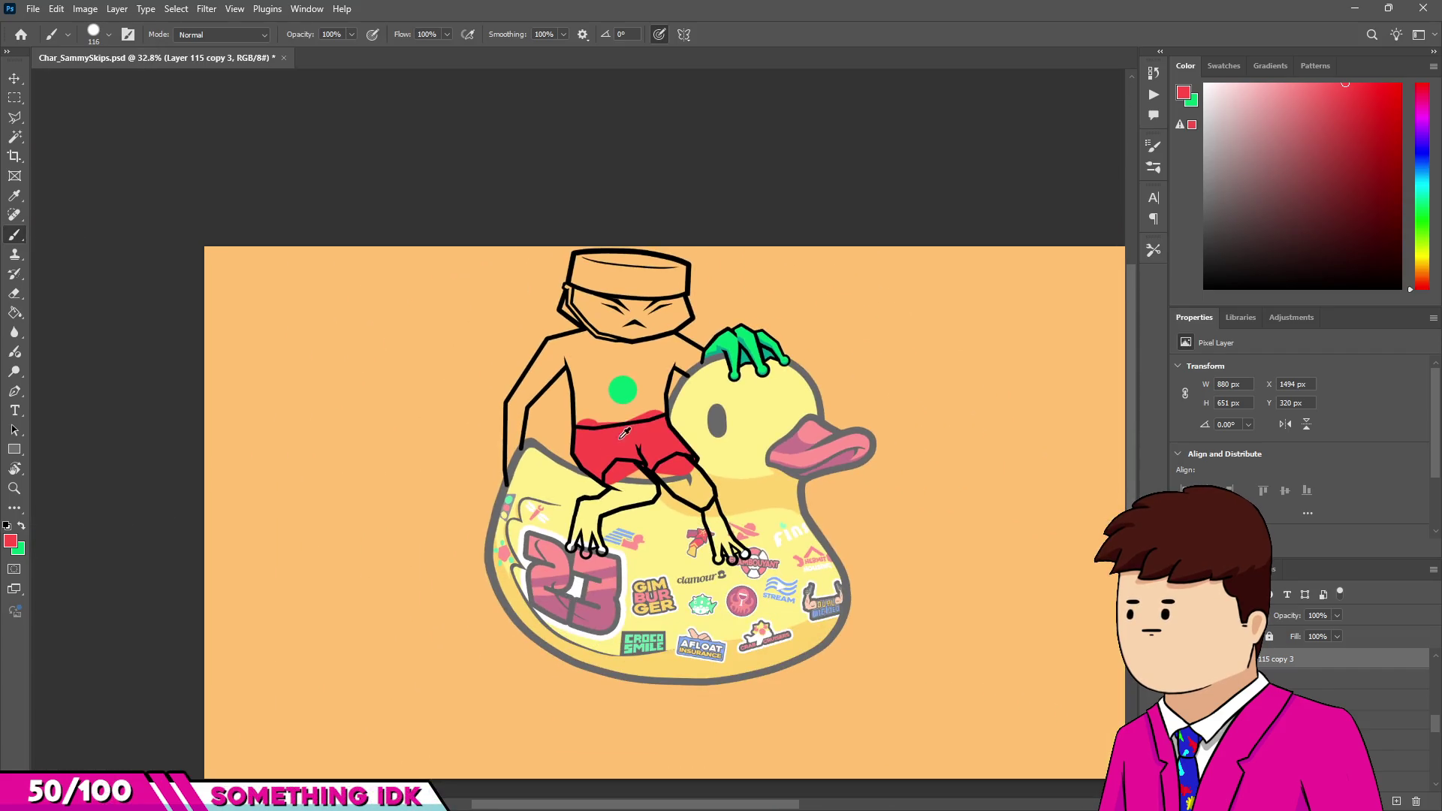
scroll(585, 284, up, 8)
Paint the hat band red, starting at the hat's top-left.
click(577, 214)
mouse_move(586, 226)
mouse_down()
mouse_move(821, 212)
mouse_move(982, 241)
mouse_move(966, 273)
mouse_move(834, 311)
mouse_move(573, 296)
mouse_move(567, 257)
mouse_up()
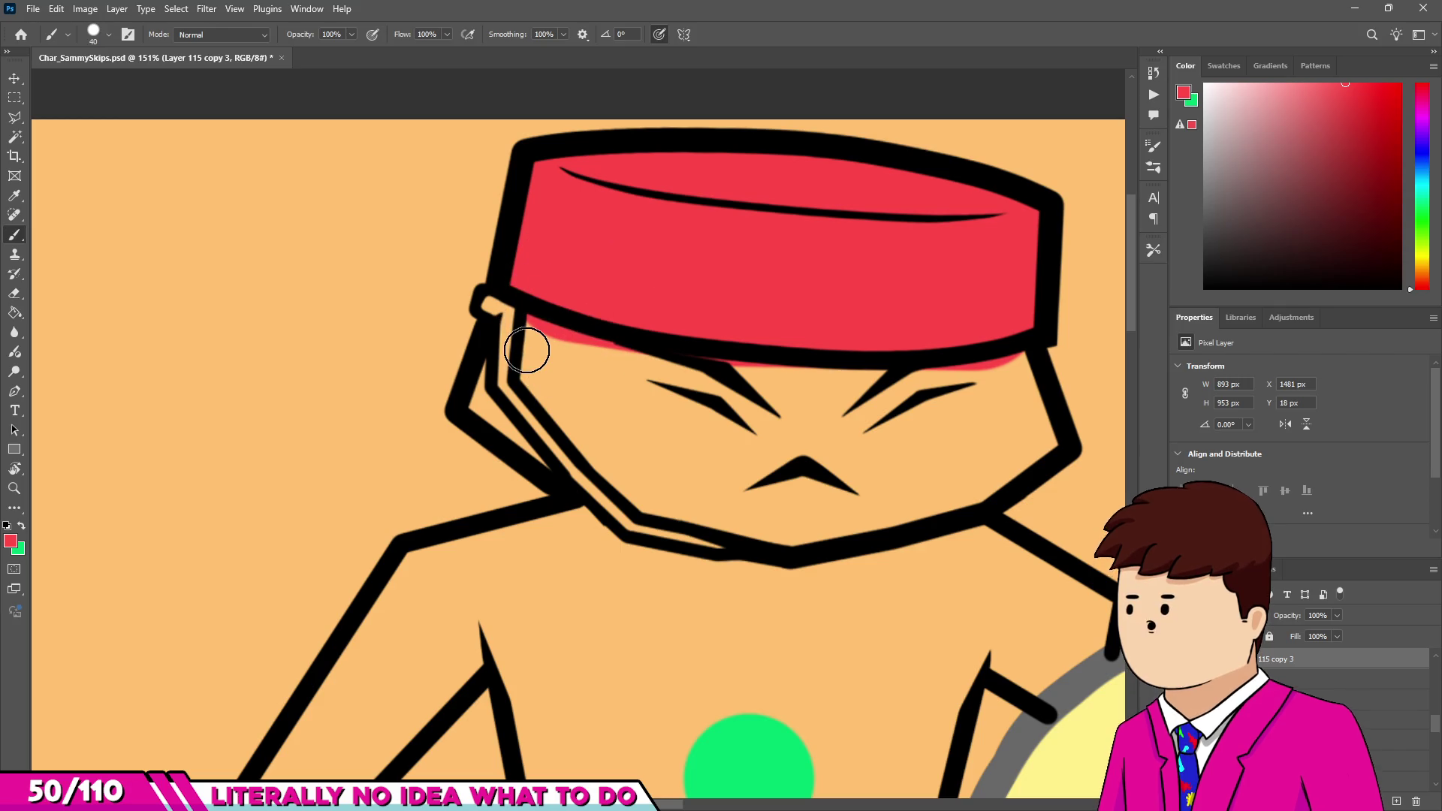
scroll(529, 350, up, 3)
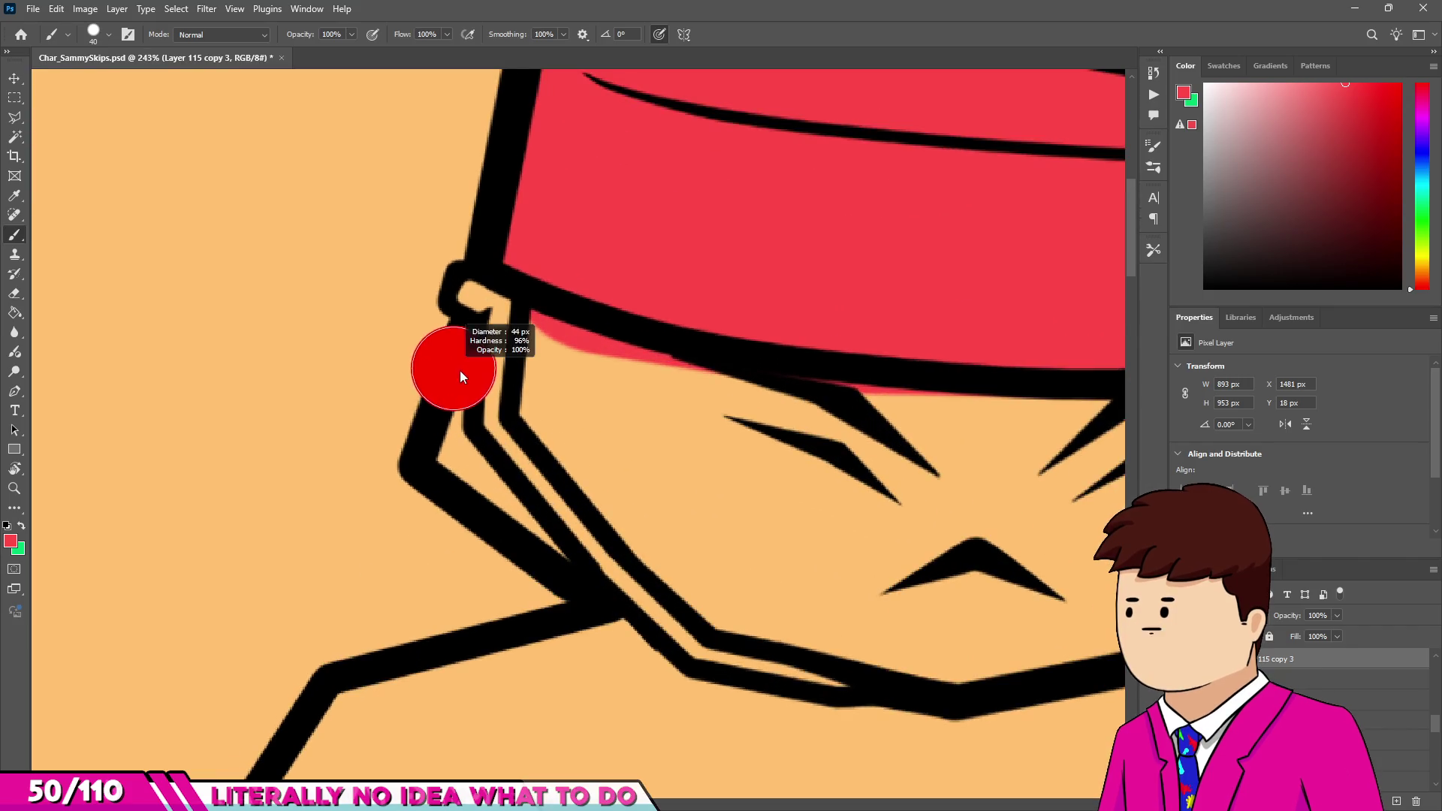
Paint a thin red strap beside the face, down to and along the chin.
alt+click(484, 308)
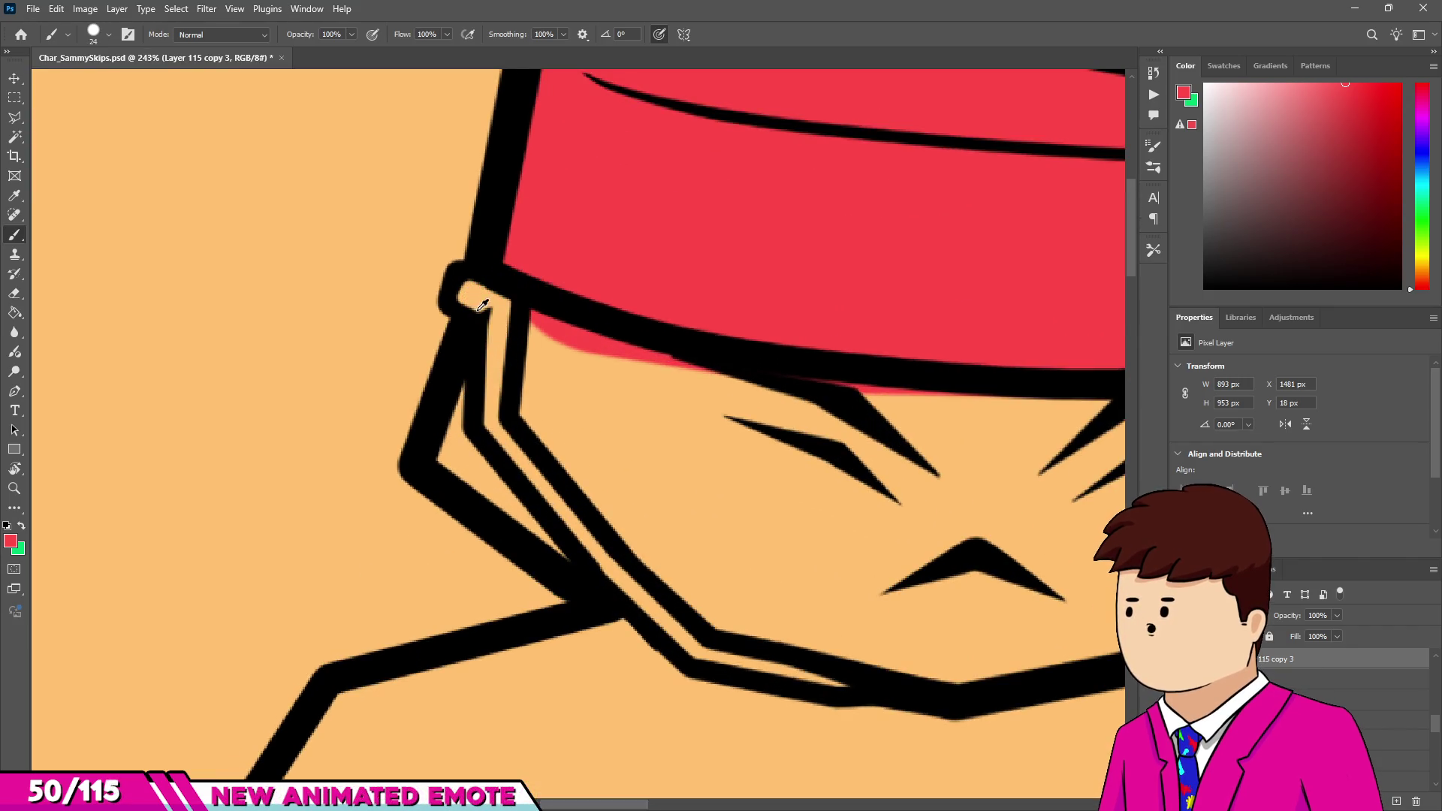
drag(489, 300, 500, 426)
drag(659, 605, 695, 661)
scroll(695, 661, down, 2)
drag(724, 563, 756, 563)
scroll(756, 564, down, 2)
scroll(622, 462, down, 3)
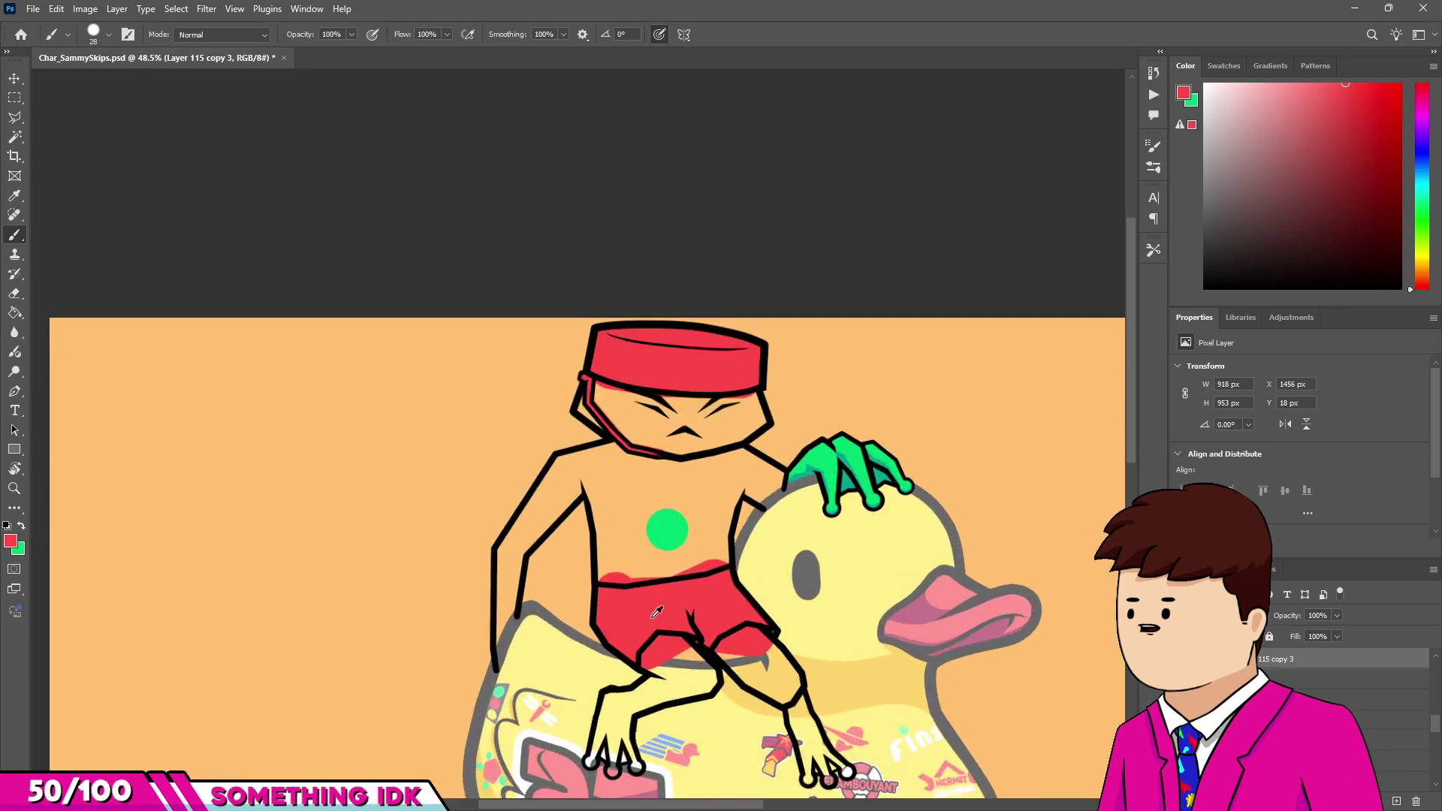
Sample green from the chest dot, paint a straight green line down the arm and clean up stray paint.
scroll(661, 518, up, 2)
alt+click(676, 515)
scroll(505, 522, down, 2)
scroll(505, 522, up, 4)
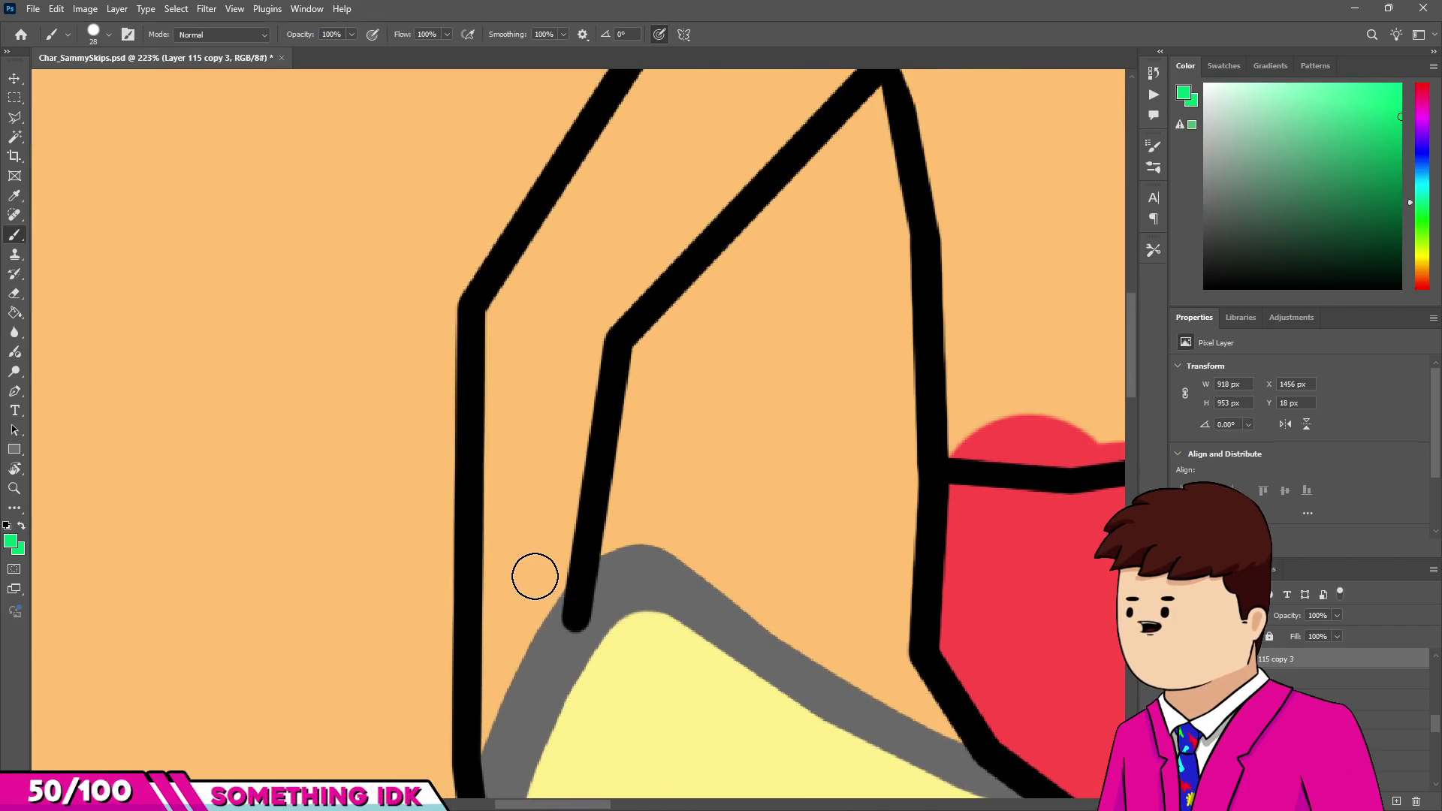
shift+click(460, 758)
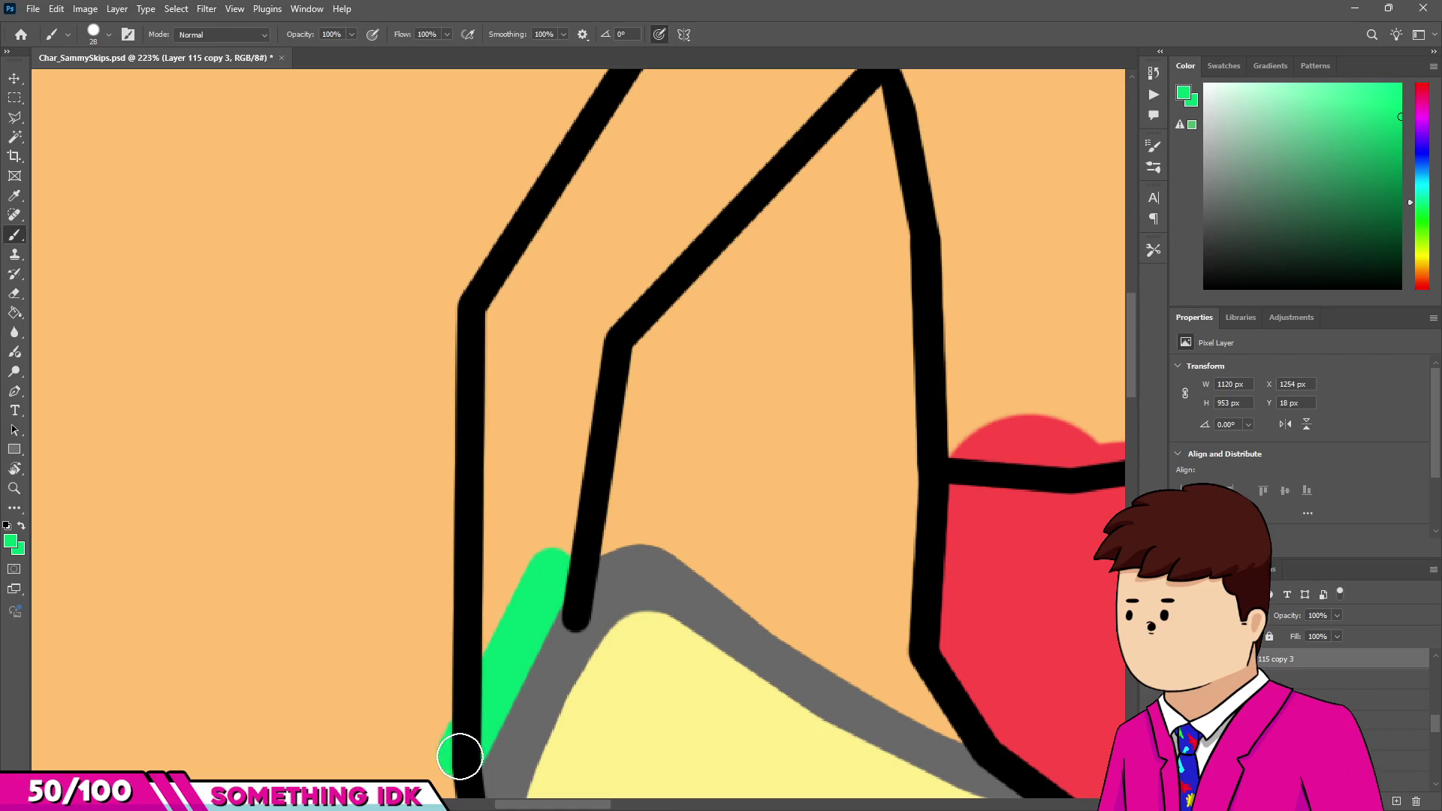
key(e)
drag(436, 730, 436, 741)
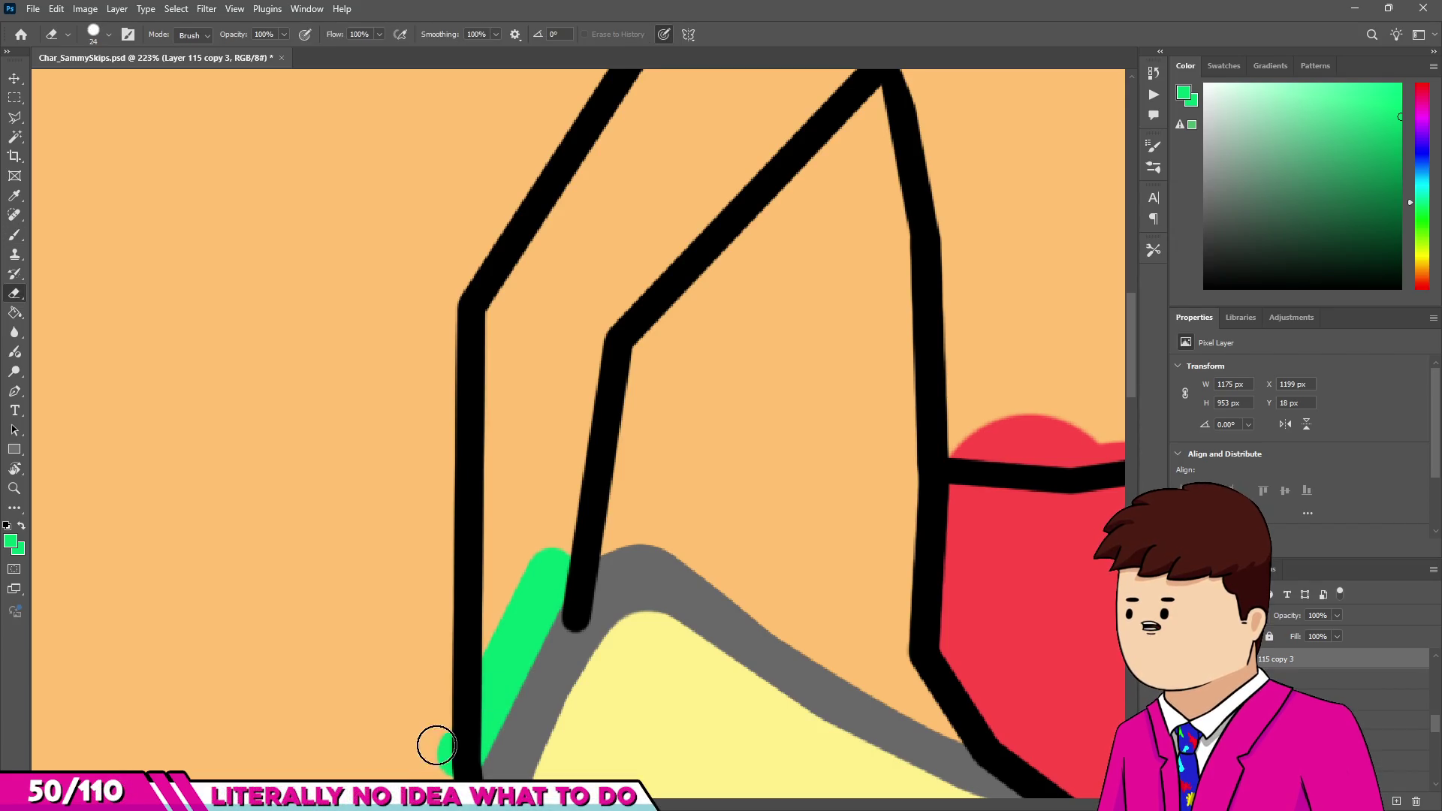
scroll(459, 710, down, 1)
key(b)
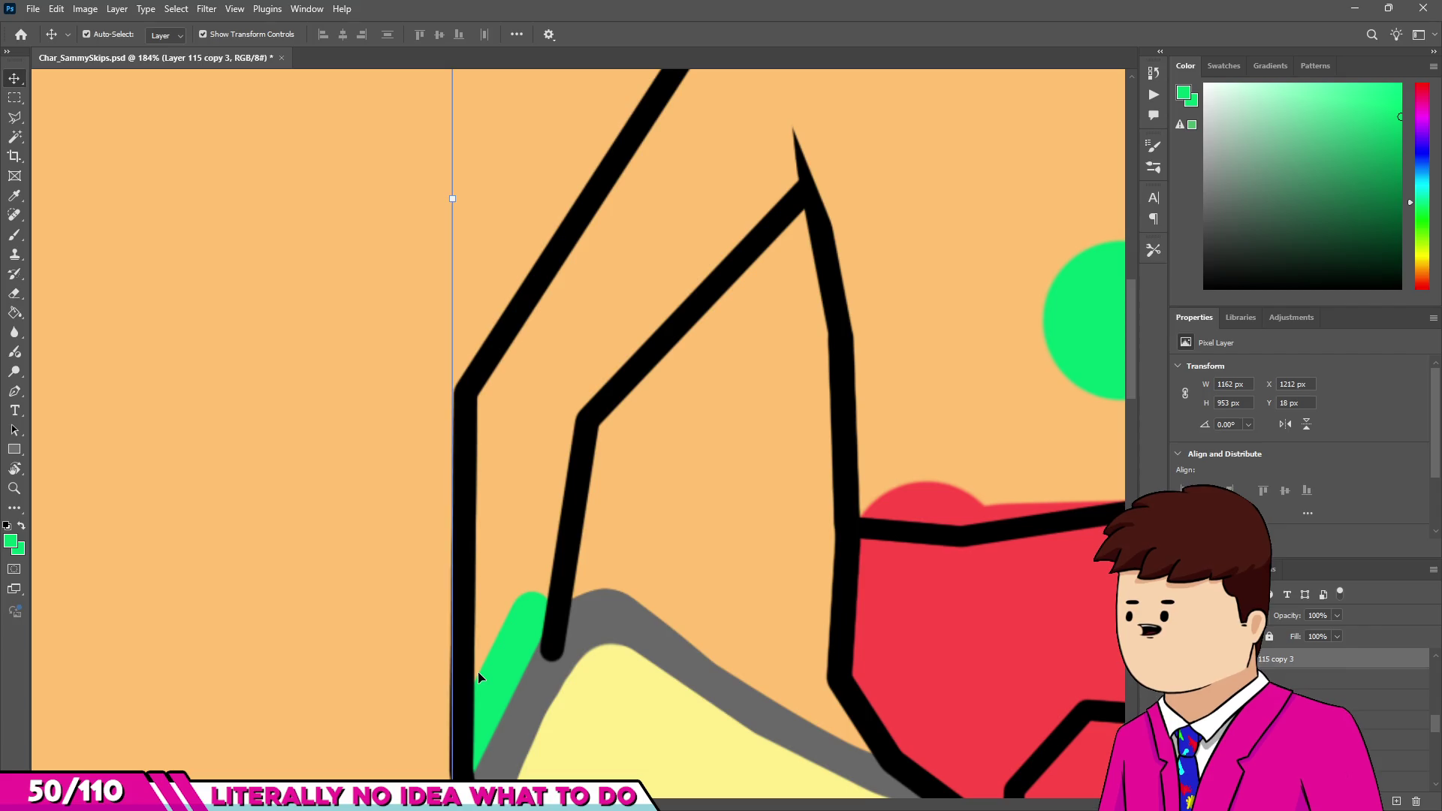
Paint green along the arm's inner edges, into its notch, and in straight lines up to the shoulder.
drag(493, 405, 511, 620)
drag(547, 412, 534, 575)
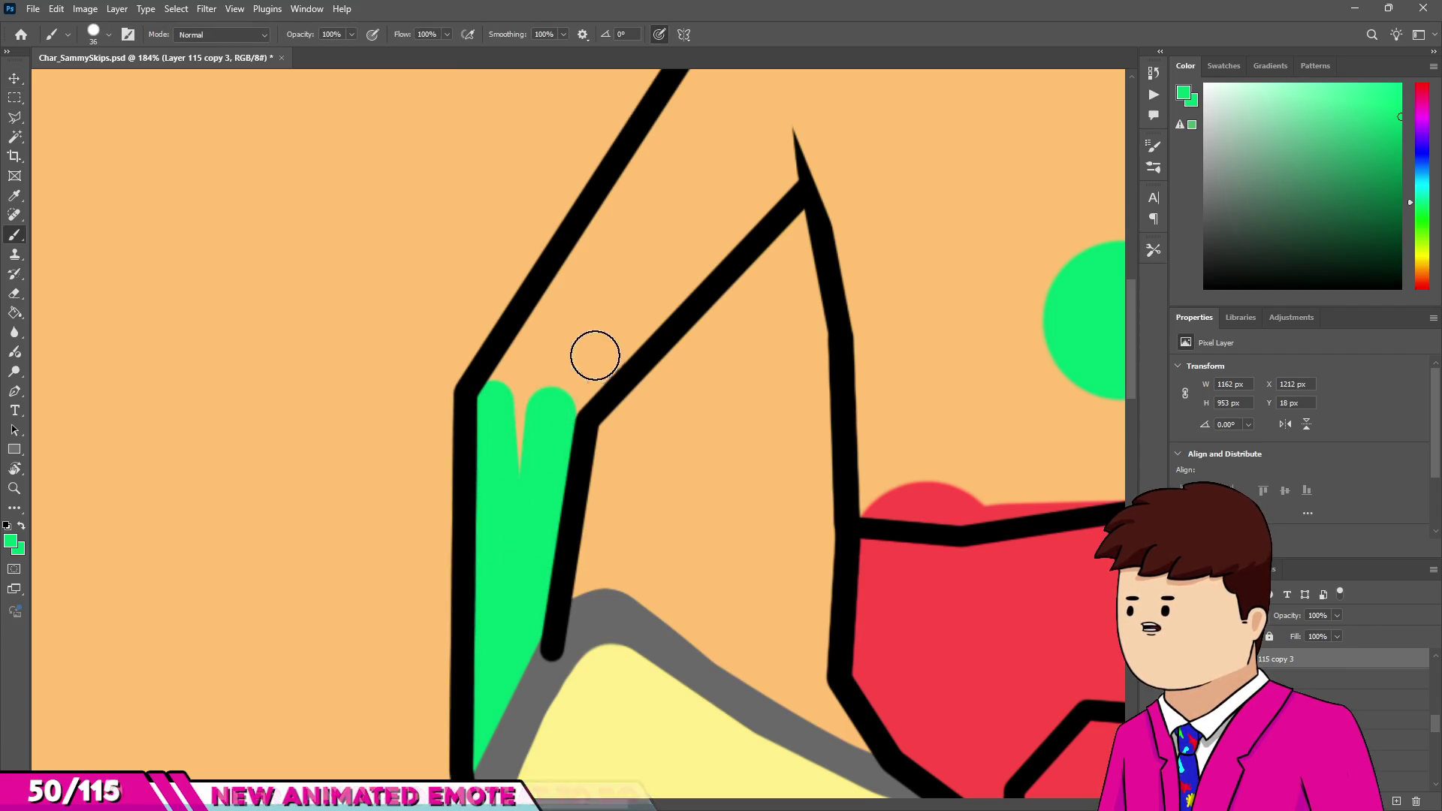
shift+click(810, 154)
drag(667, 316, 682, 322)
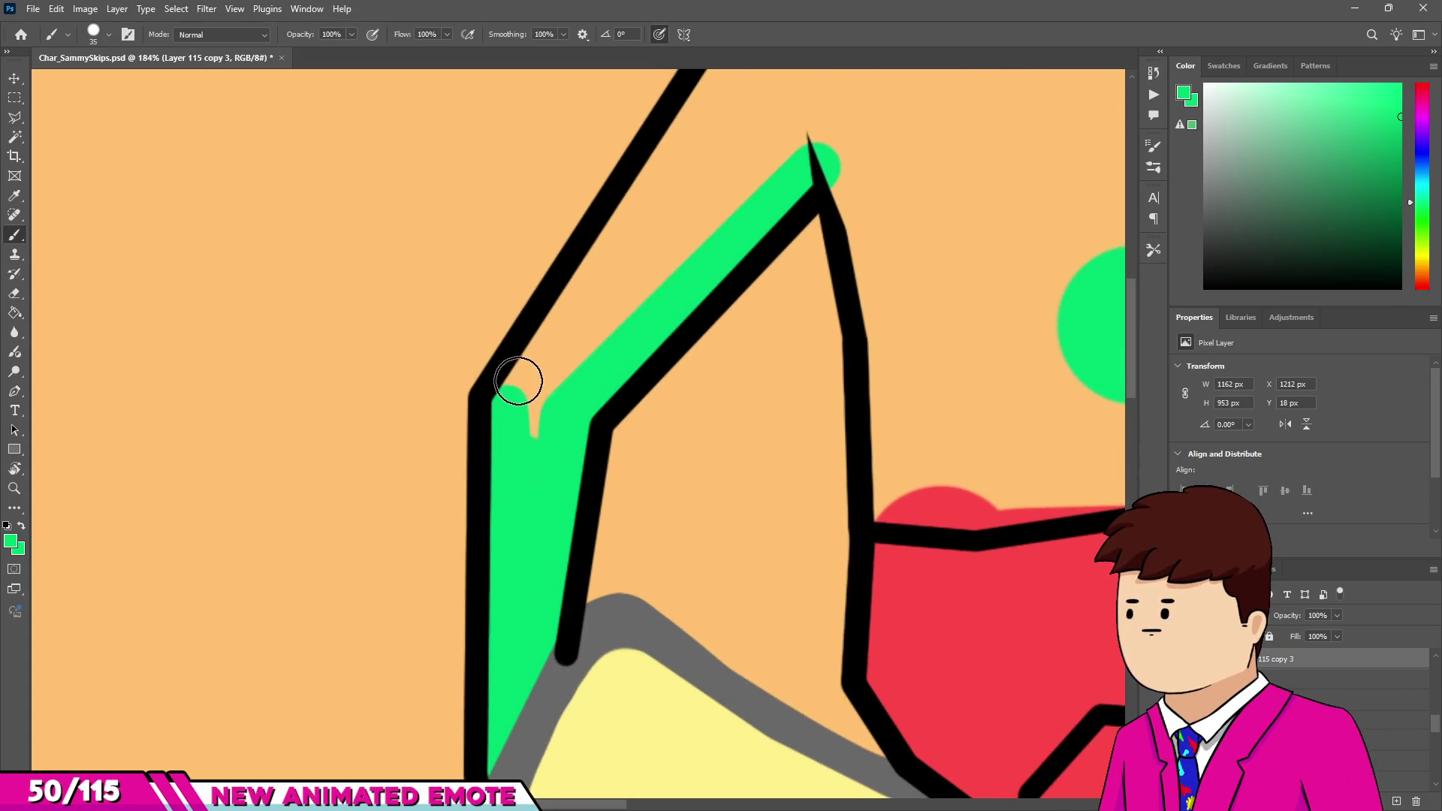
click(526, 394)
scroll(525, 394, down, 2)
scroll(692, 206, up, 2)
shift+click(676, 197)
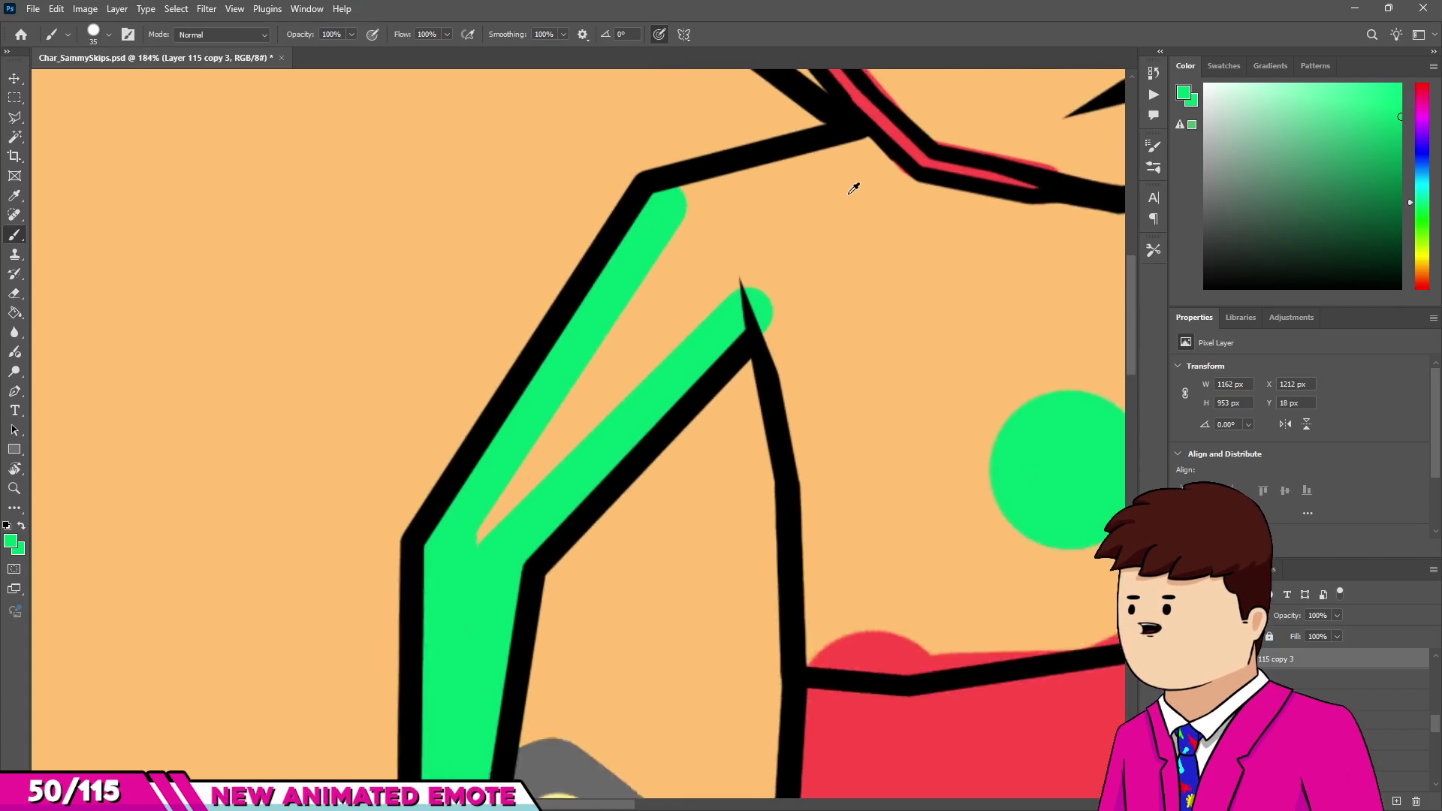
shift+click(906, 200)
scroll(680, 373, down, 3)
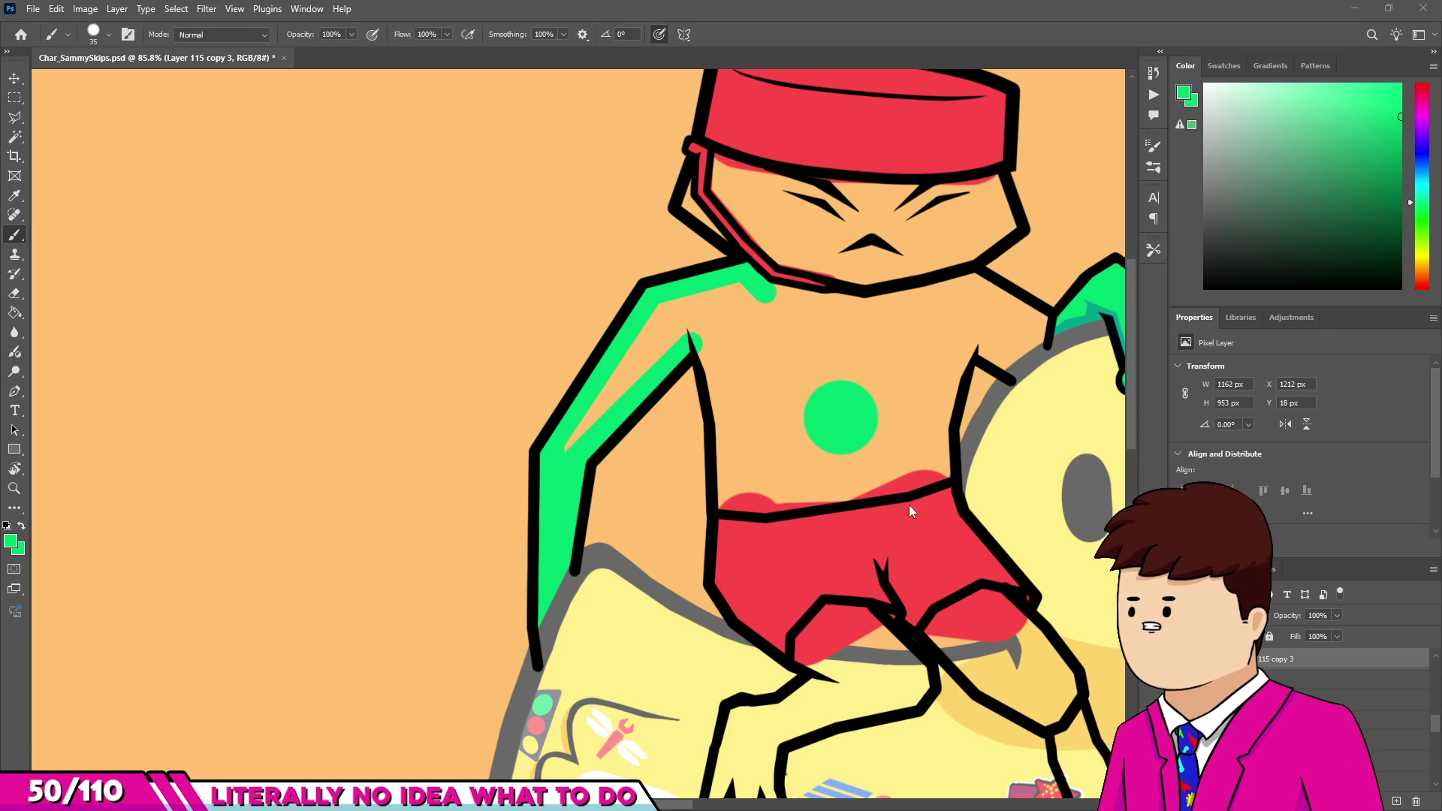
Paint green inside the arm, along its inner edge, the waistband and both shoulders.
scroll(579, 434, up, 1)
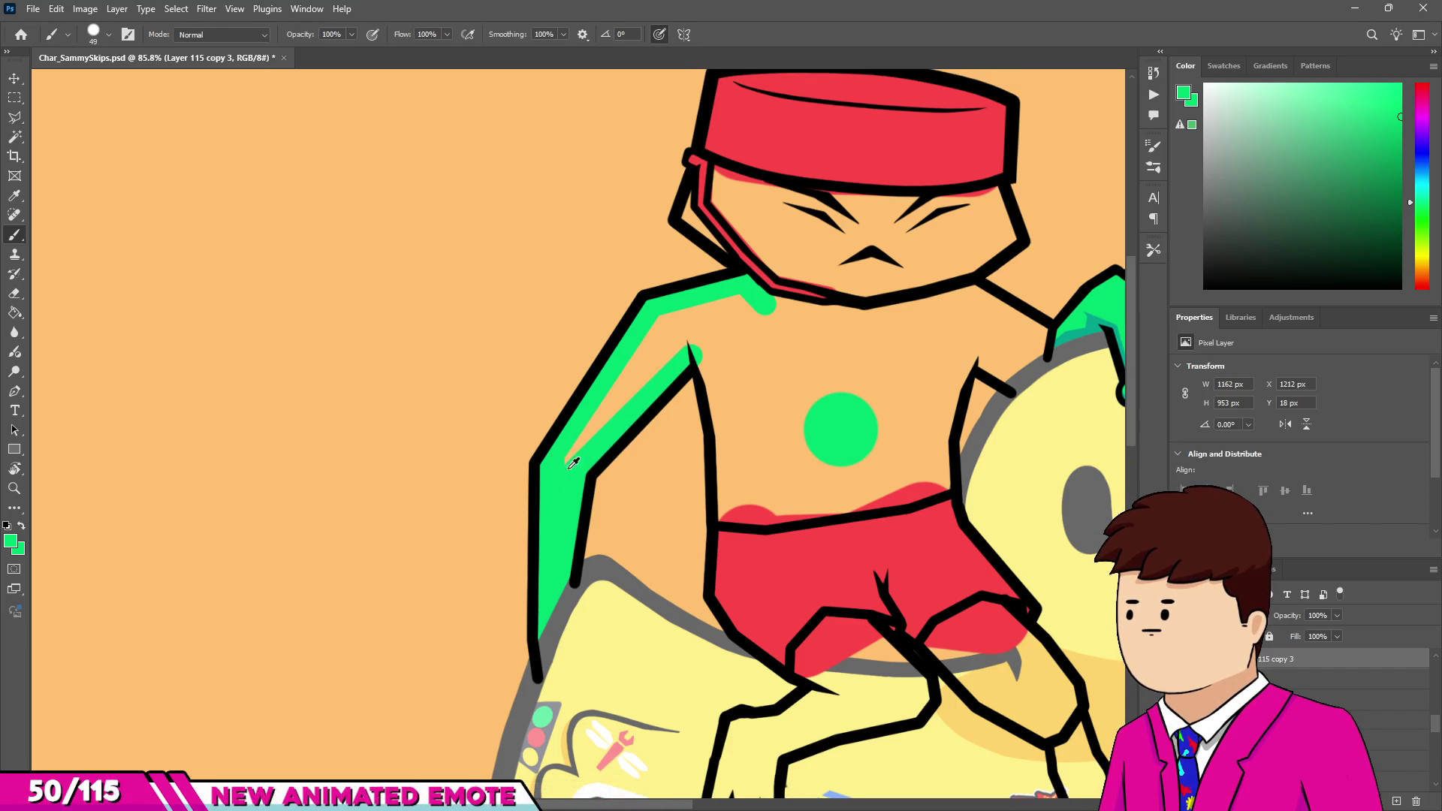
key(])
drag(679, 348, 612, 408)
drag(658, 323, 740, 314)
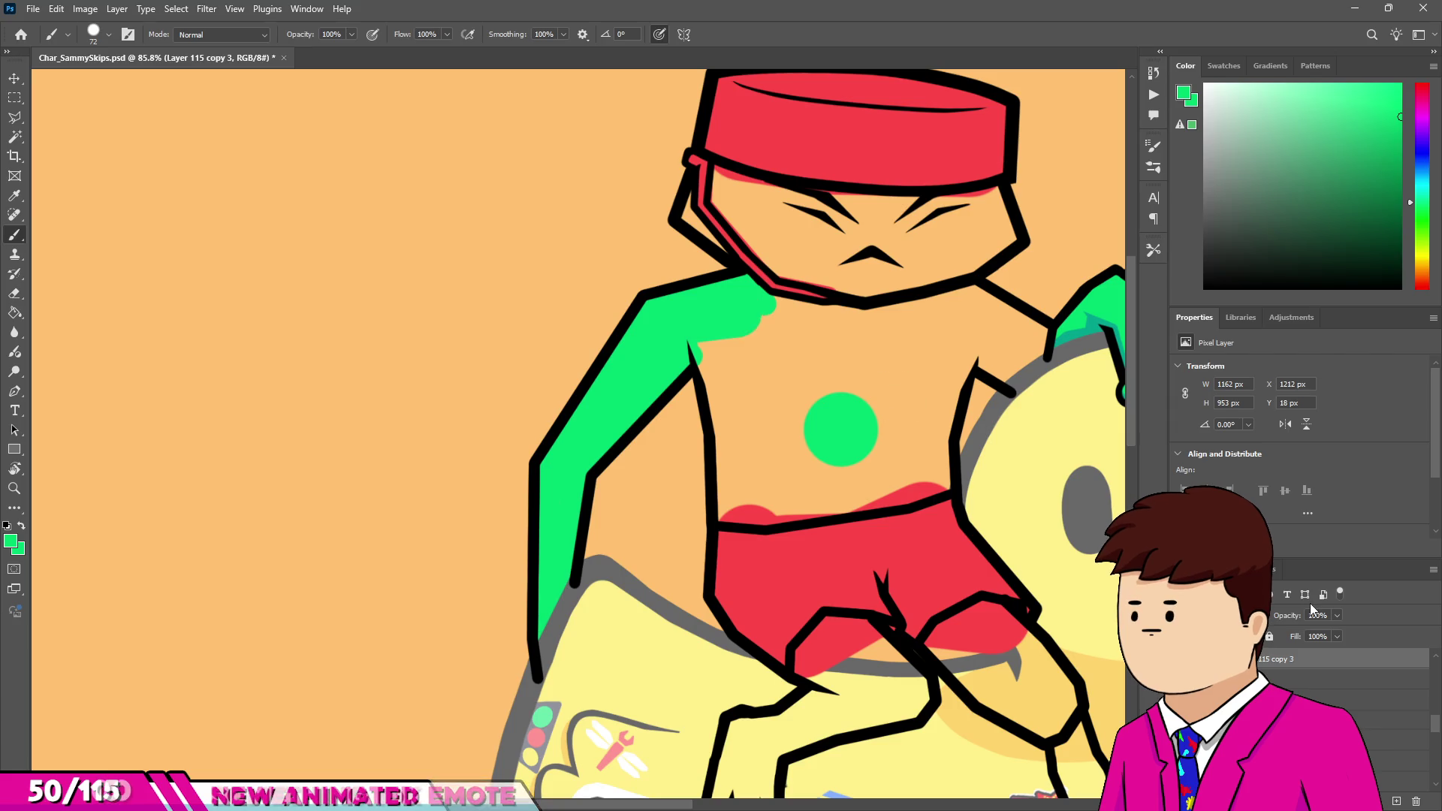
scroll(578, 414, down, 3)
scroll(578, 415, up, 5)
mouse_move(547, 264)
mouse_down()
mouse_move(483, 332)
mouse_move(498, 485)
mouse_move(483, 595)
mouse_move(557, 602)
mouse_up()
mouse_move(771, 580)
mouse_down()
mouse_move(815, 548)
mouse_move(873, 342)
mouse_up()
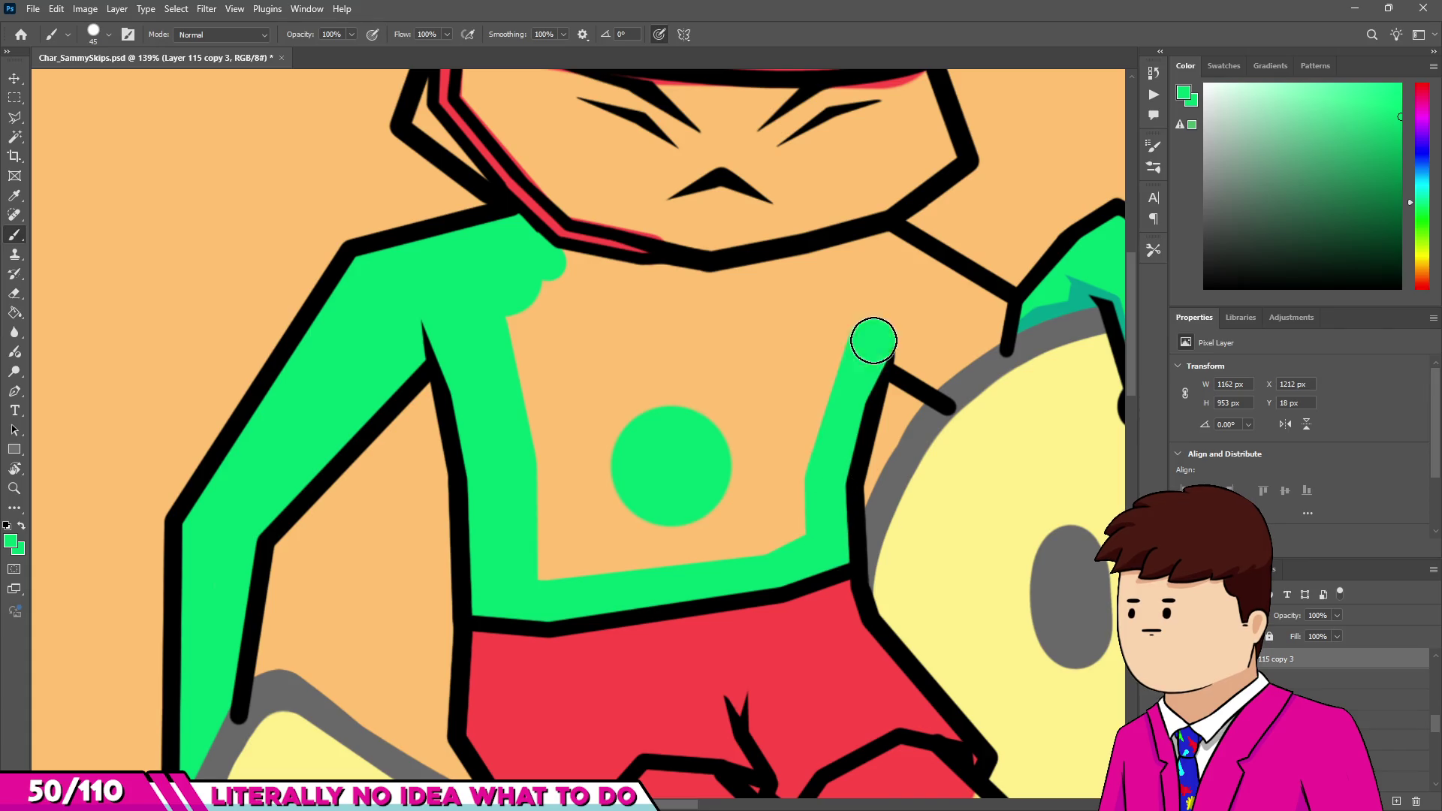
drag(995, 331, 990, 310)
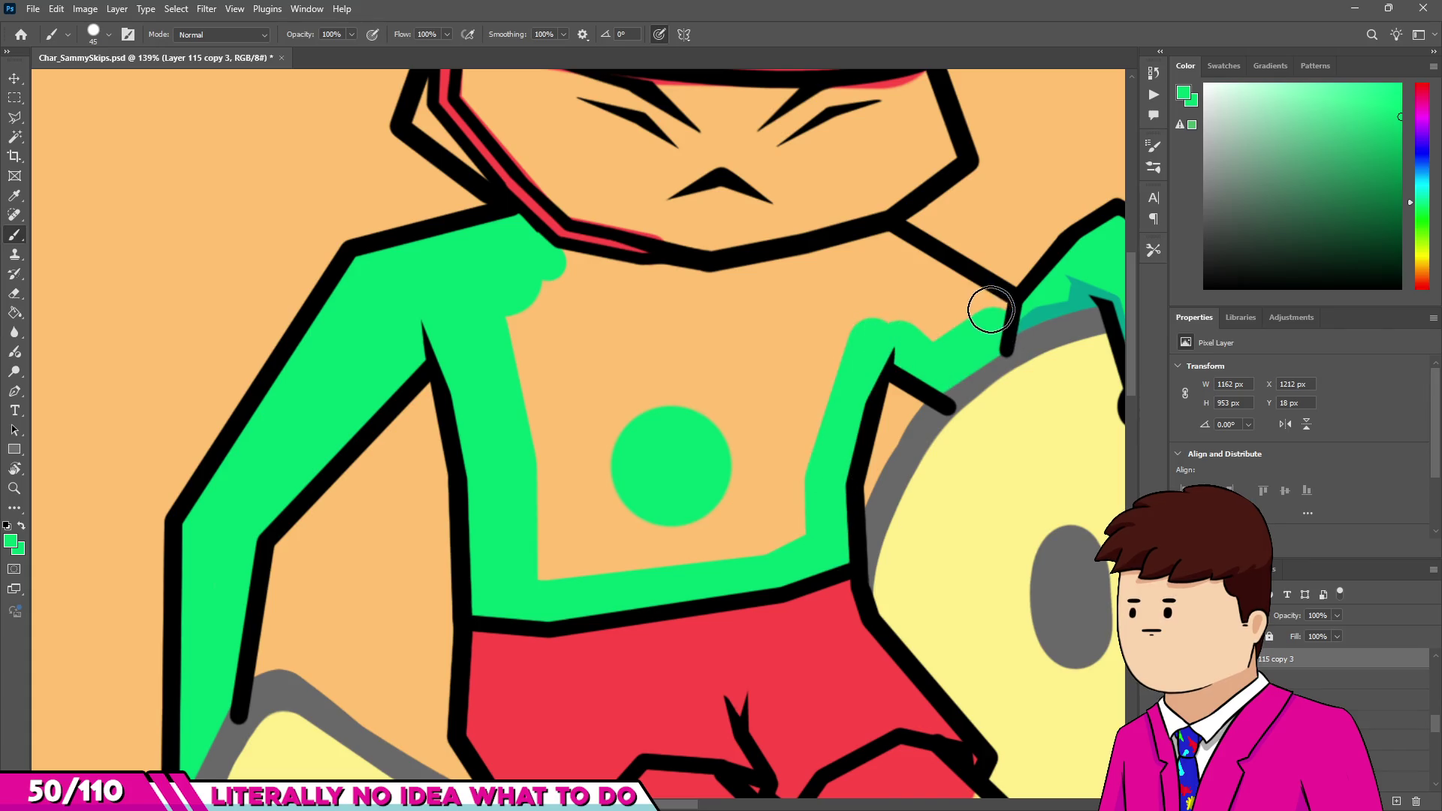
mouse_move(875, 297)
mouse_down()
mouse_move(843, 257)
mouse_move(826, 278)
mouse_up()
scroll(863, 270, down, 3)
scroll(903, 261, up, 4)
mouse_move(917, 219)
mouse_down()
mouse_move(949, 208)
mouse_move(965, 290)
mouse_move(872, 350)
mouse_up()
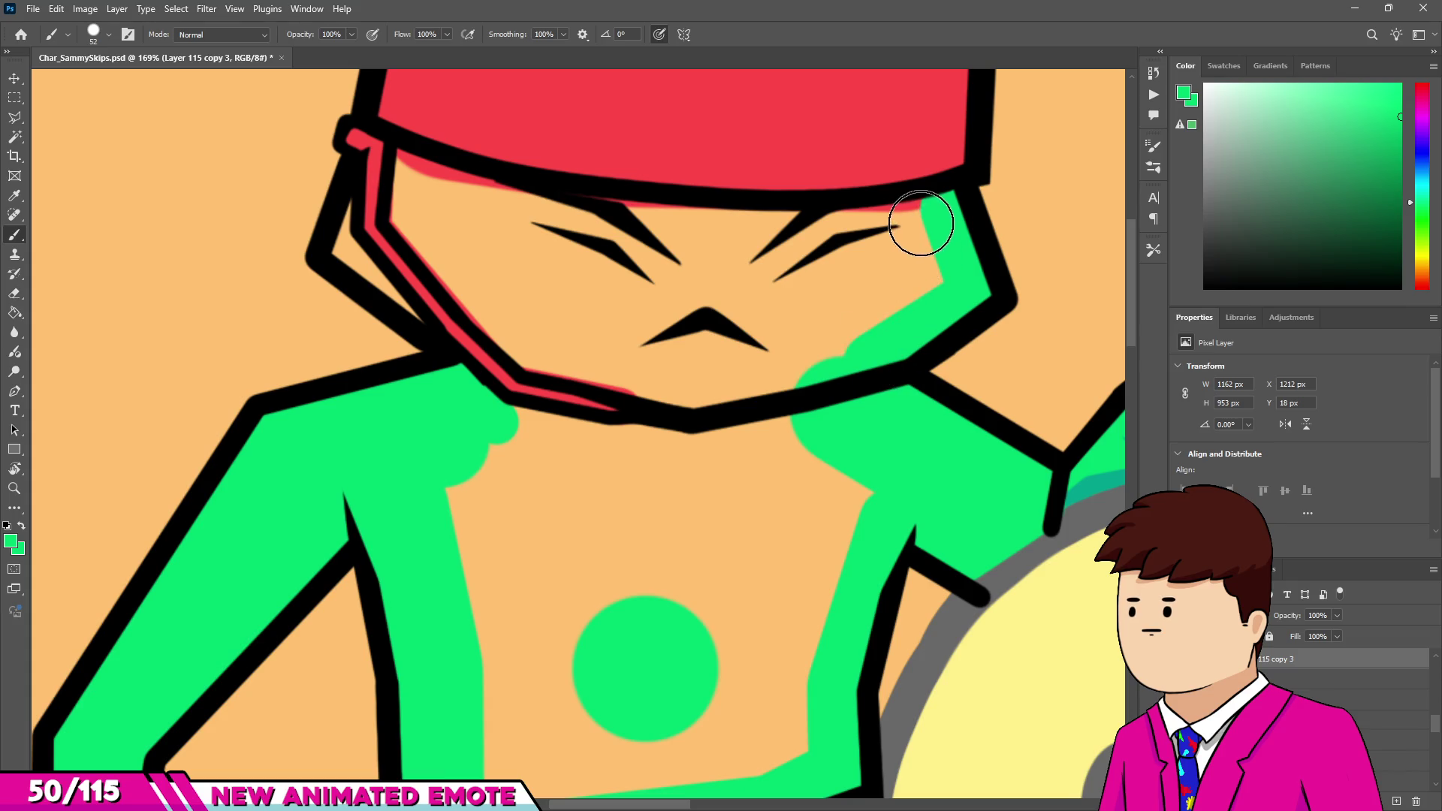
Paint the forehead under the hat and the whole face green.
mouse_move(766, 235)
mouse_down()
mouse_move(476, 203)
mouse_move(418, 183)
mouse_move(402, 145)
mouse_move(401, 209)
mouse_move(432, 228)
mouse_up()
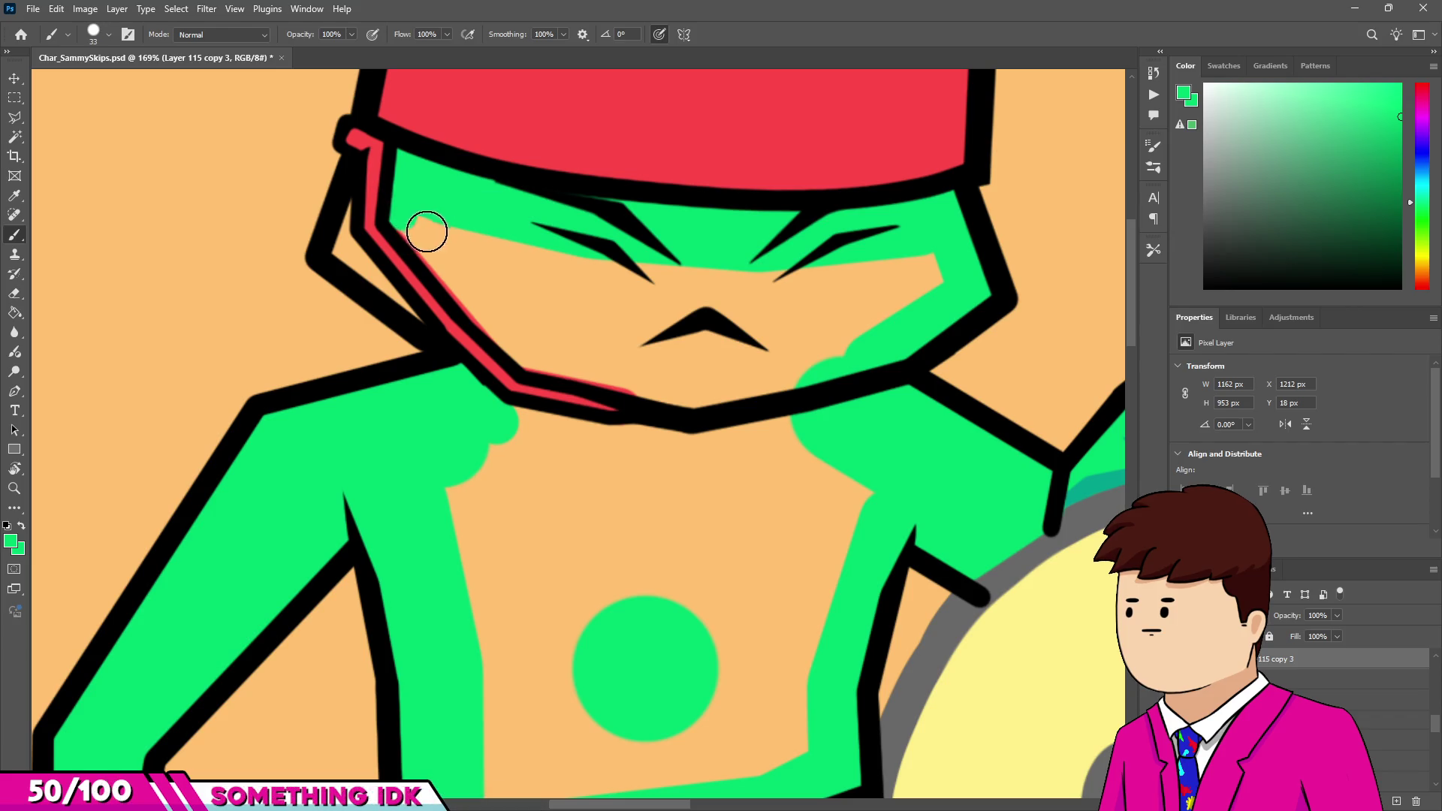
drag(529, 353, 699, 393)
key(bracketright)
key(bracketright)
key(bracketright)
mouse_move(920, 267)
mouse_down()
mouse_move(660, 322)
mouse_move(566, 313)
mouse_move(773, 306)
mouse_move(773, 384)
mouse_up()
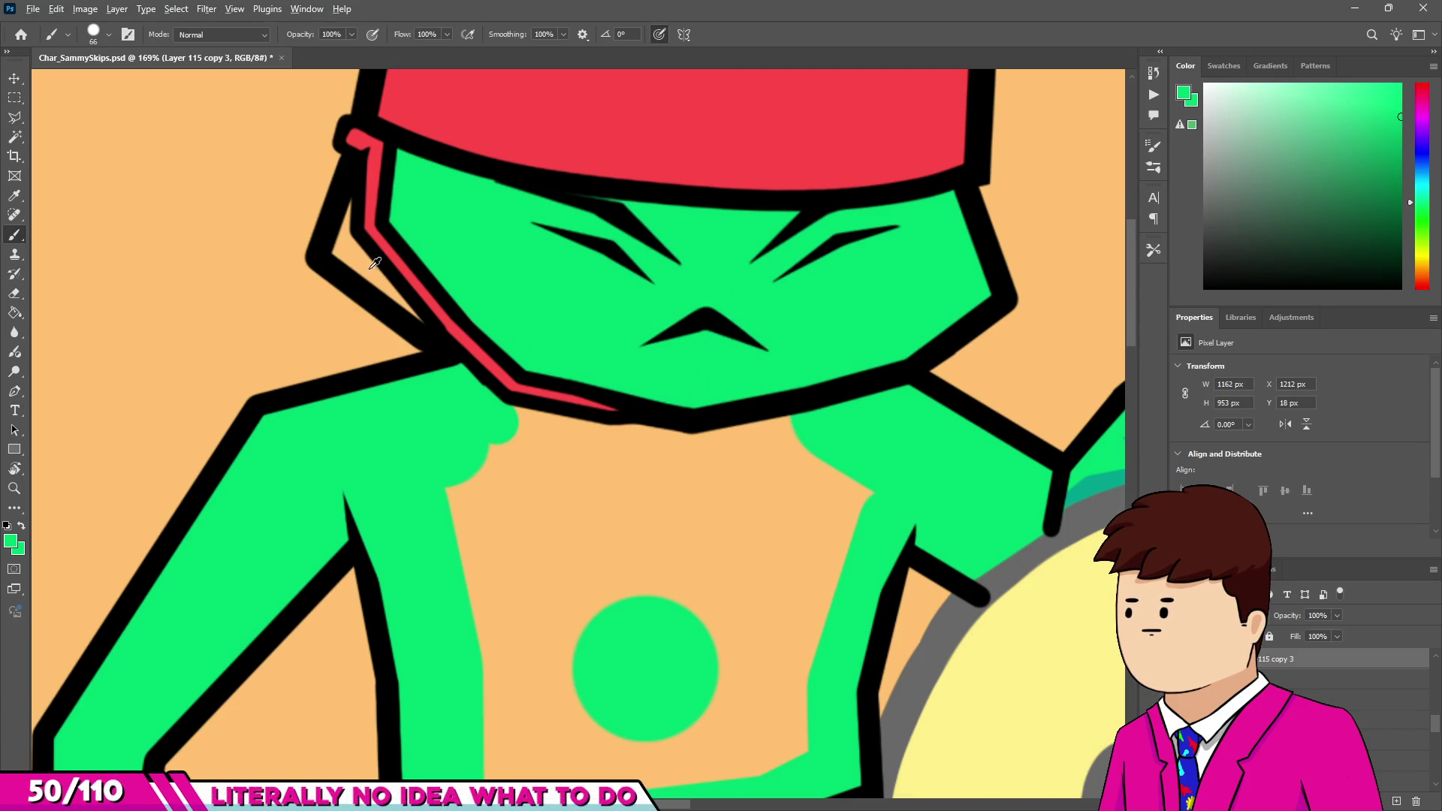
scroll(376, 265, up, 2)
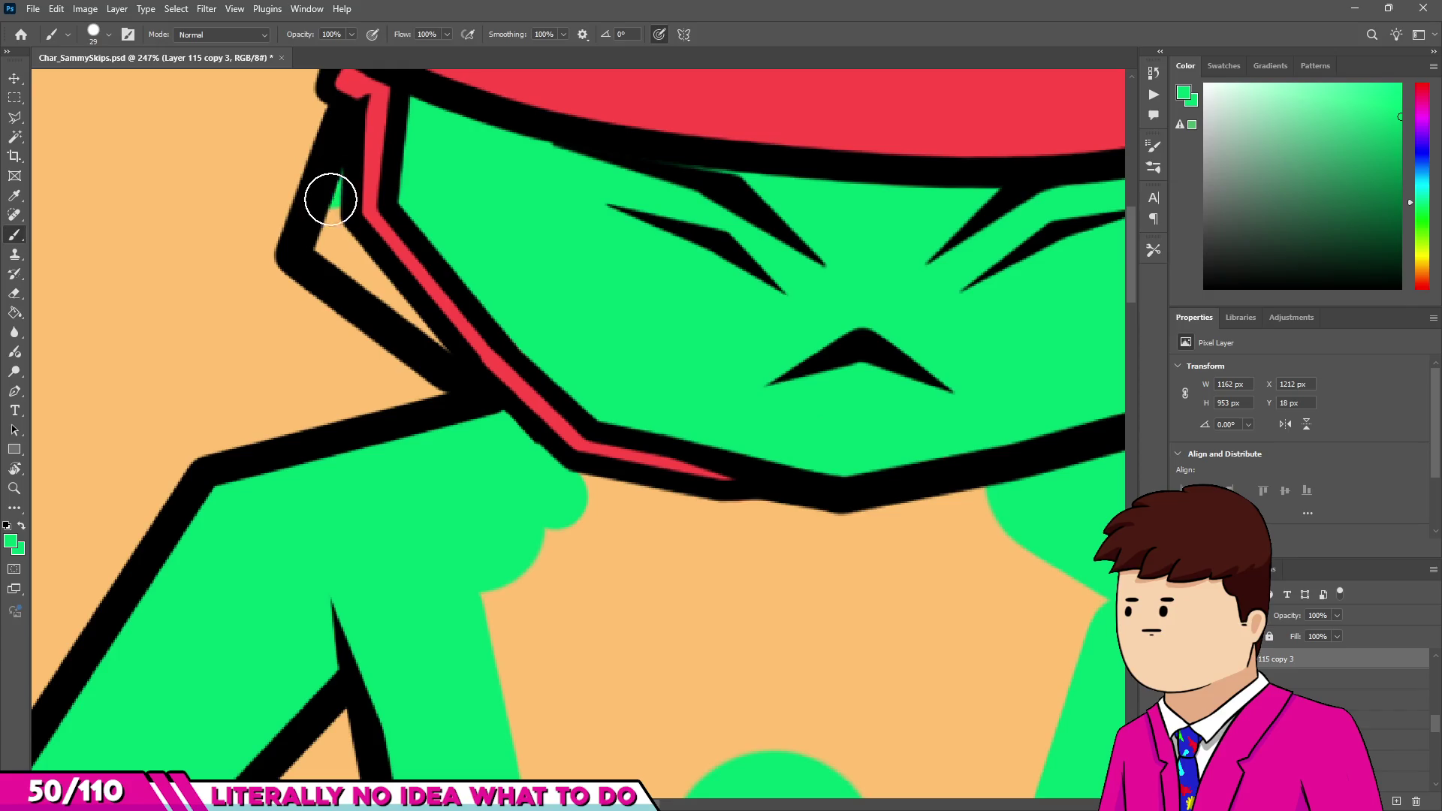
key(bracketleft)
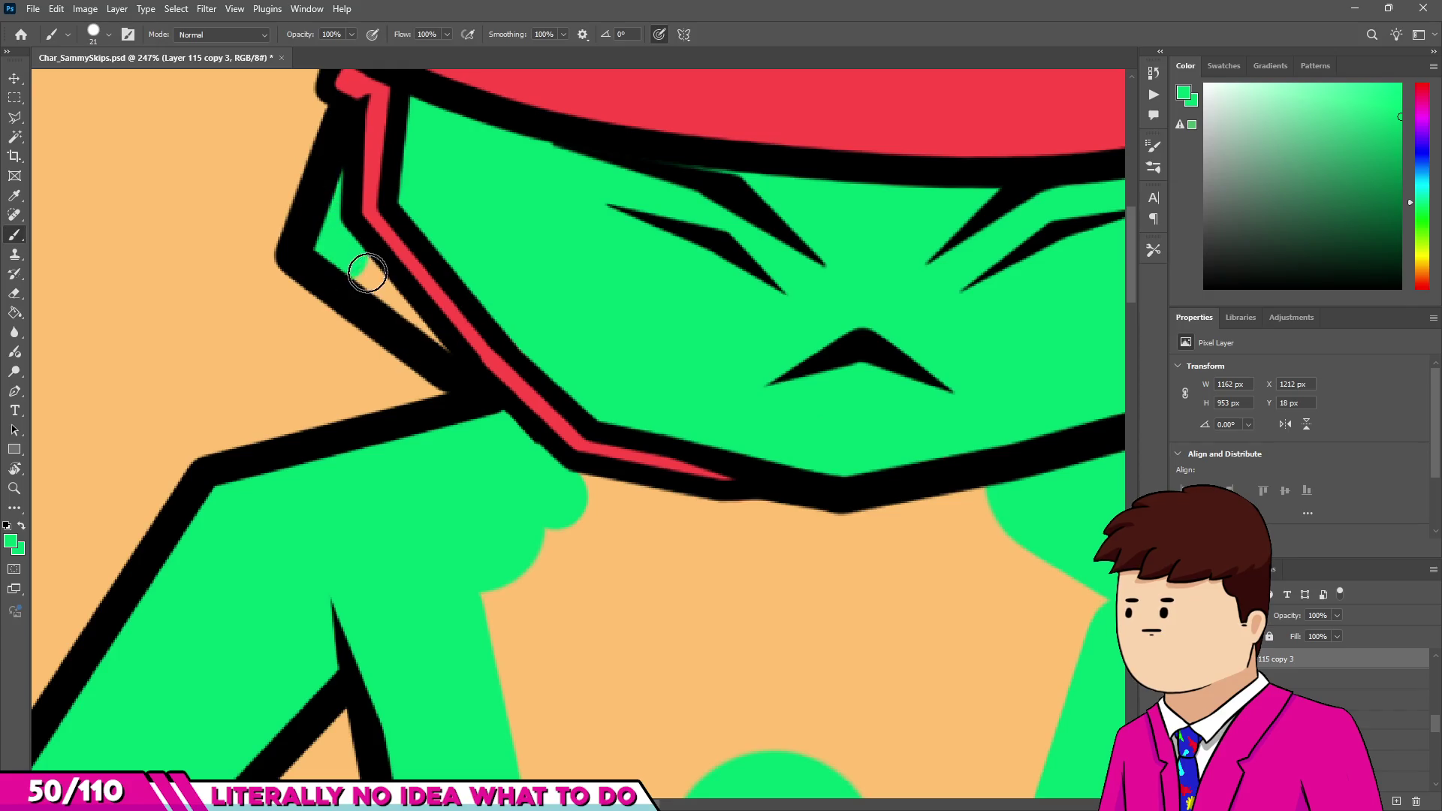
scroll(430, 342, down, 1)
scroll(430, 342, right, 1)
key(bracketright)
key(bracketright)
key(bracketright)
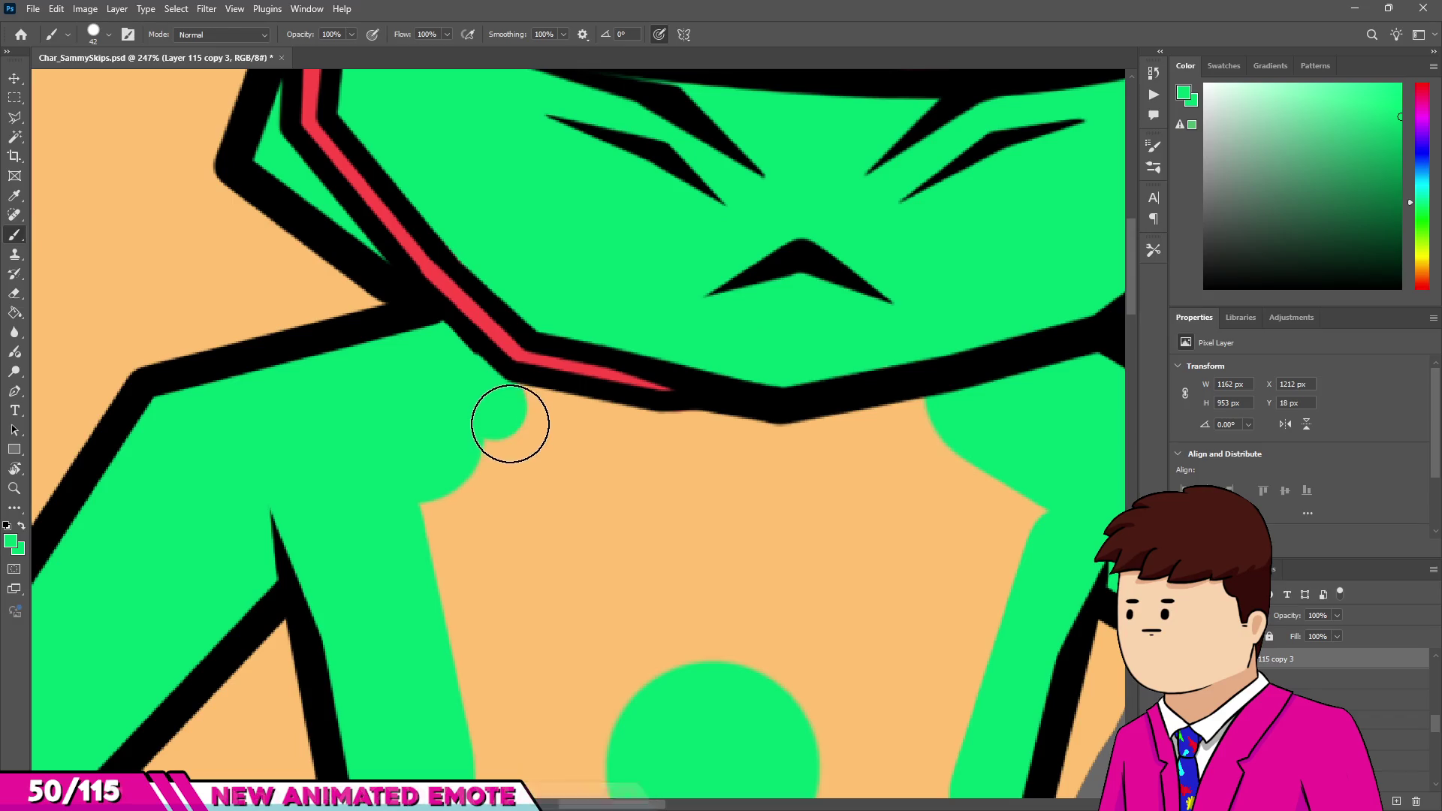
Paint green below the neck line and over the top of the orange chest patch.
shift+click(758, 454)
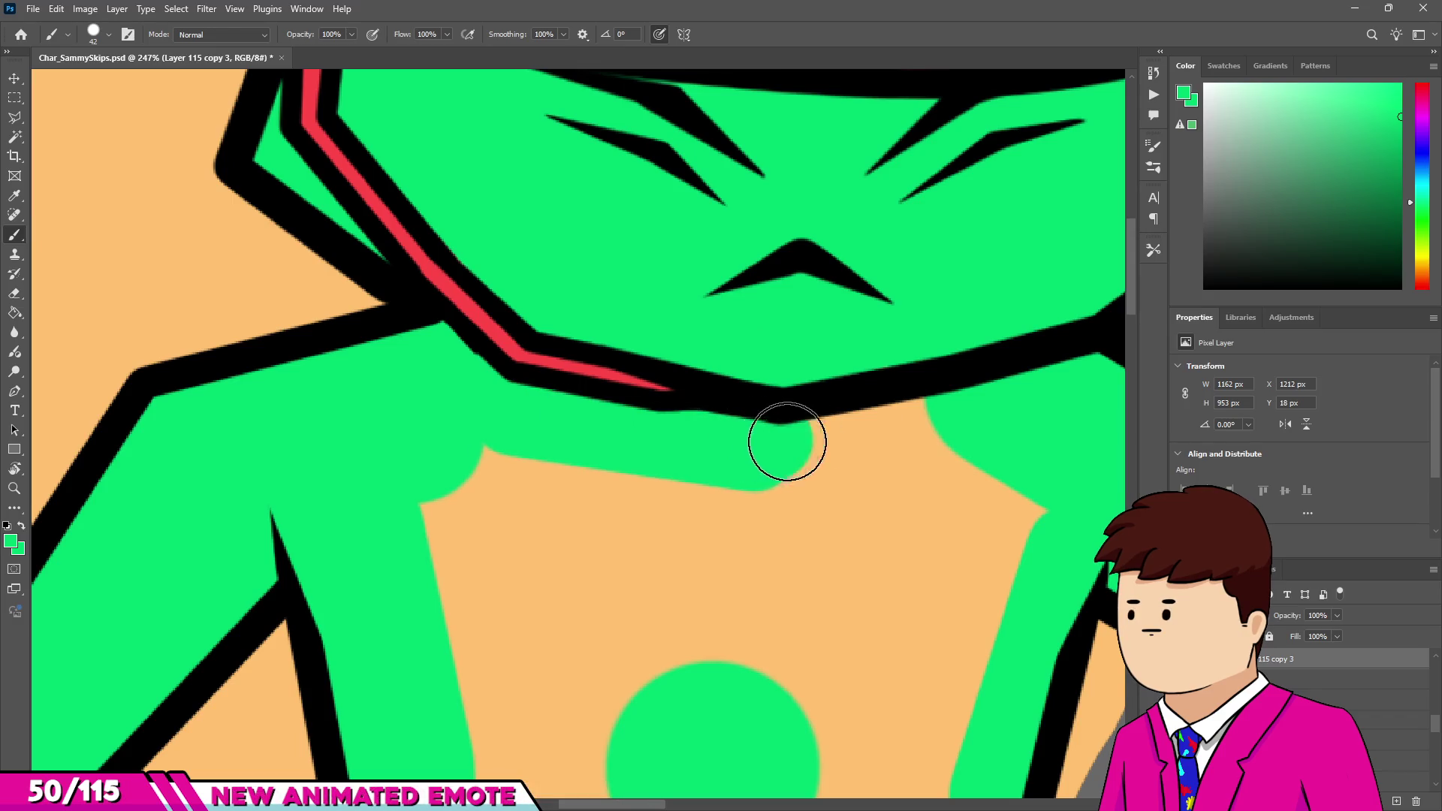
scroll(744, 421, down, 2)
key(bracketright)
key(bracketright)
key(bracketright)
click(890, 499)
shift+click(580, 500)
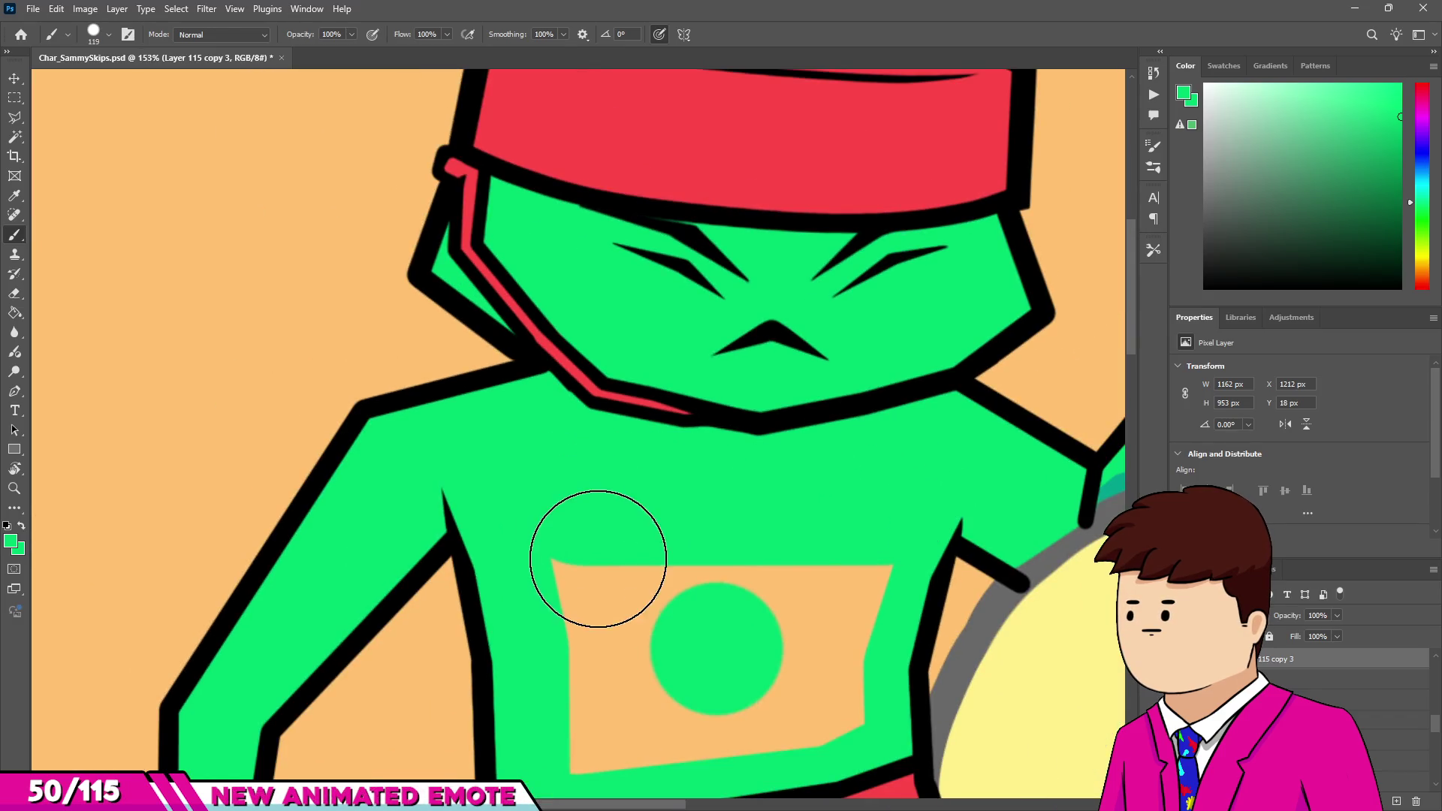
Fill the rest of the chest above the shorts green, then sample black from the outline.
scroll(593, 552, down, 1)
mouse_move(612, 666)
mouse_down()
mouse_move(821, 644)
mouse_move(845, 530)
mouse_up()
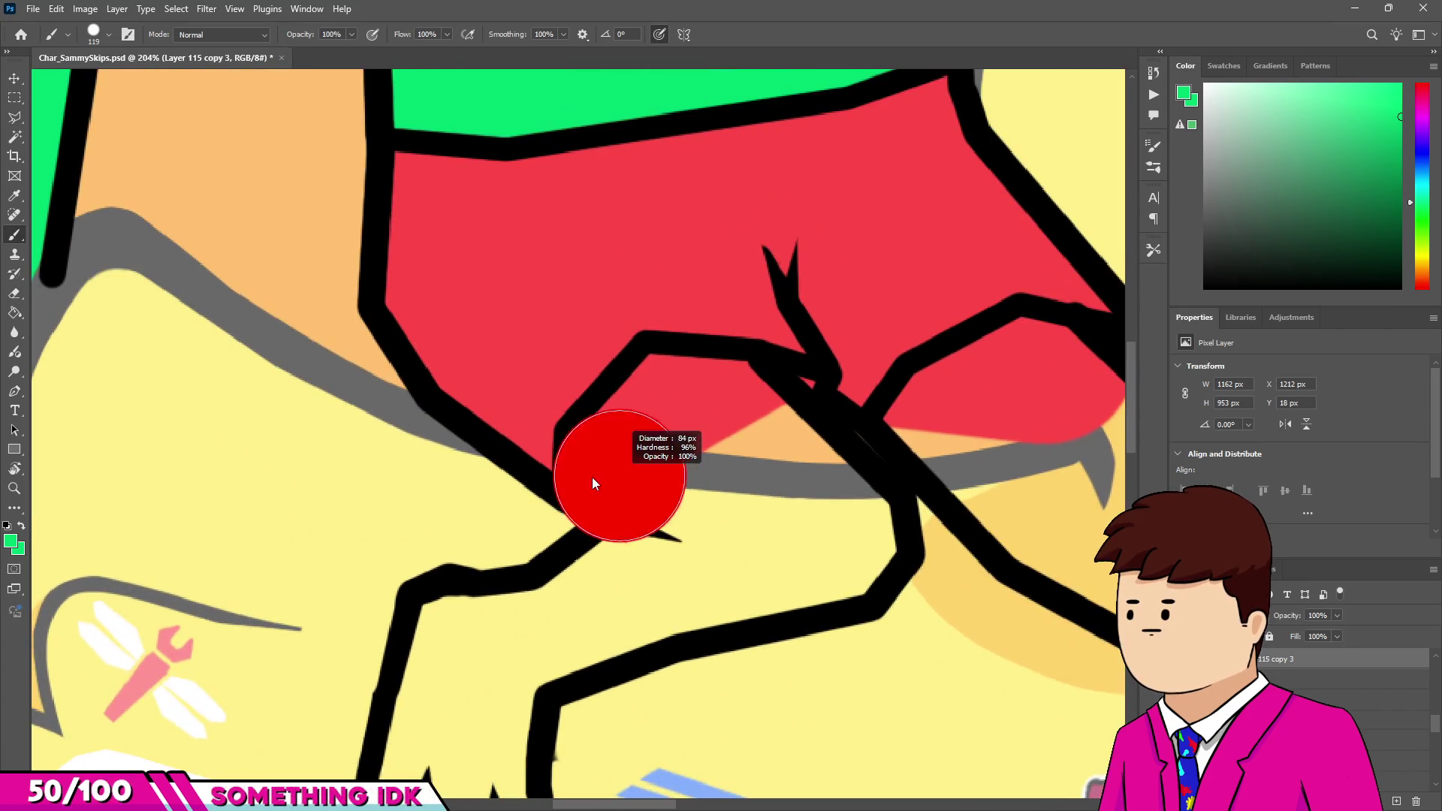
mouse_move(601, 473)
mouse_down()
mouse_move(660, 393)
mouse_move(770, 402)
mouse_up()
mouse_move(847, 525)
mouse_down()
mouse_move(847, 551)
mouse_move(679, 592)
mouse_move(759, 515)
mouse_move(652, 514)
mouse_move(676, 531)
mouse_up()
scroll(850, 528, up, 5)
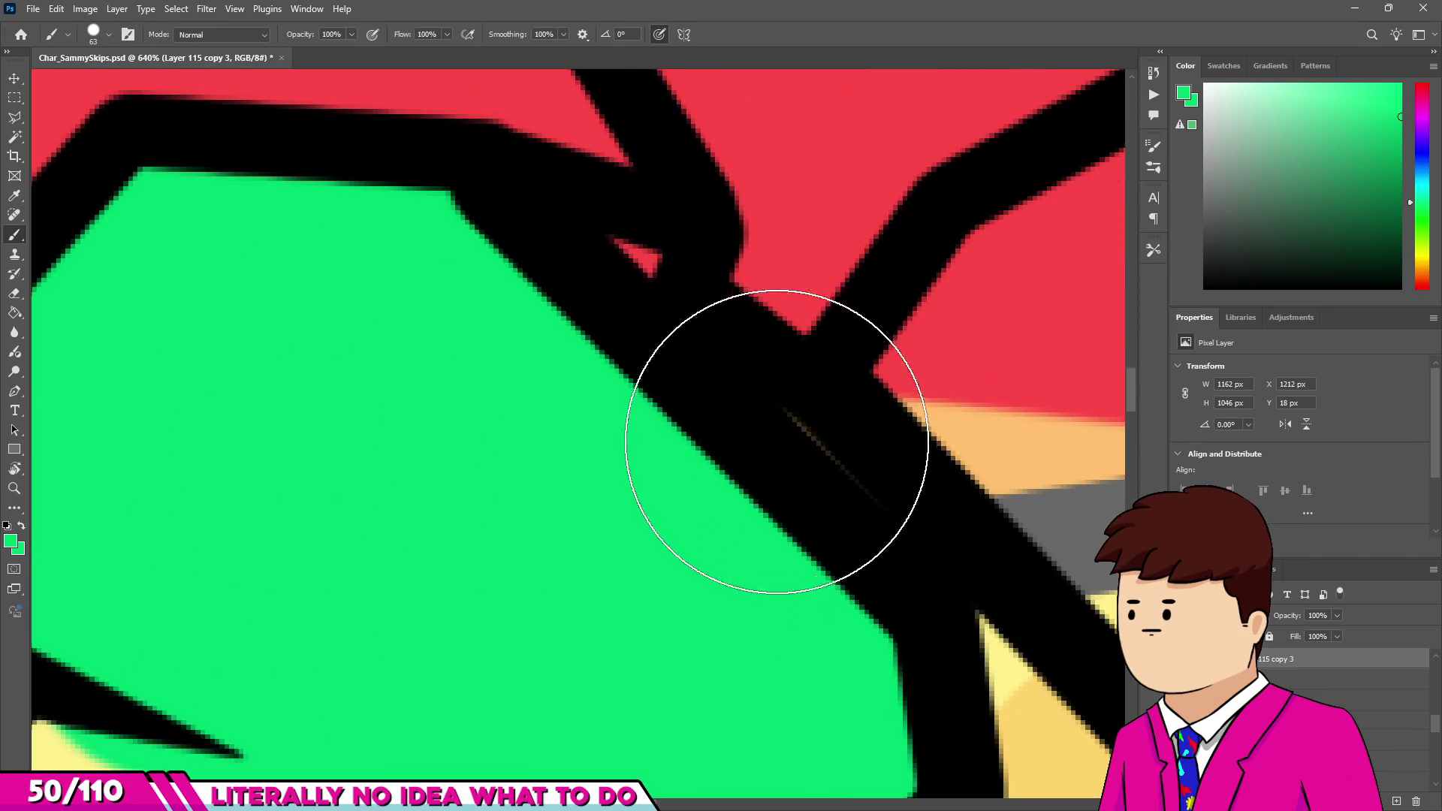
alt+right_click(944, 515)
alt+click(805, 515)
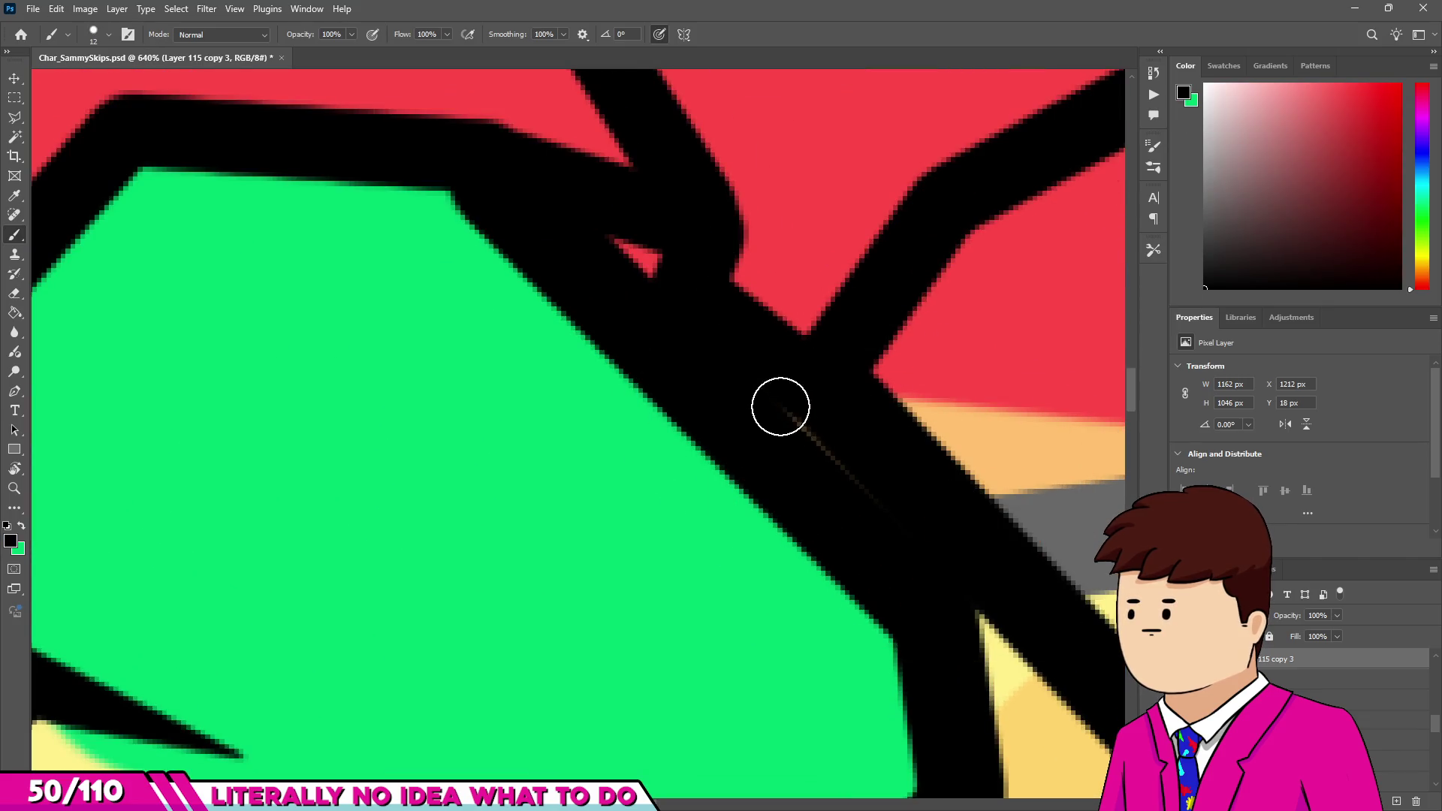
Switch back to green and fill the yellow gaps between the toe outlines and down the leg.
alt+click(663, 575)
scroll(663, 575, down, 6)
scroll(643, 444, up, 4)
alt+right_click(850, 422)
mouse_move(850, 423)
mouse_down()
mouse_move(669, 499)
mouse_move(879, 312)
mouse_move(660, 467)
mouse_move(667, 428)
mouse_move(531, 392)
mouse_up()
scroll(531, 393, down, 1)
drag(476, 573, 421, 661)
alt+right_click(414, 699)
scroll(414, 700, up, 2)
mouse_move(371, 725)
mouse_down()
mouse_move(442, 676)
mouse_move(490, 509)
mouse_up()
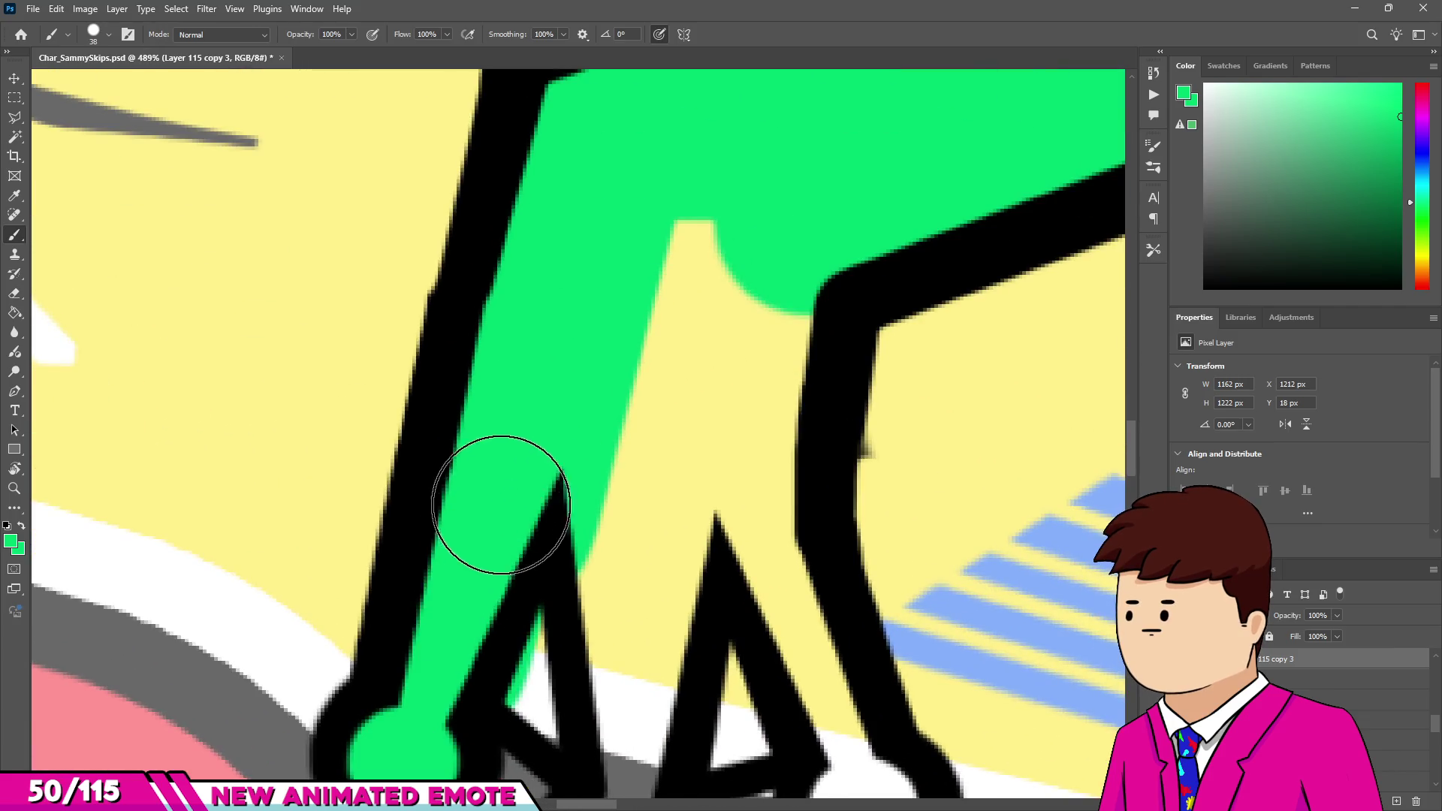
mouse_move(534, 575)
mouse_down()
mouse_move(644, 683)
mouse_move(573, 628)
mouse_move(592, 577)
mouse_move(660, 515)
mouse_move(701, 521)
mouse_move(811, 606)
mouse_move(792, 605)
mouse_up()
scroll(644, 682, down, 1)
scroll(586, 661, up, 1)
Paint the remaining foot gaps and the lower leg green down to the toes.
alt+right_click(810, 606)
alt+right_click(789, 582)
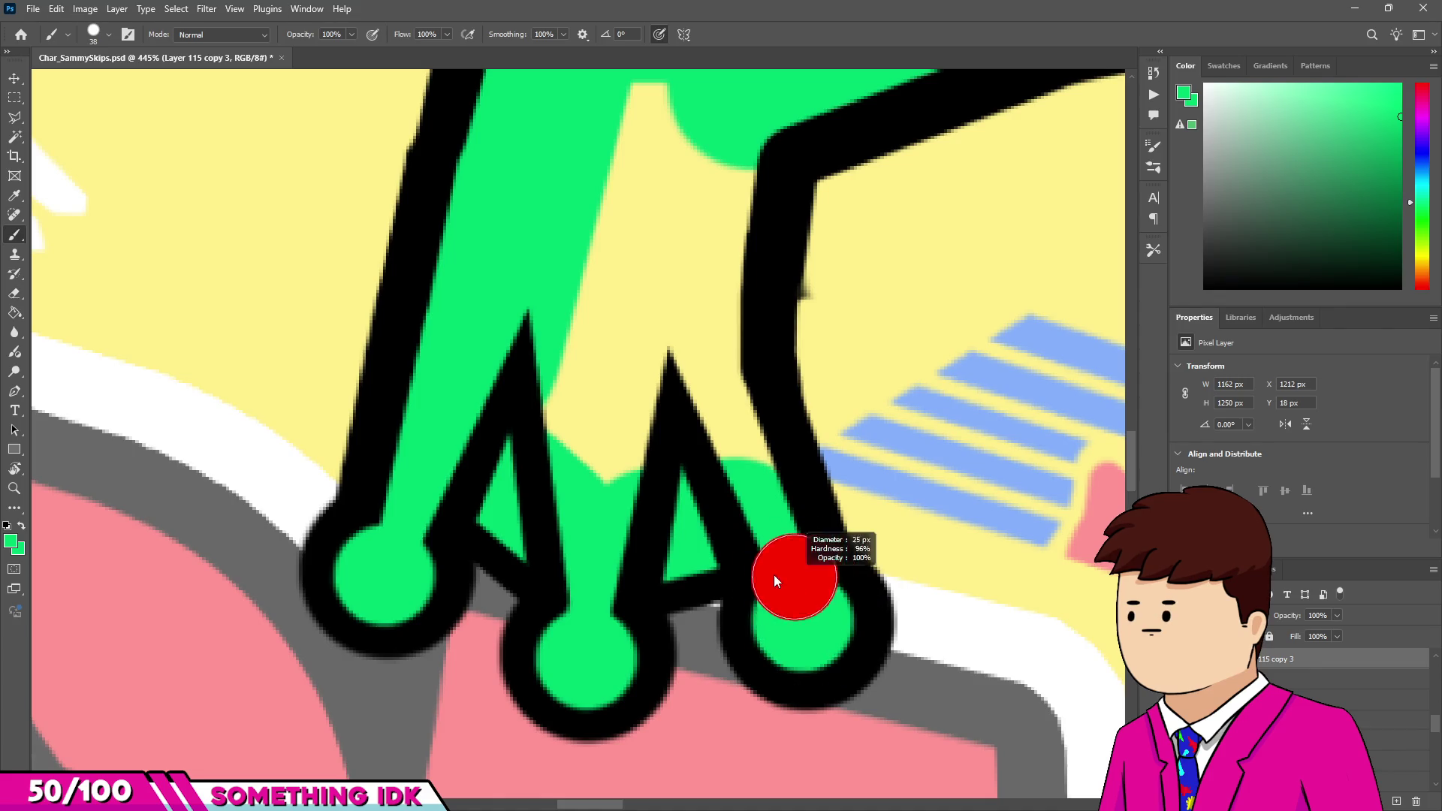
drag(693, 314, 526, 390)
scroll(631, 373, down, 1)
key(bracketright)
mouse_move(631, 373)
mouse_down()
mouse_move(611, 312)
mouse_move(650, 325)
mouse_up()
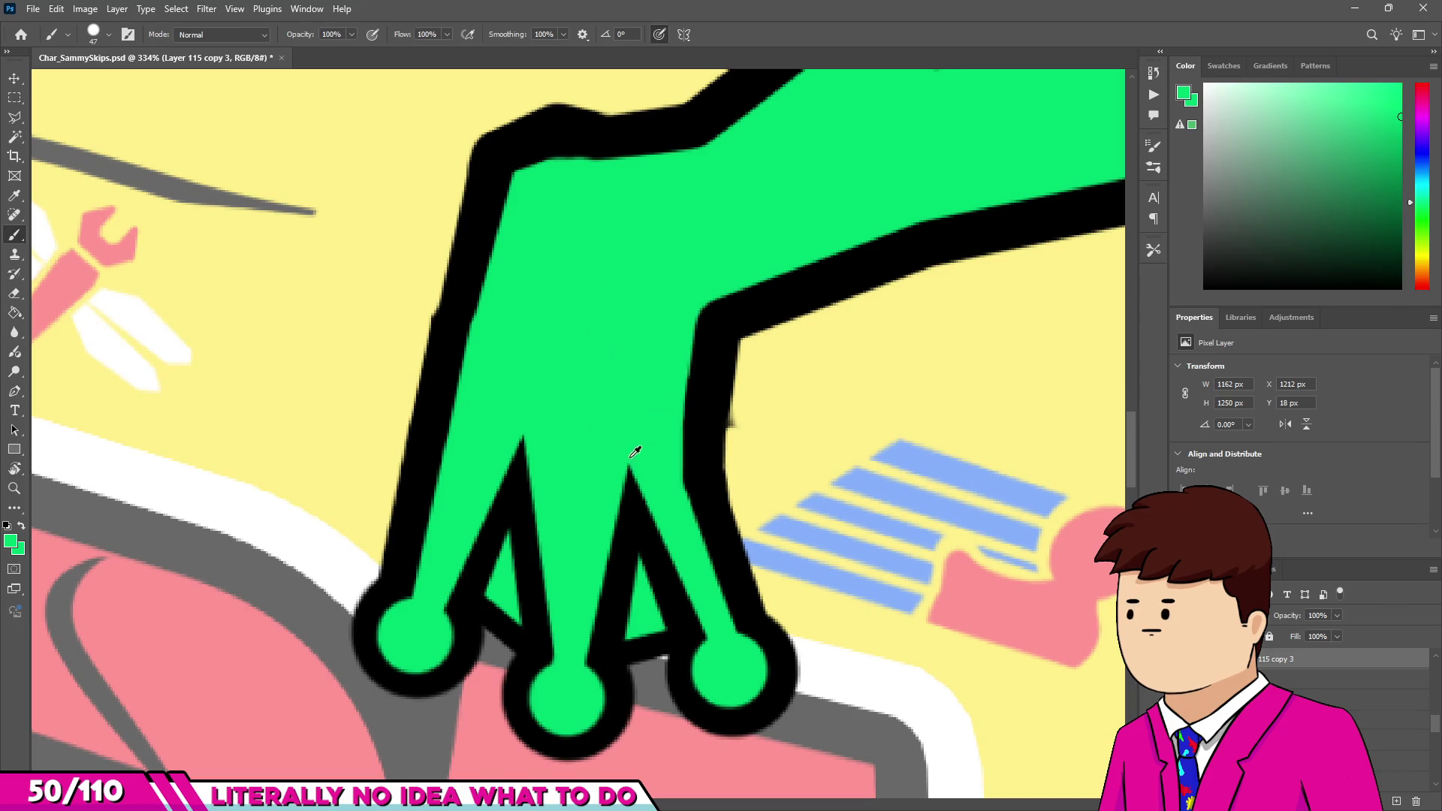
scroll(631, 451, down, 5)
scroll(599, 380, up, 4)
mouse_move(599, 380)
mouse_down()
mouse_move(579, 365)
mouse_move(715, 299)
mouse_move(778, 315)
mouse_up()
mouse_move(911, 488)
mouse_down()
mouse_move(885, 515)
mouse_move(878, 579)
mouse_move(852, 593)
mouse_up()
key(bracketright)
key(bracketright)
mouse_move(611, 380)
mouse_down()
mouse_move(782, 460)
mouse_move(724, 364)
mouse_up()
scroll(924, 591, down, 3)
mouse_move(818, 544)
mouse_down()
mouse_move(844, 611)
mouse_move(850, 525)
mouse_up()
scroll(850, 525, down, 1)
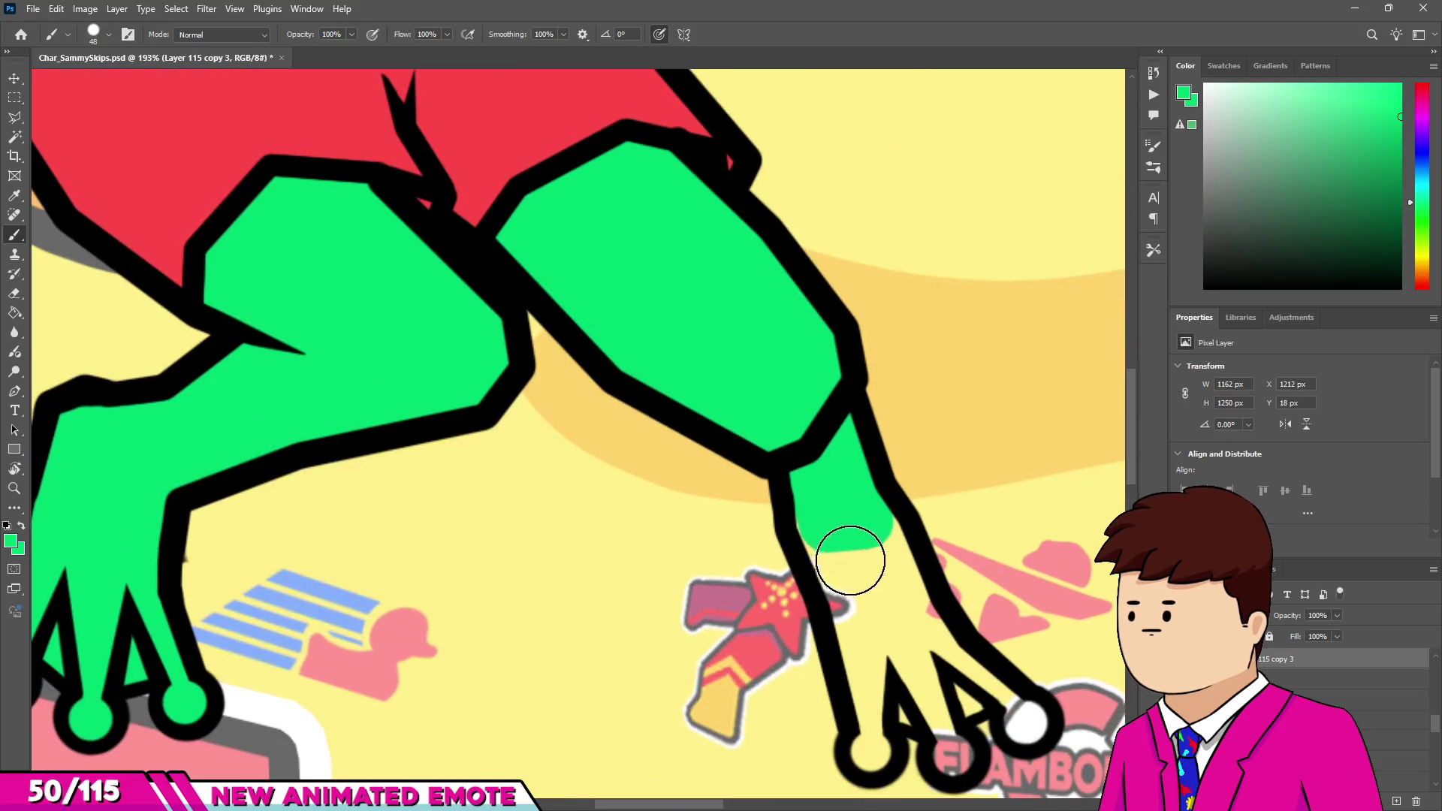
mouse_move(859, 589)
mouse_down()
mouse_move(869, 547)
mouse_move(904, 612)
mouse_move(912, 691)
mouse_move(961, 694)
mouse_move(896, 646)
mouse_up()
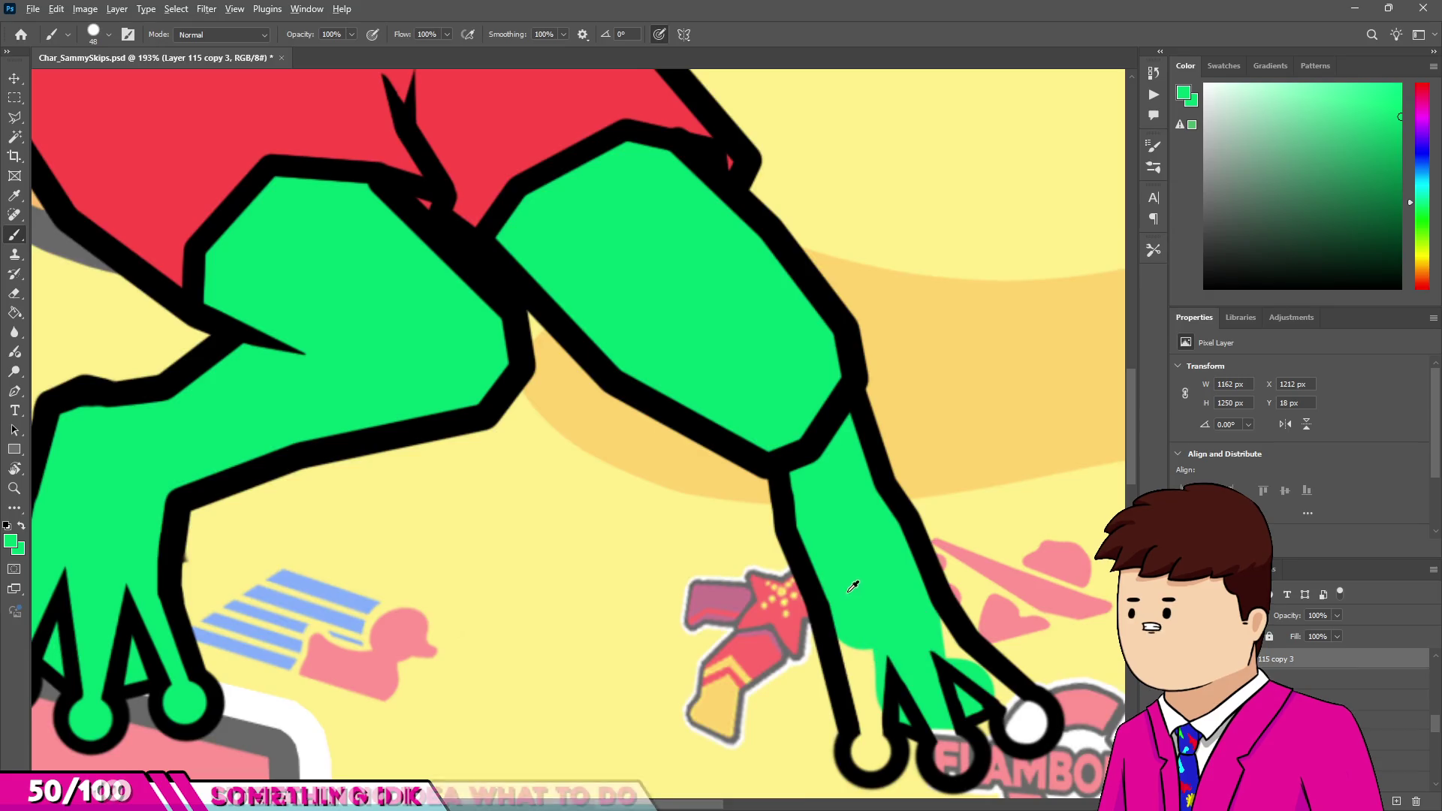
Fill the white toe-tip balls and the last toe stems green.
scroll(894, 638, up, 3)
drag(821, 548, 1003, 697)
key(bracketright)
click(996, 687)
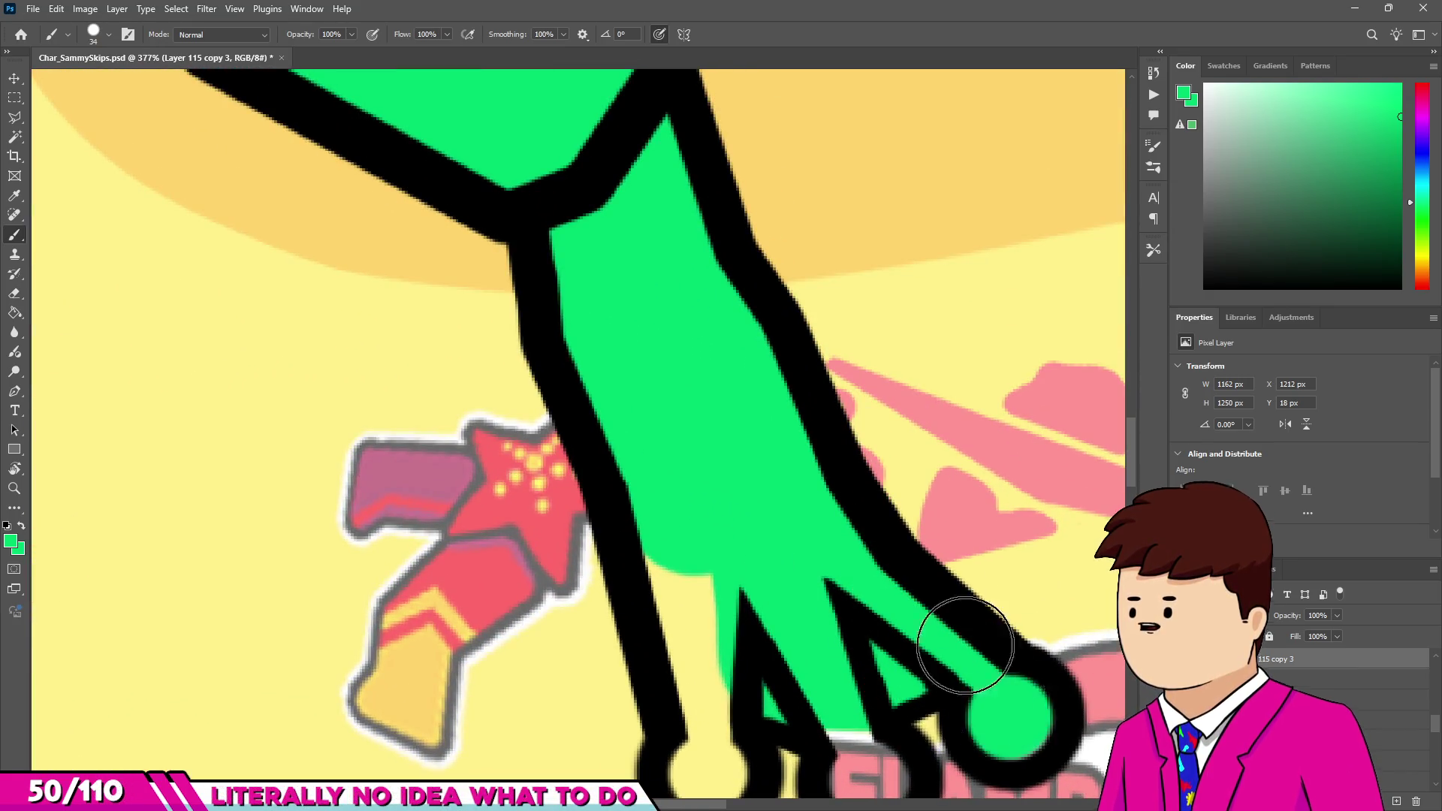
scroll(991, 683, up, 2)
scroll(969, 623, down, 2)
scroll(901, 631, up, 4)
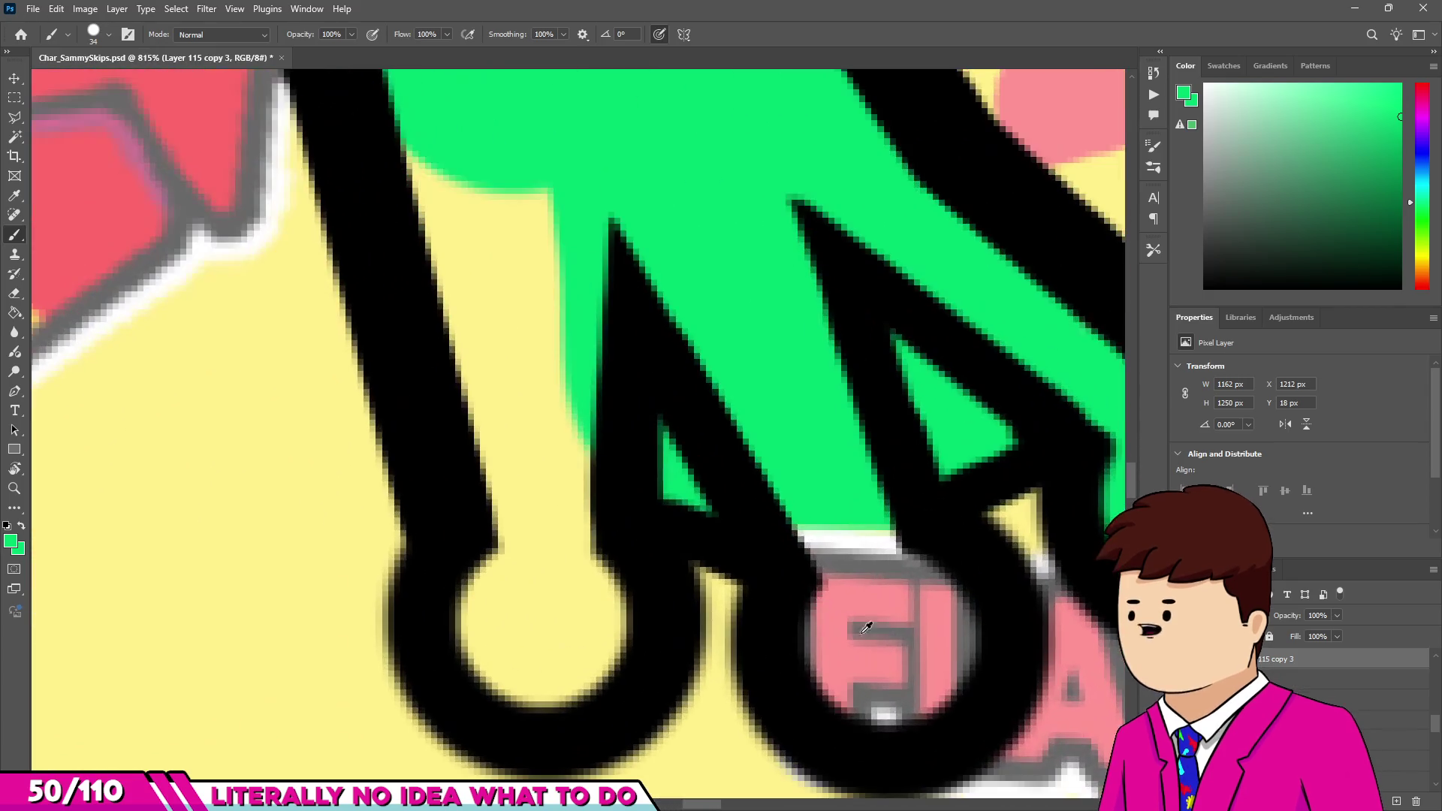
drag(889, 640, 864, 549)
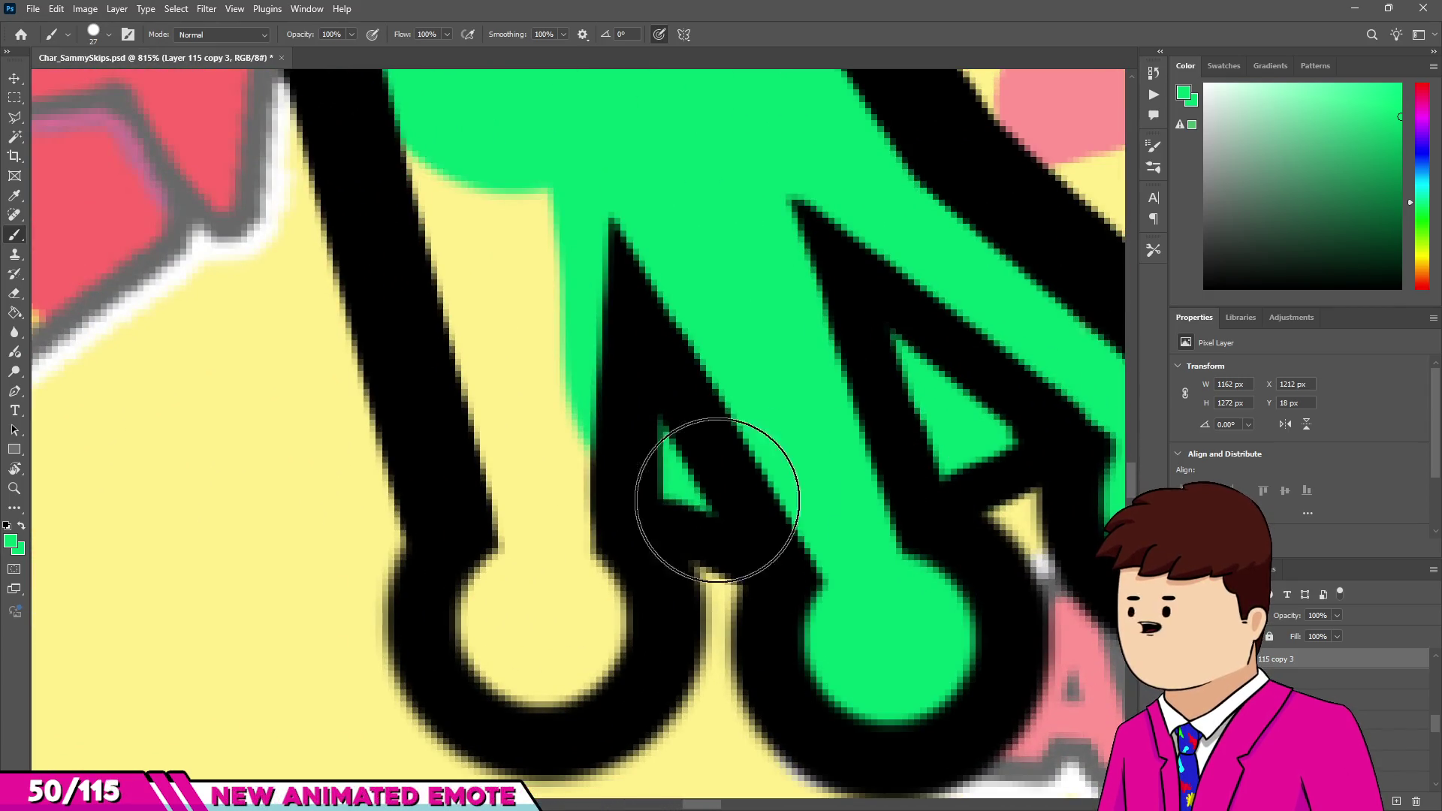
click(546, 606)
scroll(546, 607, down, 2)
scroll(563, 653, up, 1)
scroll(554, 643, down, 1)
drag(548, 563, 549, 496)
drag(511, 259, 526, 439)
scroll(540, 488, down, 10)
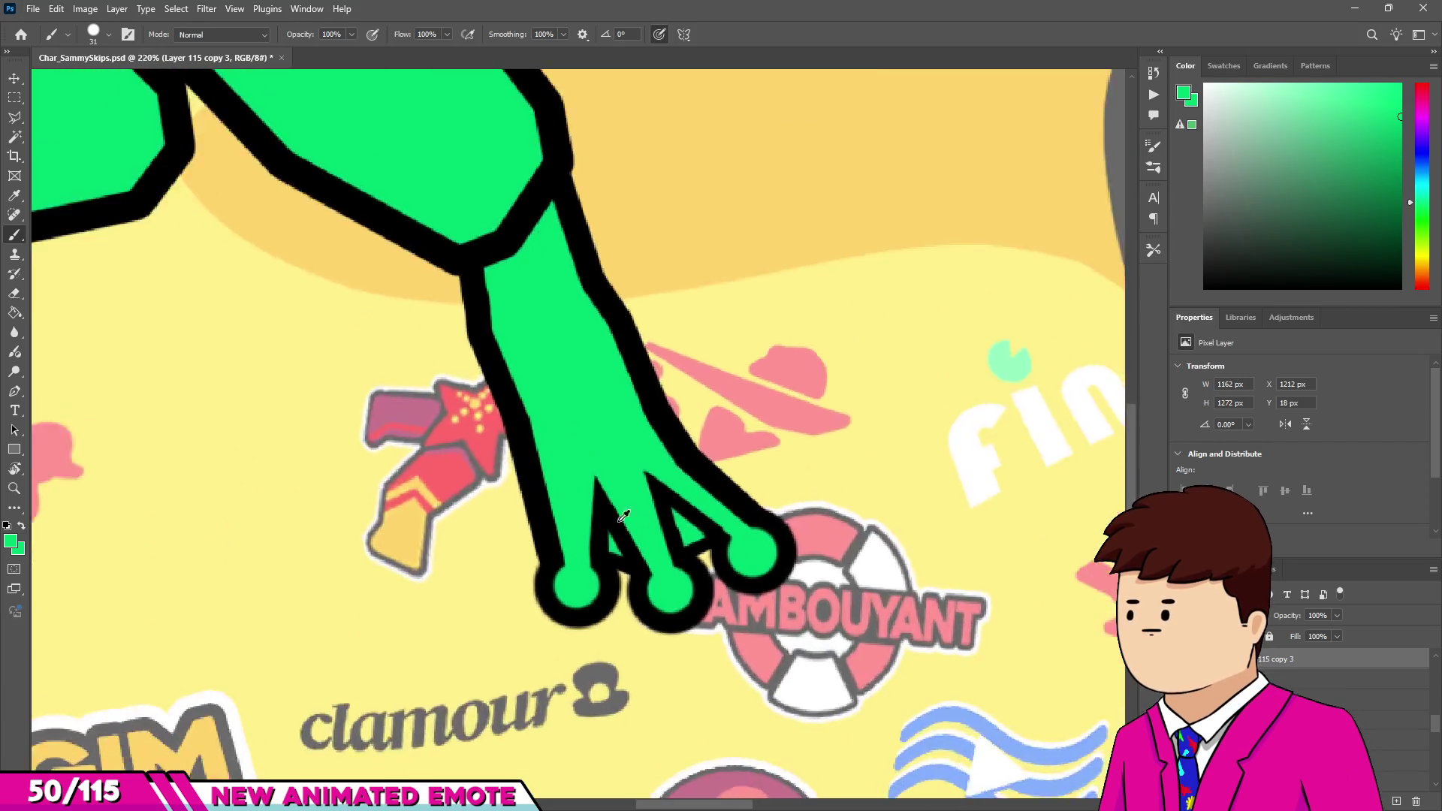
scroll(715, 516, down, 2)
scroll(553, 489, up, 4)
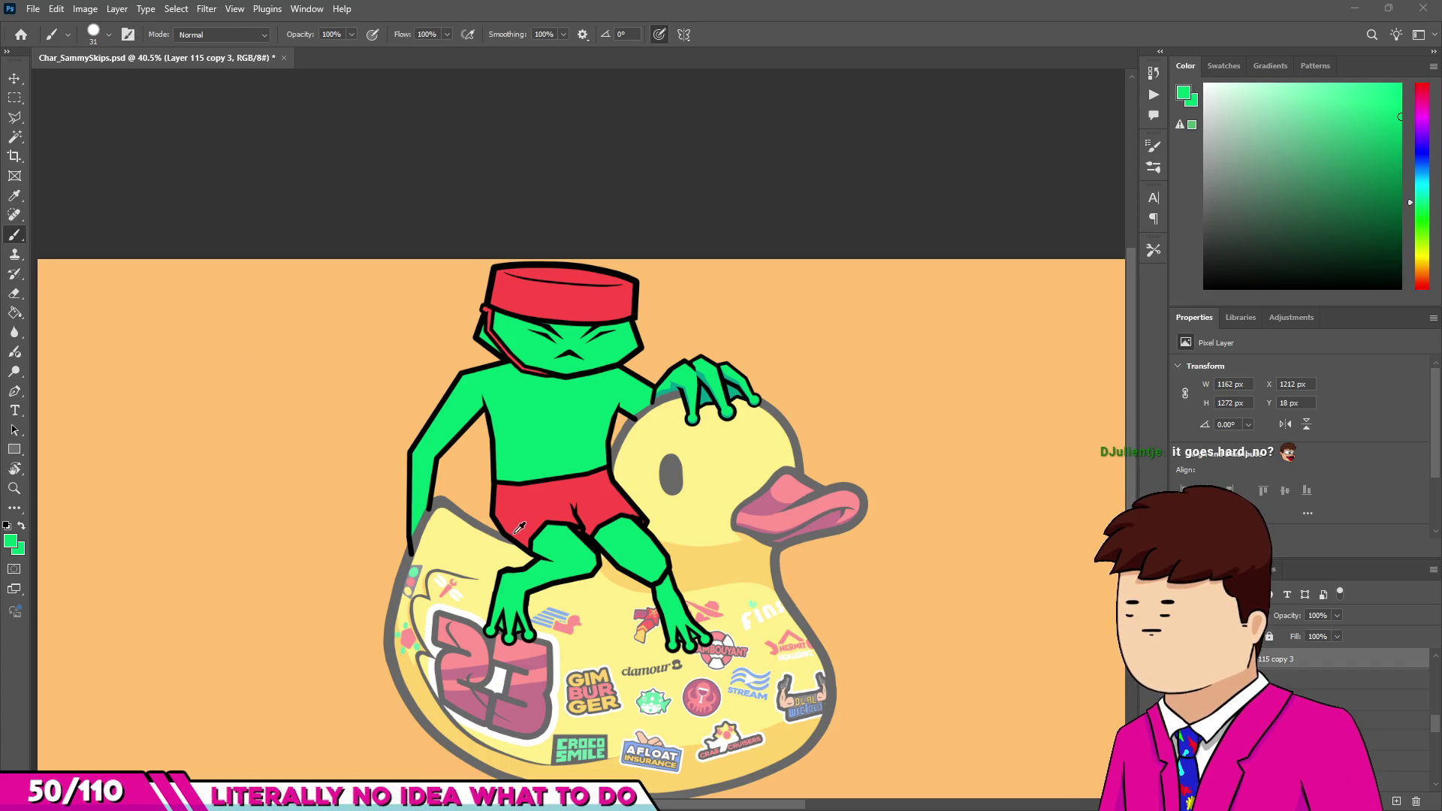
scroll(638, 505, down, 2)
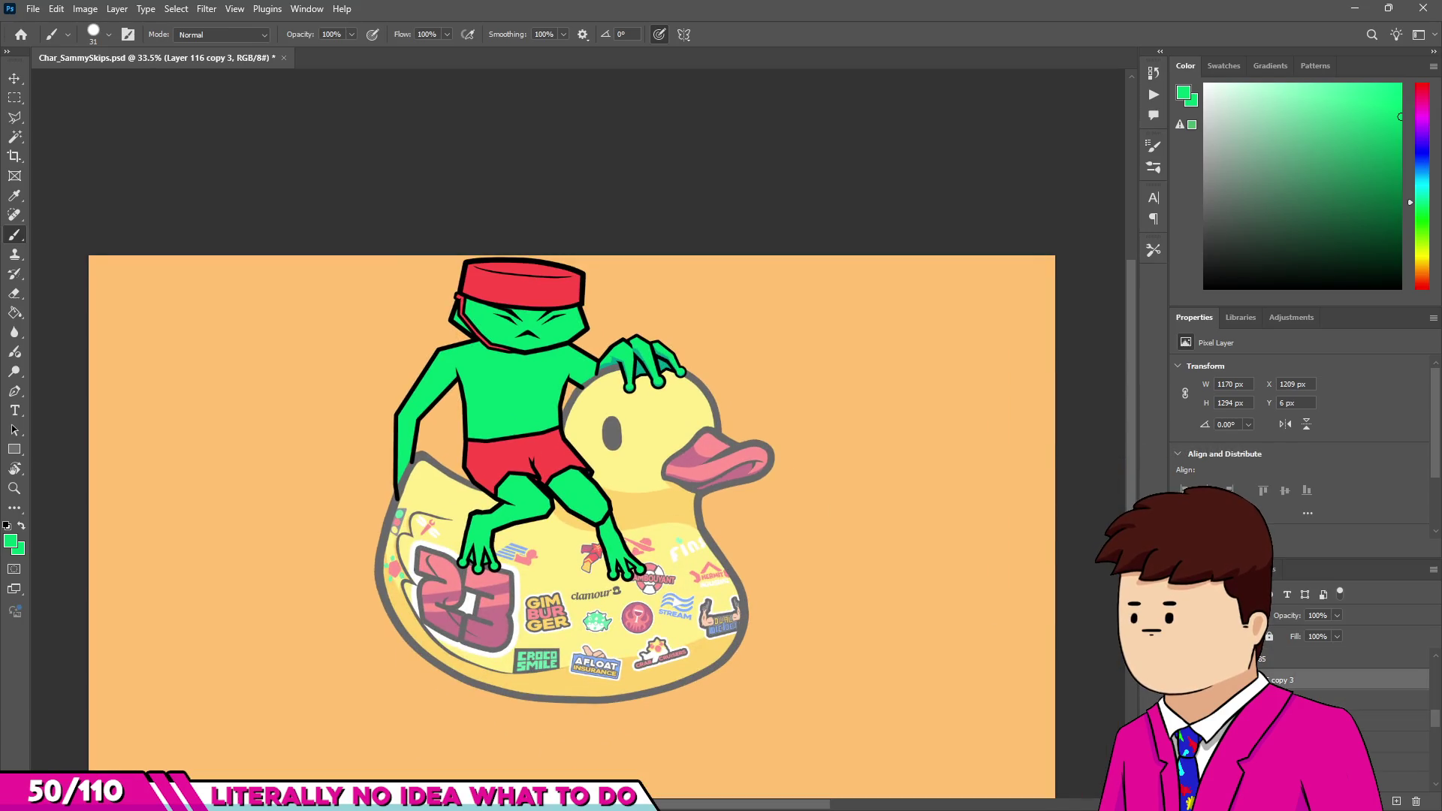
Select the Frame14 layer group and zoom so the next pose's black sketch shows over the frog.
key(ctrl+g)
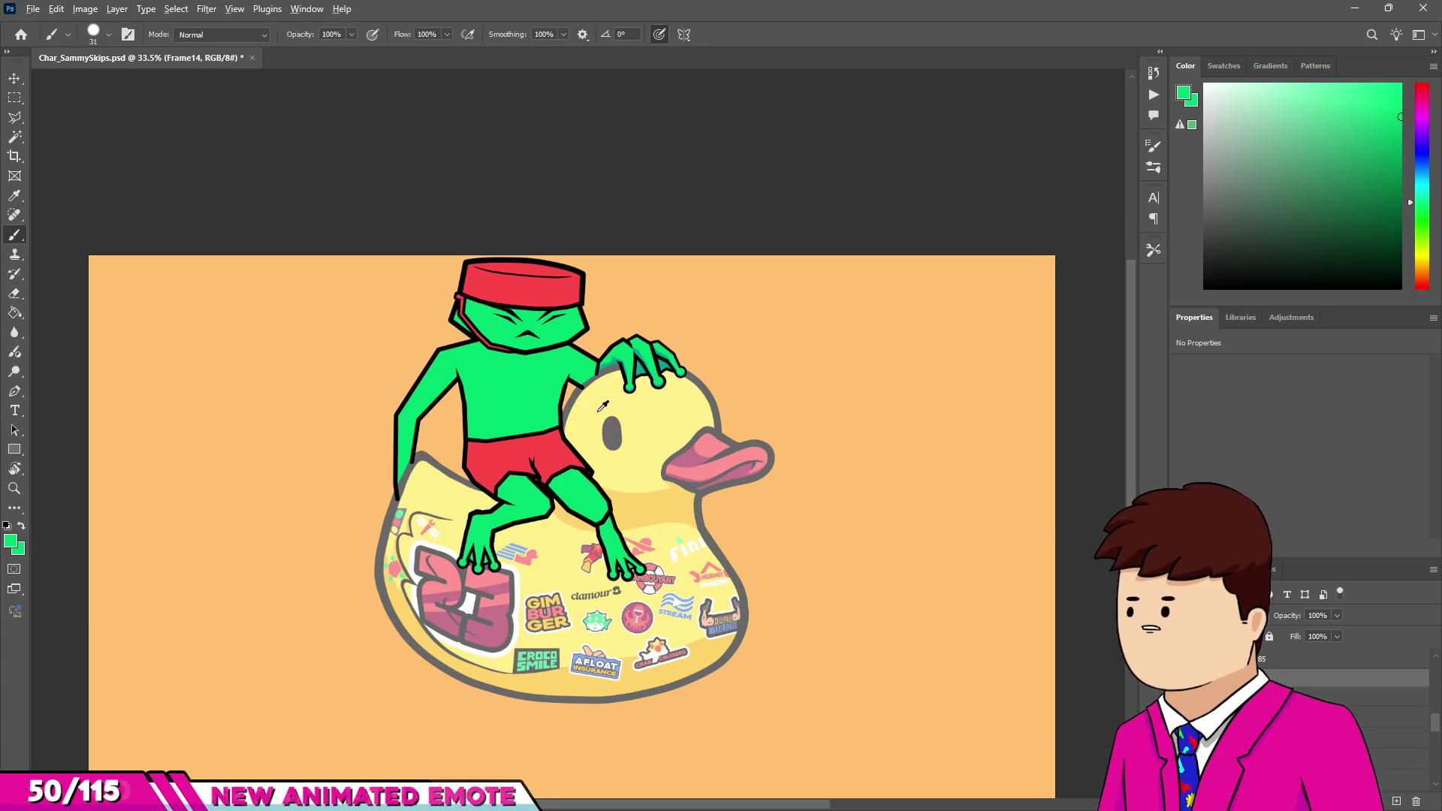
scroll(577, 340, up, 2)
scroll(576, 339, down, 4)
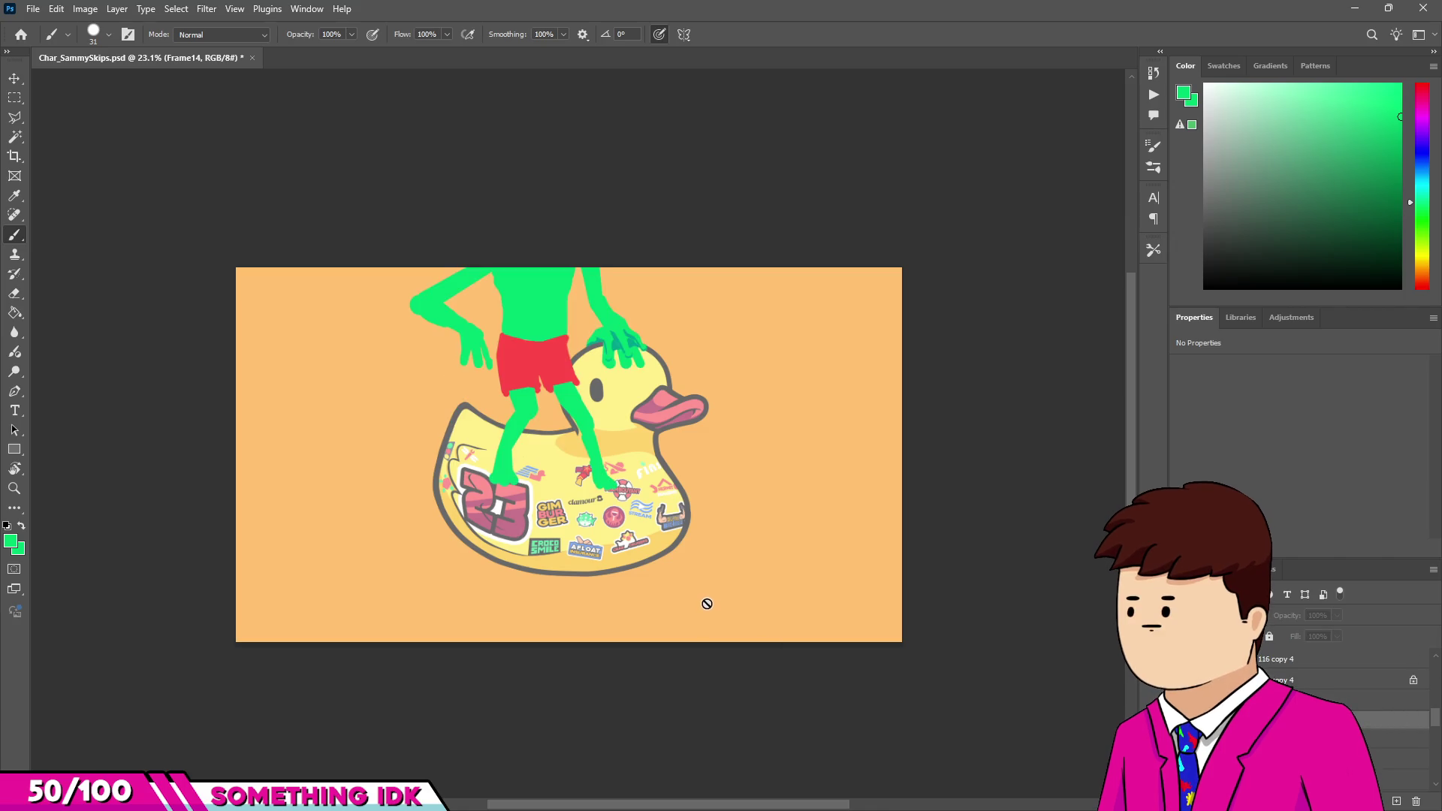
scroll(1277, 679, up, 1)
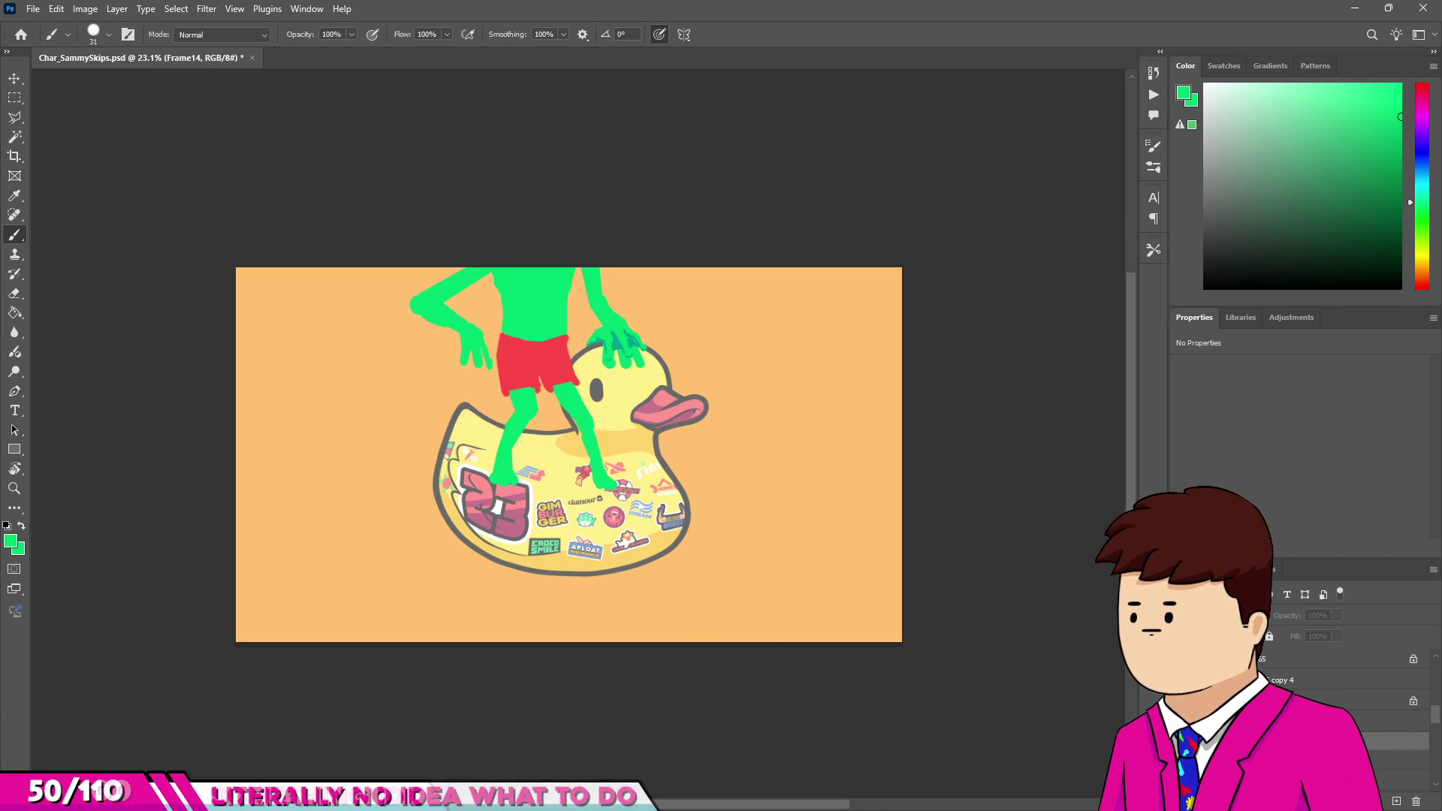
scroll(553, 314, up, 4)
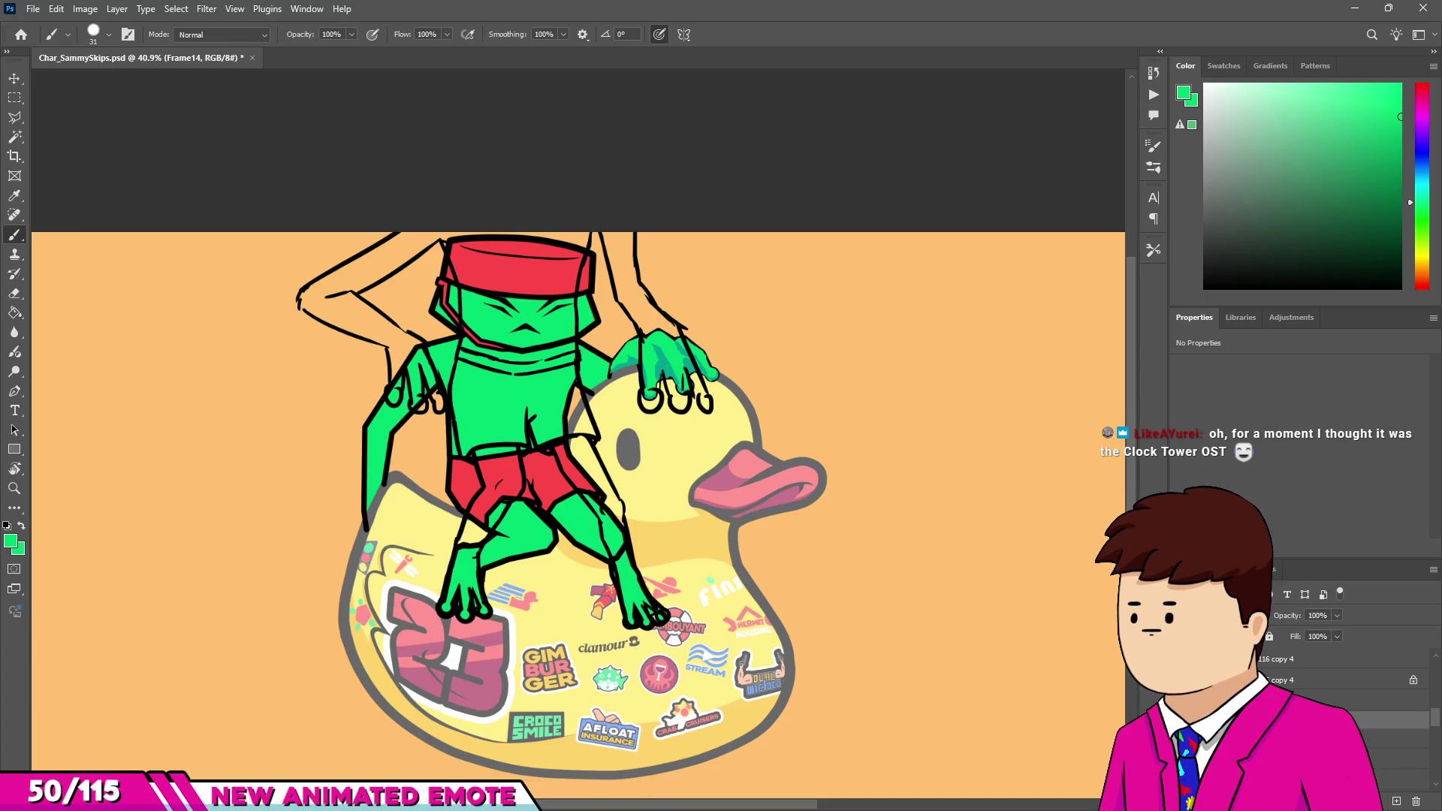
scroll(1344, 676, down, 2)
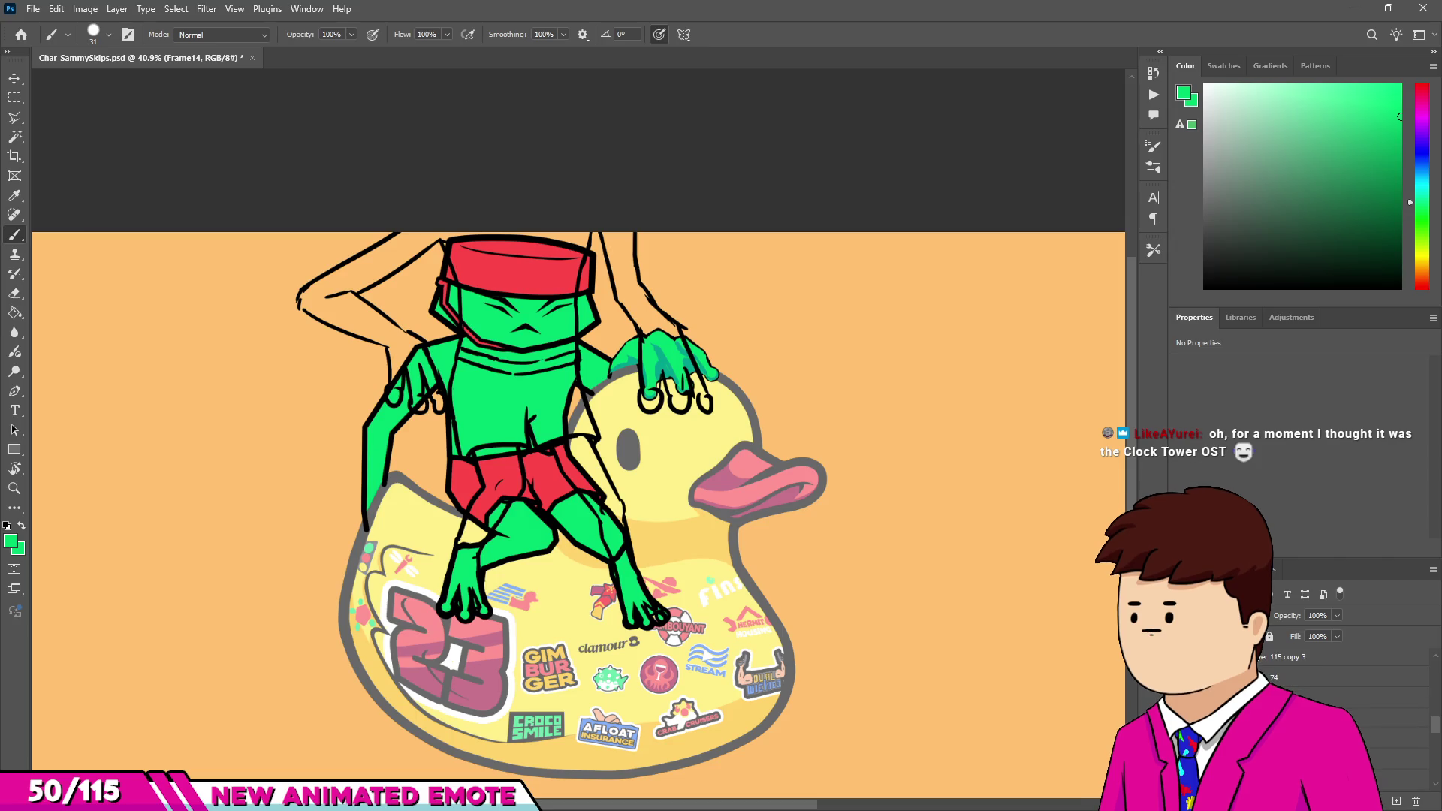
scroll(1345, 676, down, 2)
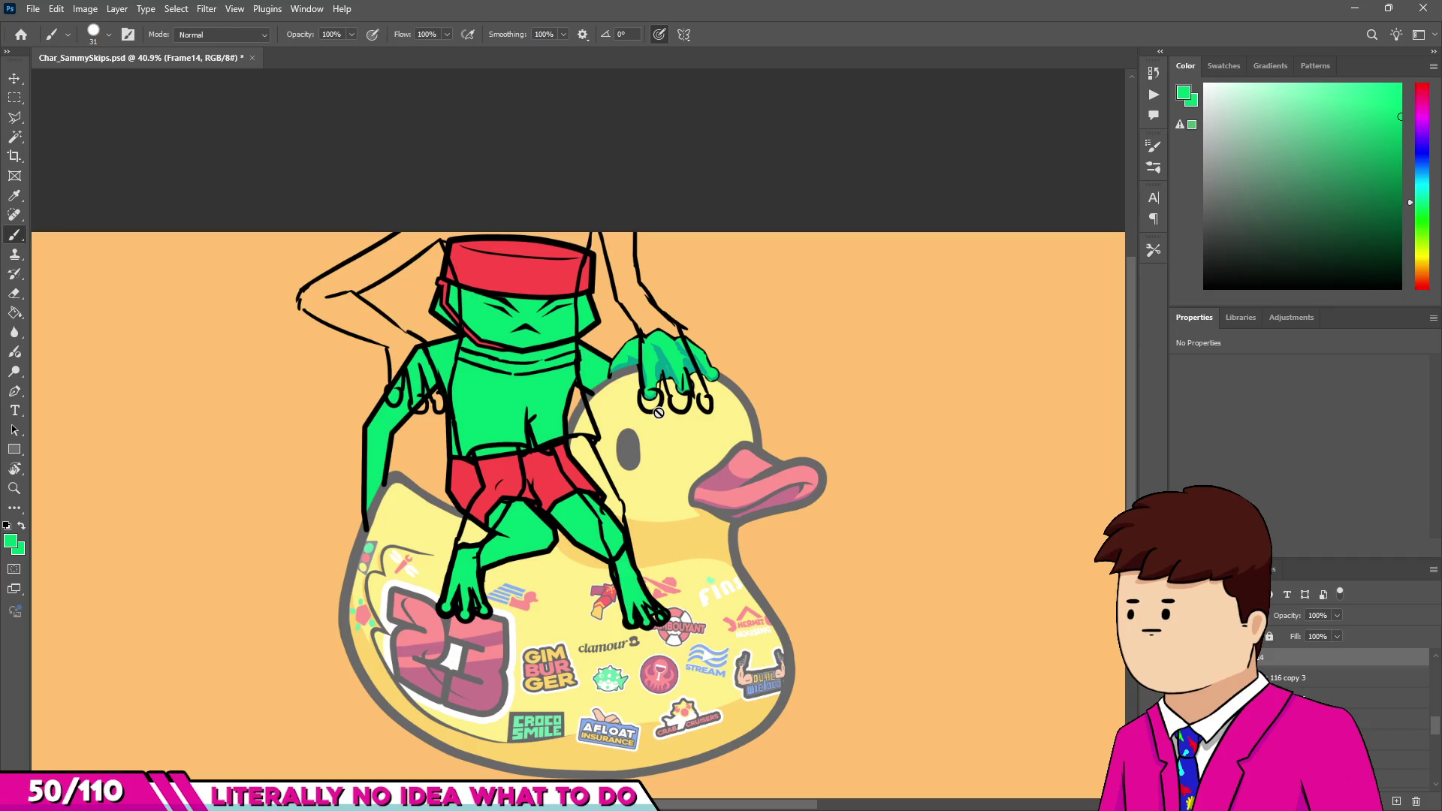
Set the selected layer's opacity to 13%.
scroll(680, 332, up, 8)
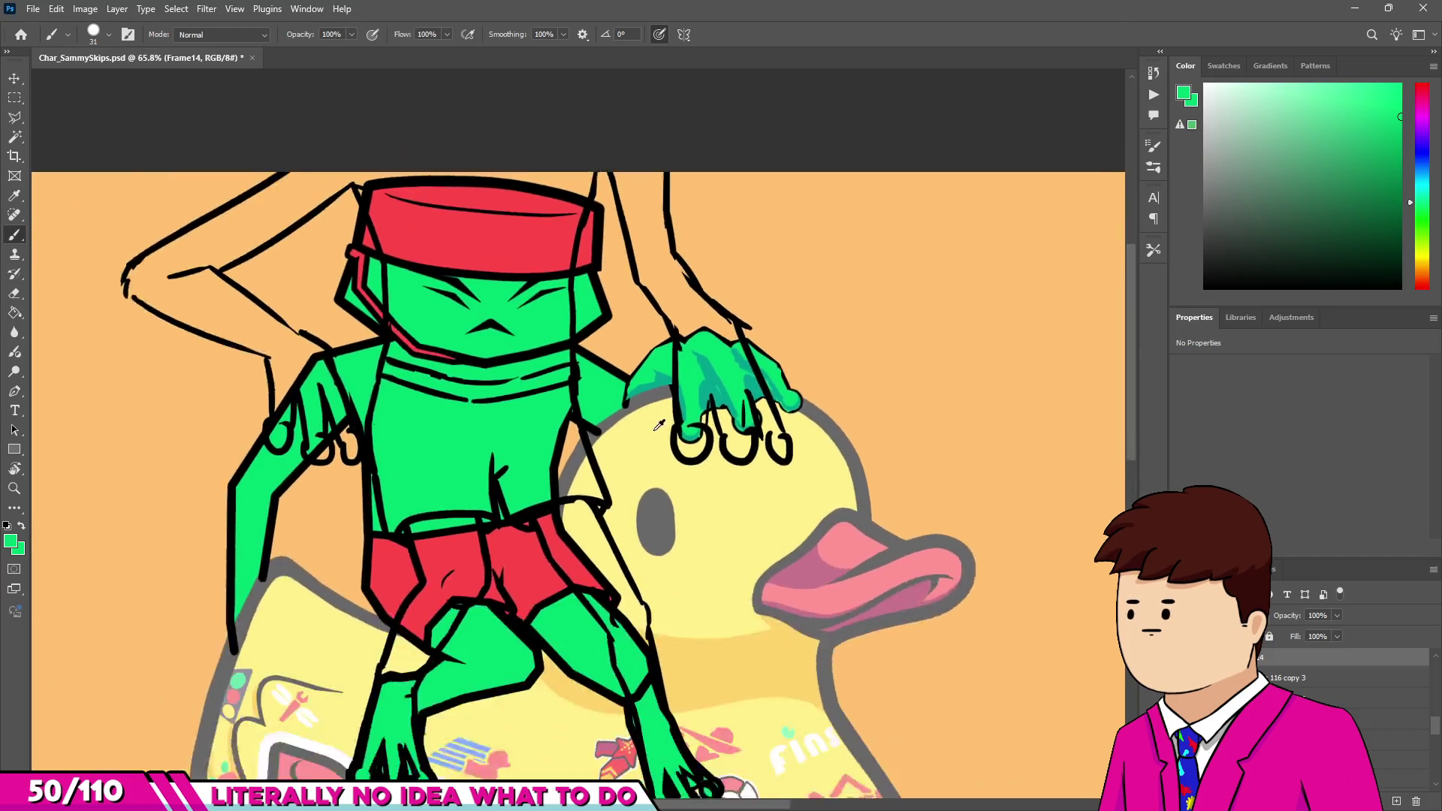
scroll(635, 368, up, 2)
scroll(635, 368, down, 5)
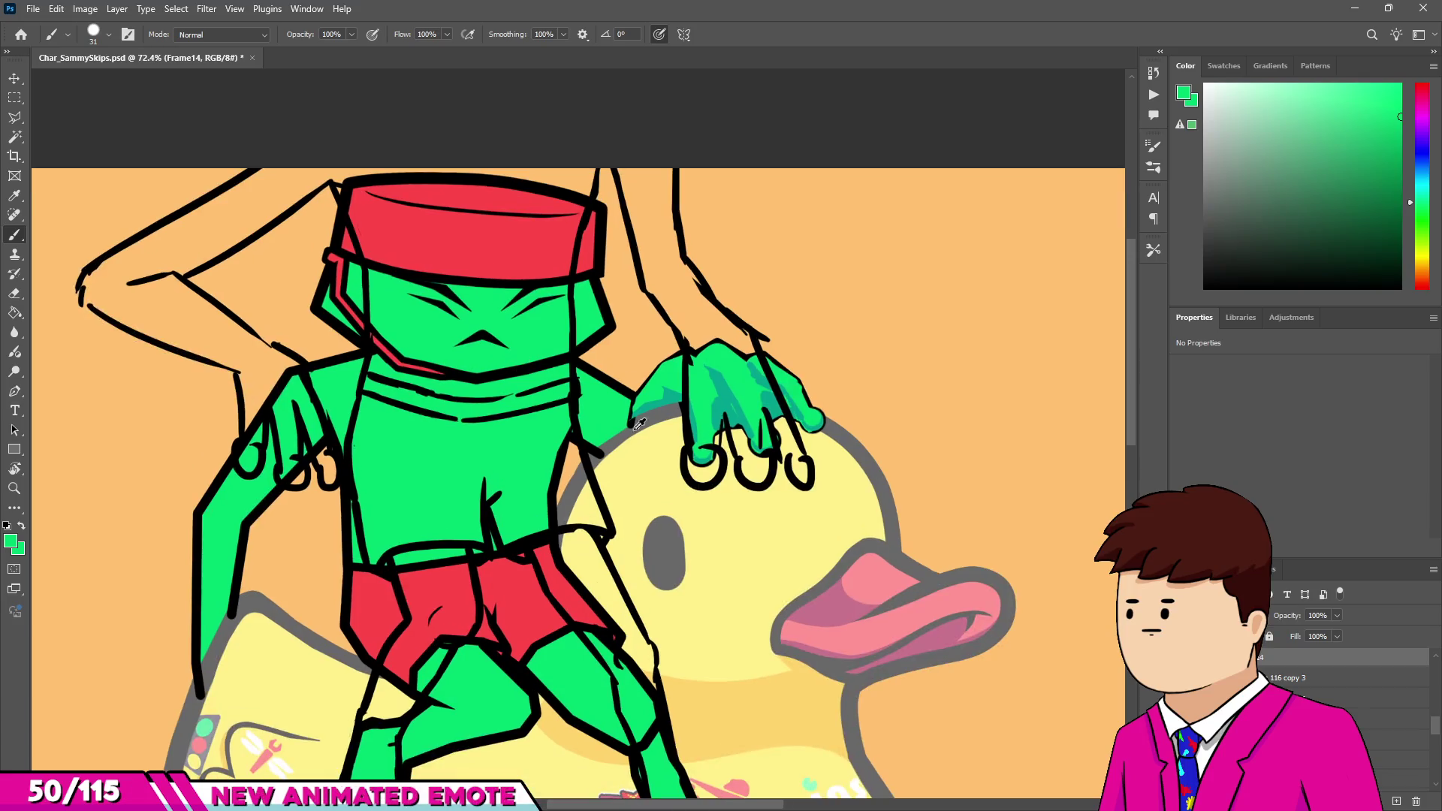
click(1344, 720)
double_click(1316, 615)
text(13)
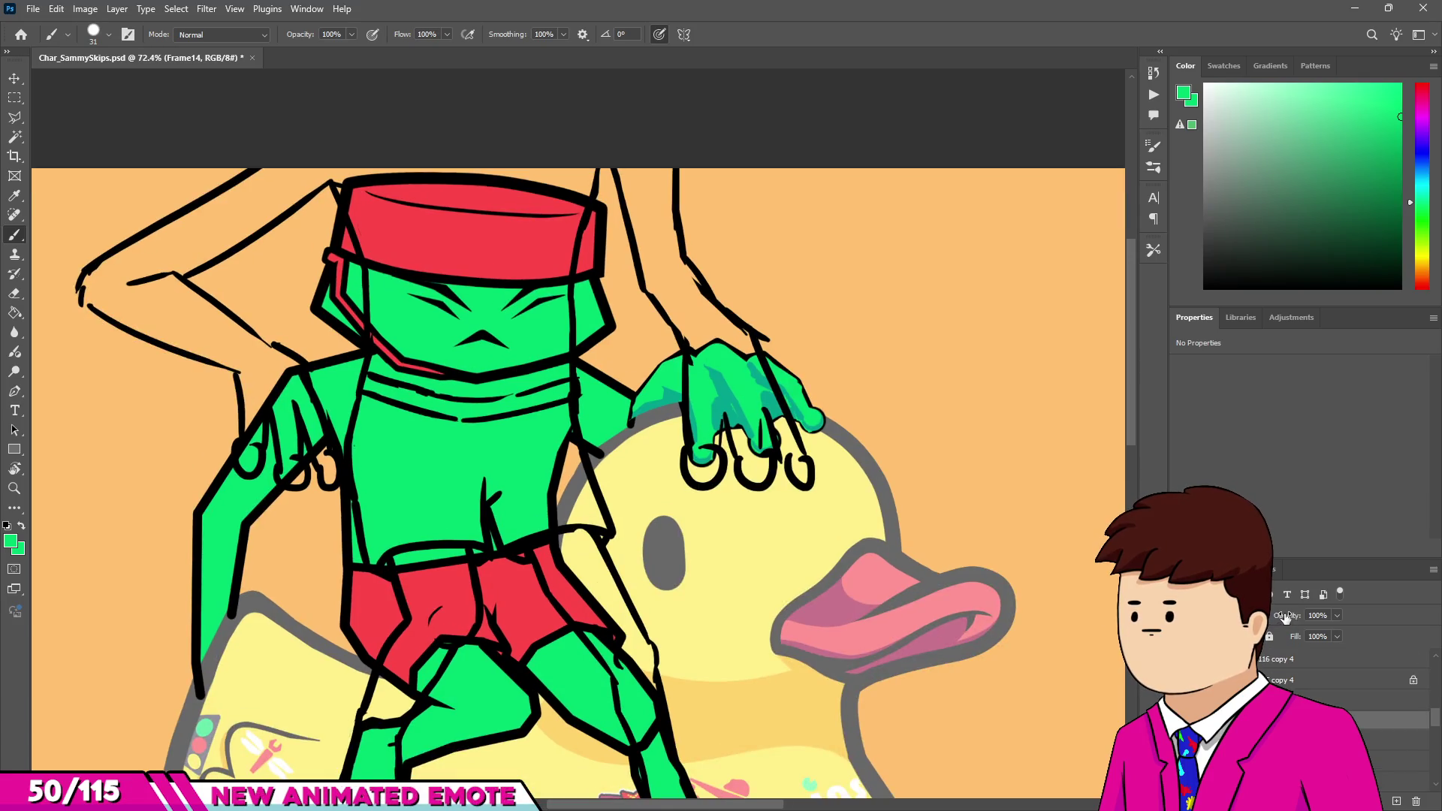
key(Return)
Hide and restore the second hand's sketch lines, then move the copy 4 layer up the stack.
scroll(1259, 661, up, 1)
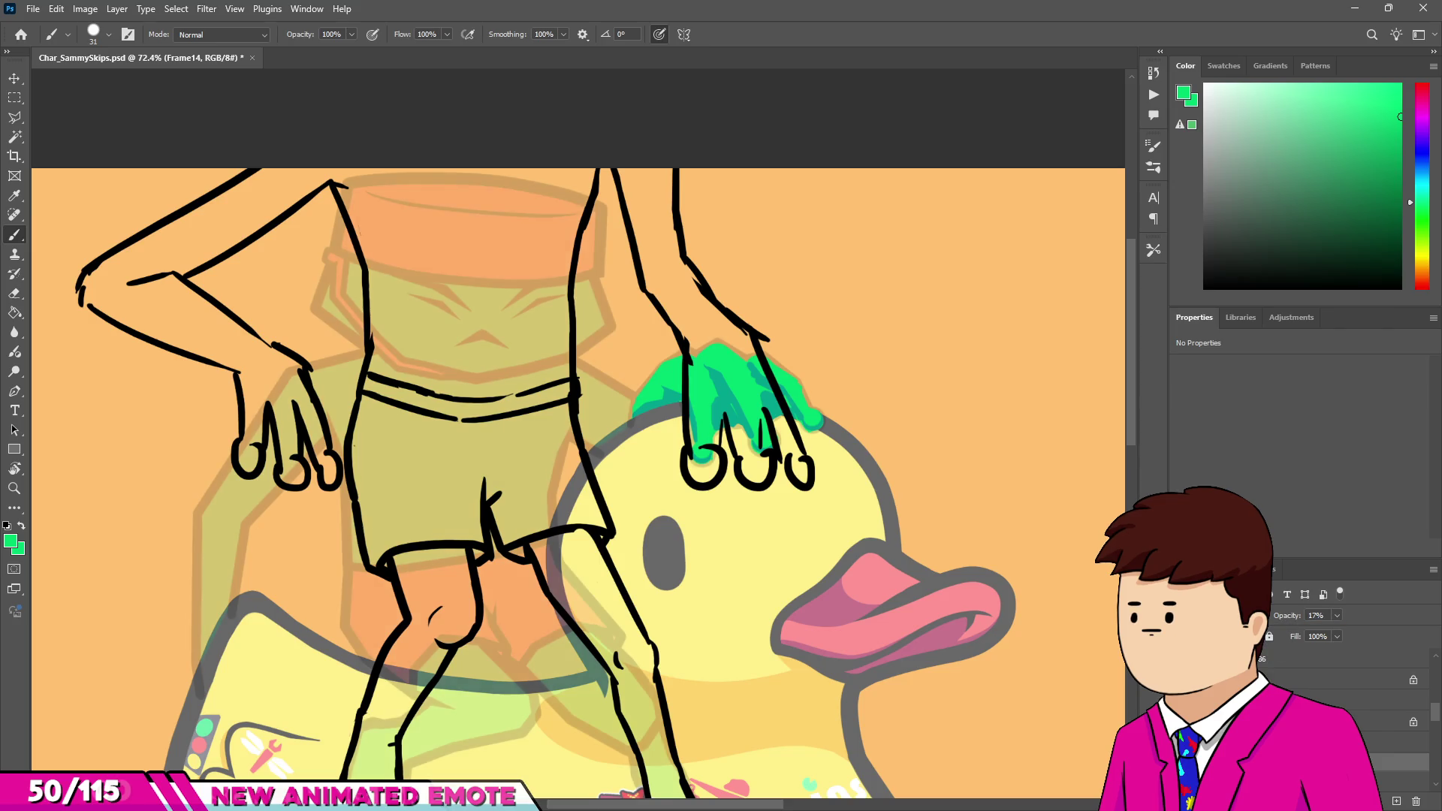
click(1345, 722)
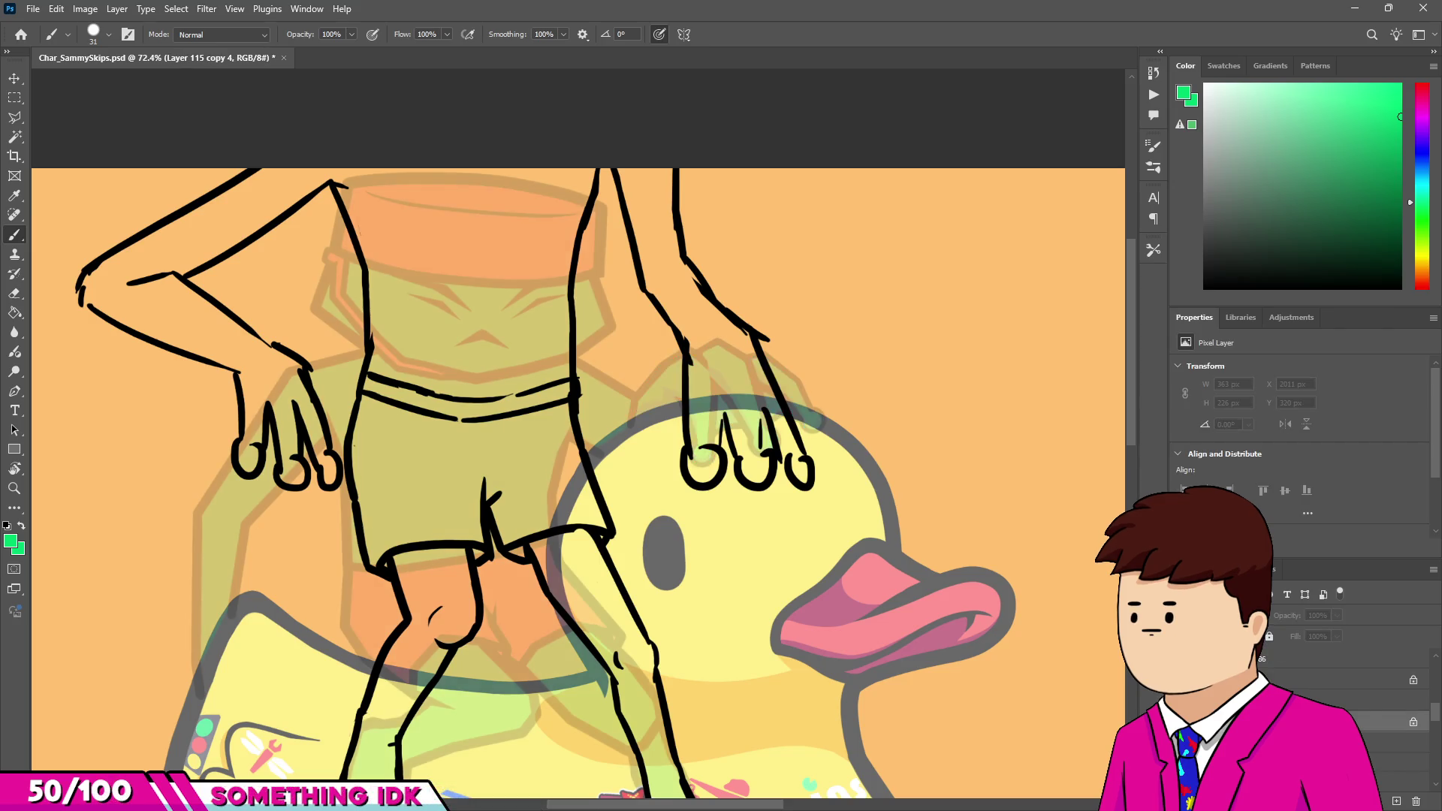
key(ctrl+z)
click(1352, 700)
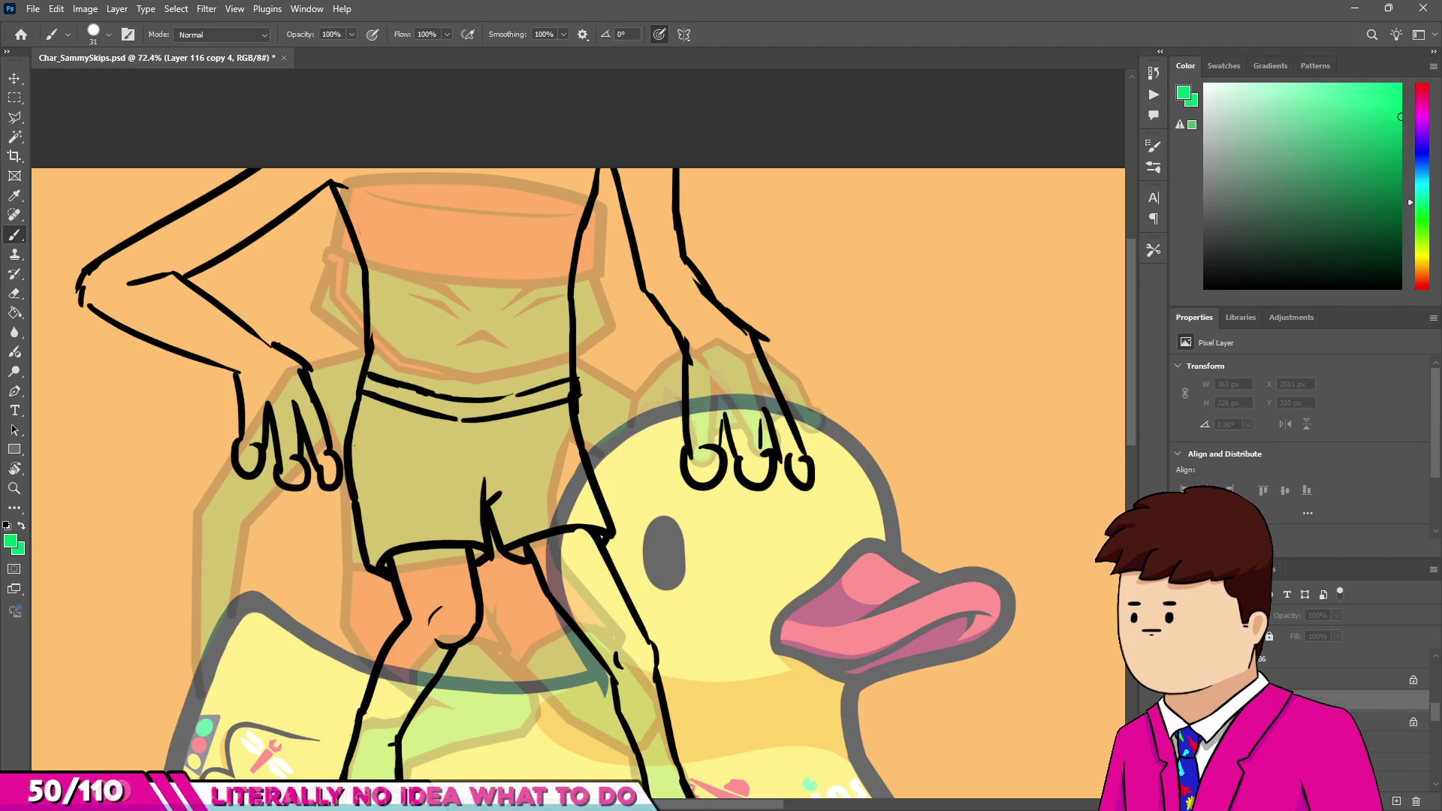
key(ctrl+shift+z)
mouse_move(1352, 700)
mouse_down()
mouse_move(1352, 679)
mouse_move(1322, 680)
mouse_up()
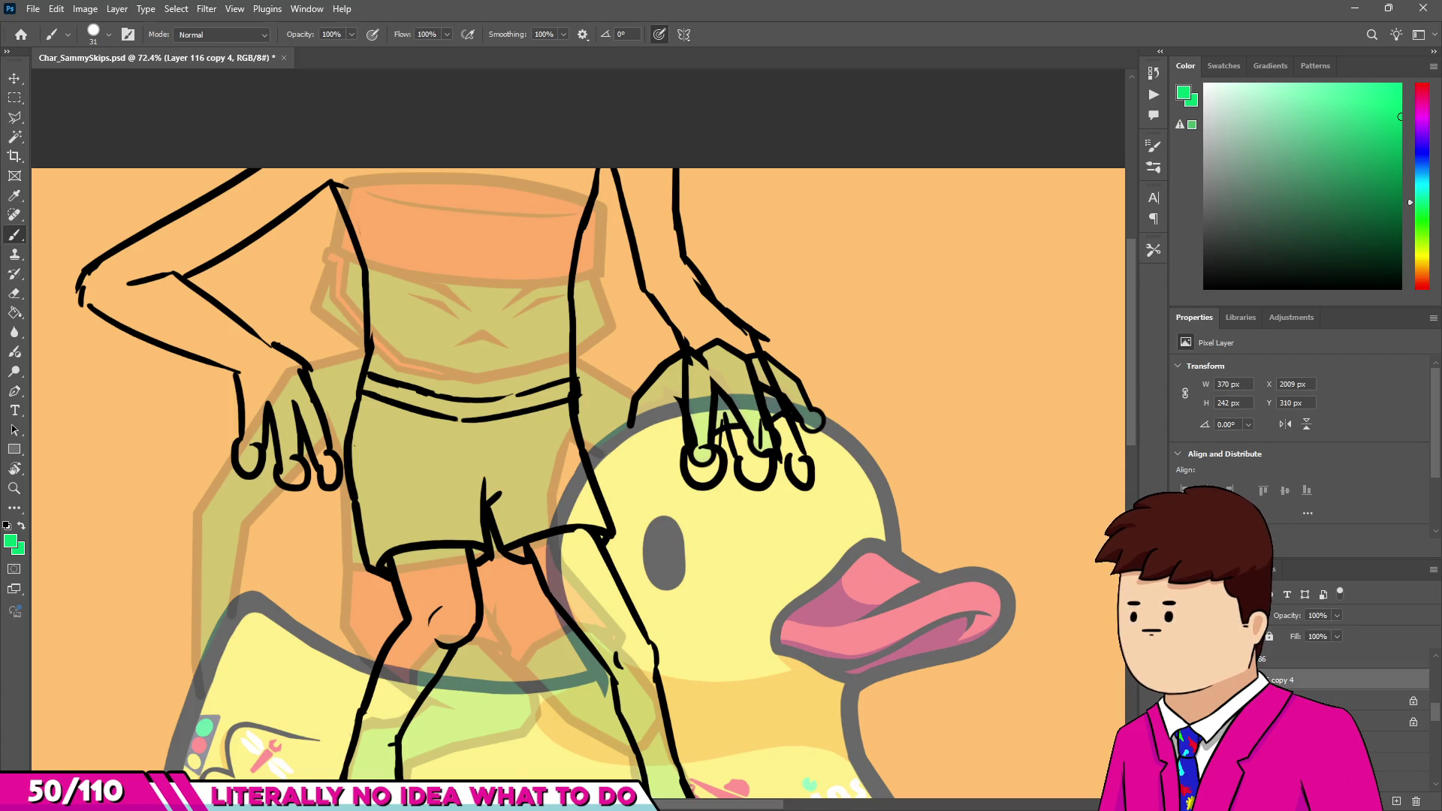
Fade the Layer 65 sketch to about 58% opacity and reselect layer copy 4.
click(1322, 721)
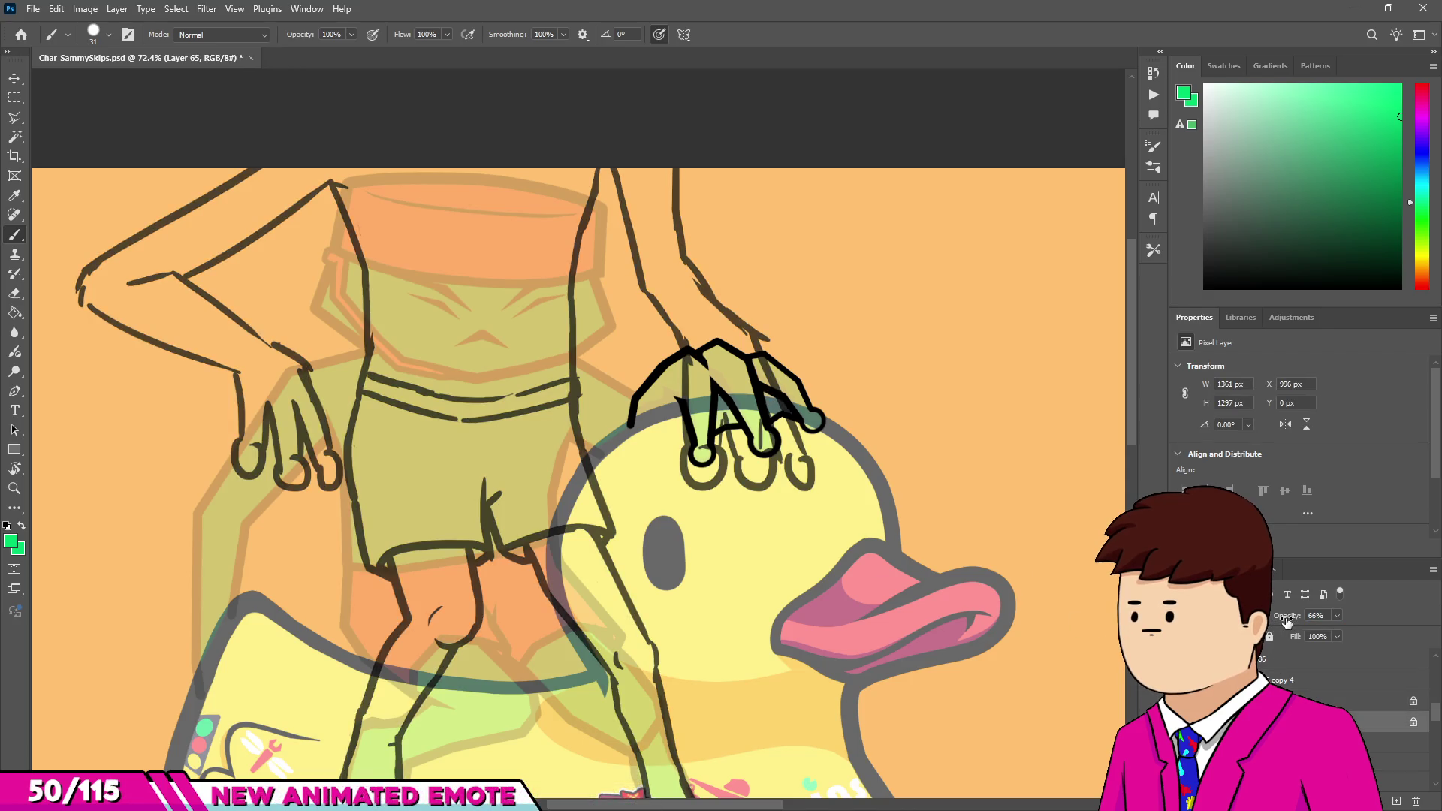
drag(1289, 620, 1285, 640)
click(1322, 680)
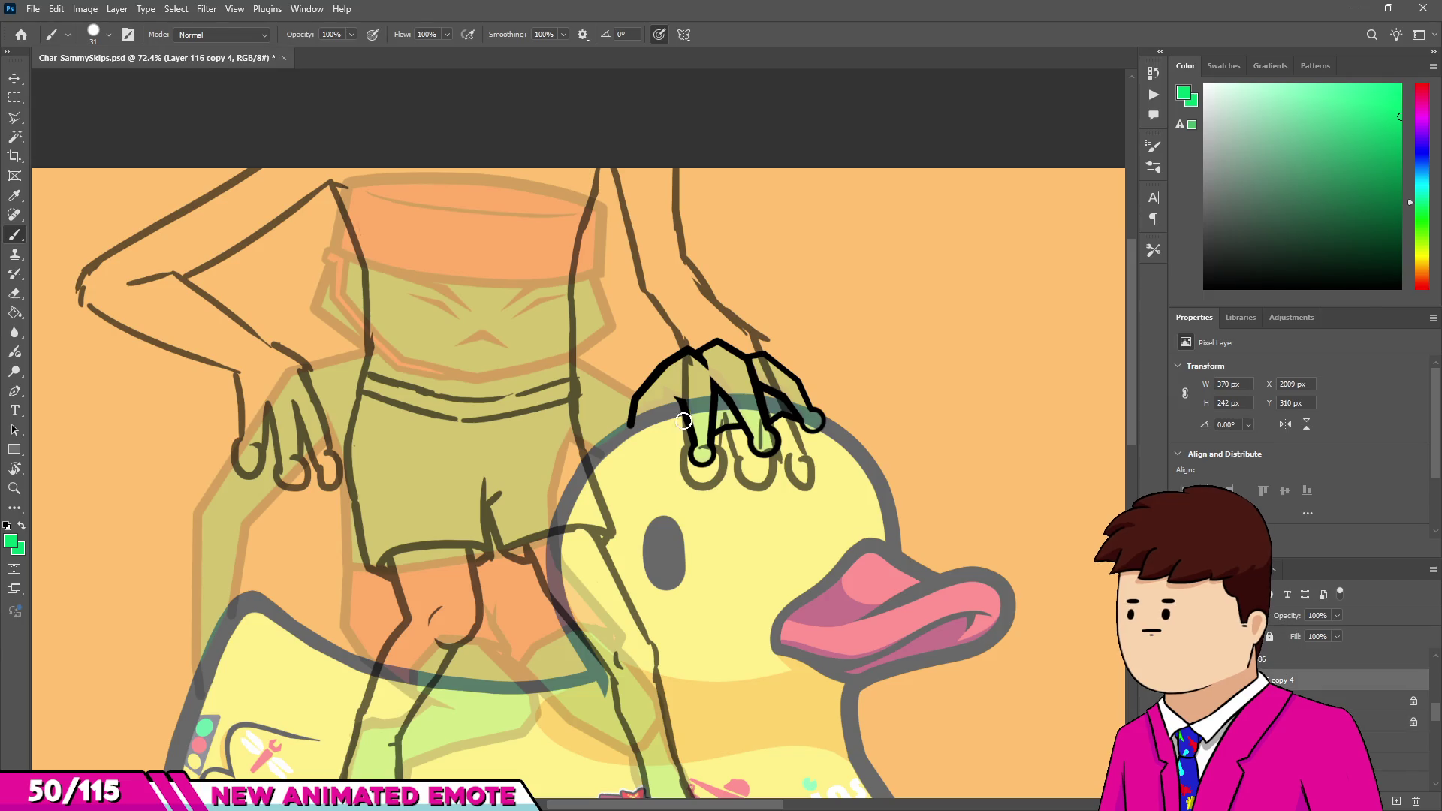
Erase the black knuckle outline along the top of the copied hand with the Eraser.
key(e)
scroll(747, 321, up, 3)
scroll(616, 476, up, 3)
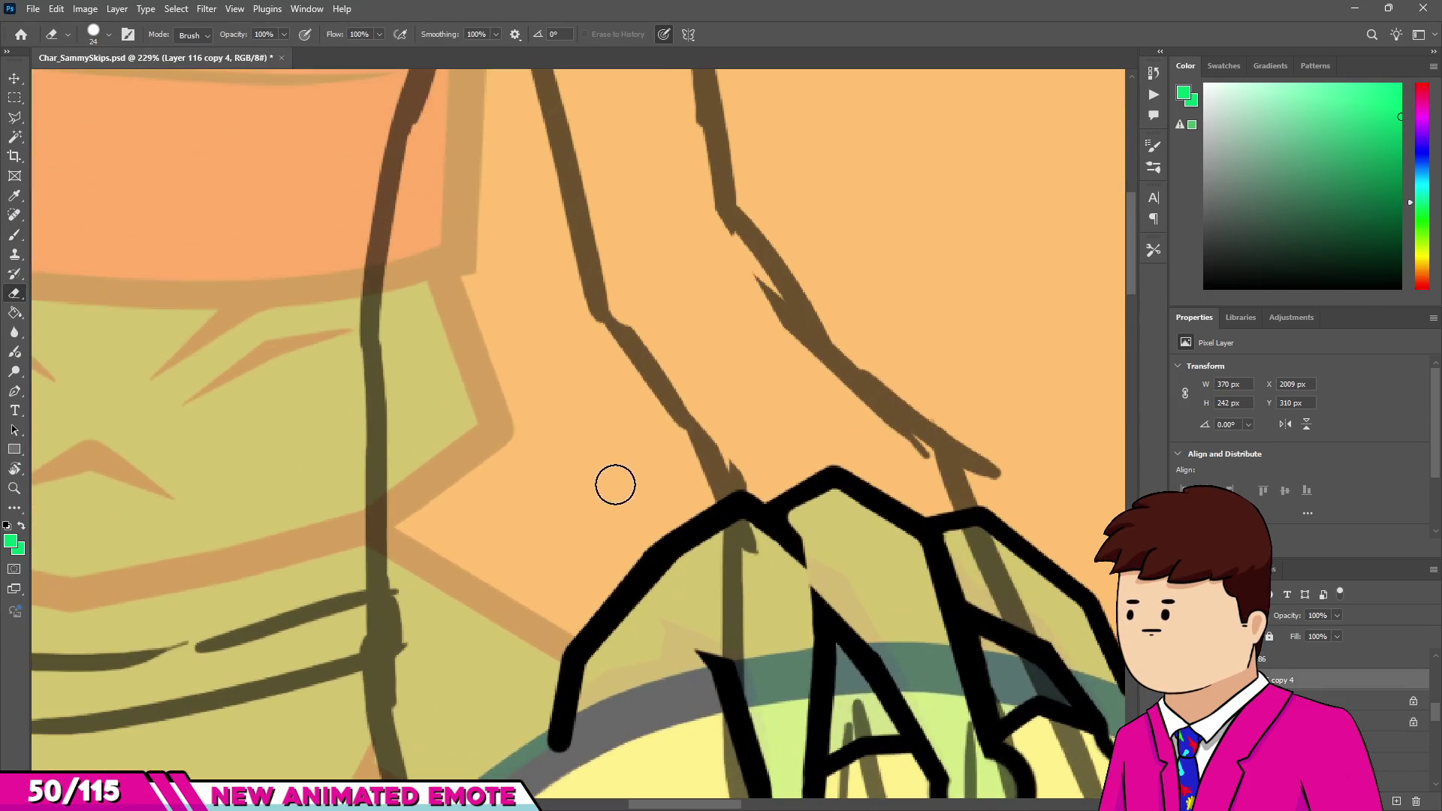
mouse_move(616, 612)
mouse_down()
mouse_move(579, 660)
mouse_move(571, 721)
mouse_up()
drag(678, 554, 702, 521)
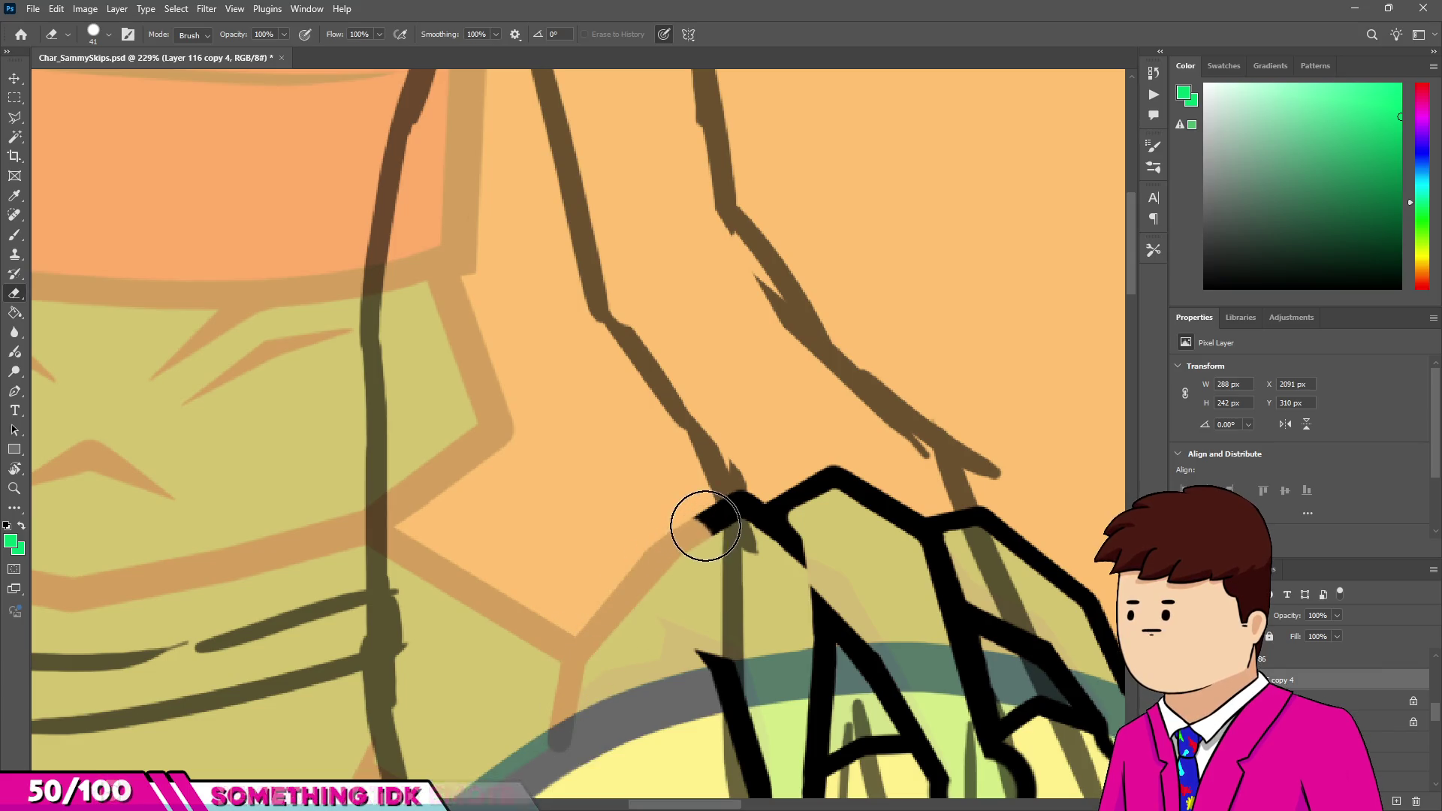
scroll(676, 489, down, 4)
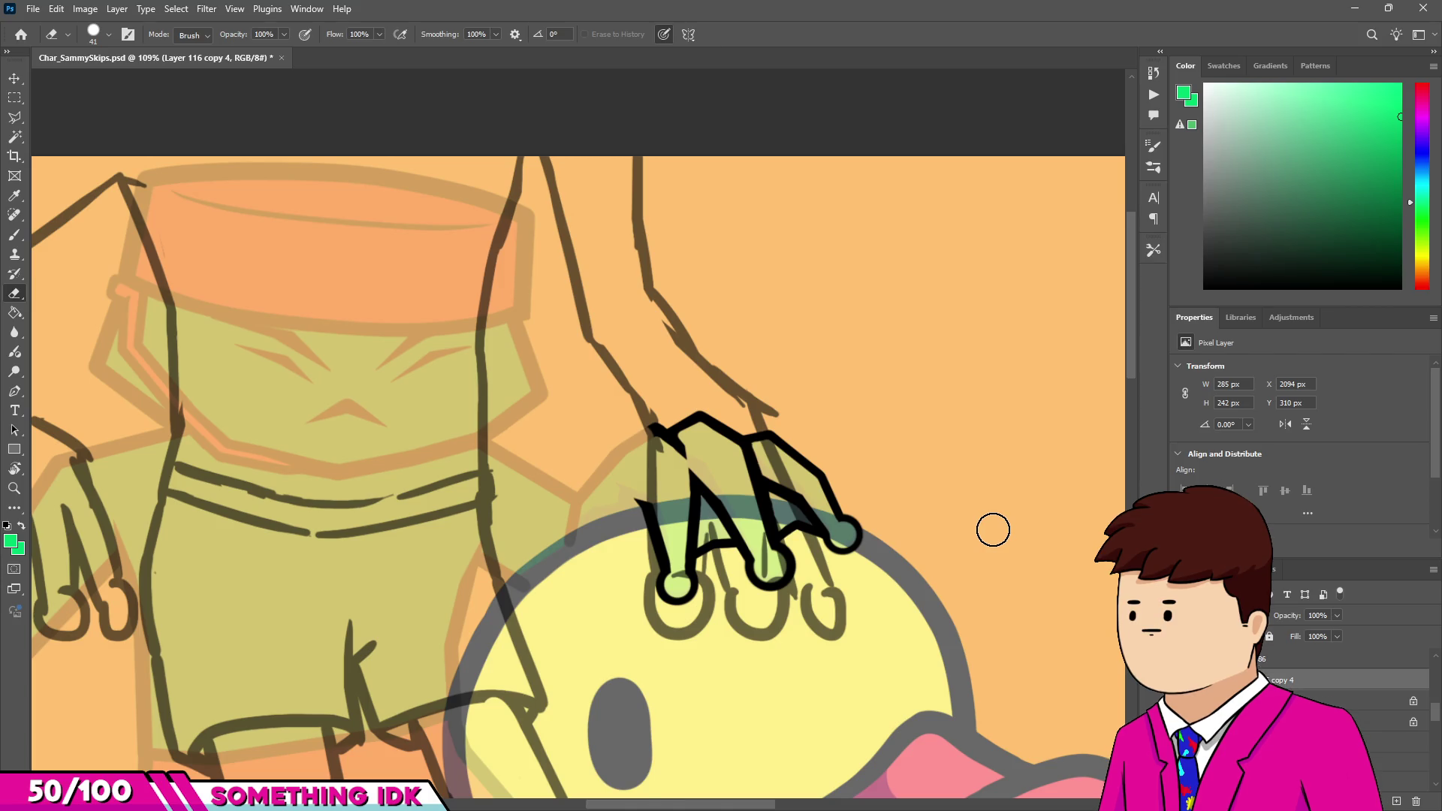
scroll(864, 486, down, 2)
scroll(864, 486, up, 3)
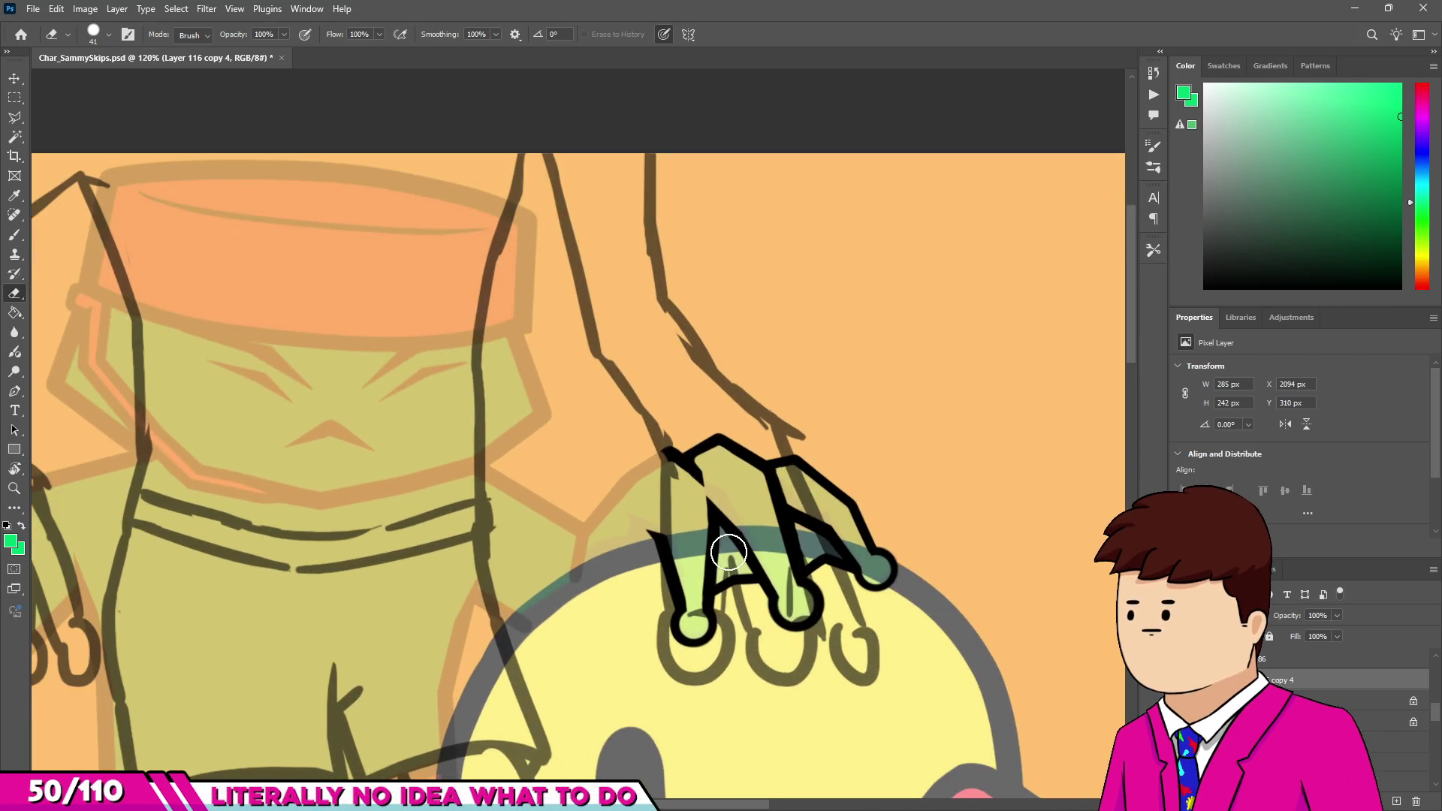
scroll(758, 401, down, 1)
scroll(740, 409, up, 3)
scroll(852, 531, up, 1)
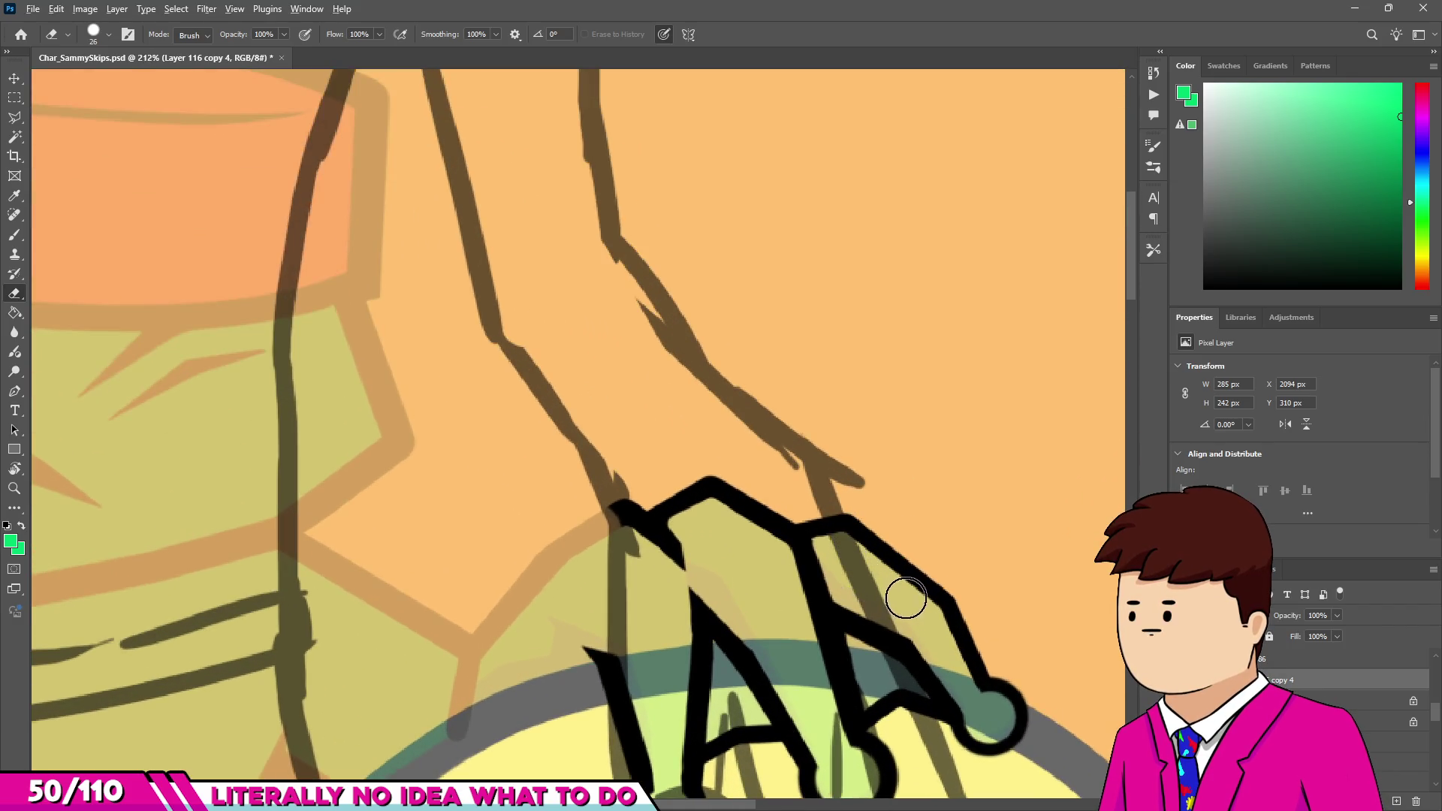
mouse_move(923, 617)
mouse_down()
mouse_move(831, 432)
mouse_move(869, 548)
mouse_move(812, 484)
mouse_up()
mouse_move(763, 557)
mouse_down()
mouse_move(702, 503)
mouse_move(676, 525)
mouse_move(686, 481)
mouse_move(669, 548)
mouse_move(740, 517)
mouse_up()
scroll(685, 531, right, 2)
scroll(740, 515, down, 3)
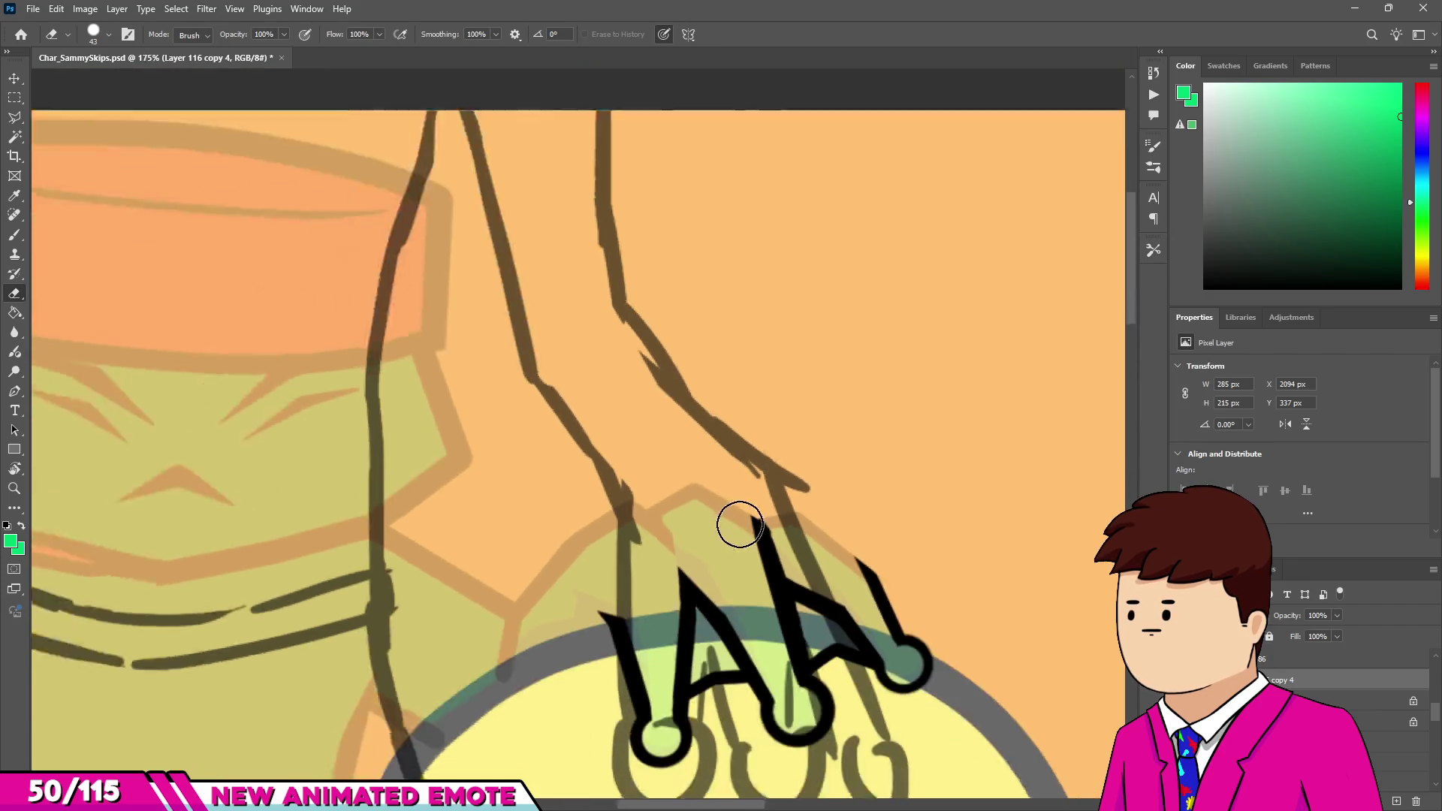
scroll(744, 496, up, 2)
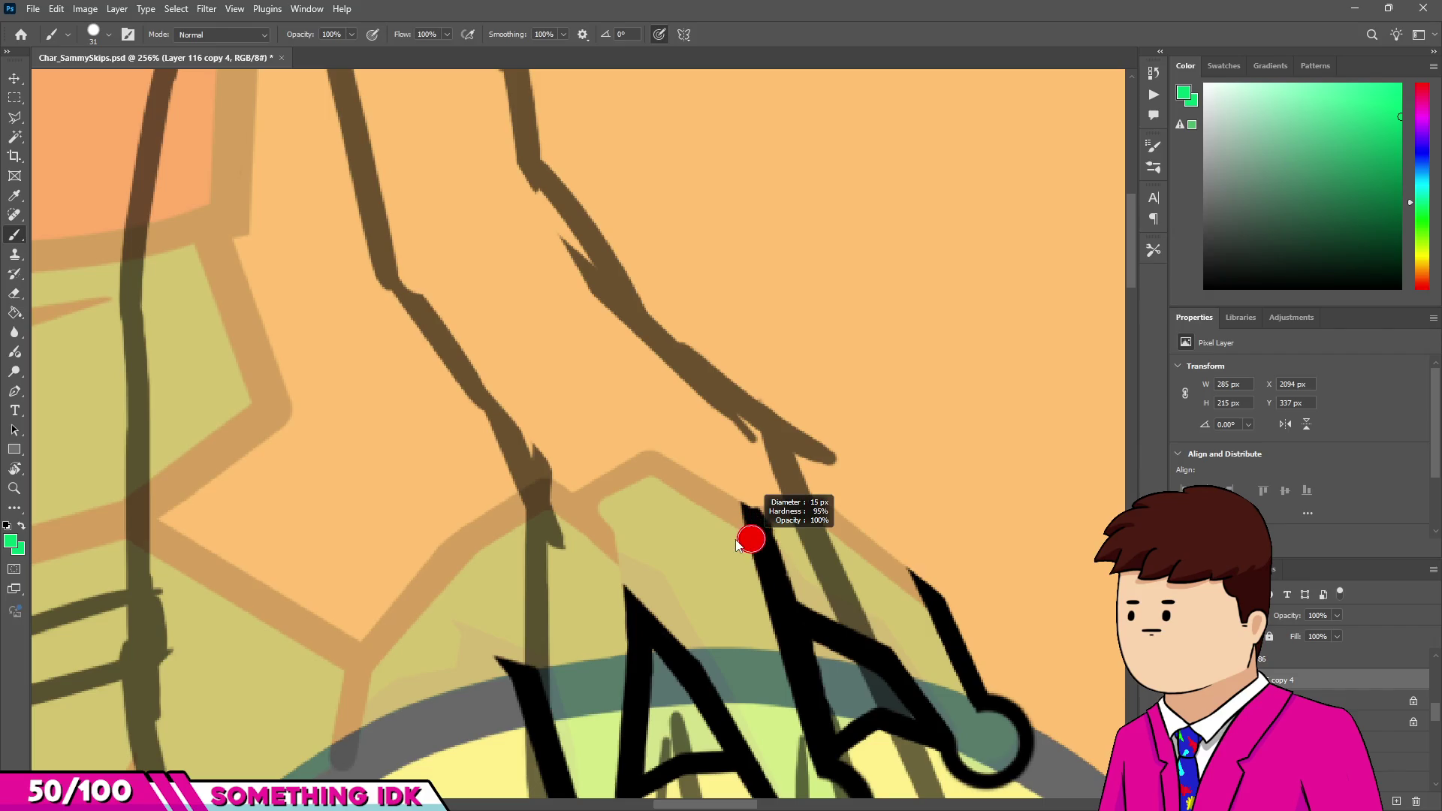
Ink straight black lines along the finger and back of the hand up toward the wrist.
scroll(744, 528, down, 2)
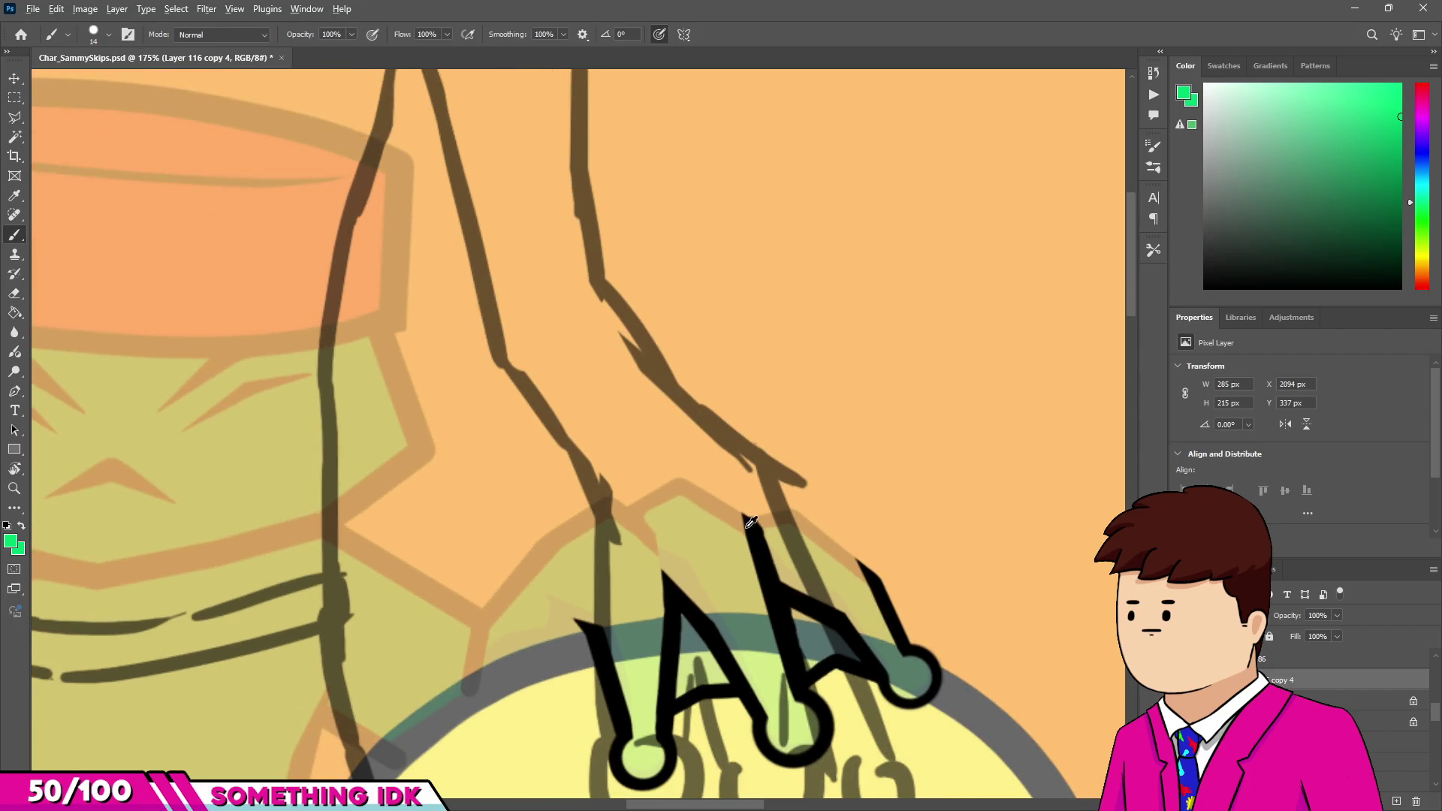
scroll(751, 522, up, 3)
click(921, 630)
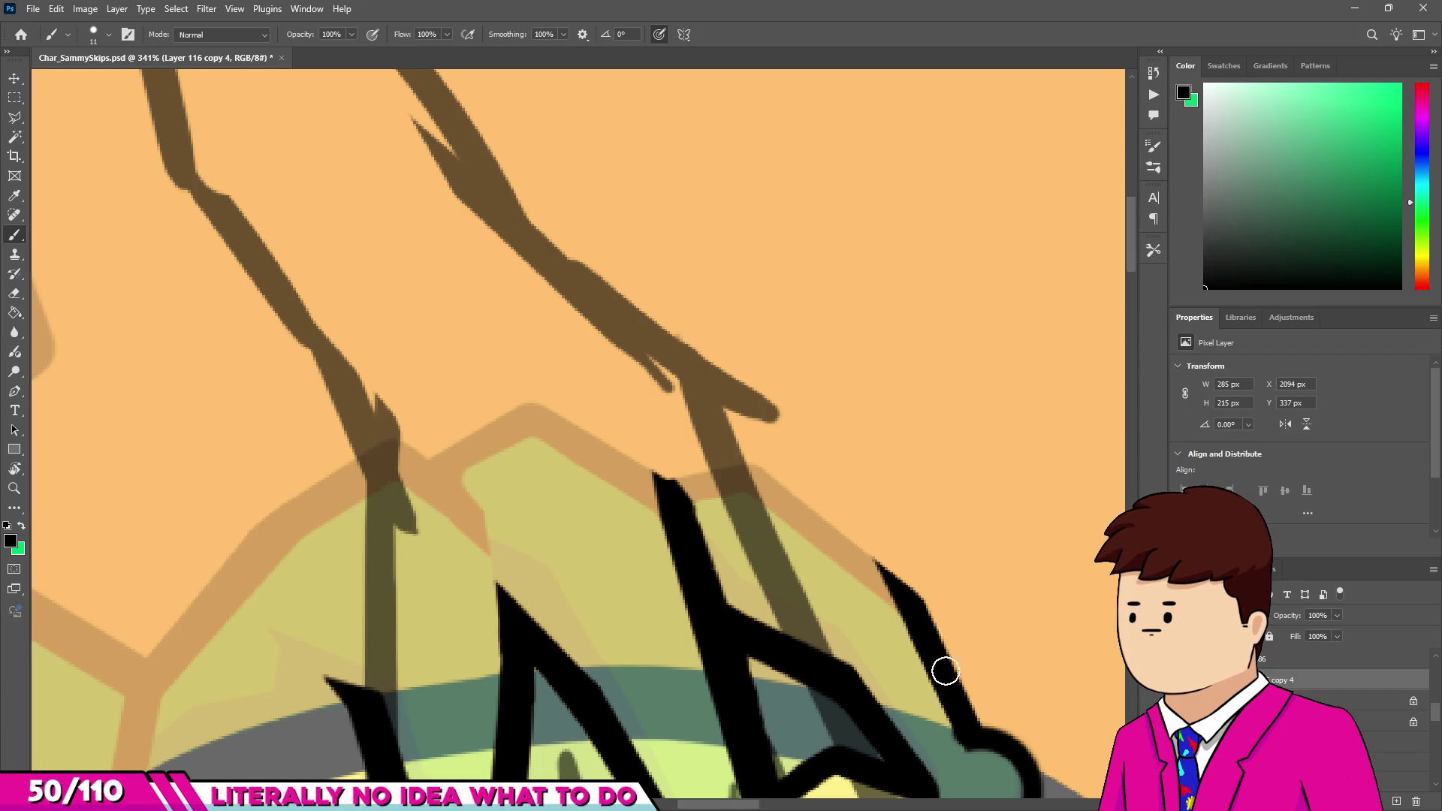
shift+click(849, 413)
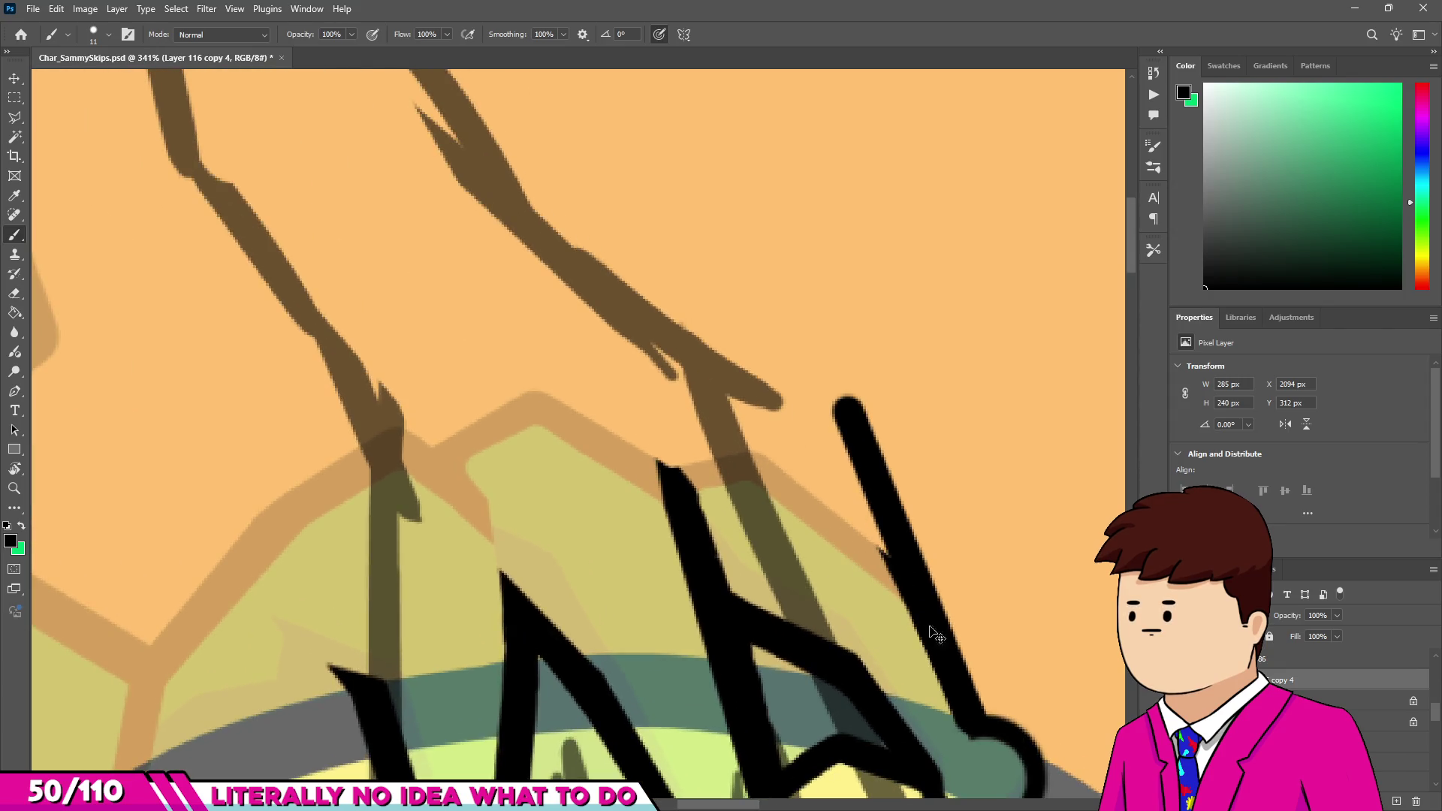
key(ctrl+z)
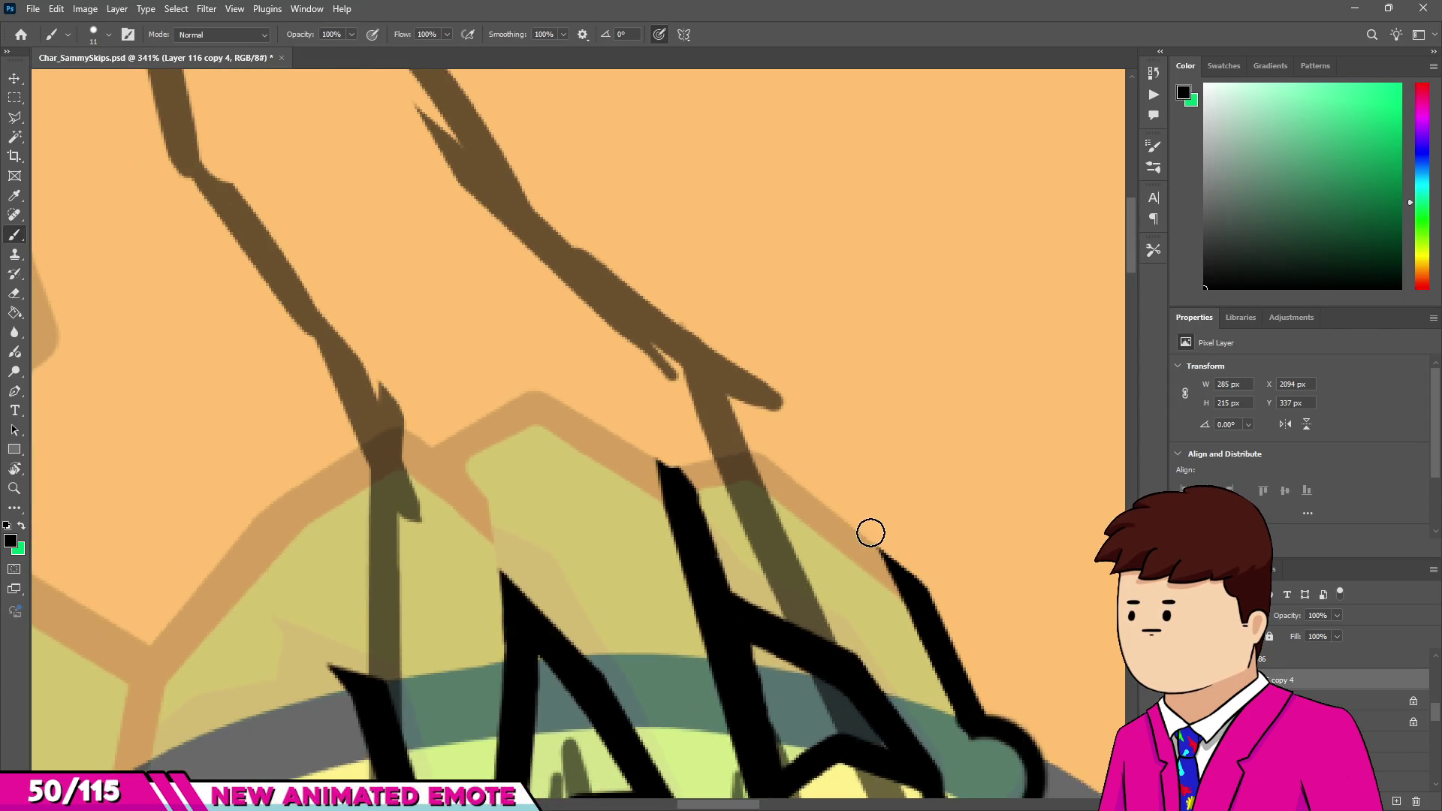
shift+click(754, 425)
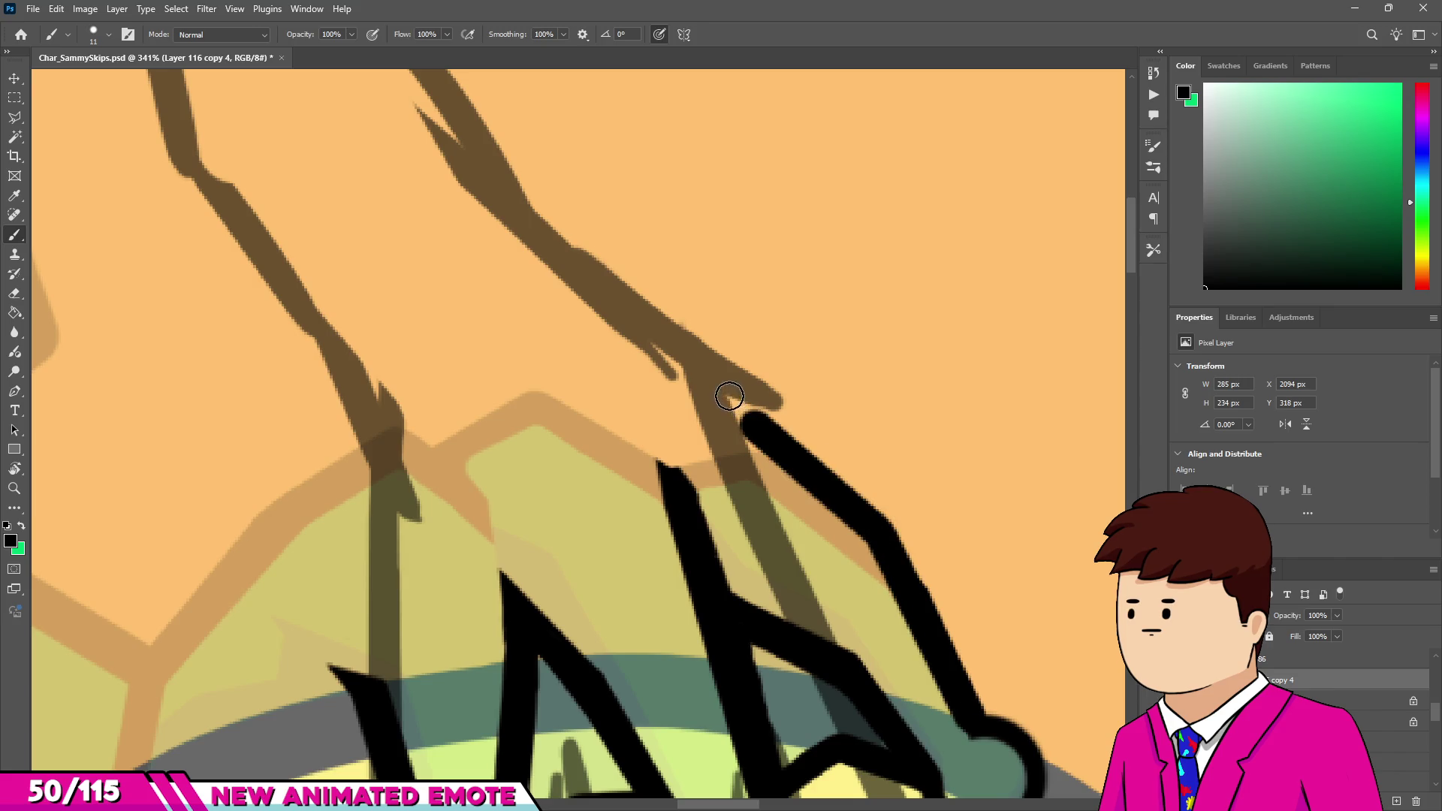
scroll(729, 396, down, 5)
scroll(695, 455, up, 3)
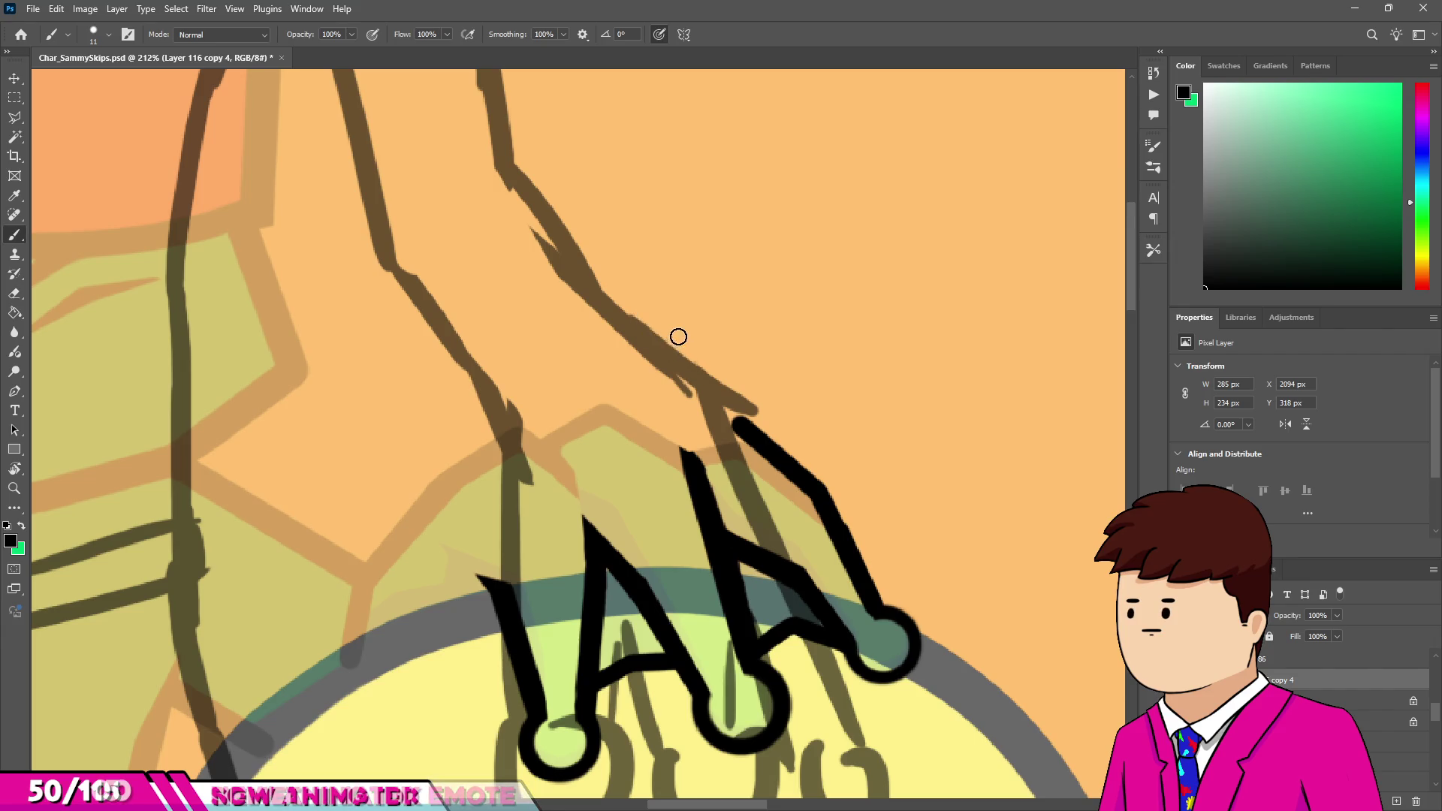
shift+click(658, 316)
shift+click(585, 276)
scroll(600, 315, down, 5)
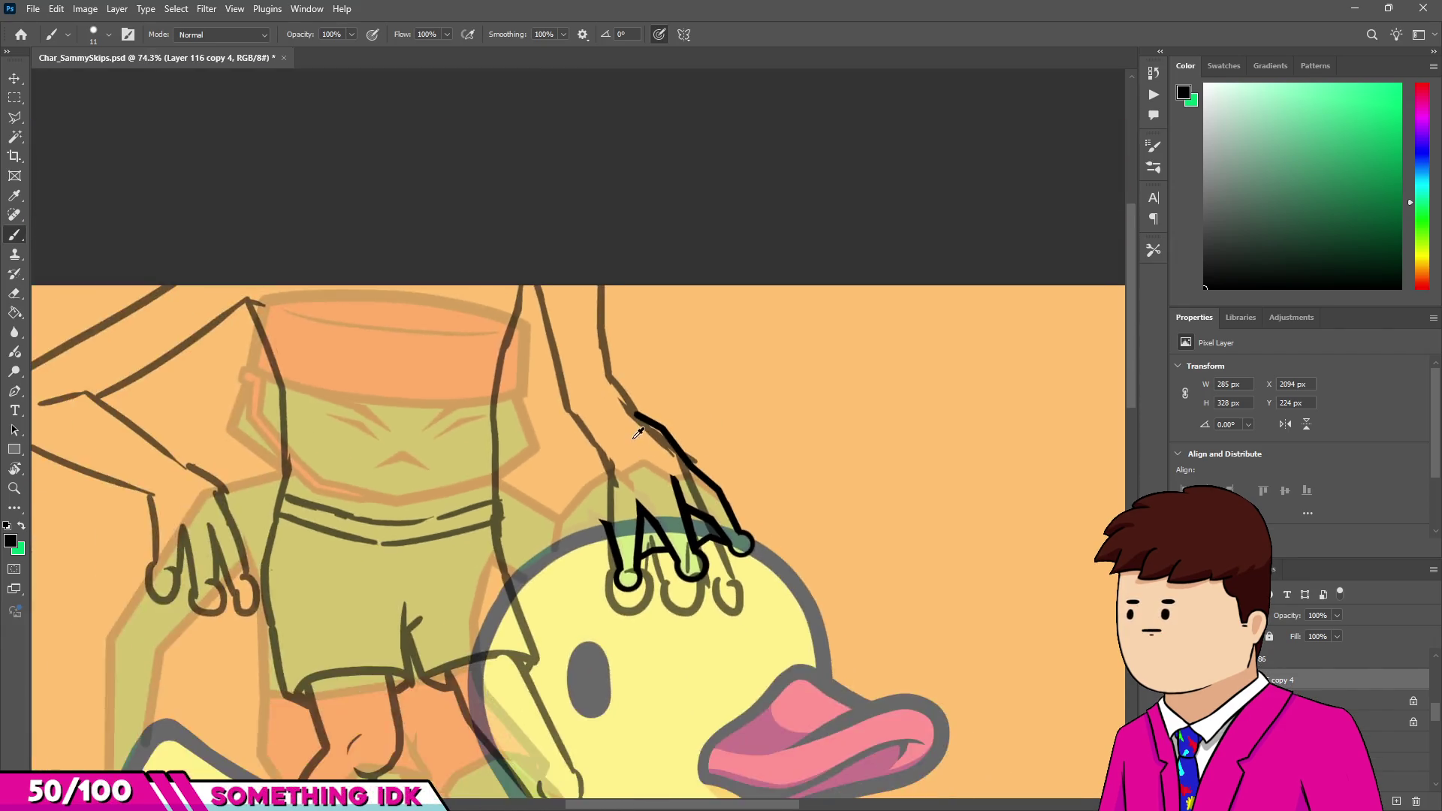
scroll(655, 445, up, 5)
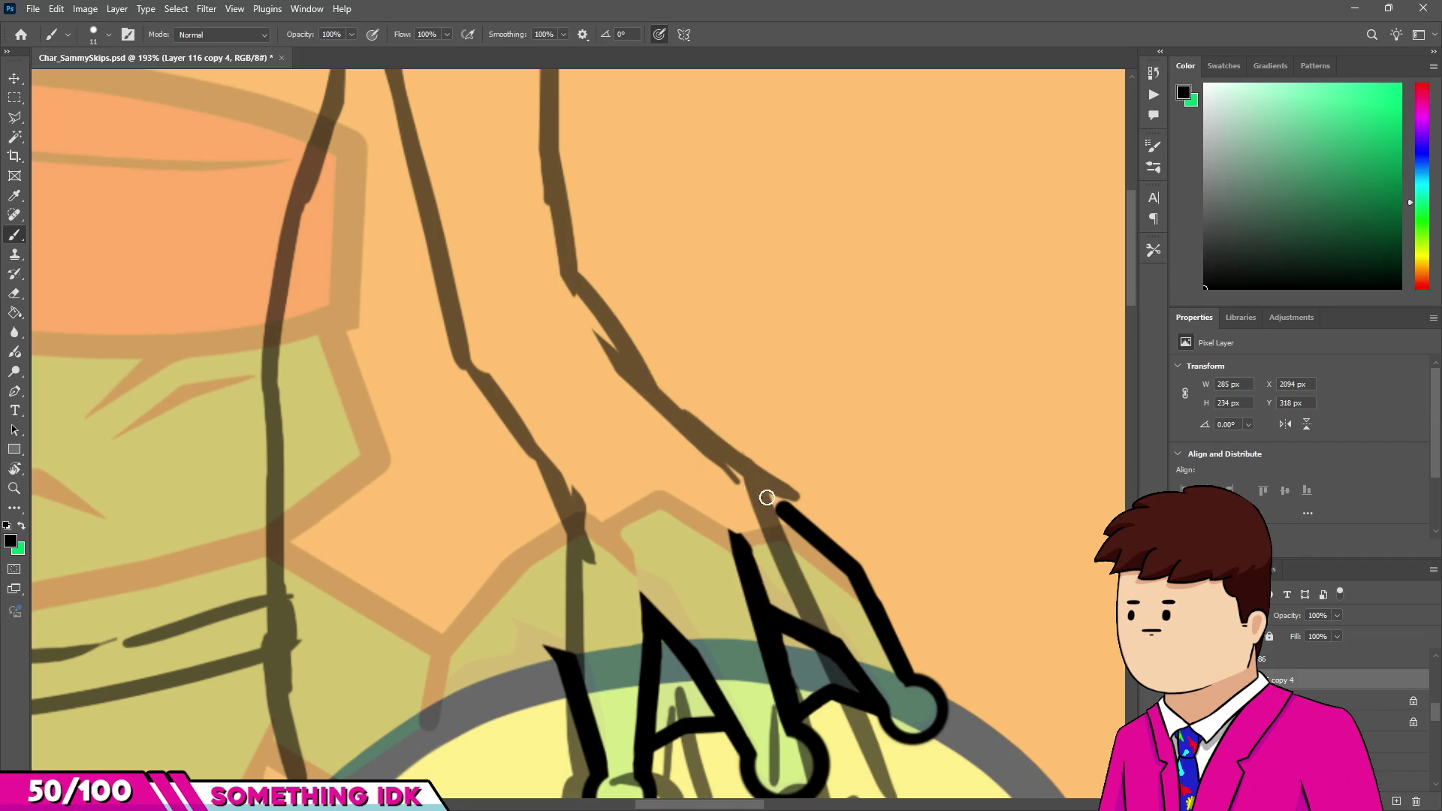
shift+click(646, 382)
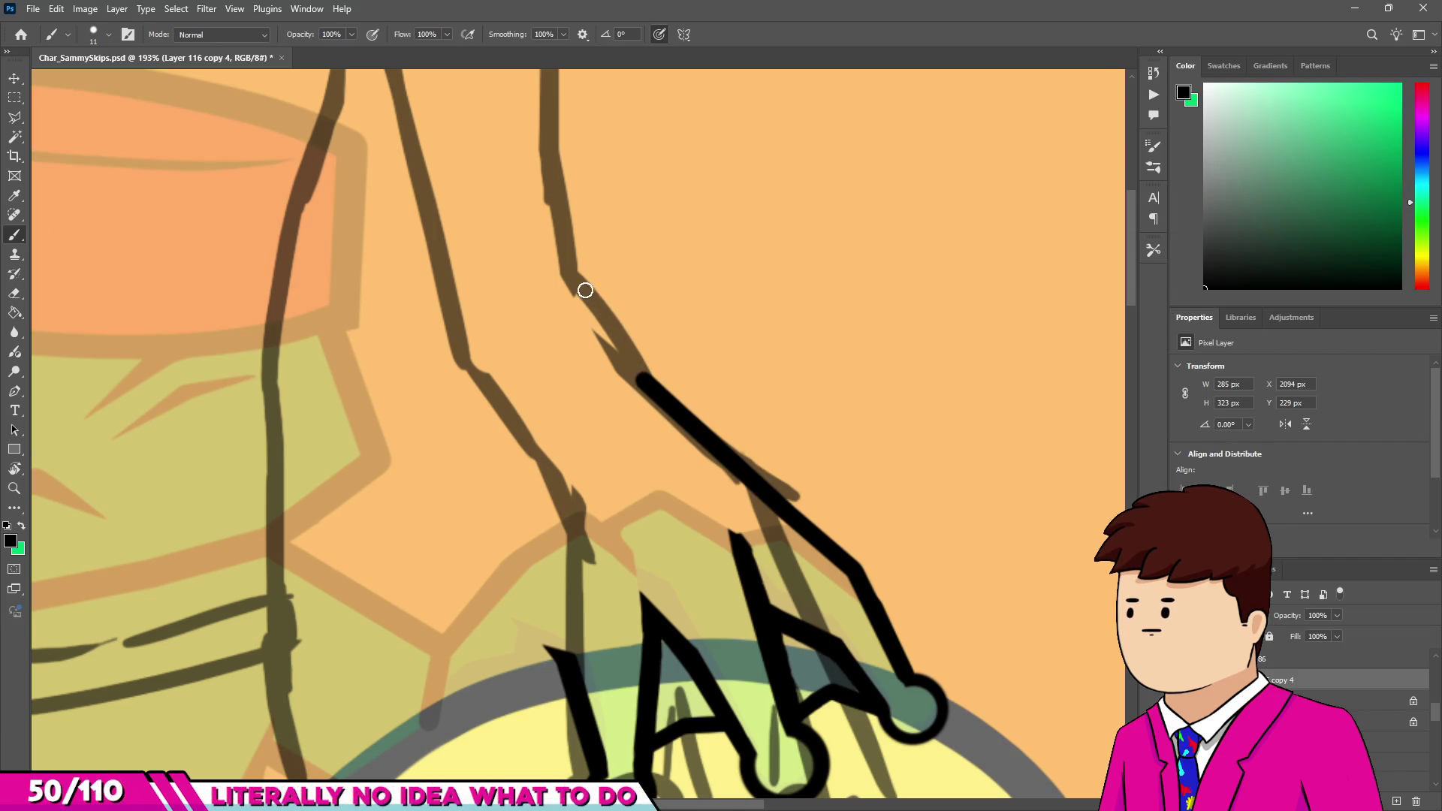
shift+click(547, 162)
scroll(579, 370, down, 3)
scroll(596, 256, up, 2)
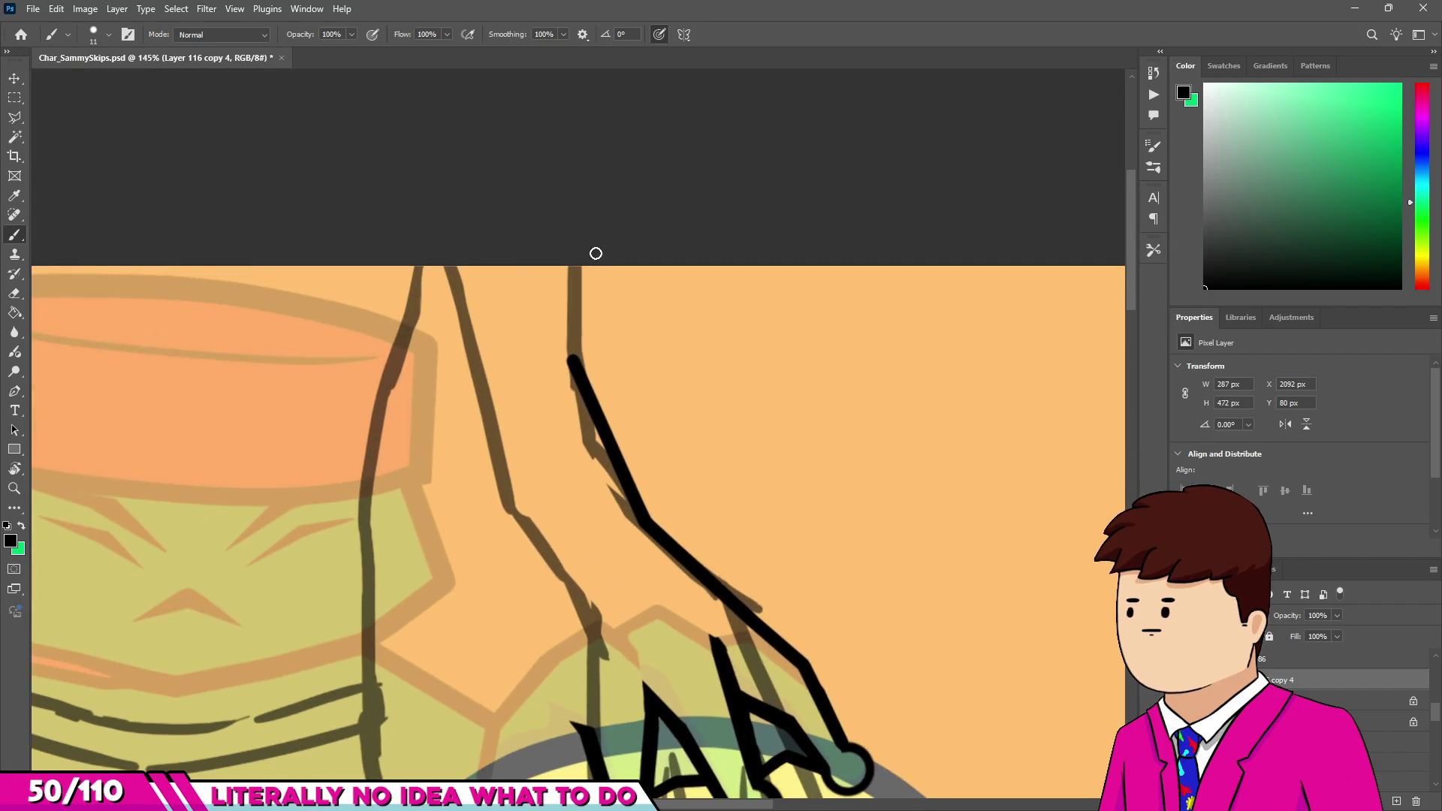
scroll(585, 238, down, 3)
scroll(486, 266, up, 3)
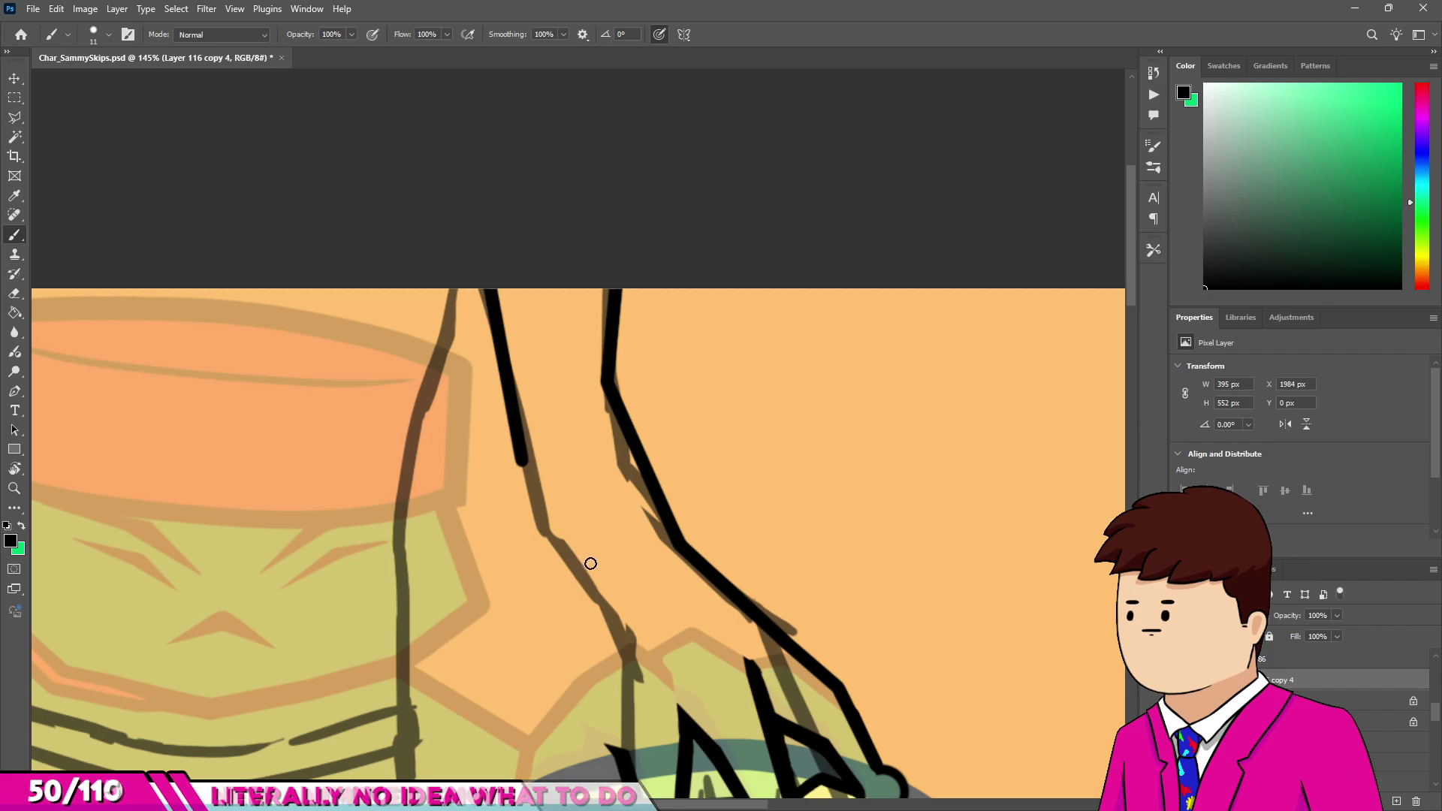
Draw the arm's other edge down to the fingers and straighten the finger's right edge.
shift+click(628, 636)
scroll(630, 623, down, 3)
scroll(634, 605, up, 4)
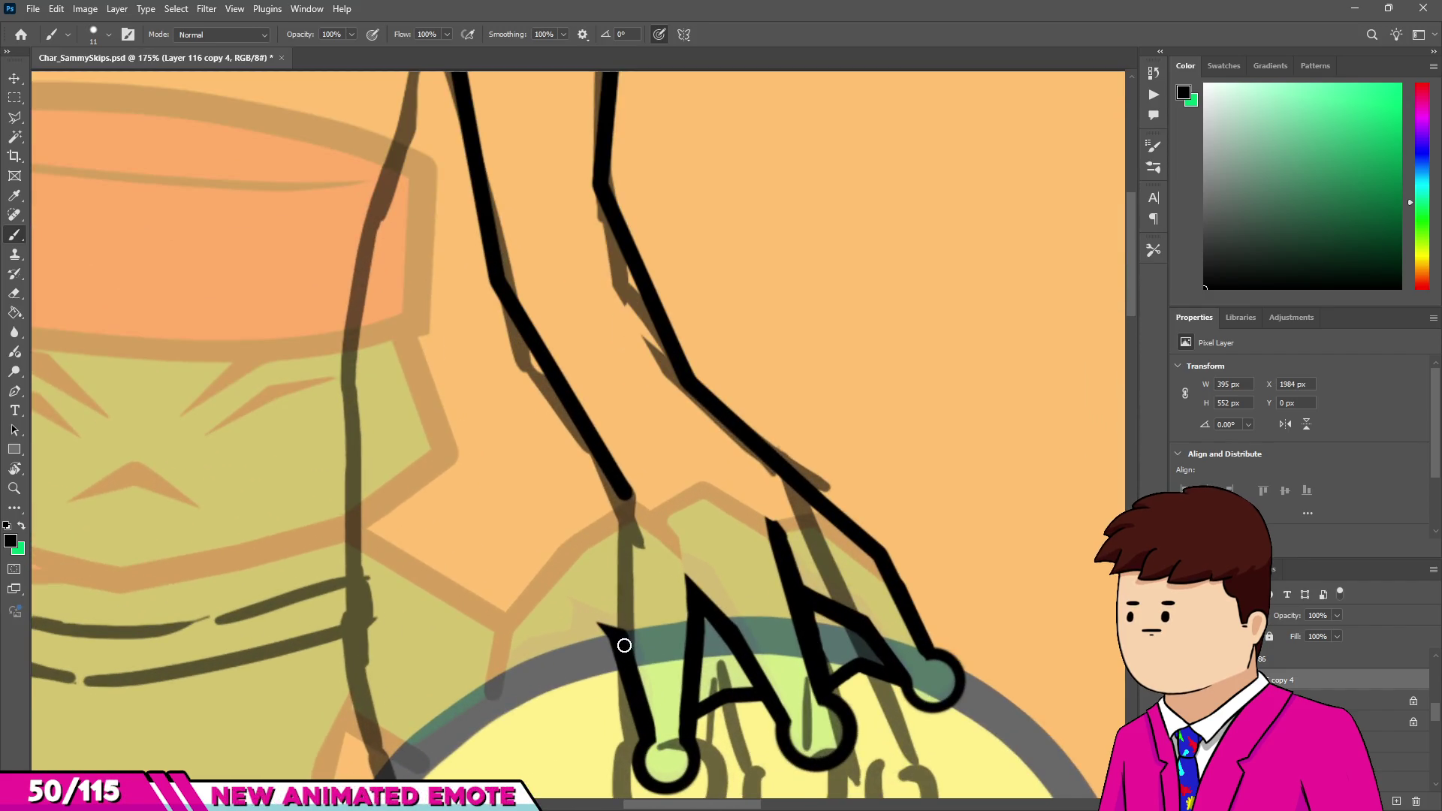
key(e)
scroll(601, 634, up, 3)
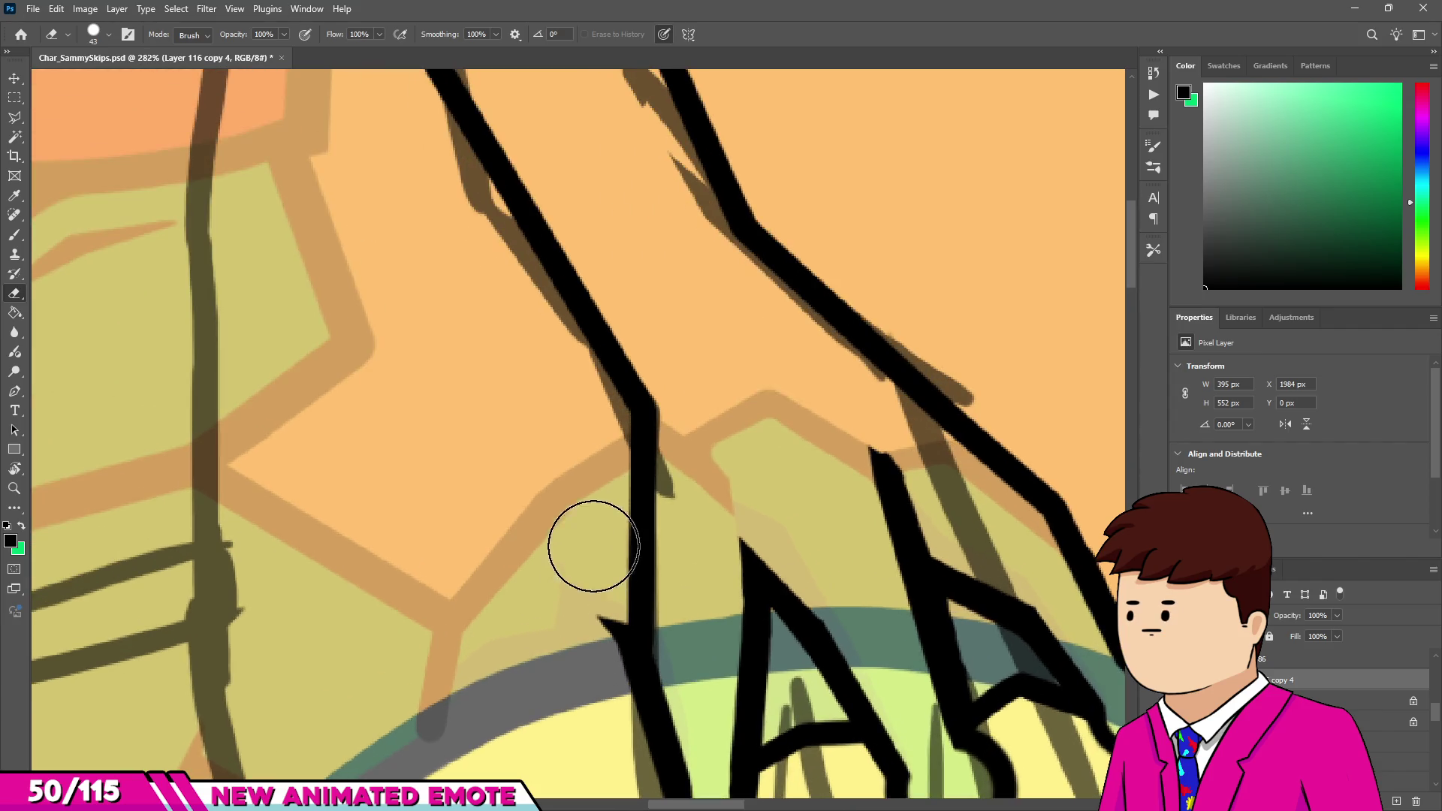
scroll(580, 486, down, 2)
drag(590, 653, 605, 714)
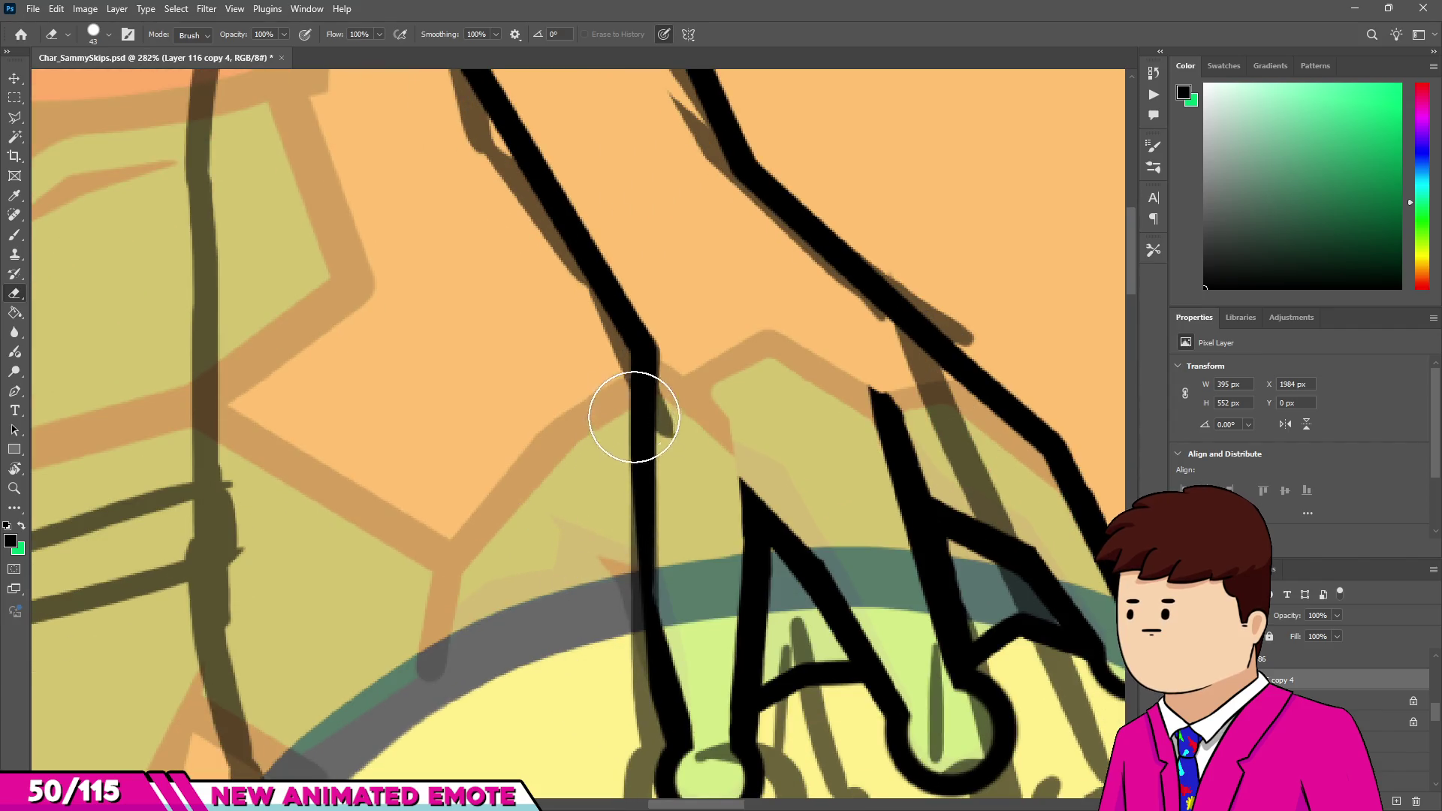
key(b)
click(638, 348)
shift+click(673, 699)
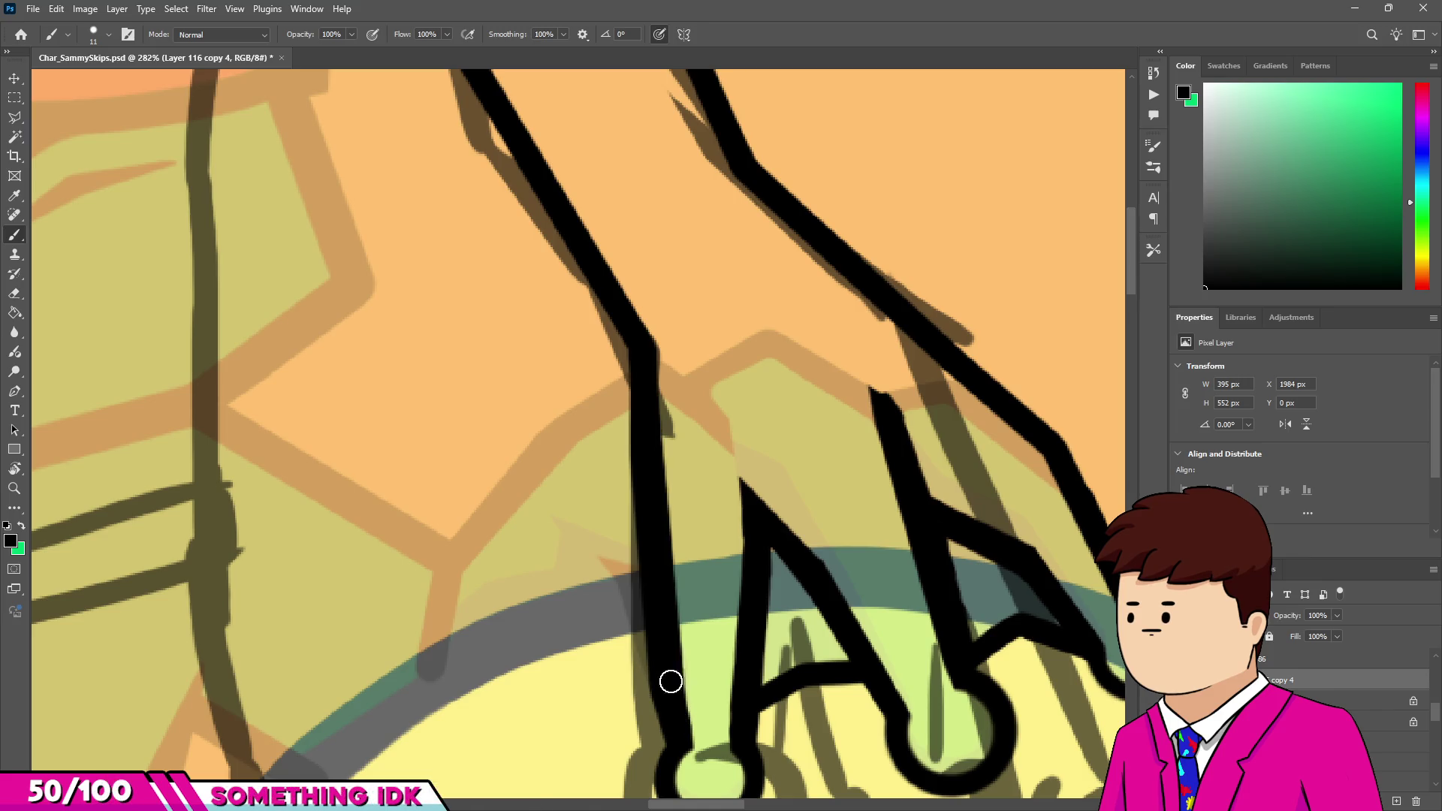
scroll(624, 331, down, 4)
scroll(608, 383, up, 3)
Redraw a longer stroke joining arm and finger, and extend the finger outline on the duck's head.
key(e)
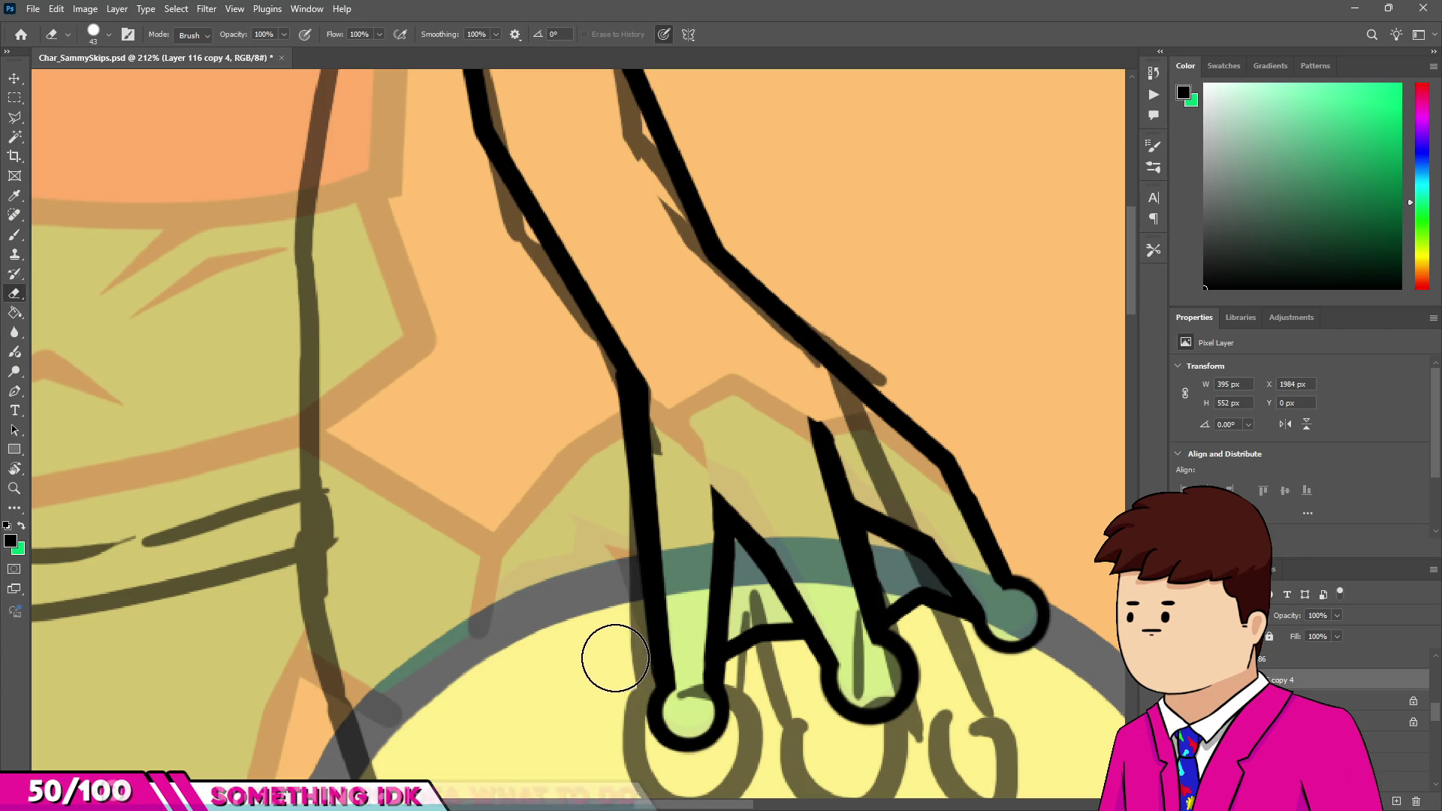
scroll(661, 601, down, 5)
scroll(680, 481, up, 5)
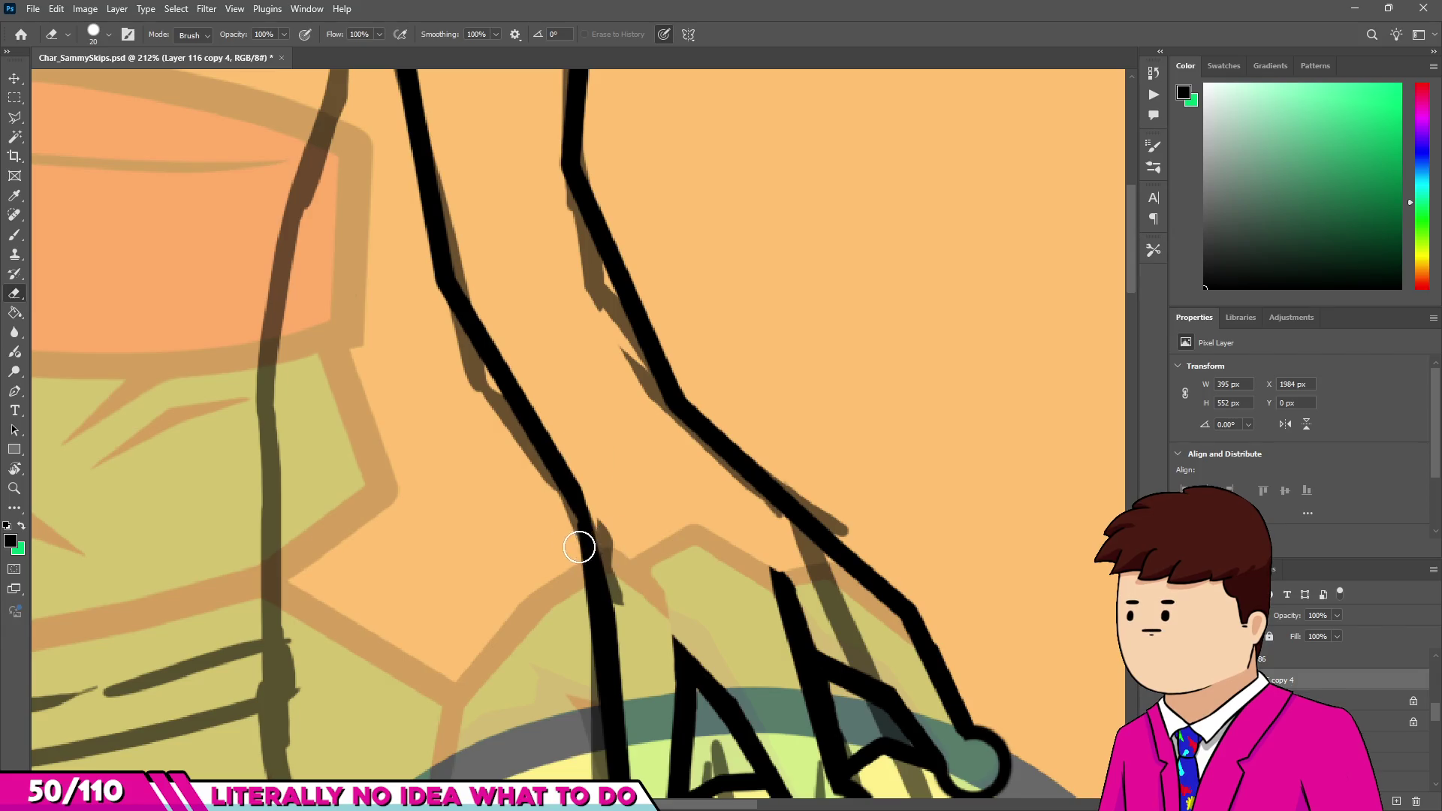
key(b)
scroll(596, 597, down, 5)
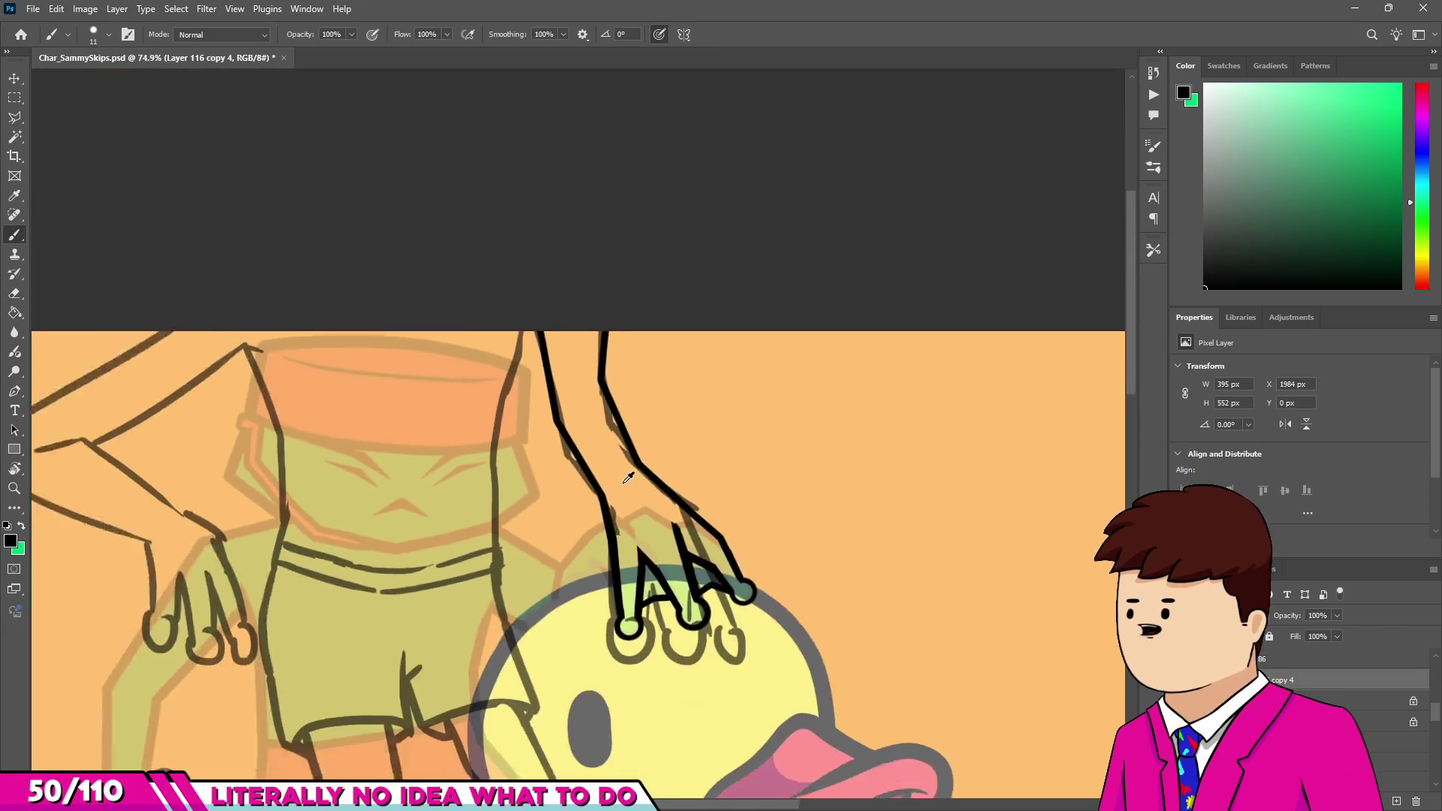
scroll(648, 475, up, 5)
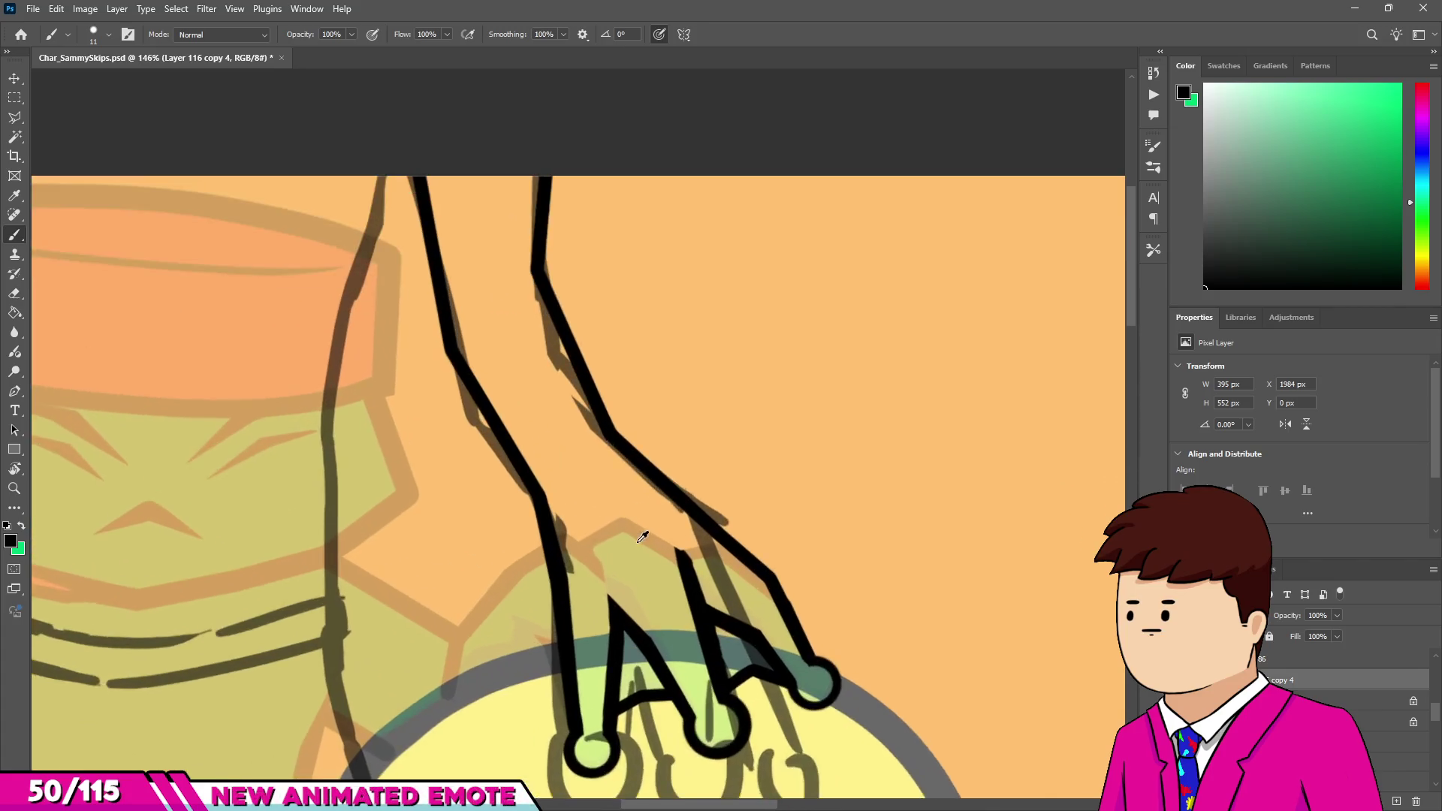
key(ctrl+z)
mouse_move(647, 490)
mouse_down()
mouse_move(699, 557)
mouse_move(650, 499)
mouse_move(685, 517)
mouse_up()
key(e)
scroll(650, 499, up, 2)
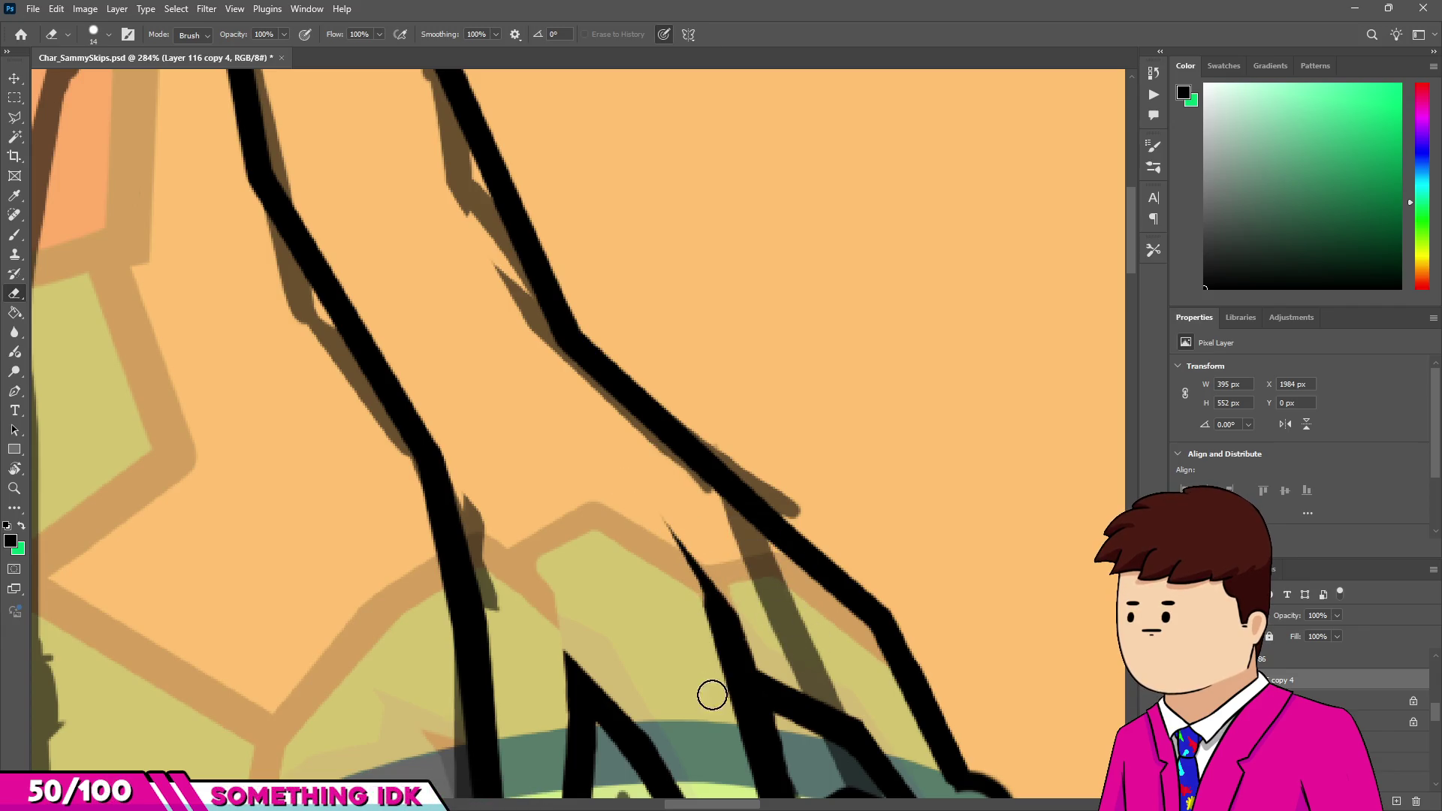
scroll(711, 607, down, 5)
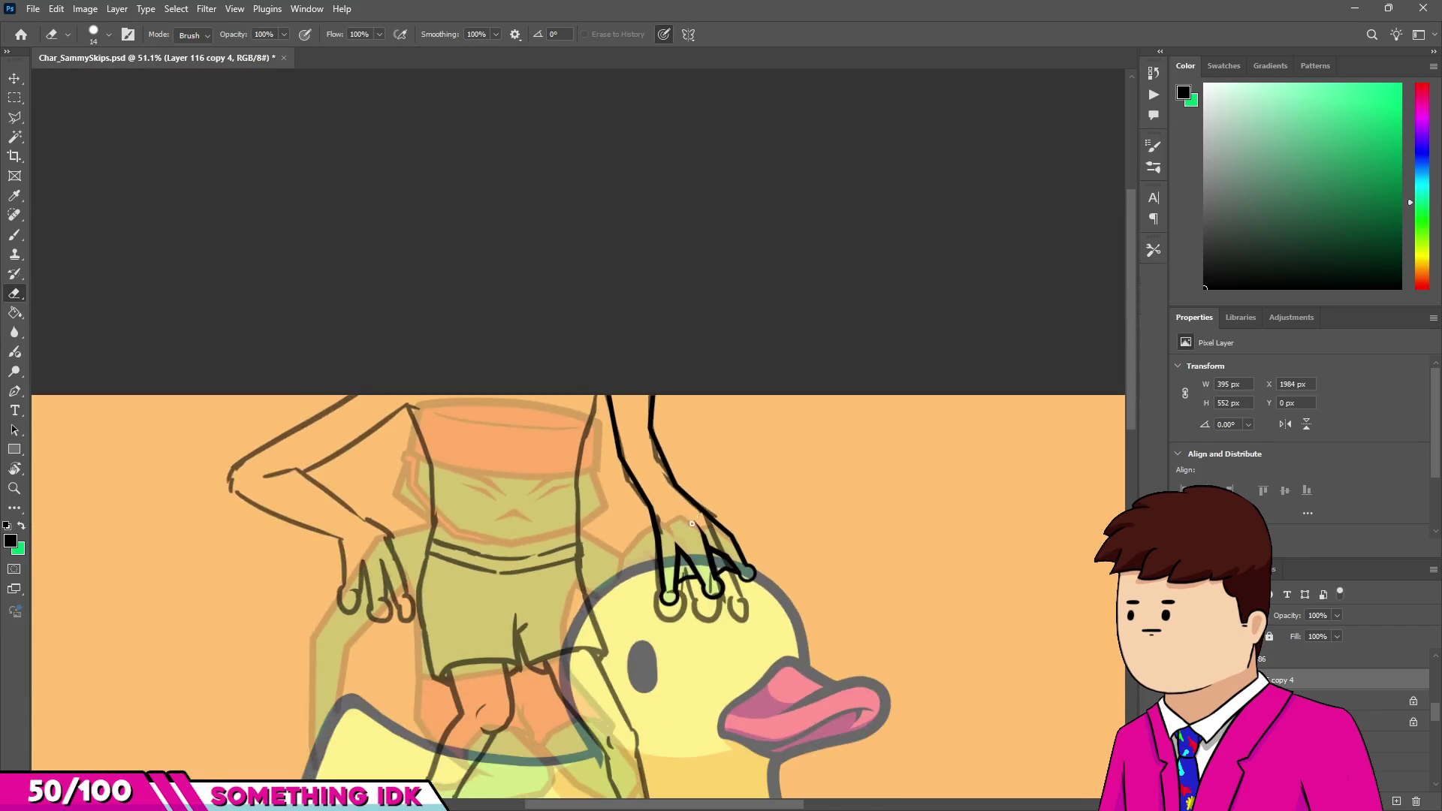
scroll(676, 571, up, 5)
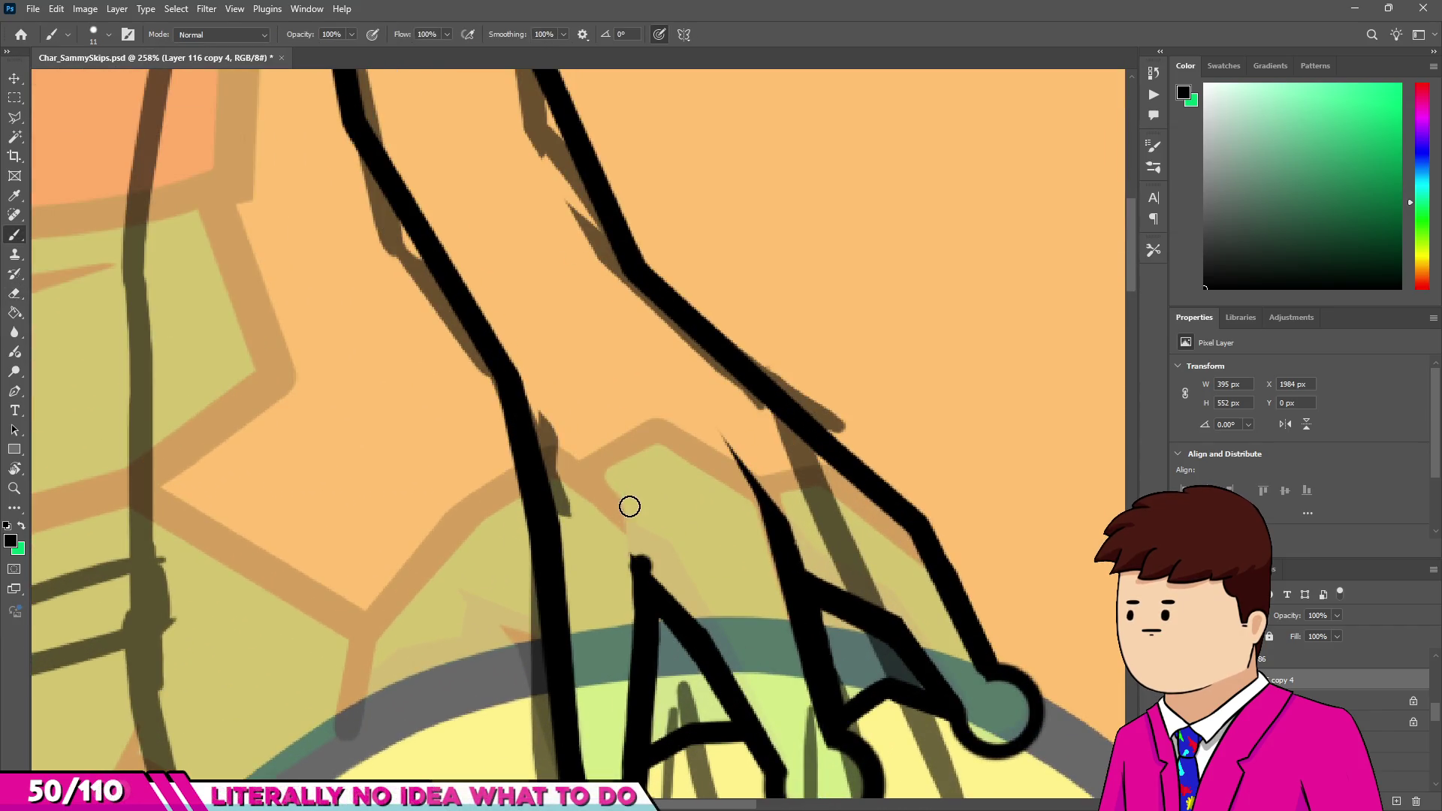
drag(629, 507, 649, 572)
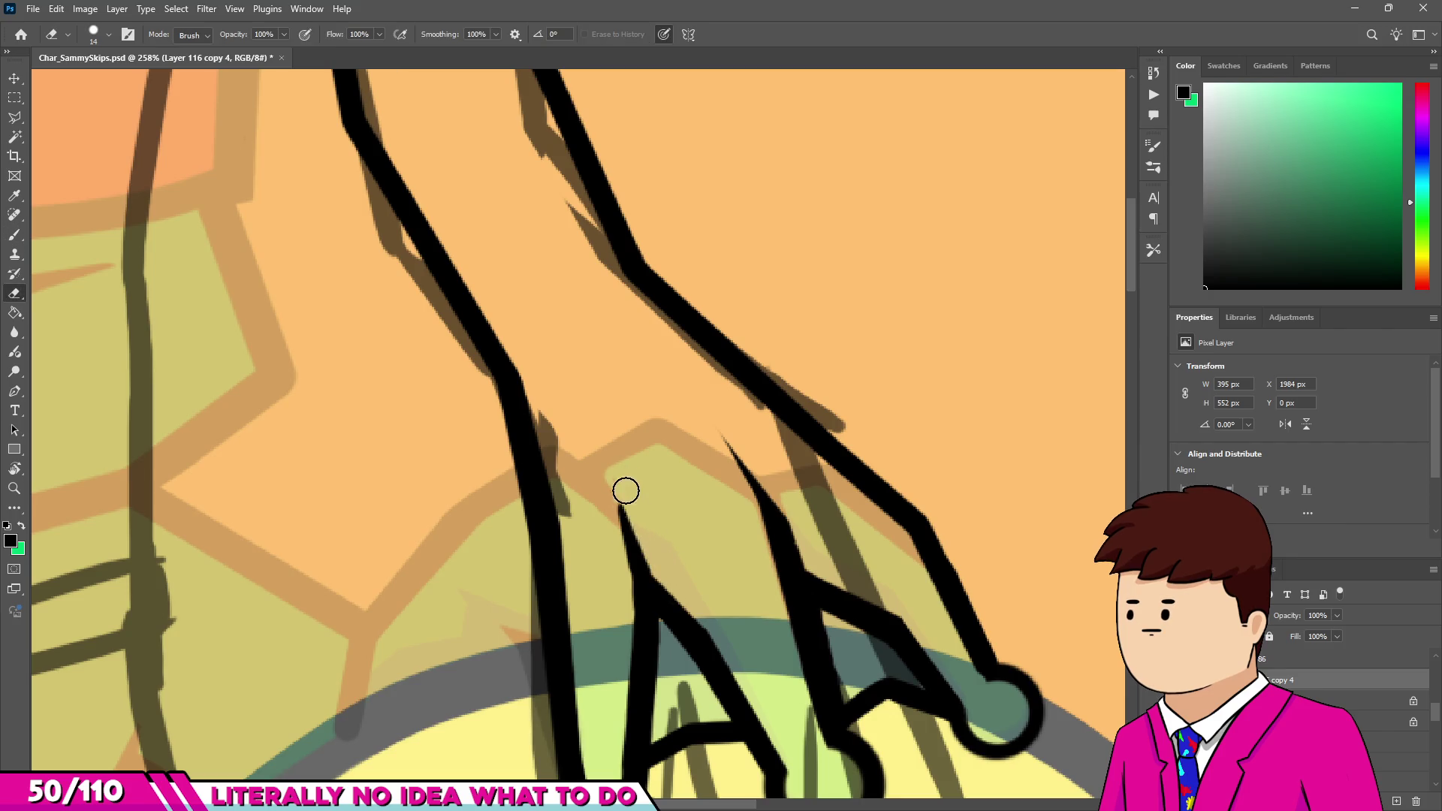
key(b)
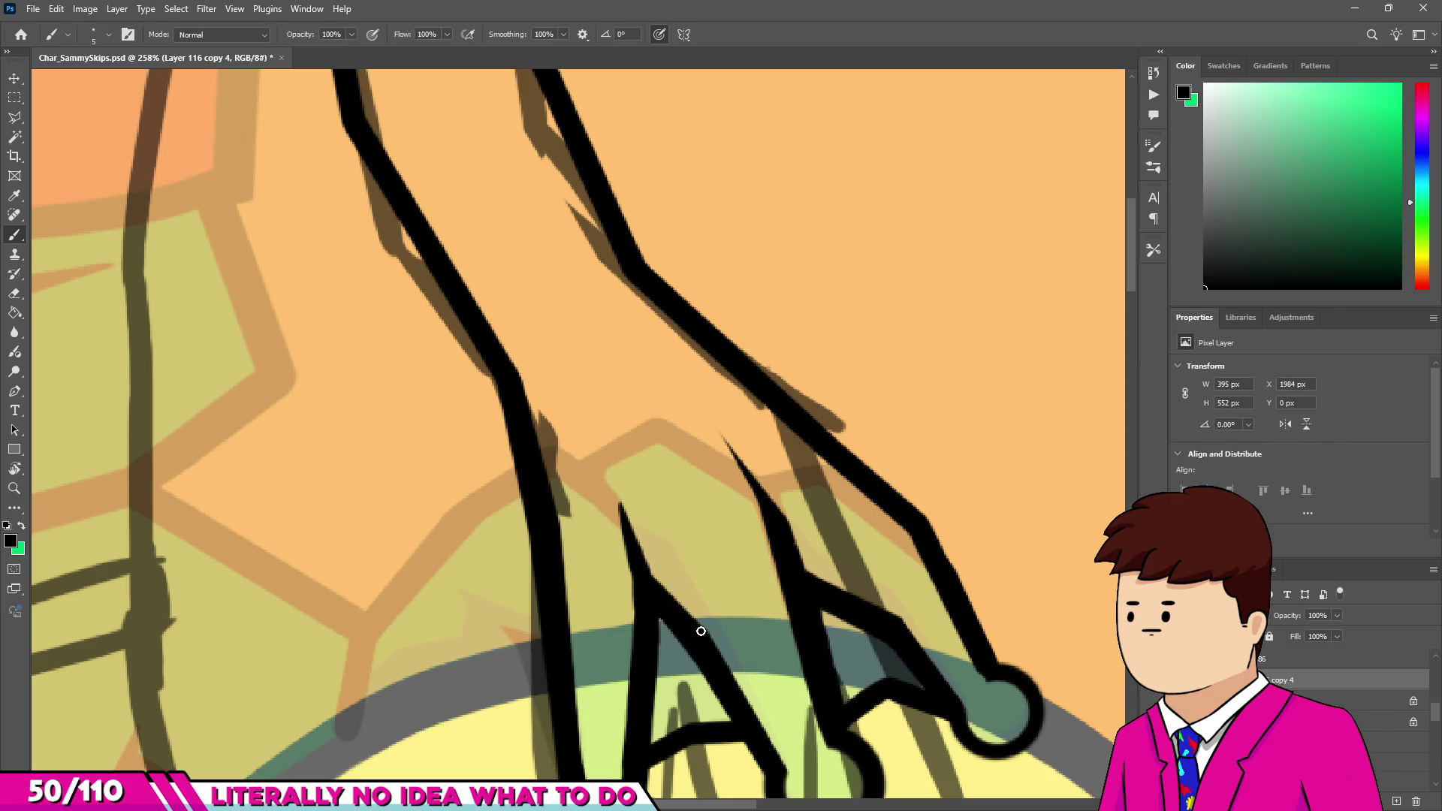
scroll(718, 497, down, 10)
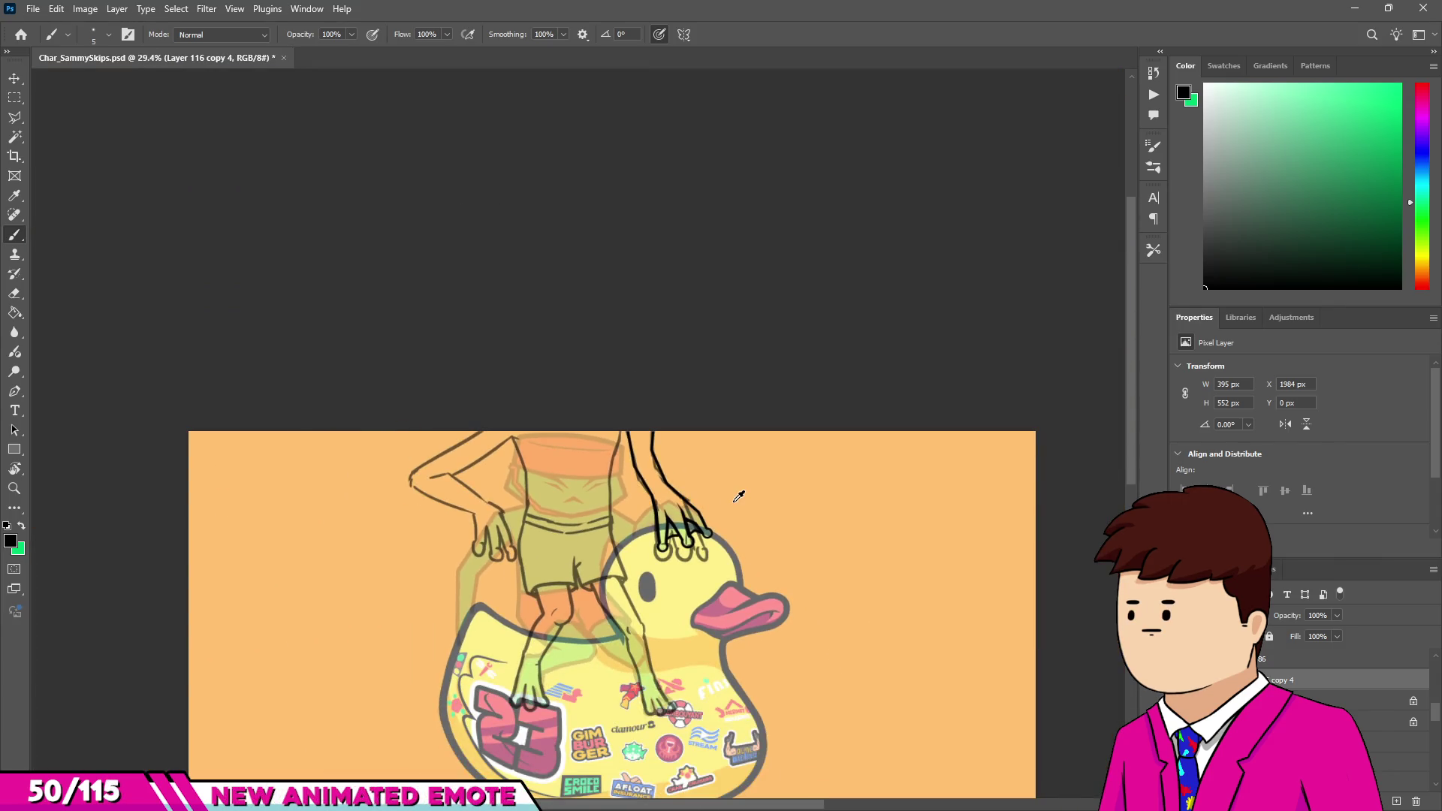
Dab, erase and redraw the black arm line's junction just above the hand on the duck's head.
scroll(740, 496, down, 1)
scroll(721, 510, up, 10)
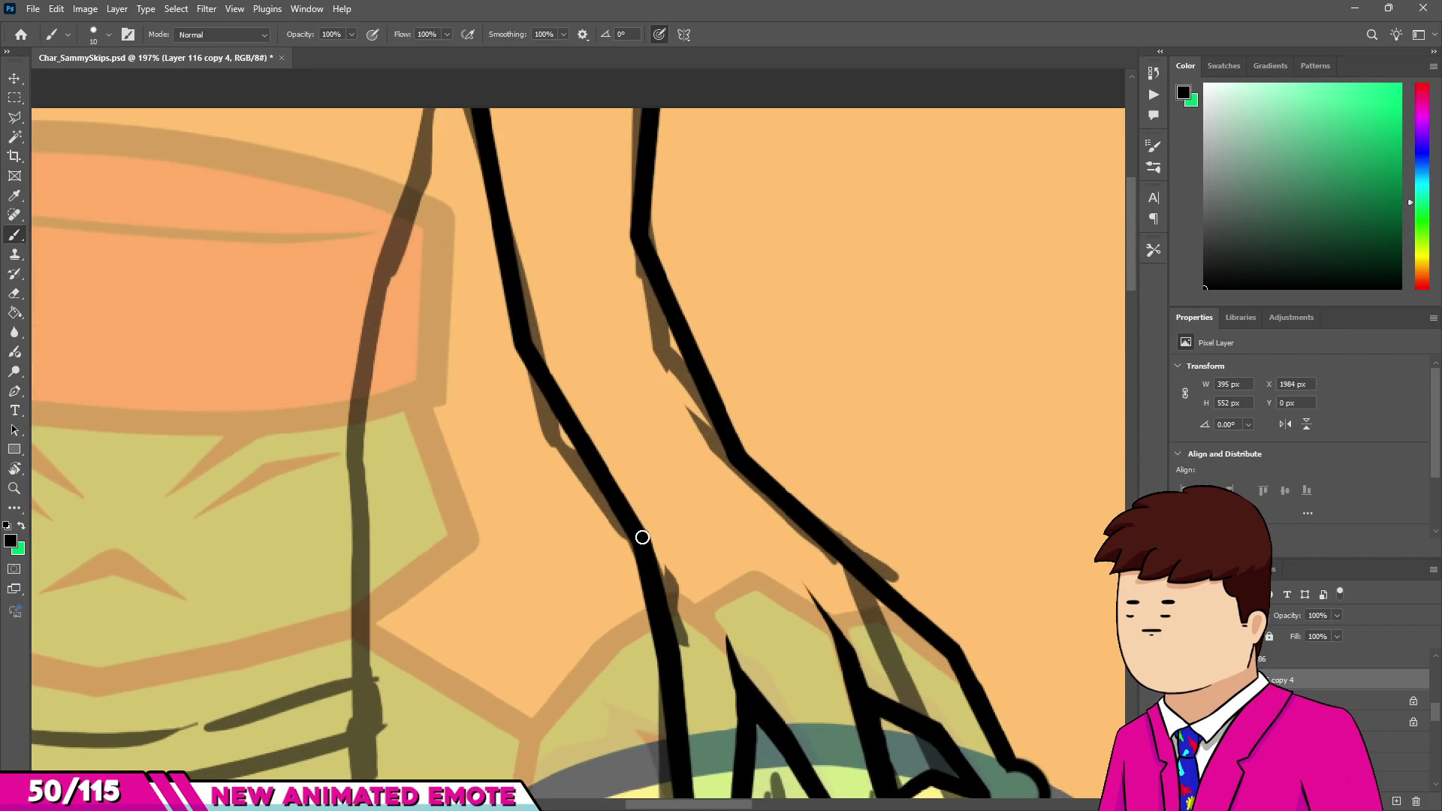
click(649, 513)
scroll(649, 513, up, 5)
key(e)
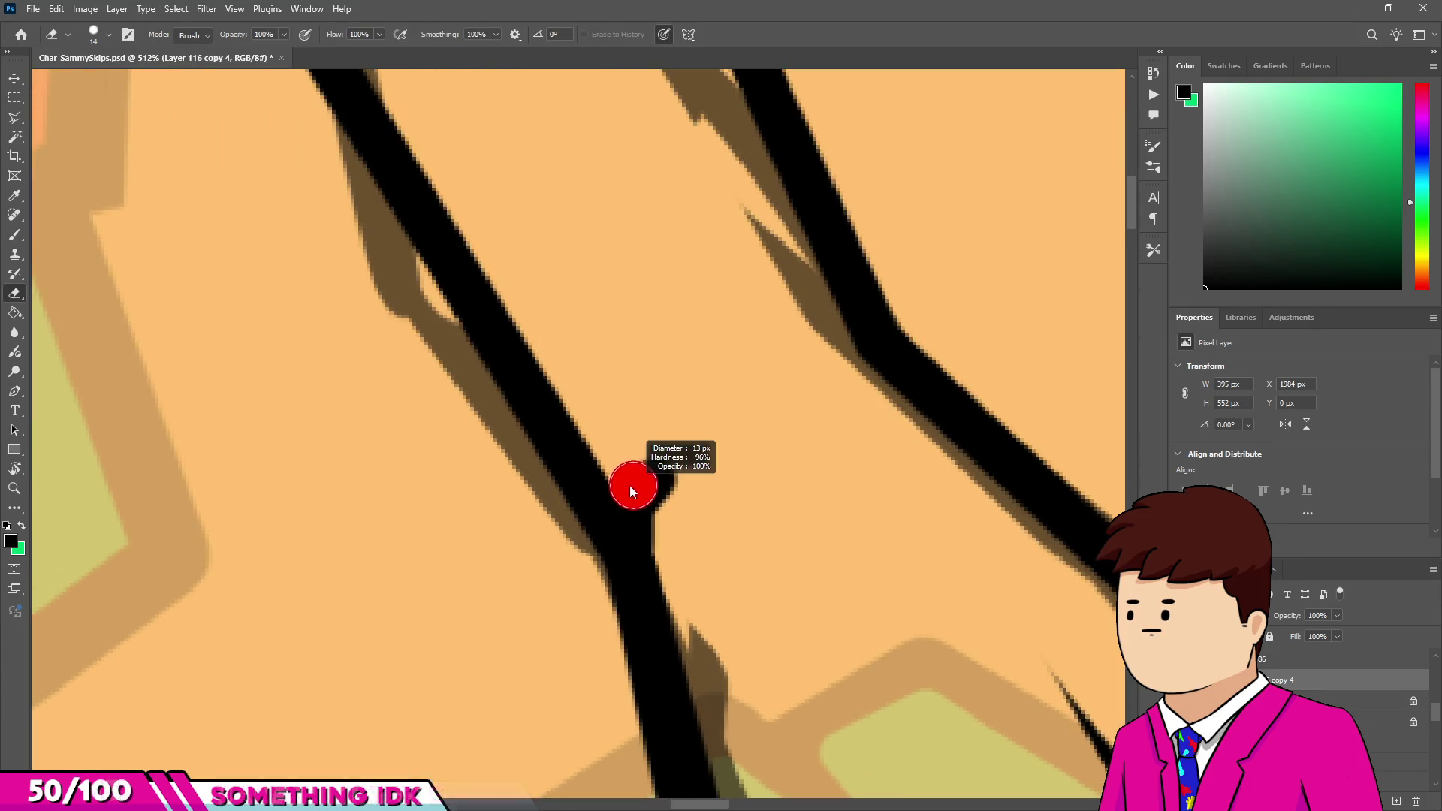
key(b)
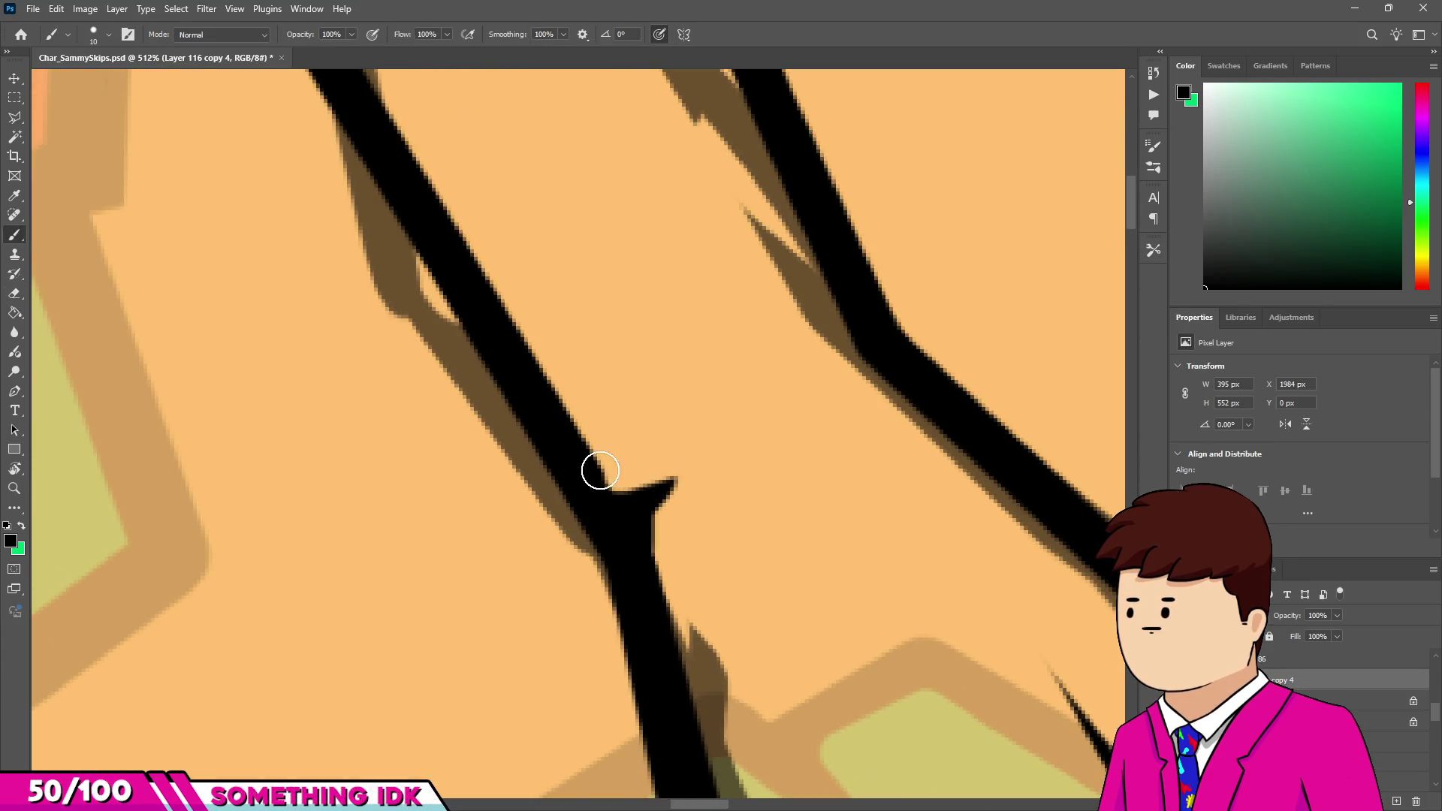
scroll(590, 484, down, 15)
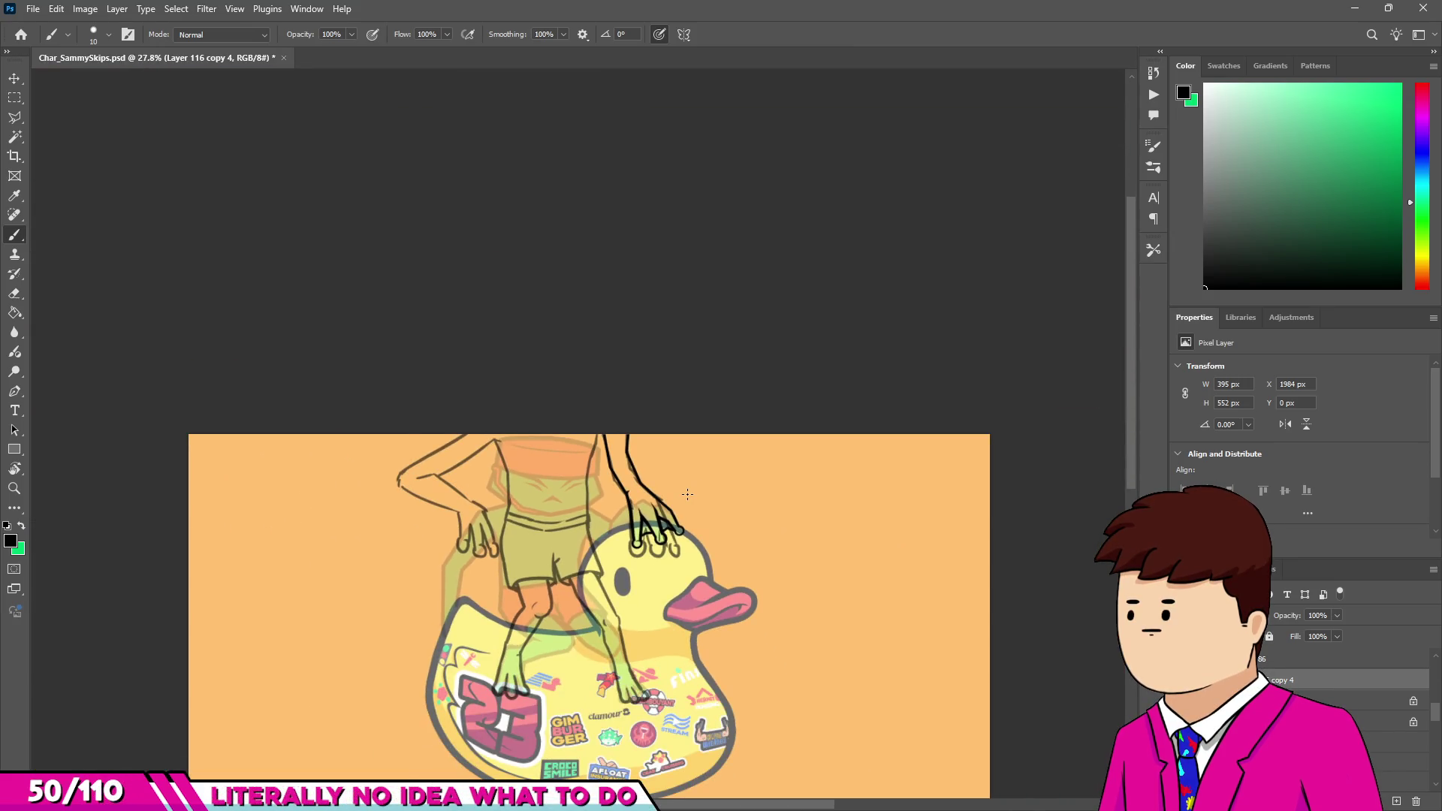
scroll(687, 494, up, 2)
scroll(586, 403, down, 4)
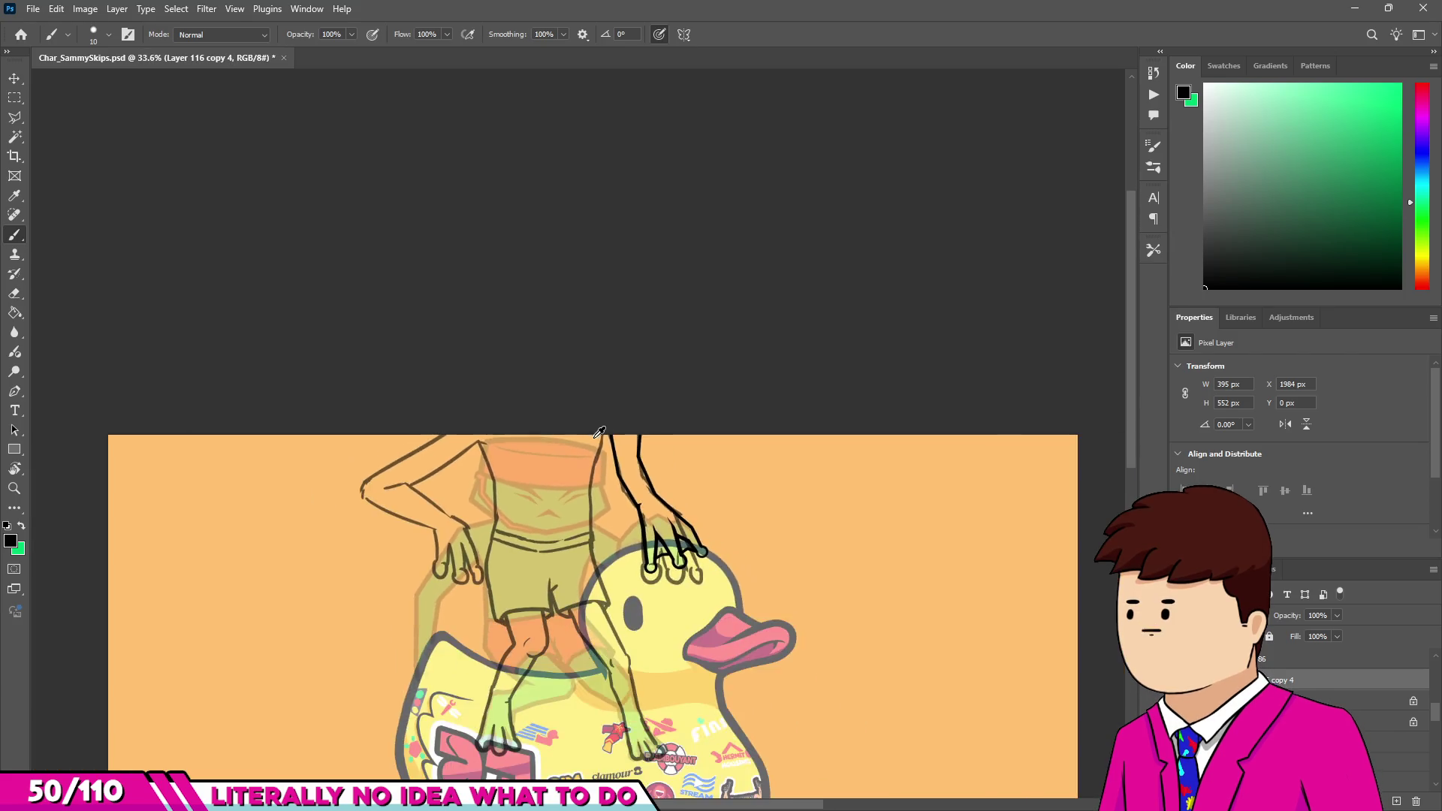
scroll(501, 658, up, 5)
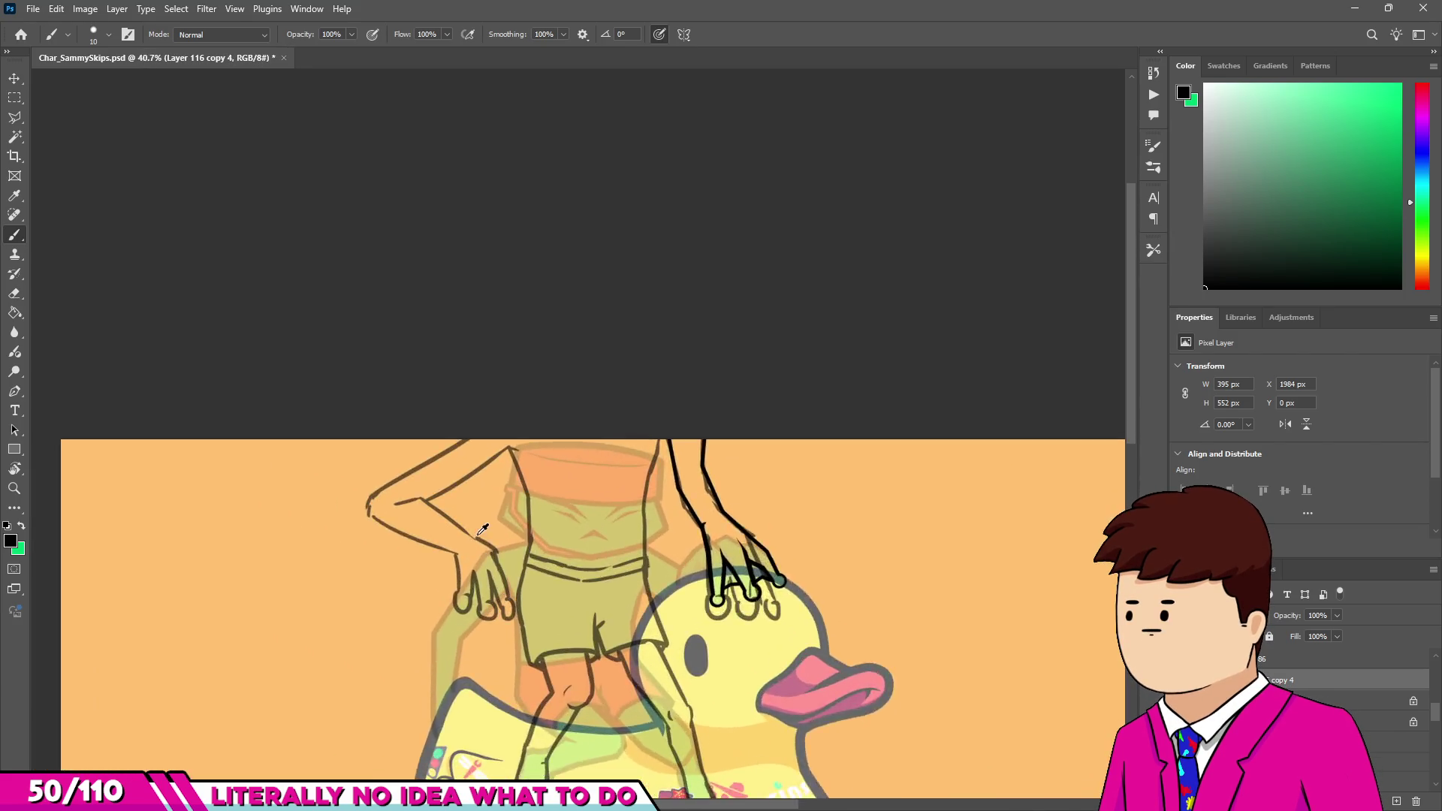
scroll(489, 464, down, 4)
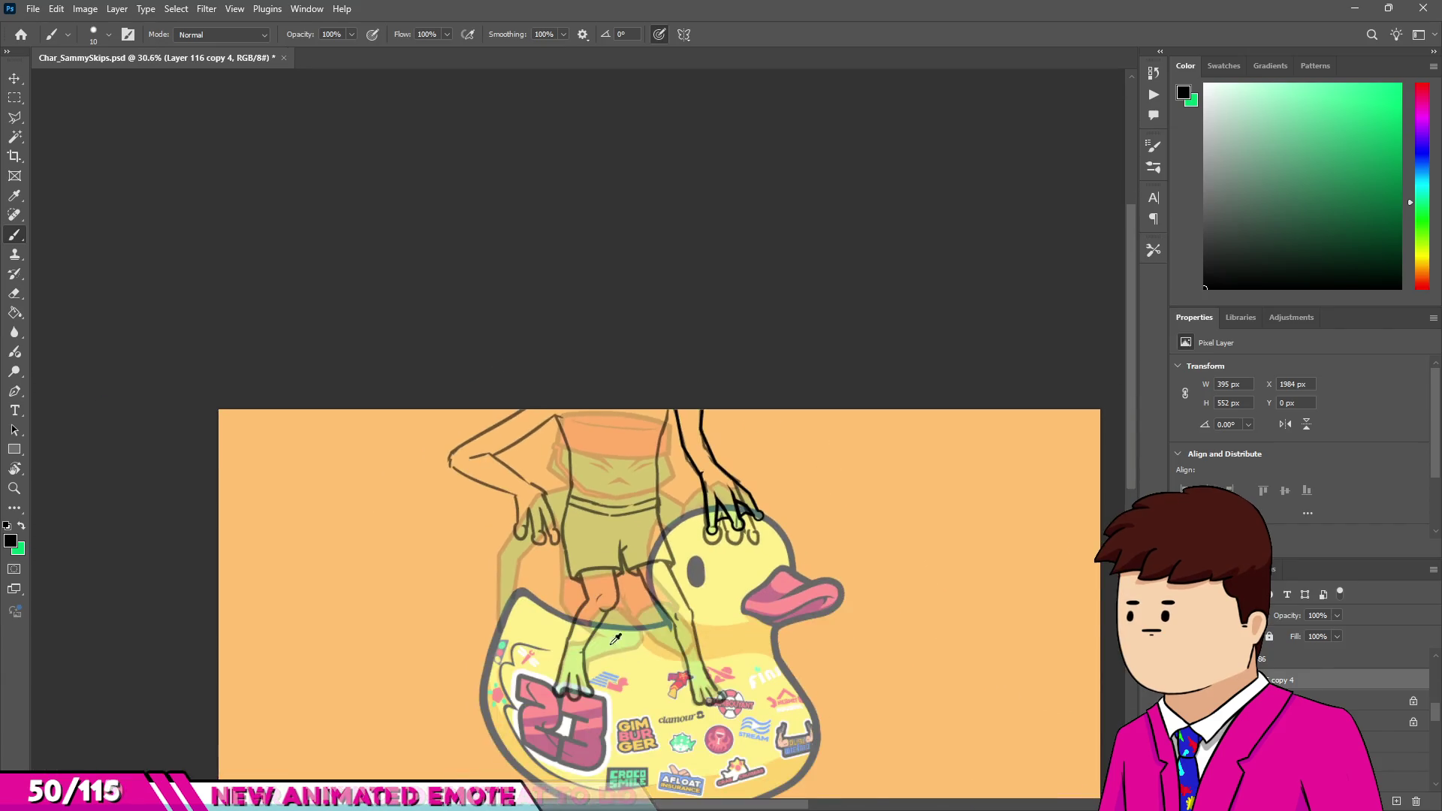
scroll(1084, 683, up, 2)
scroll(1004, 656, up, 2)
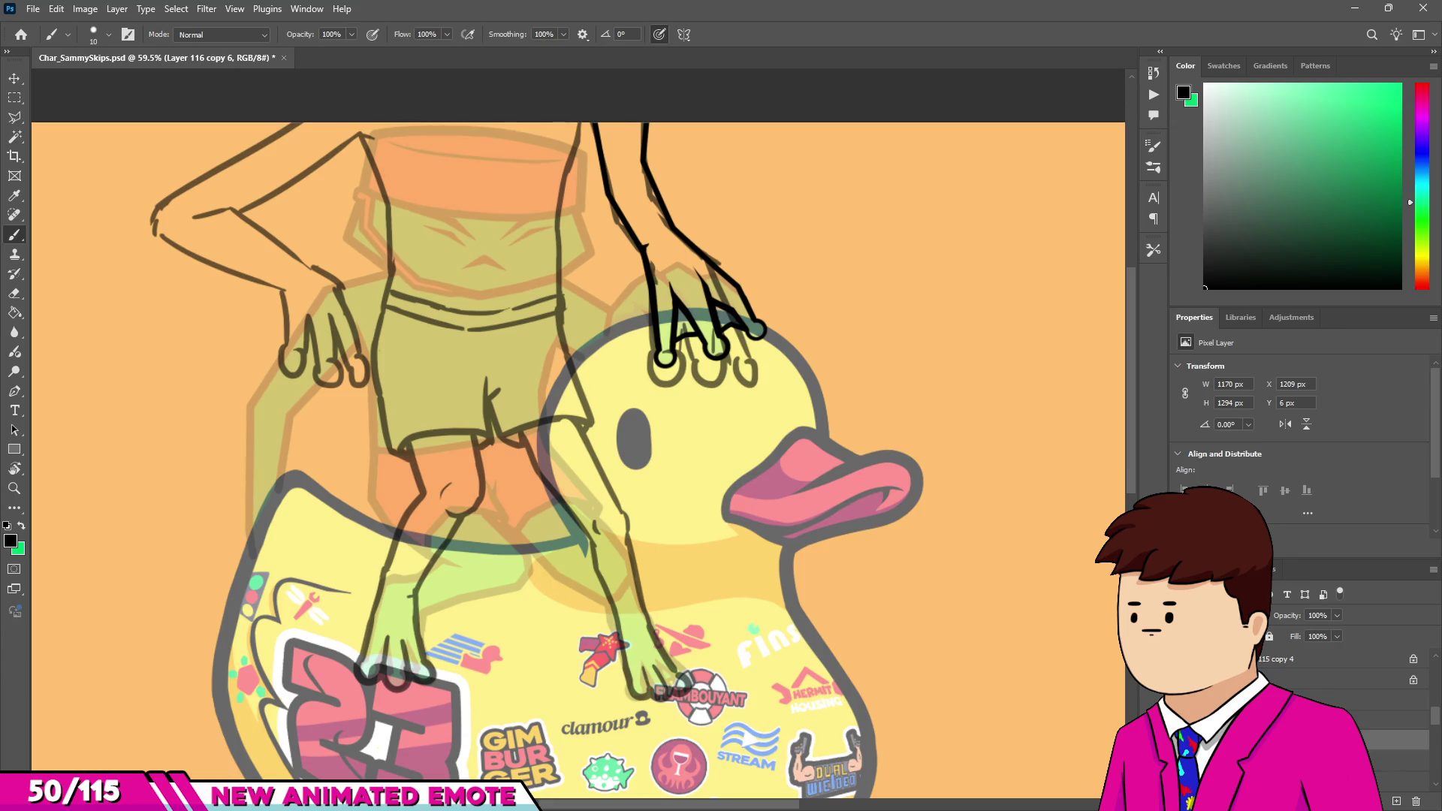
Move layer 116 copy 6 above 115 copy 4 and erase the copied frog's arm outline.
mouse_move(1288, 679)
mouse_down()
mouse_move(1288, 665)
mouse_move(1288, 700)
mouse_up()
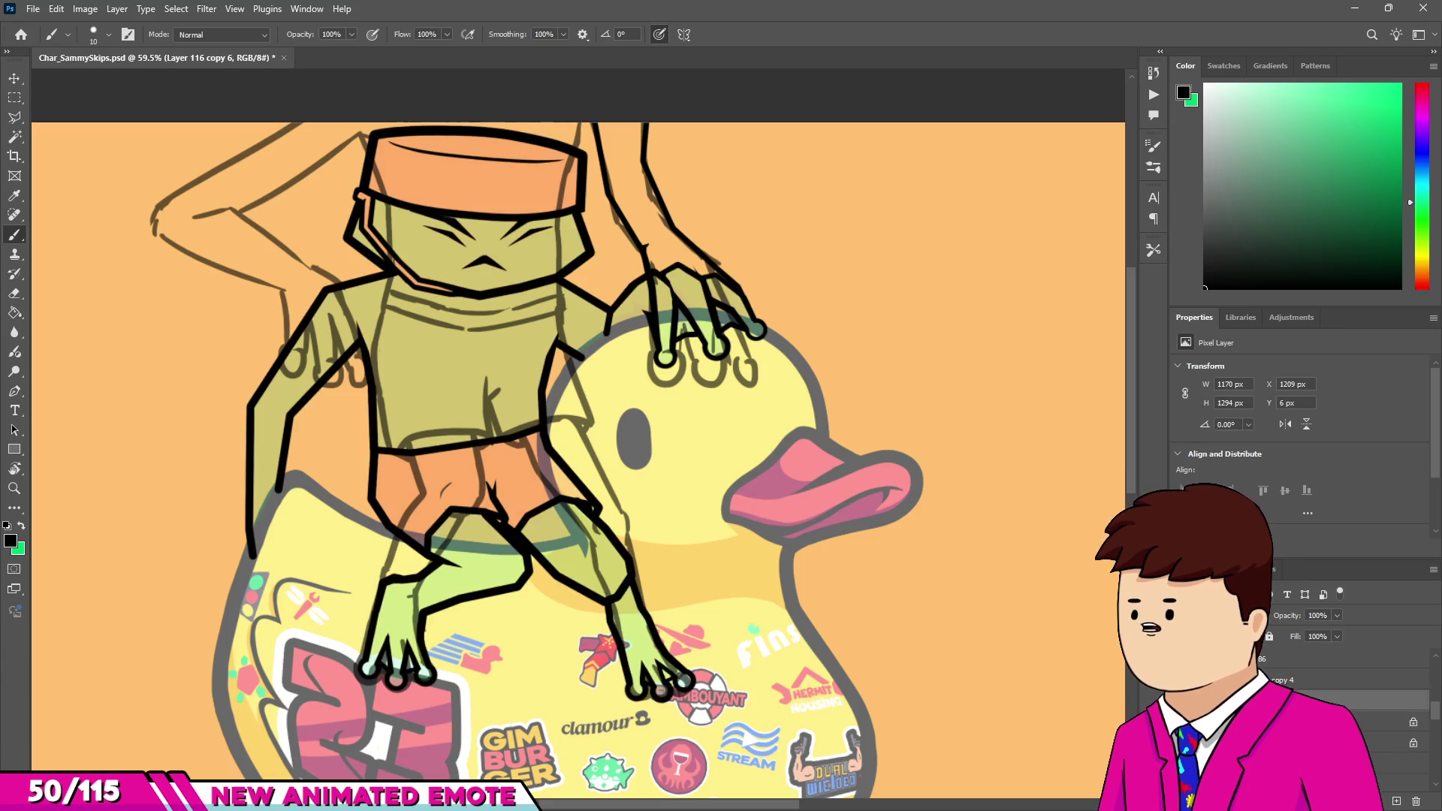
key(e)
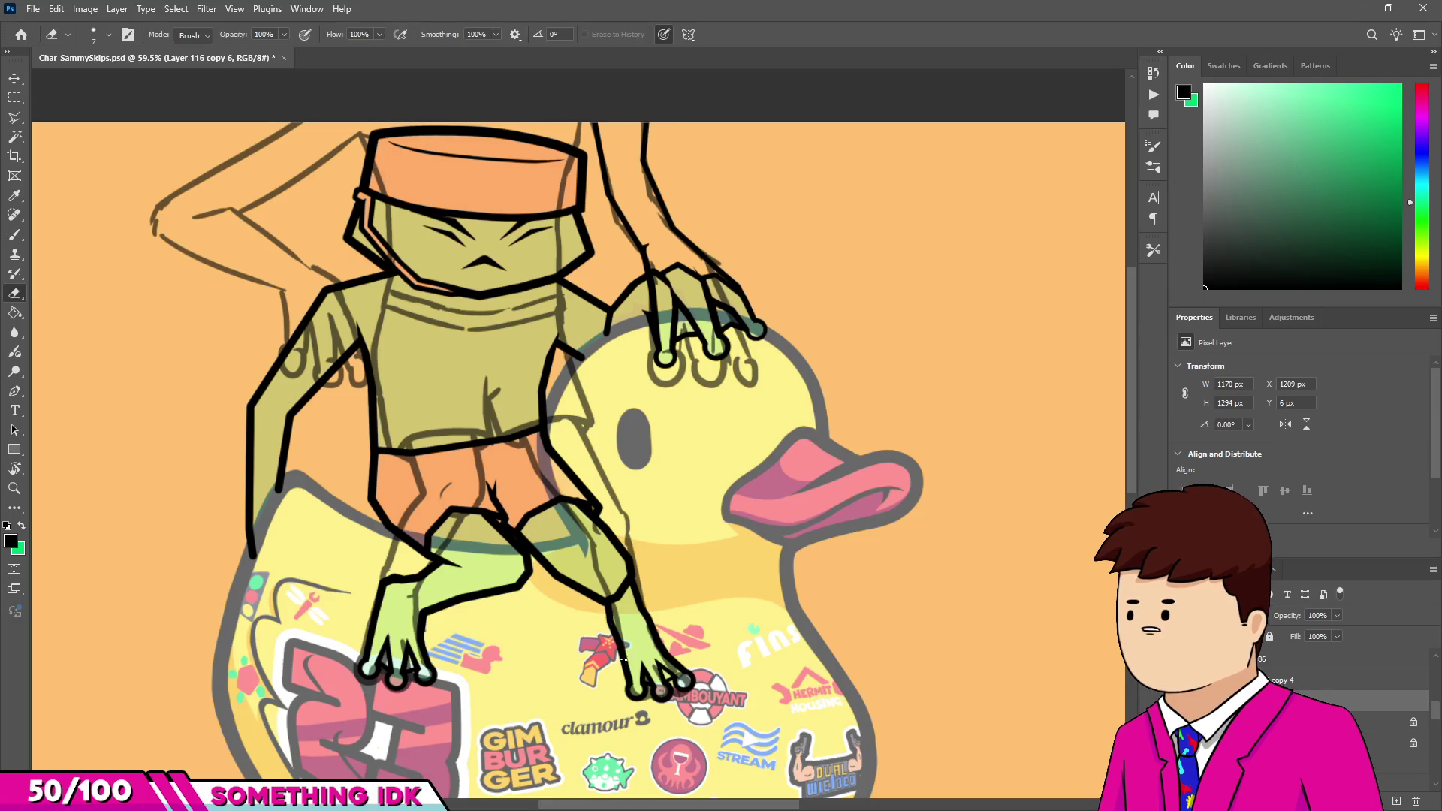
scroll(466, 579, down, 2)
mouse_move(291, 564)
mouse_down()
mouse_move(376, 360)
mouse_move(420, 285)
mouse_move(466, 271)
mouse_move(579, 379)
mouse_move(521, 363)
mouse_move(478, 430)
mouse_up()
Erase the copied frog's thigh and leg outlines with a larger eraser, then return to the ink layer.
key(bracketright)
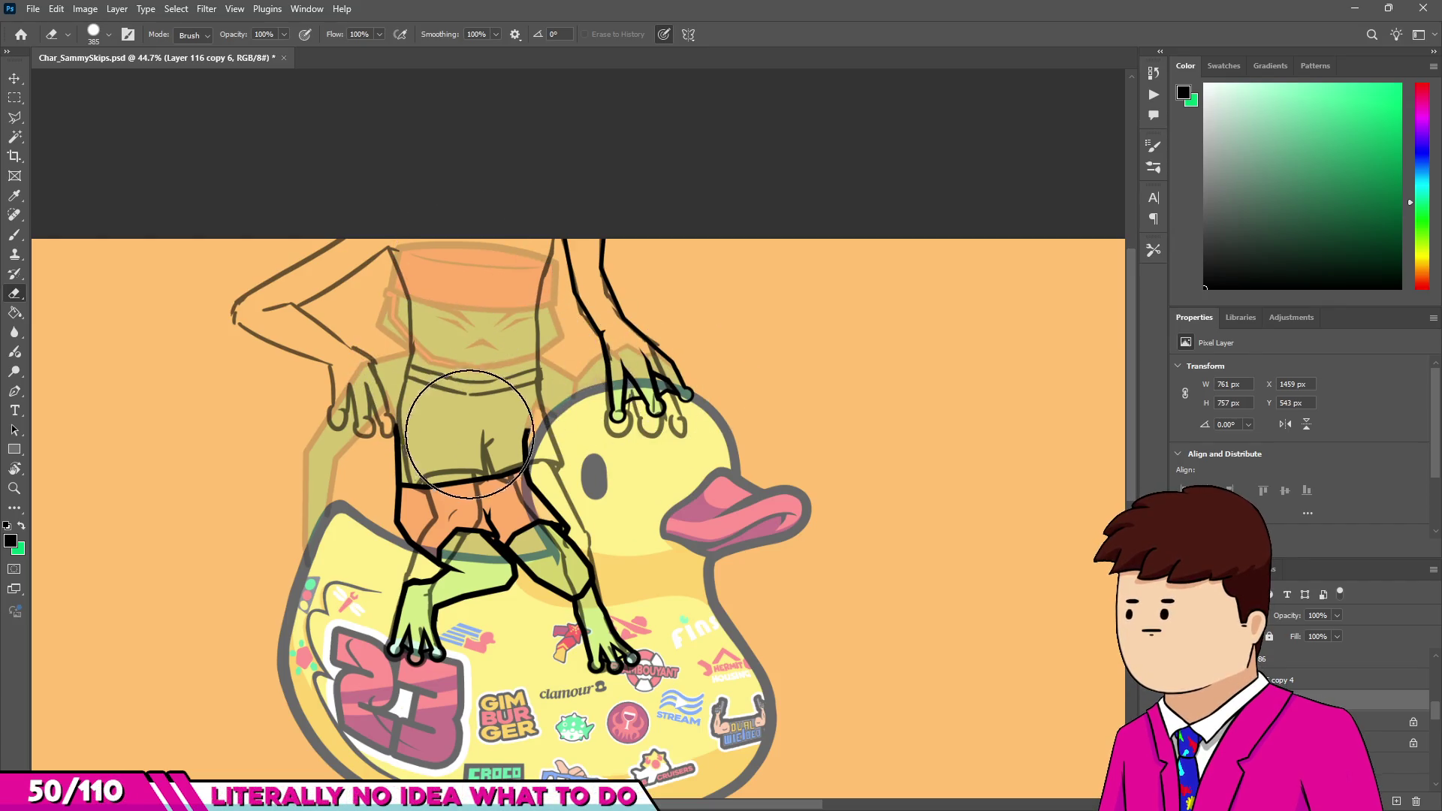
scroll(485, 550, up, 3)
mouse_move(380, 450)
mouse_down()
mouse_move(492, 533)
mouse_move(569, 551)
mouse_move(579, 531)
mouse_move(548, 515)
mouse_up()
scroll(611, 483, down, 1)
scroll(548, 515, up, 2)
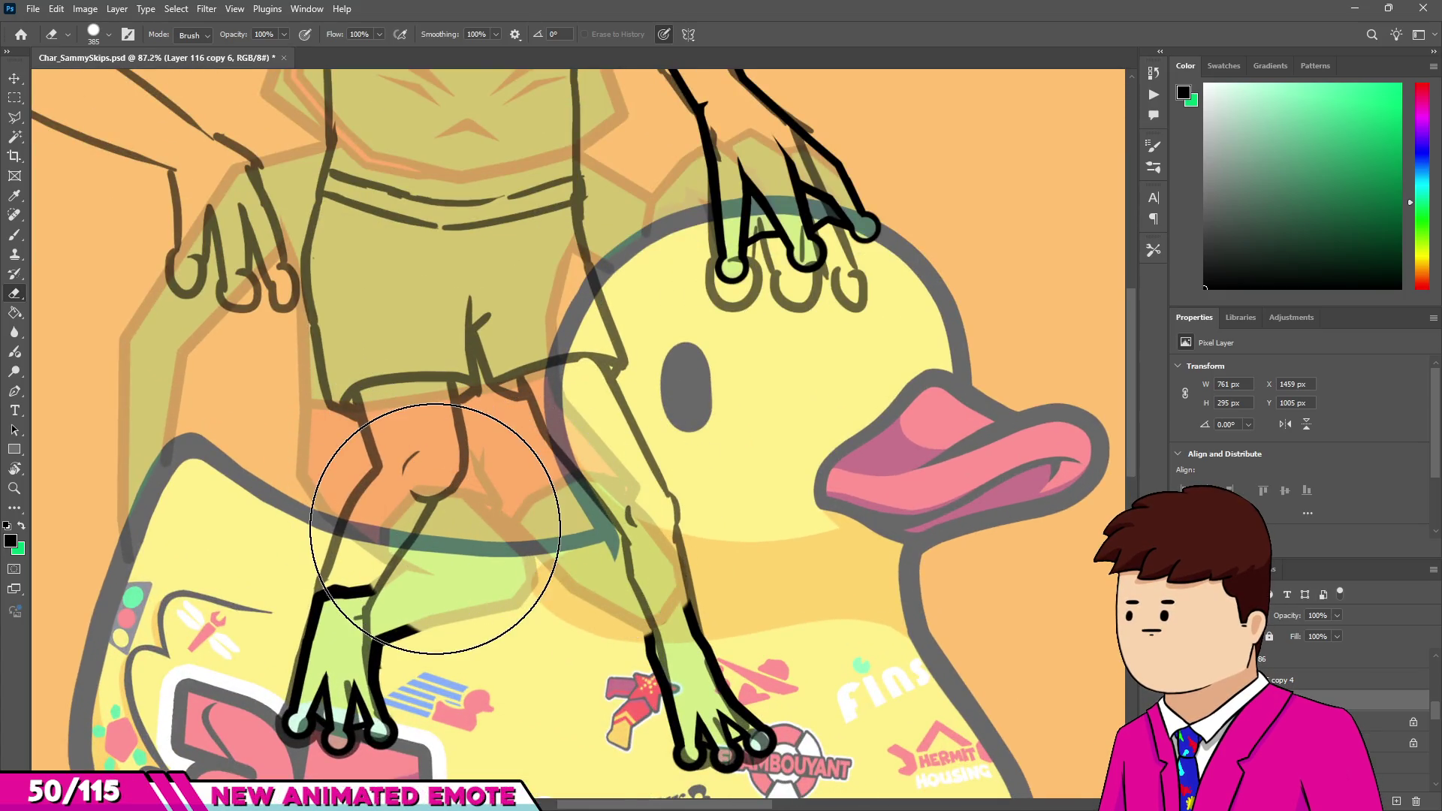
scroll(450, 462, down, 2)
drag(451, 526, 422, 540)
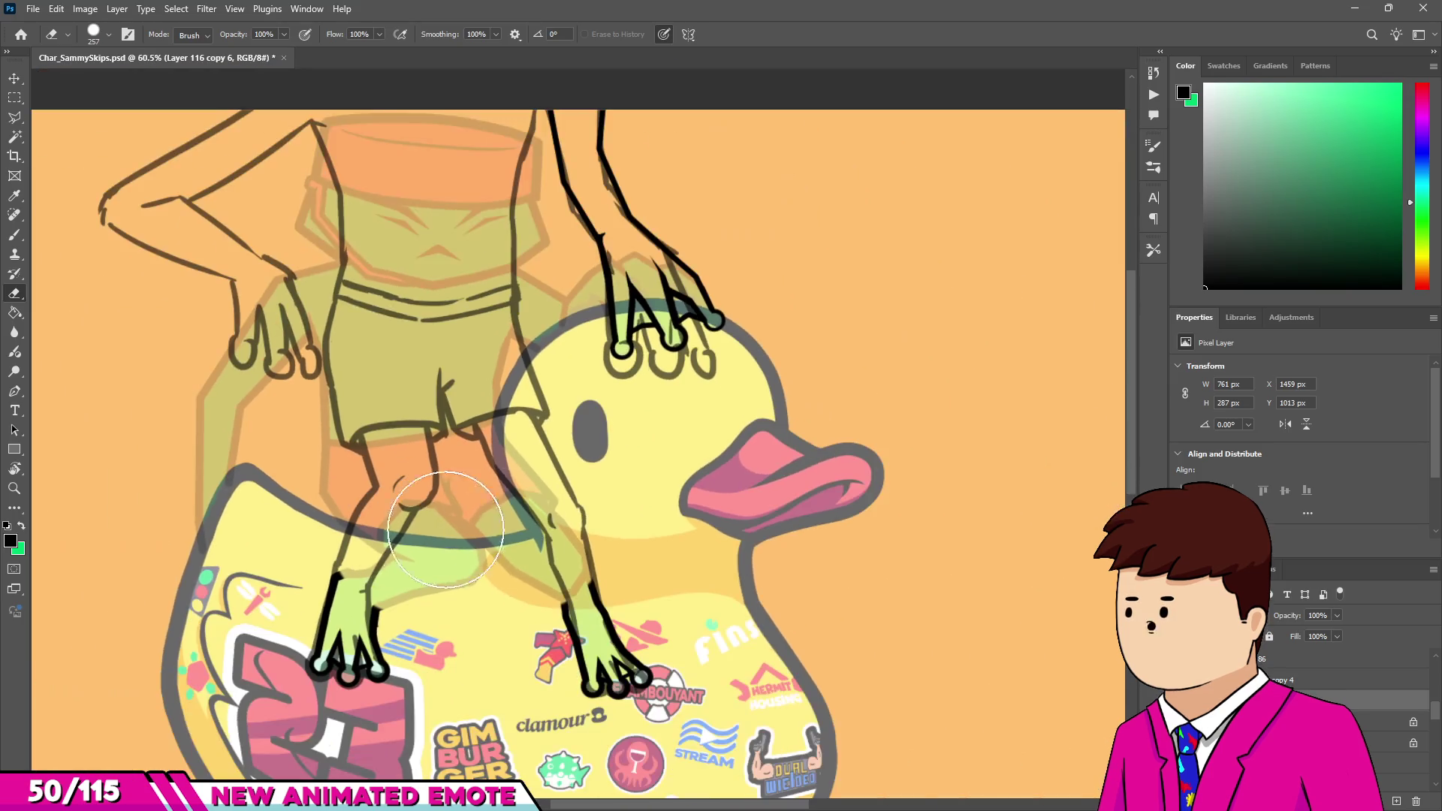
right_click(1277, 680)
Draw a first straight black ink line down the frog's leg.
key(Escape)
scroll(564, 536, up, 6)
drag(526, 618, 432, 618)
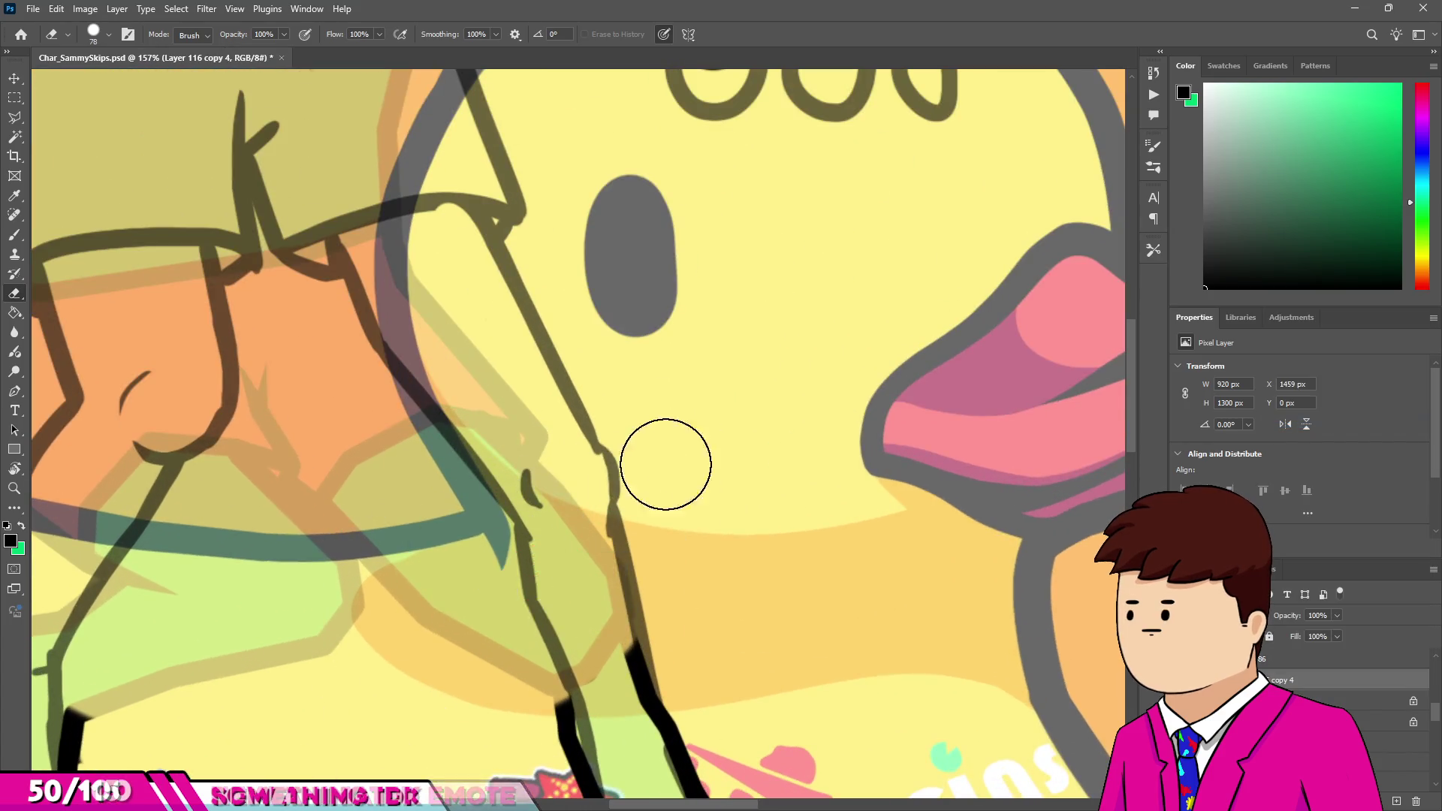
scroll(637, 476, up, 5)
scroll(571, 504, down, 1)
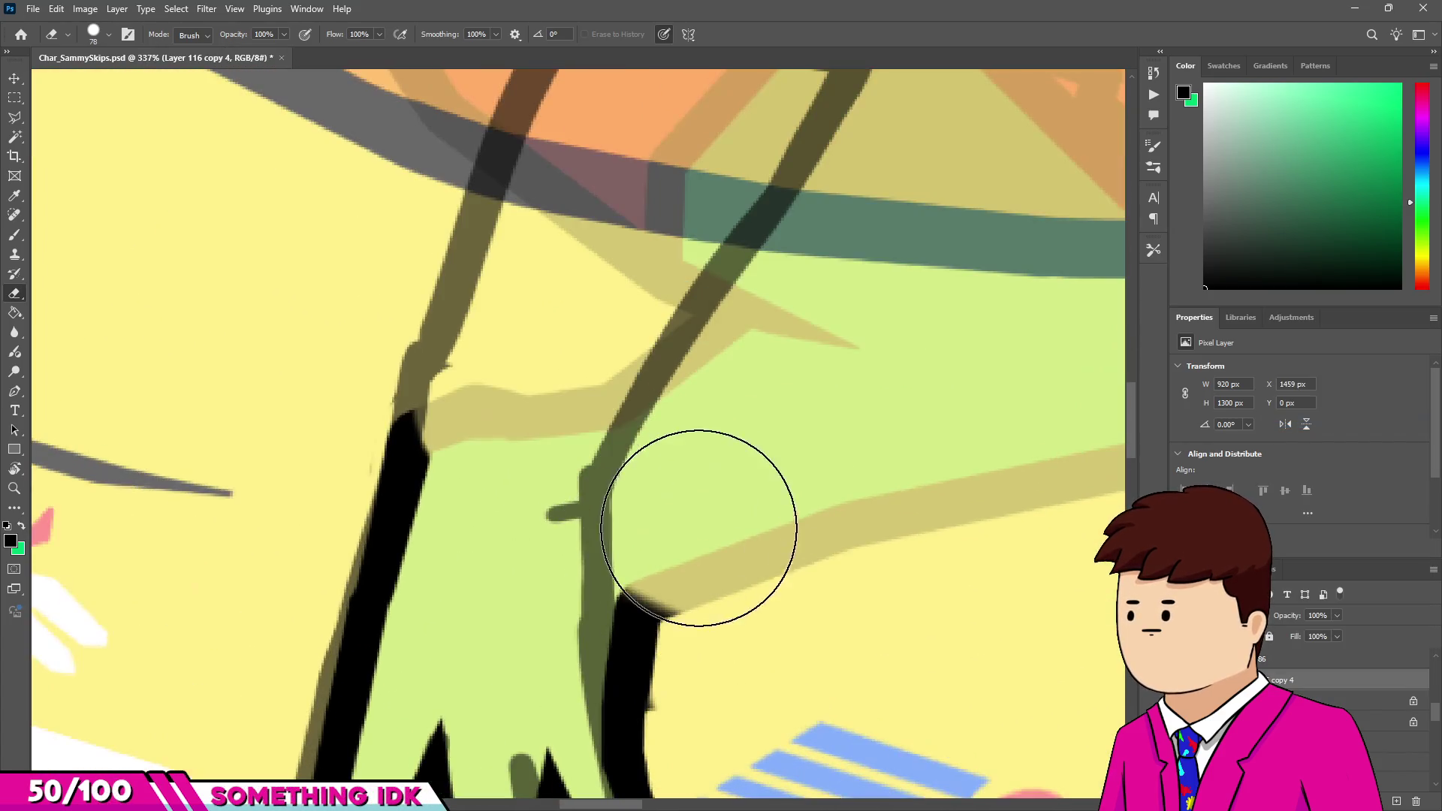
scroll(719, 546, down, 1)
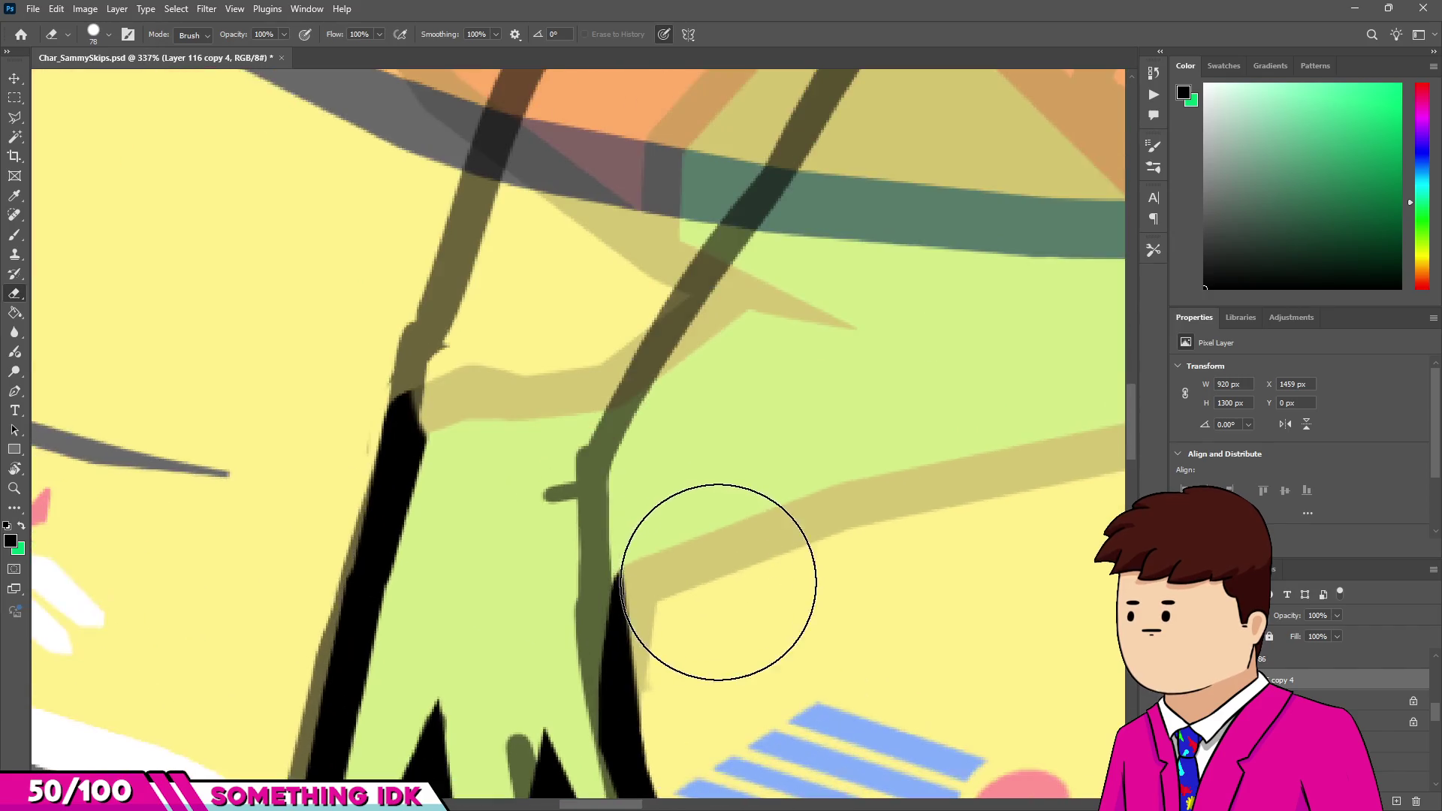
key(b)
drag(592, 472, 599, 477)
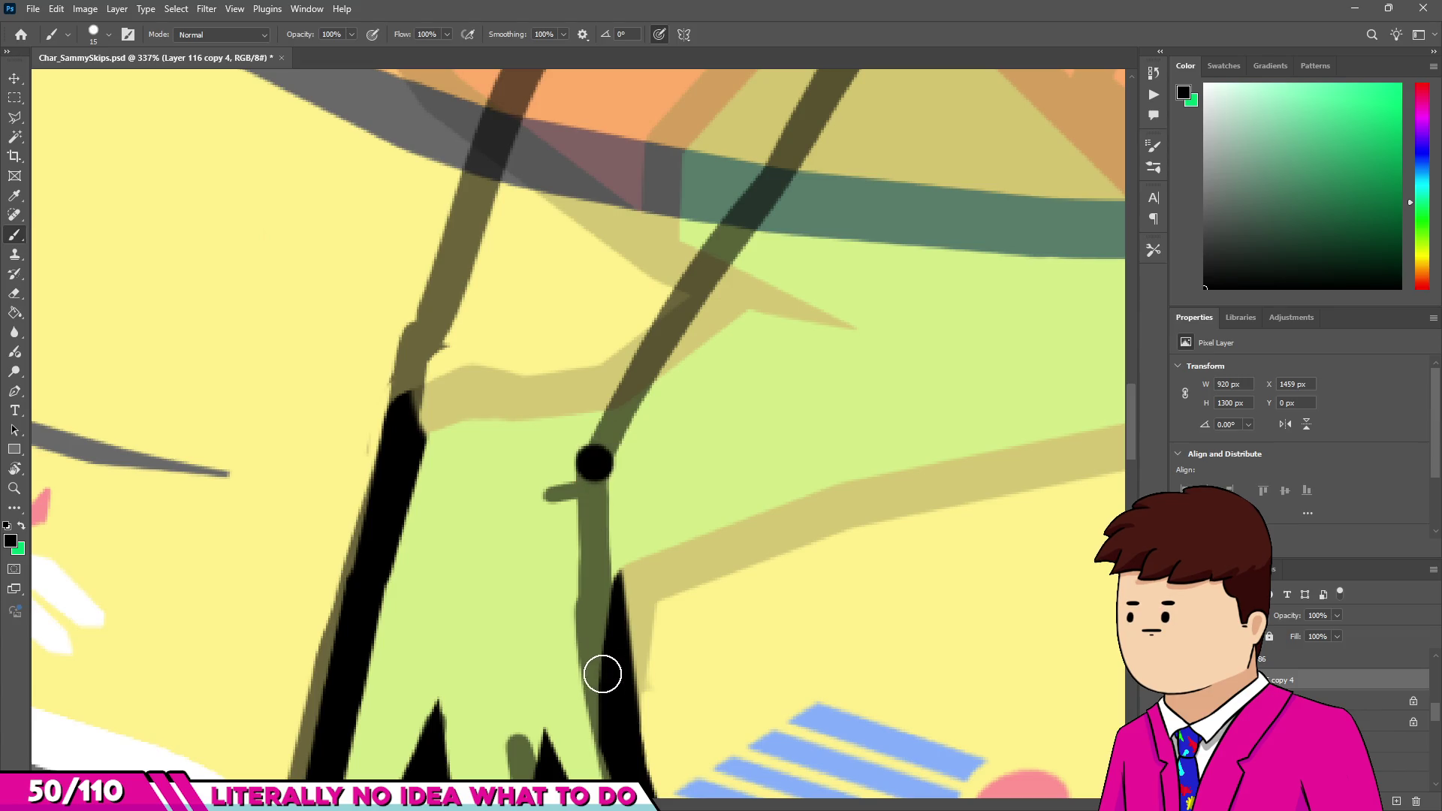
shift+click(611, 723)
scroll(611, 723, down, 2)
scroll(612, 612, up, 1)
Trim and taper the new leg line, then ink the leg outline from above the foot upward.
key(e)
drag(721, 634, 659, 652)
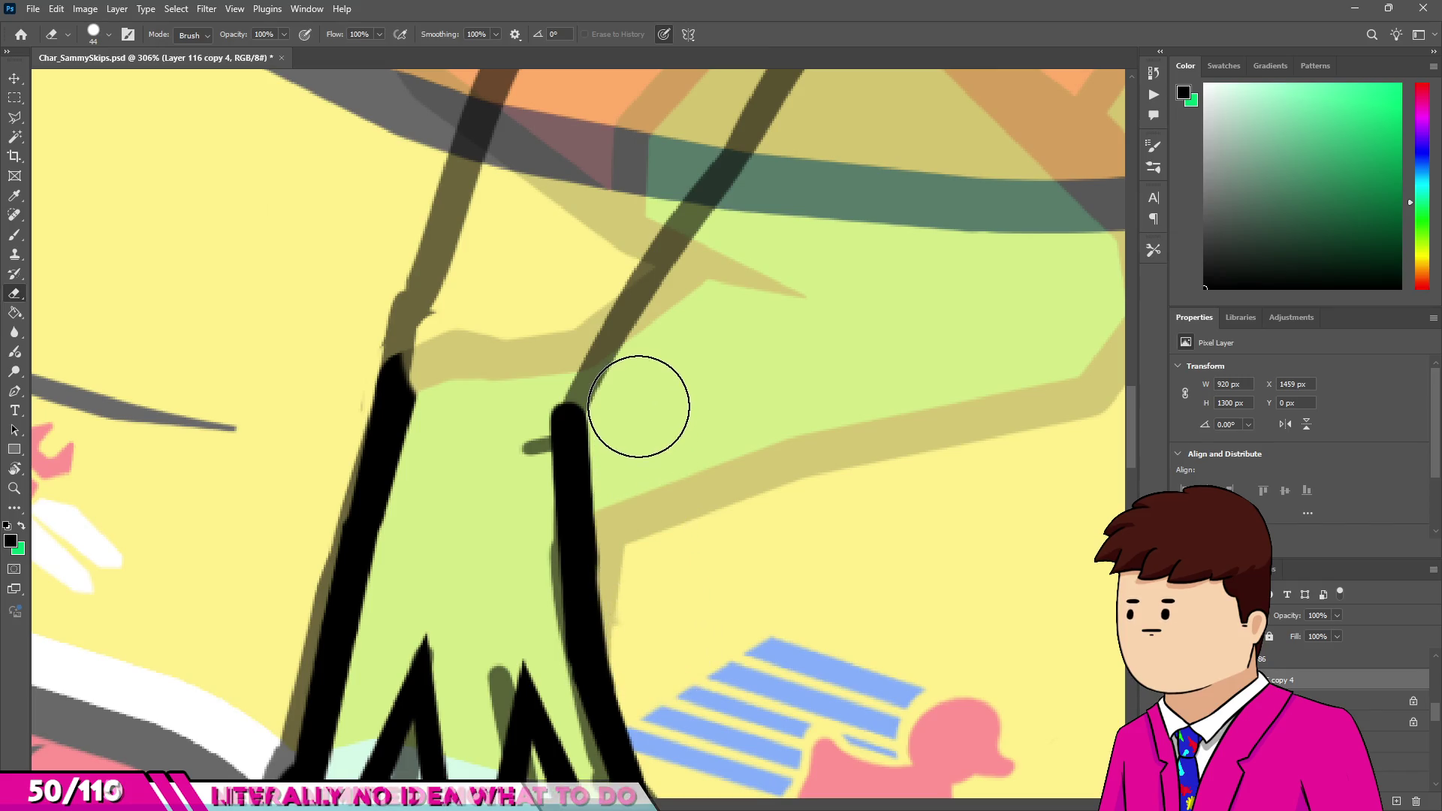
scroll(593, 444, down, 6)
scroll(654, 444, up, 6)
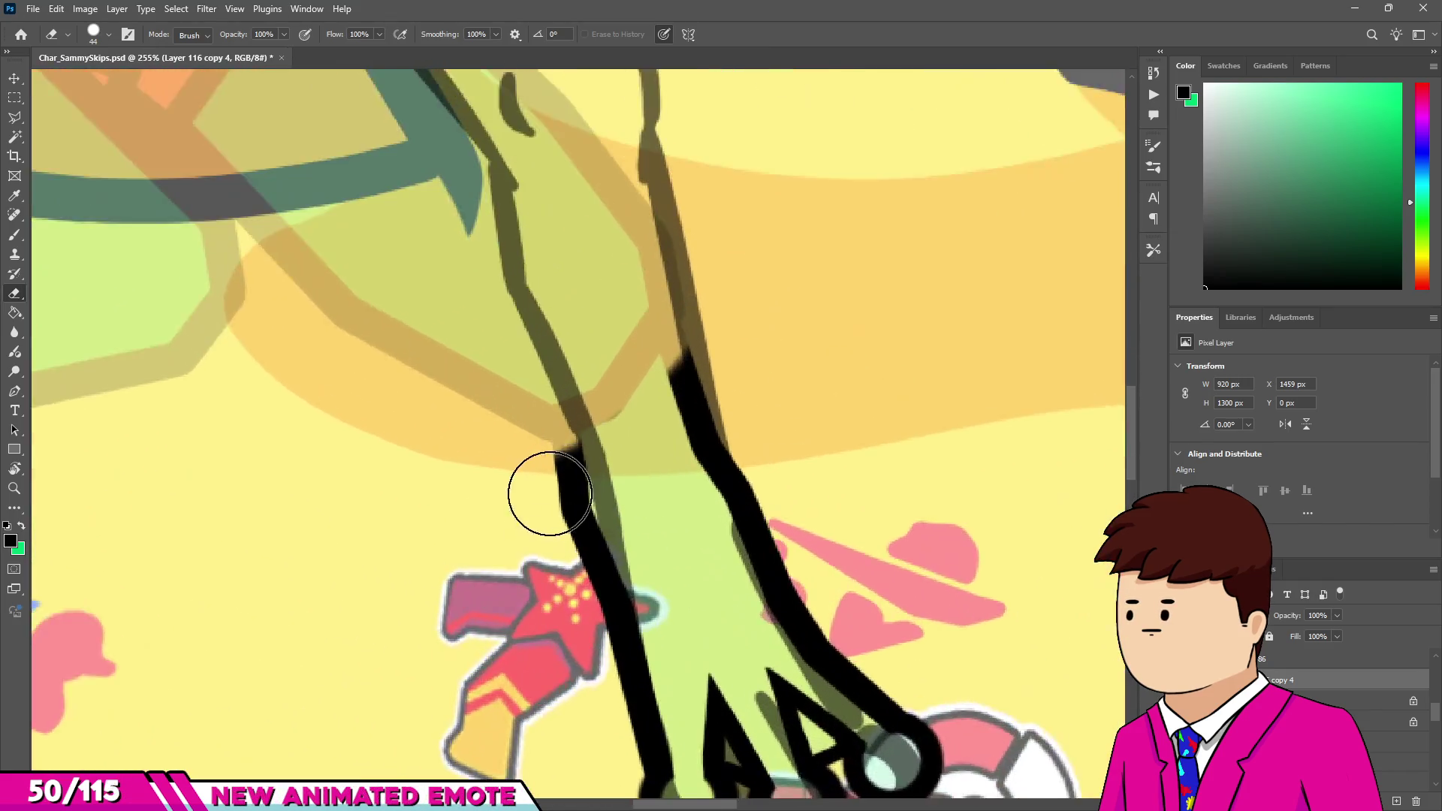
drag(569, 651, 613, 515)
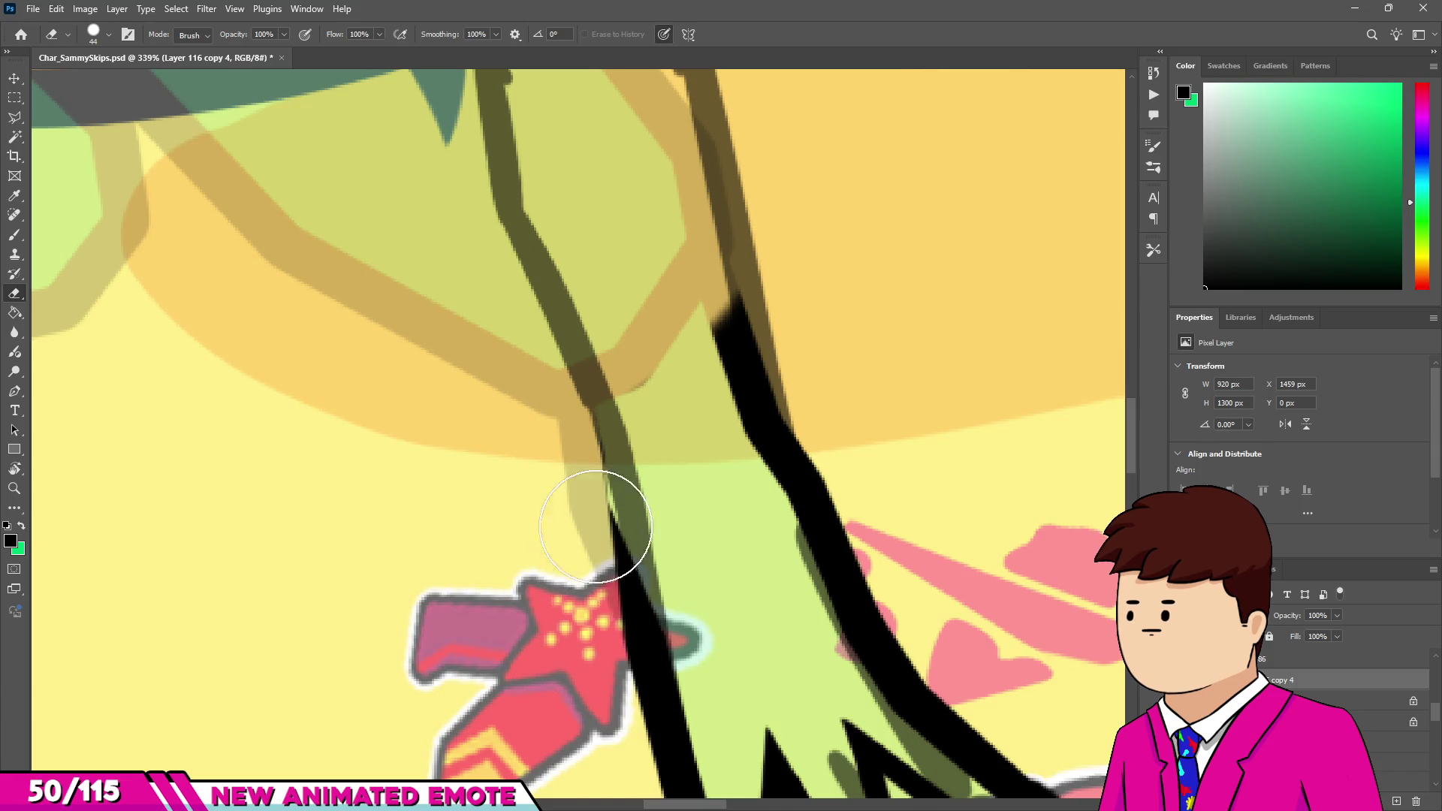
key(b)
drag(651, 646, 626, 473)
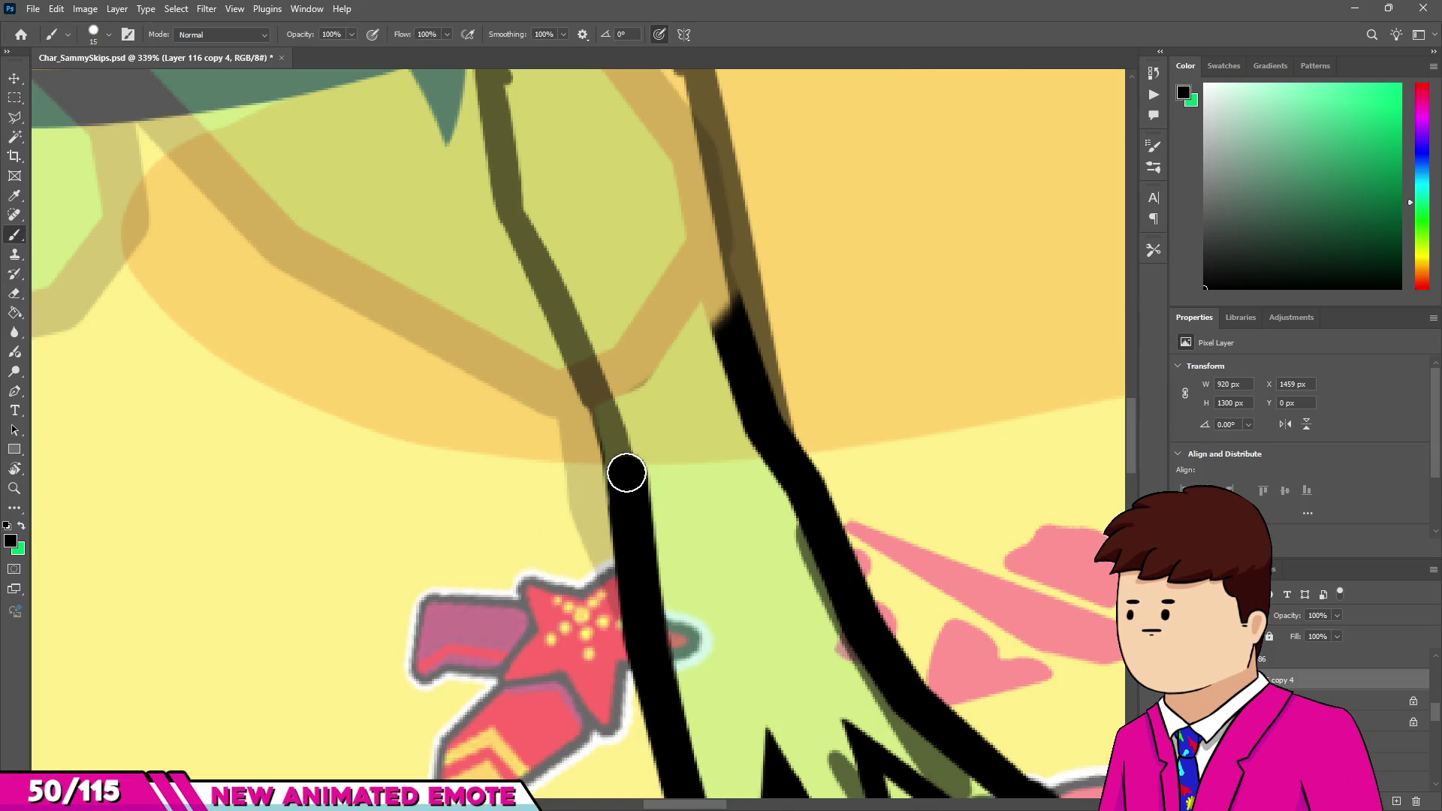
drag(603, 384, 536, 242)
scroll(612, 413, down, 1)
Trim the top of the right leg outline and extend it with straight lines further up.
key(e)
mouse_move(722, 456)
mouse_down()
mouse_move(740, 628)
mouse_move(782, 573)
mouse_move(814, 611)
mouse_up()
key(b)
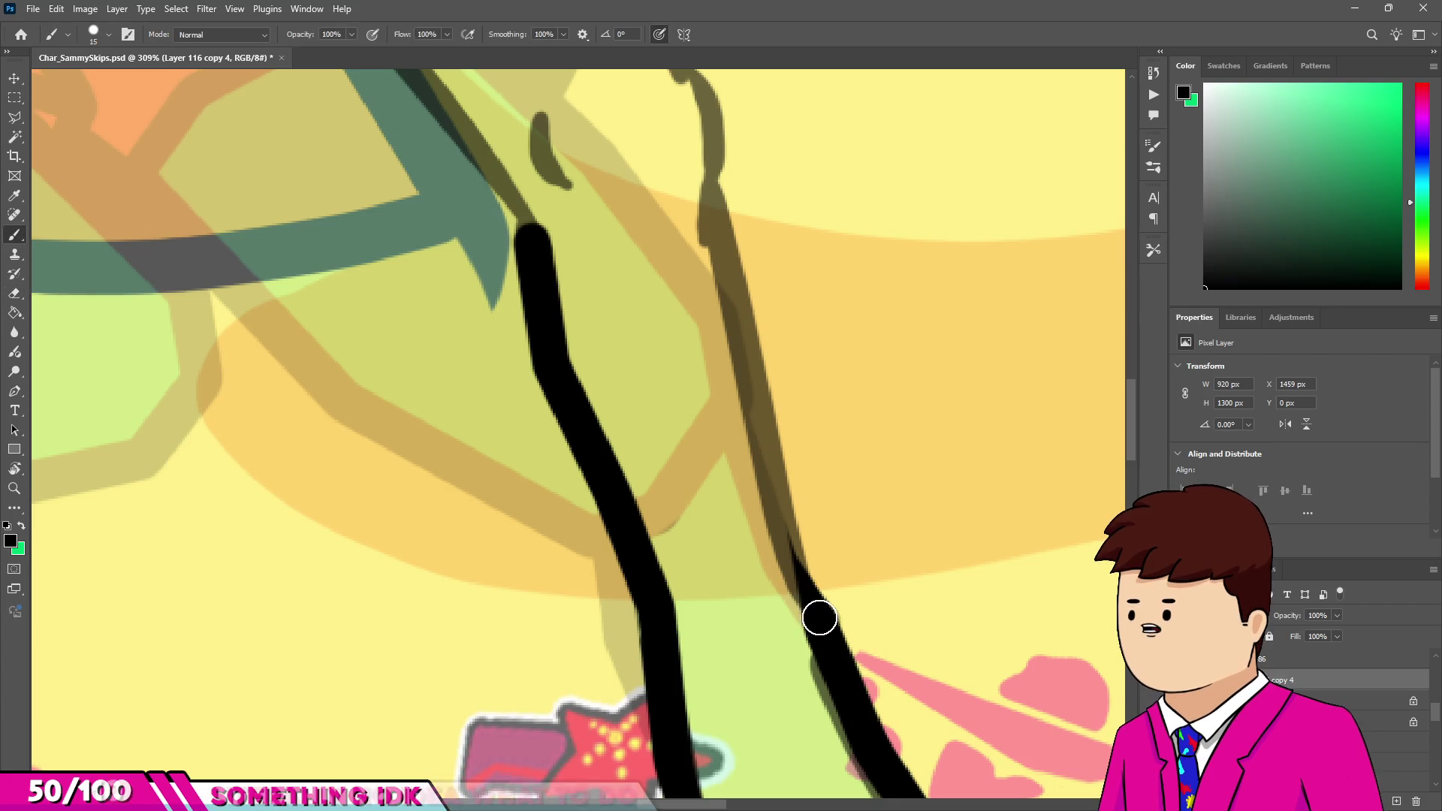
shift+click(721, 231)
scroll(743, 376, up, 1)
shift+click(711, 305)
scroll(669, 327, down, 2)
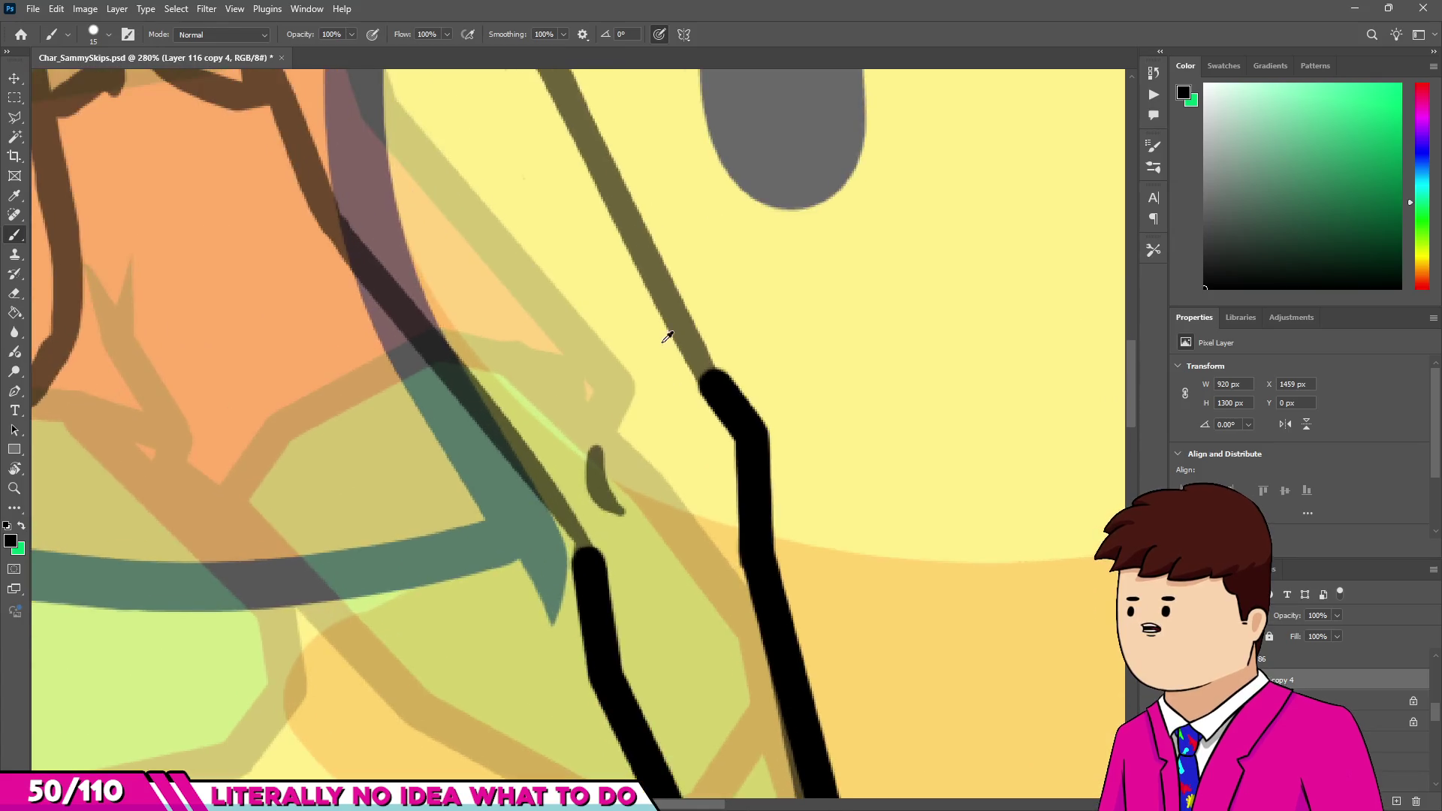
scroll(669, 331, down, 1)
scroll(669, 331, up, 3)
Draw a straight line from the shorts' hem down the inner thigh and lower leg.
shift+click(579, 238)
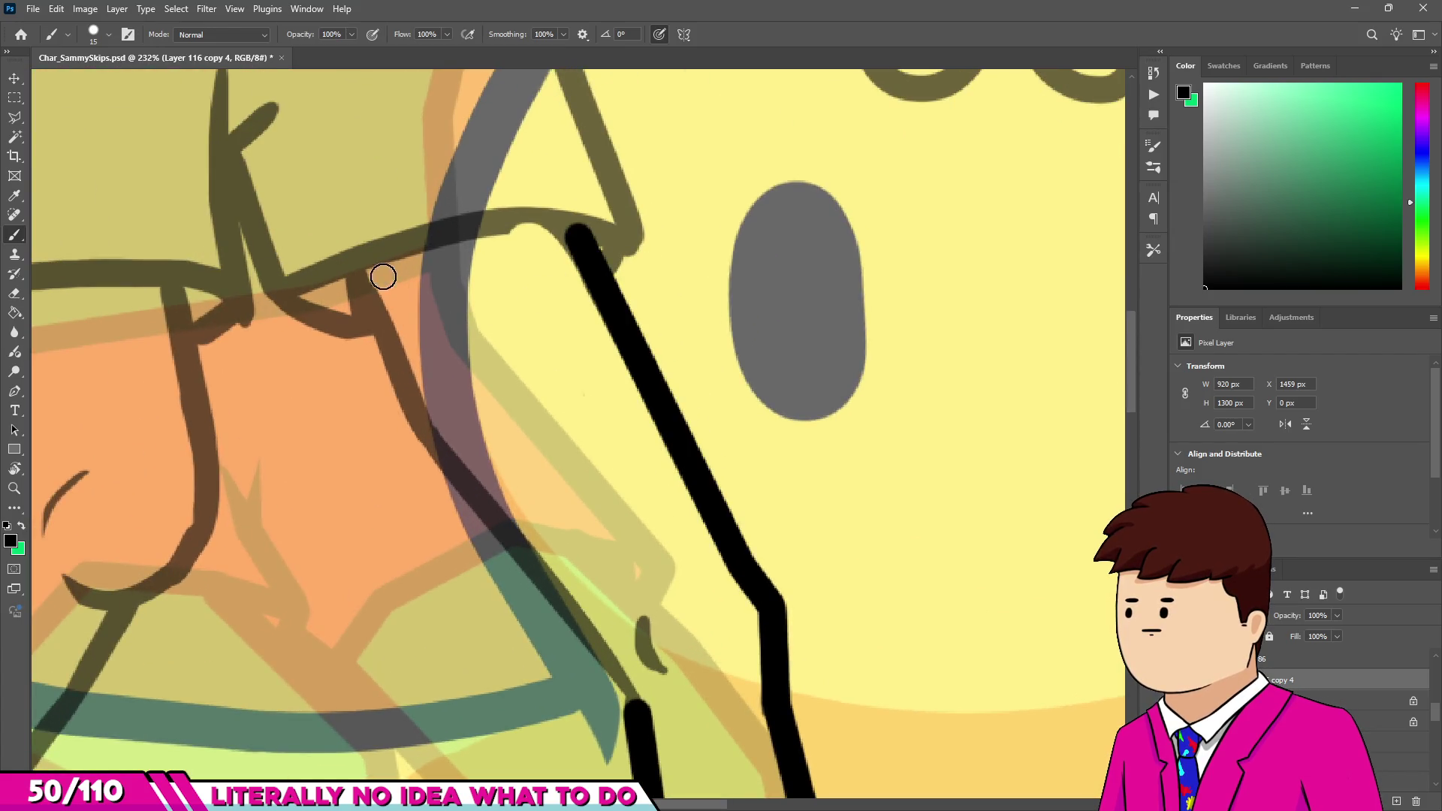
shift+click(423, 453)
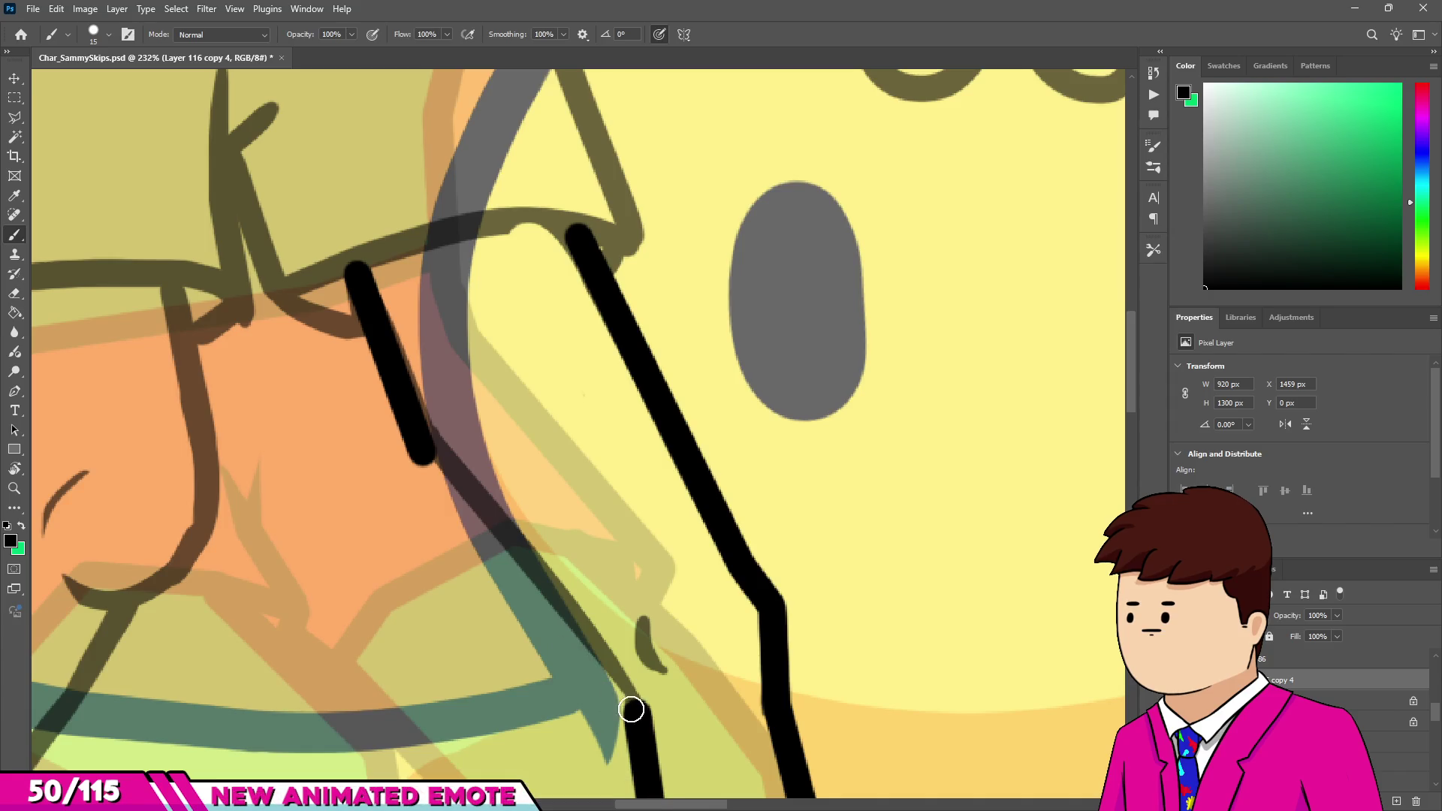
shift+click(619, 691)
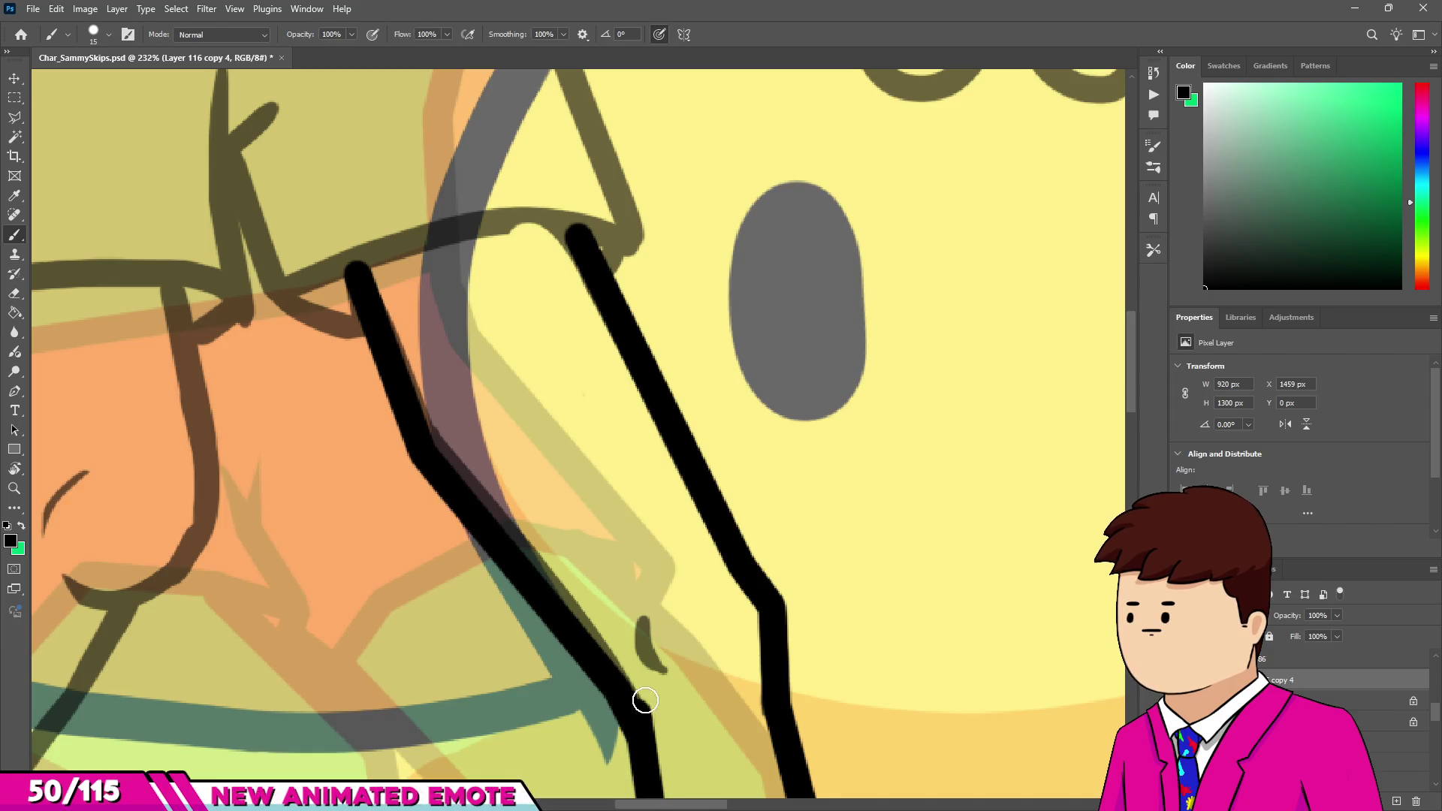
key(e)
key(b)
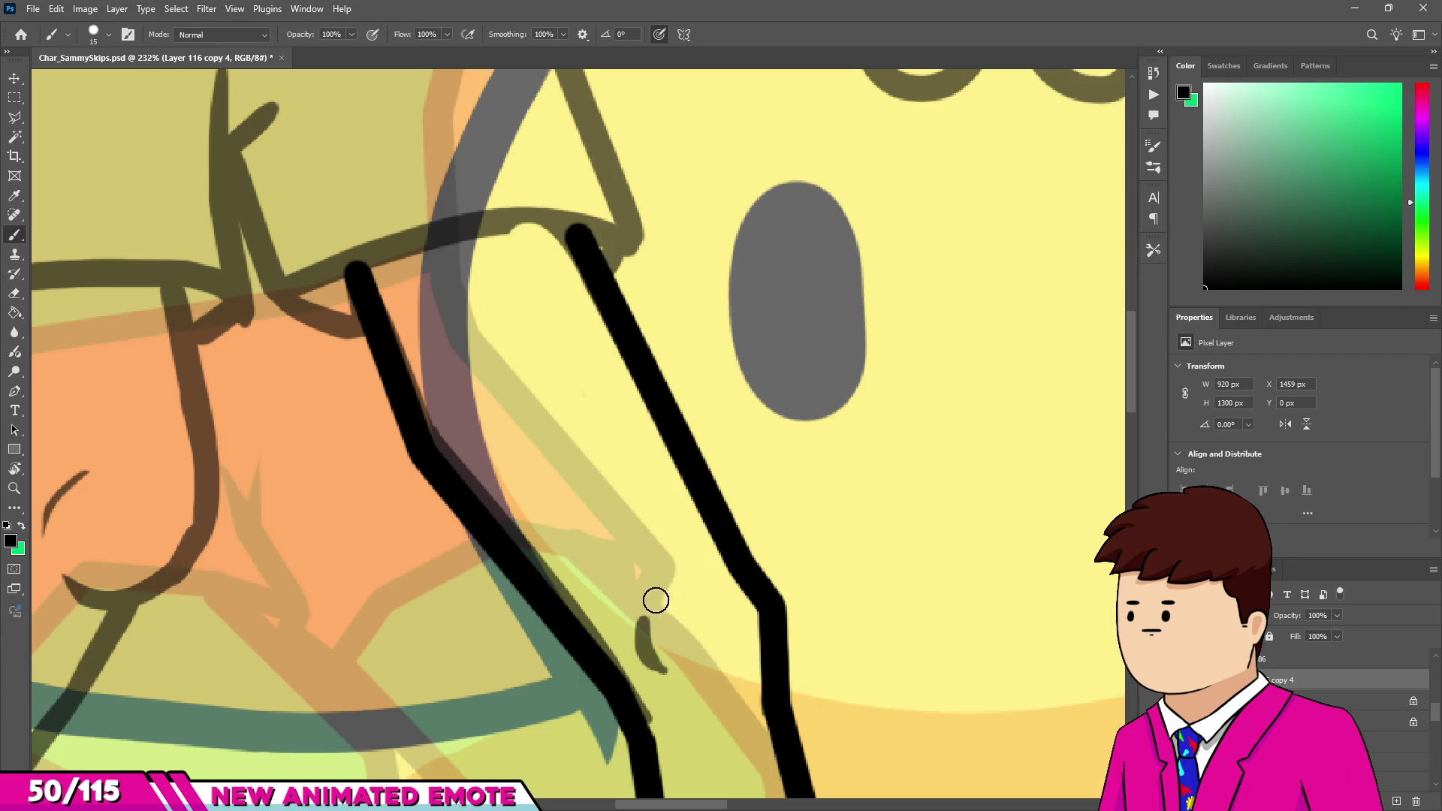
scroll(654, 596, down, 10)
scroll(635, 576, up, 5)
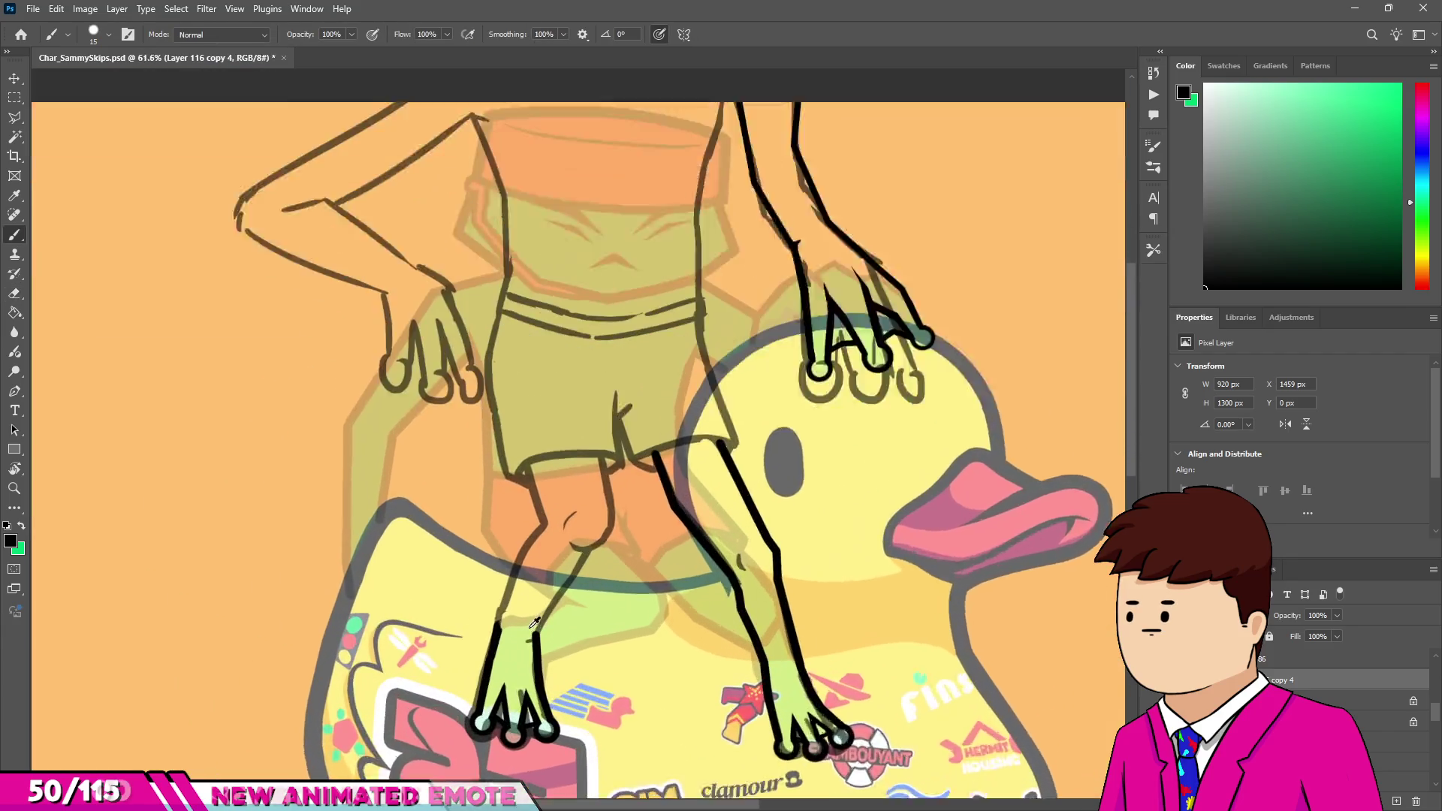
scroll(515, 498, up, 5)
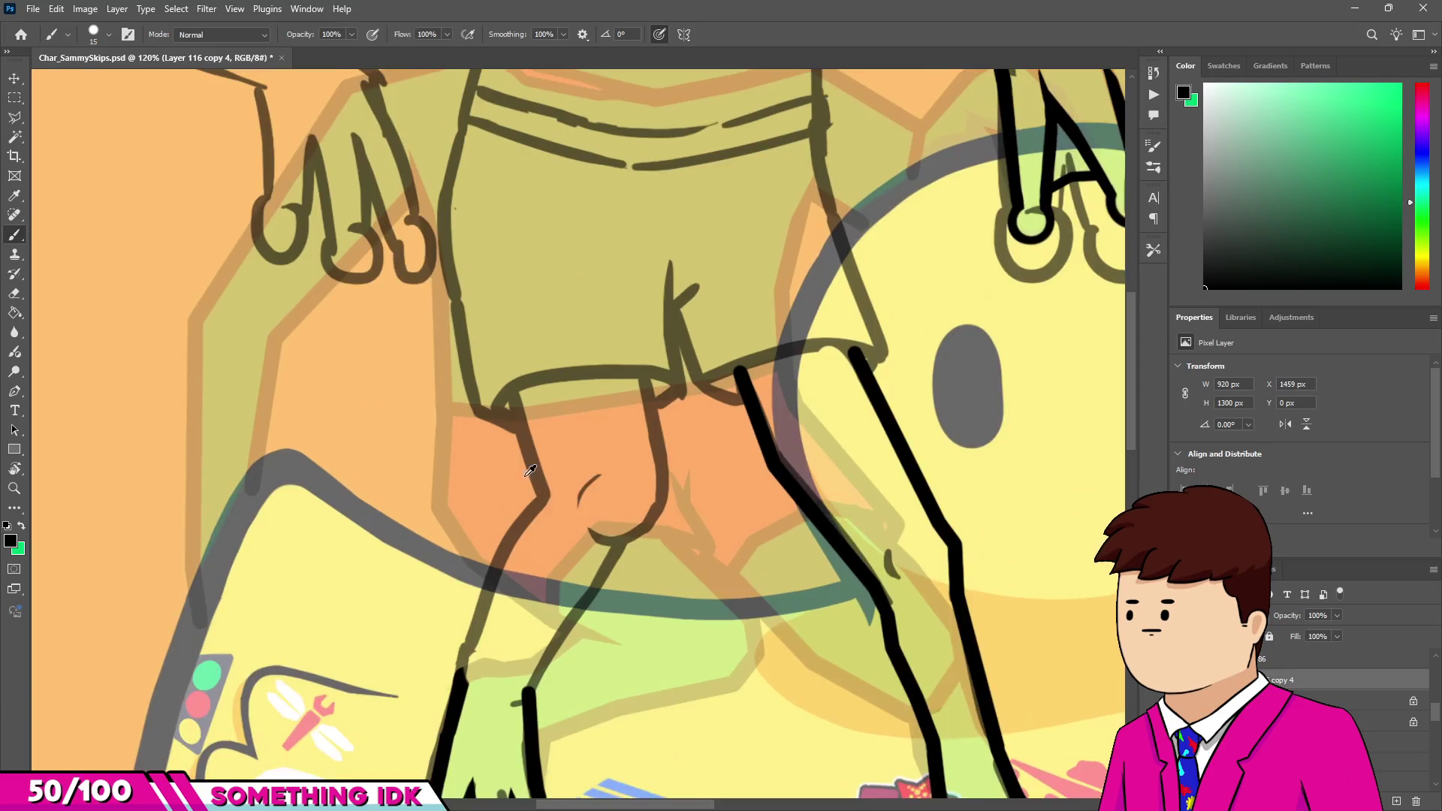
scroll(546, 501, up, 3)
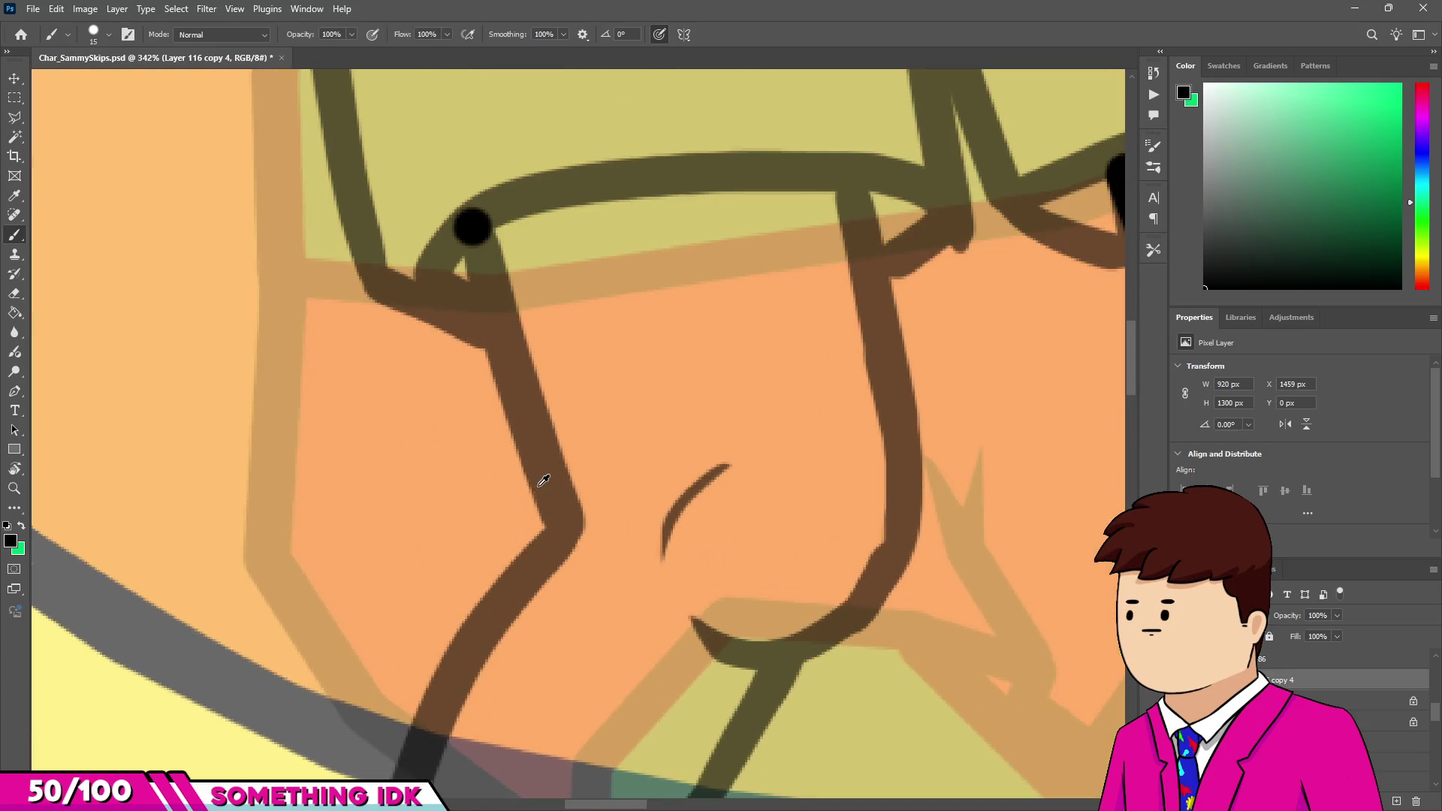
With a 17 px brush, ink the leg outline from the shorts hem past the knee toward the foot.
drag(539, 492, 540, 488)
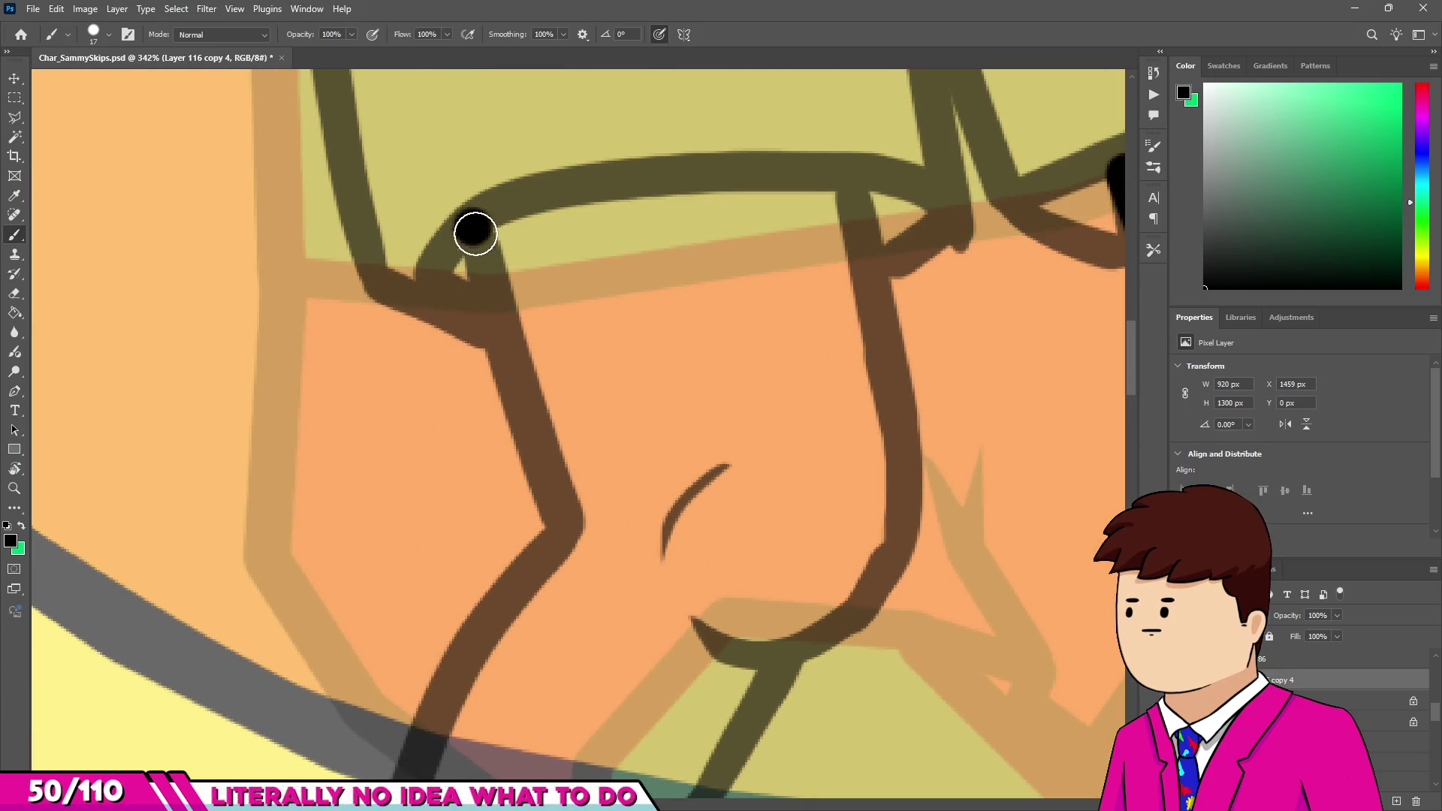
shift+click(551, 508)
scroll(476, 567, down, 1)
shift+click(450, 586)
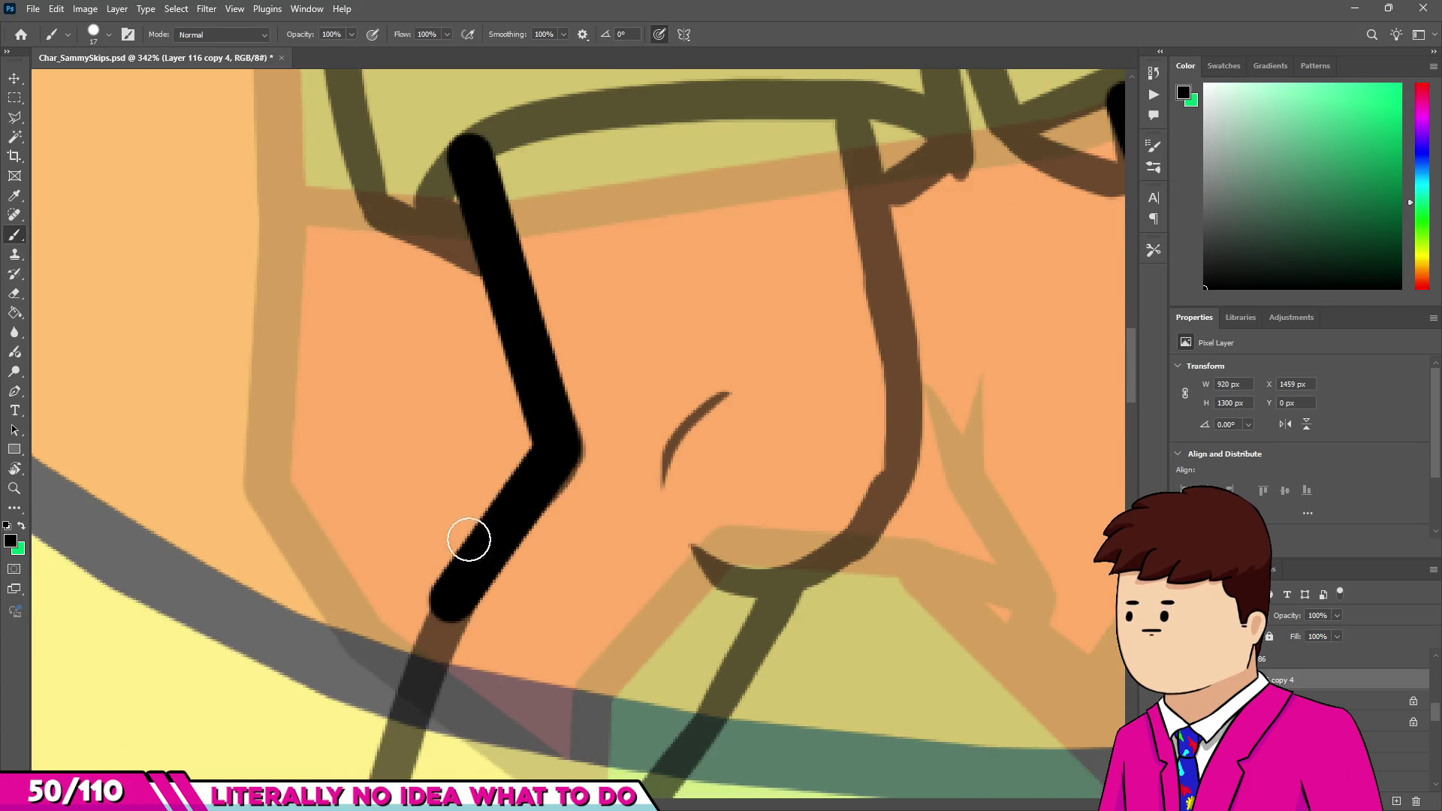
scroll(465, 526, down, 2)
scroll(432, 563, down, 1)
shift+click(380, 689)
scroll(380, 689, down, 3)
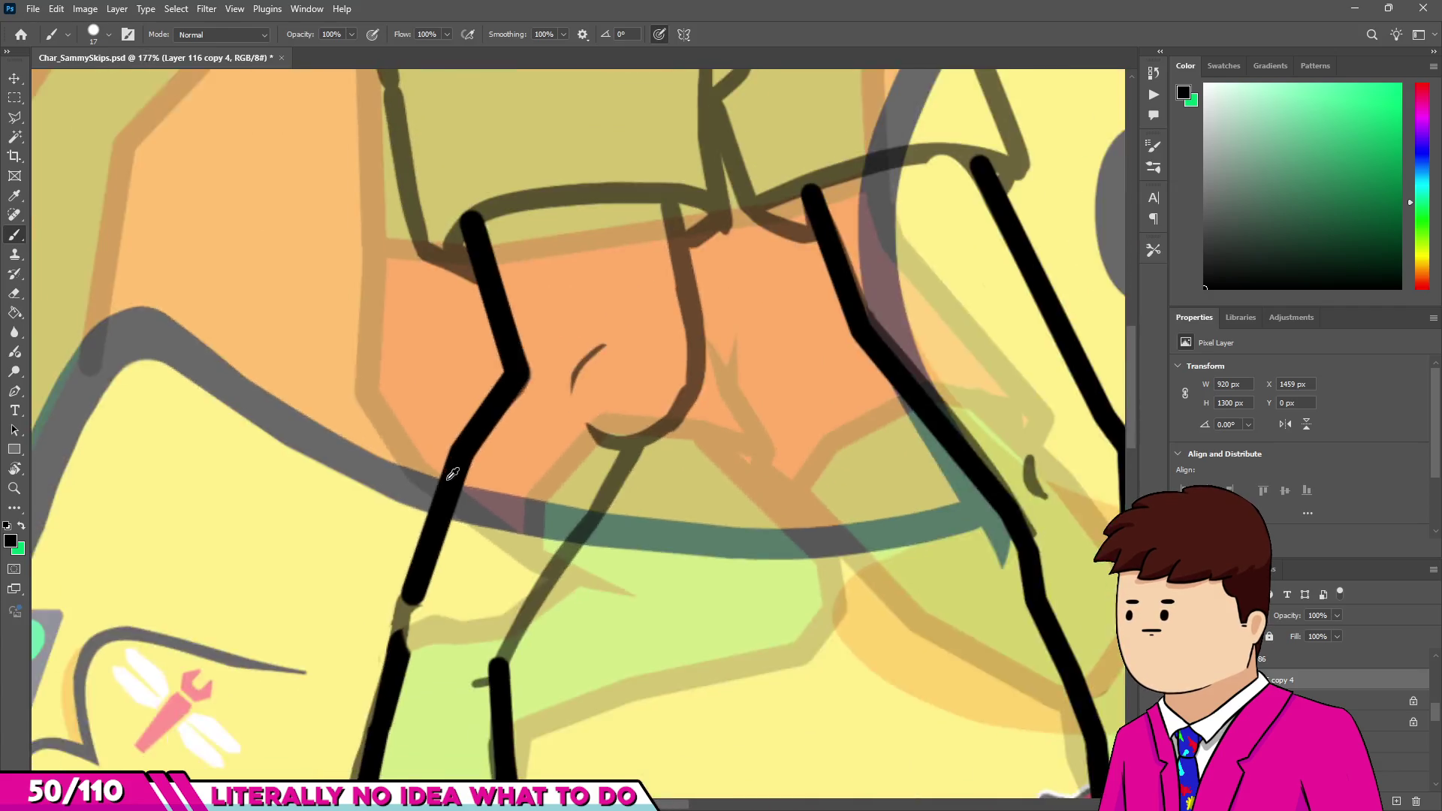
scroll(432, 575, up, 3)
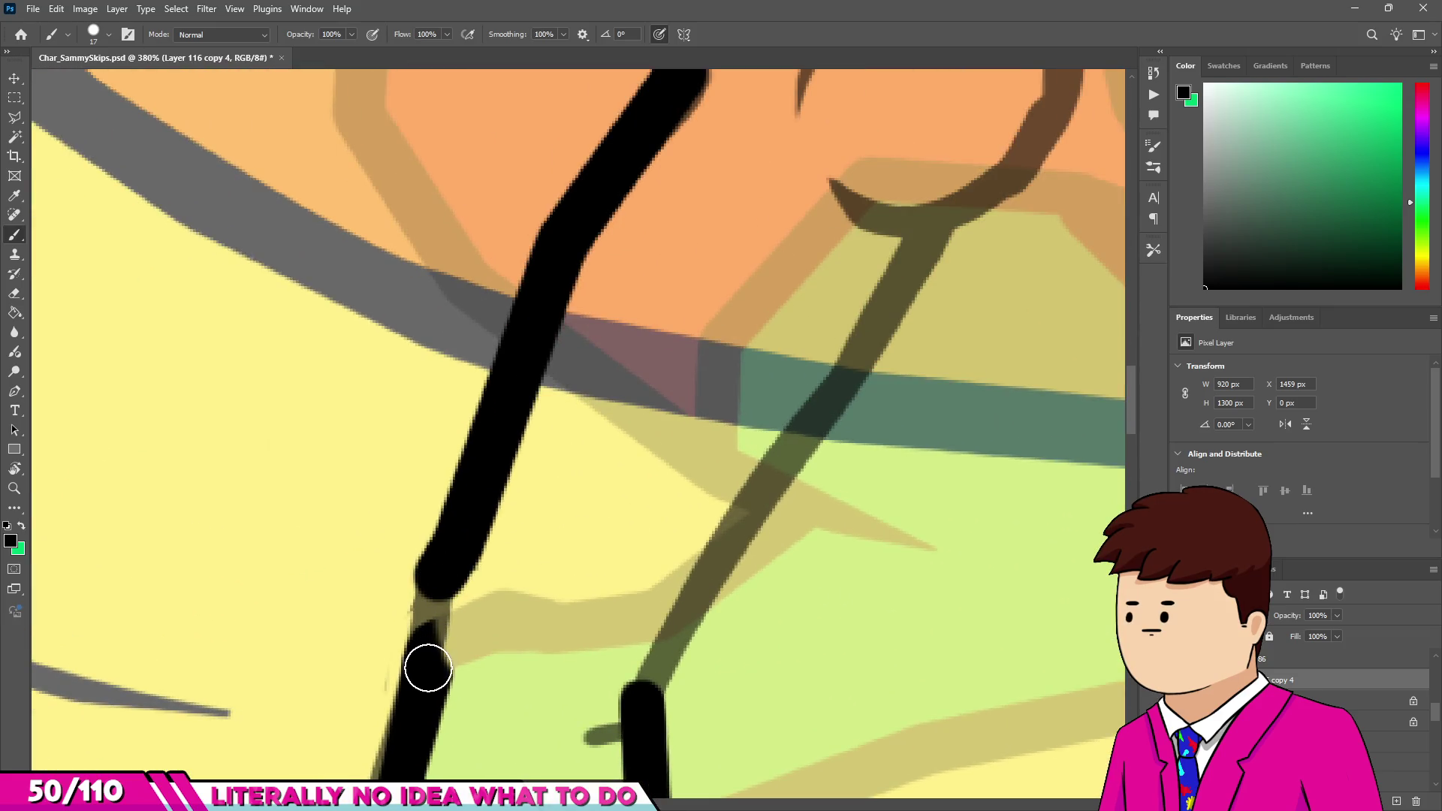
shift+click(428, 668)
scroll(428, 667, down, 3)
scroll(567, 635, up, 2)
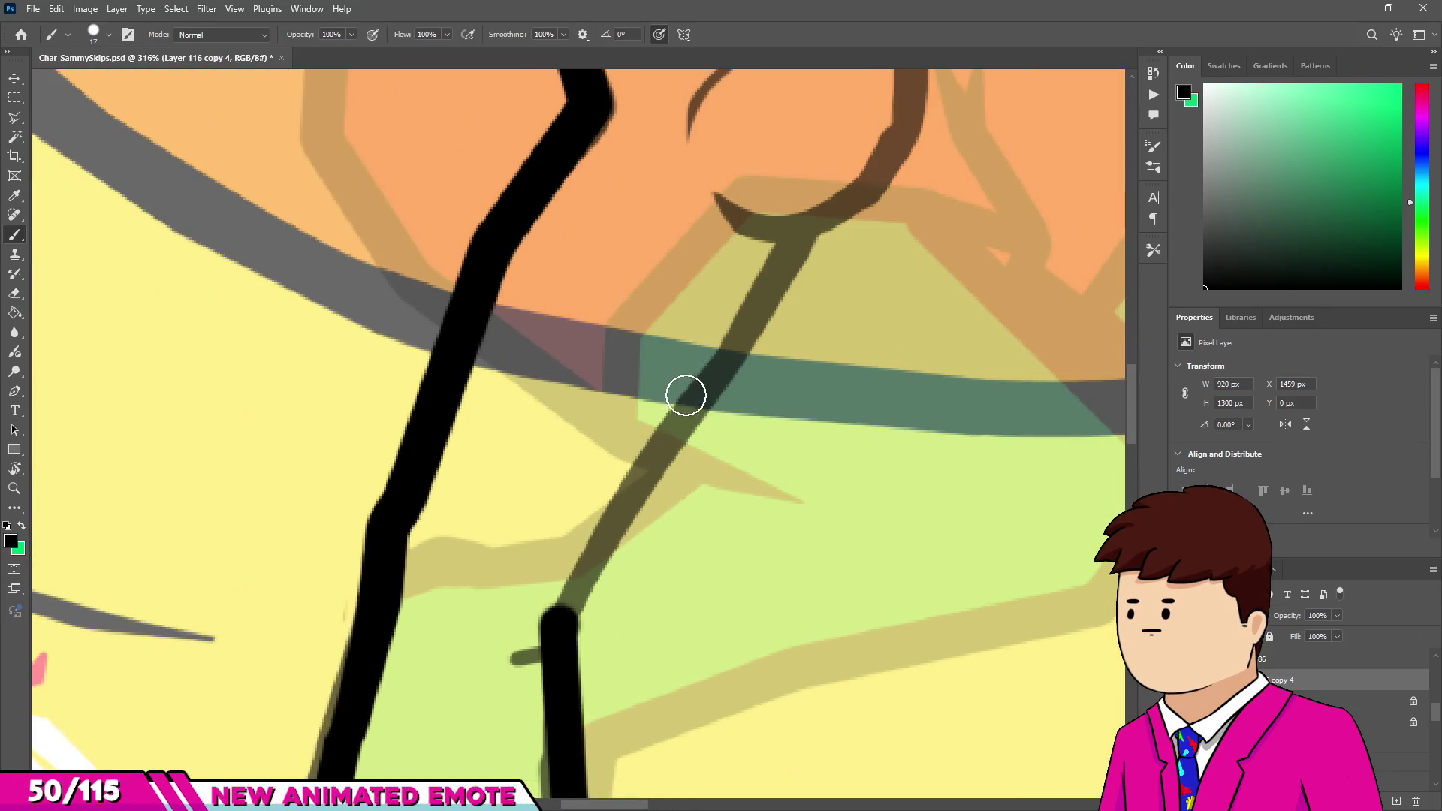
Ink the inner leg line up to the knee, adding the knee crease.
shift+click(697, 386)
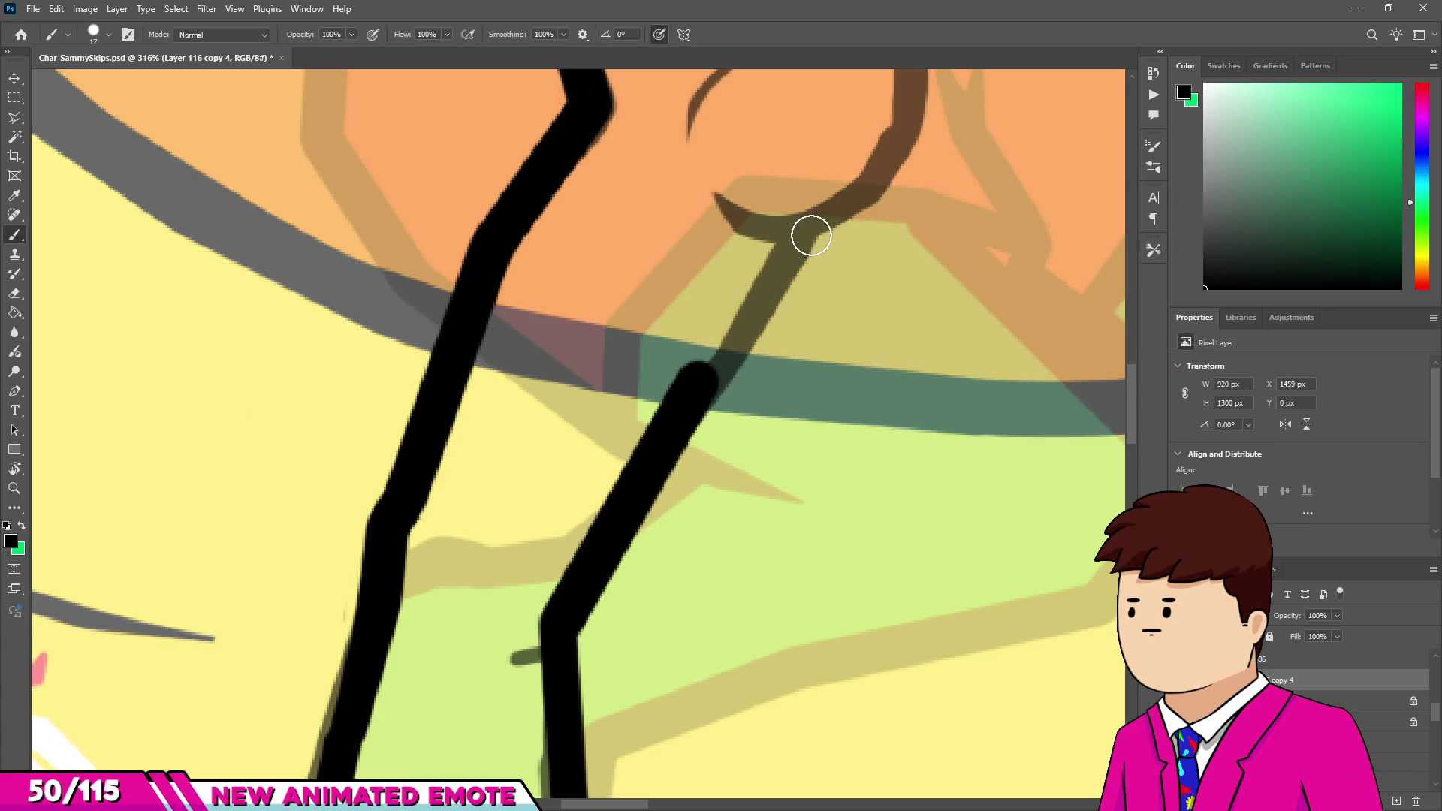
shift+click(811, 235)
scroll(811, 235, down, 3)
scroll(642, 422, up, 3)
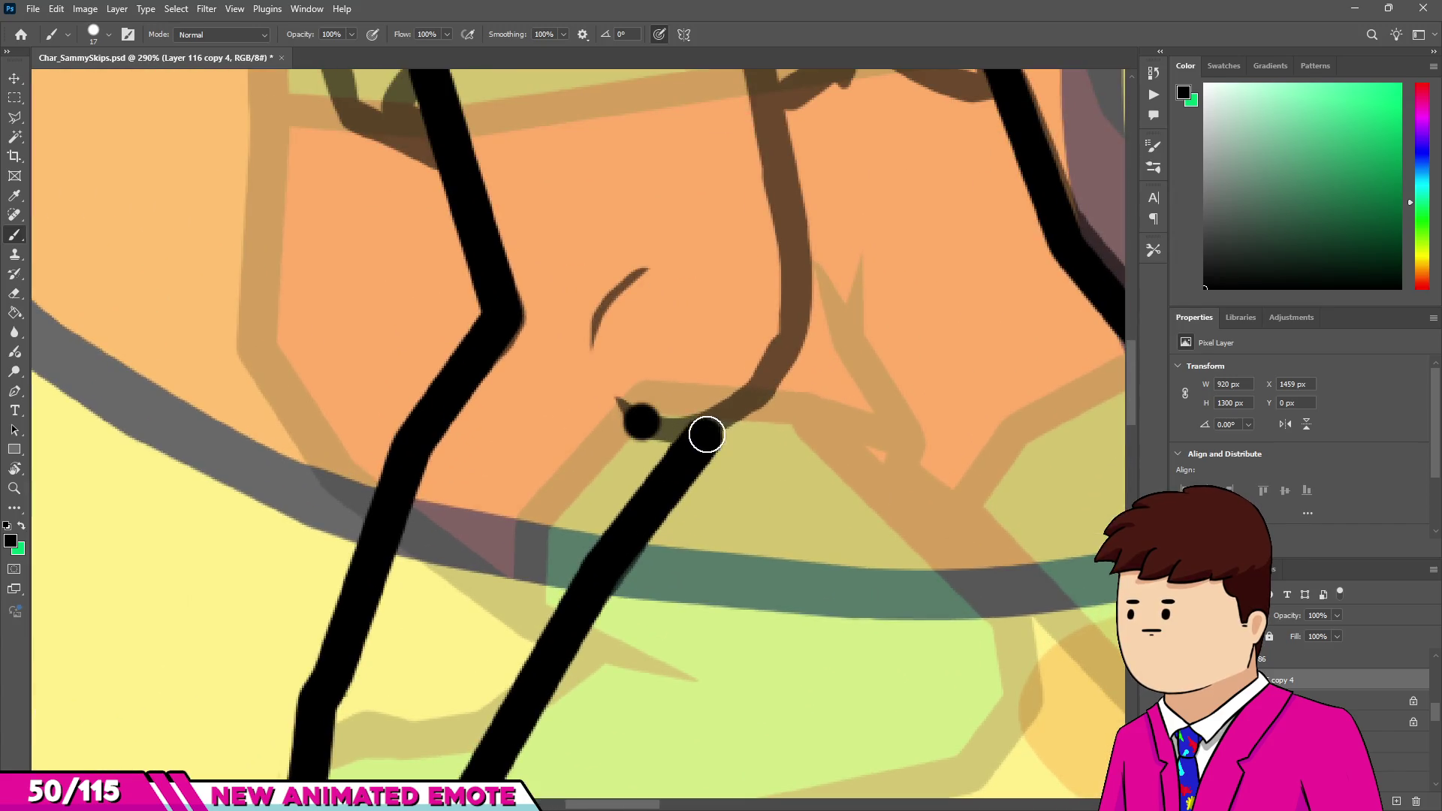
shift+click(799, 338)
scroll(799, 338, up, 2)
shift+click(776, 338)
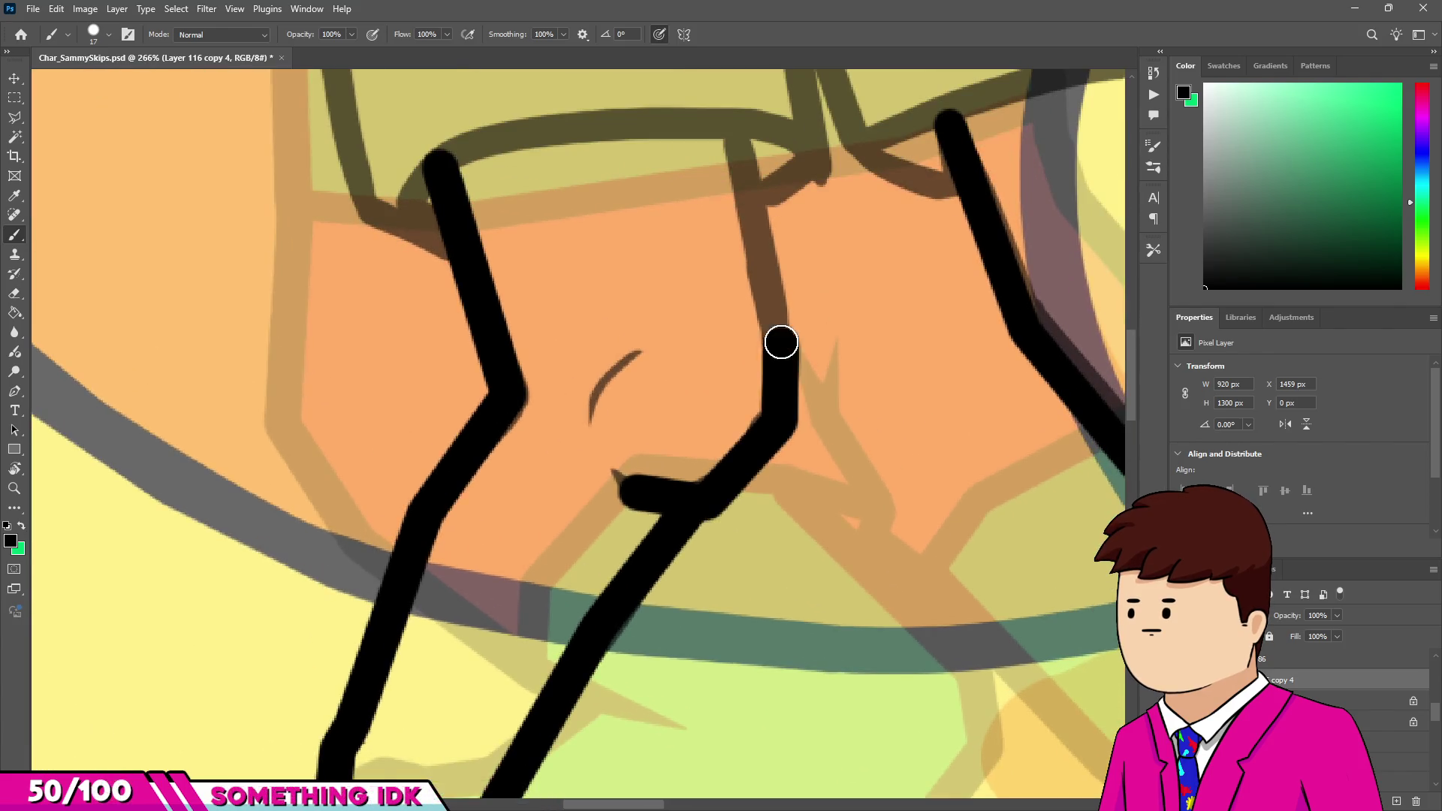
Join the inner thigh line to the shorts and check the finished leg.
scroll(671, 497, down, 3)
scroll(674, 494, down, 2)
scroll(711, 388, up, 4)
shift+click(688, 307)
scroll(669, 296, down, 2)
scroll(612, 563, up, 5)
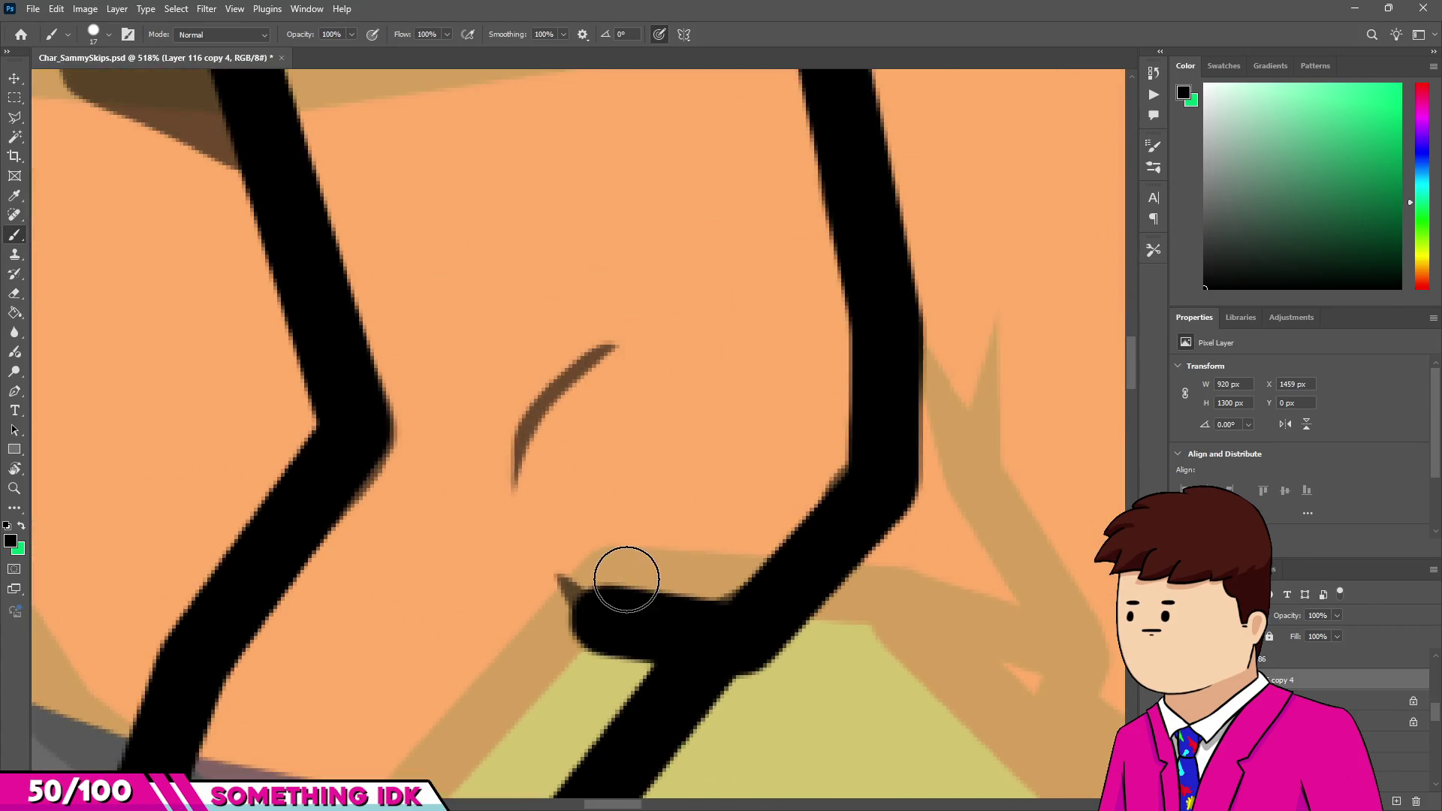
key(e)
scroll(692, 531, up, 1)
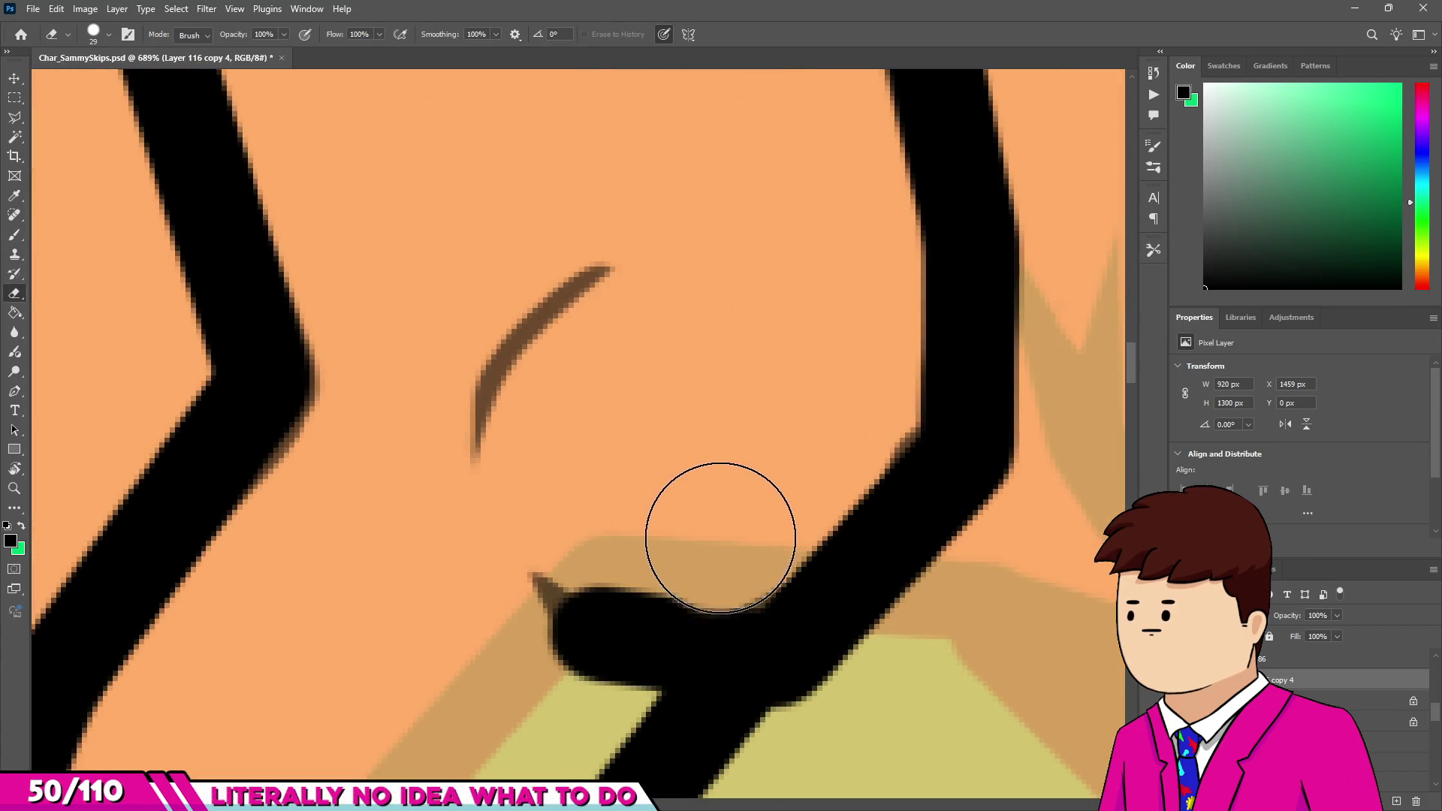
scroll(518, 623, down, 8)
scroll(542, 546, up, 2)
scroll(468, 475, up, 3)
key(b)
scroll(437, 479, down, 6)
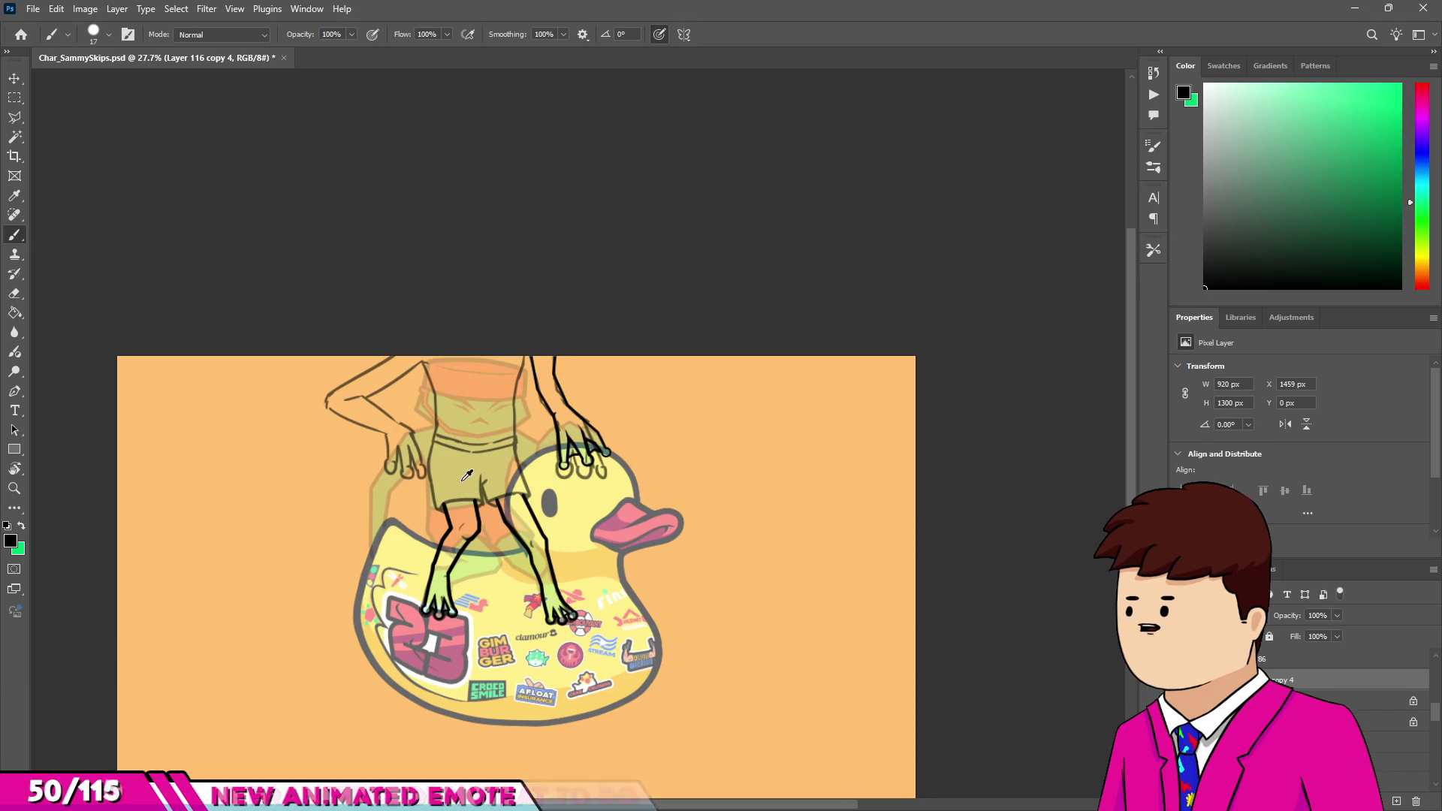
Stroke black ink along the bent arm's top edge, around the elbow and down the forearm.
scroll(405, 417, up, 5)
scroll(409, 378, up, 2)
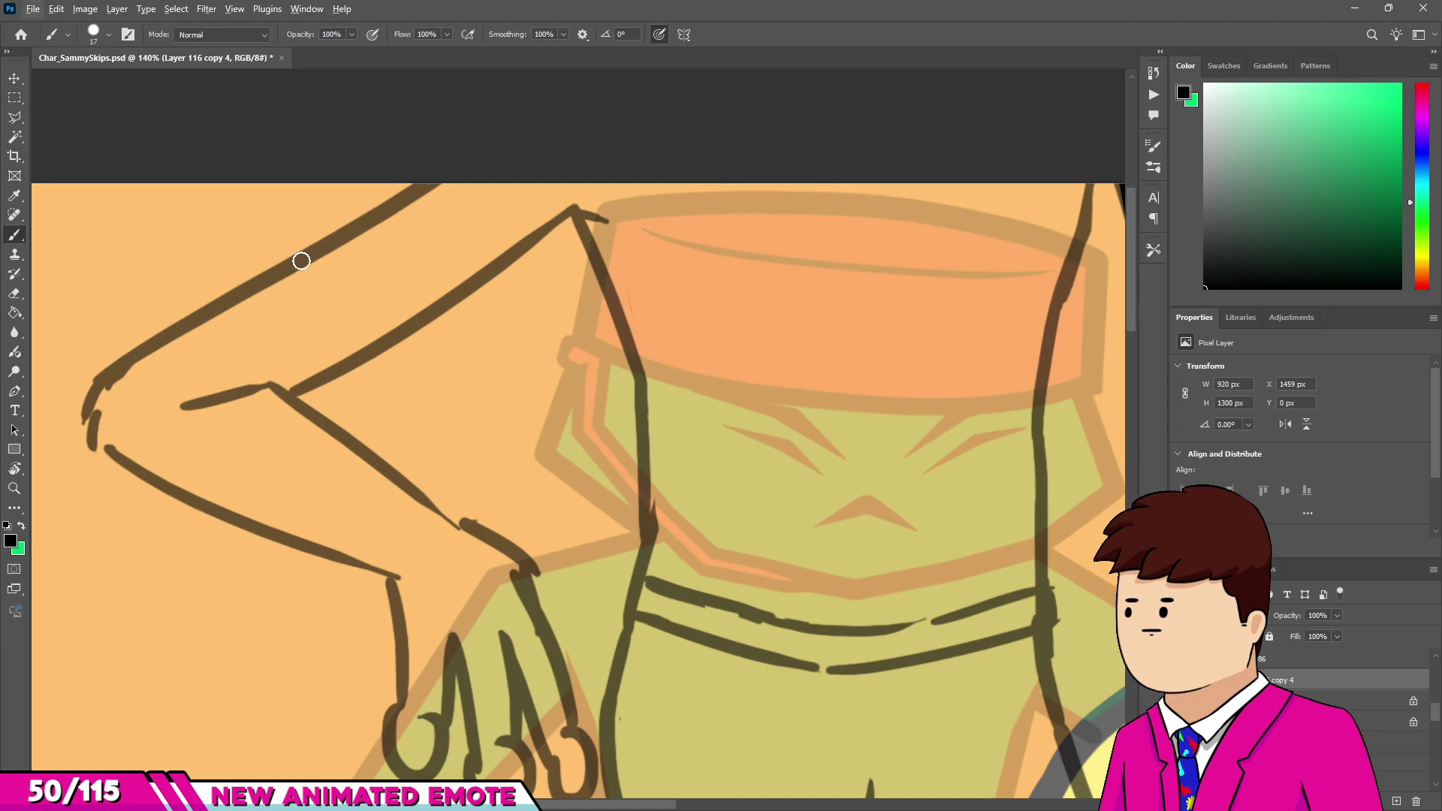
mouse_move(116, 375)
mouse_down()
mouse_move(90, 418)
mouse_move(106, 451)
mouse_move(189, 487)
mouse_up()
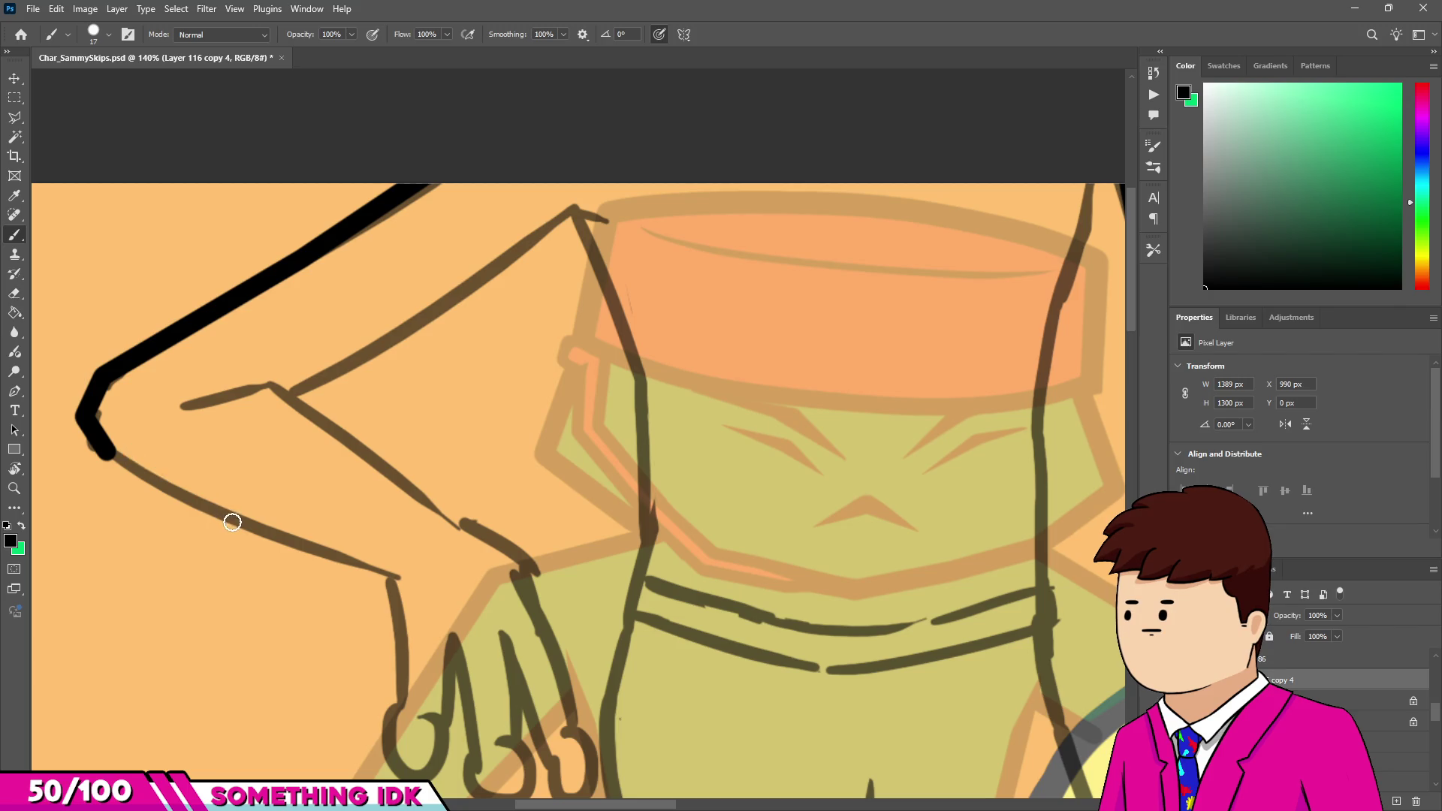
drag(341, 562, 396, 578)
scroll(390, 583, down, 3)
scroll(390, 594, up, 5)
drag(387, 527, 391, 706)
scroll(411, 466, down, 8)
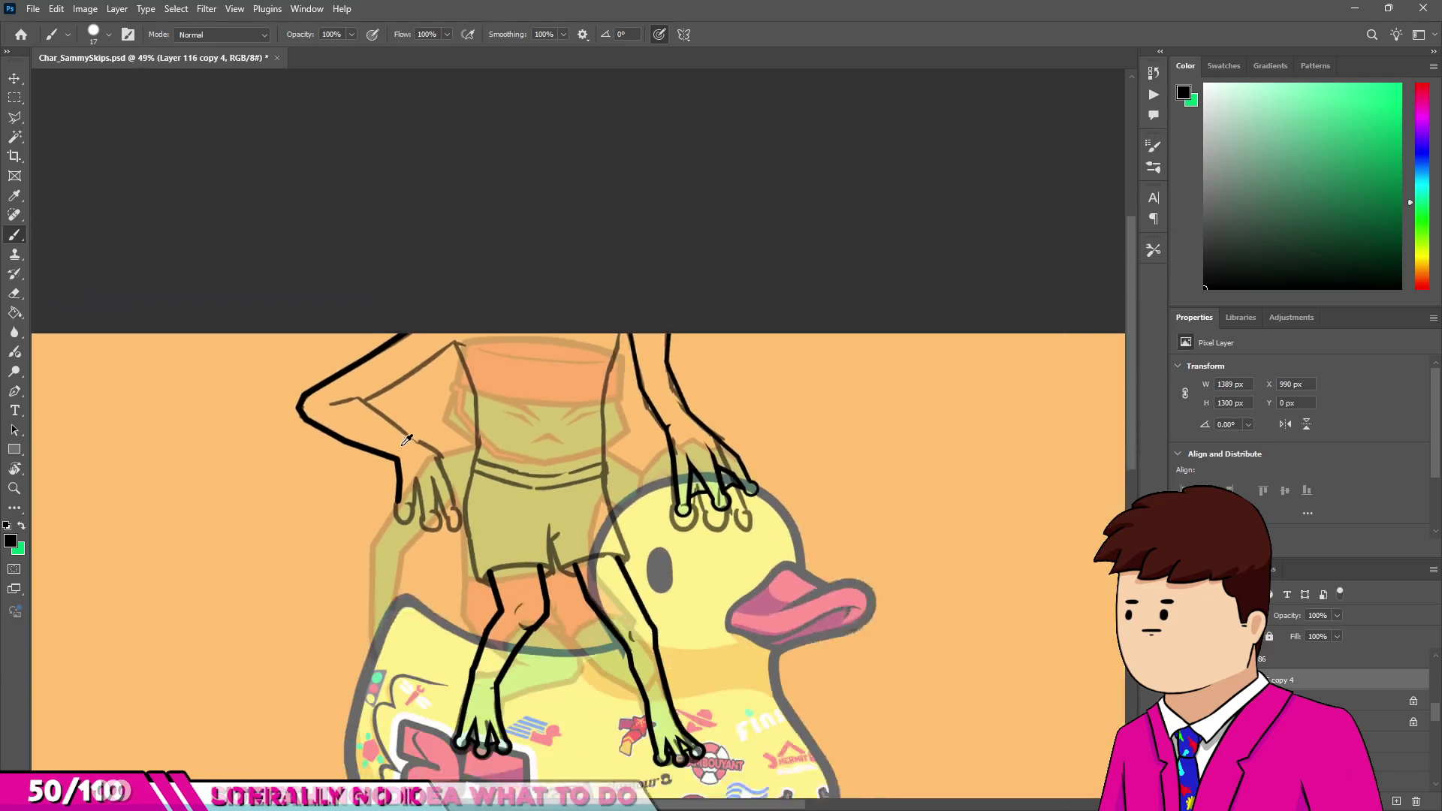
scroll(411, 466, up, 2)
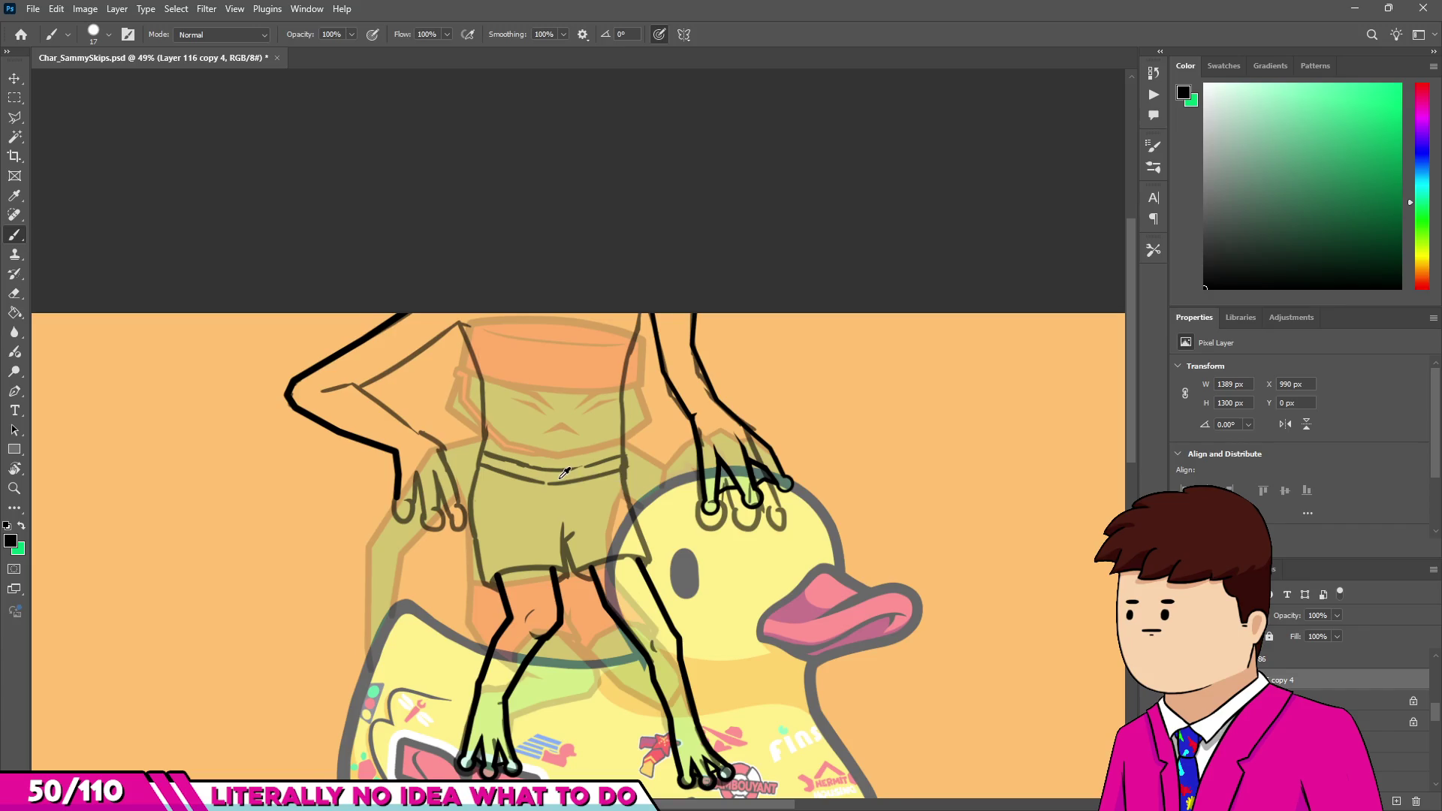
scroll(751, 481, up, 5)
Lasso the inked hand on the duck's head and drag a copy to the left.
key(v)
key(l)
click(966, 493)
click(893, 351)
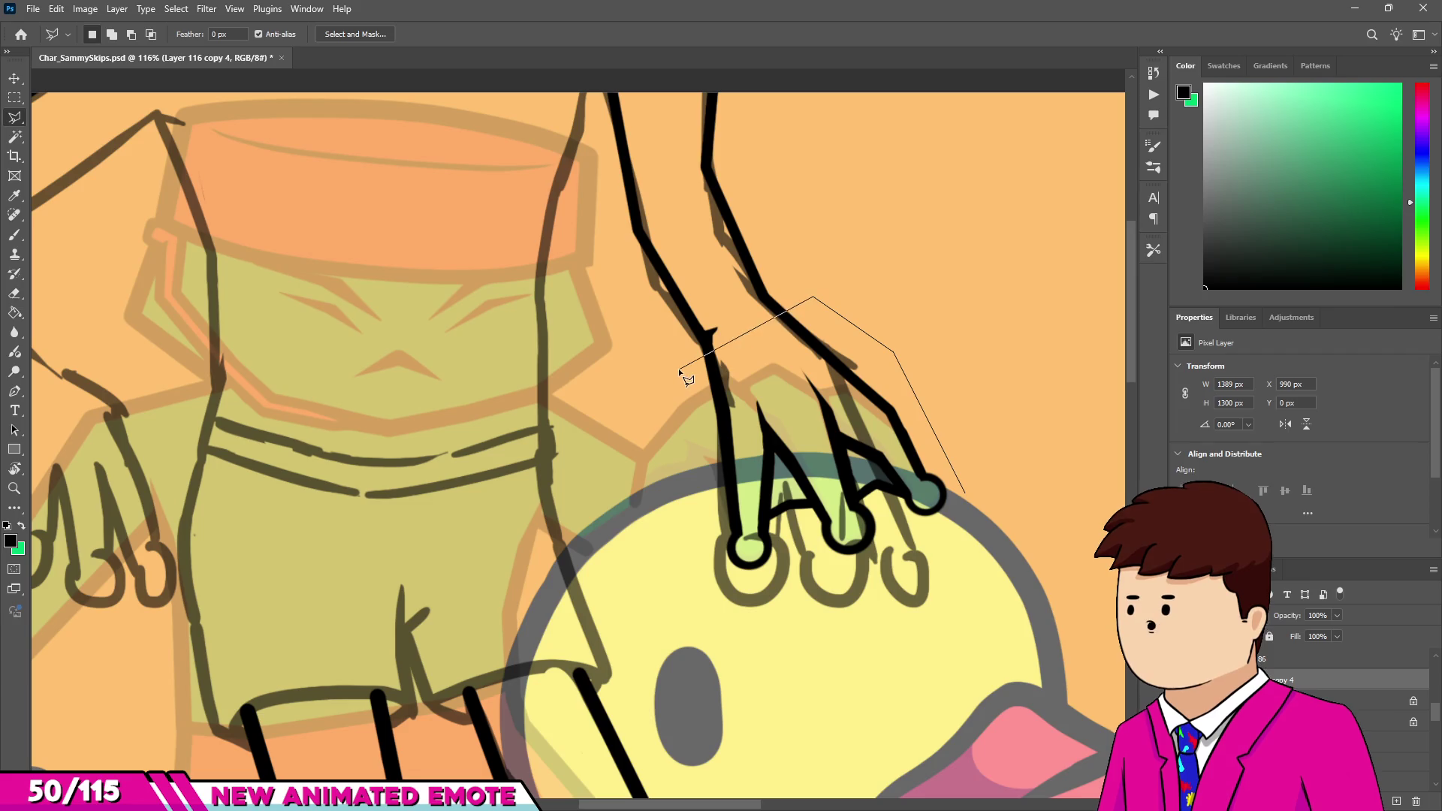
click(963, 485)
scroll(911, 479, down, 2)
key(v)
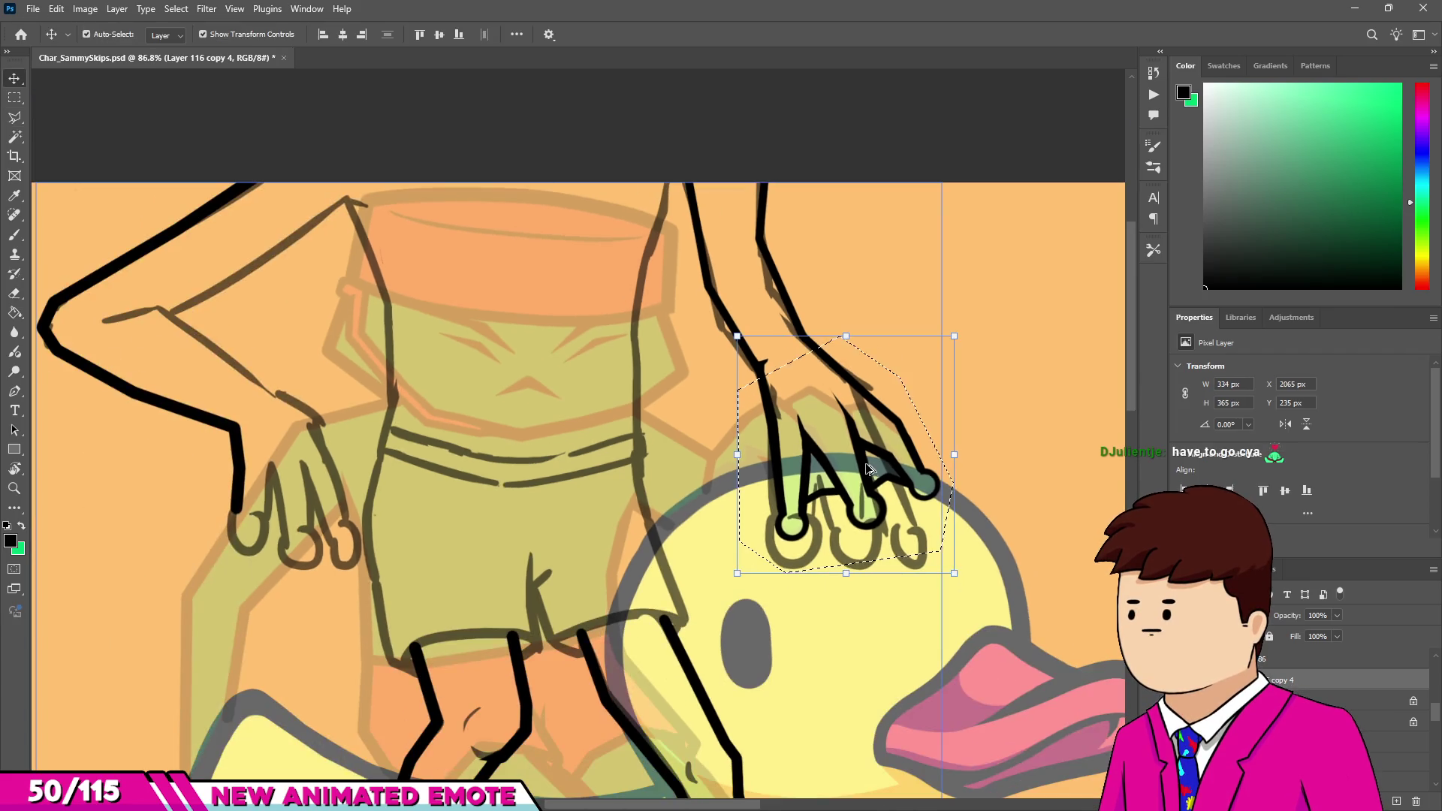
mouse_move(877, 452)
mouse_down()
mouse_move(288, 502)
mouse_move(226, 629)
mouse_up()
key(m)
key(ctrl+d)
Erase the inked forearm line above the copied hand.
key(e)
scroll(248, 511, up, 3)
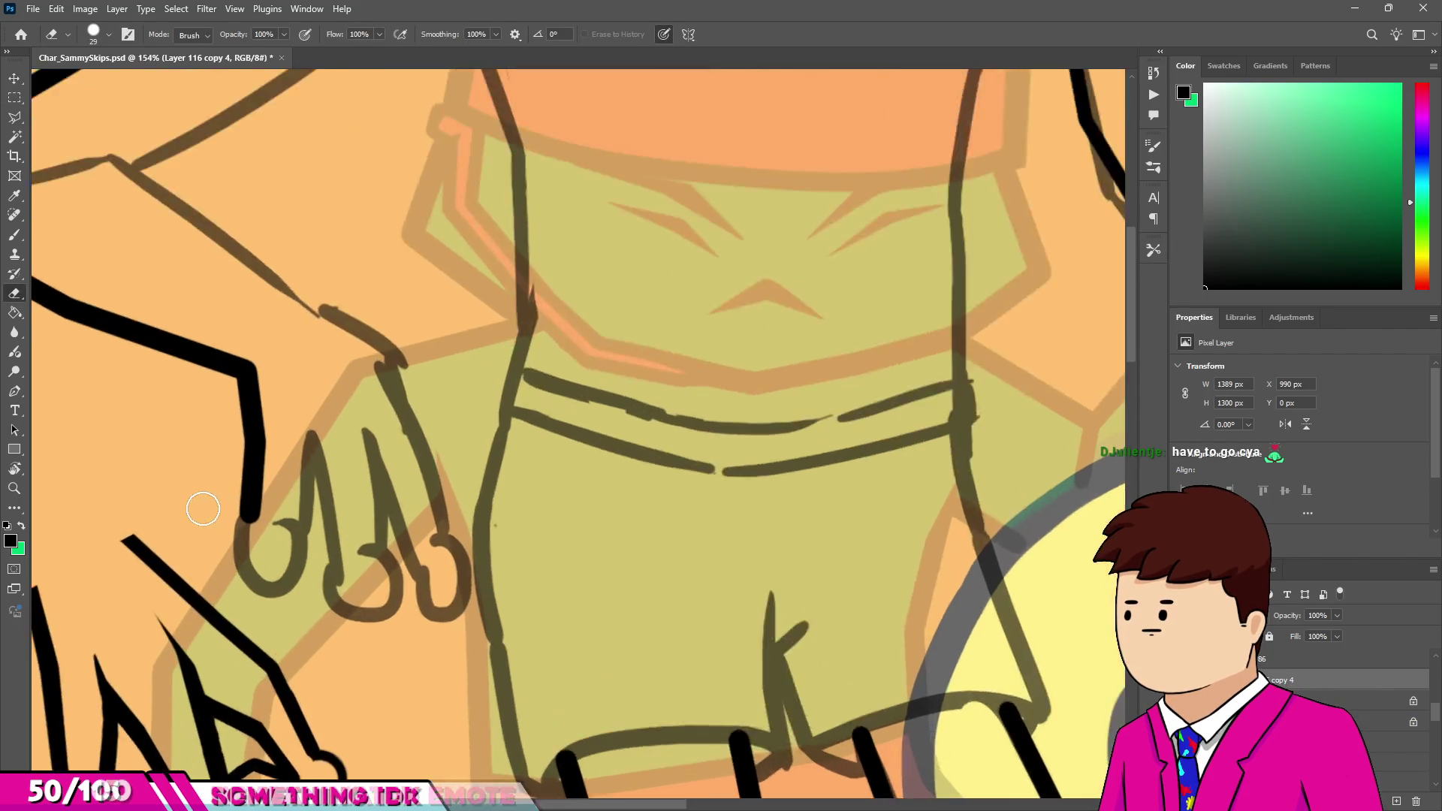
drag(266, 486, 290, 346)
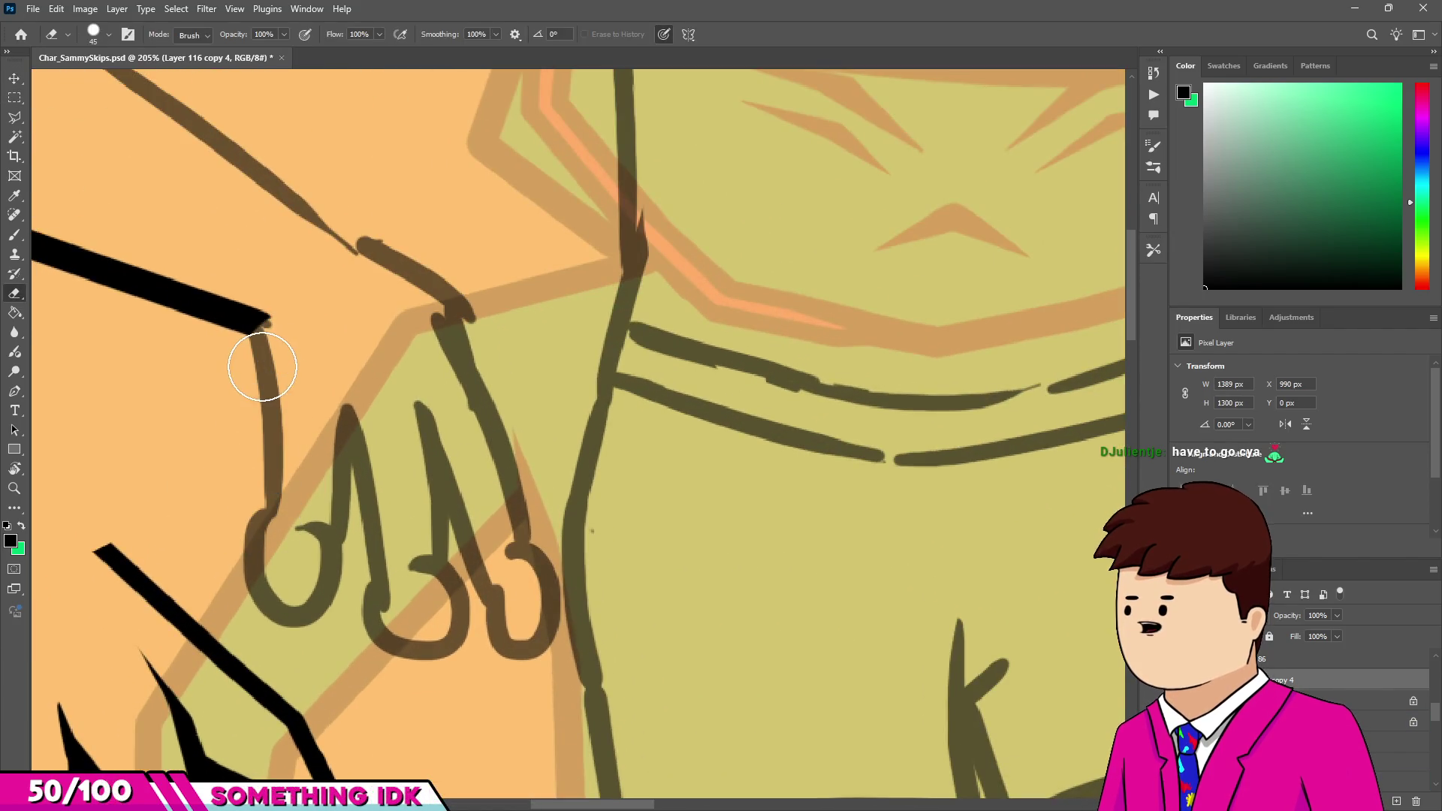
scroll(183, 428, down, 3)
scroll(161, 508, up, 1)
Select the copied hand, then move and rotate it onto the bent arm's wrist.
key(l)
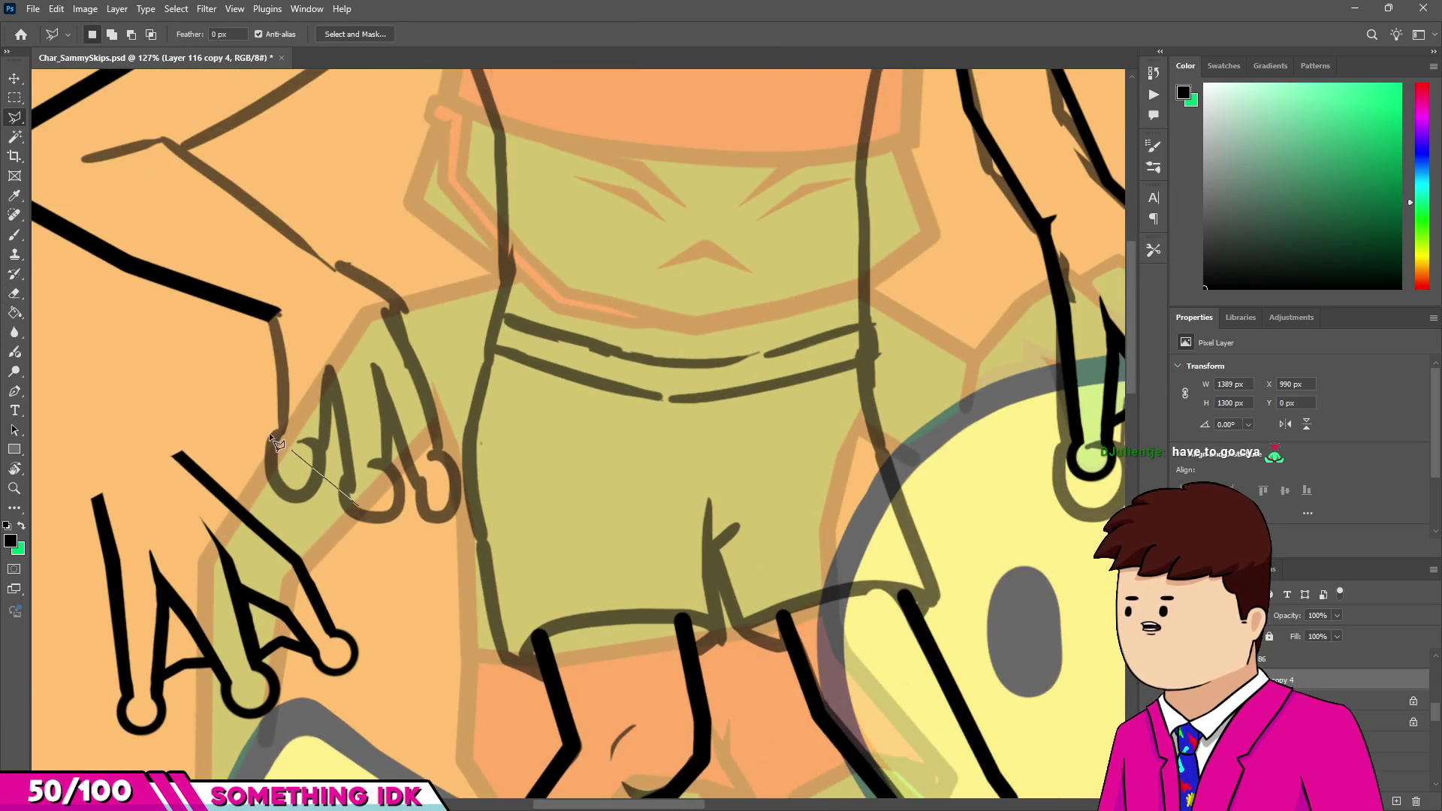
click(58, 478)
click(88, 740)
click(351, 713)
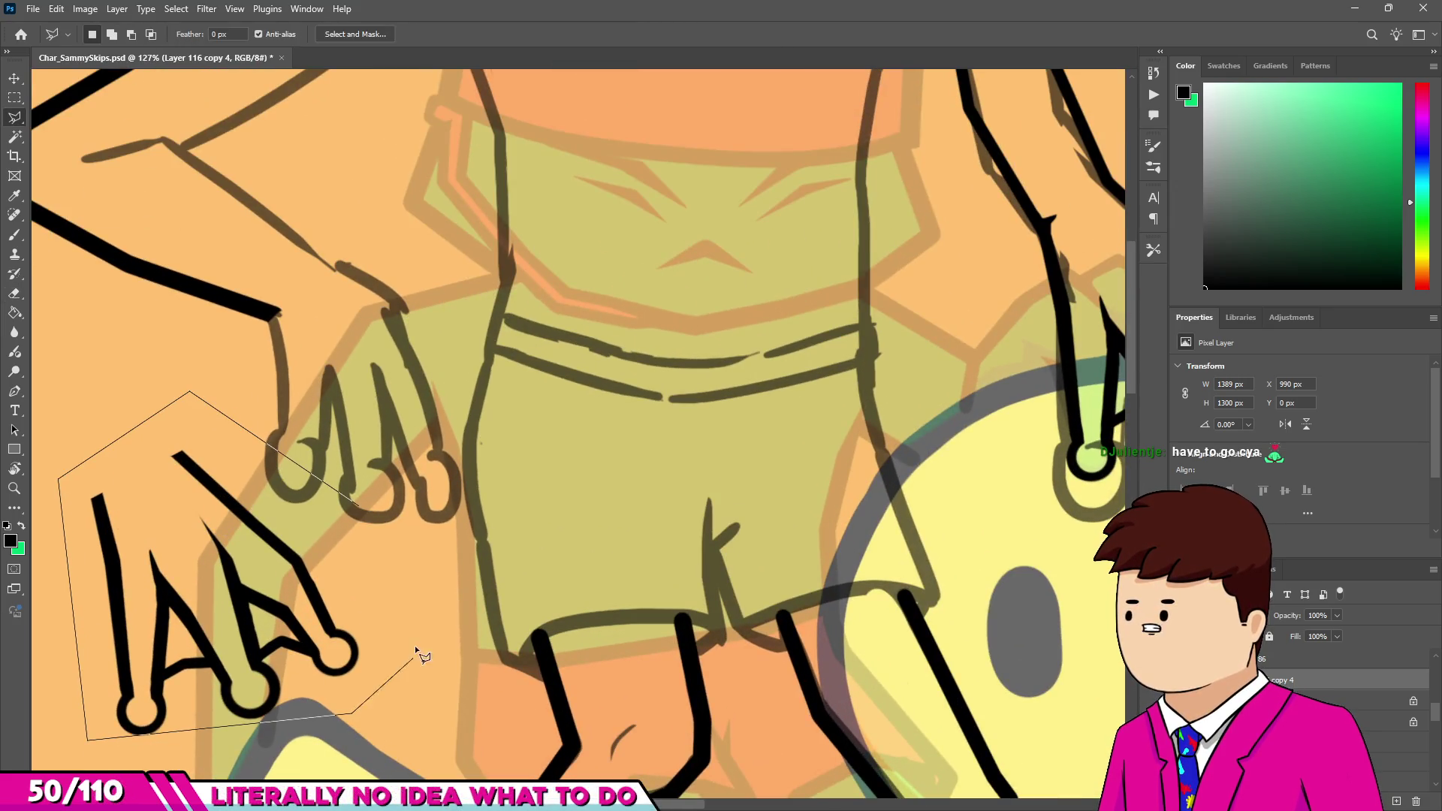
key(v)
drag(311, 609, 361, 556)
mouse_move(430, 398)
mouse_down()
mouse_move(548, 414)
mouse_move(528, 355)
mouse_up()
mouse_move(388, 400)
mouse_down()
mouse_move(419, 387)
mouse_move(403, 355)
mouse_up()
key(Return)
key(ctrl+d)
Erase overlapping lines around the placed hand and return to the brush.
key(e)
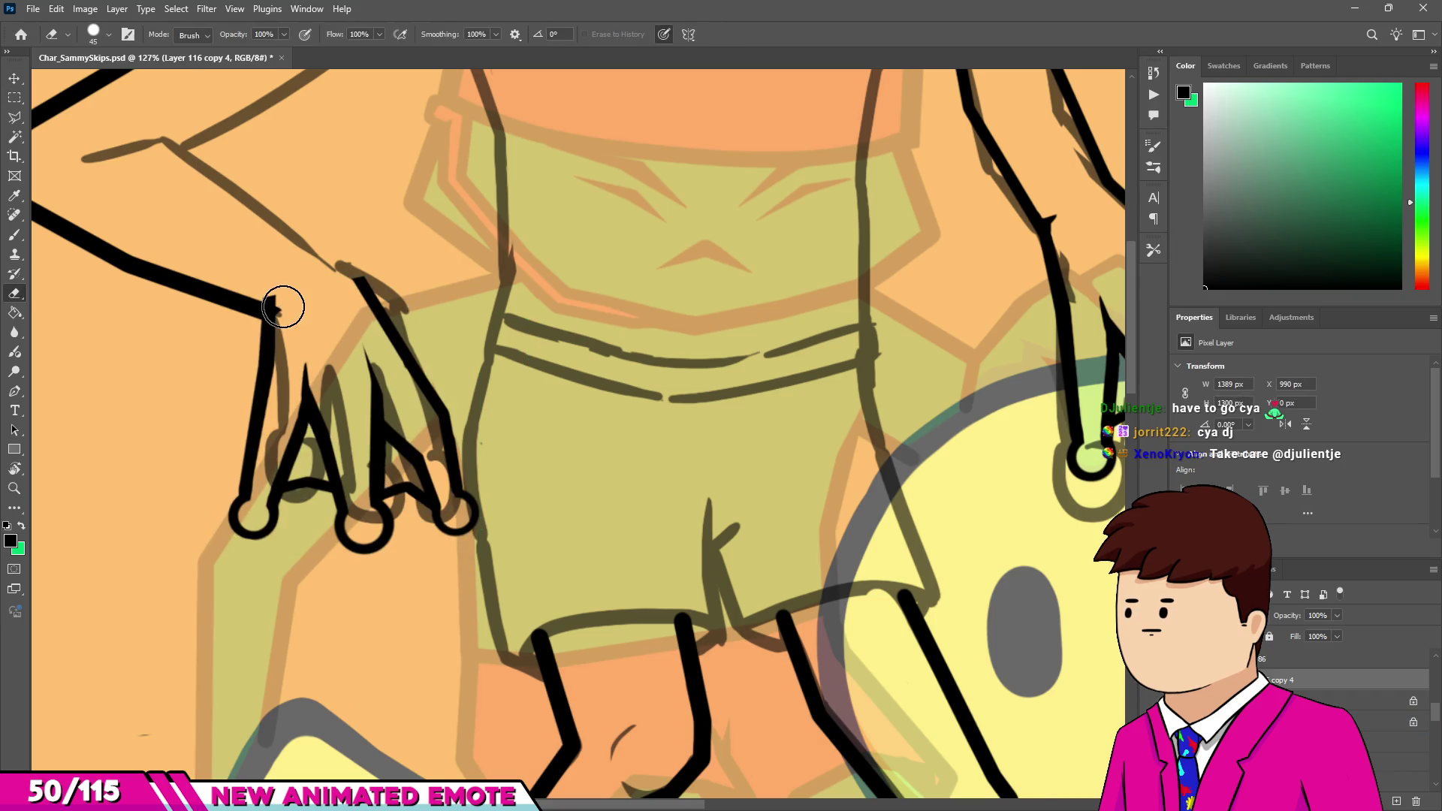
scroll(284, 307, up, 3)
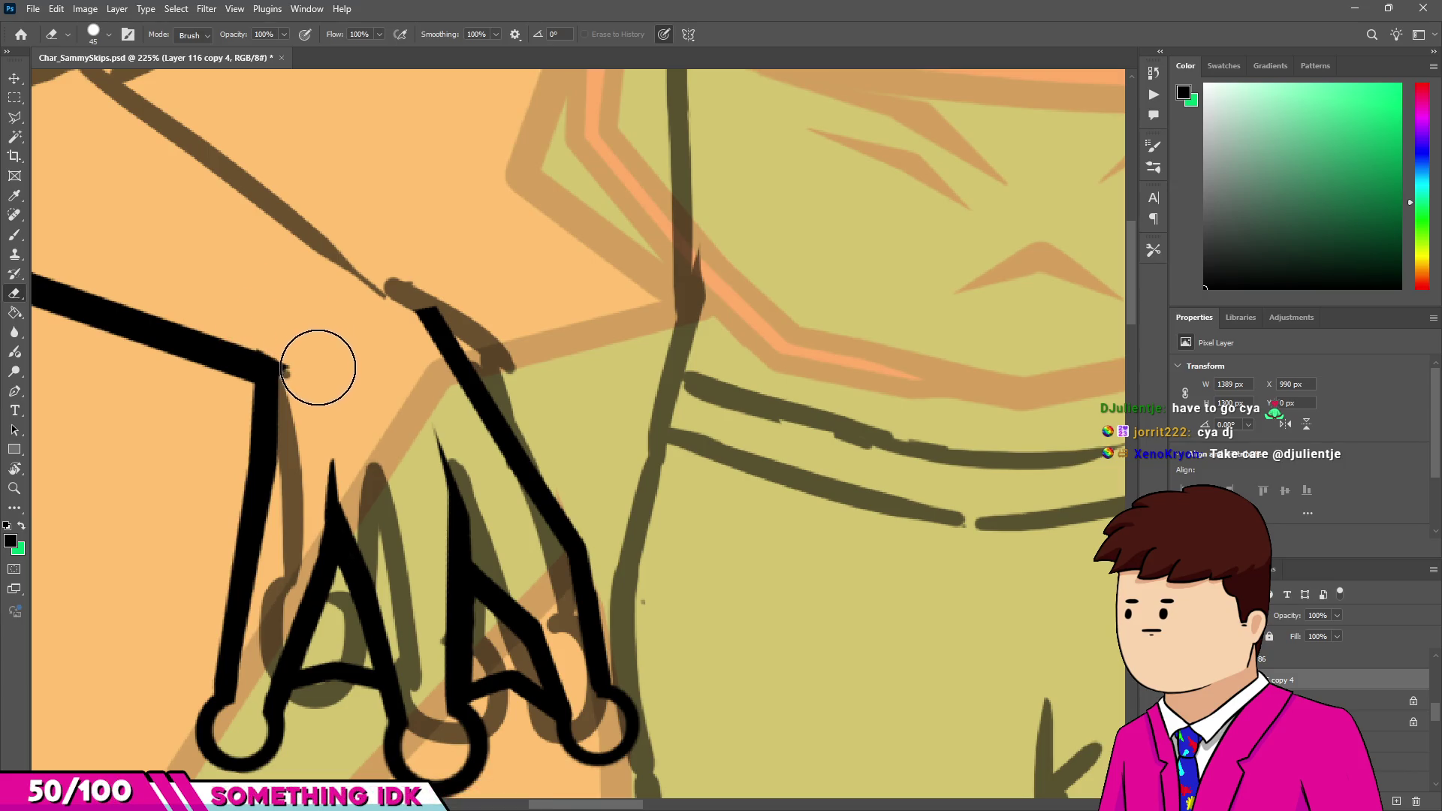
scroll(331, 380, down, 3)
scroll(292, 372, up, 4)
key(b)
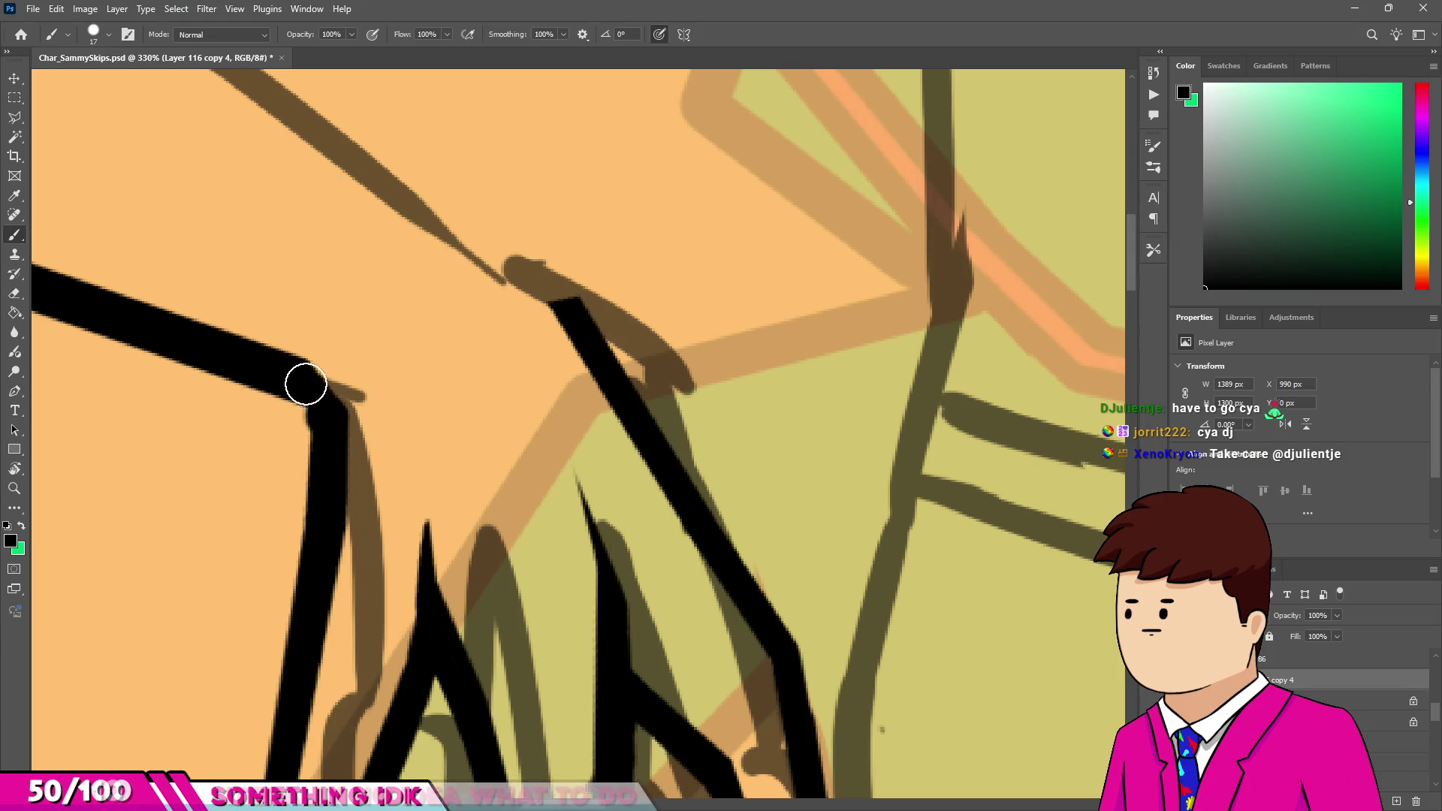
scroll(323, 376, down, 6)
scroll(420, 404, down, 2)
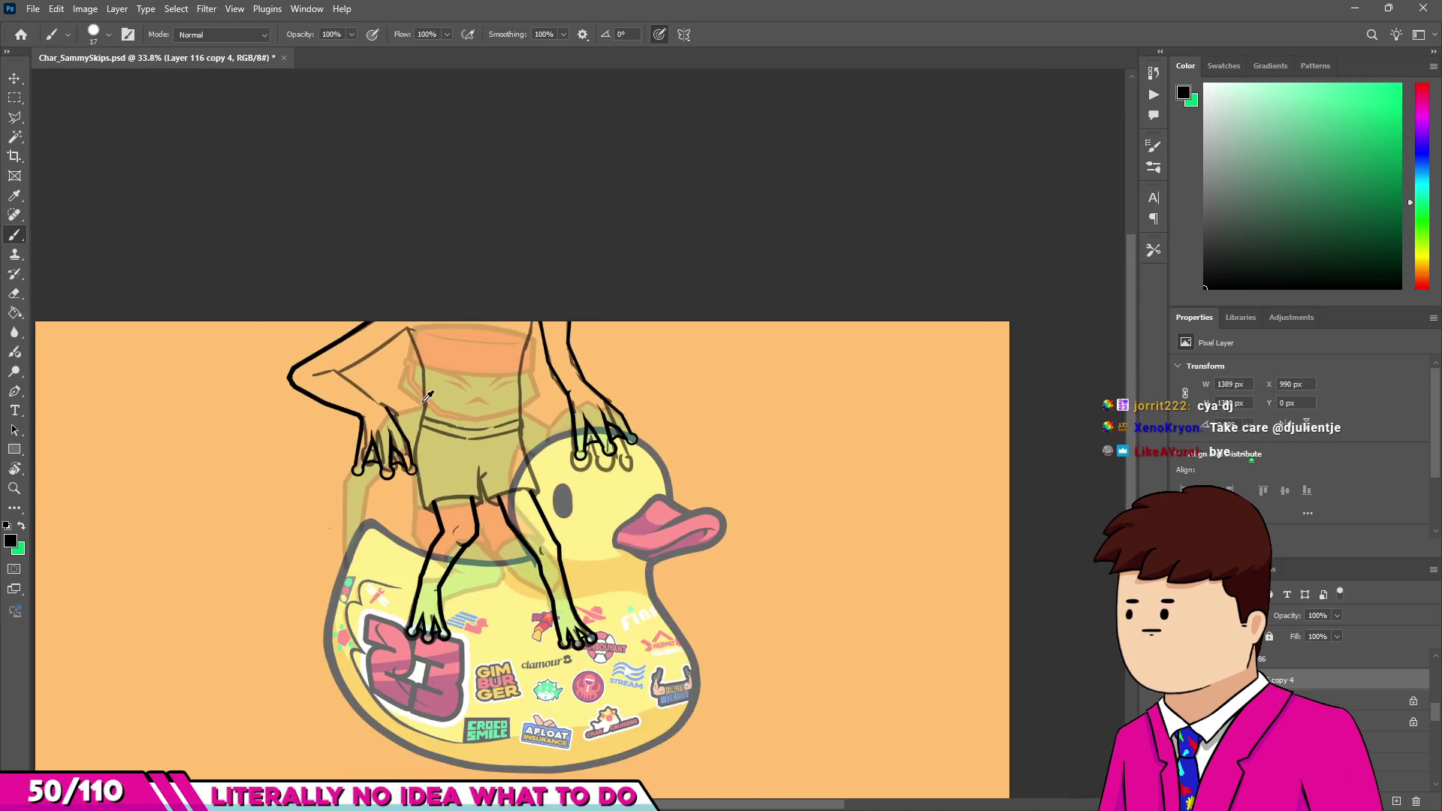
Ink the short elbow line and the lower arm outline in black, then enlarge the brush slightly.
scroll(410, 395, up, 8)
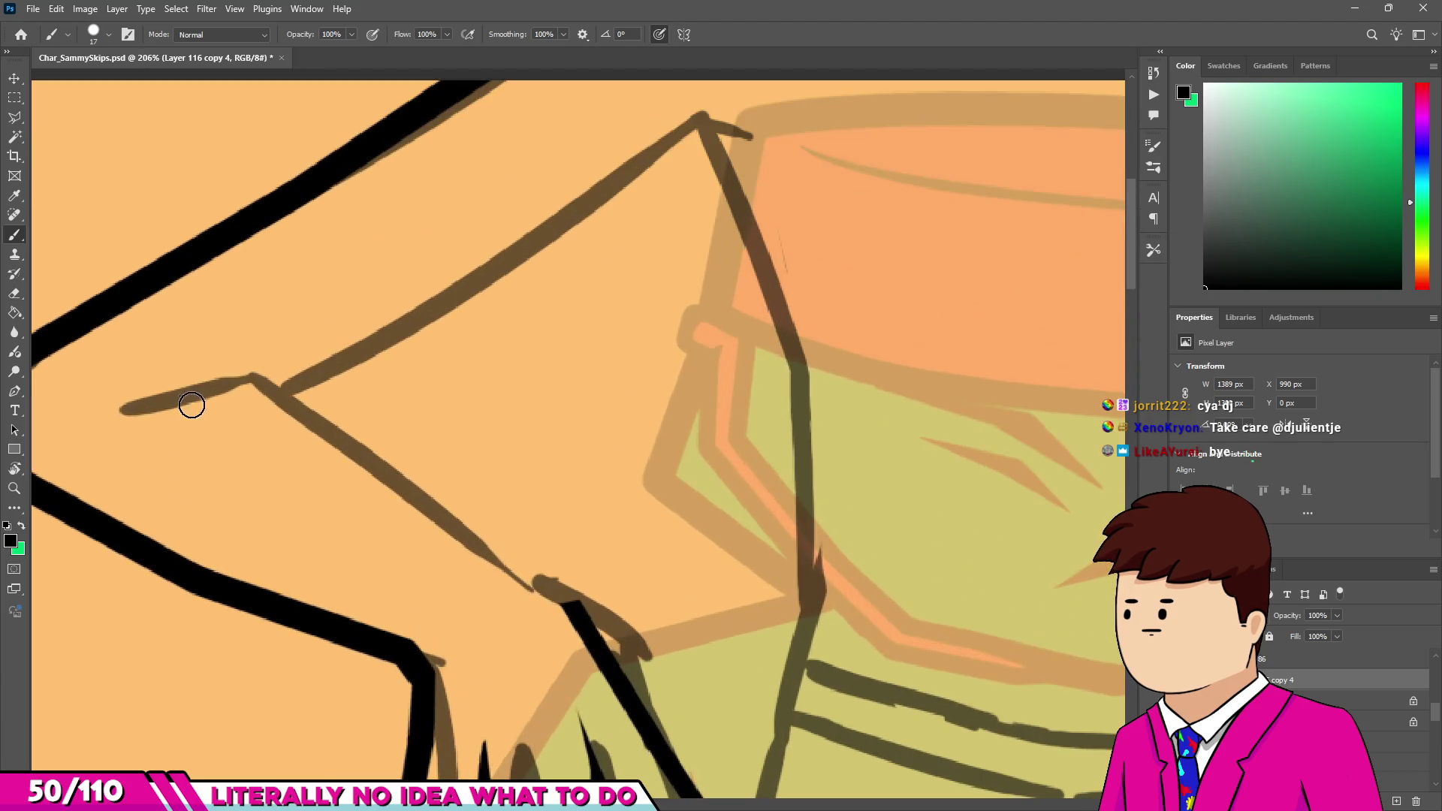
drag(264, 378, 268, 379)
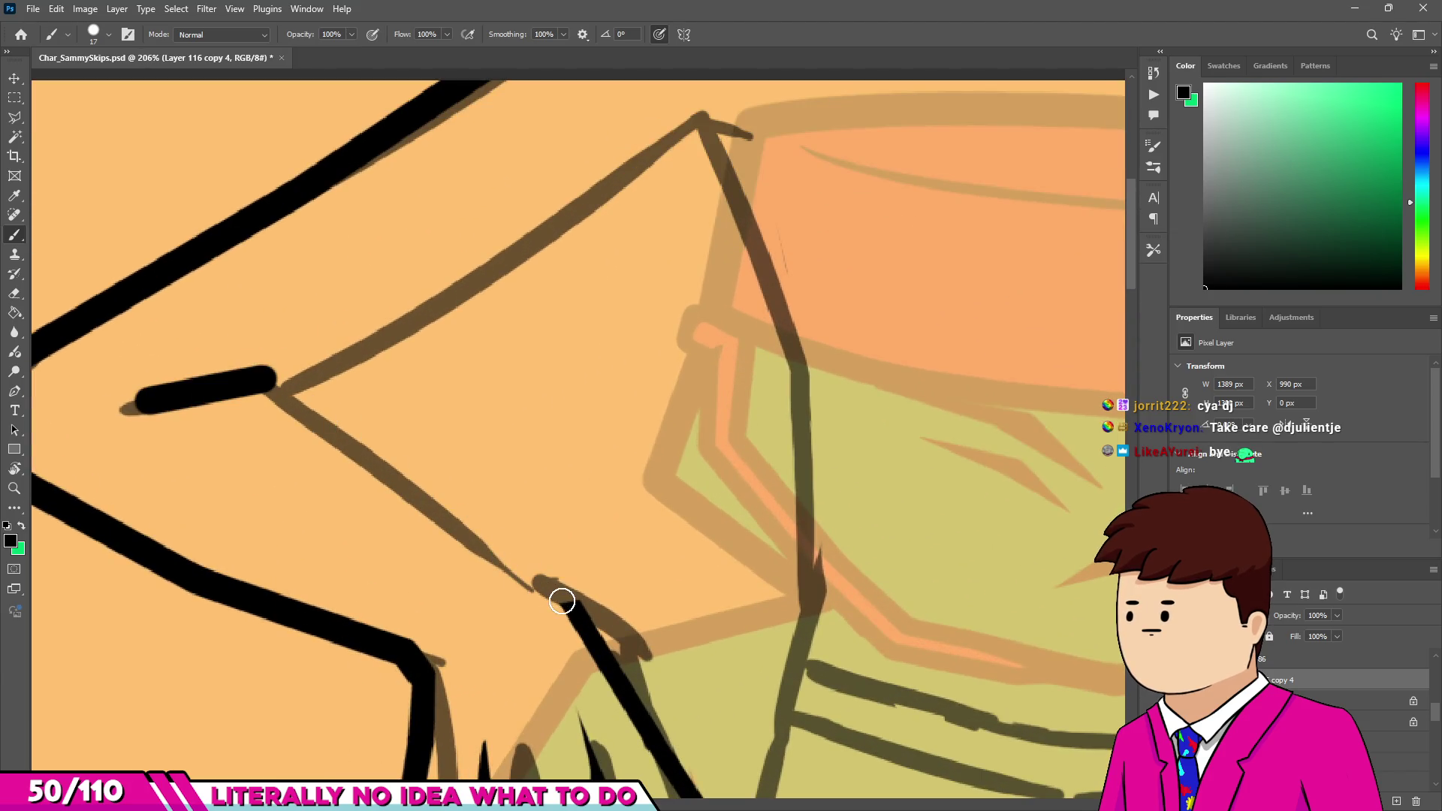
scroll(563, 597, down, 4)
scroll(531, 546, up, 4)
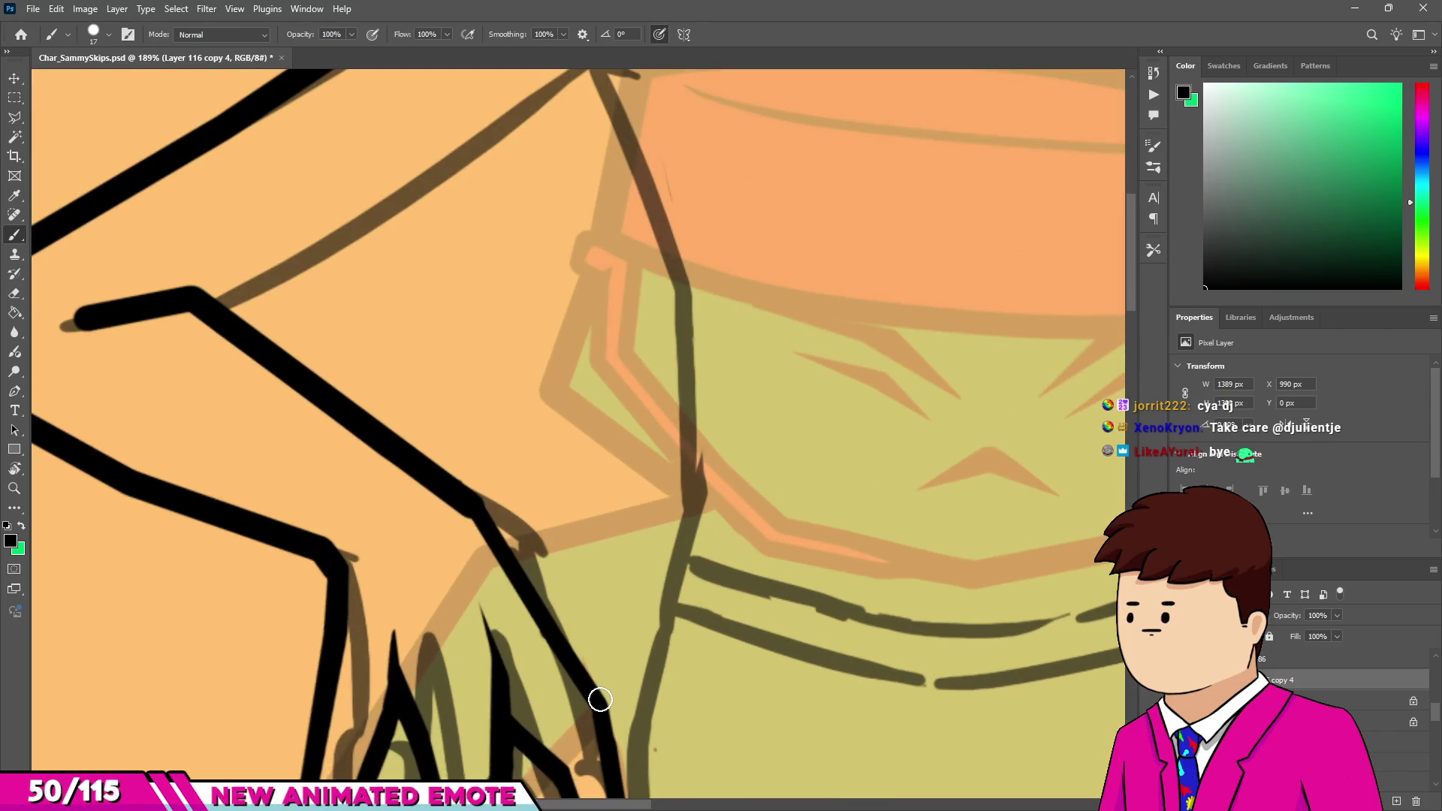
scroll(489, 543, up, 2)
drag(451, 453, 660, 769)
scroll(489, 513, down, 3)
scroll(489, 513, down, 3)
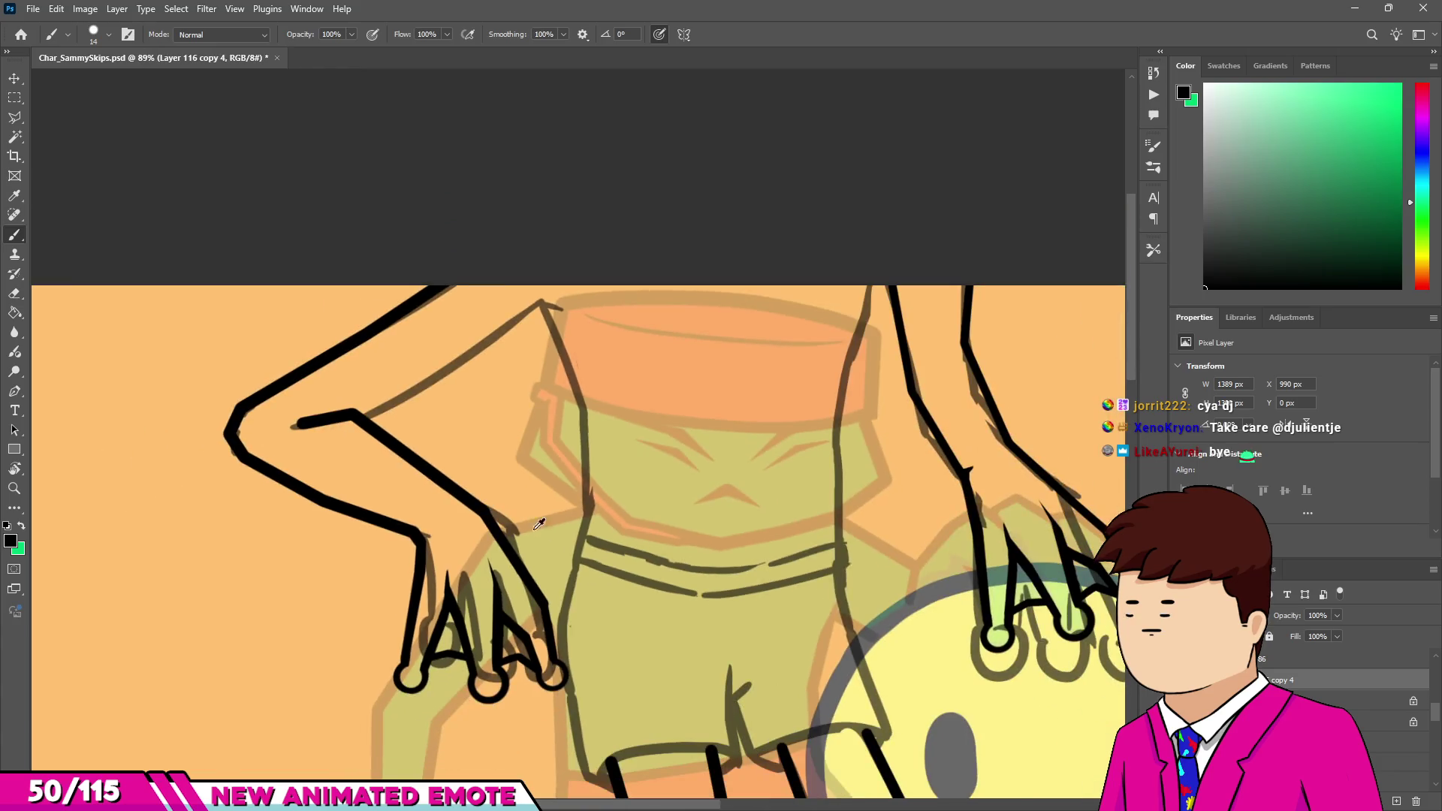
scroll(531, 518, up, 5)
scroll(545, 623, up, 1)
scroll(545, 622, up, 2)
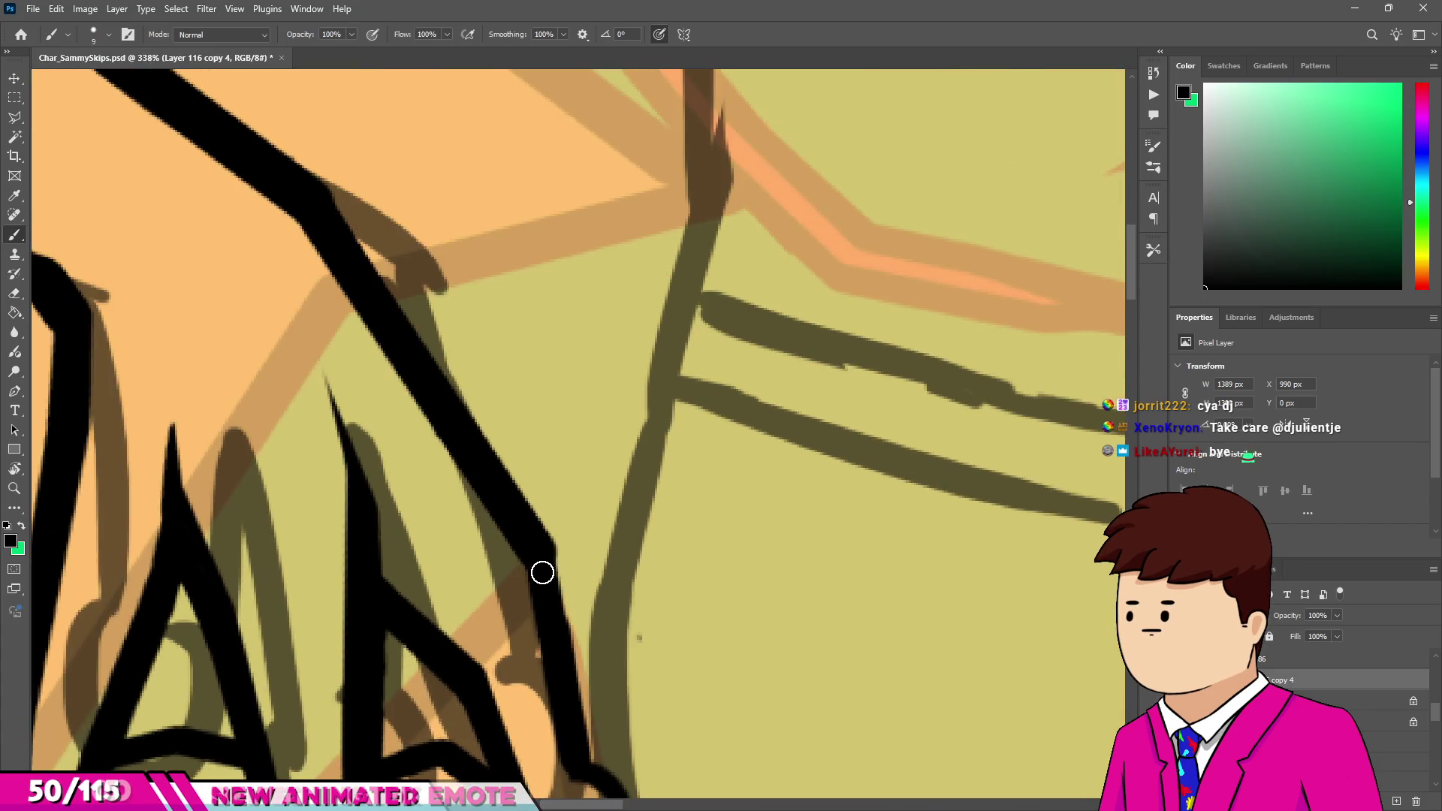
key(bracketright)
key(bracketright)
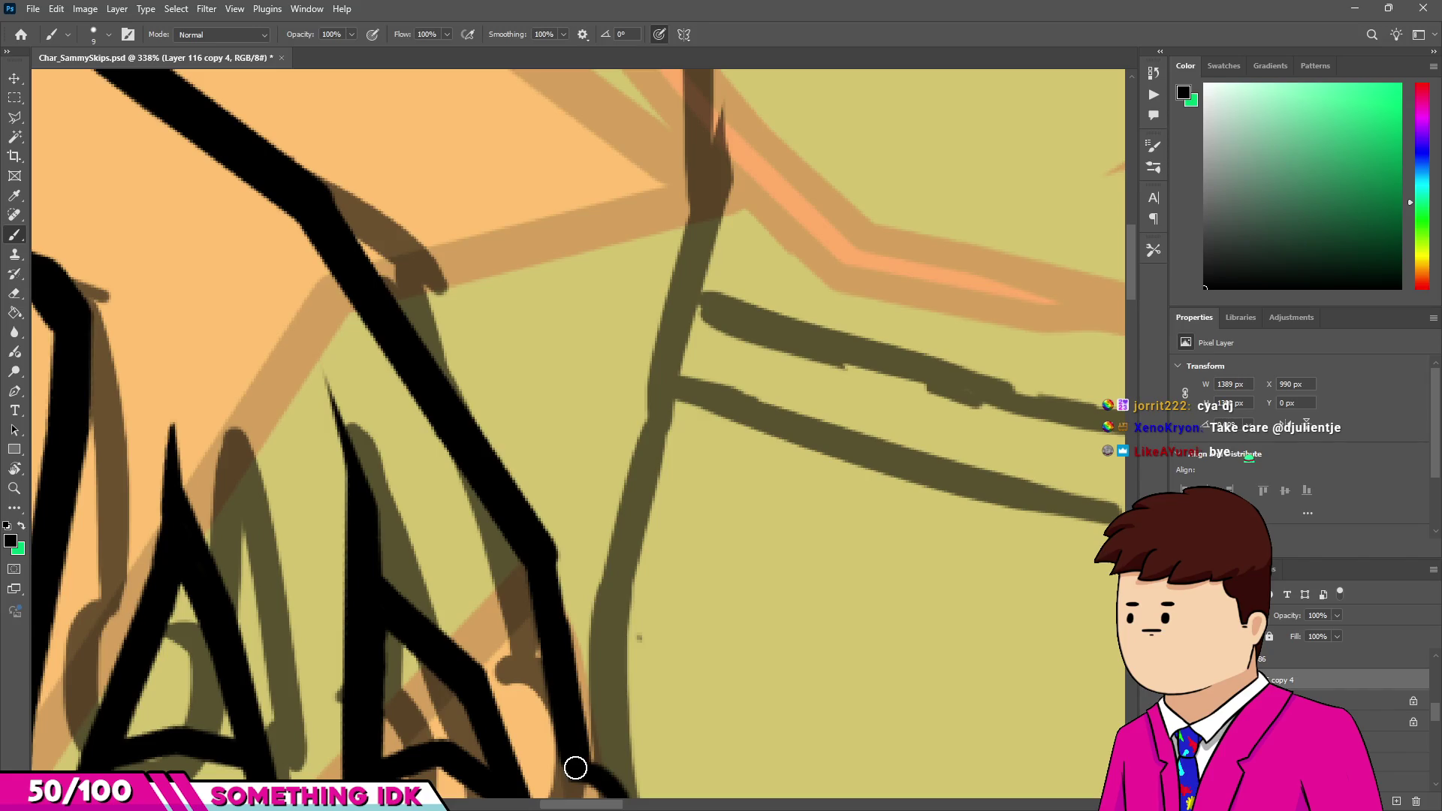
scroll(575, 767, down, 4)
scroll(307, 432, up, 2)
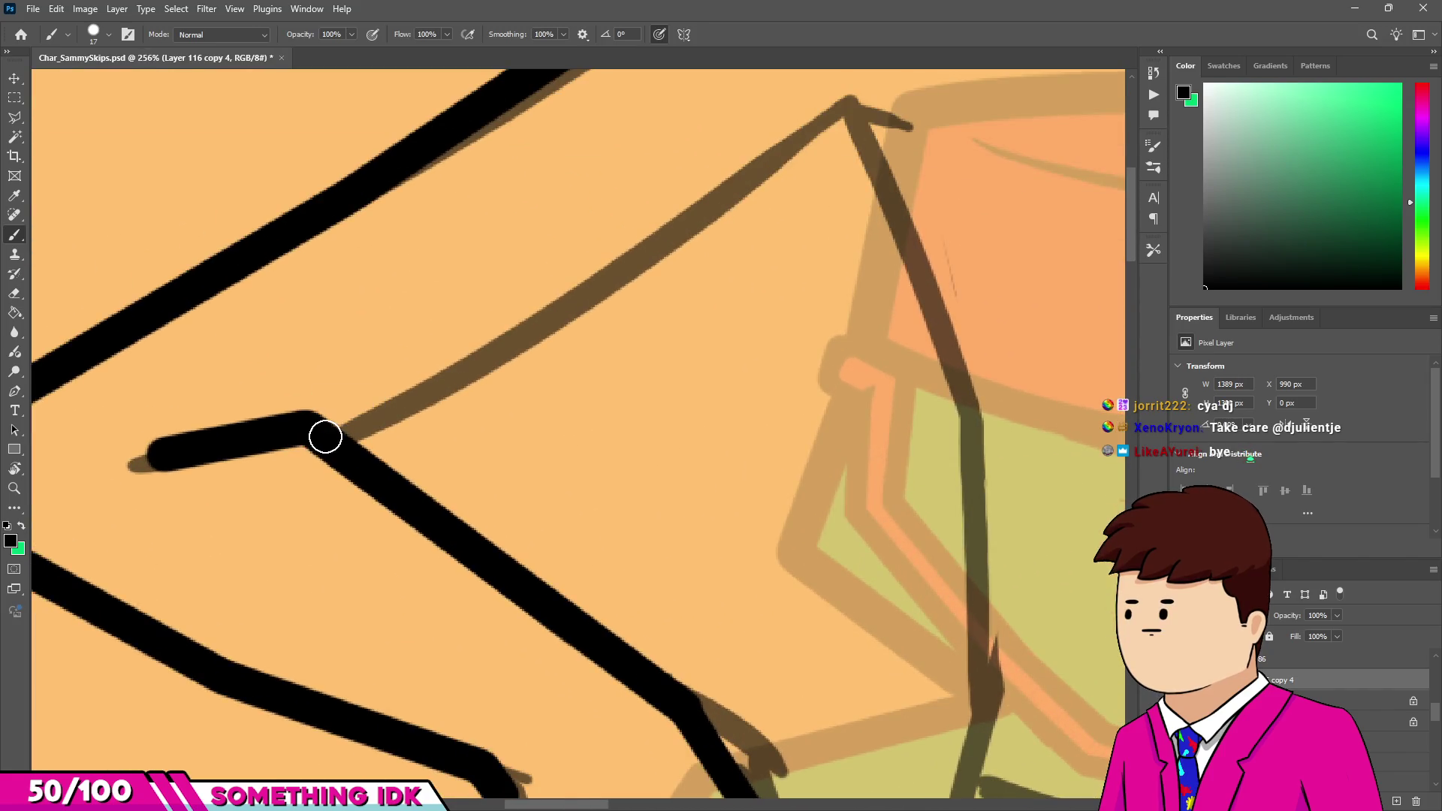
scroll(323, 436, down, 3)
scroll(335, 438, up, 2)
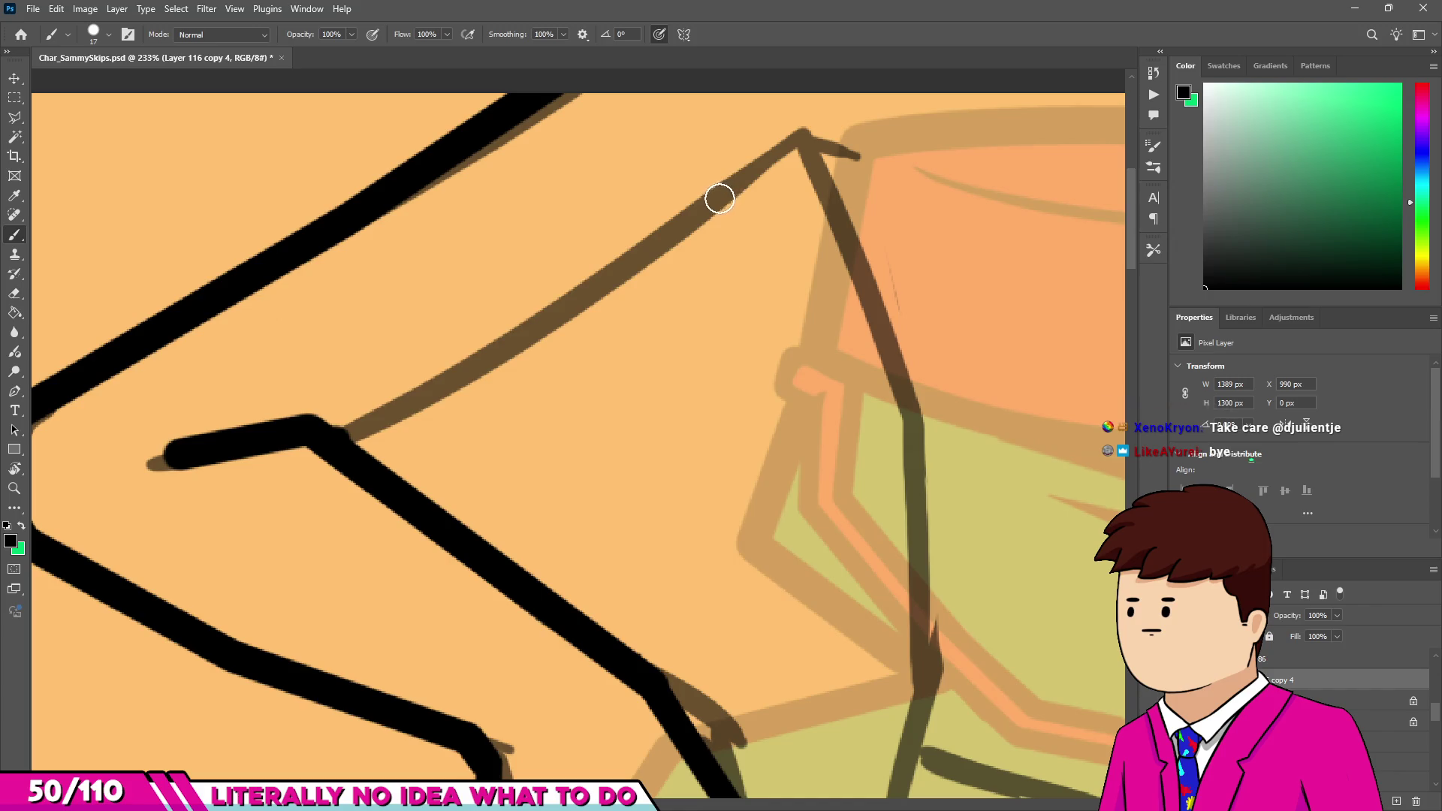
Draw a straight black line up the arm's top edge and erase its overshoot.
shift+click(723, 198)
shift+click(819, 141)
scroll(643, 271, down, 2)
scroll(450, 353, up, 3)
key(e)
drag(297, 407, 480, 375)
scroll(297, 398, down, 4)
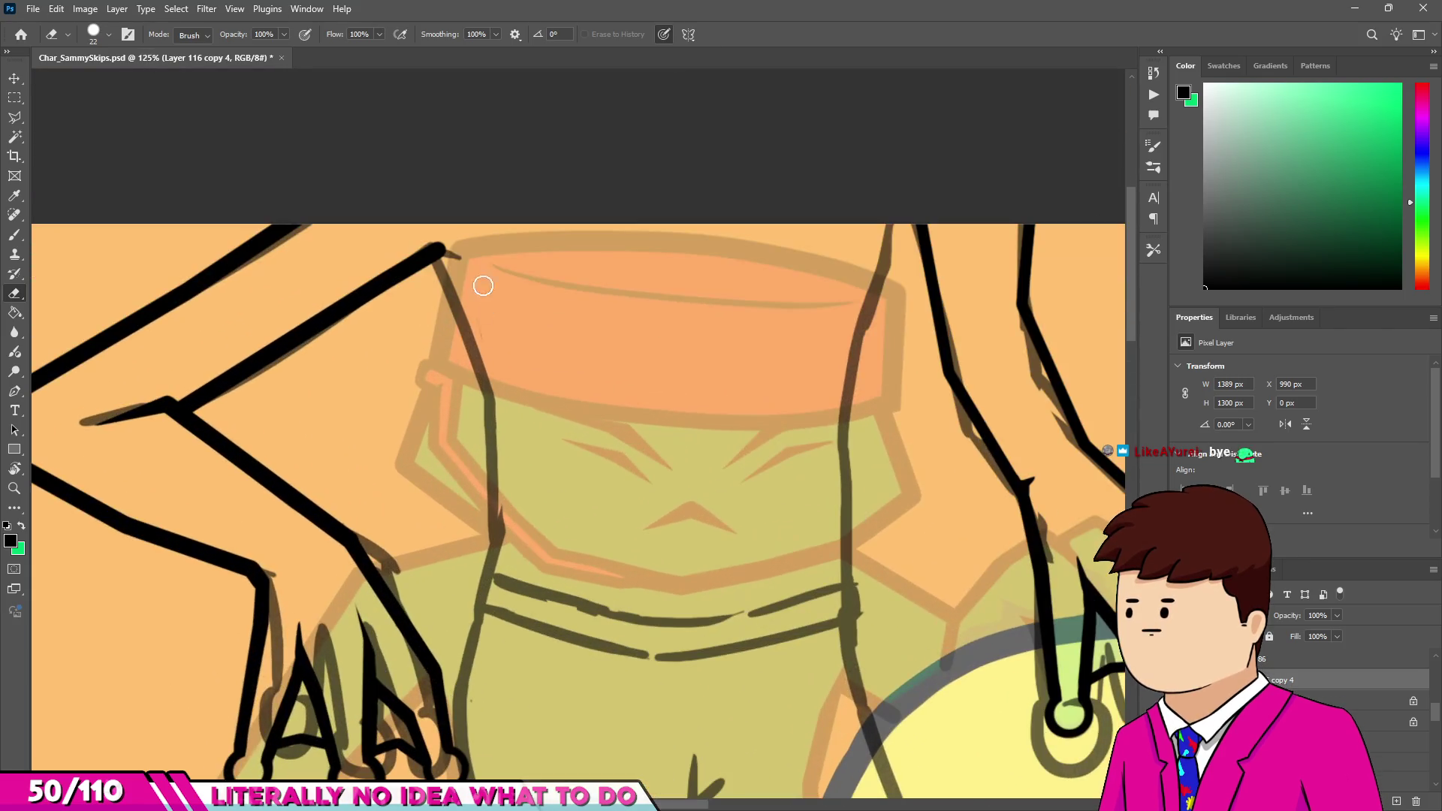
key(b)
Ink the torso's left side down to the waist and the shorts' waistband across to the right side.
shift+click(487, 396)
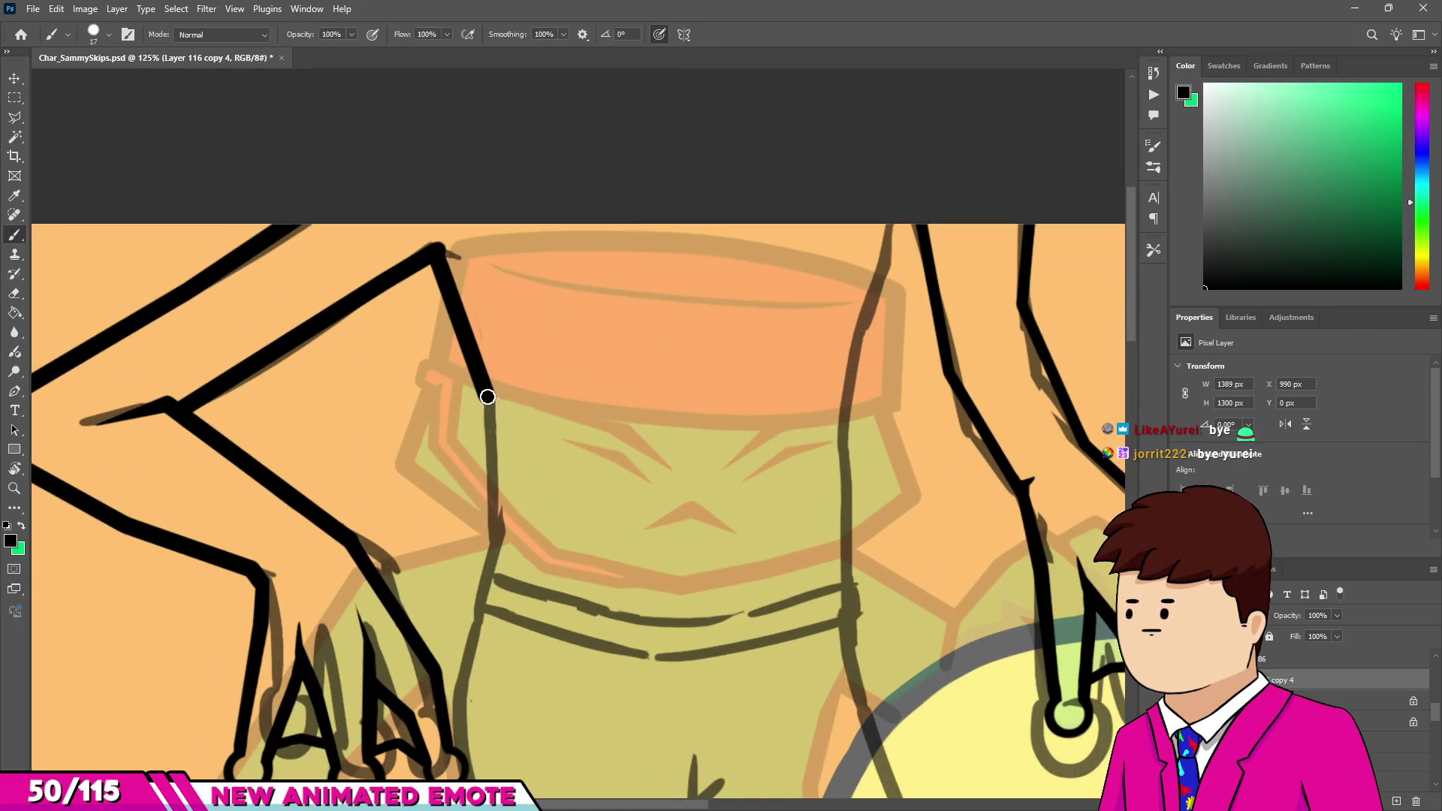
shift+click(482, 615)
scroll(482, 615, down, 5)
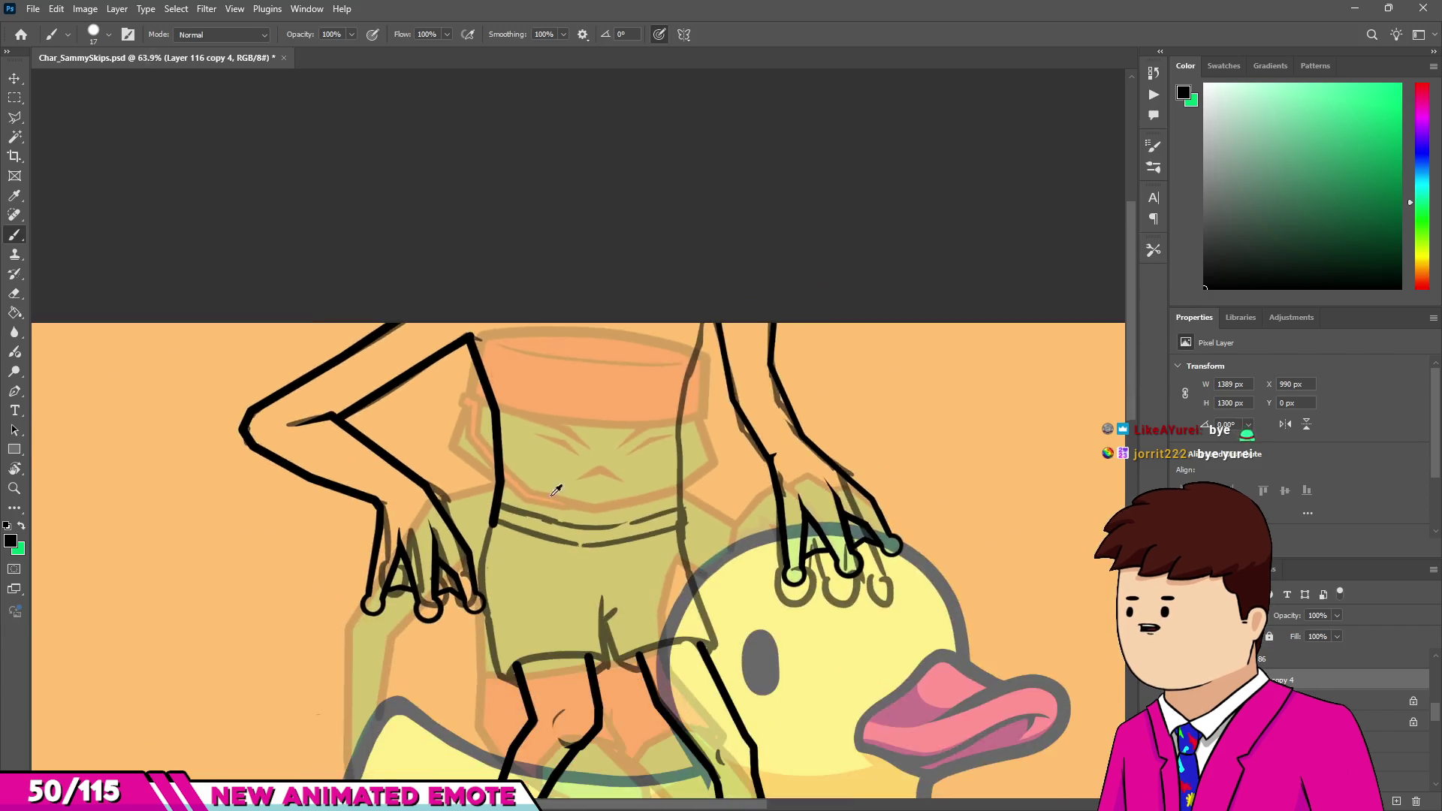
scroll(447, 472, up, 5)
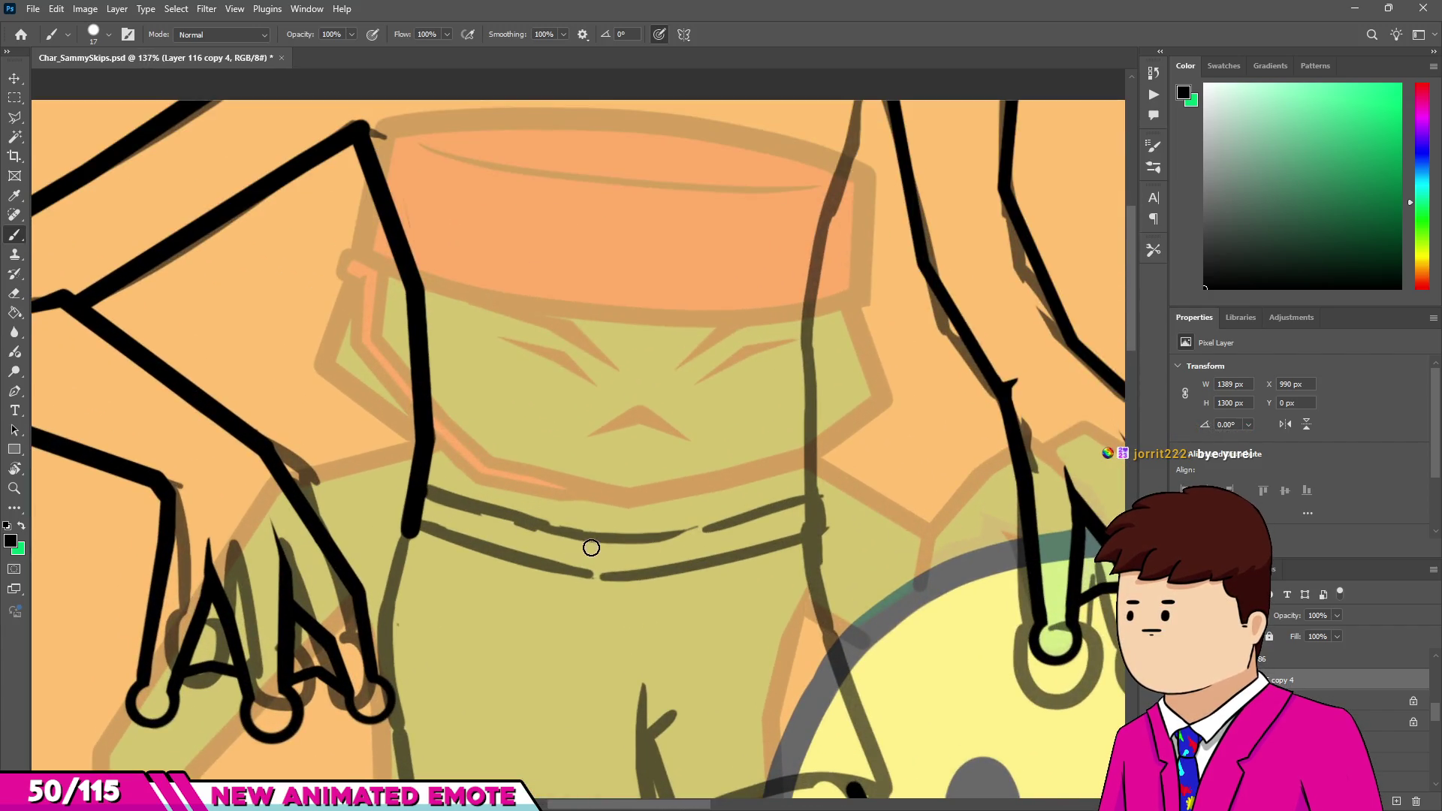
shift+click(577, 532)
shift+click(694, 528)
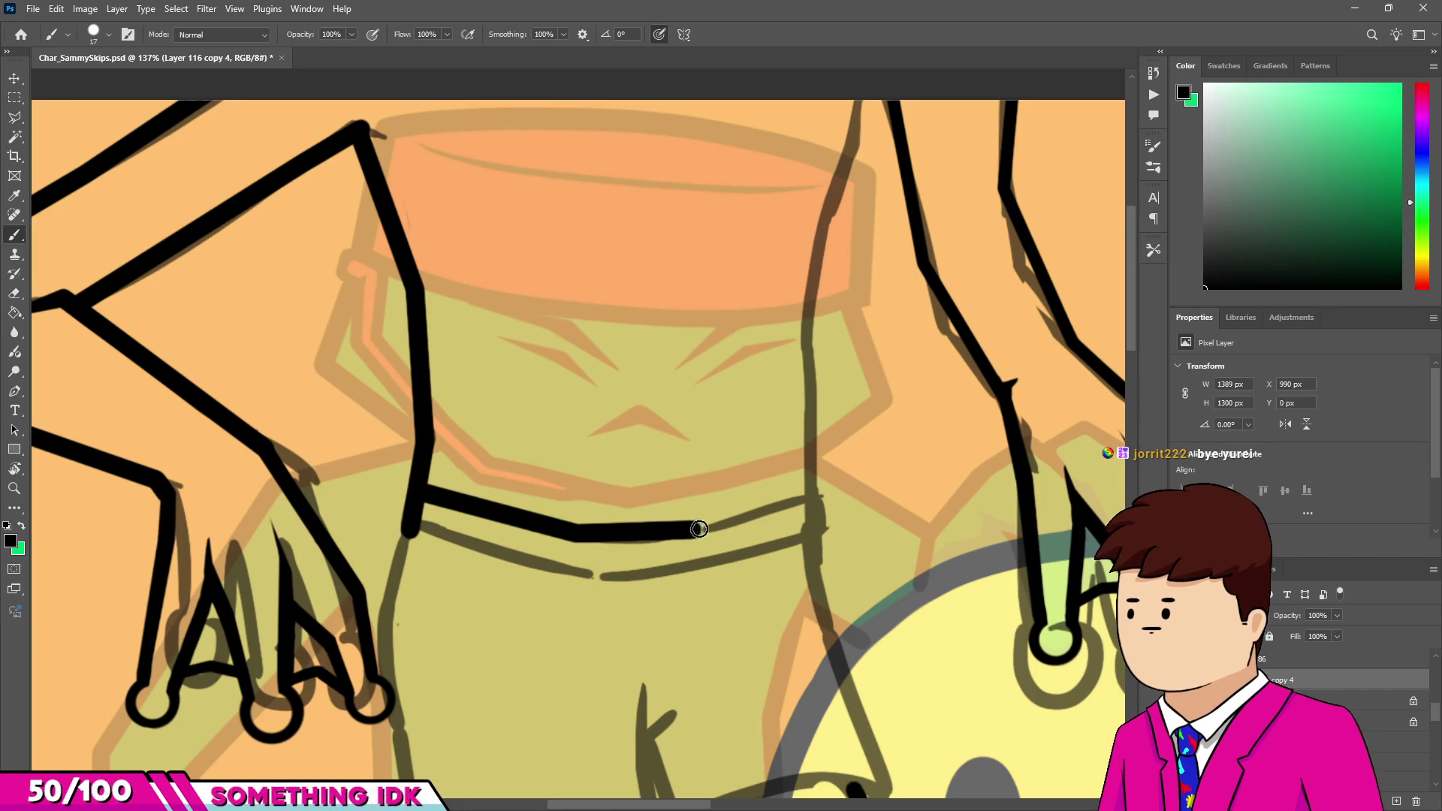
shift+click(802, 501)
Ink the shorts' left outline below the waistband, then resize the eraser.
scroll(747, 403, down, 2)
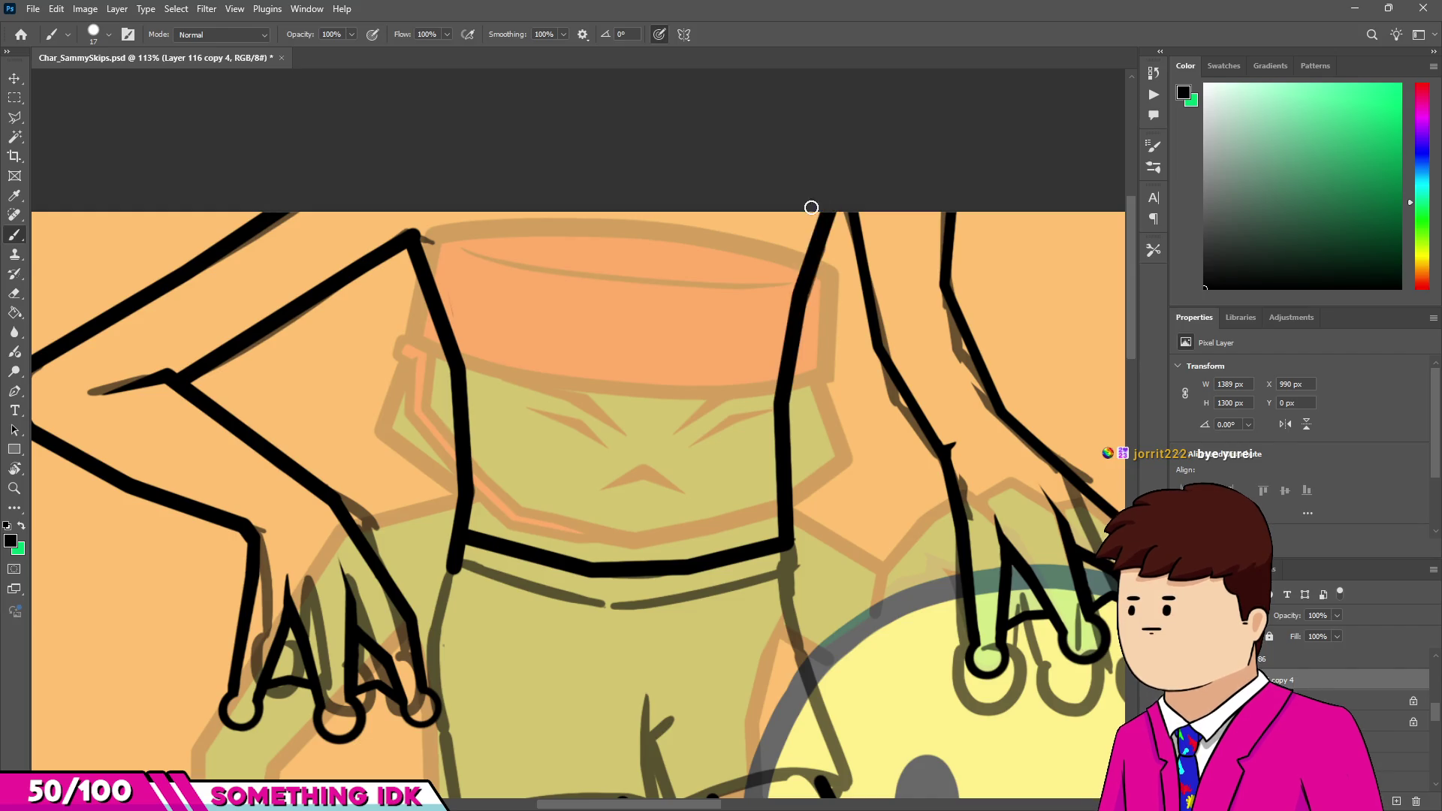
scroll(819, 207, down, 5)
scroll(711, 341, up, 5)
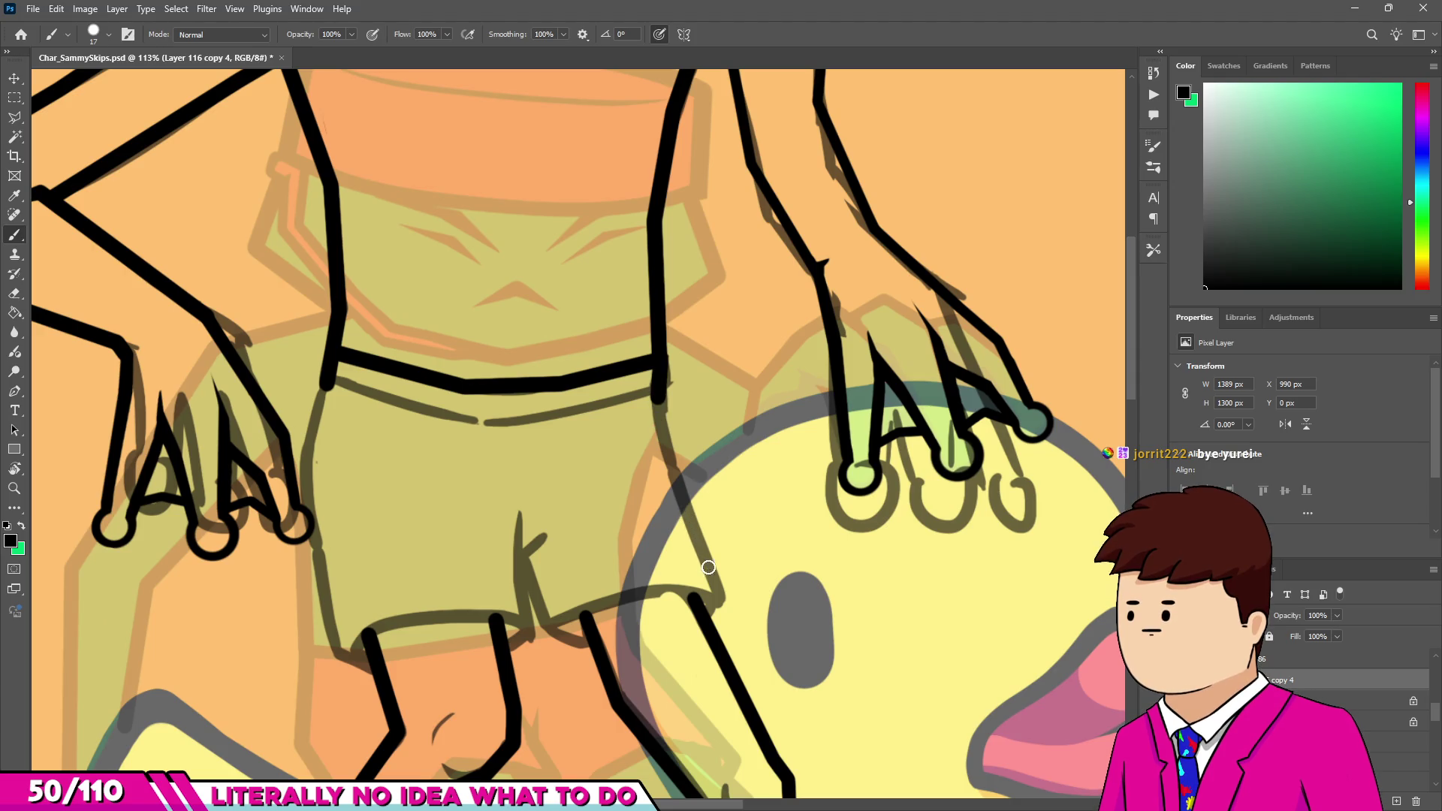
scroll(705, 590, down, 2)
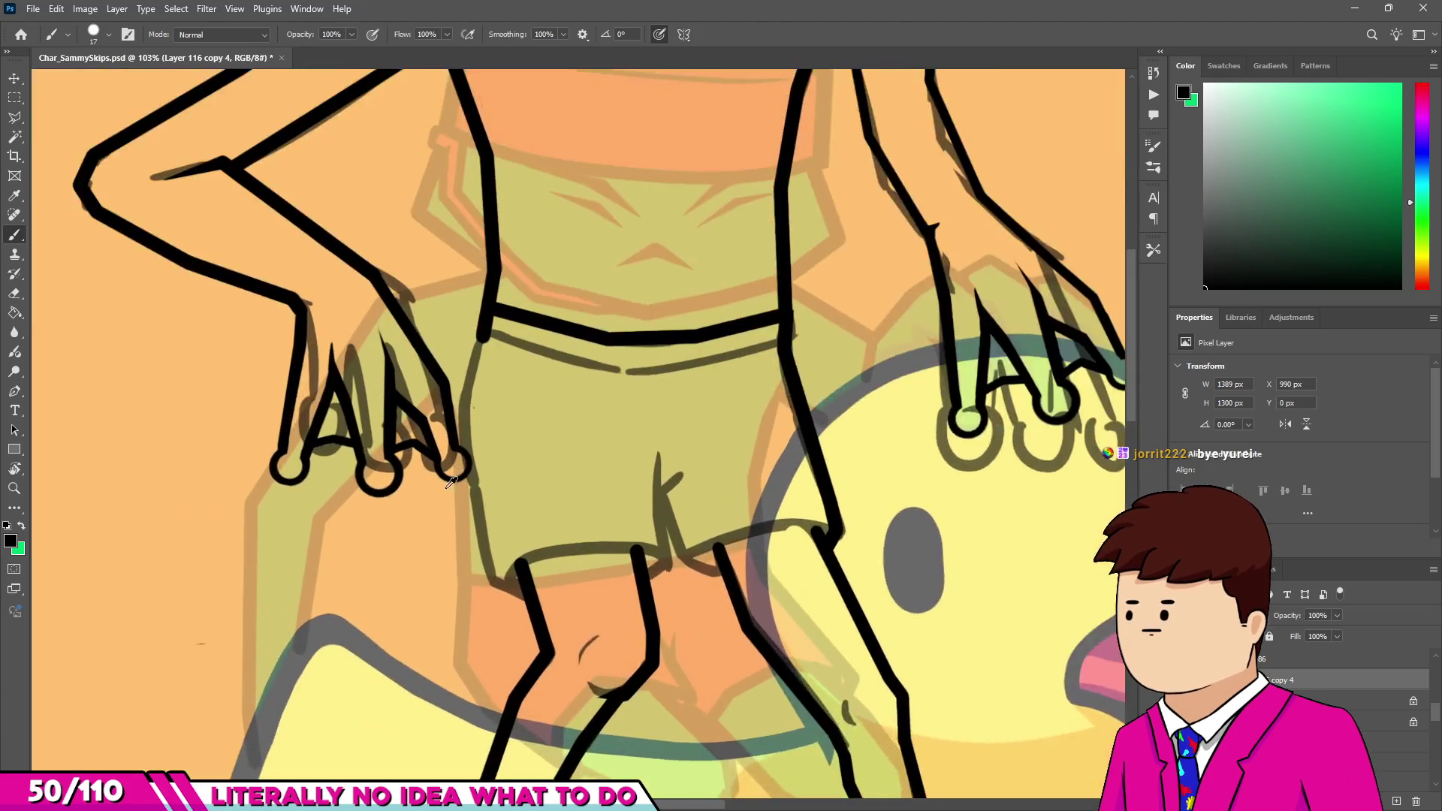
scroll(482, 298, up, 3)
drag(486, 305, 459, 410)
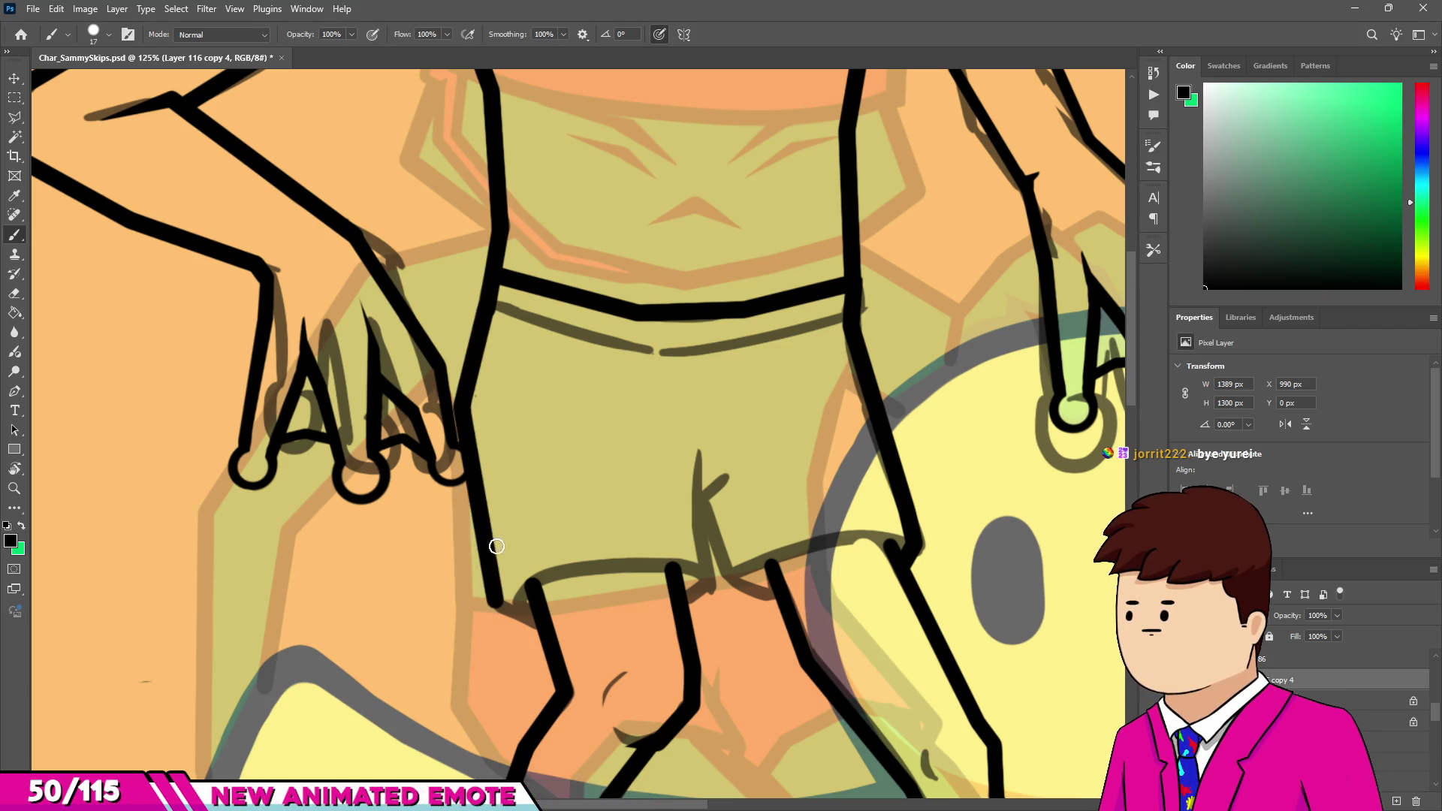
scroll(451, 480, up, 10)
key(e)
alt+right_click(423, 458)
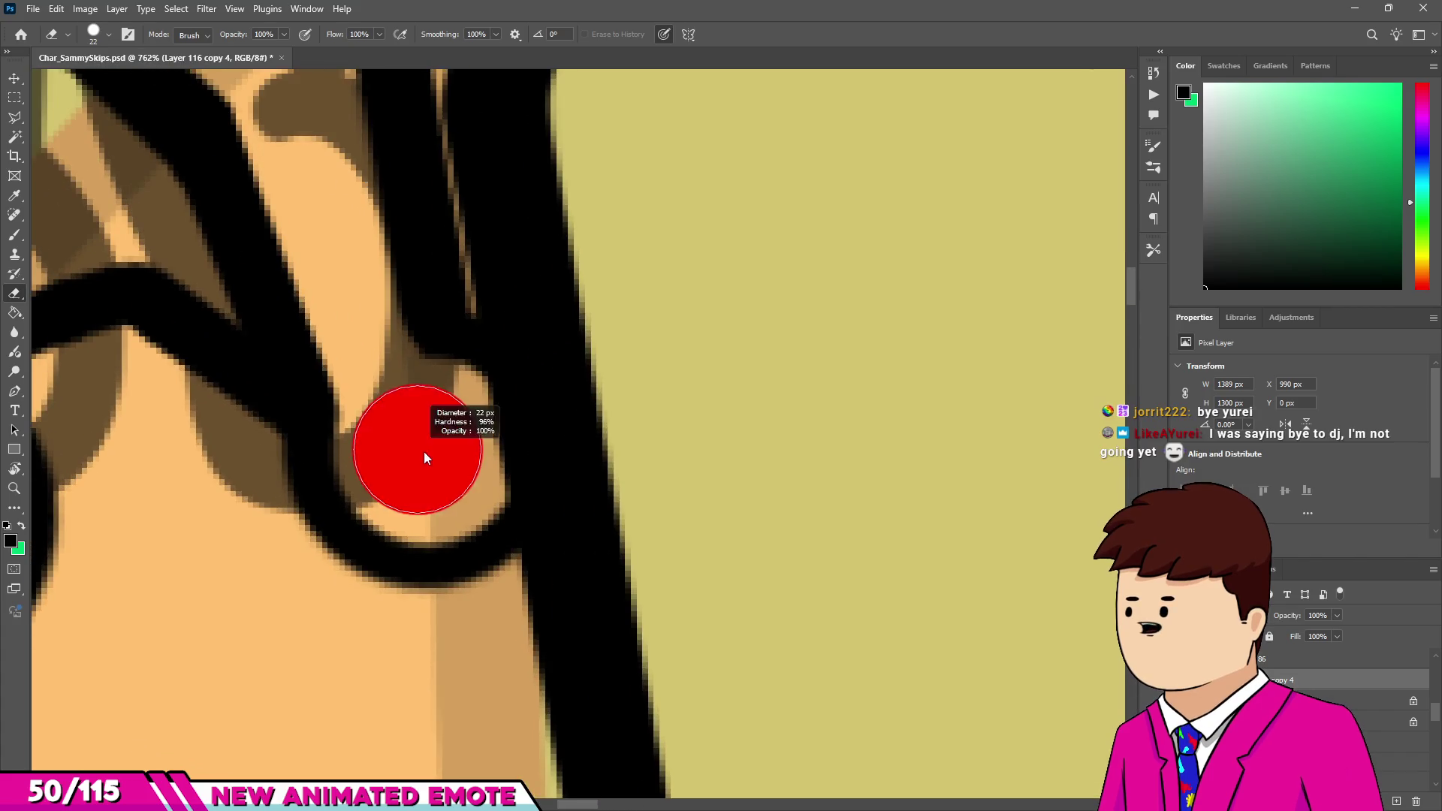
Clean up the finger loop and join the shorts' left line to the leg line.
mouse_move(451, 418)
mouse_down()
mouse_move(445, 462)
mouse_move(353, 409)
mouse_up()
key(b)
alt+right_click(284, 435)
mouse_move(322, 575)
mouse_down()
mouse_move(418, 634)
mouse_move(518, 579)
mouse_up()
scroll(547, 424, down, 3)
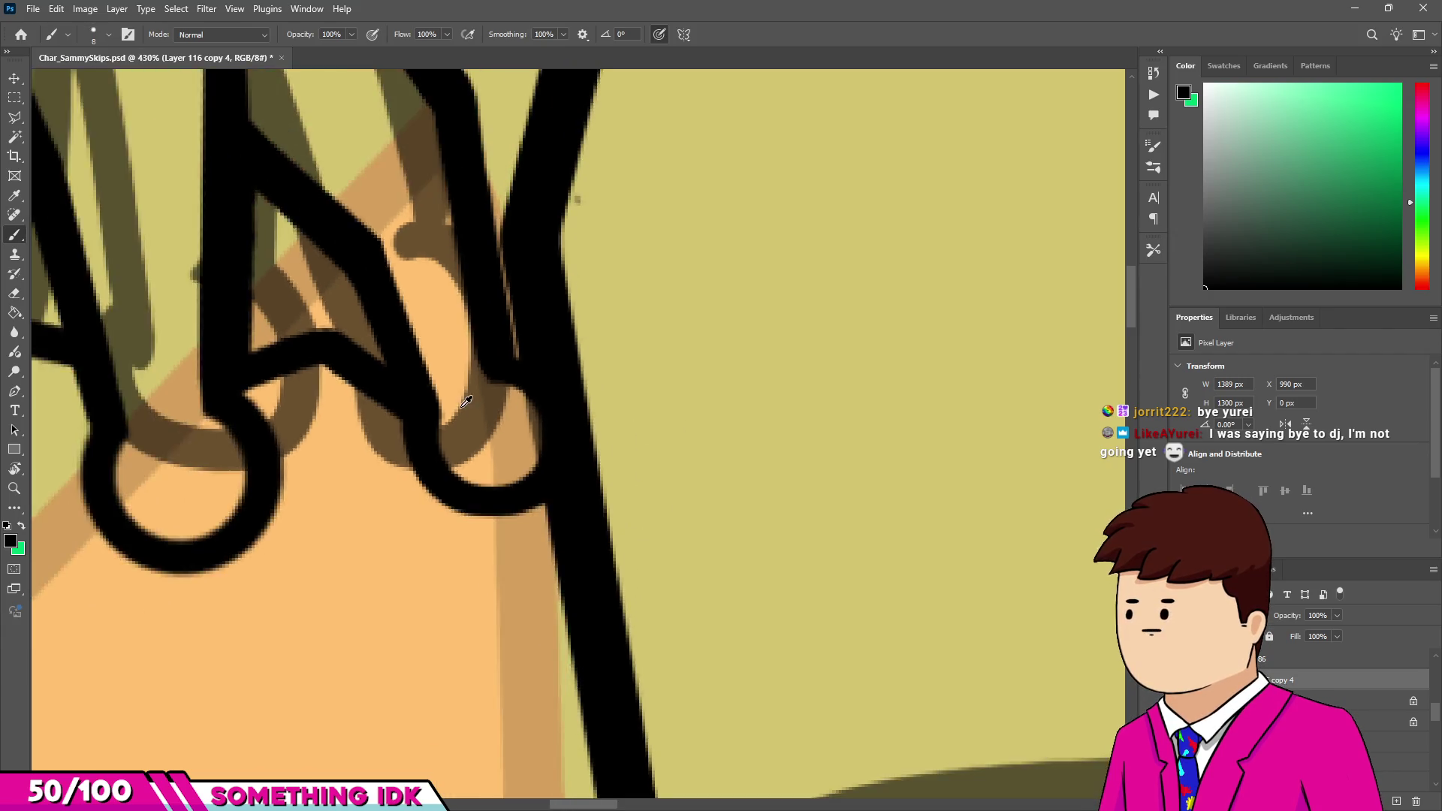
scroll(470, 402, down, 5)
scroll(453, 486, up, 5)
alt+right_click(453, 486)
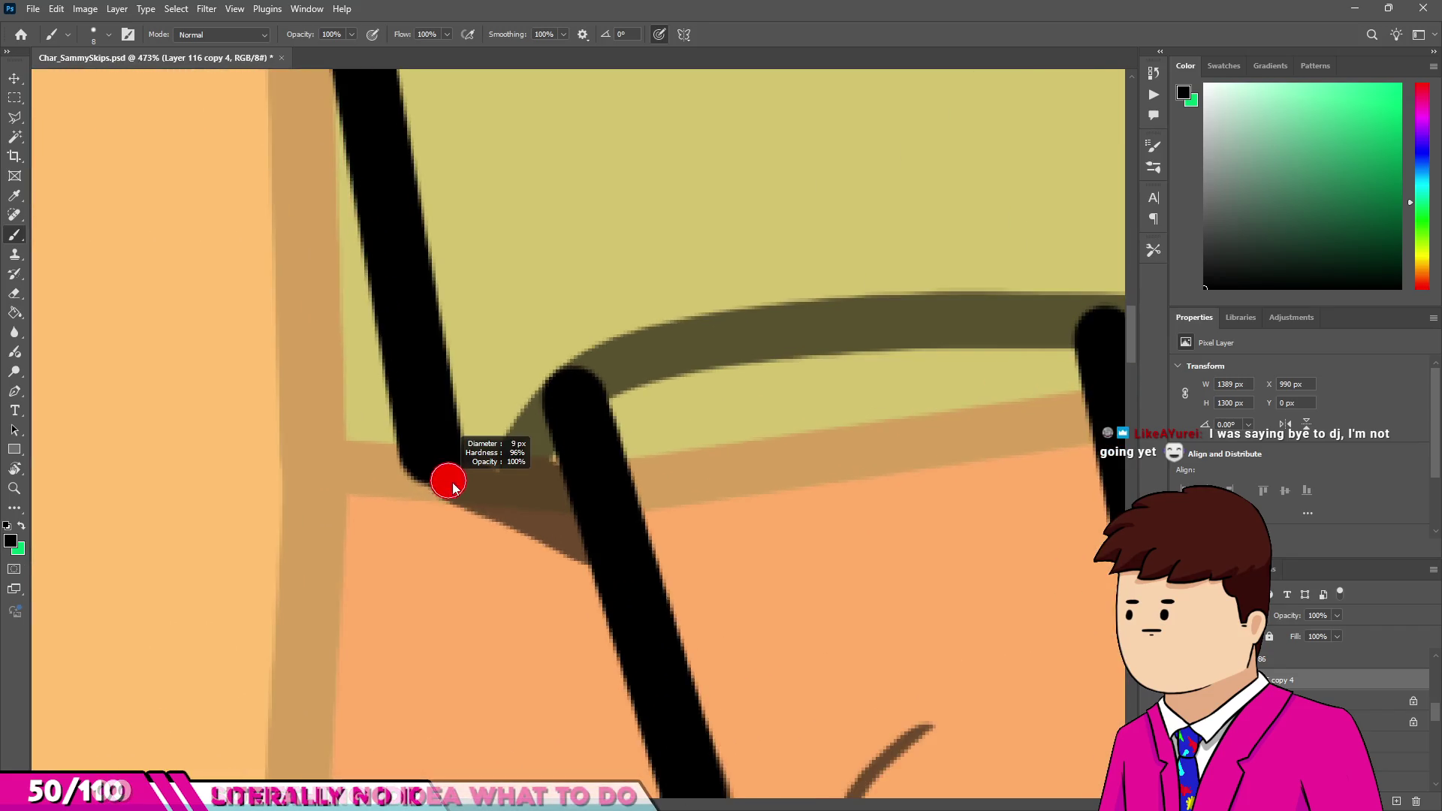
drag(600, 547, 432, 475)
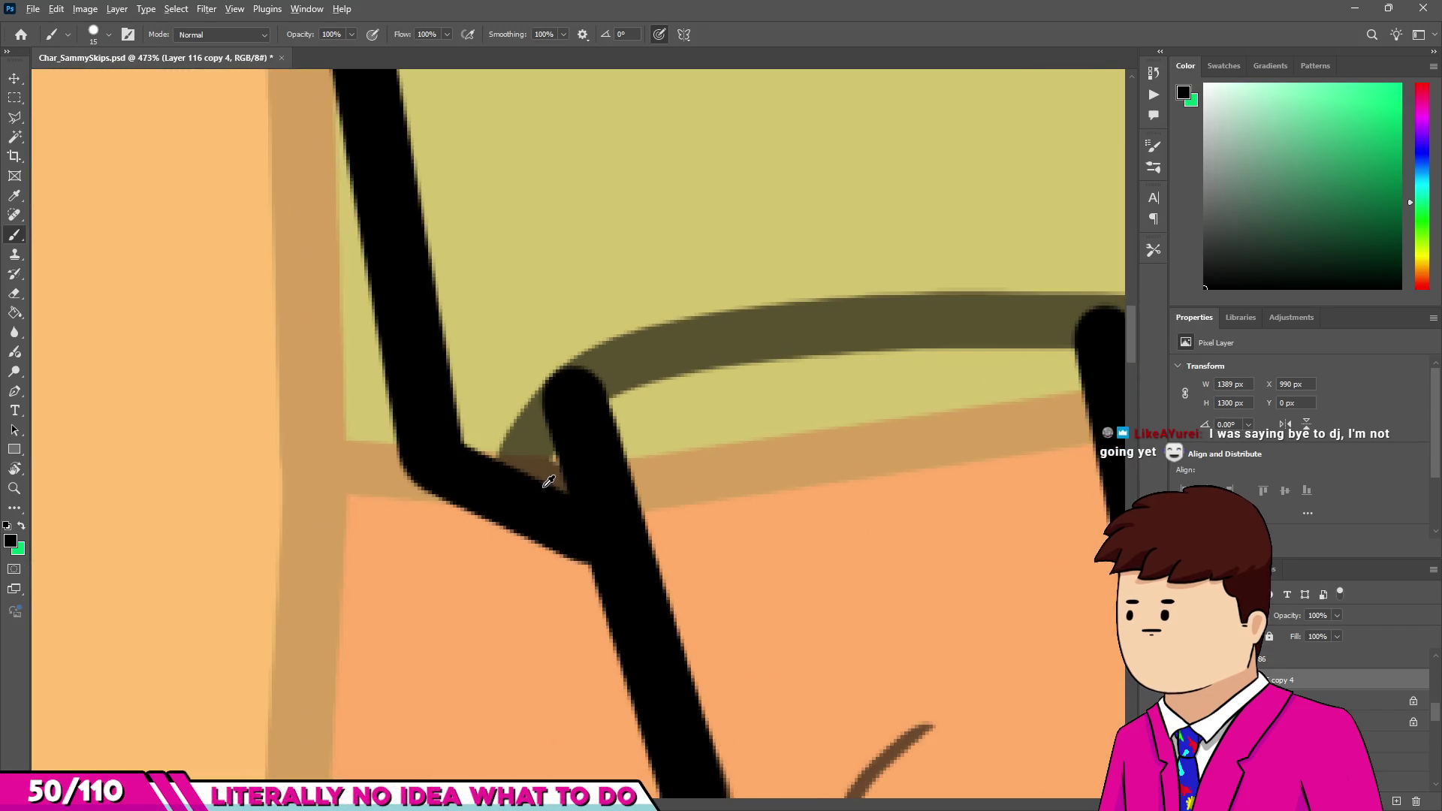
drag(520, 435, 548, 394)
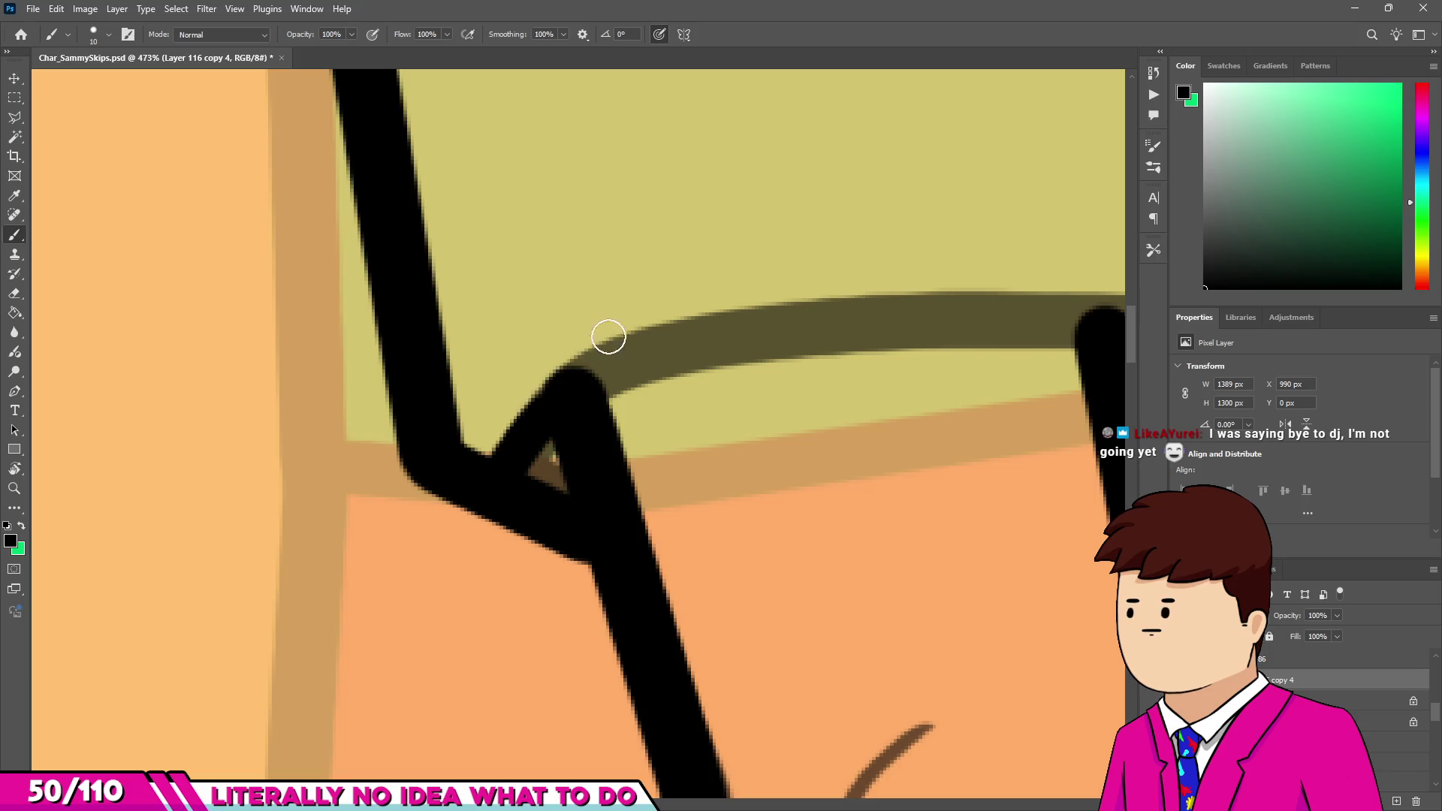
key(z)
Ink the shorts' left leg opening with a resized brush.
key(b)
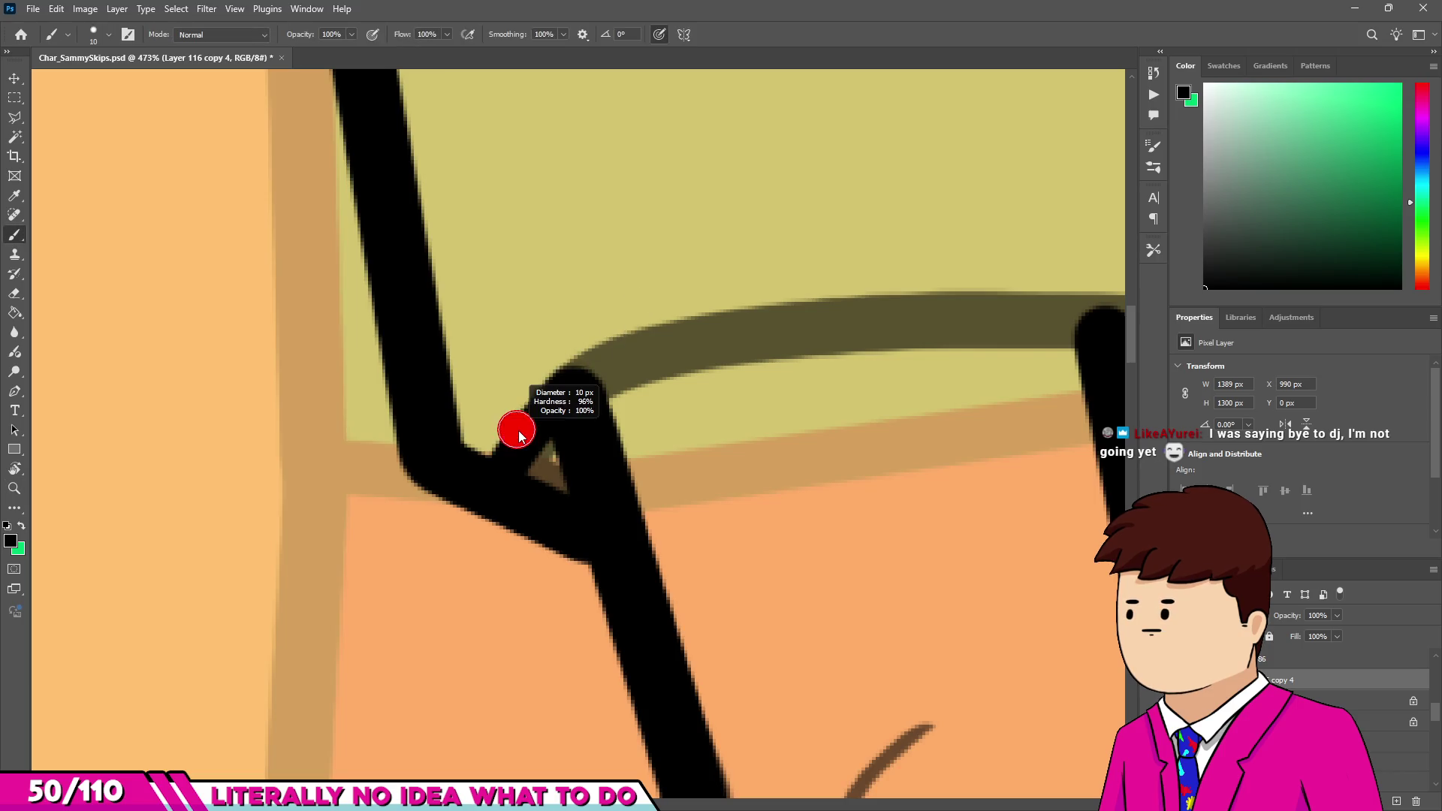
scroll(518, 425, down, 3)
scroll(500, 426, up, 2)
alt+right_click(456, 448)
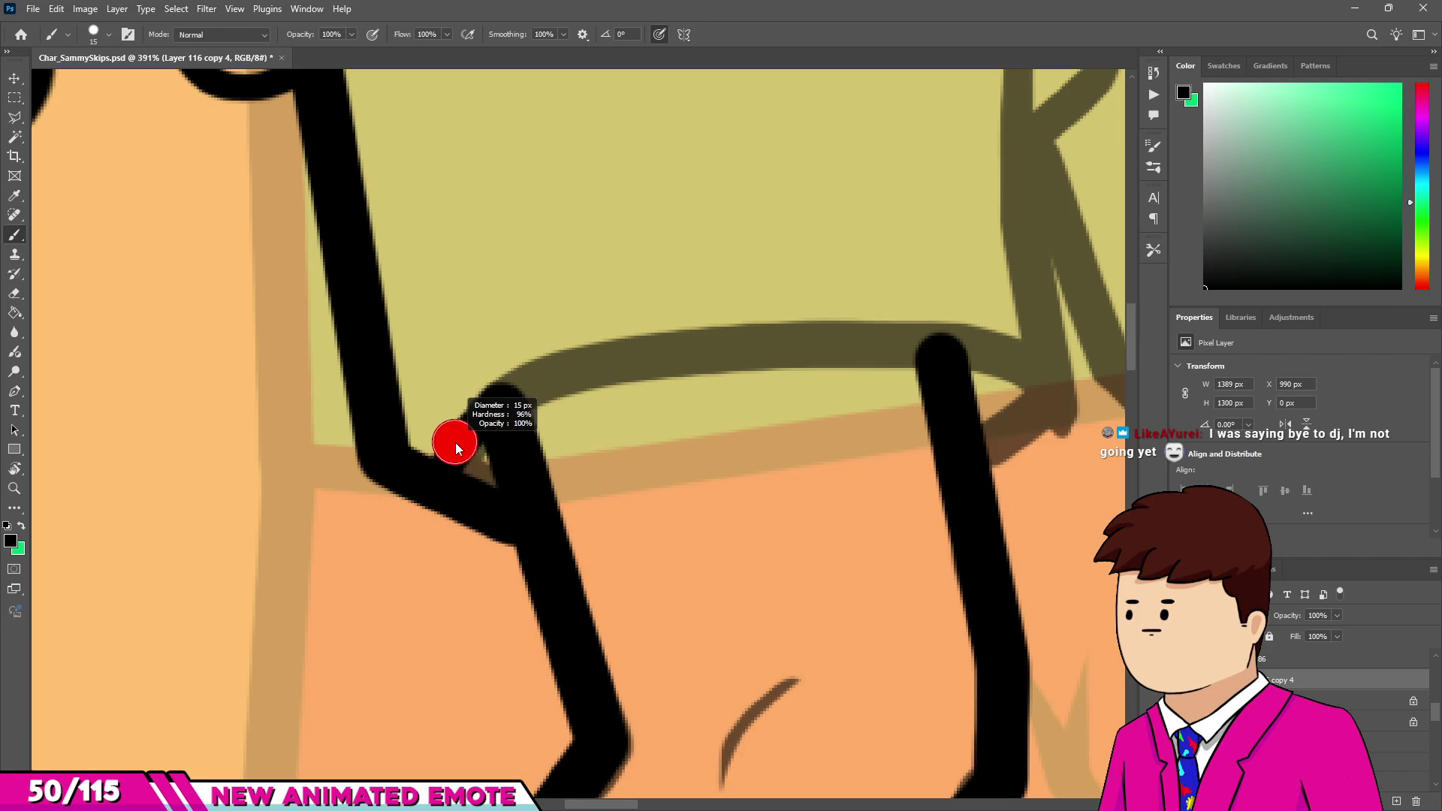
scroll(484, 451, down, 1)
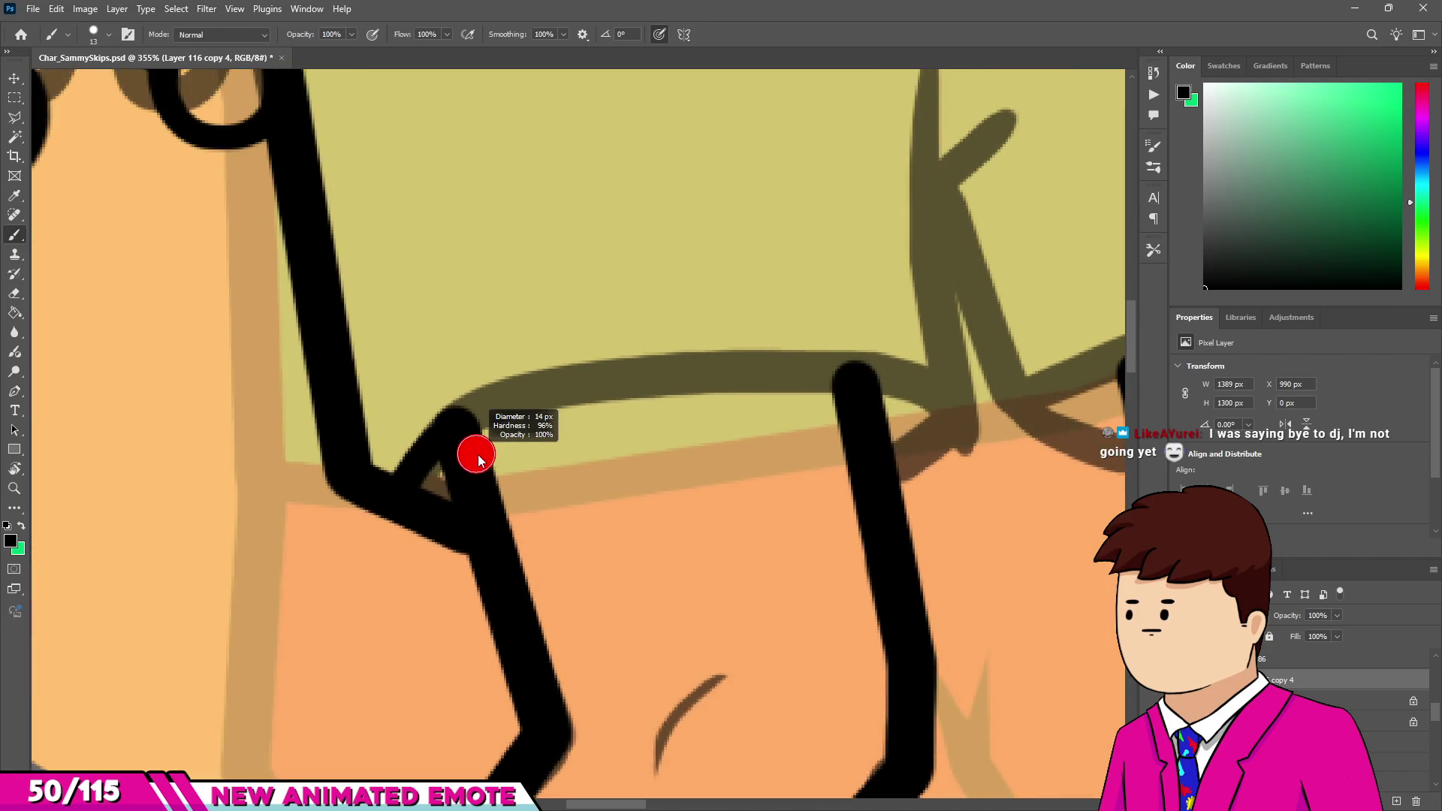
scroll(409, 496, down, 2)
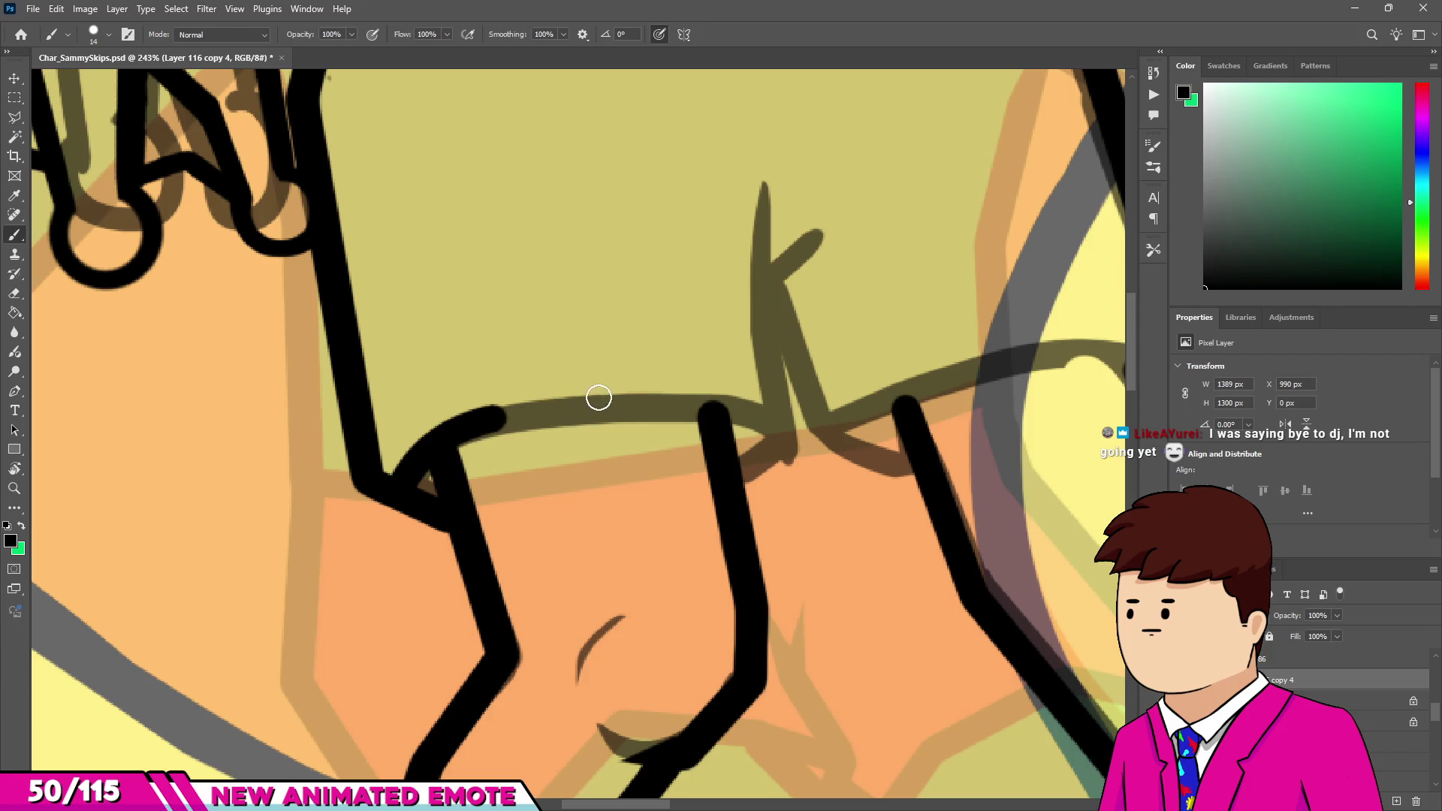
drag(820, 426, 737, 477)
scroll(770, 452, down, 1)
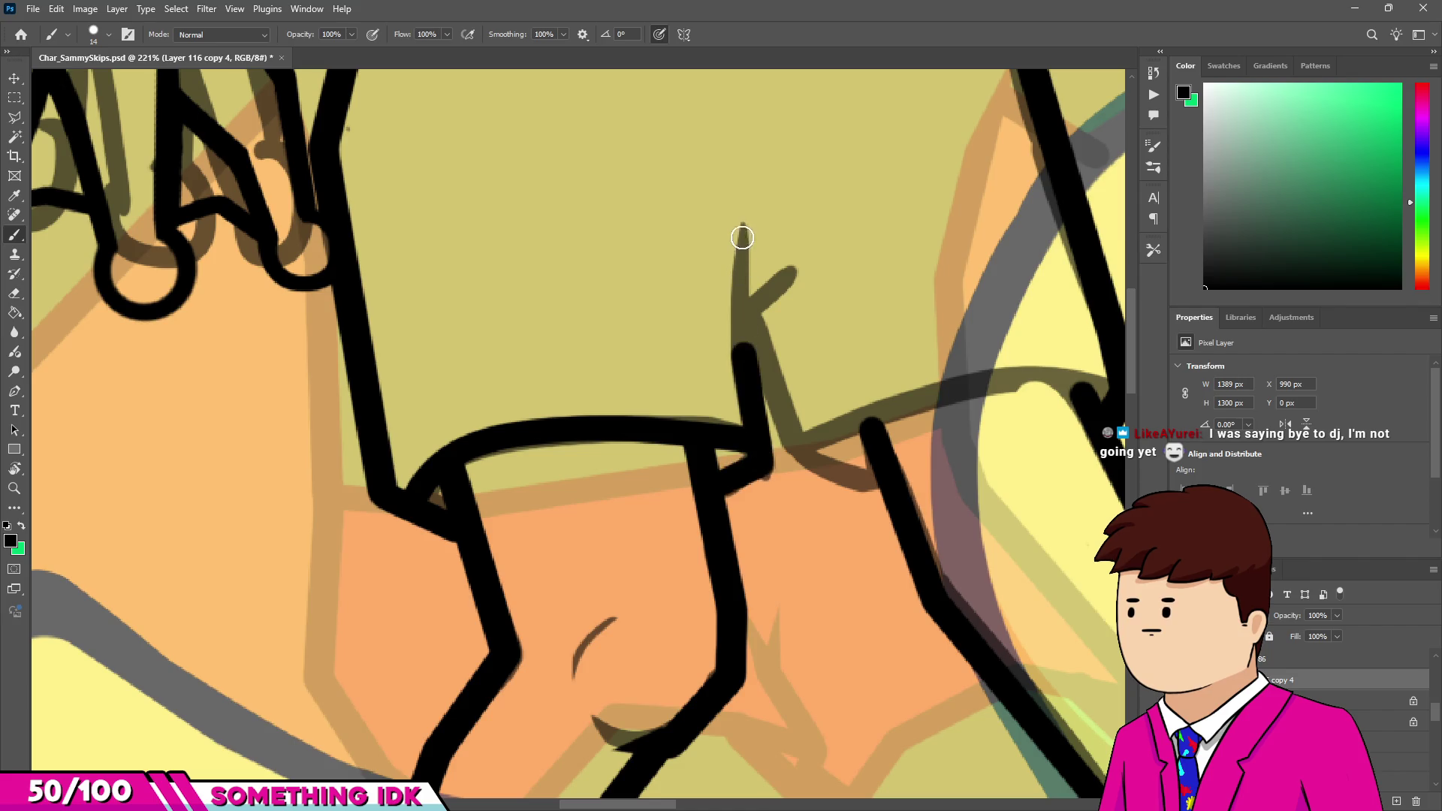
Ink the forked fold line on the shorts and the right leg opening.
drag(743, 214, 745, 349)
drag(801, 255, 757, 308)
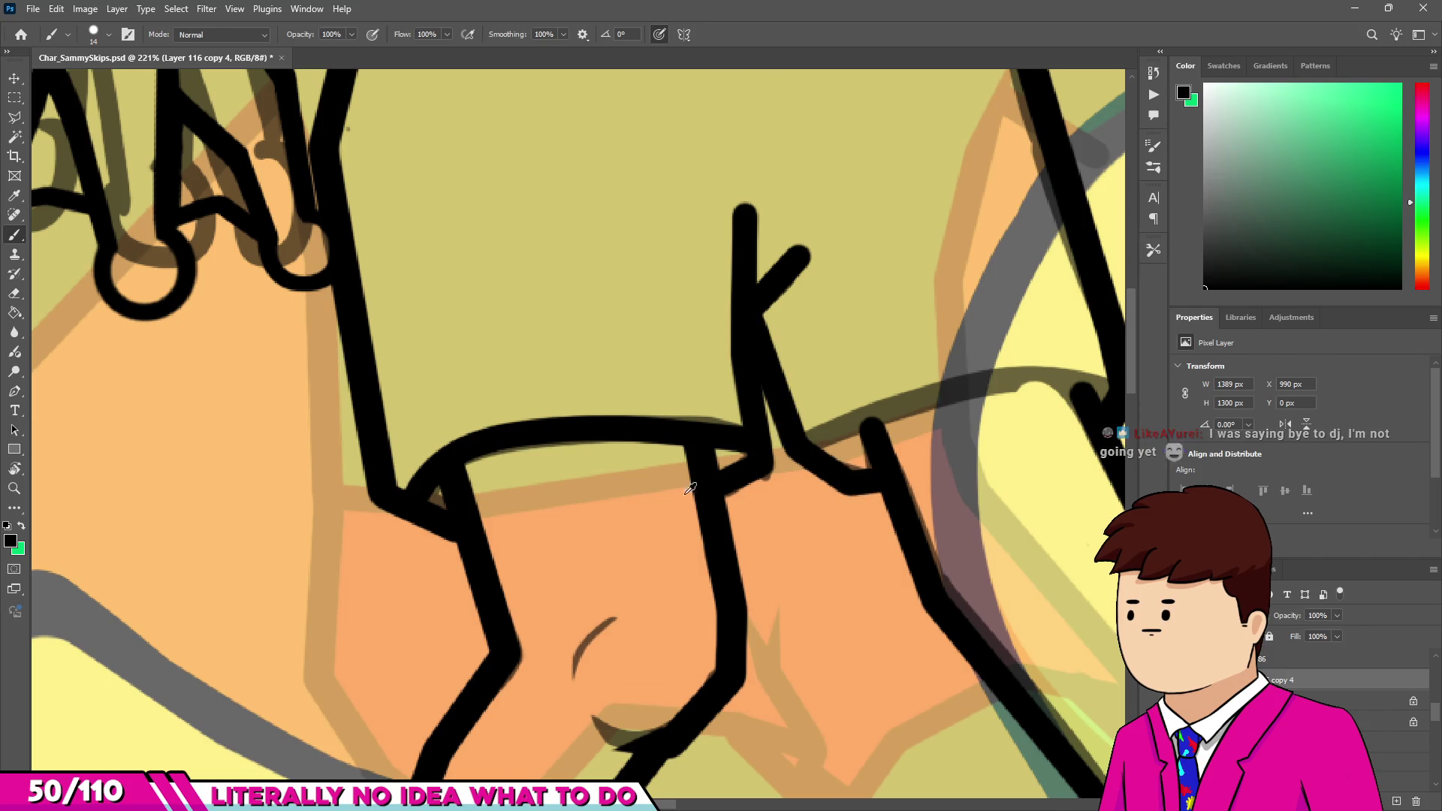
scroll(690, 494, up, 1)
drag(651, 499, 824, 441)
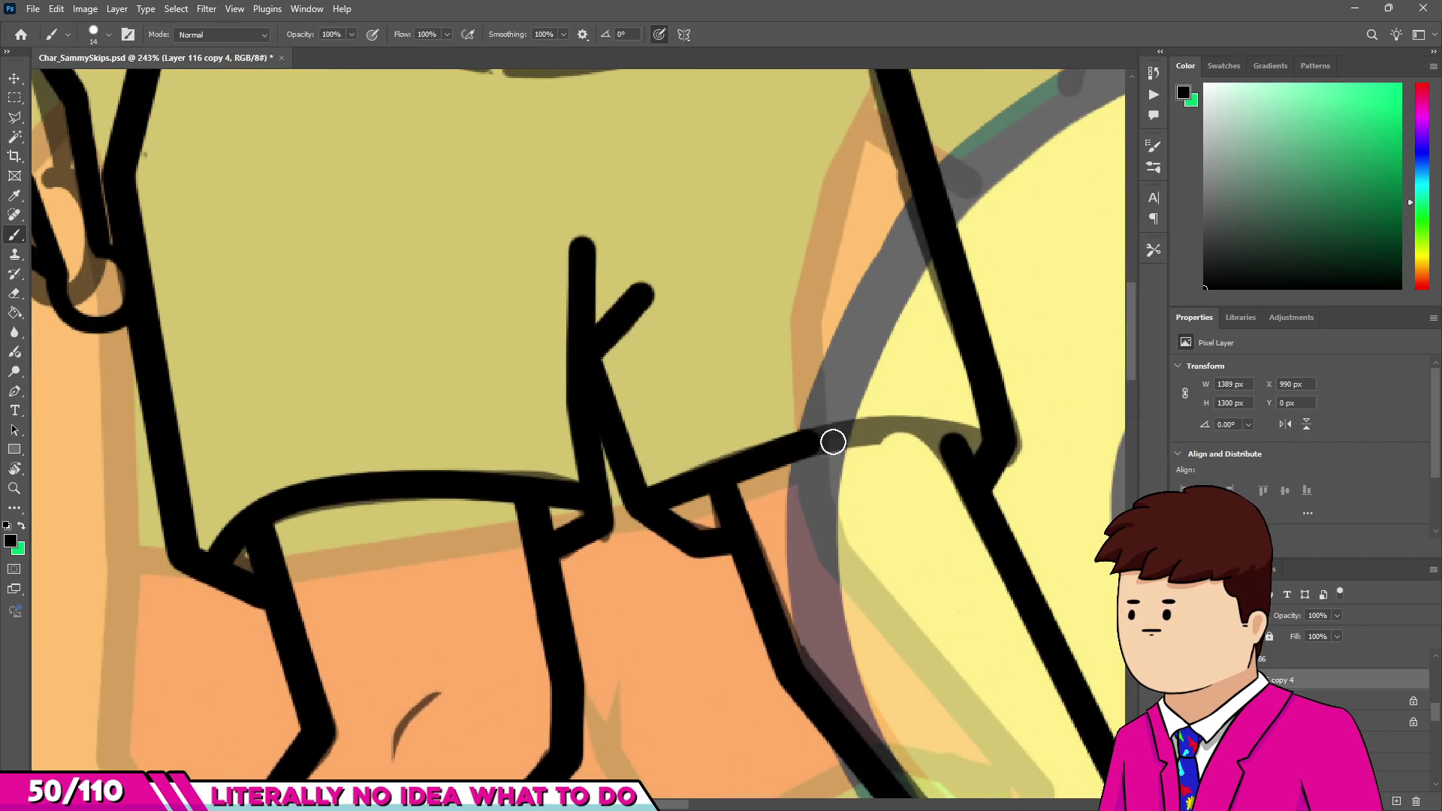
drag(945, 436, 972, 446)
Erase the fork's upper branch and taper its stem to a point.
key(e)
scroll(951, 450, down, 4)
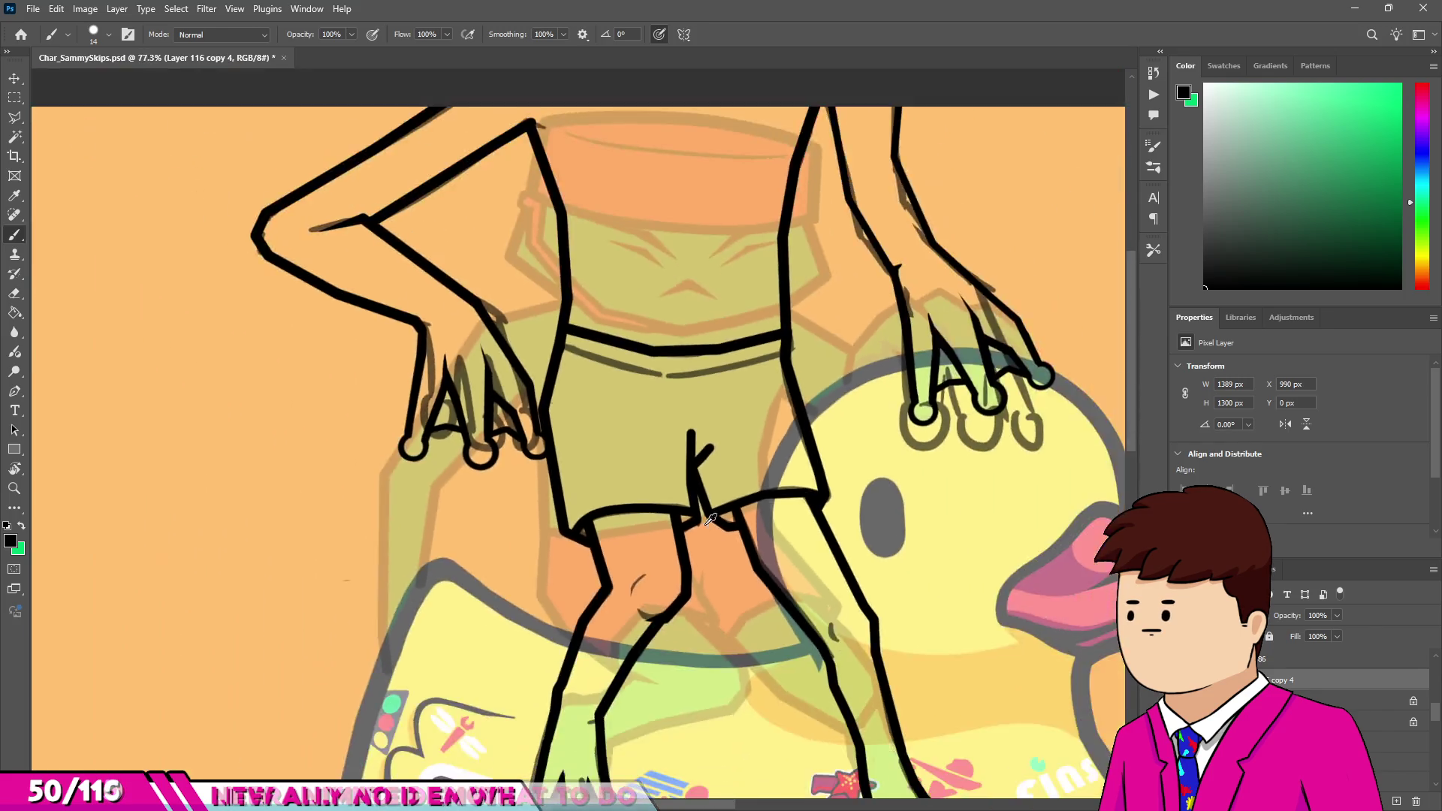
scroll(669, 476, up, 8)
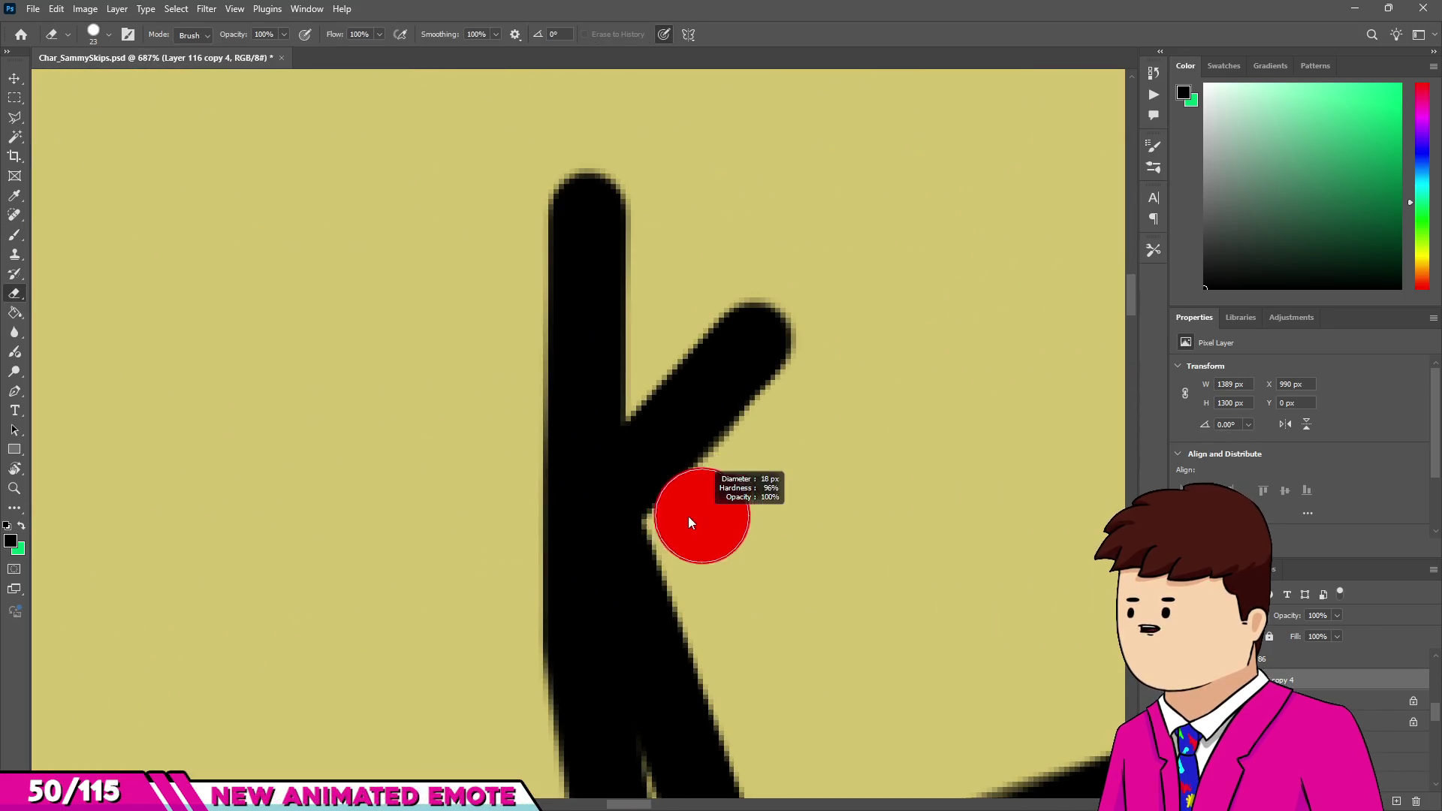
drag(692, 515, 798, 296)
scroll(625, 371, down, 1)
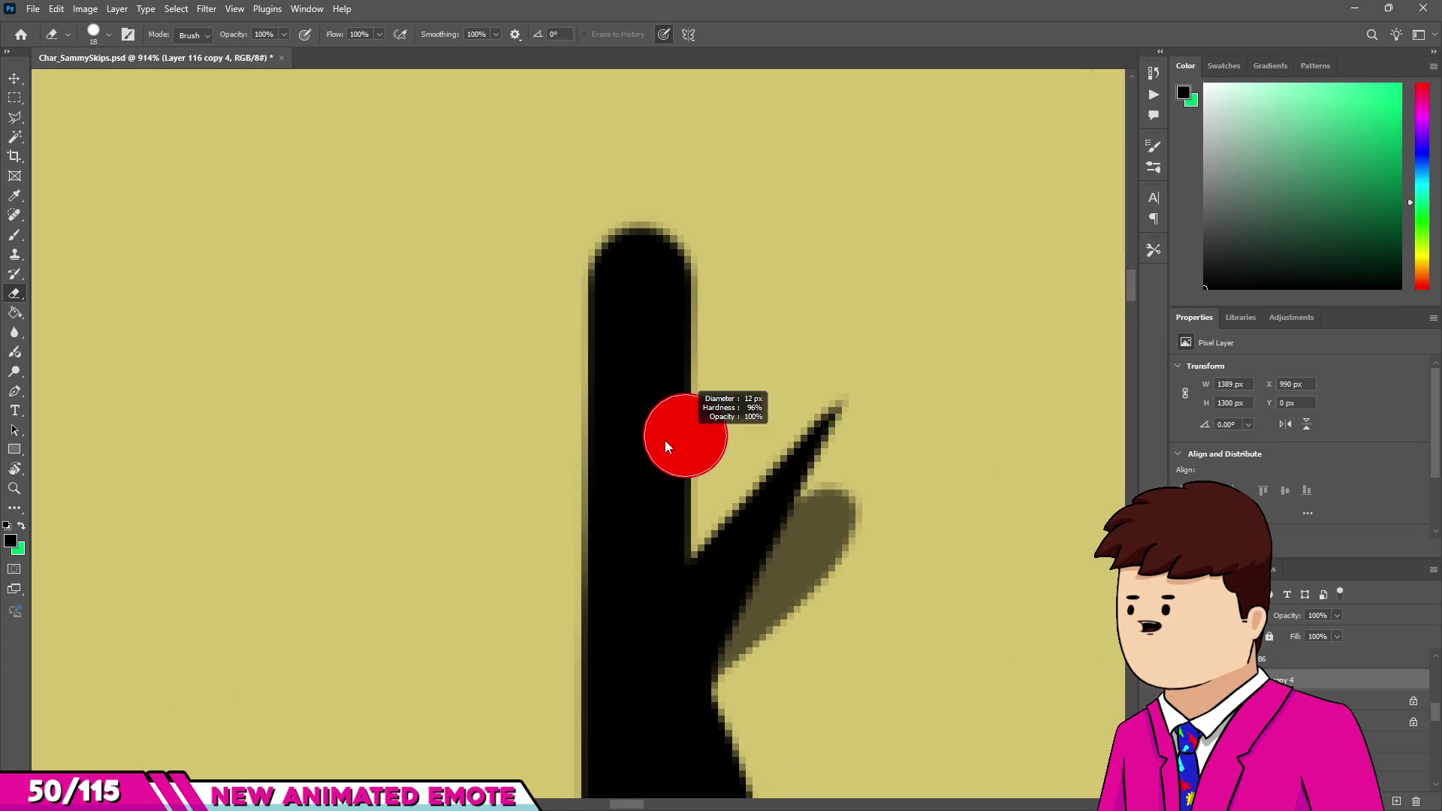
drag(656, 248, 590, 586)
scroll(569, 460, down, 1)
key(bracketright)
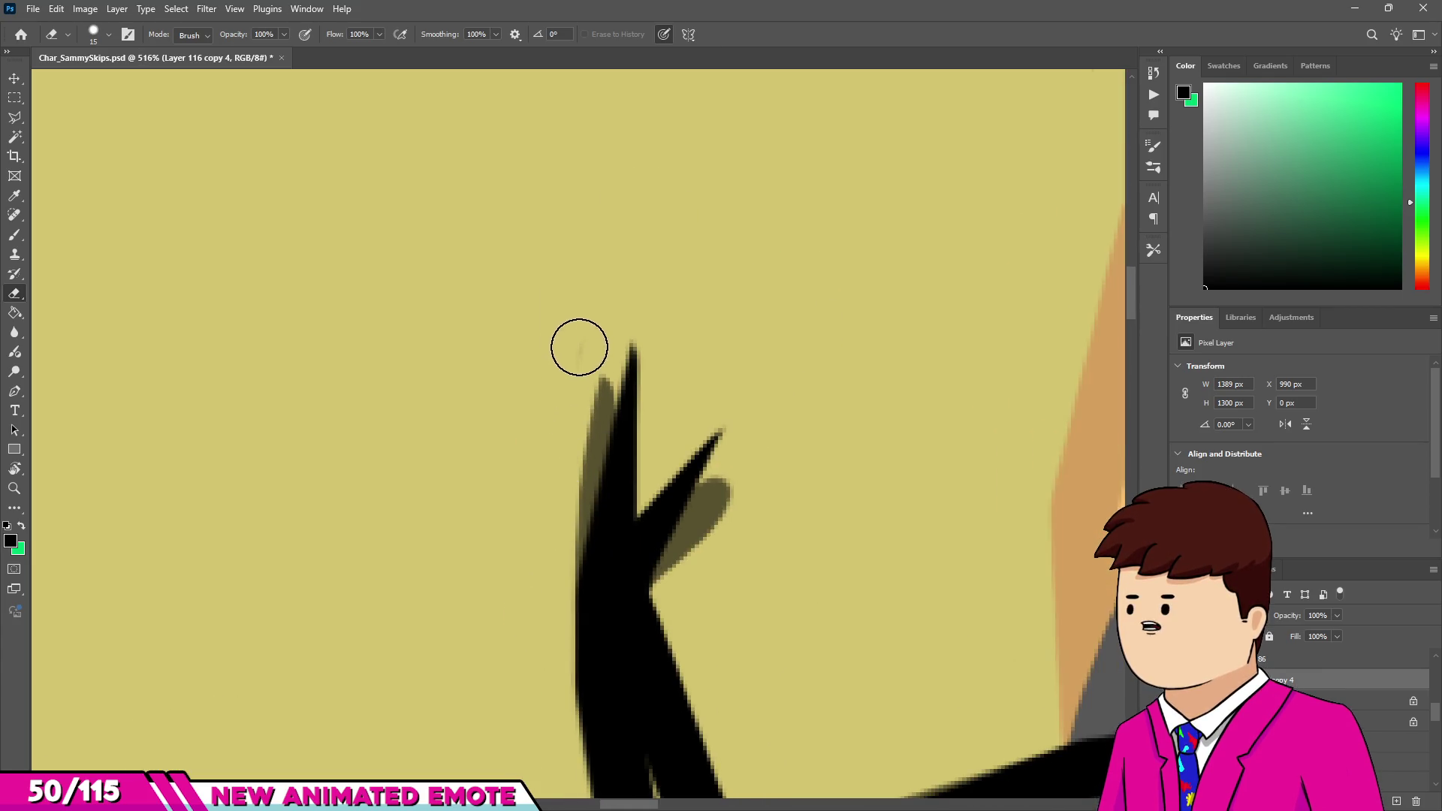
scroll(586, 515, down, 8)
scroll(586, 515, down, 18)
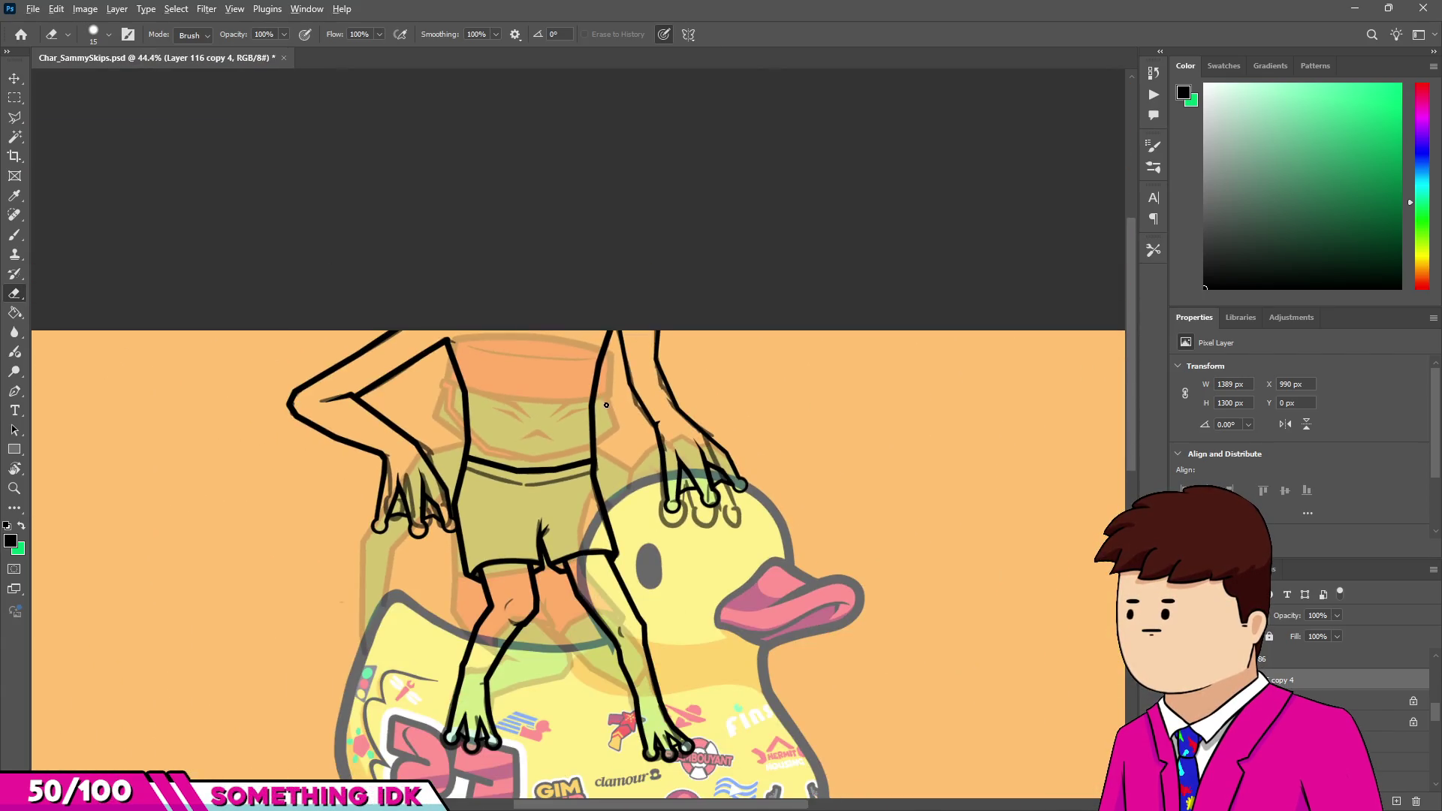
Dab a black leg crease, extend it into a hook and trim its left edge.
scroll(608, 406, up, 8)
key(b)
scroll(642, 555, up, 8)
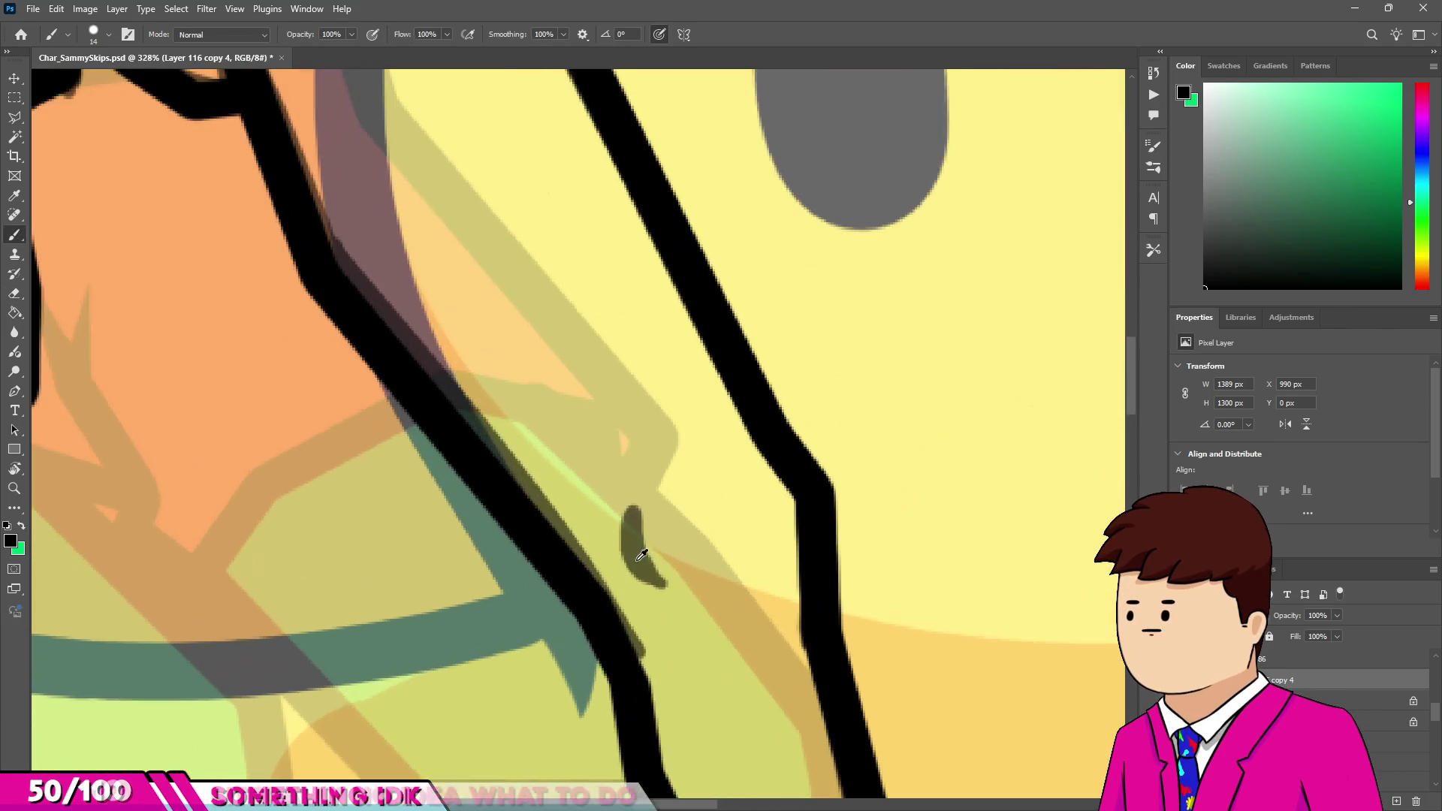
click(637, 518)
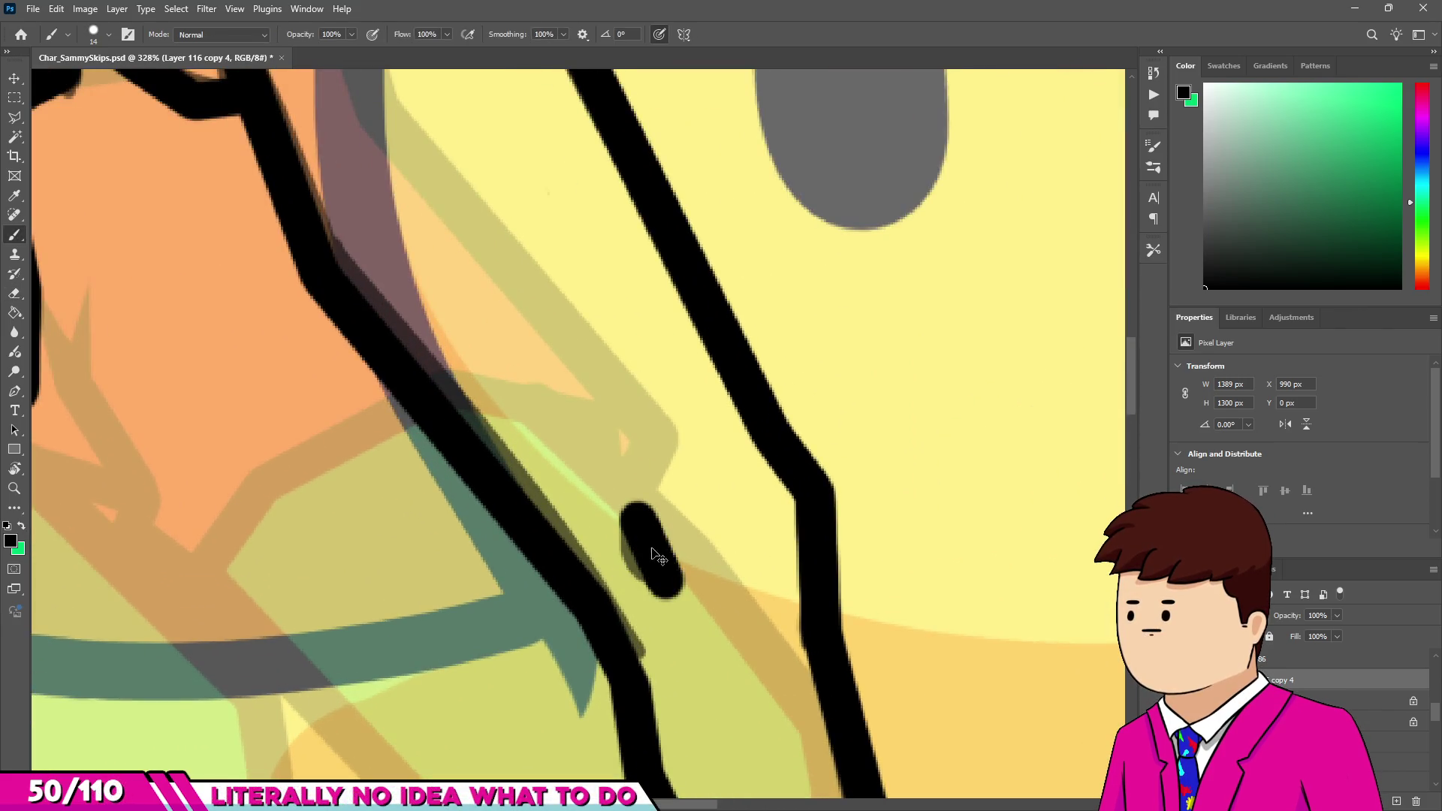
key(e)
mouse_move(642, 561)
mouse_down()
mouse_move(676, 590)
mouse_move(643, 456)
mouse_move(700, 562)
mouse_move(606, 506)
mouse_up()
scroll(645, 548, up, 4)
scroll(591, 526, up, 2)
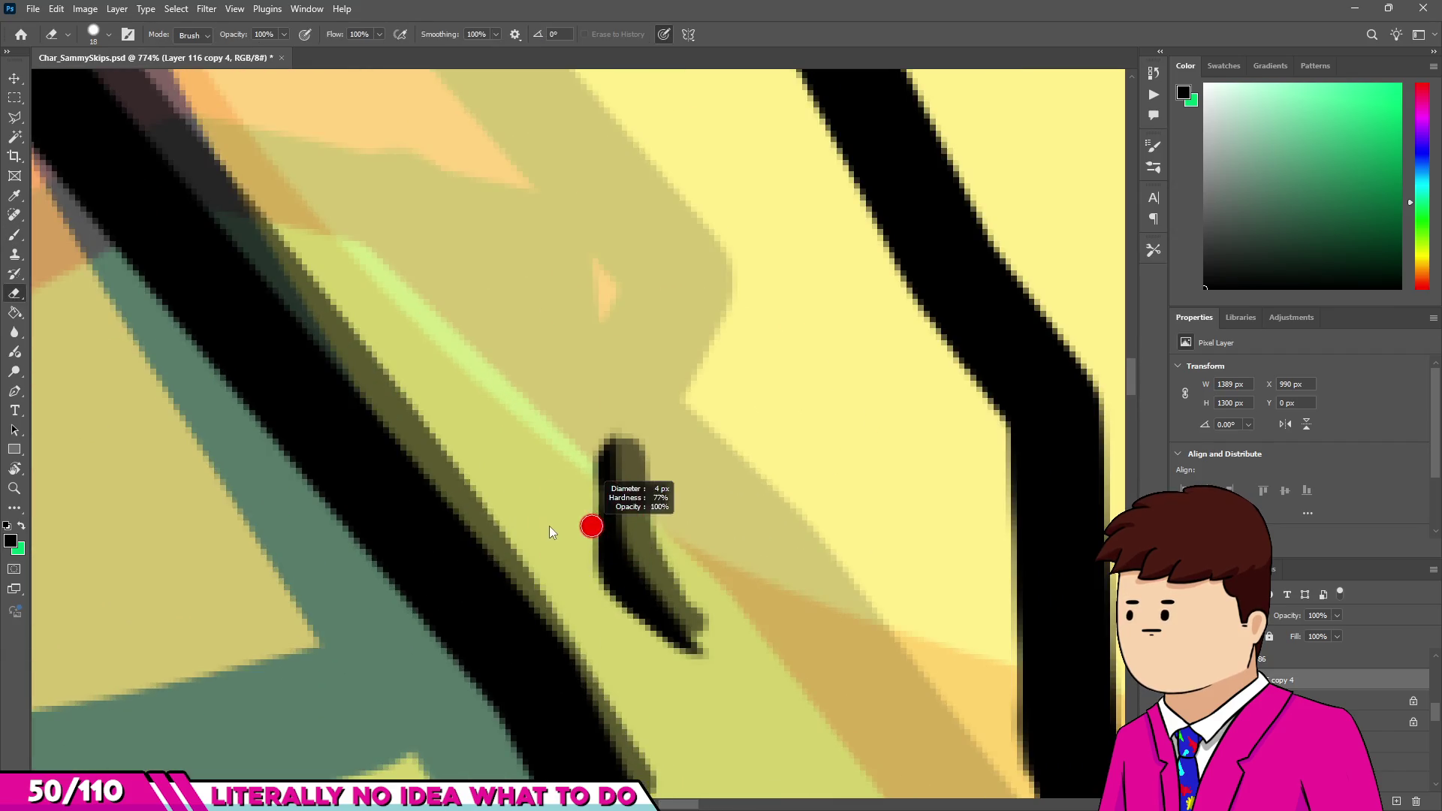
drag(595, 434, 589, 585)
scroll(590, 590, down, 2)
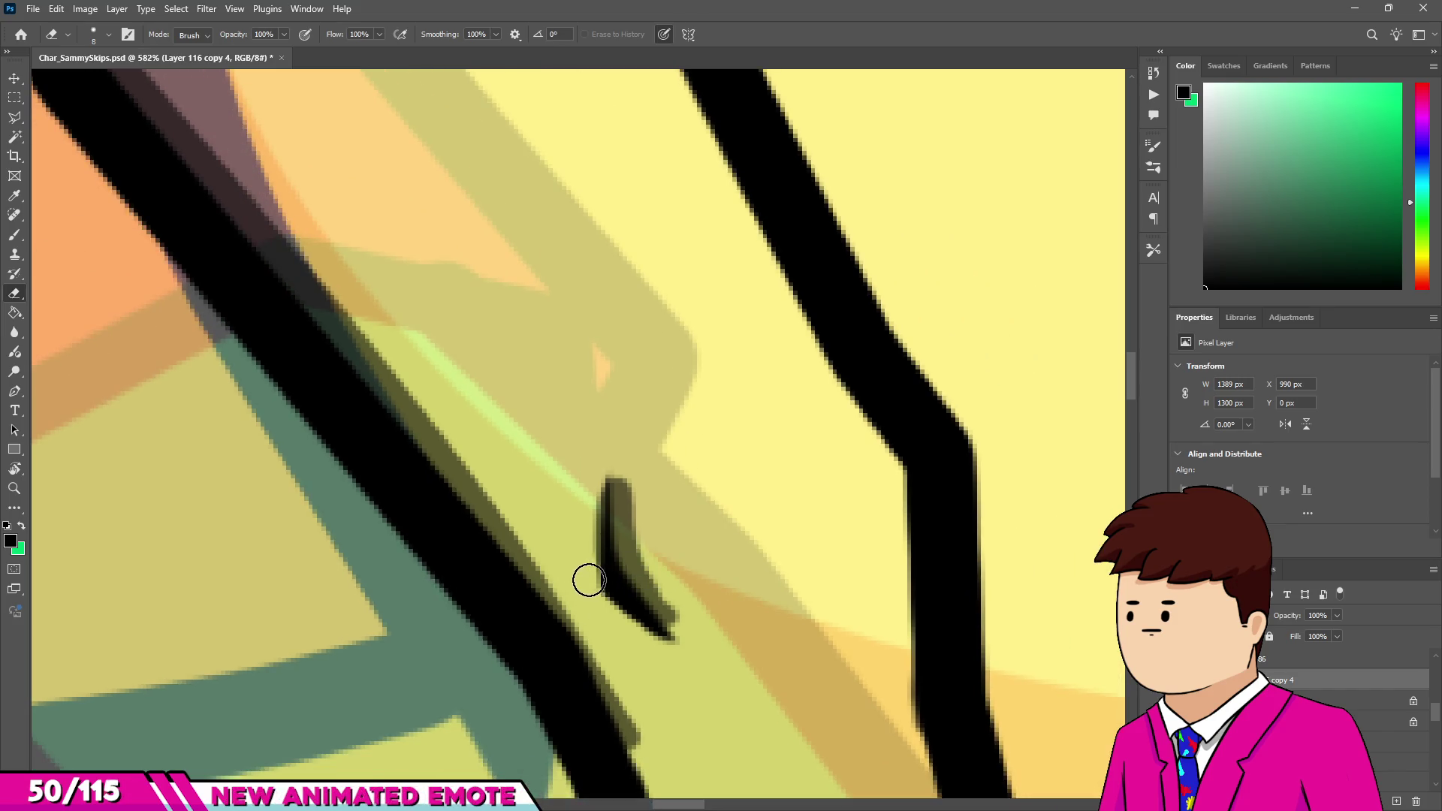
scroll(676, 593, down, 6)
scroll(458, 470, up, 4)
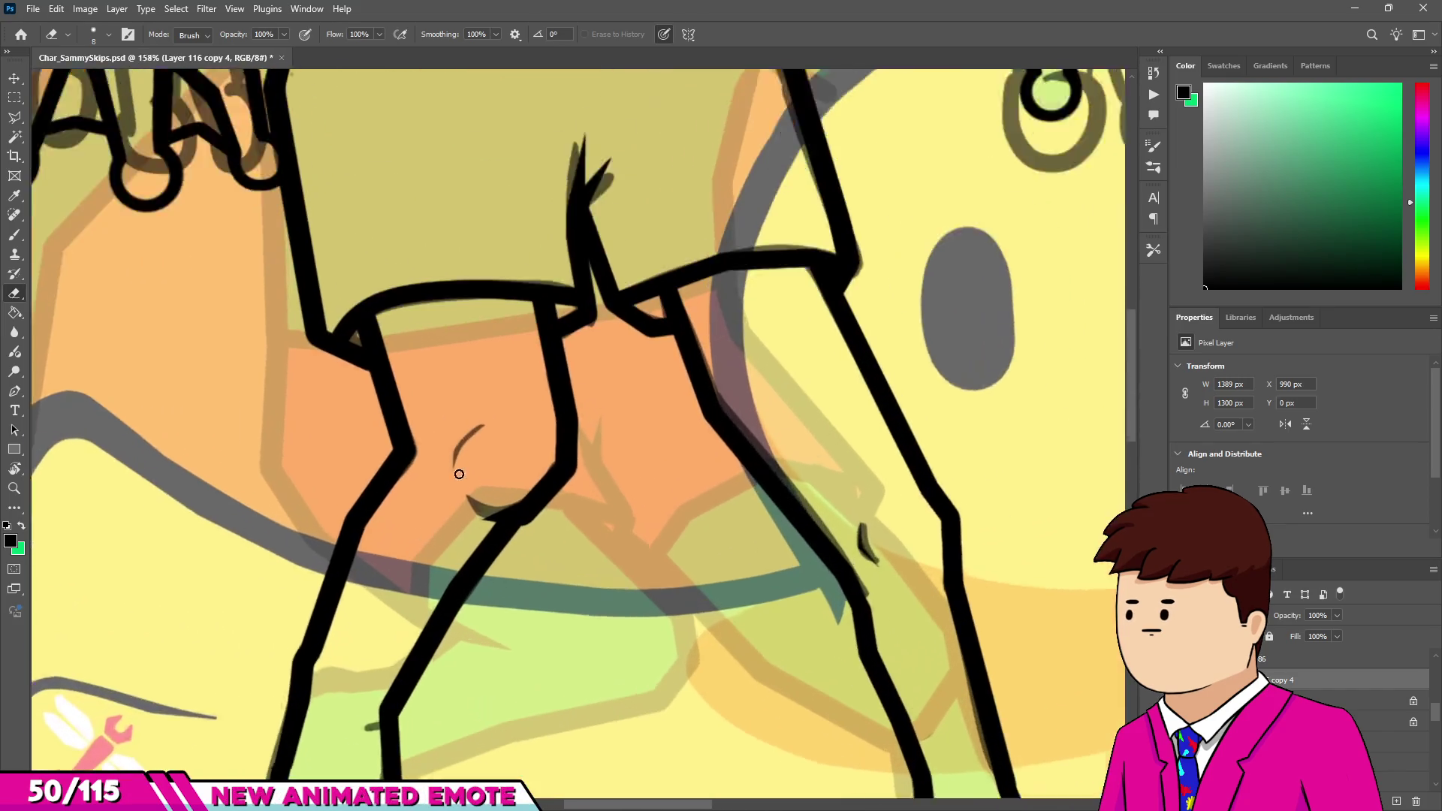
Paint the hook crease on the knee and erase its edges down to a thin tail.
key(b)
drag(538, 384, 535, 386)
key(e)
scroll(483, 409, up, 5)
mouse_move(653, 380)
mouse_down()
mouse_move(515, 497)
mouse_move(522, 380)
mouse_up()
drag(423, 364, 443, 360)
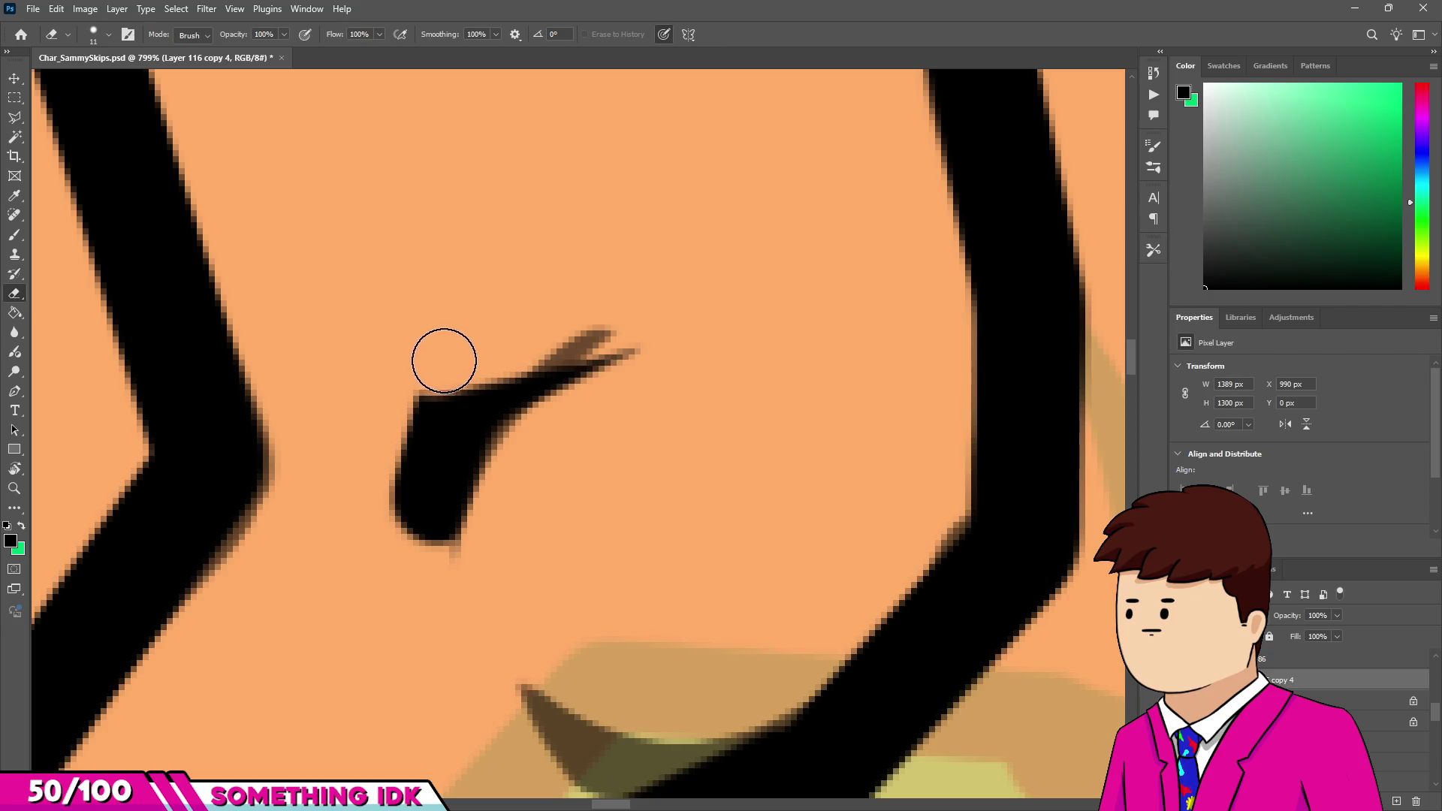
drag(415, 571, 416, 521)
scroll(428, 416, down, 5)
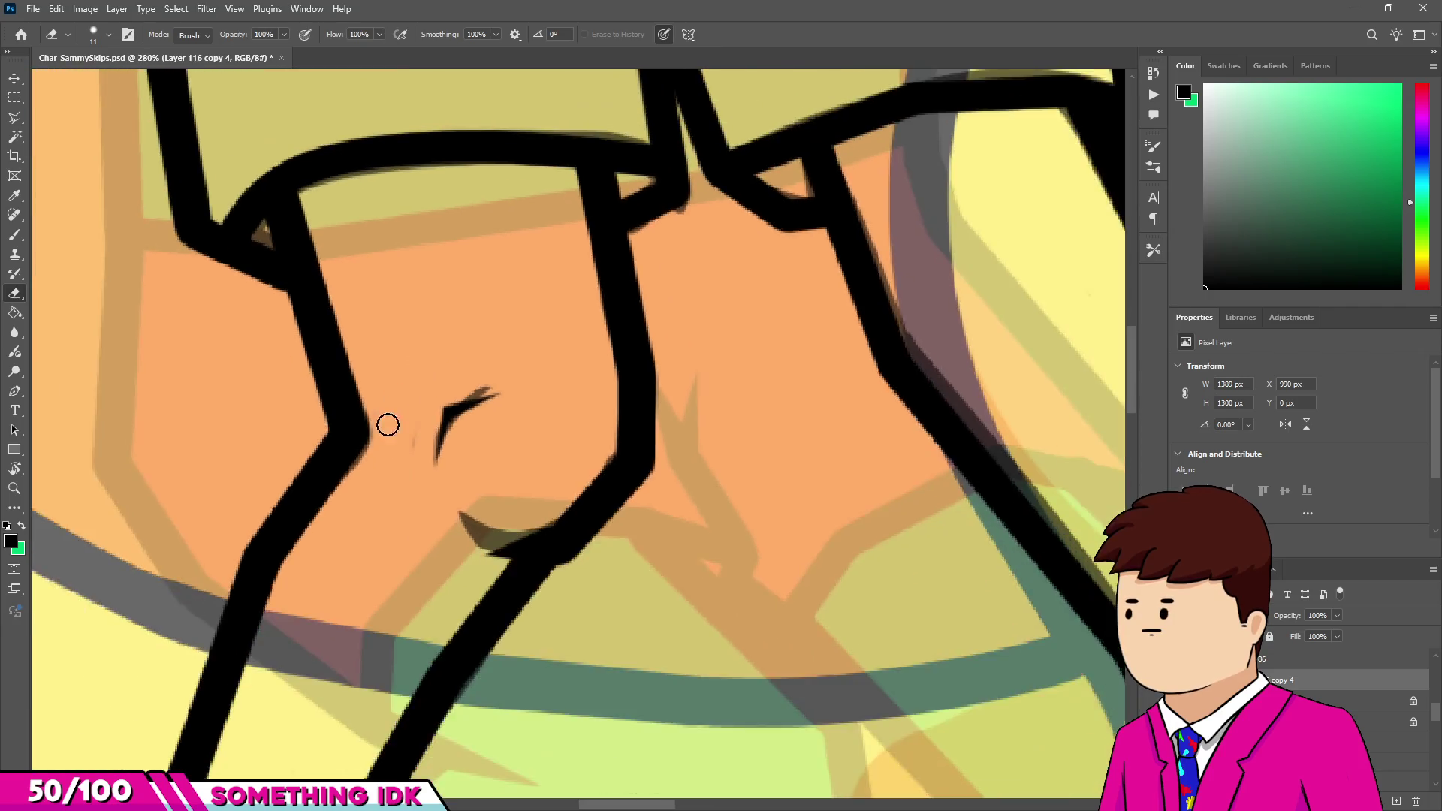
scroll(410, 432, up, 5)
scroll(606, 715, down, 1)
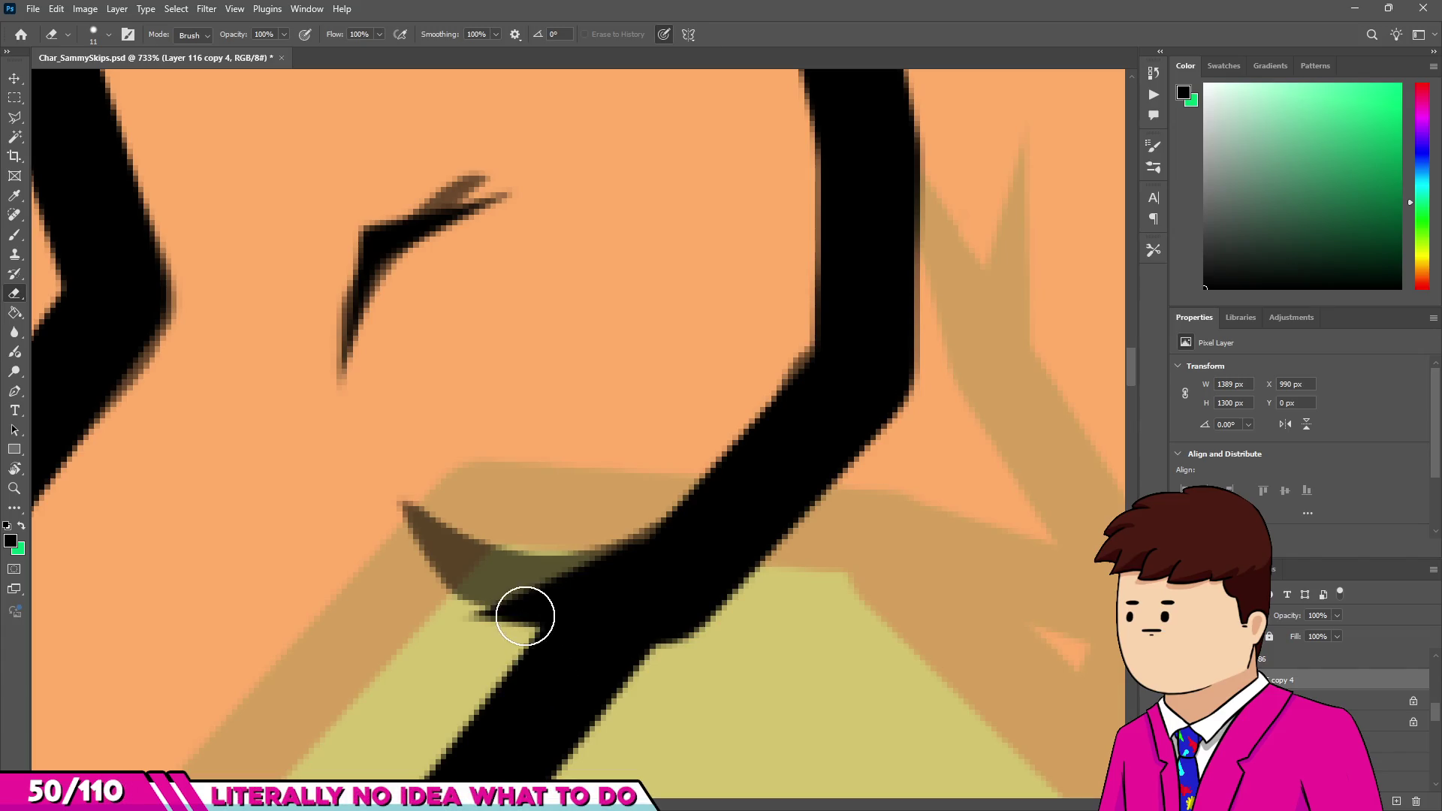
Fill the hook's lower tail with black using a smaller brush, then taper and thin it.
key(b)
alt+drag(459, 553, 395, 530)
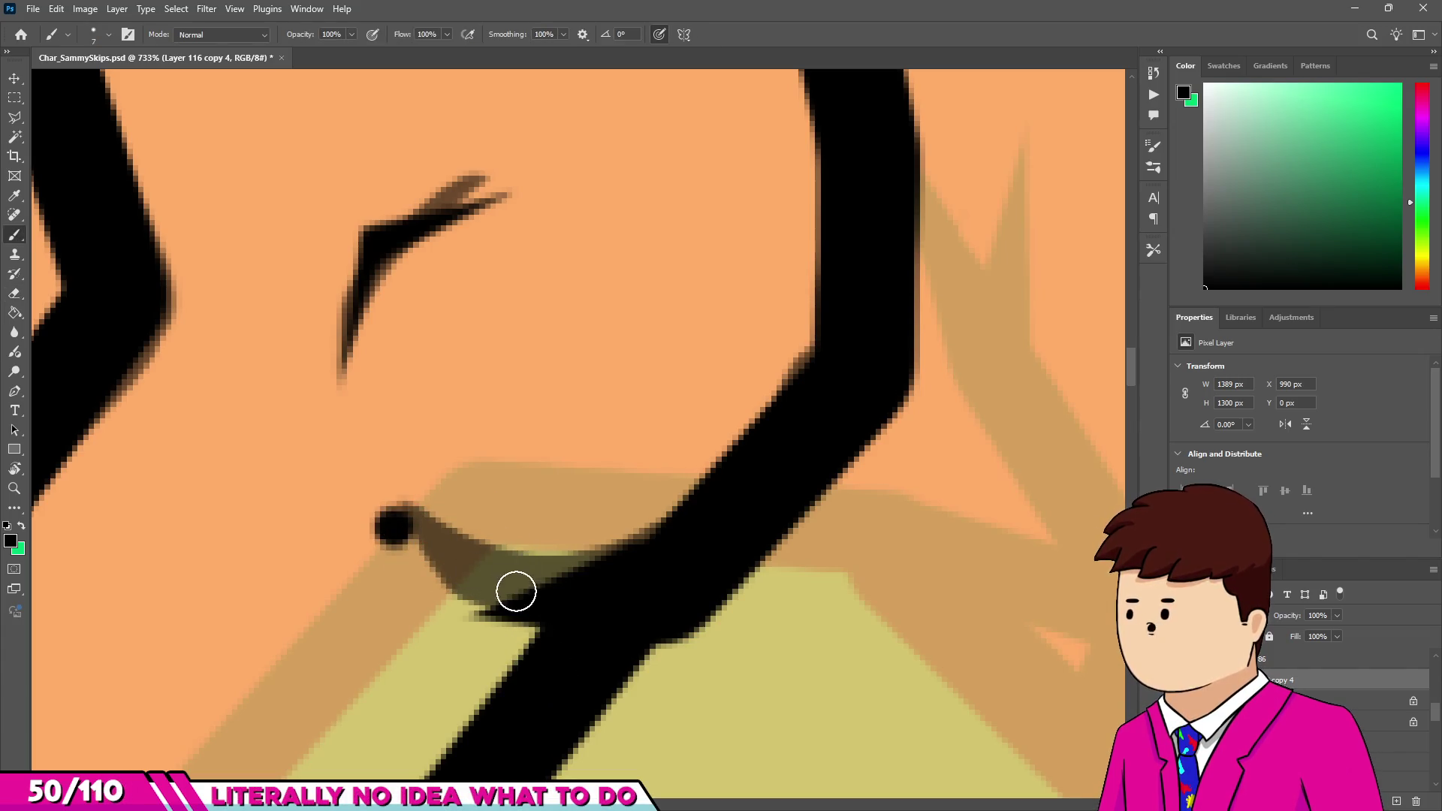
drag(510, 588, 525, 589)
key(e)
scroll(419, 579, up, 3)
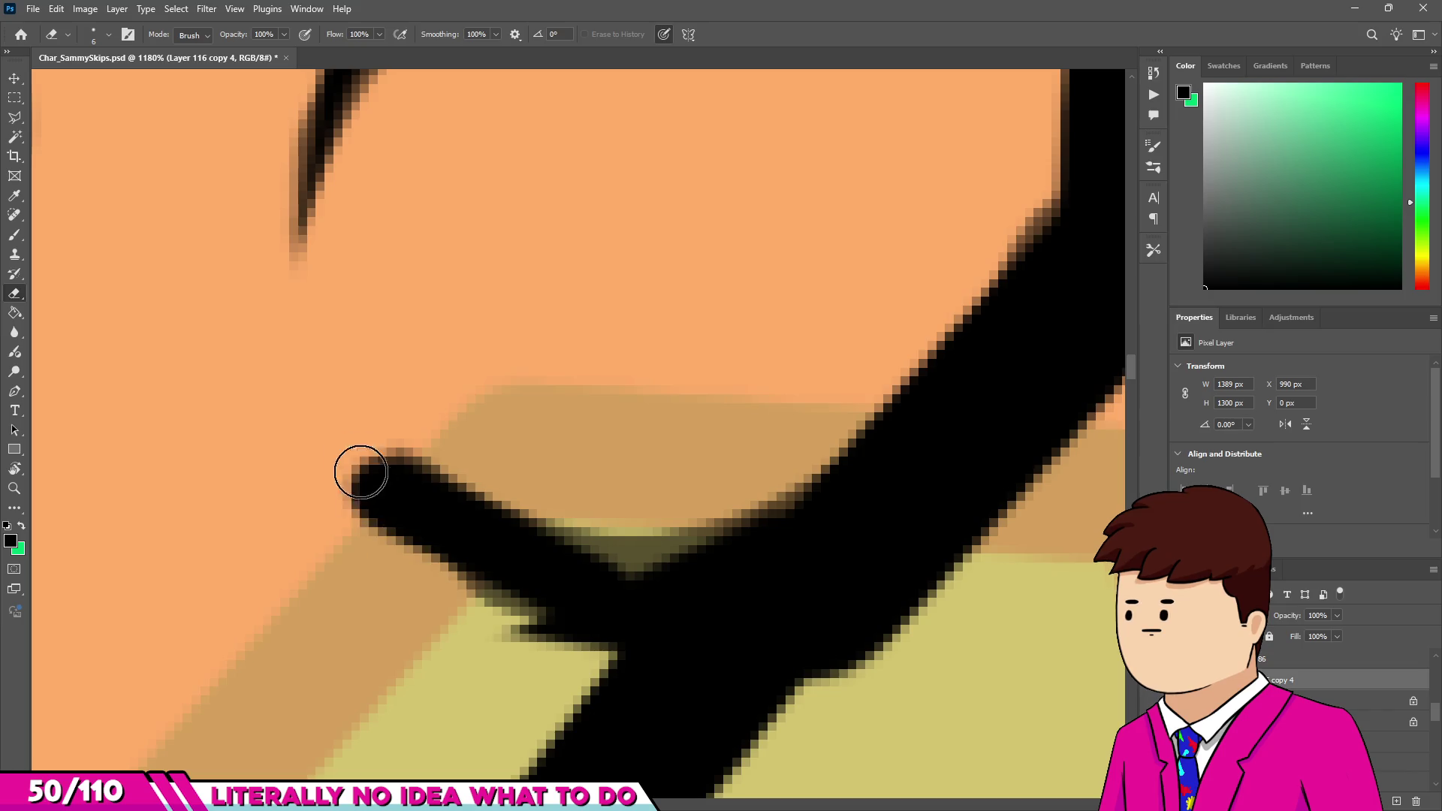
drag(364, 480, 524, 512)
scroll(523, 512, up, 2)
mouse_move(662, 559)
mouse_down()
mouse_move(415, 666)
mouse_move(409, 634)
mouse_move(508, 608)
mouse_move(236, 474)
mouse_up()
key(bracketright)
scroll(312, 499, down, 15)
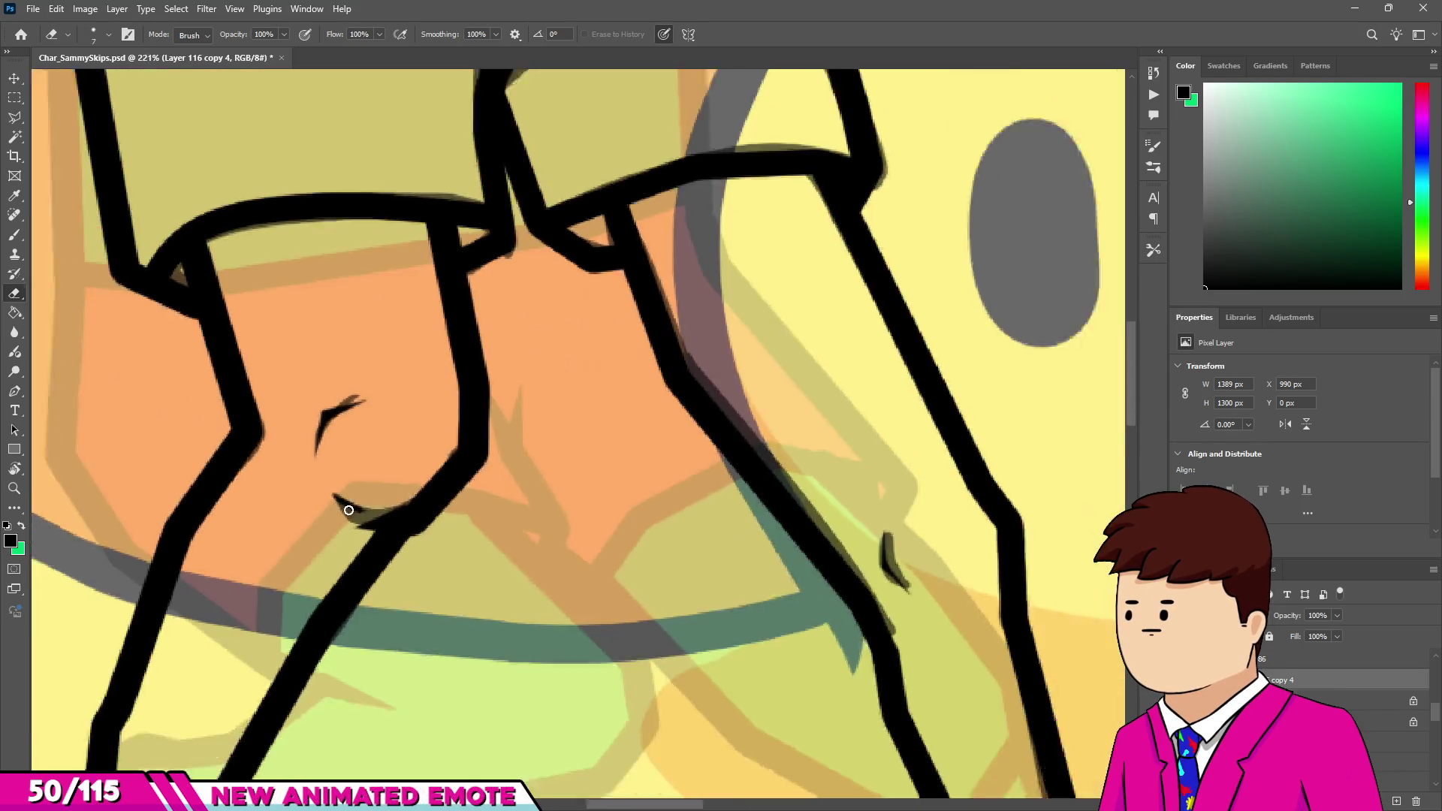
scroll(356, 577, down, 4)
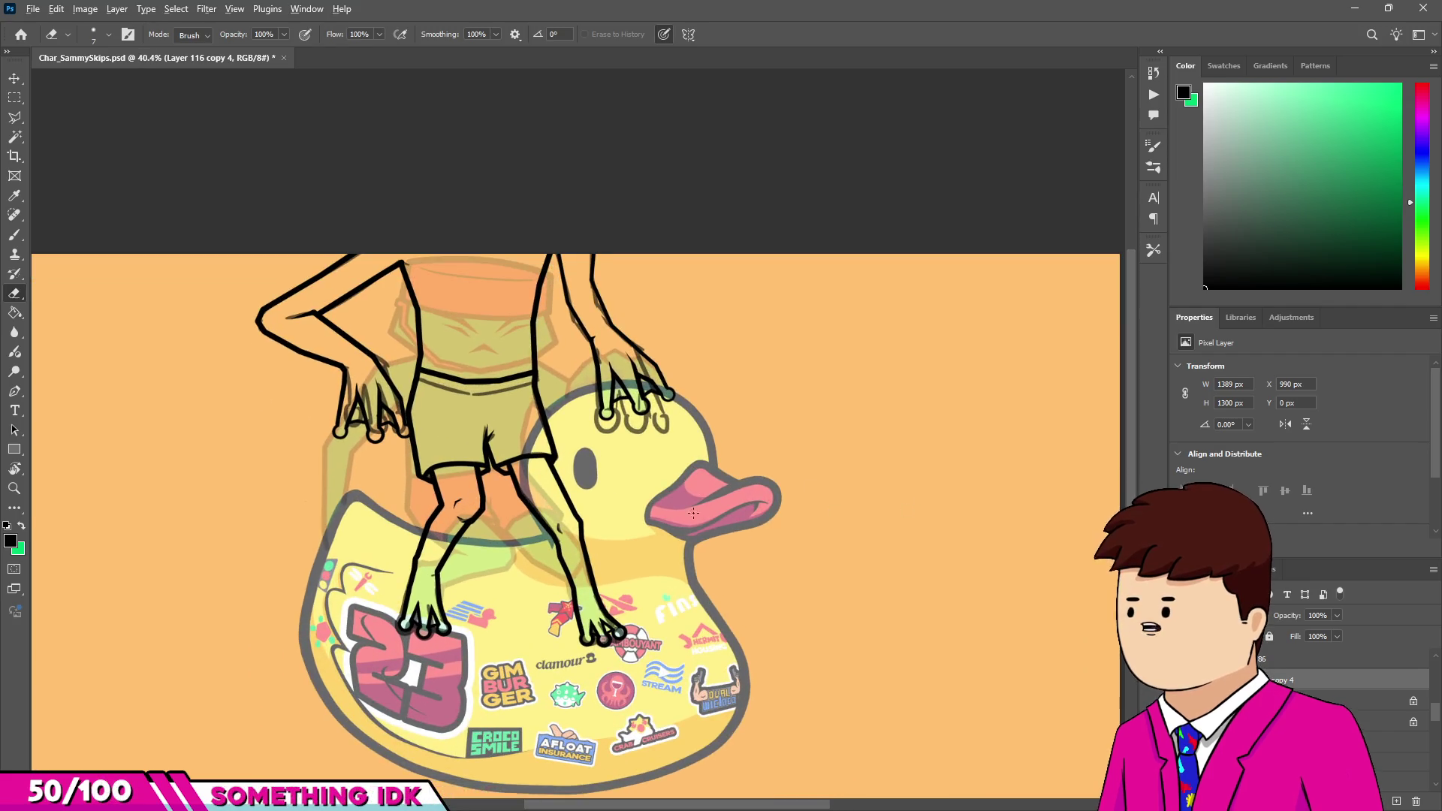
Hide the ghost outlines, show coloured Frame14, and select Layer 115 copy 4.
scroll(710, 513, up, 2)
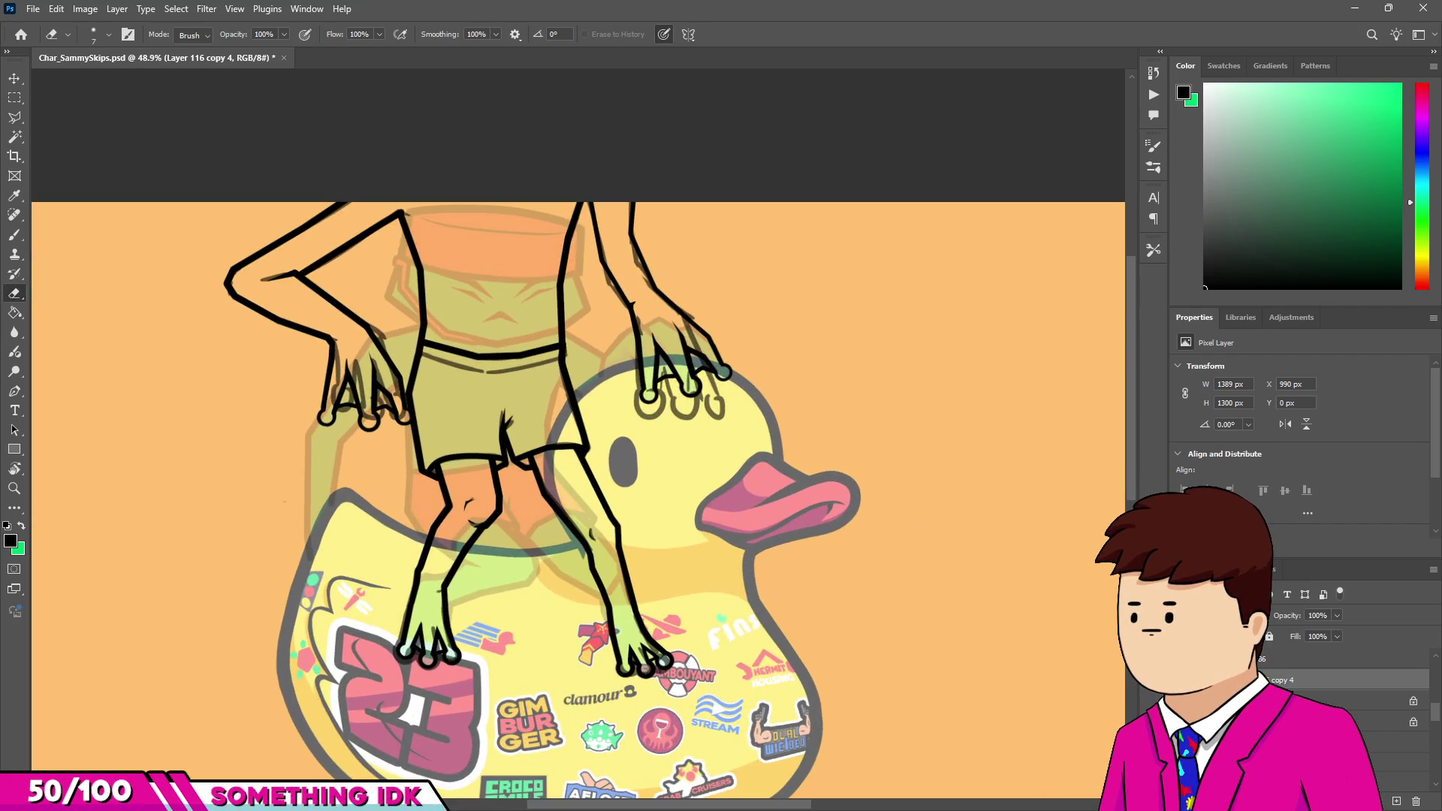
key(ctrl+z)
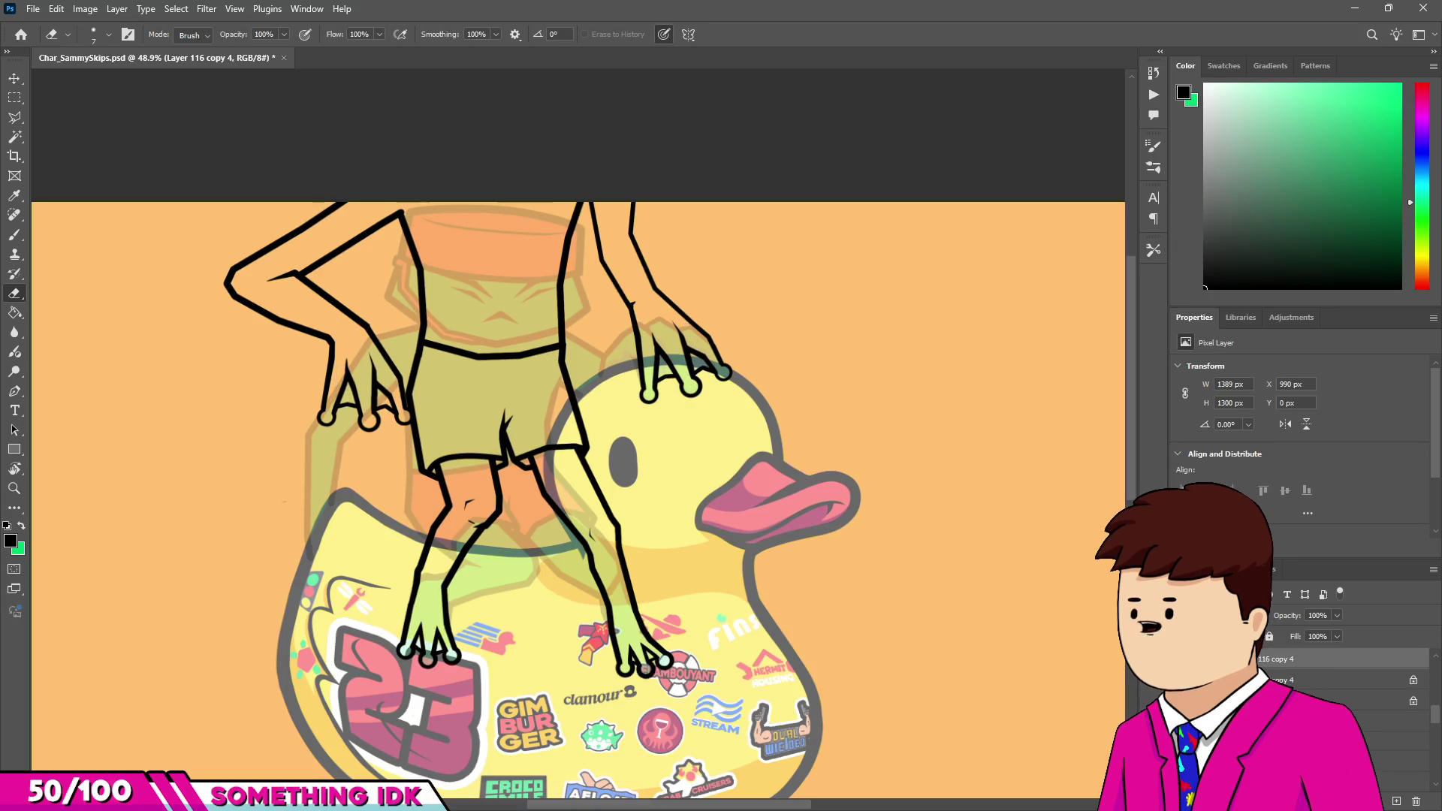
key(ctrl+z)
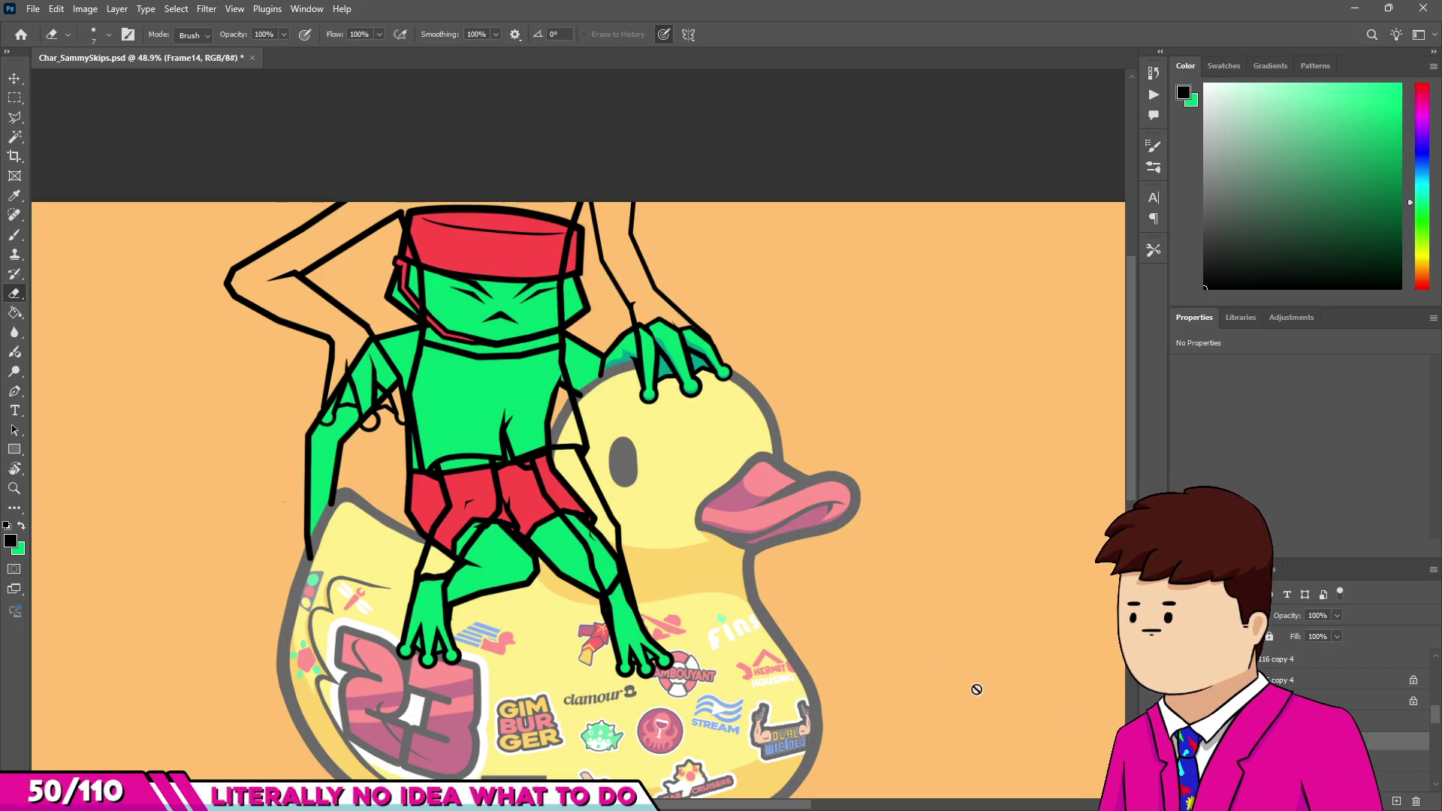
ctrl+click(612, 352)
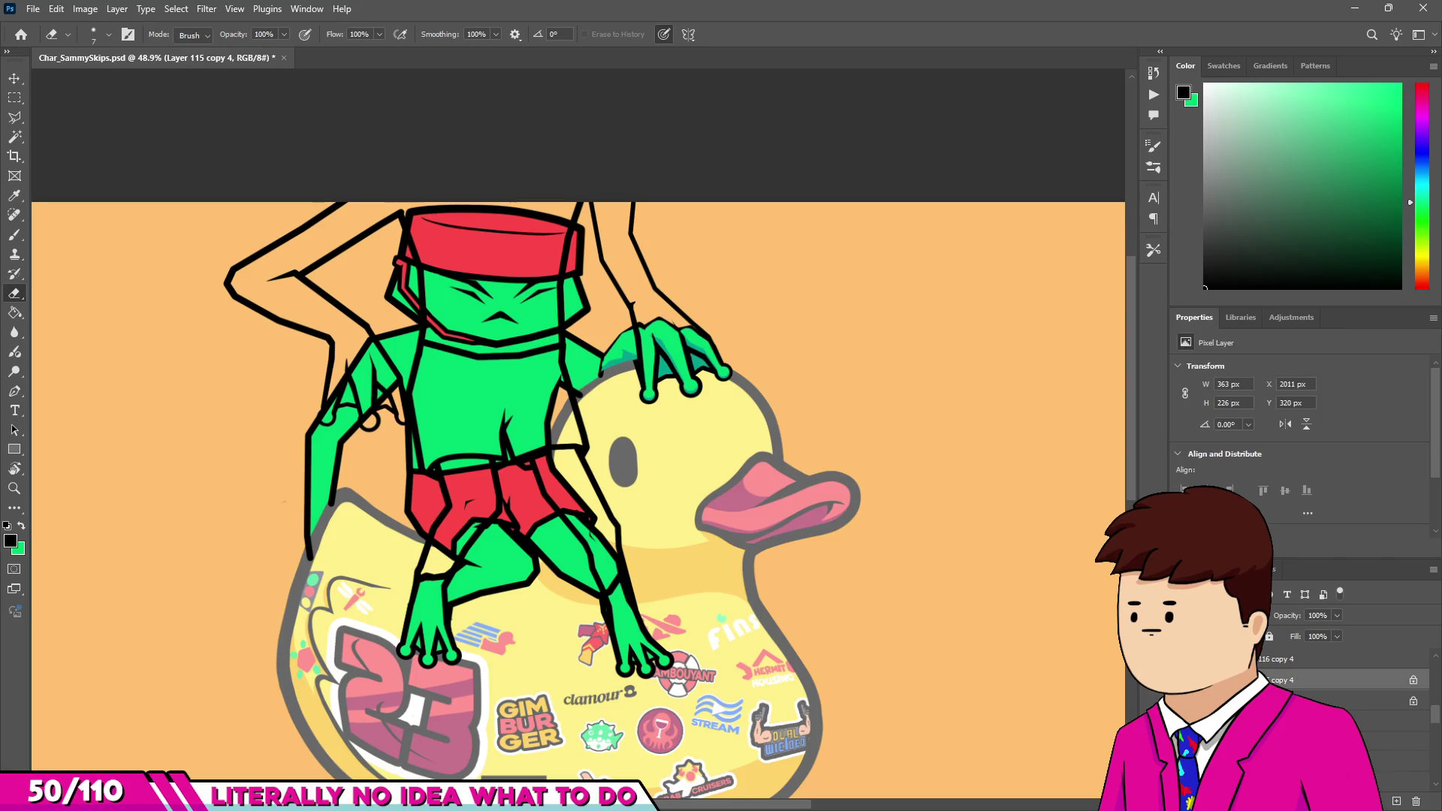
Sample the shorts' red and the frog's green skin colour as brush colours.
key(b)
scroll(601, 360, up, 2)
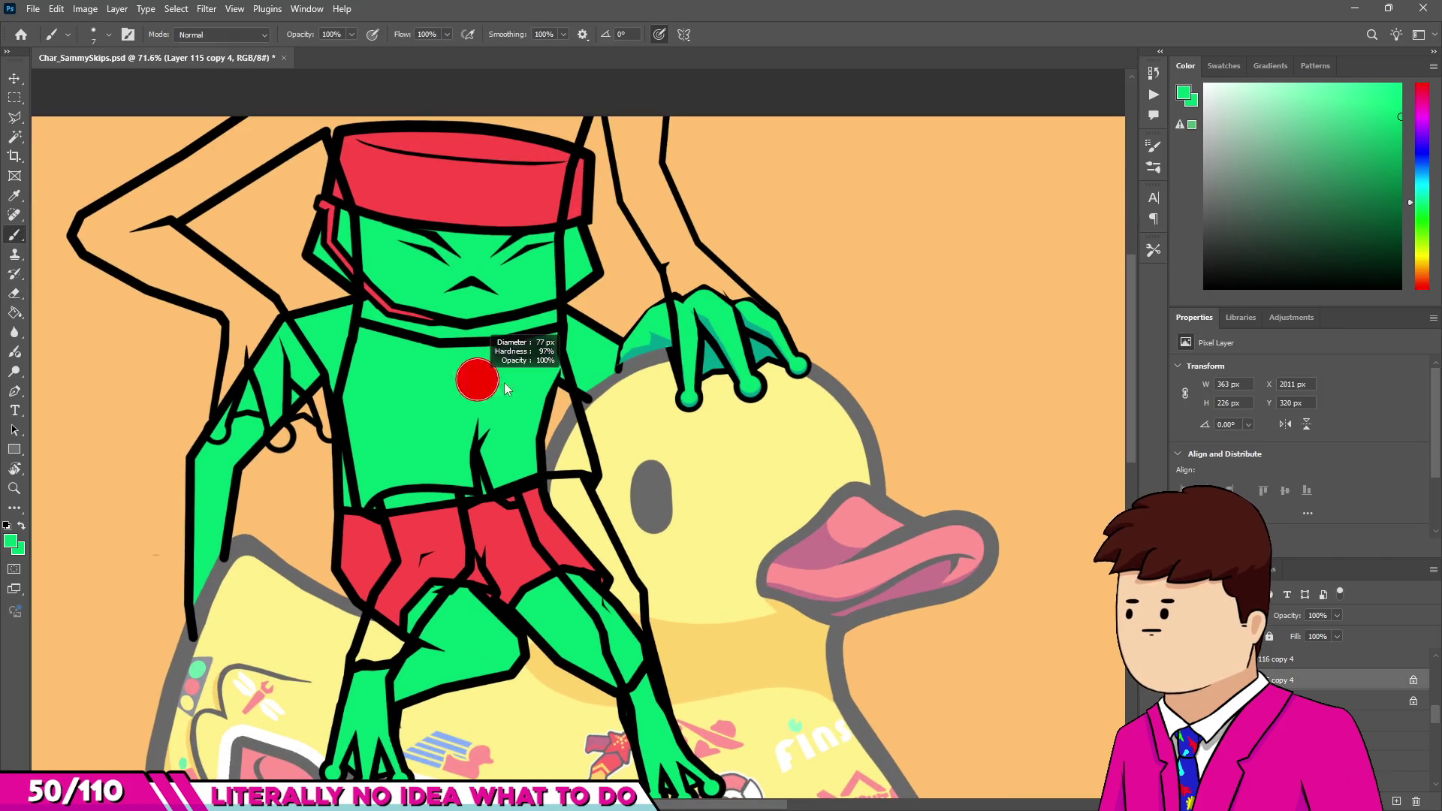
alt+click(426, 541)
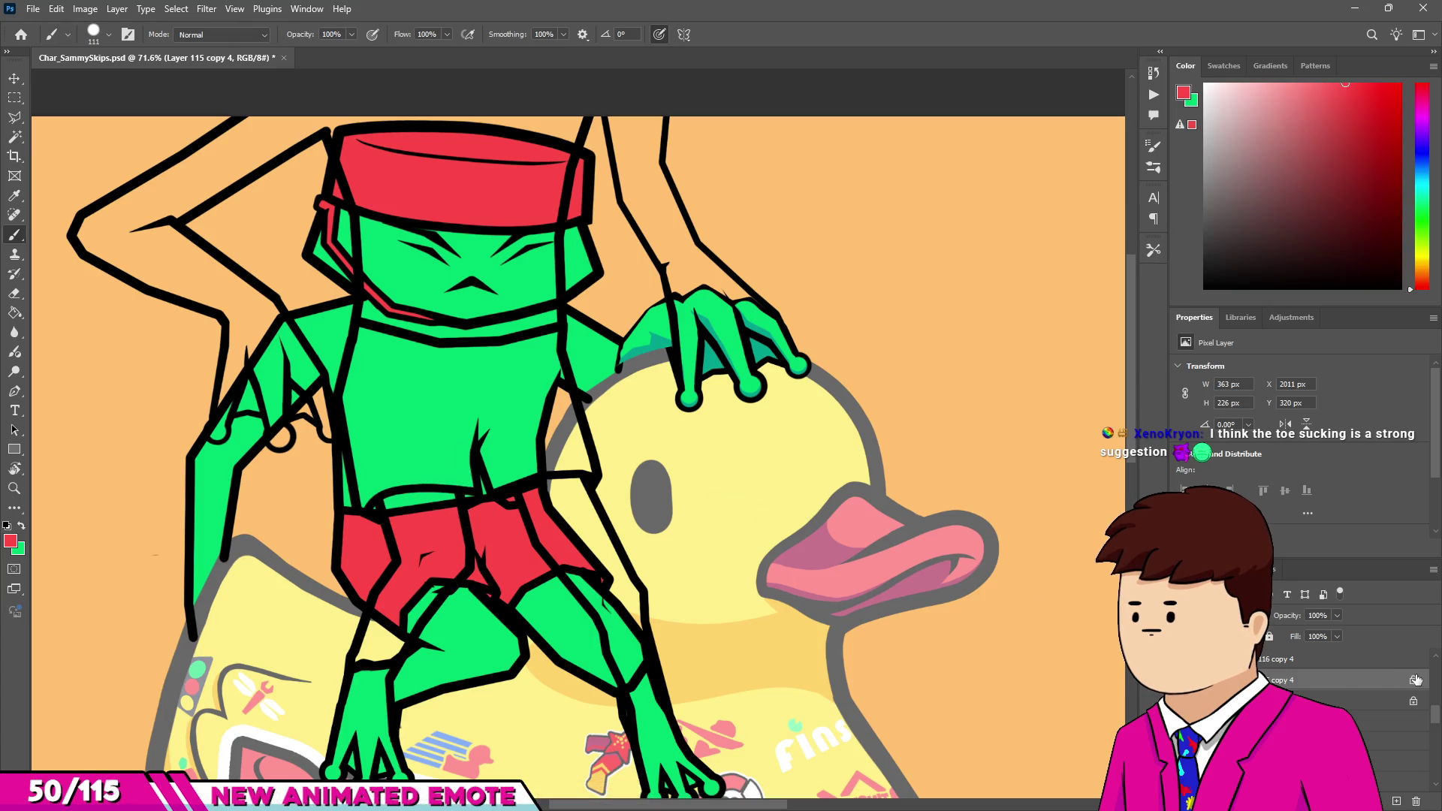
alt+click(498, 307)
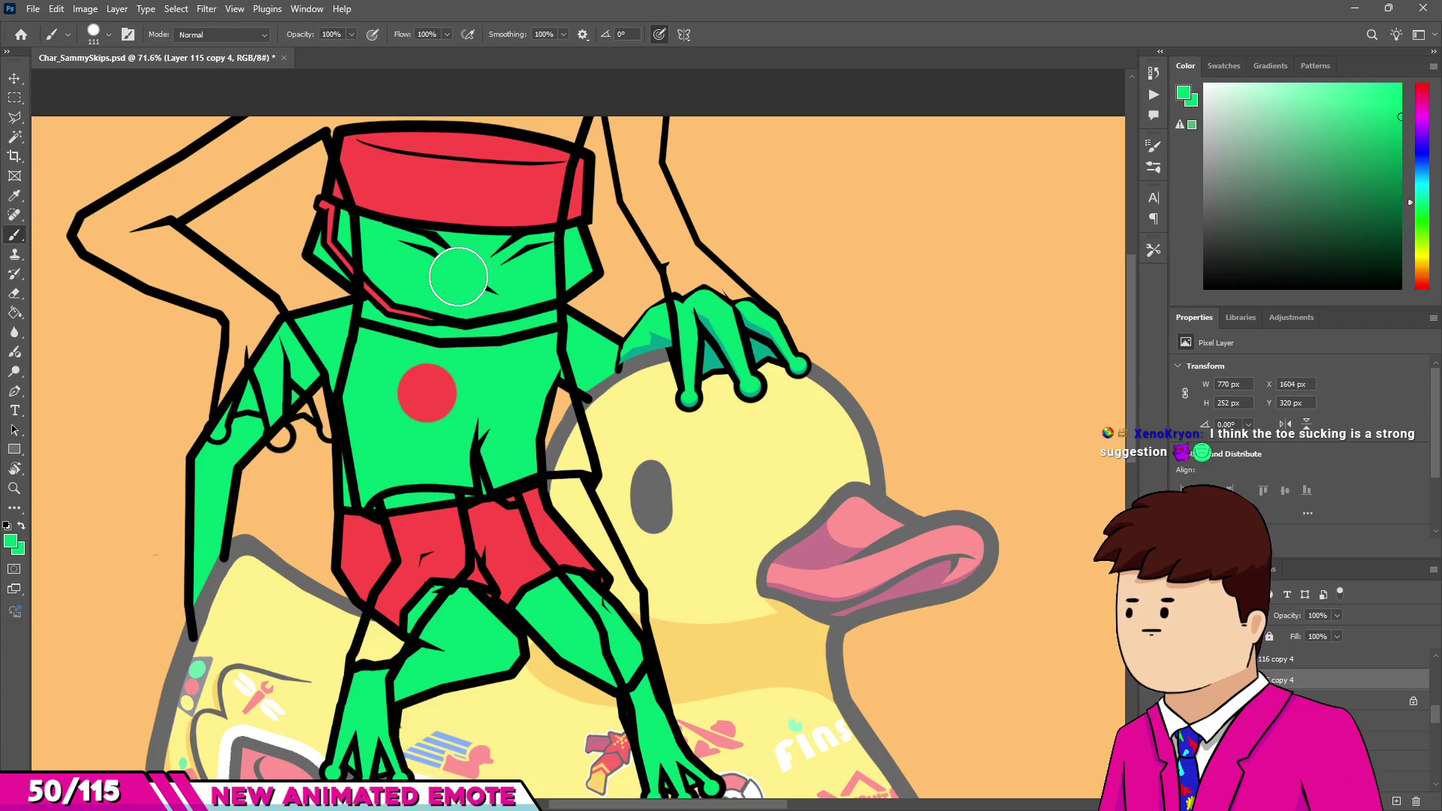
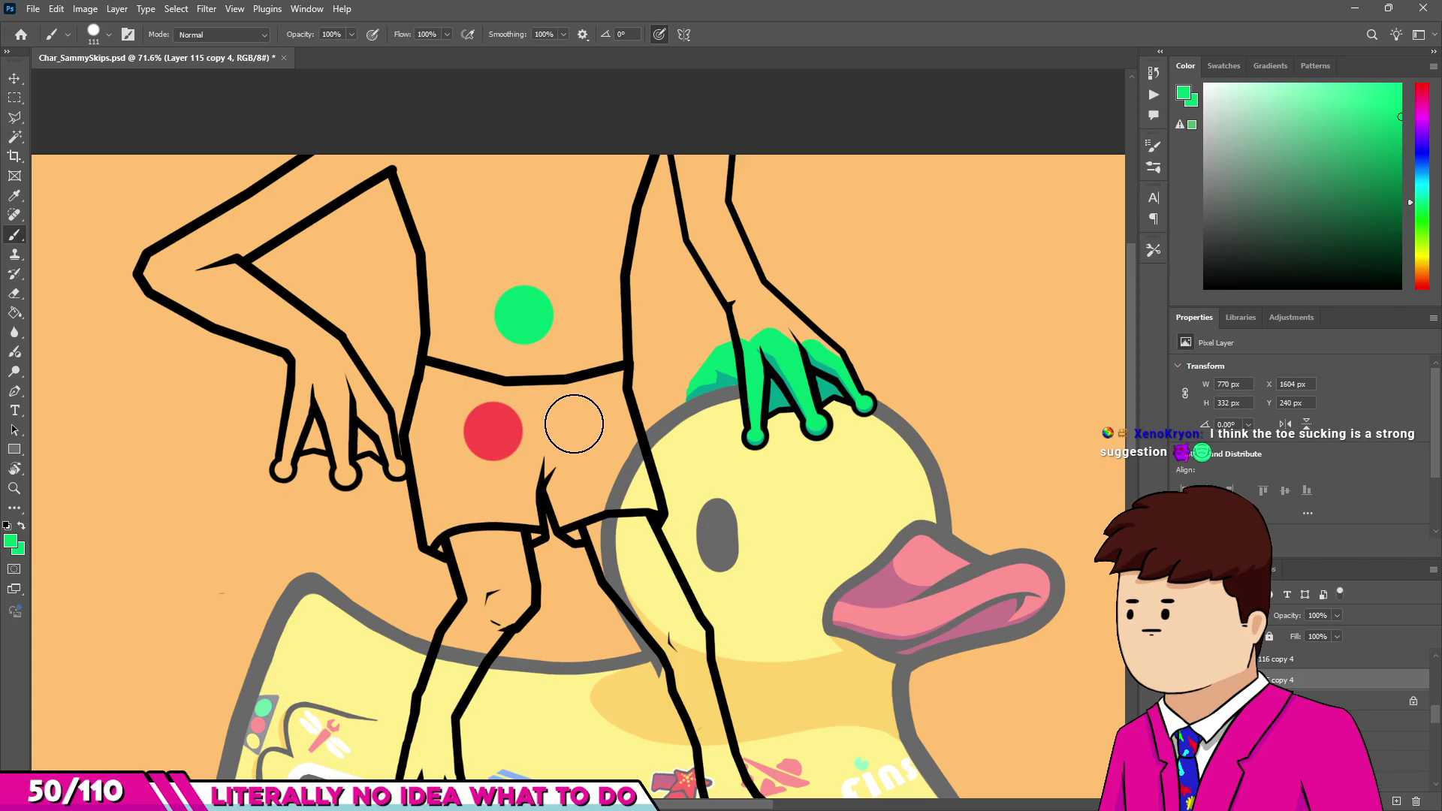
Sample the red dot and paint red down the shorts' left edge and between the legs.
scroll(457, 414, up, 5)
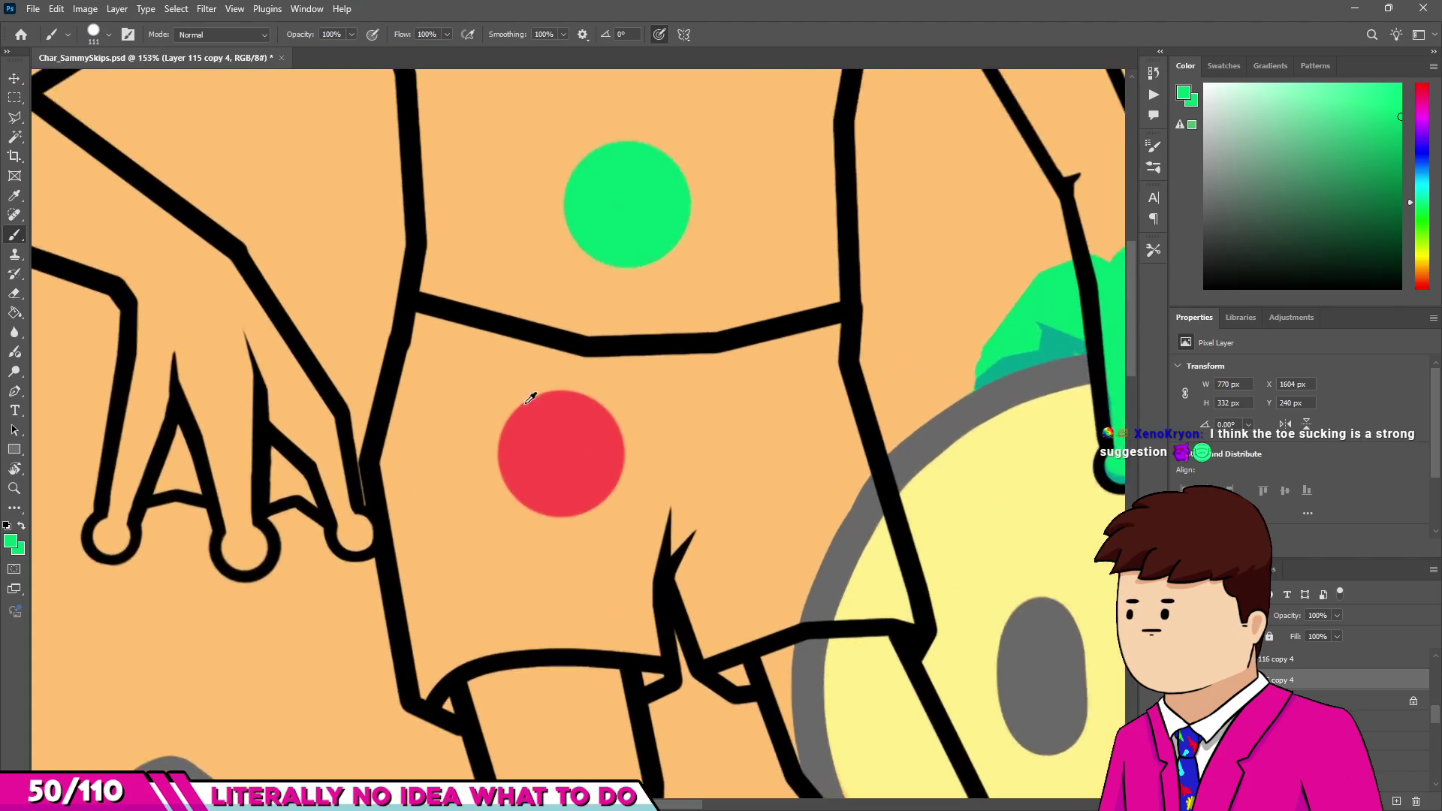
alt+click(531, 396)
key(bracketright)
key(bracketright)
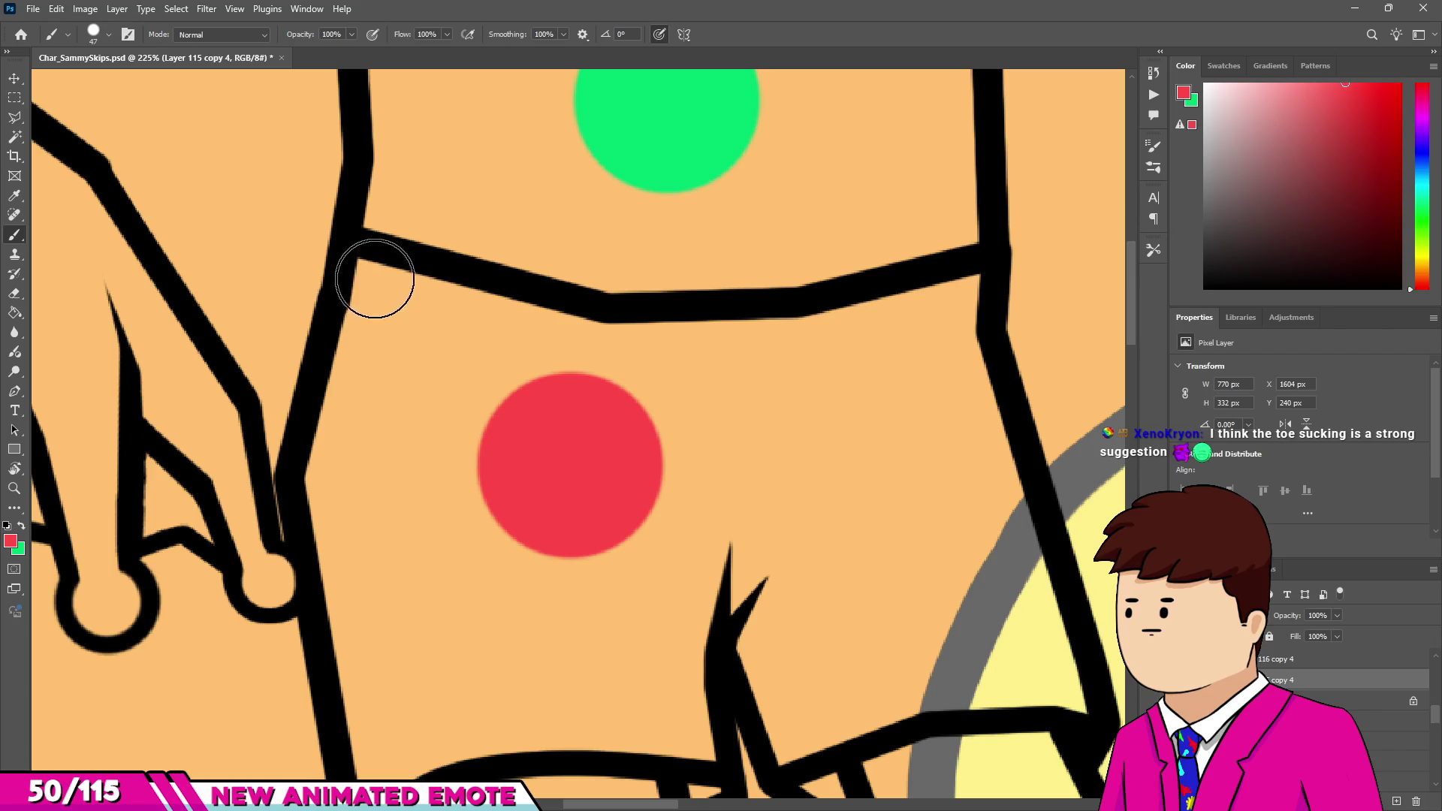
drag(376, 280, 331, 483)
scroll(306, 683, down, 2)
scroll(421, 648, left, 1)
shift+click(421, 647)
click(476, 676)
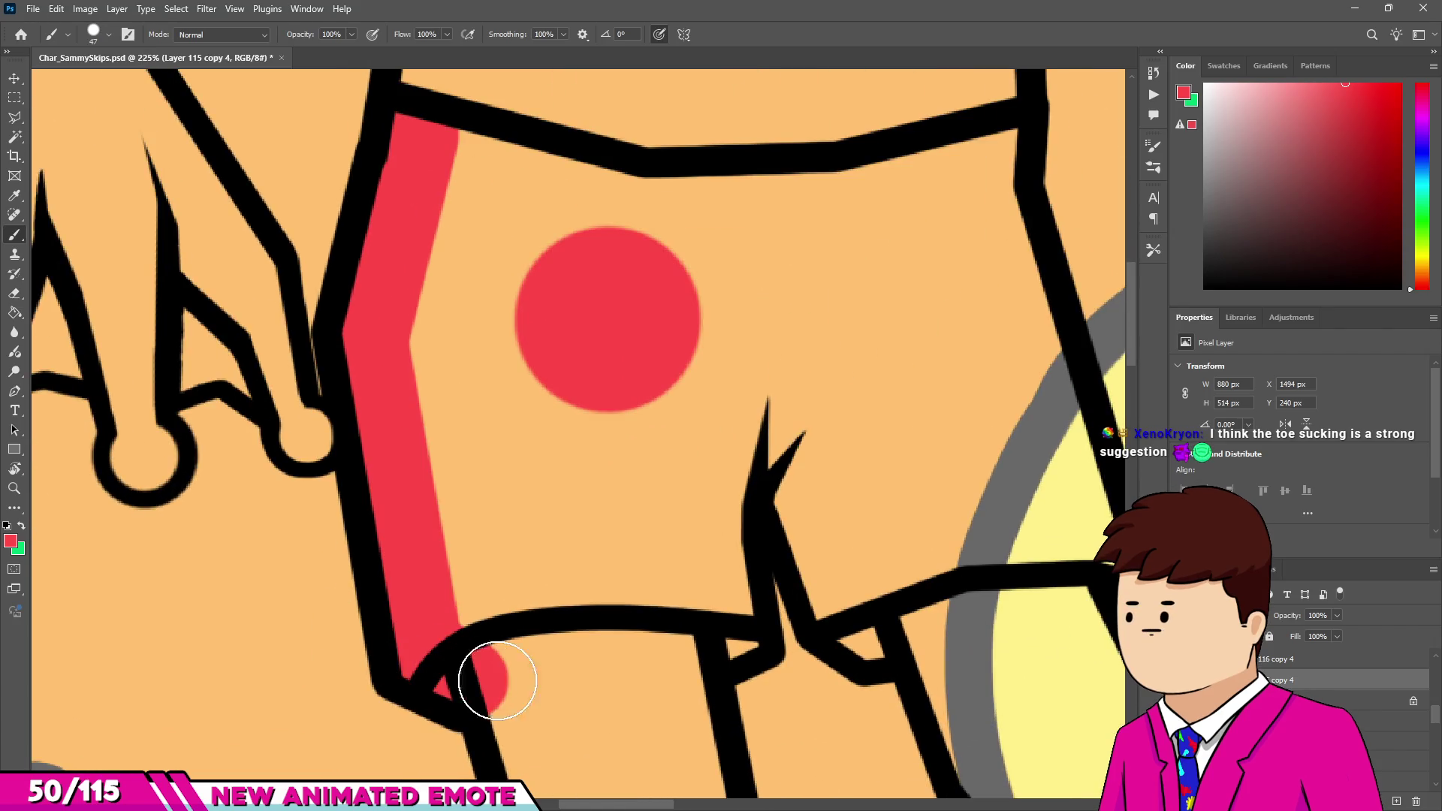
click(733, 624)
Fill the shorts' lower and right edges solid red, enlarging the brush to 100.
mouse_move(785, 483)
mouse_down()
mouse_move(830, 589)
mouse_move(869, 634)
mouse_up()
scroll(869, 635, down, 3)
scroll(793, 575, up, 2)
mouse_move(792, 576)
mouse_down()
mouse_move(965, 573)
mouse_move(888, 260)
mouse_move(837, 232)
mouse_move(589, 251)
mouse_move(471, 296)
mouse_move(482, 564)
mouse_move(628, 553)
mouse_move(714, 451)
mouse_move(811, 501)
mouse_move(827, 370)
mouse_move(621, 322)
mouse_move(814, 393)
mouse_up()
key(bracketright)
key(bracketright)
key(bracketright)
scroll(683, 618, down, 5)
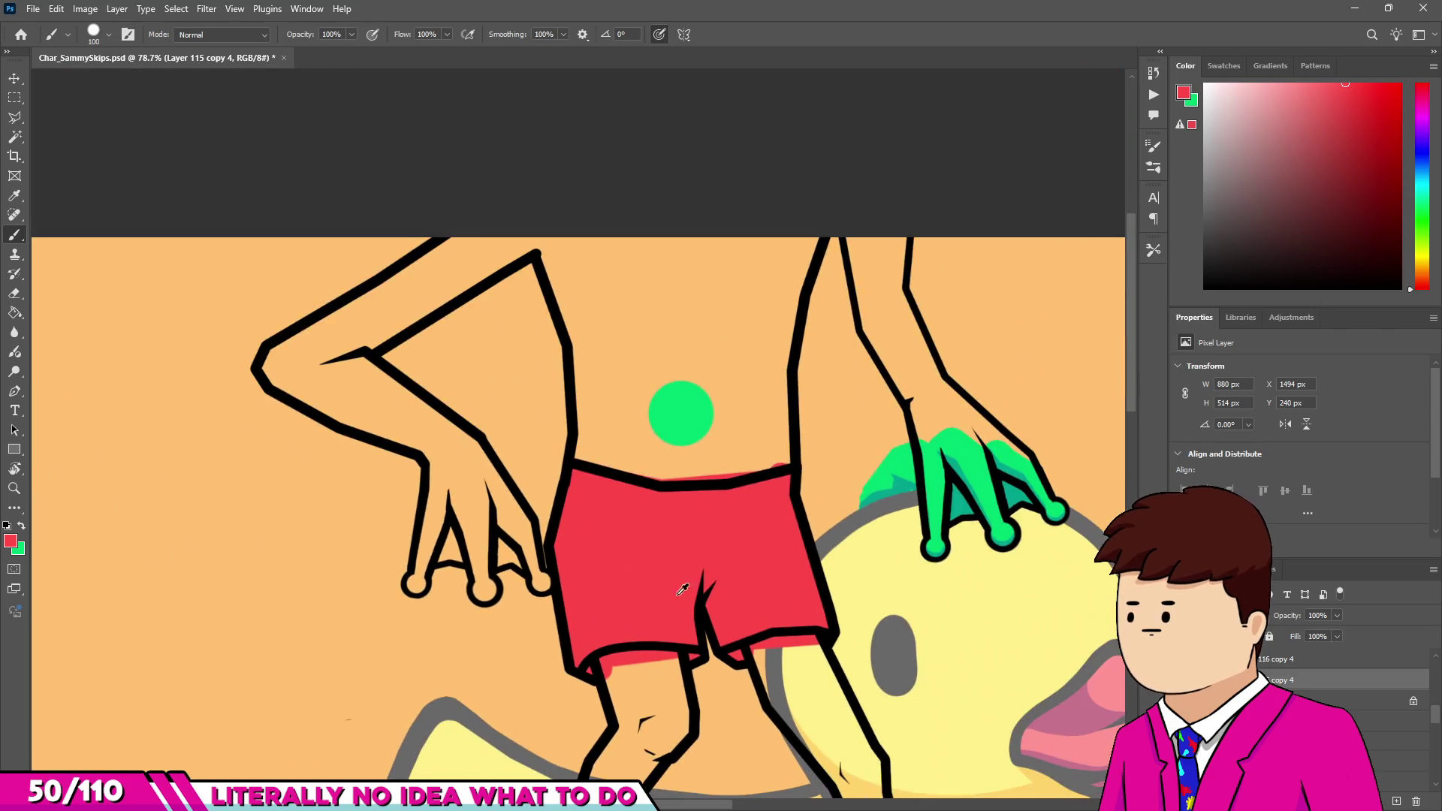
scroll(684, 619, down, 4)
scroll(802, 386, up, 2)
alt+click(801, 386)
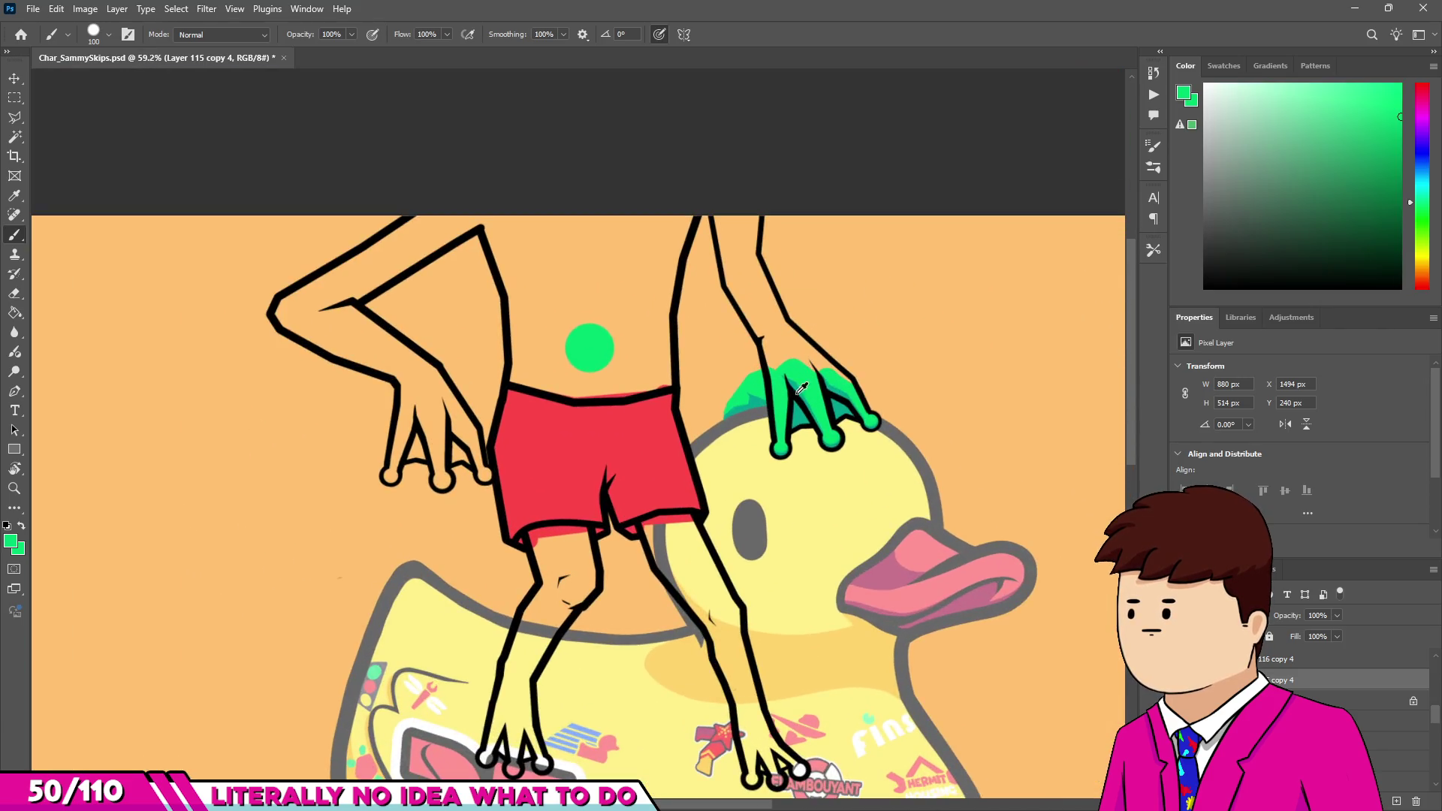
Erase the stray green patch to the left of the finger.
scroll(802, 386, up, 6)
key(e)
mouse_move(702, 386)
mouse_down()
mouse_move(715, 344)
mouse_move(725, 496)
mouse_up()
drag(676, 415, 597, 458)
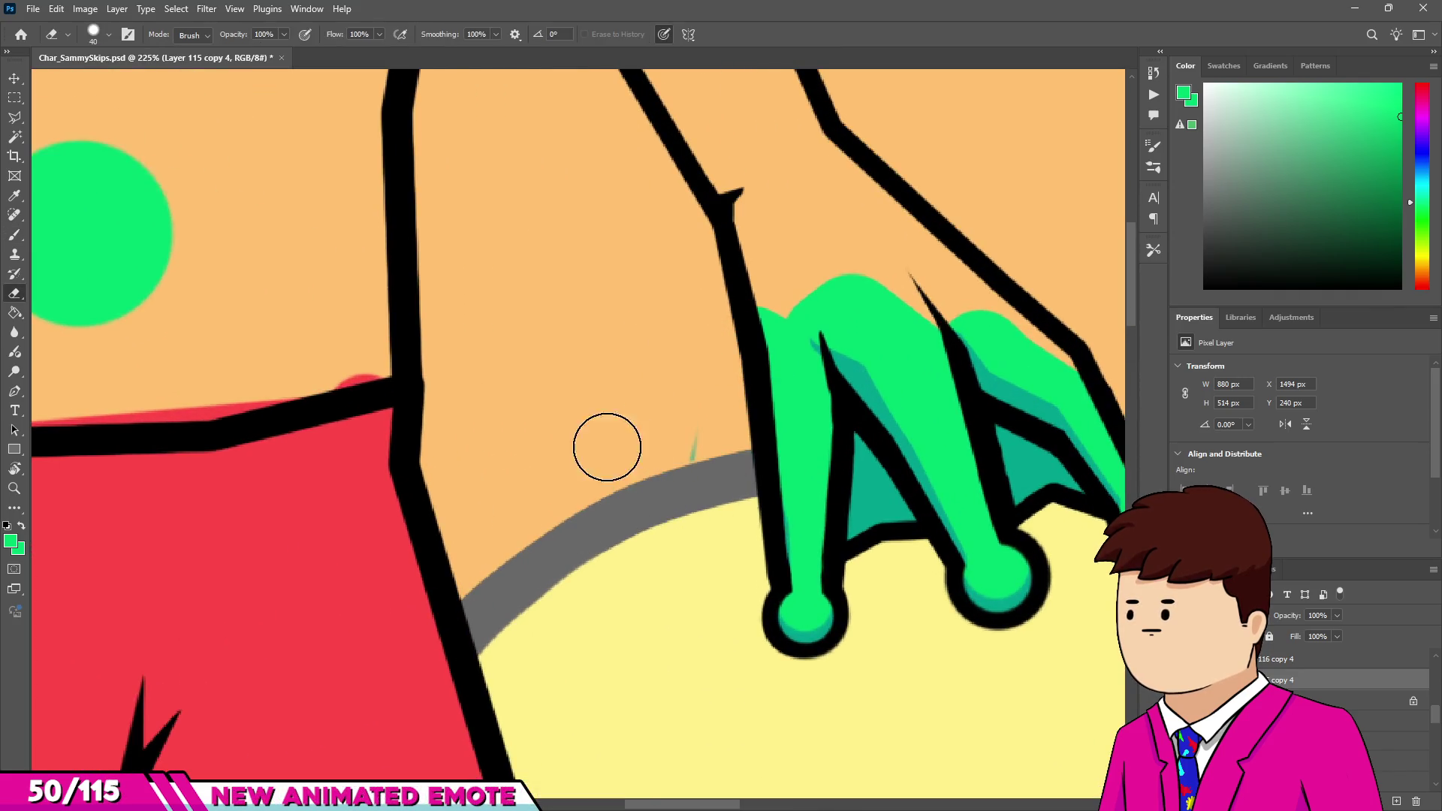
Paint the fingers green along their outline, joining the two finger tops.
key(b)
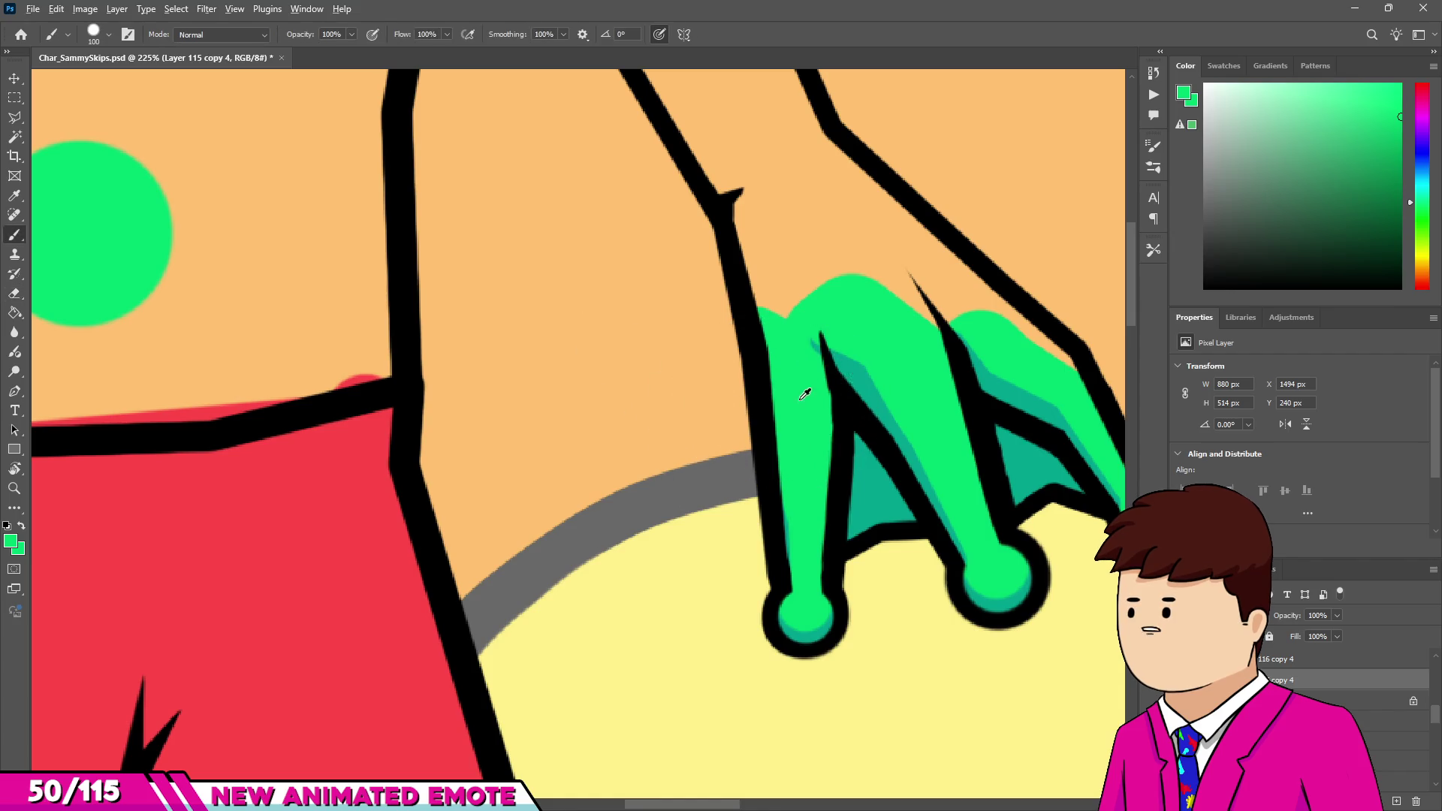
scroll(776, 409, down, 1)
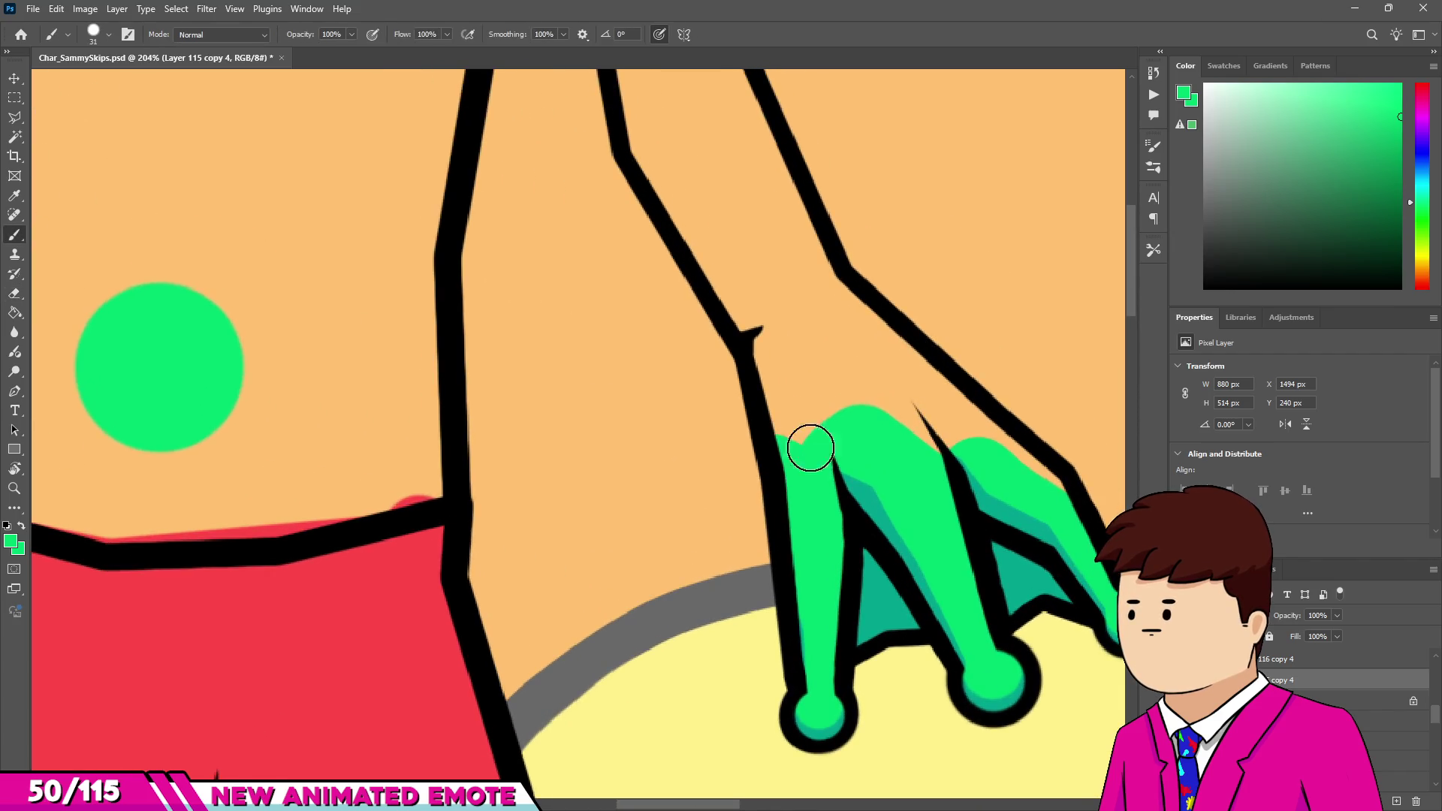
drag(810, 460, 796, 369)
scroll(796, 369, down, 3)
scroll(789, 473, up, 4)
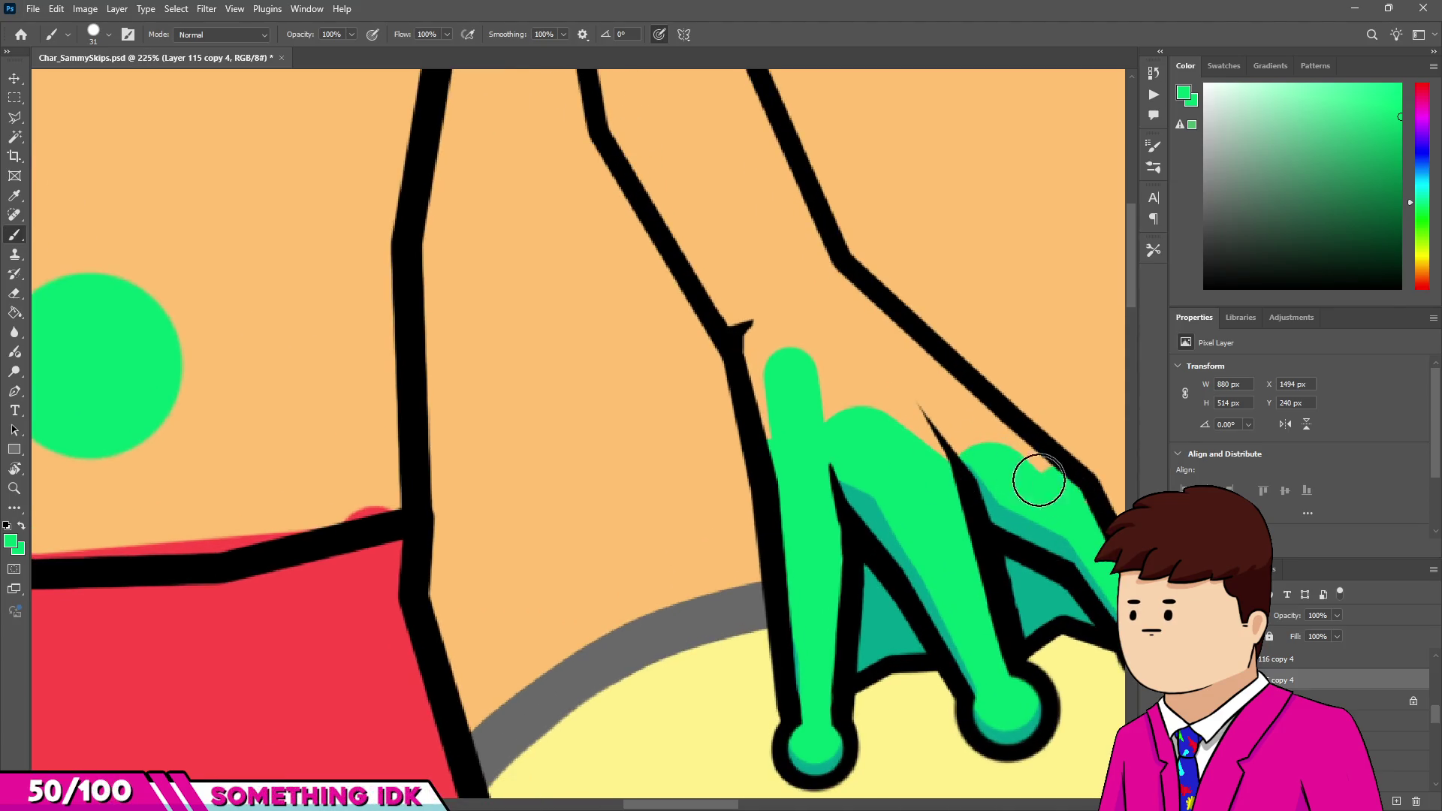
drag(1051, 487, 908, 375)
drag(965, 439, 914, 428)
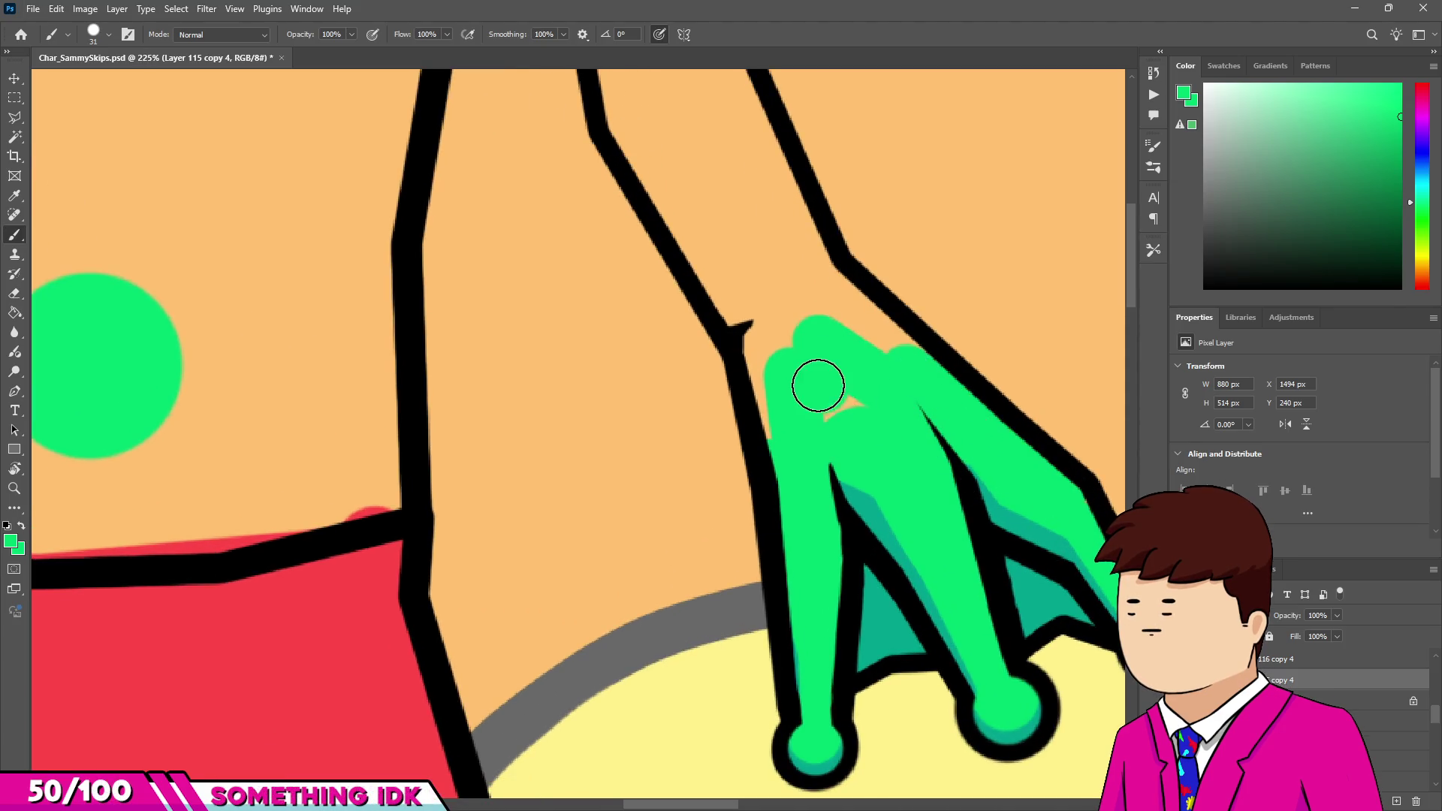
scroll(860, 408, down, 3)
scroll(795, 393, up, 2)
scroll(793, 390, down, 2)
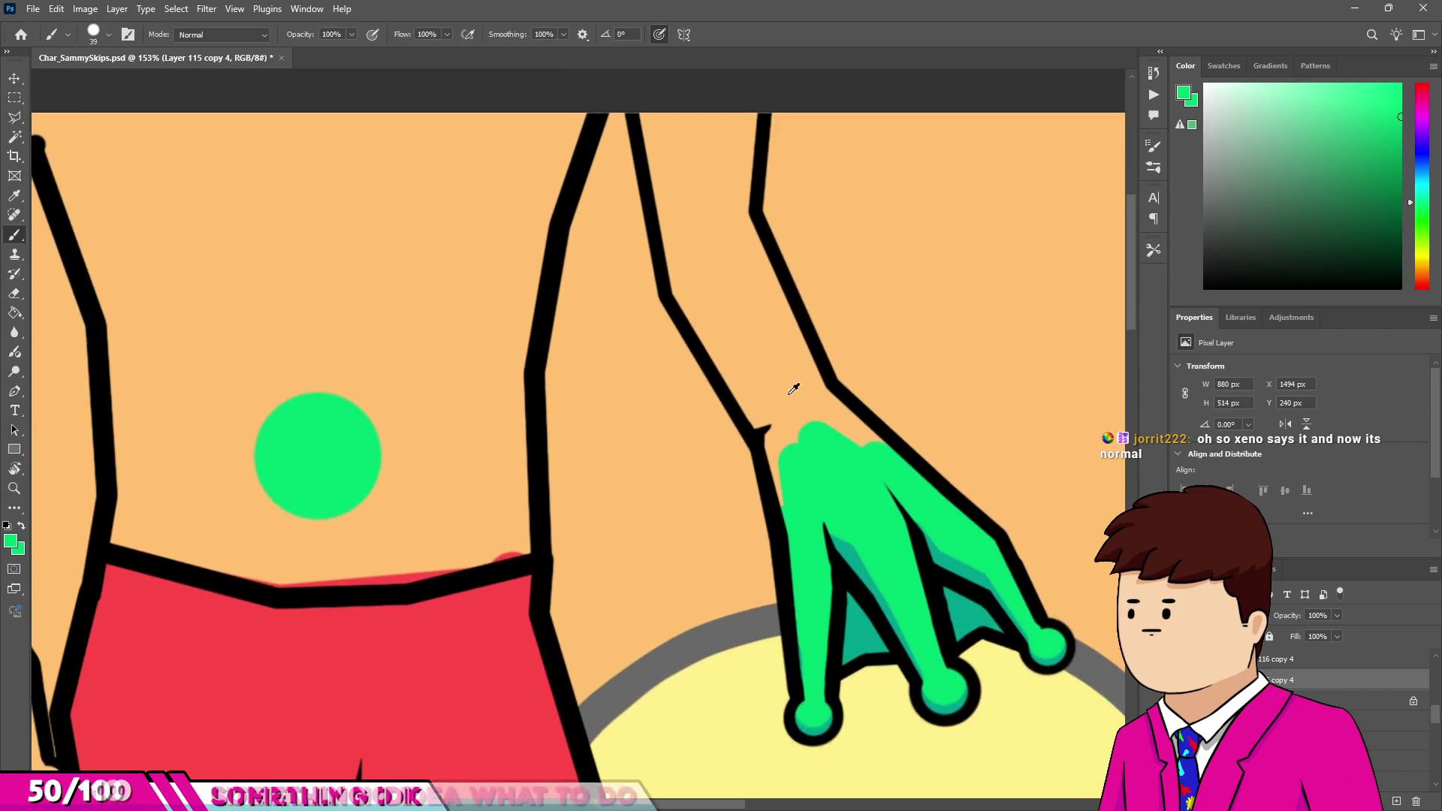
scroll(789, 390, up, 1)
drag(772, 454, 790, 428)
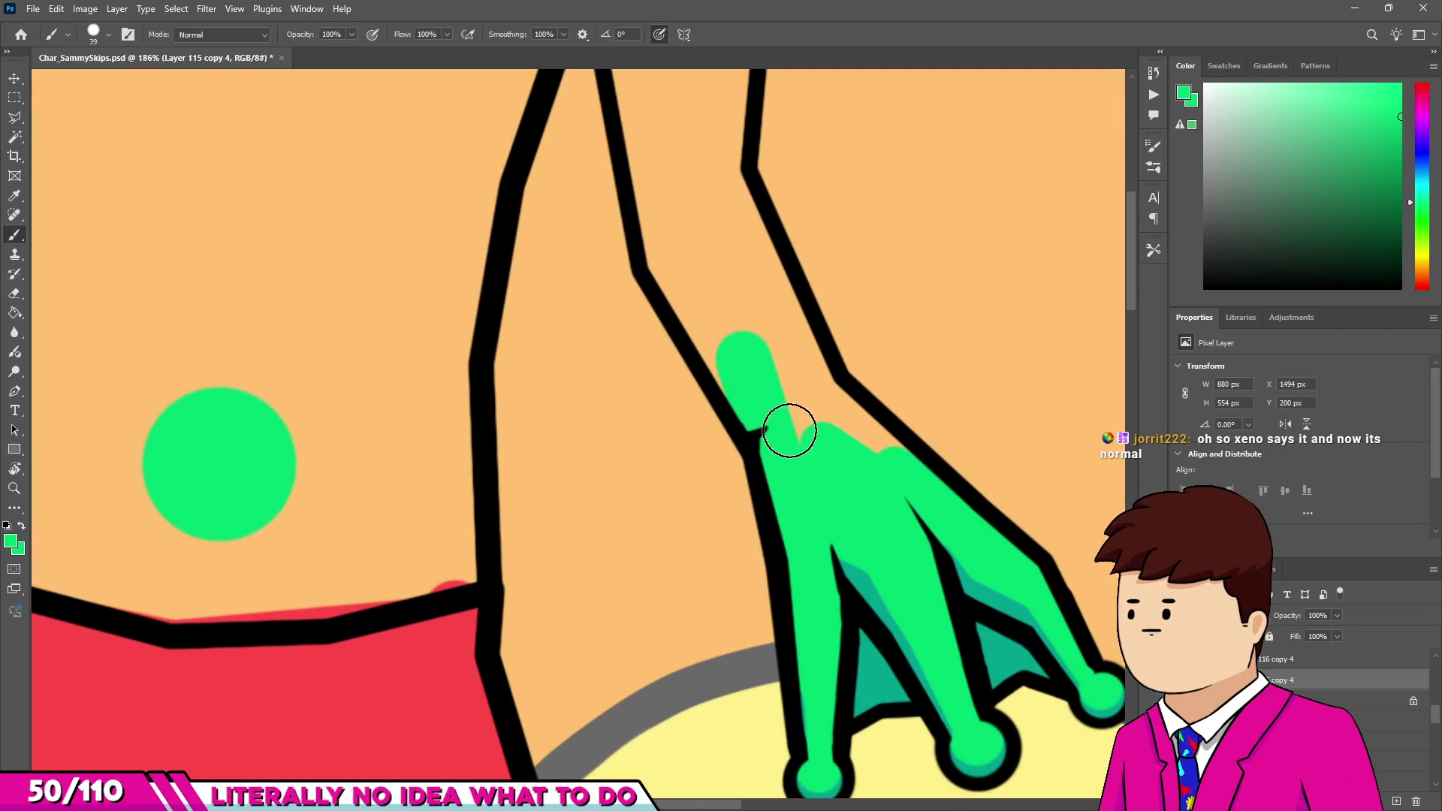
Paint the arm green up to the canvas top and fill its remaining orange gaps.
shift+click(663, 260)
scroll(686, 225, down, 2)
scroll(661, 172, up, 1)
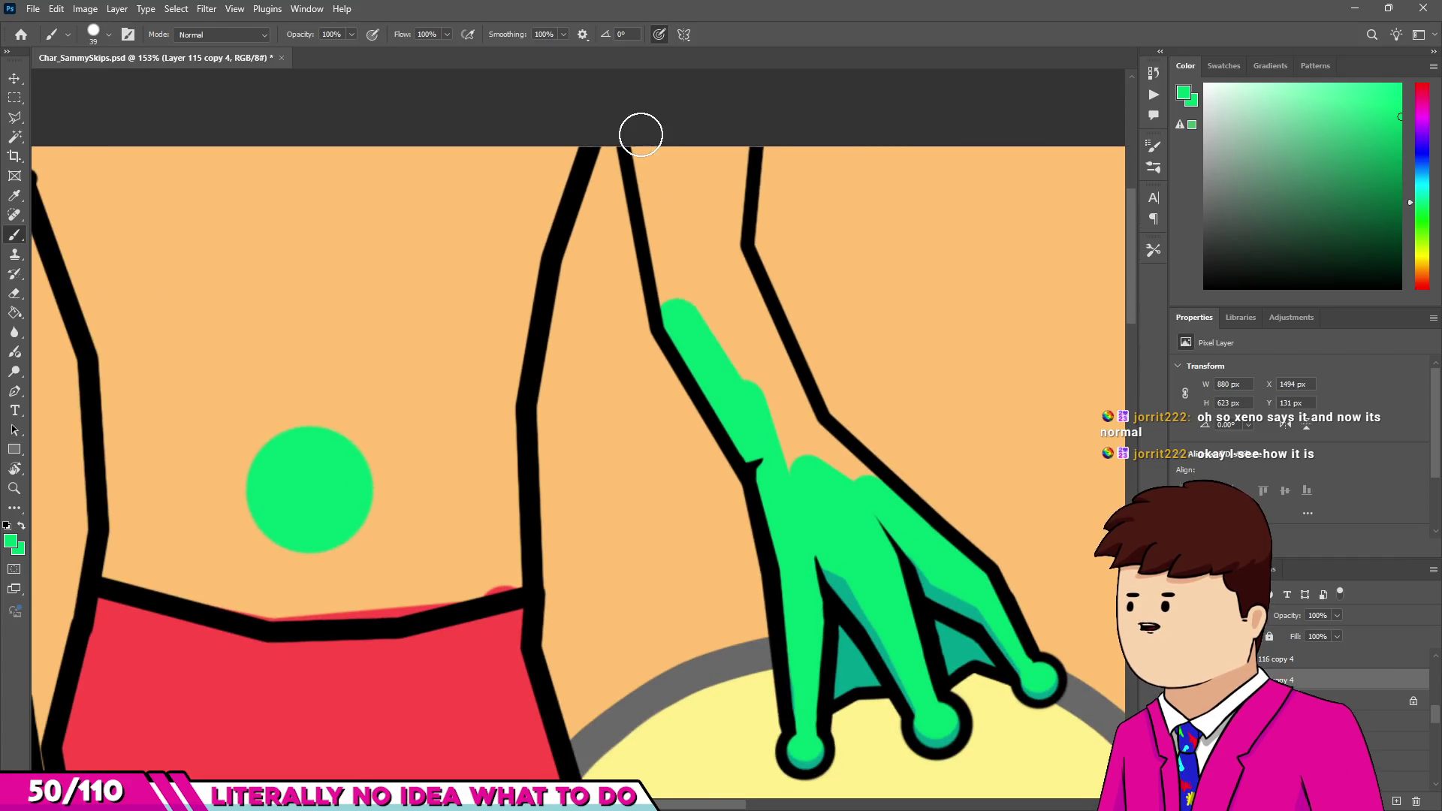
shift+click(642, 137)
shift+click(725, 234)
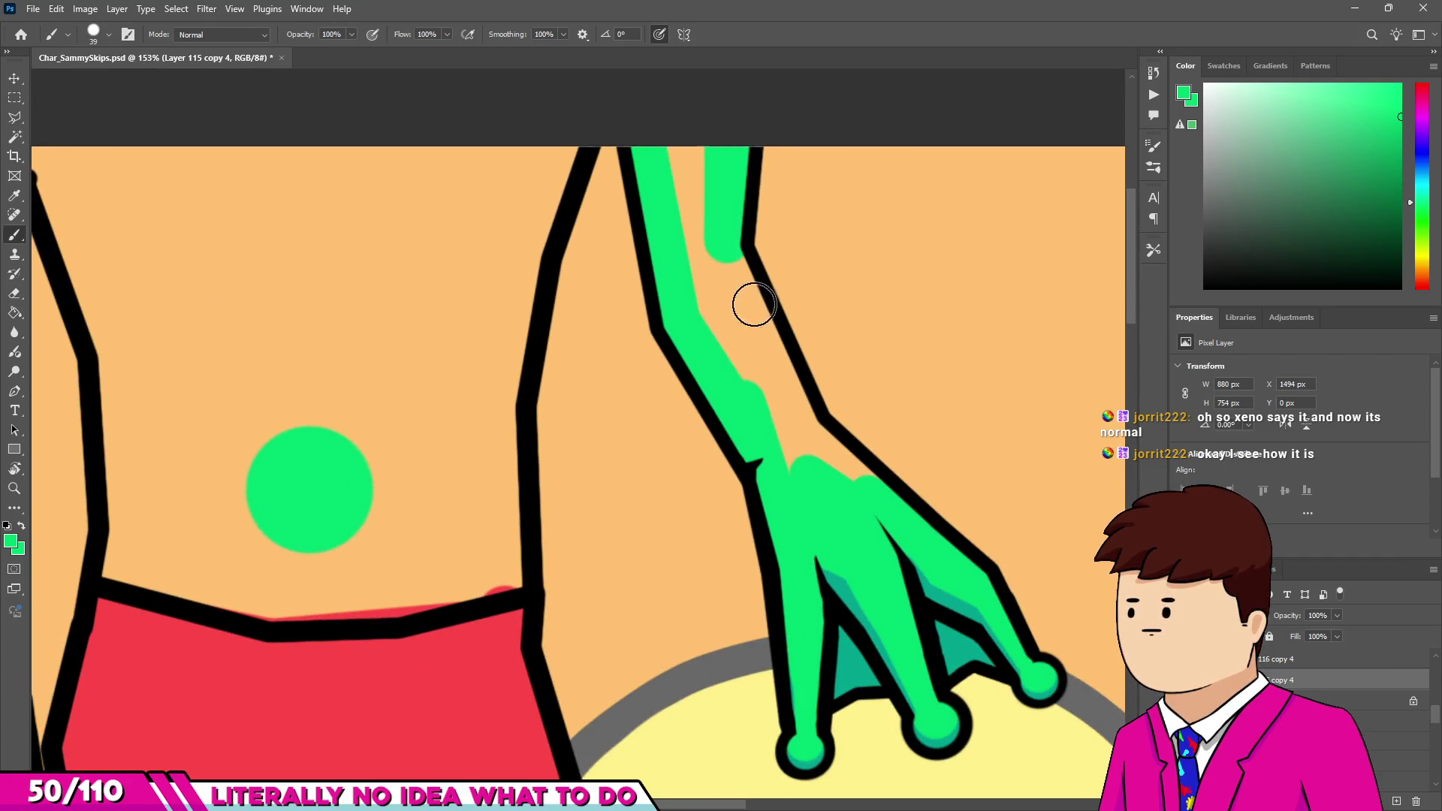
shift+click(808, 430)
key(bracketright)
shift+click(694, 230)
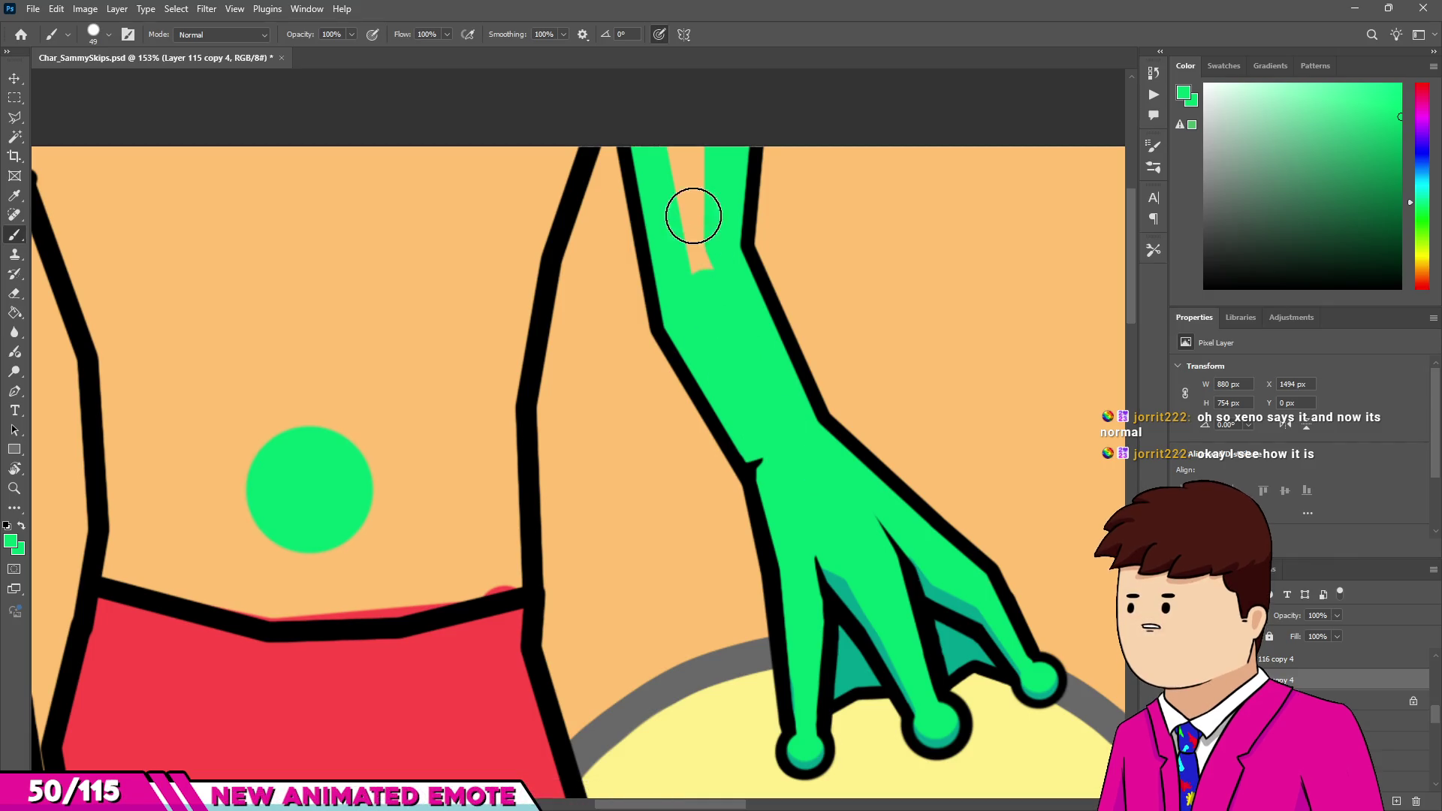
scroll(751, 296, down, 1)
scroll(668, 181, up, 2)
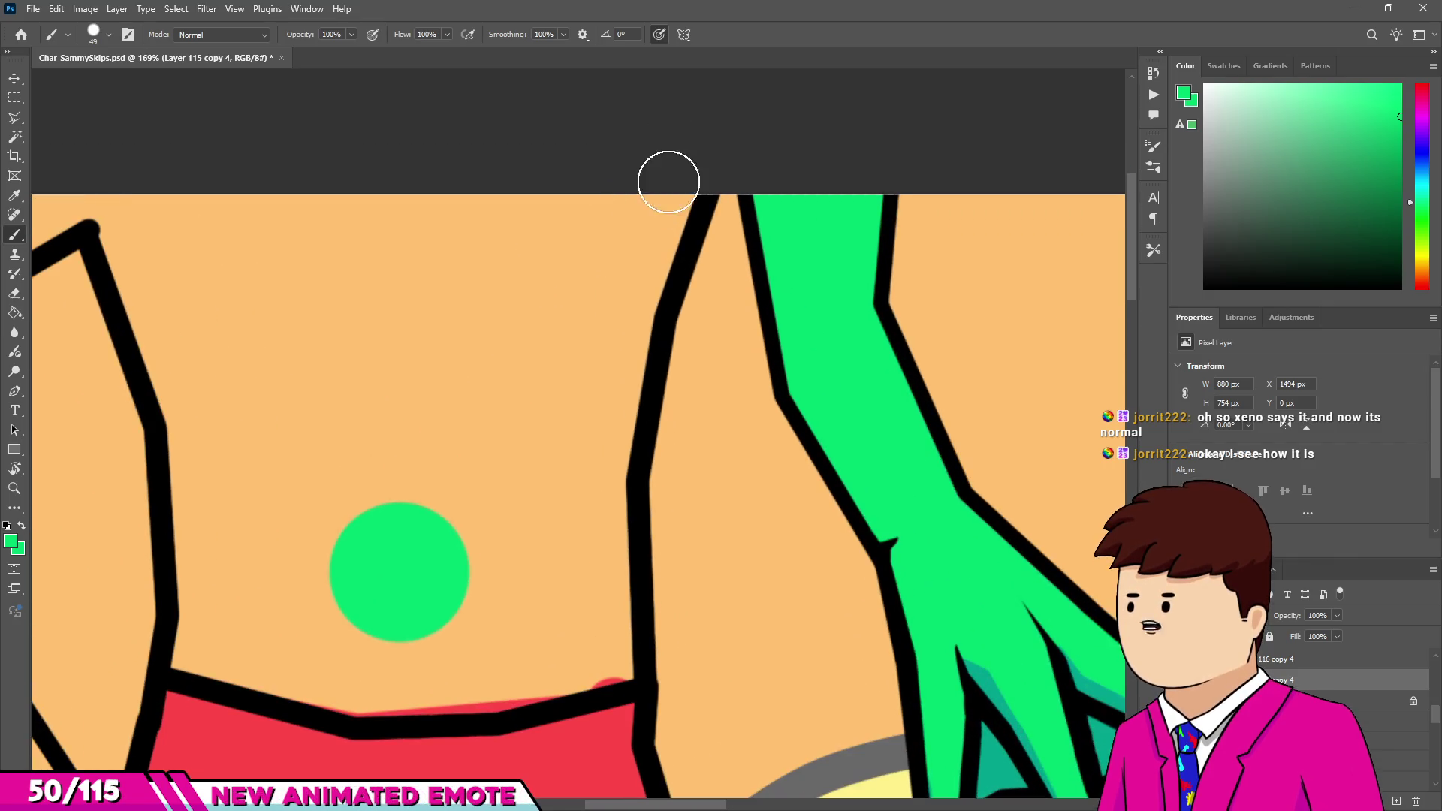
Outline the torso in green down to the shorts' waistline and up the left side.
shift+click(627, 324)
shift+click(598, 480)
shift+click(611, 665)
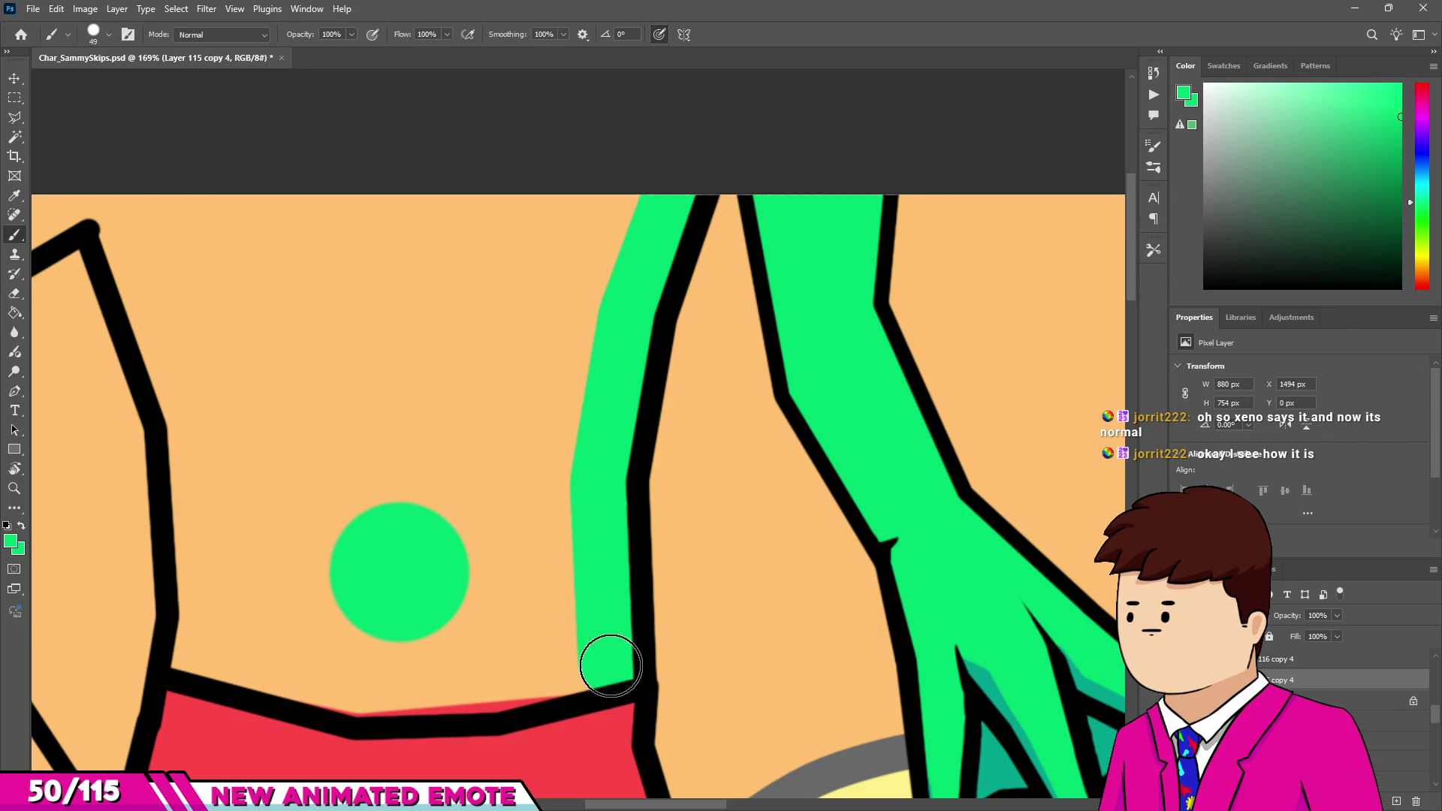
shift+click(488, 685)
shift+click(358, 690)
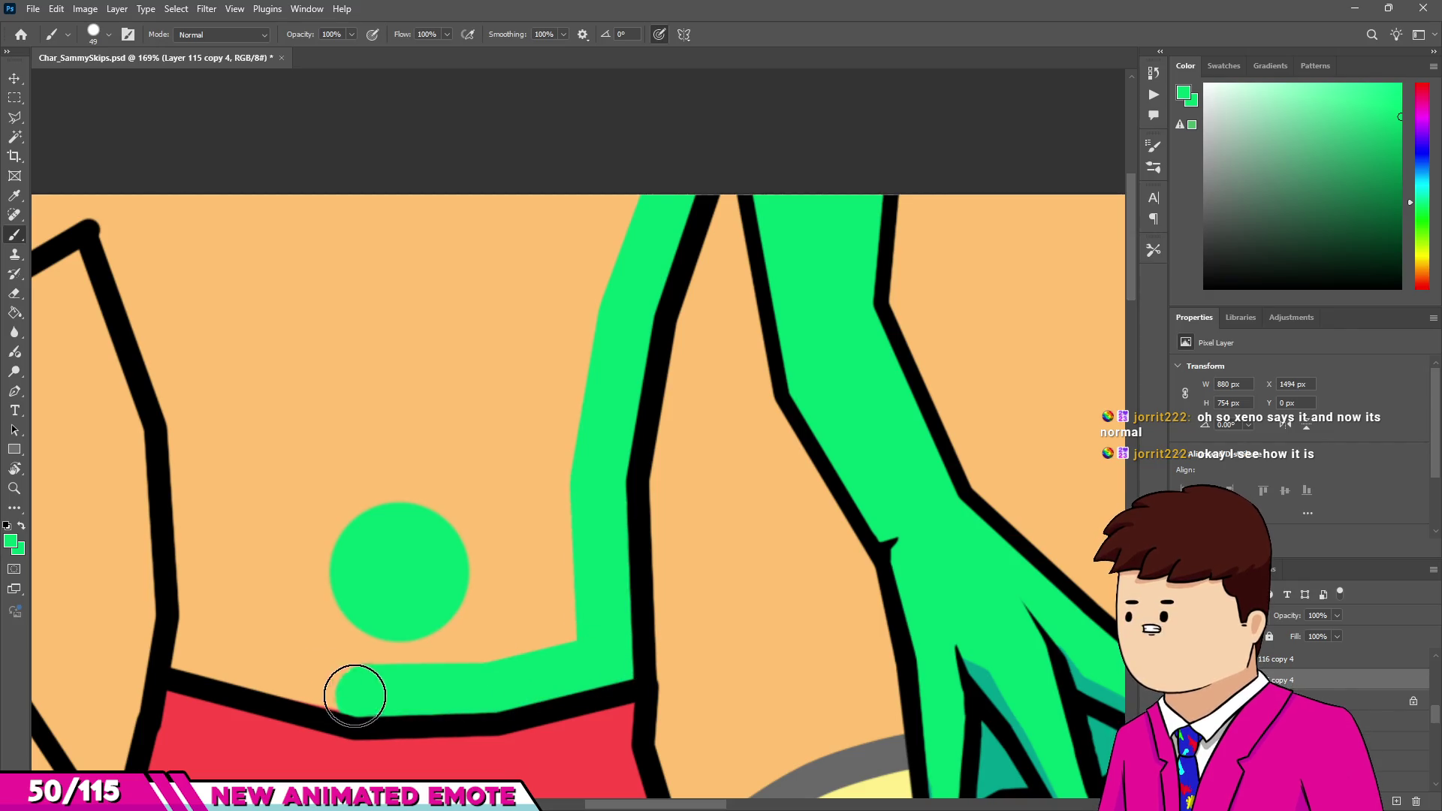
shift+click(186, 644)
shift+click(192, 413)
scroll(192, 413, down, 2)
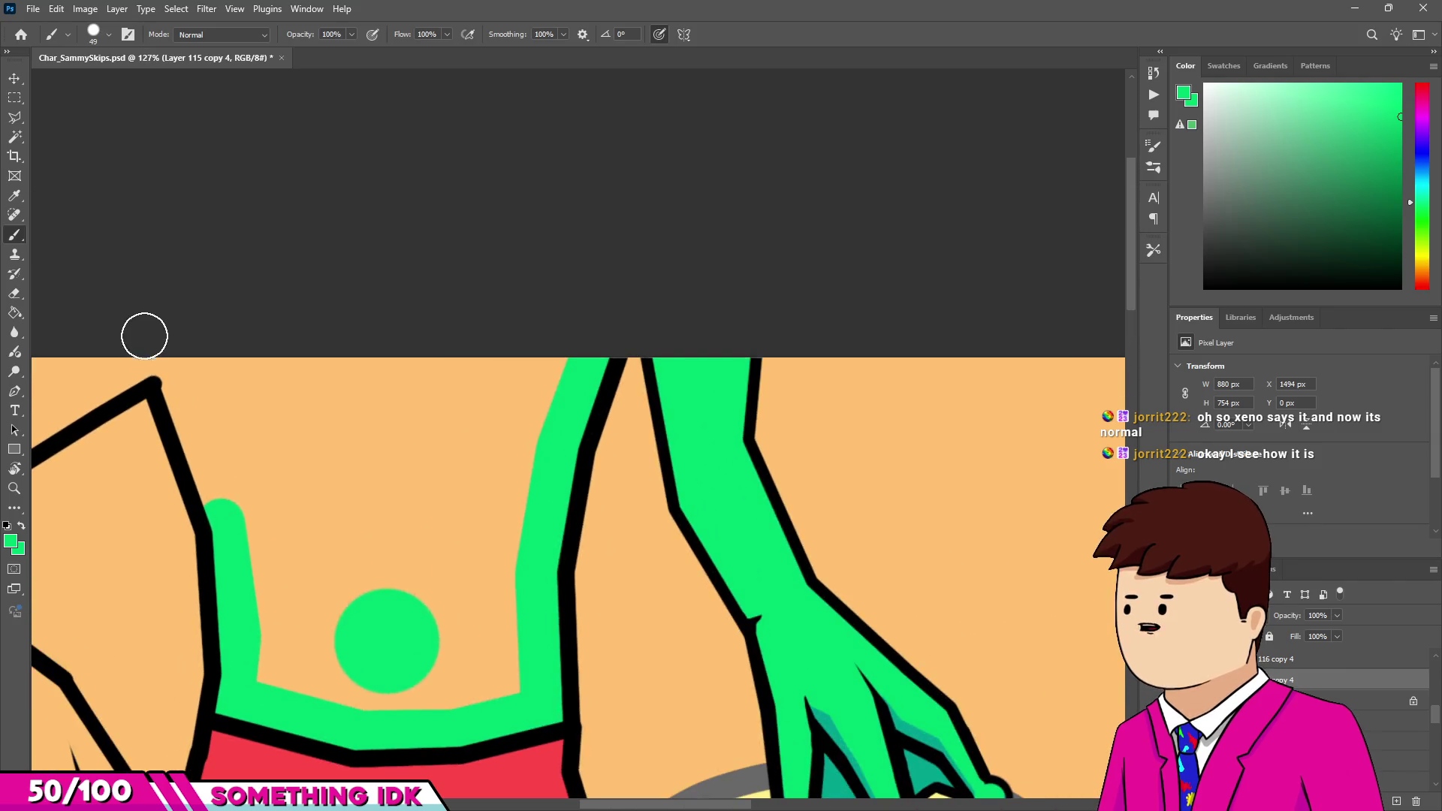
shift+click(150, 350)
Fill the rest of the torso green, covering the orange around the green dot.
shift+click(294, 663)
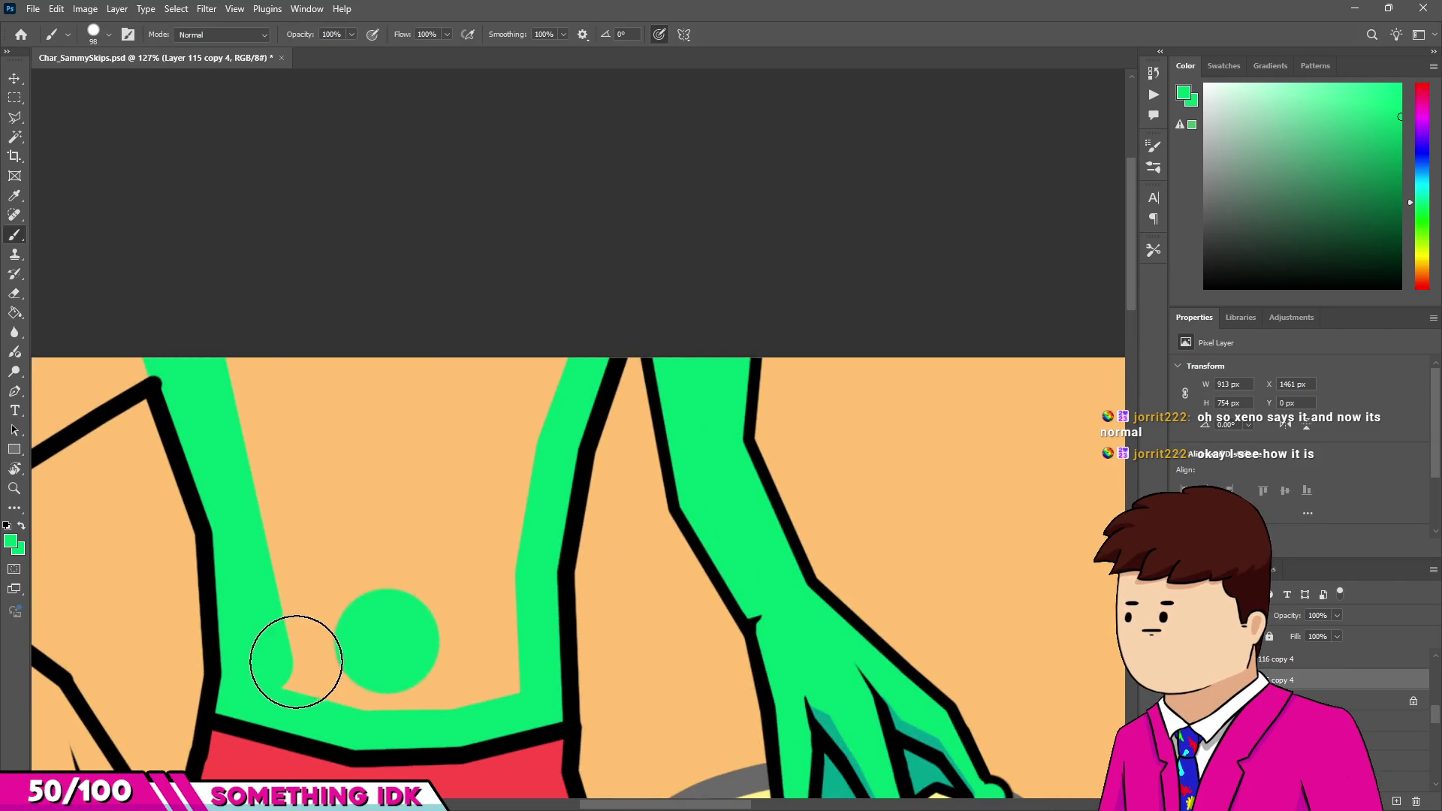
mouse_move(482, 703)
mouse_down()
mouse_move(380, 676)
mouse_move(476, 634)
mouse_up()
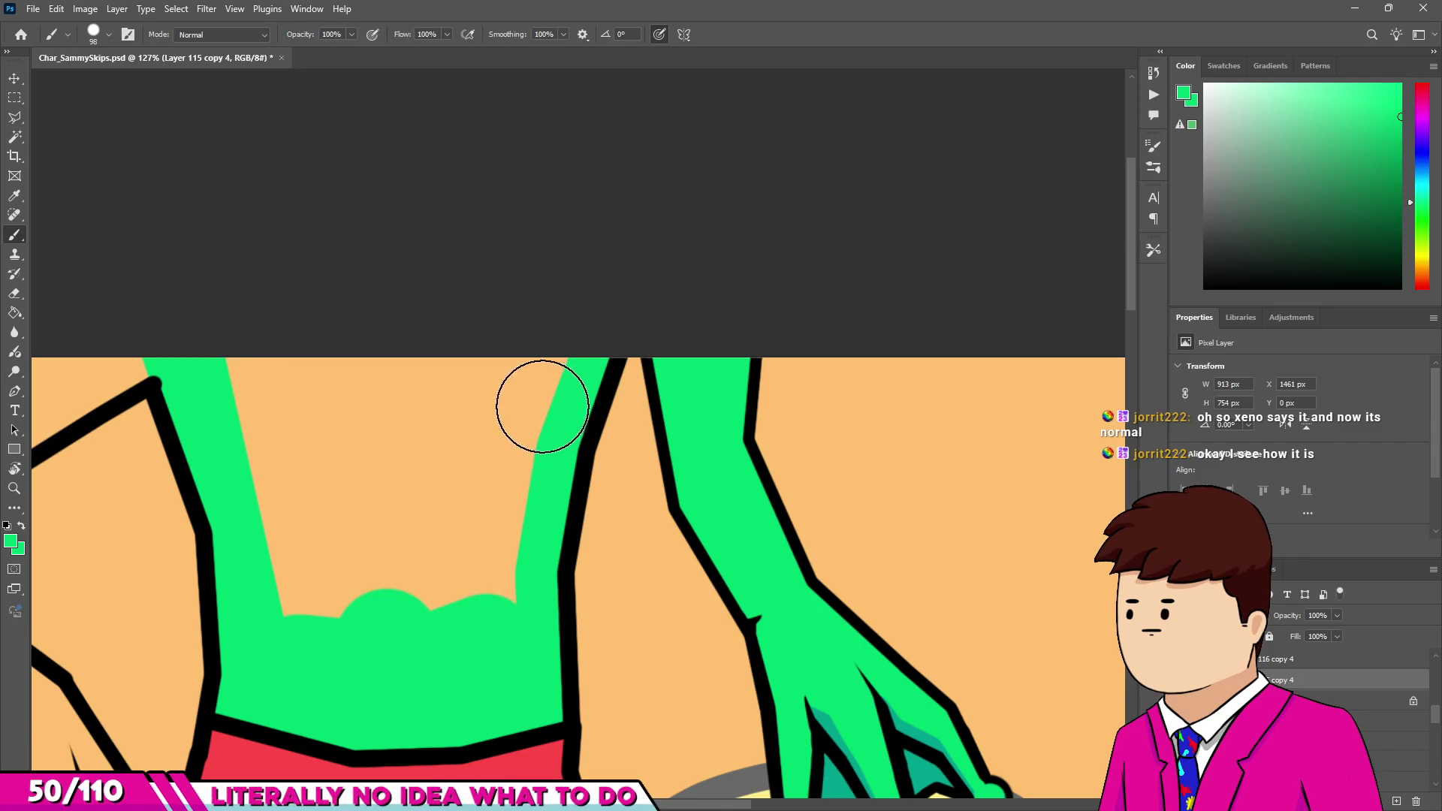
shift+click(511, 390)
key(bracketright)
mouse_move(251, 356)
mouse_down()
mouse_move(380, 588)
mouse_move(380, 451)
mouse_move(380, 498)
mouse_up()
scroll(315, 449, down, 3)
scroll(316, 449, up, 5)
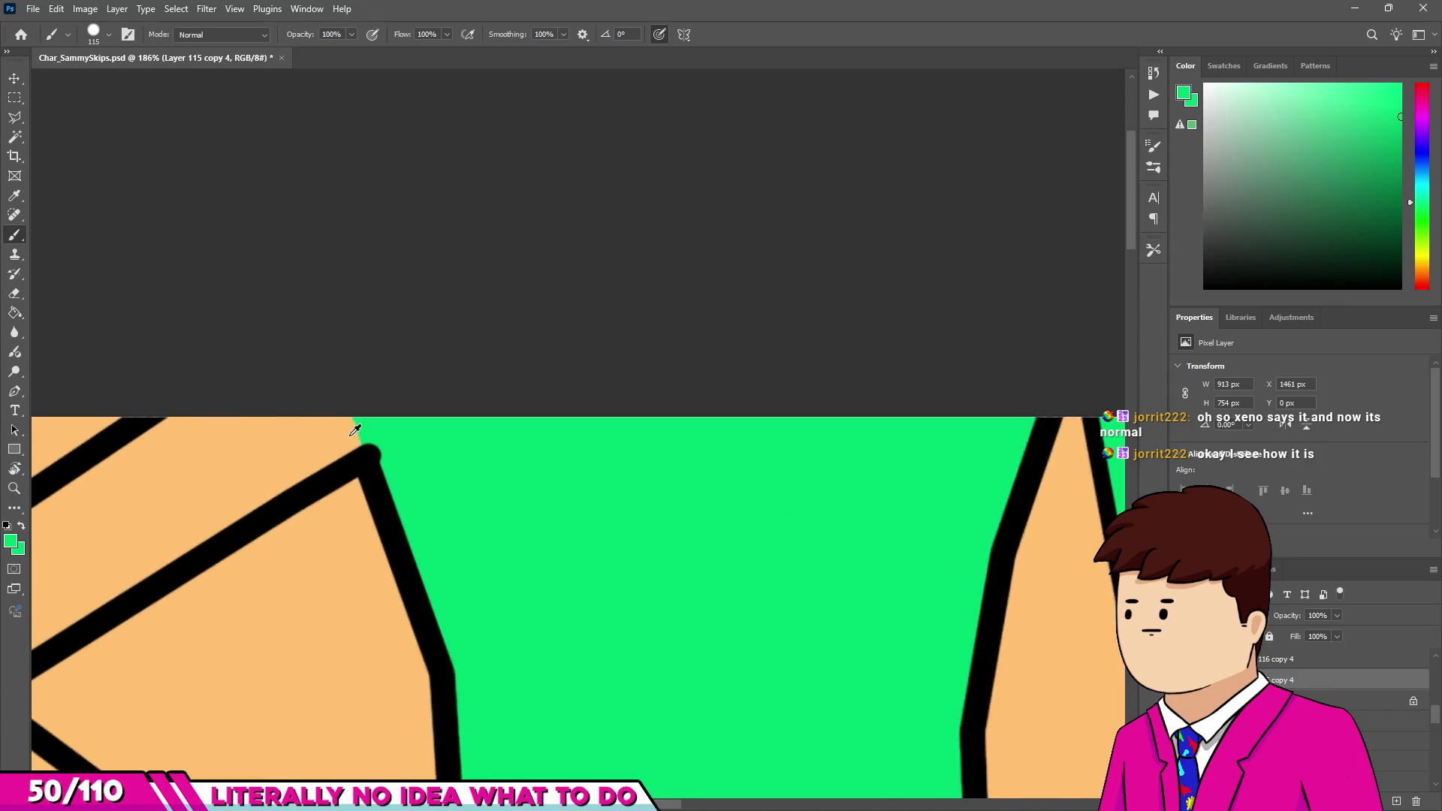
On Layer 116 copy 4, paint a black outline stroke at the corner, then undo it.
key(alt+bracketright)
drag(483, 525, 451, 525)
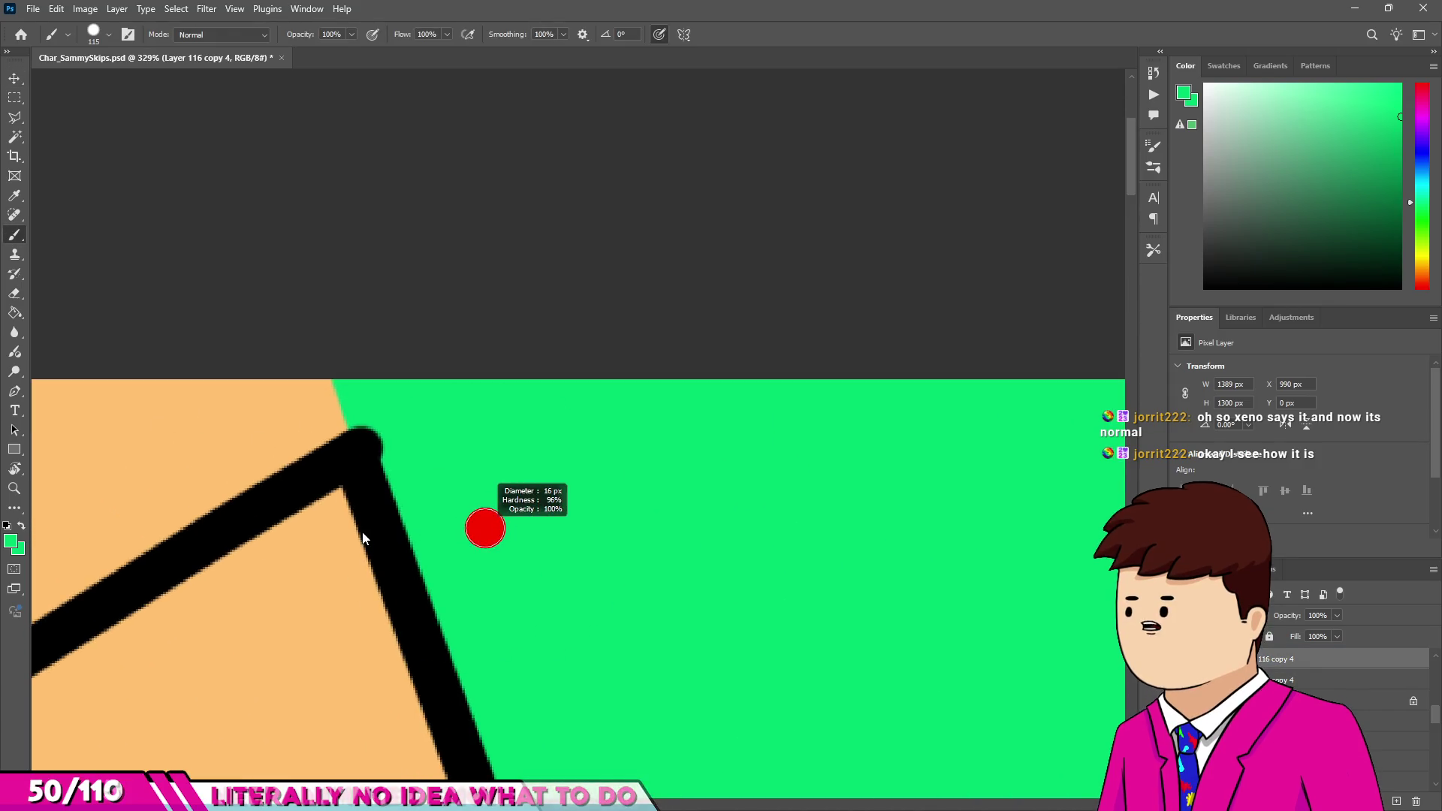
scroll(368, 473, up, 3)
alt+click(370, 476)
click(383, 444)
drag(331, 293, 398, 363)
key(e)
drag(290, 363, 275, 363)
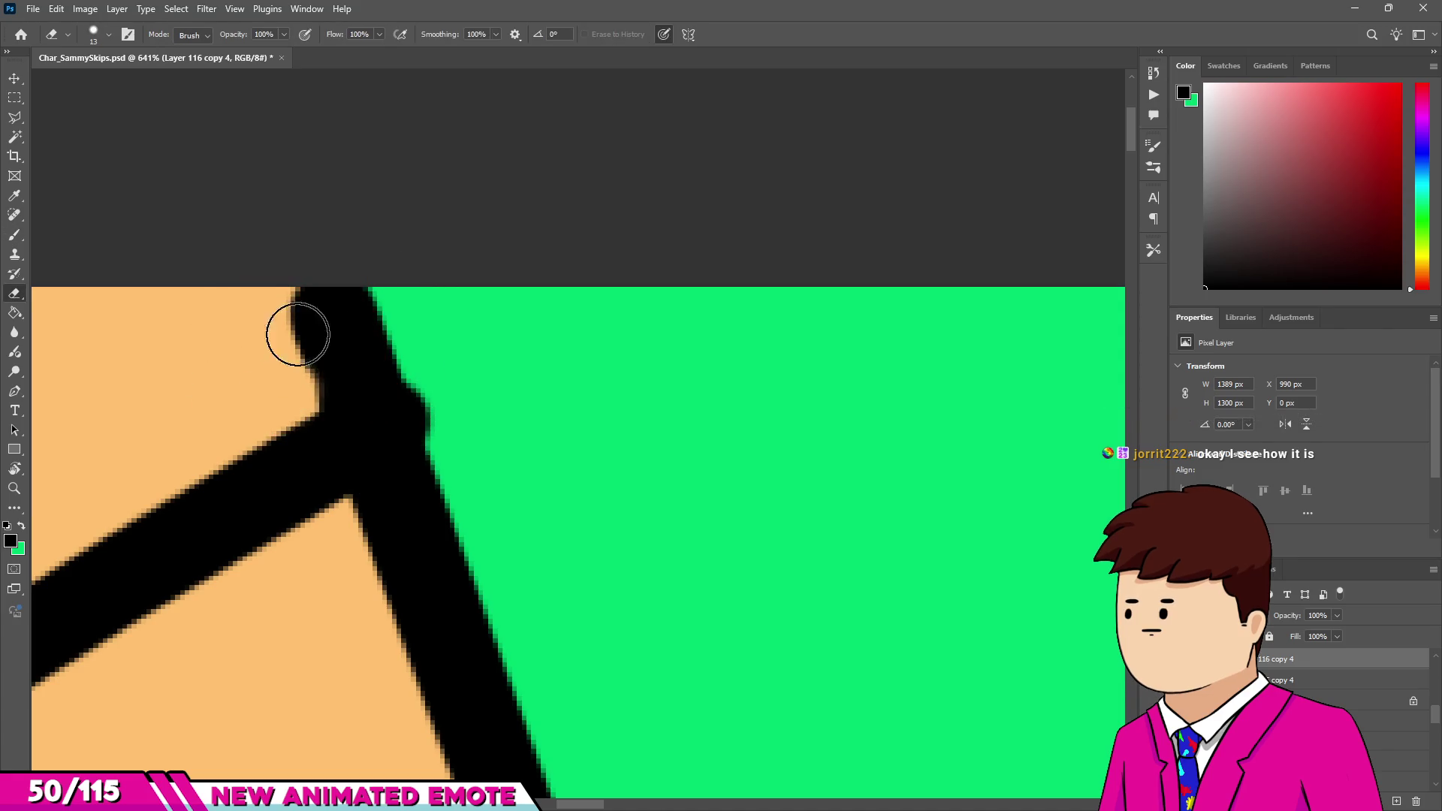
key(ctrl+z)
Return to Layer 115 copy 4, sample green and slightly enlarge the brush.
scroll(461, 451, down, 8)
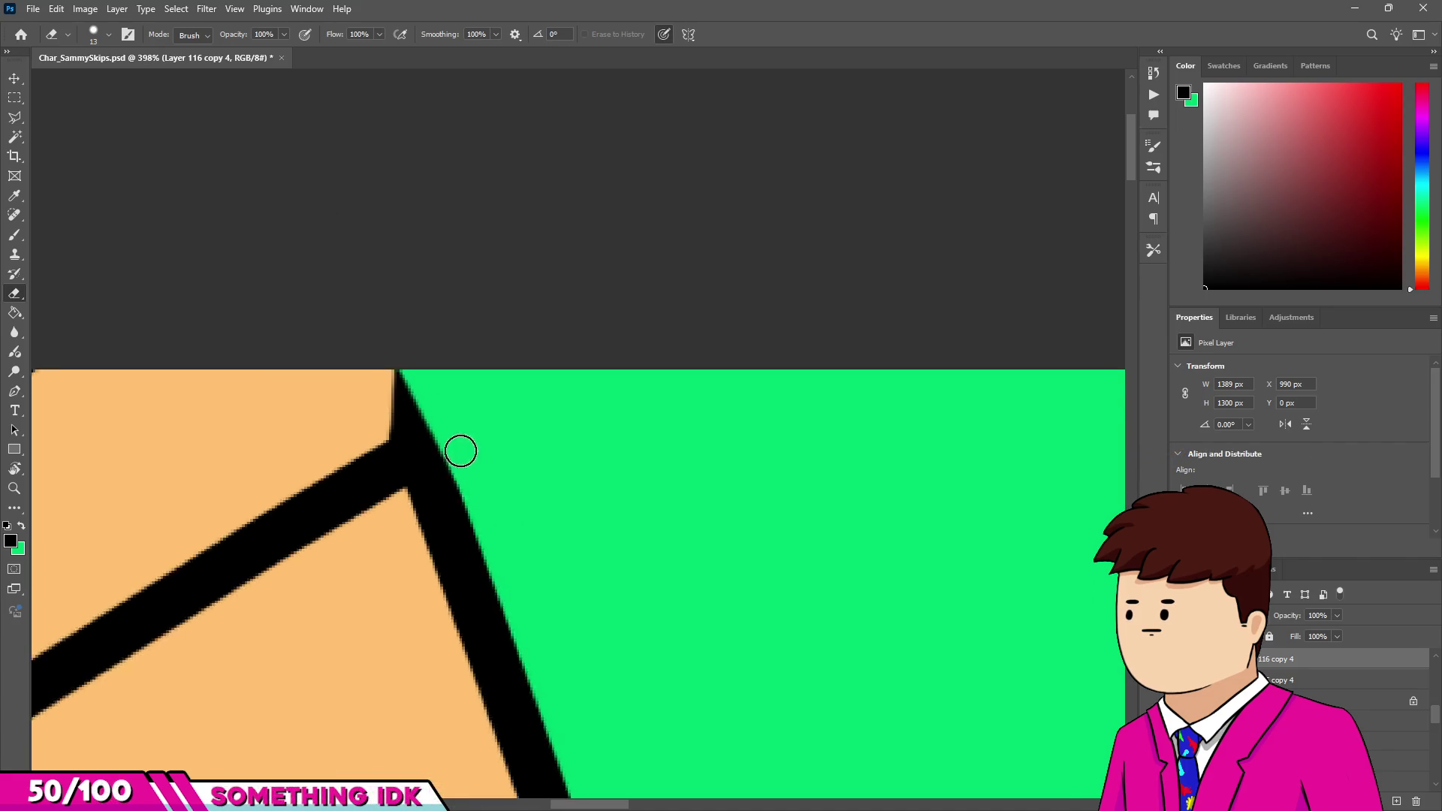
scroll(450, 405, up, 3)
key(b)
key(alt+bracketleft)
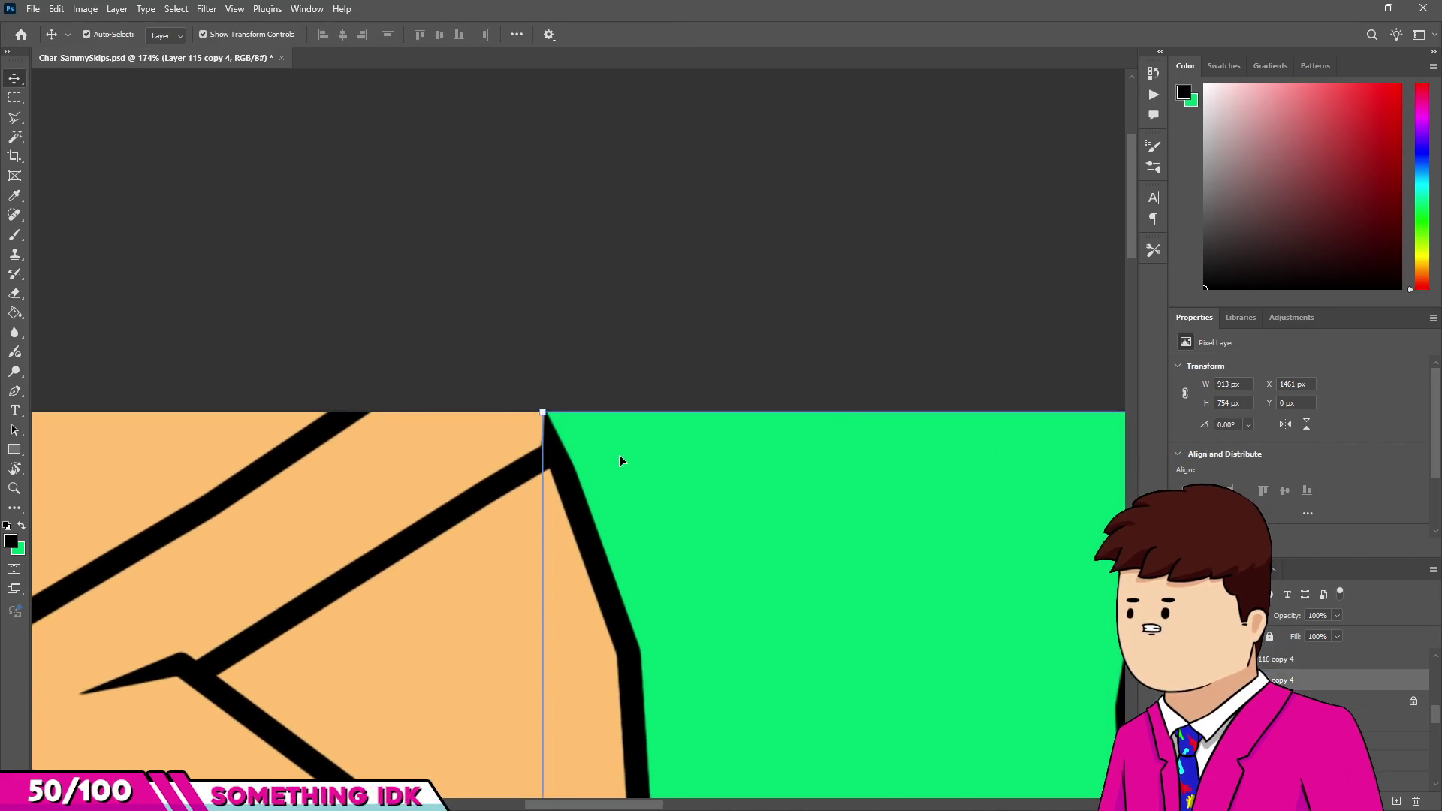
alt+click(615, 443)
scroll(614, 443, down, 3)
scroll(215, 635, up, 6)
key(bracketright)
key(bracketright)
scroll(218, 631, down, 2)
key(bracketright)
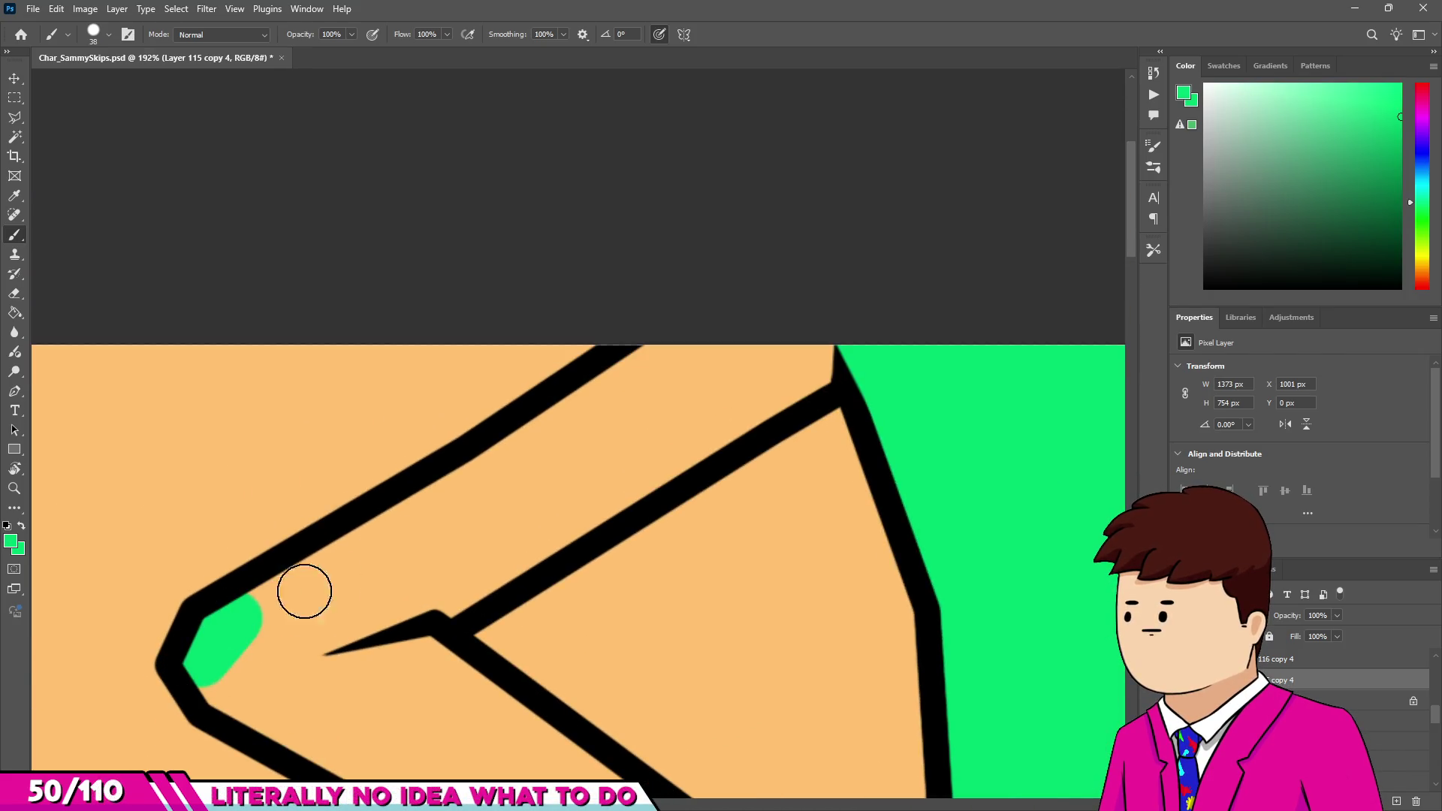
Paint the upper arm and forearm strips solid green around the elbow.
shift+click(635, 397)
drag(761, 360, 807, 361)
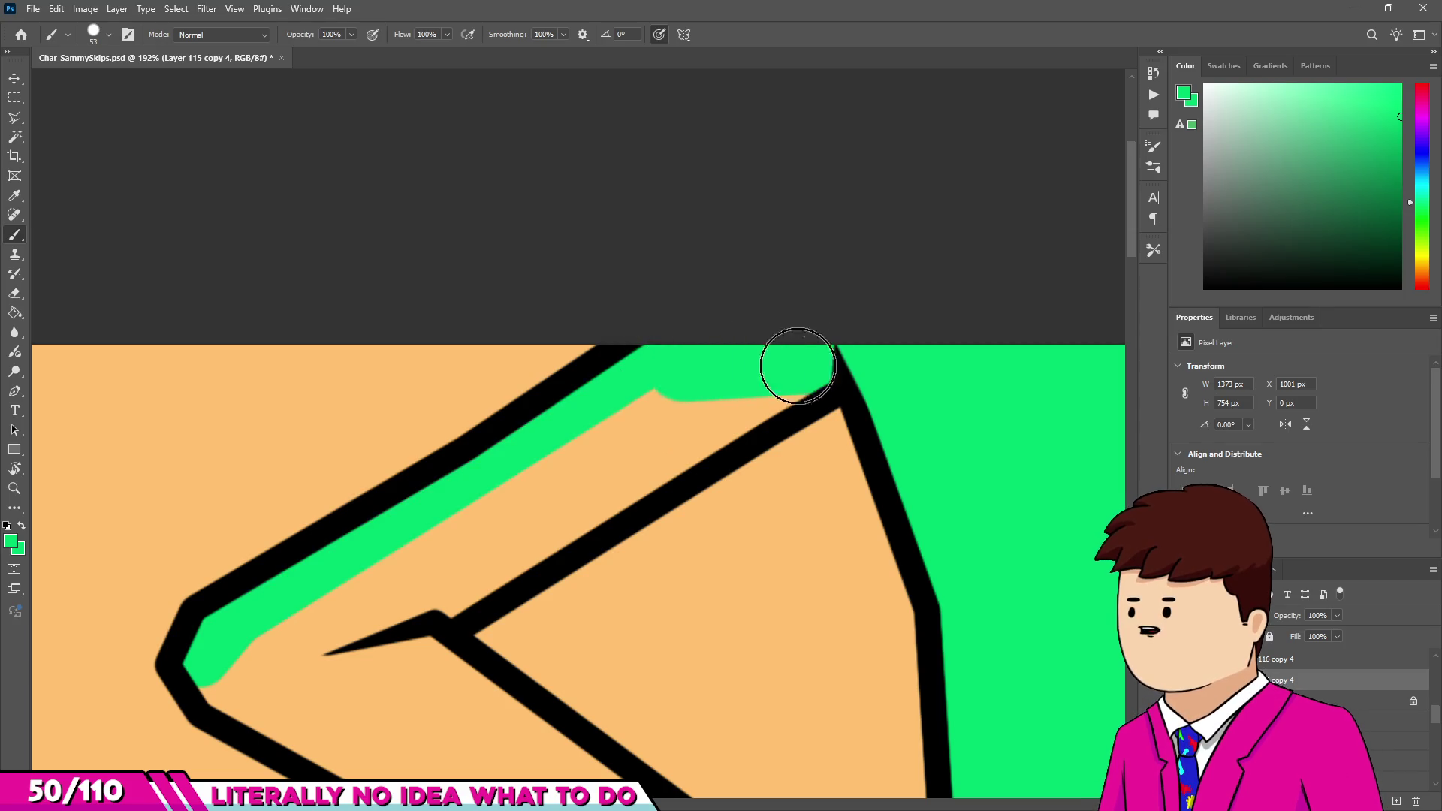
shift+click(489, 561)
mouse_move(489, 560)
mouse_down()
mouse_move(561, 457)
mouse_move(461, 545)
mouse_up()
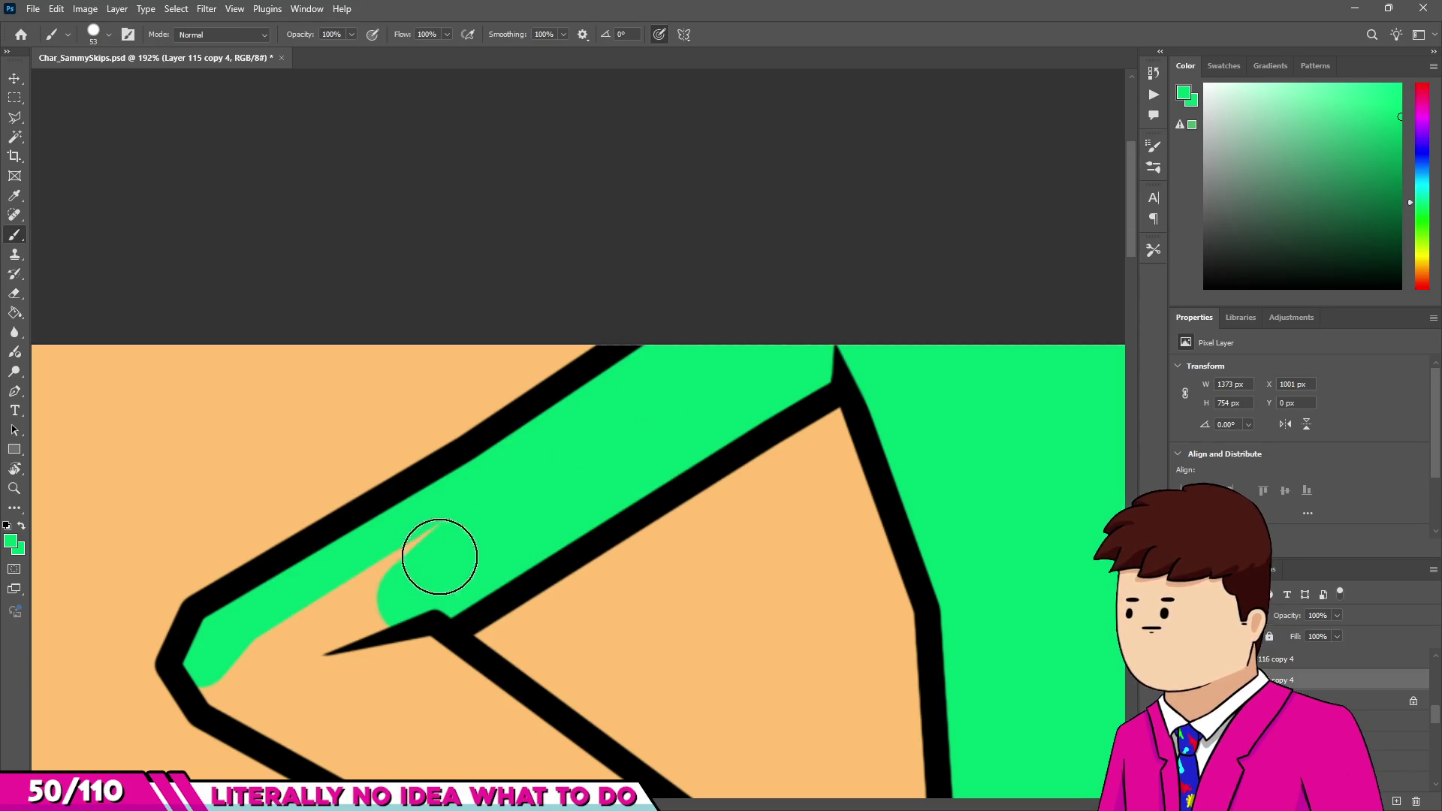
drag(218, 677, 328, 667)
scroll(334, 672, up, 3)
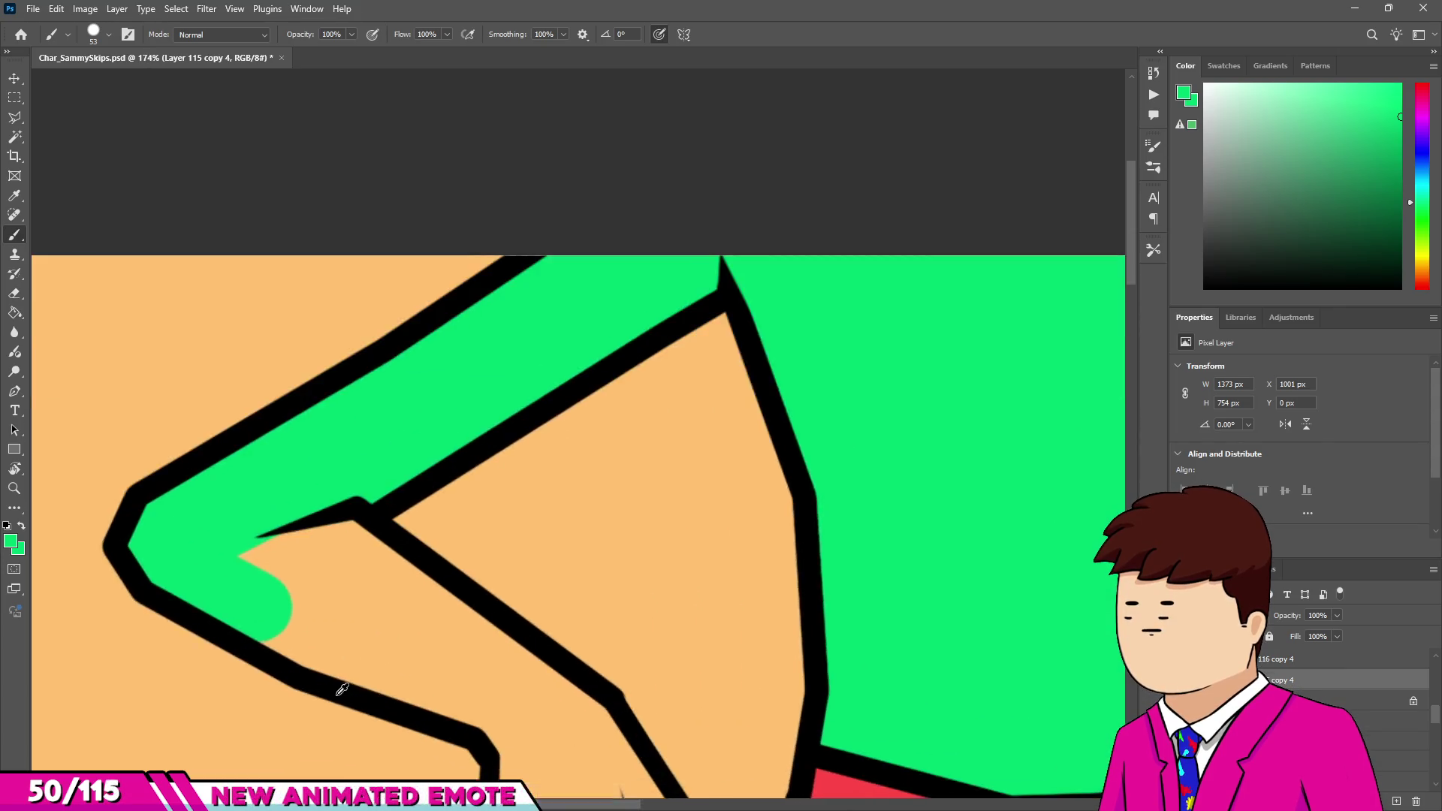
shift+click(334, 627)
mouse_move(559, 715)
mouse_down()
mouse_move(621, 692)
mouse_move(451, 627)
mouse_up()
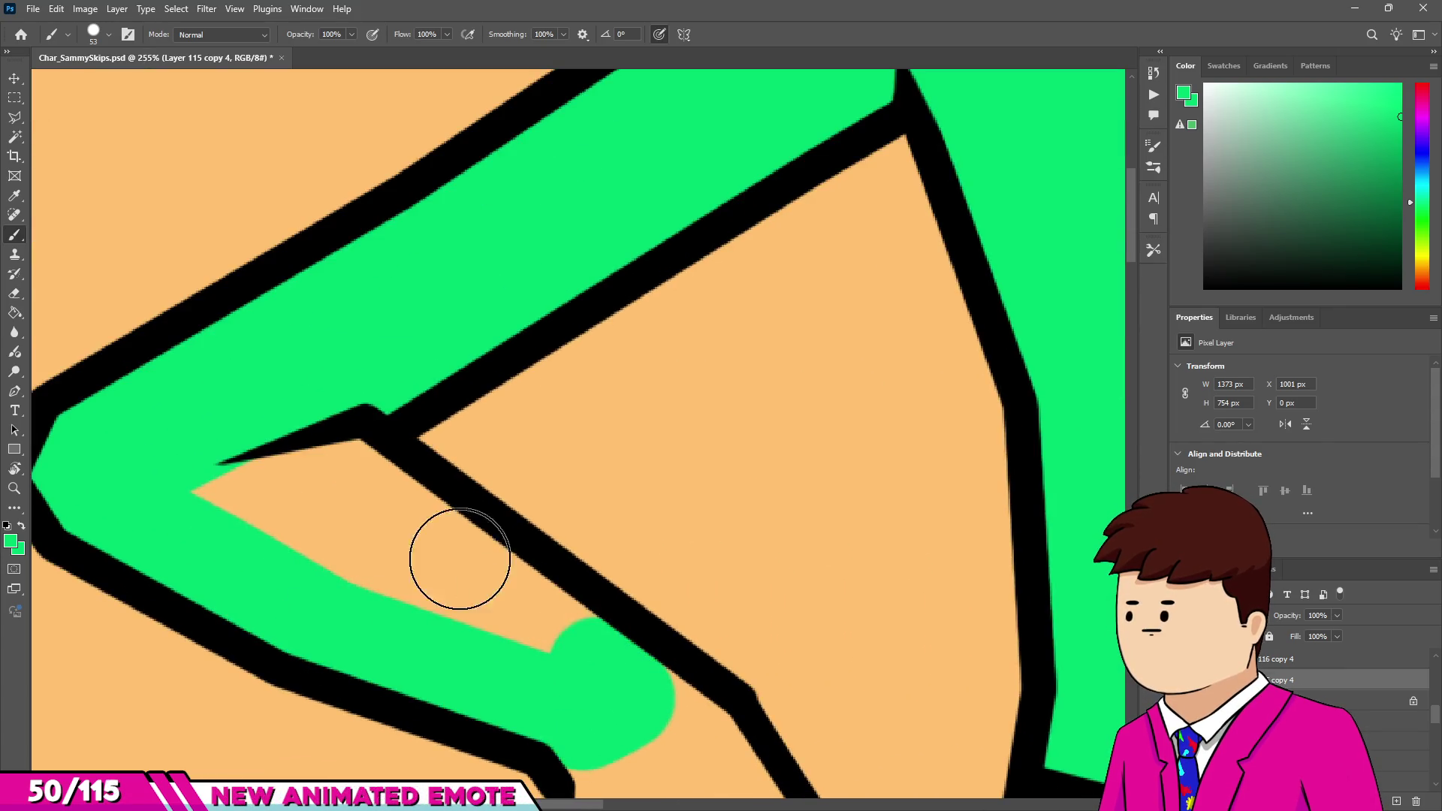
mouse_move(341, 463)
mouse_down()
mouse_move(419, 595)
mouse_move(316, 571)
mouse_up()
scroll(315, 571, down, 2)
scroll(451, 541, down, 4)
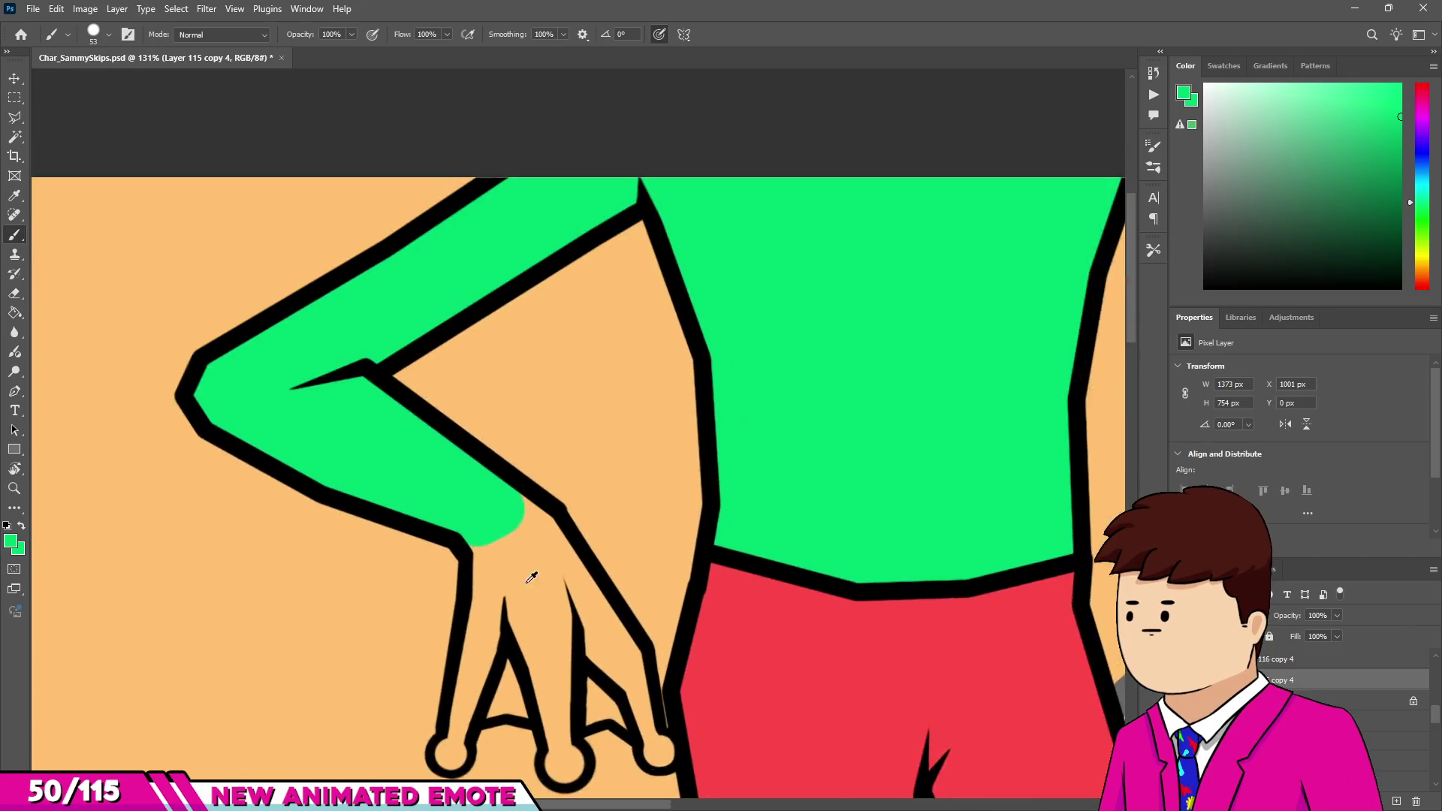
scroll(466, 698, down, 3)
scroll(455, 710, up, 5)
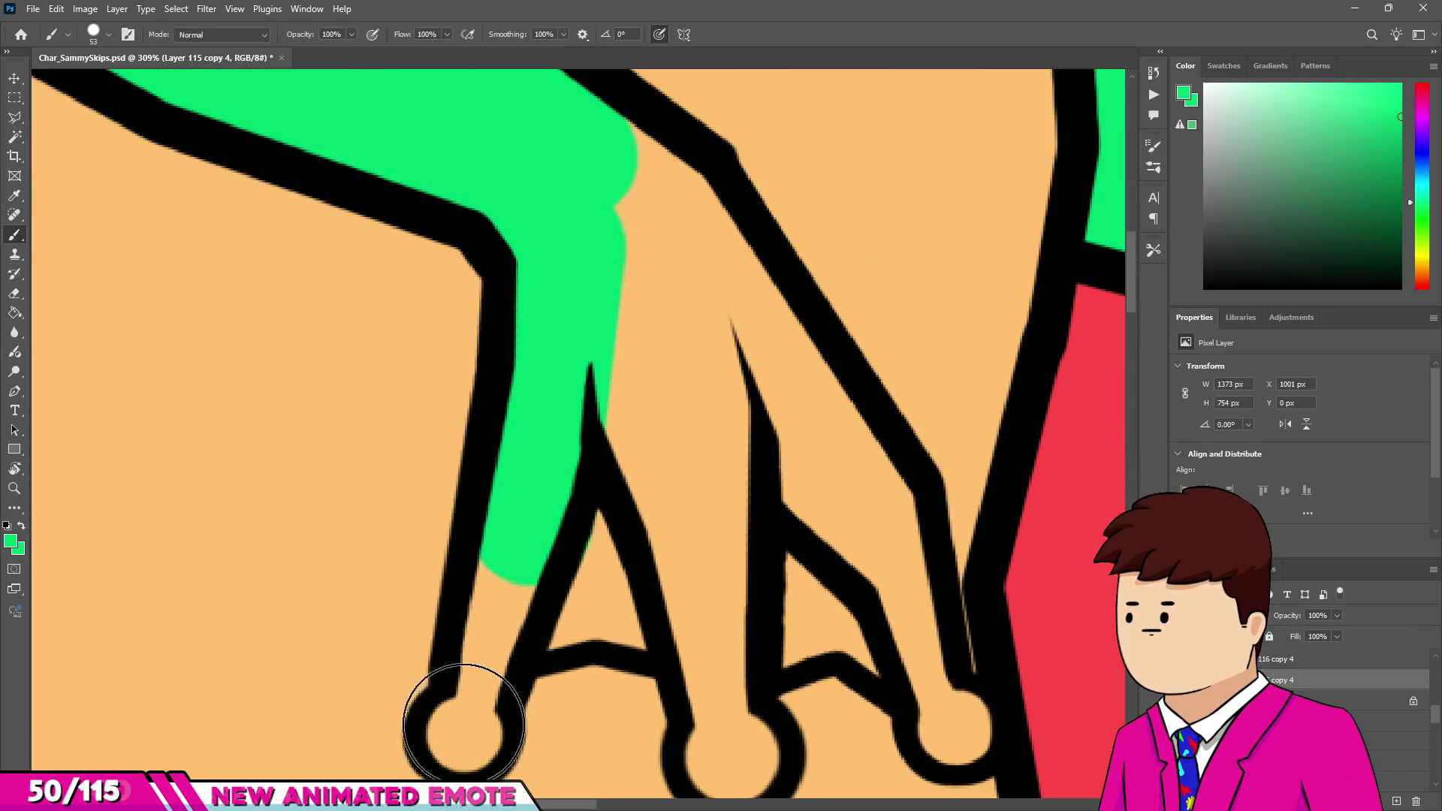
Fill the hanging fingers, their fingertip circles and the gaps between them green.
click(460, 736)
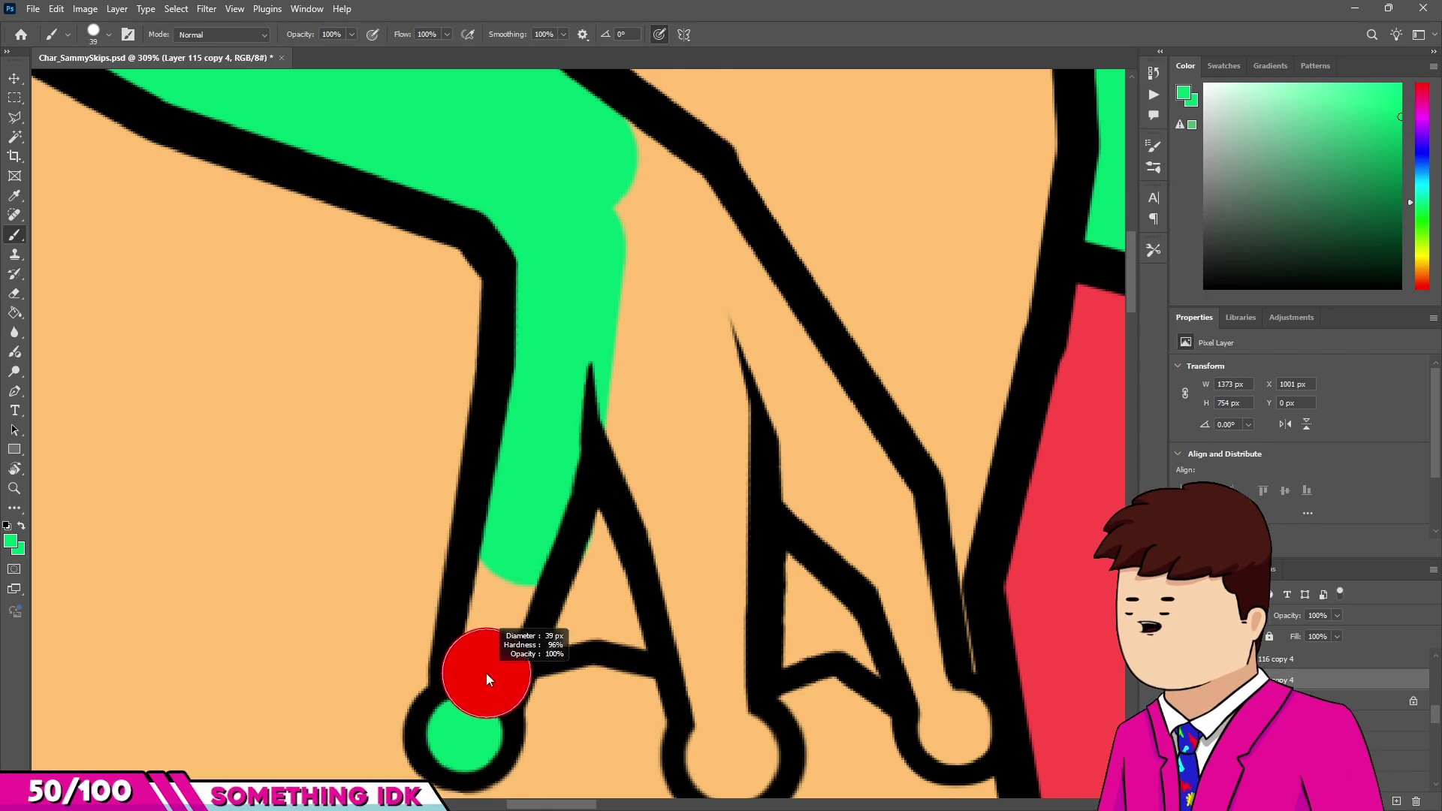
drag(505, 554, 502, 625)
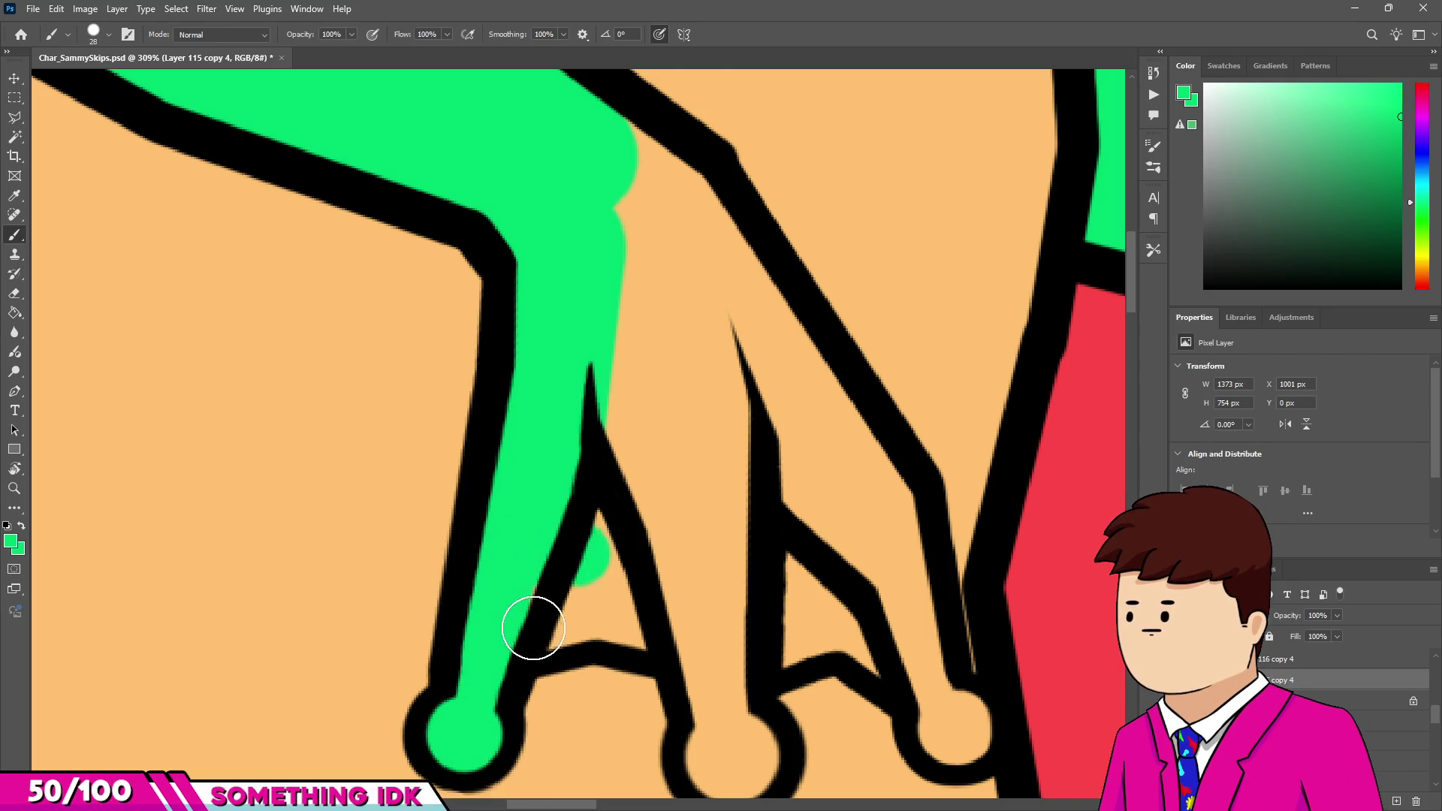
mouse_move(553, 585)
mouse_down()
mouse_move(602, 506)
mouse_move(665, 601)
mouse_up()
scroll(726, 690, up, 3)
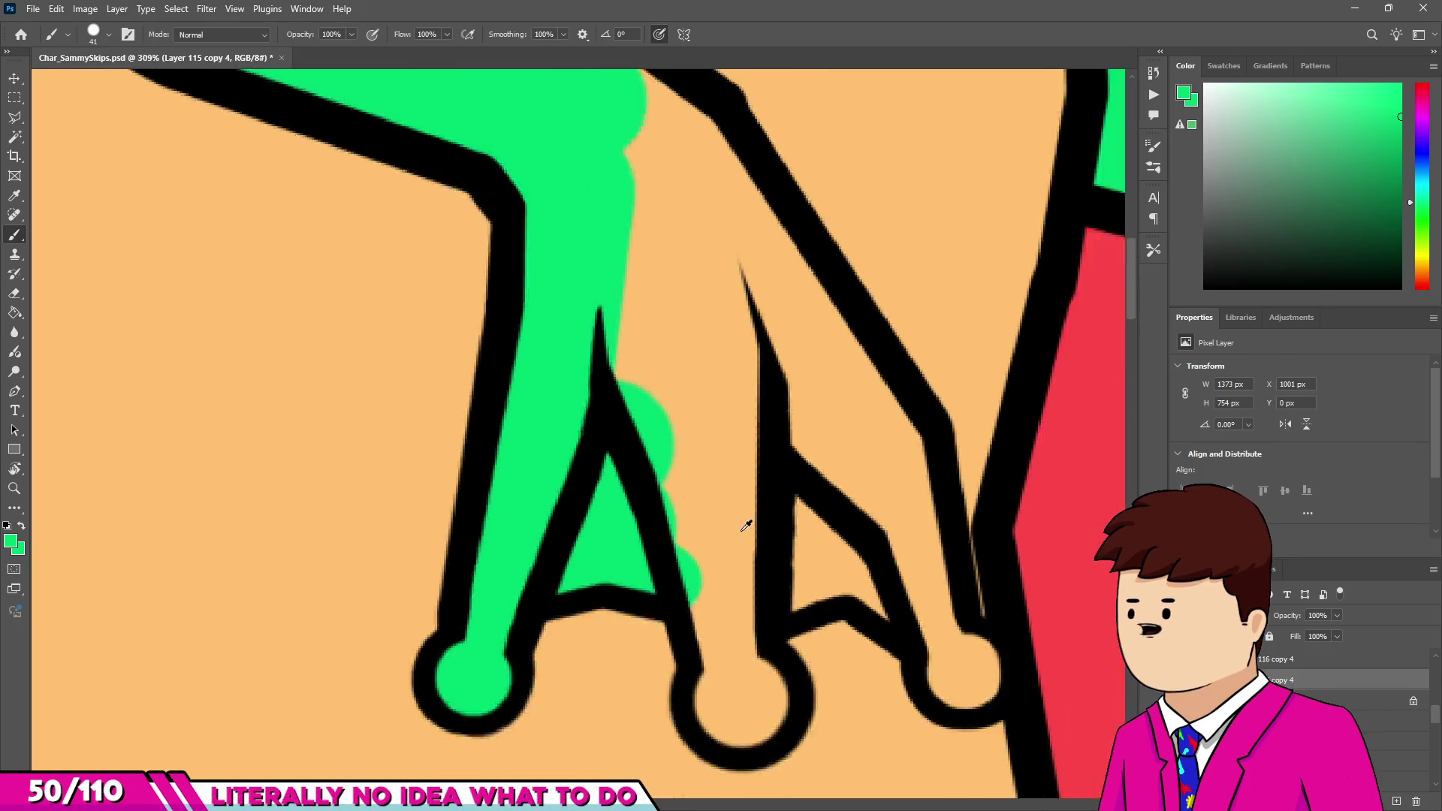
click(740, 711)
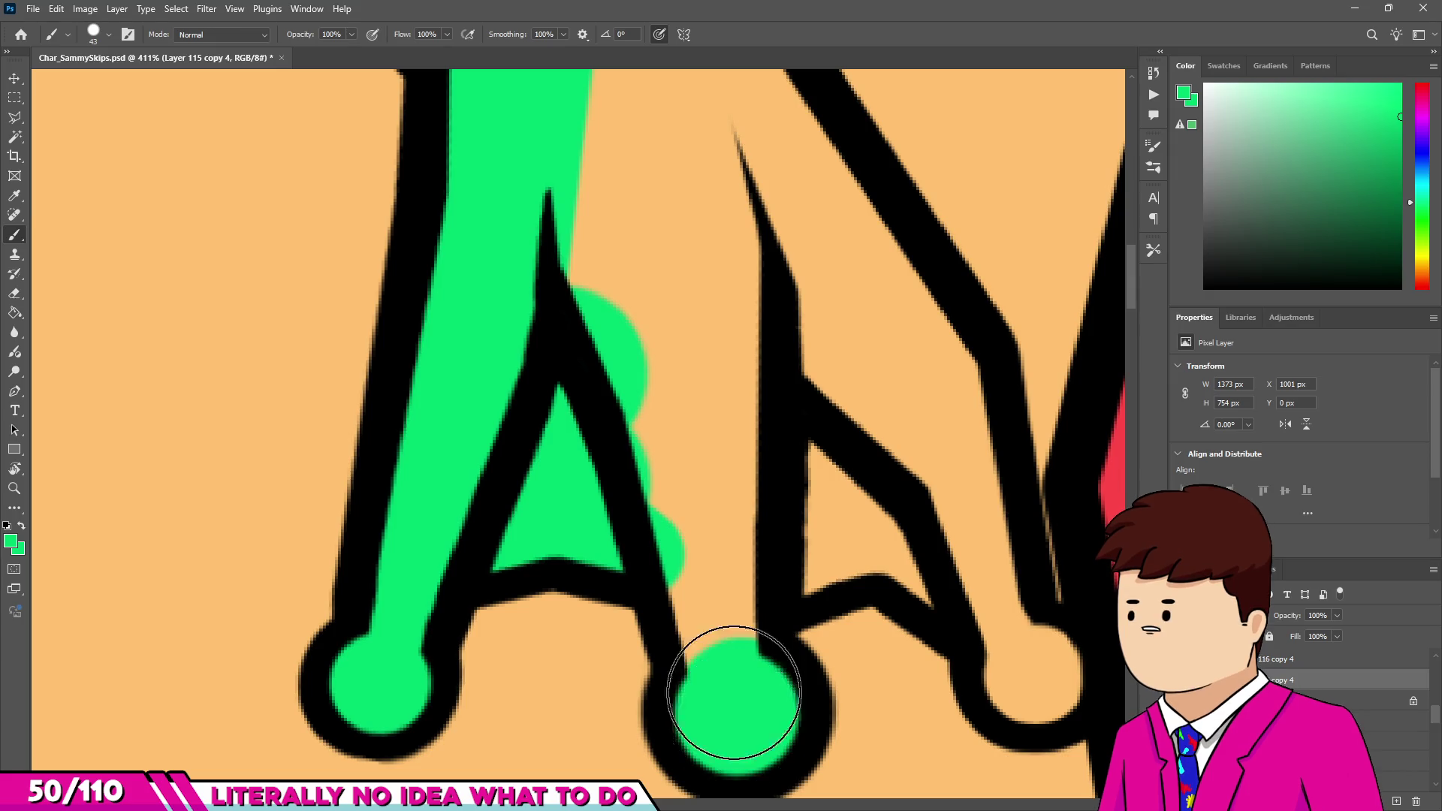
scroll(694, 578, down, 1)
mouse_move(724, 660)
mouse_down()
mouse_move(711, 529)
mouse_move(918, 531)
mouse_move(928, 568)
mouse_up()
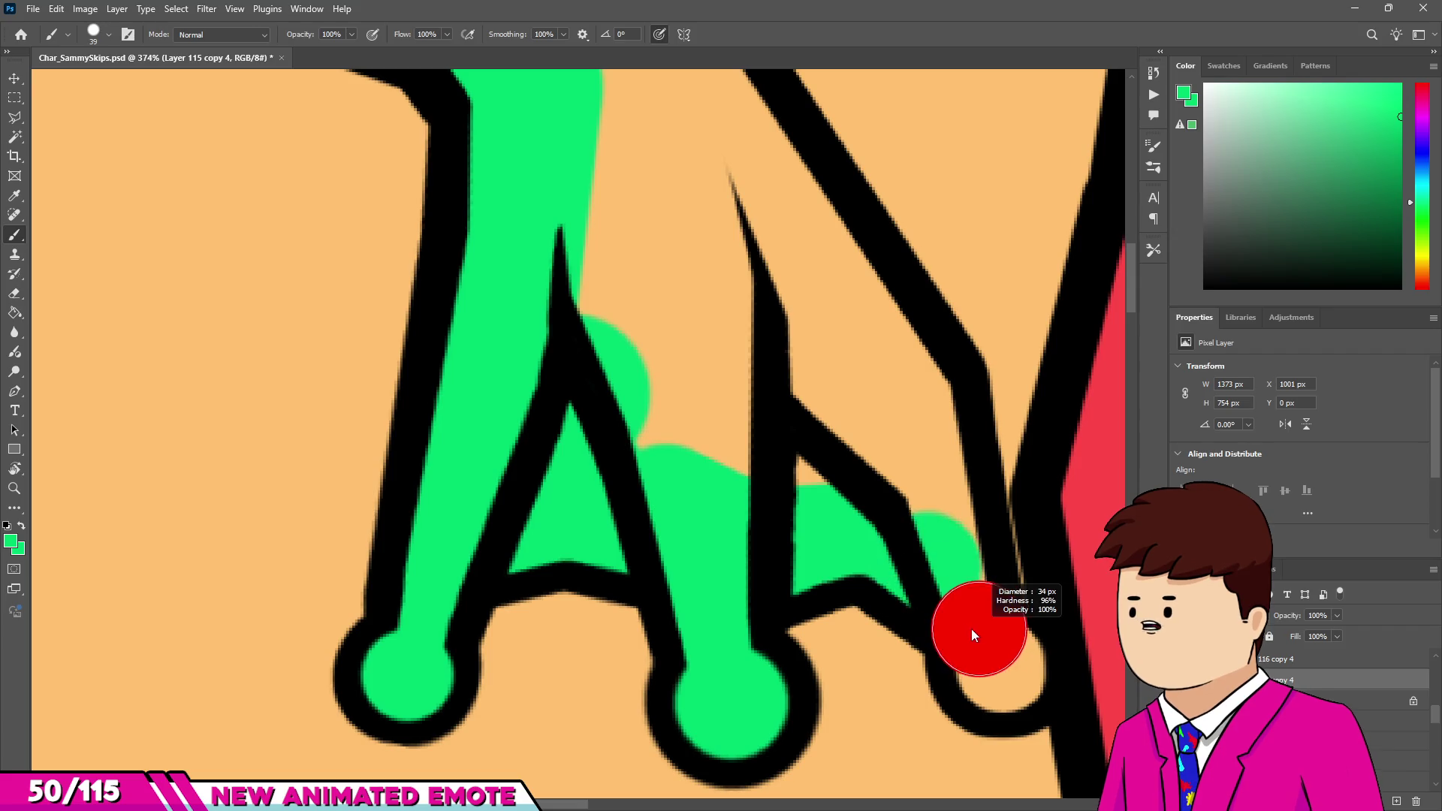
click(1001, 665)
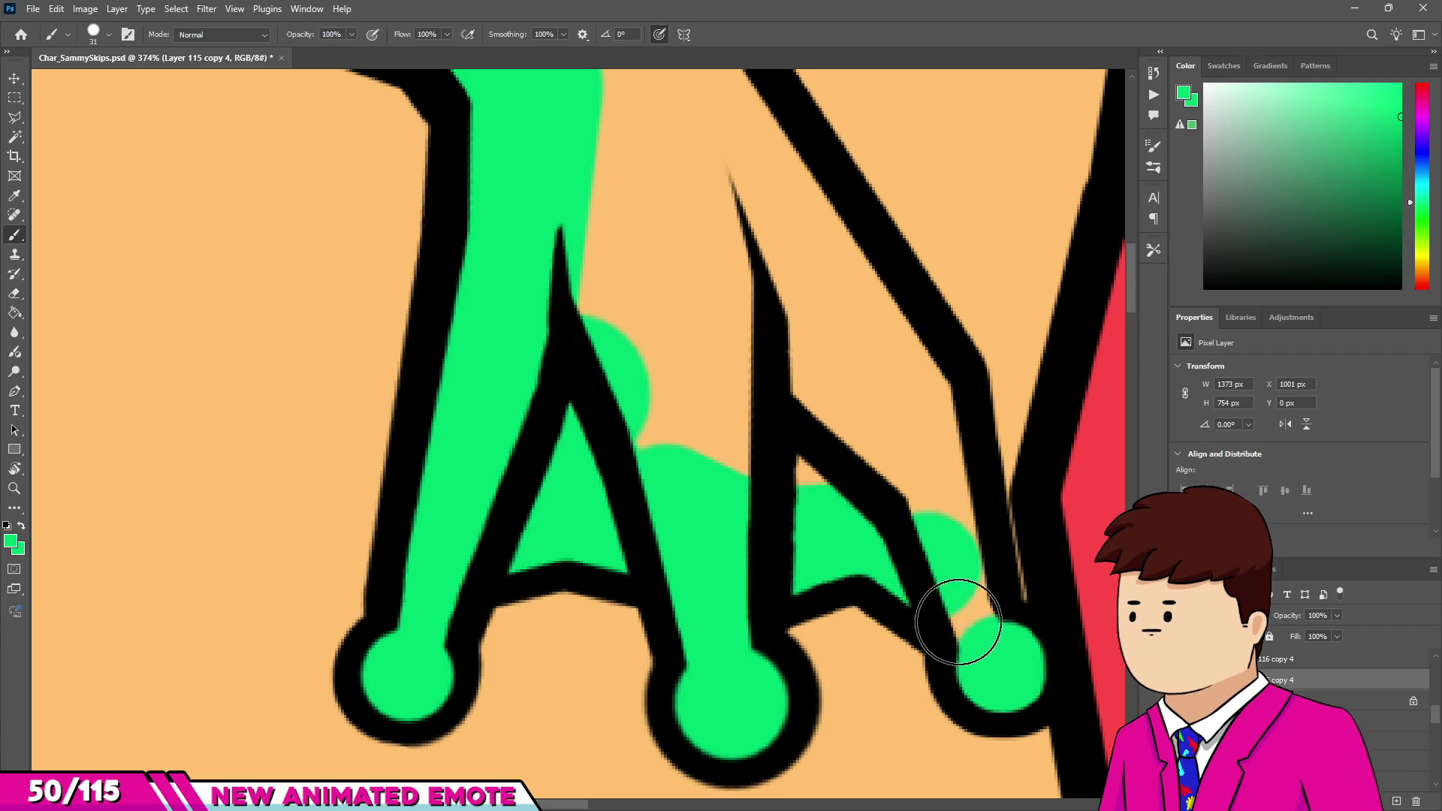
drag(925, 424, 939, 535)
scroll(939, 535, down, 2)
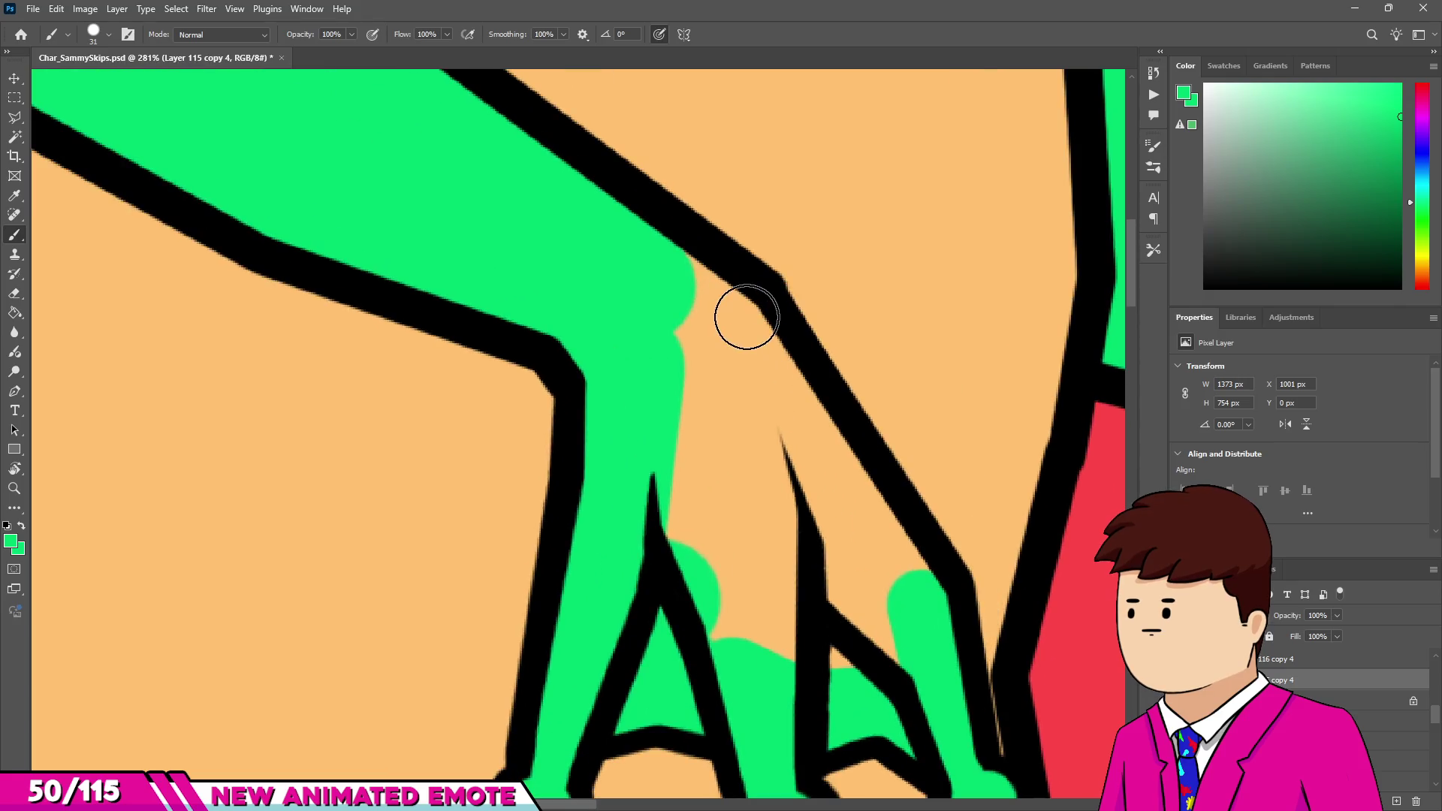
drag(747, 312, 744, 320)
mouse_move(704, 366)
mouse_down()
mouse_move(685, 541)
mouse_move(751, 640)
mouse_up()
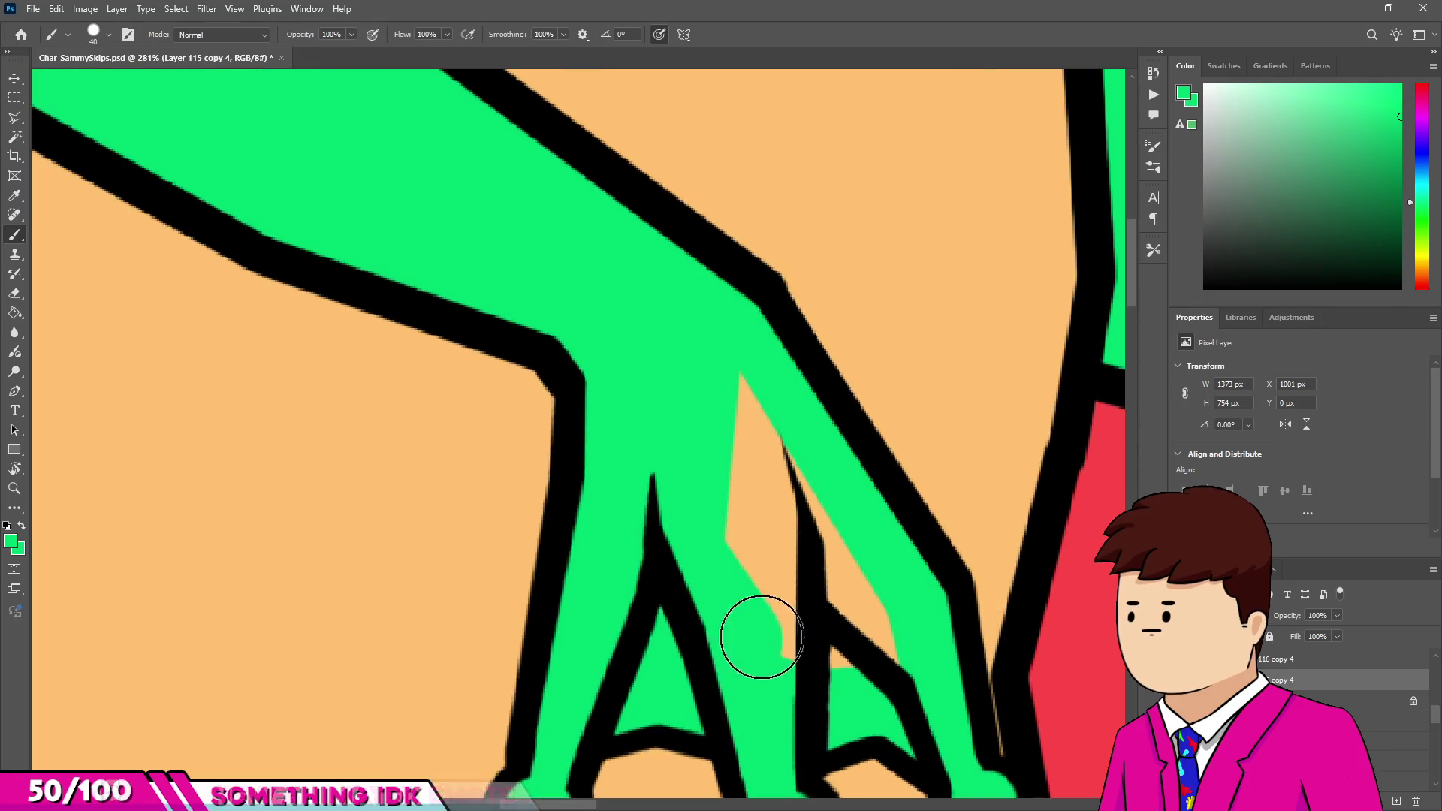
drag(765, 456, 734, 553)
scroll(525, 419, down, 6)
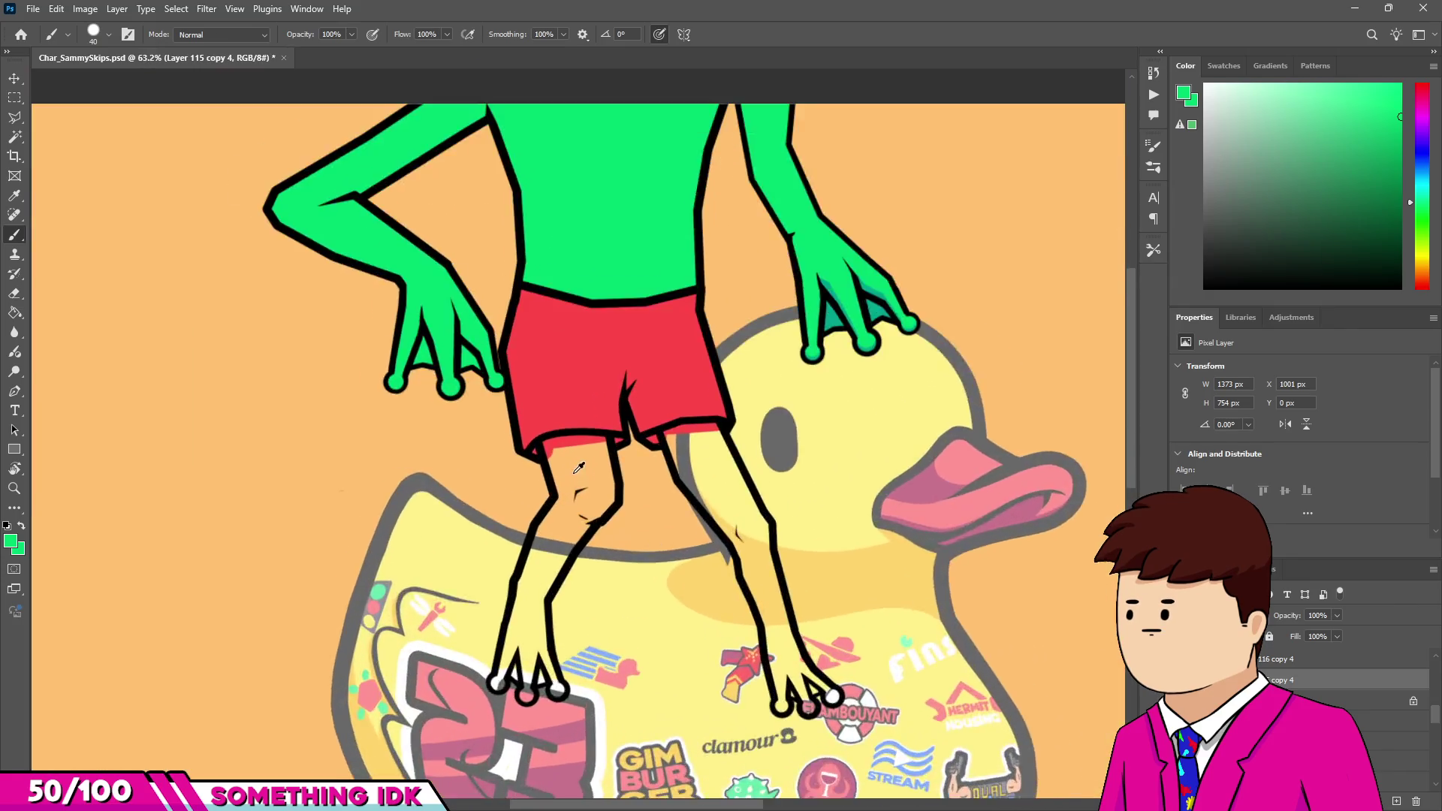
scroll(578, 468, up, 8)
Fill the first leg green from below the shorts down to the foot with a larger brush.
drag(522, 393, 790, 378)
drag(821, 618, 781, 360)
mouse_move(560, 425)
mouse_down()
mouse_move(619, 612)
mouse_move(701, 450)
mouse_move(741, 660)
mouse_up()
key(bracketright)
key(bracketright)
key(bracketright)
scroll(740, 660, down, 2)
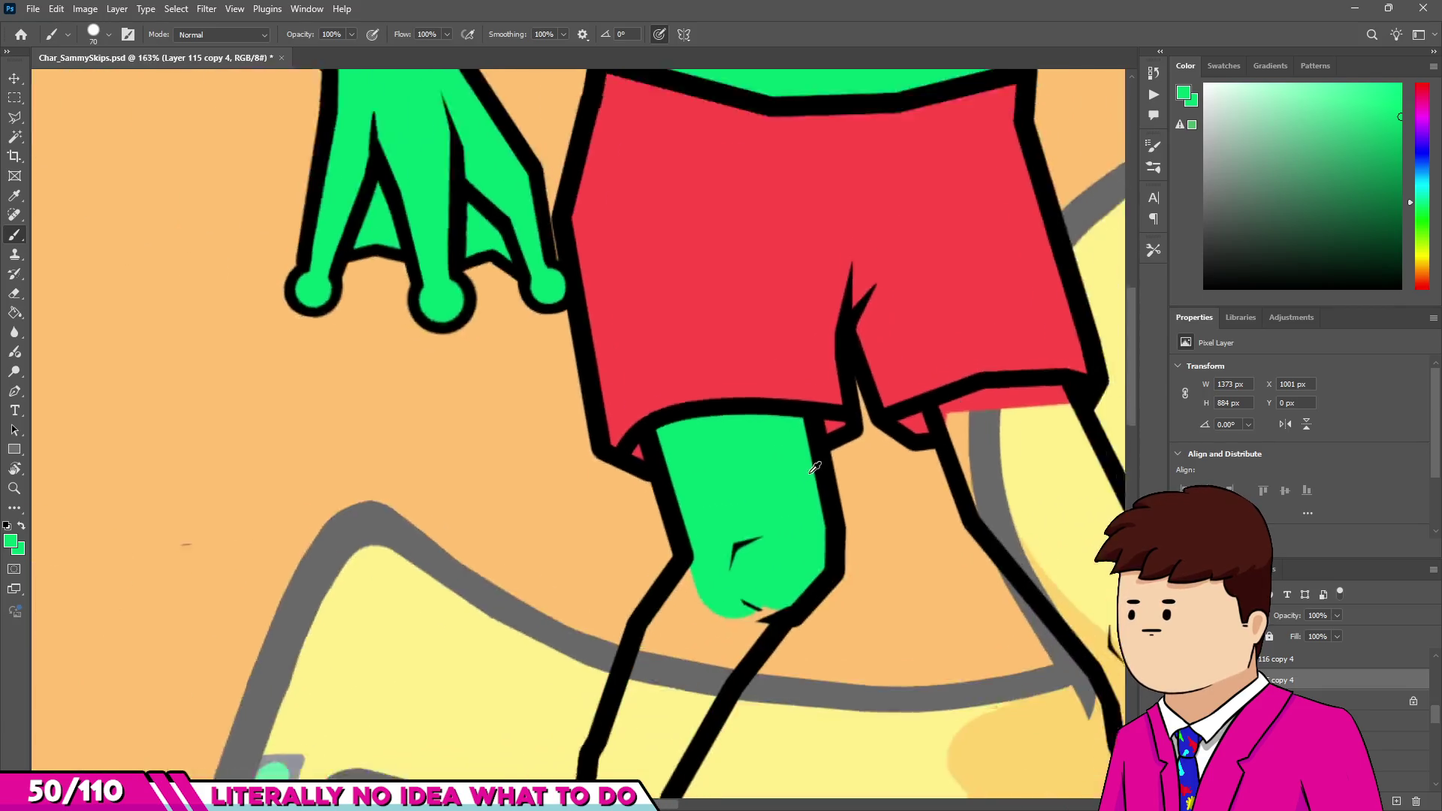
drag(755, 593, 713, 537)
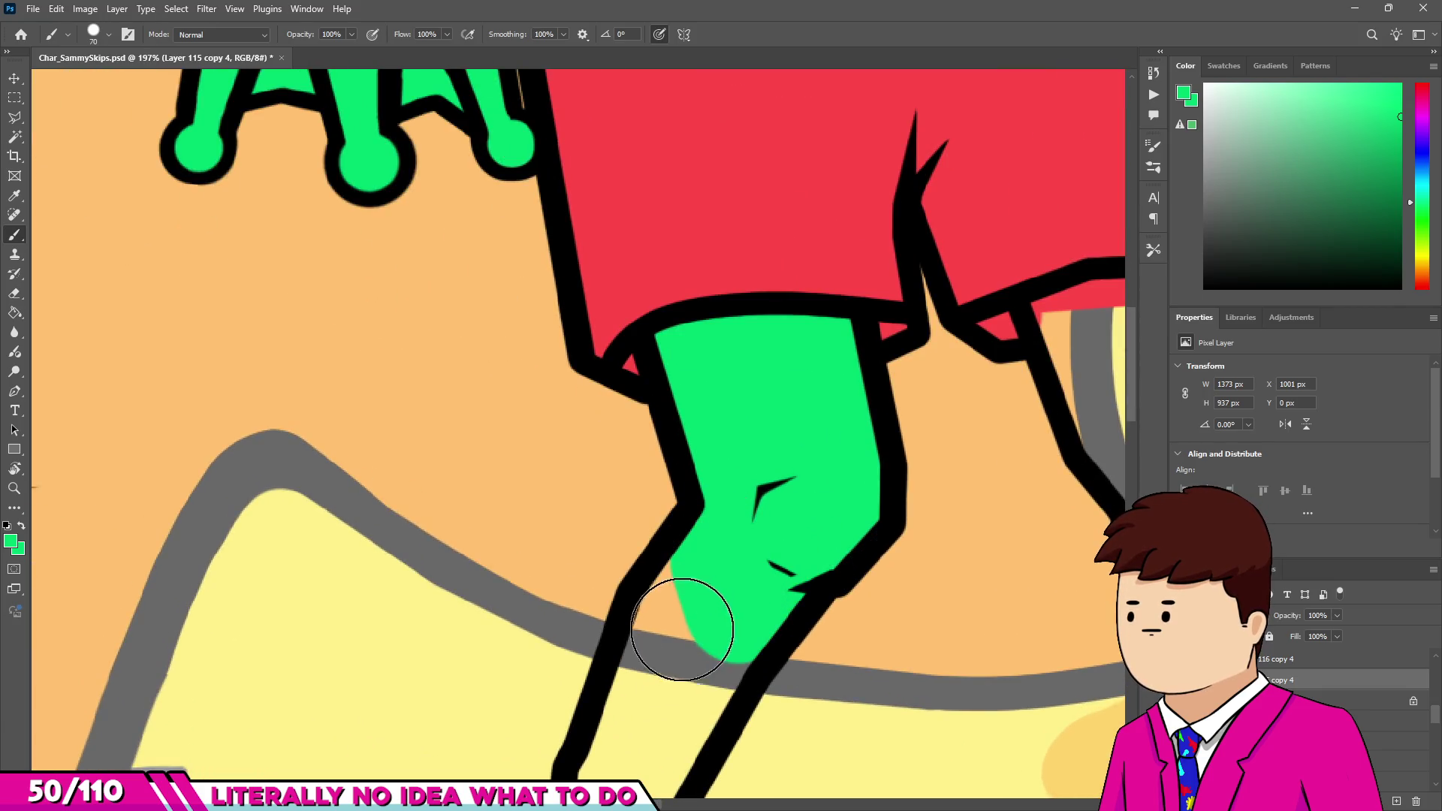
scroll(683, 627, down, 2)
scroll(714, 619, up, 3)
mouse_move(714, 618)
mouse_down()
mouse_move(740, 628)
mouse_move(859, 455)
mouse_up()
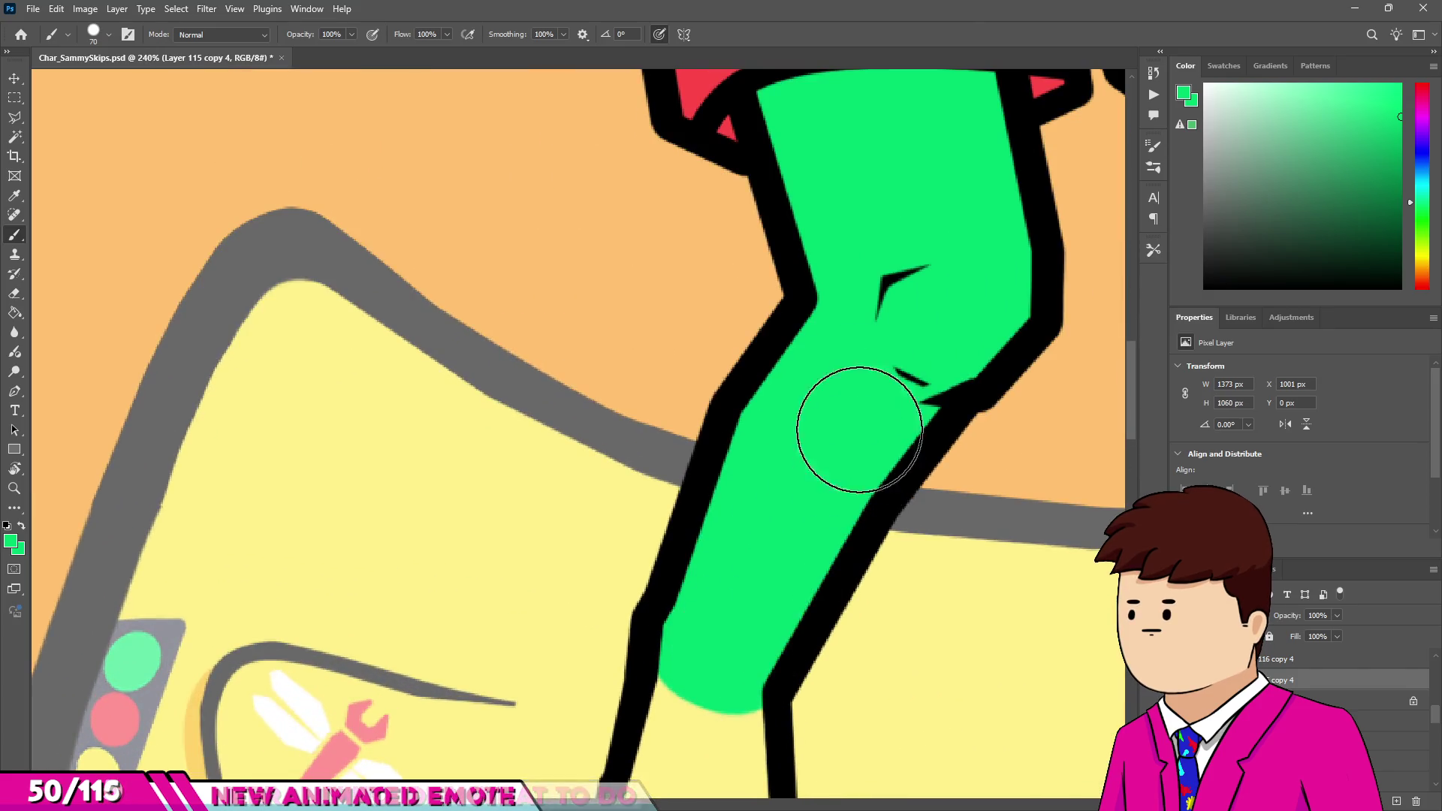
scroll(859, 455, down, 2)
mouse_move(736, 571)
mouse_down()
mouse_move(722, 752)
mouse_move(644, 713)
mouse_move(701, 573)
mouse_move(764, 622)
mouse_up()
scroll(676, 711, up, 4)
Paint that foot's left, middle and right toe circles green.
click(626, 746)
scroll(804, 683, down, 1)
mouse_move(804, 683)
mouse_down()
mouse_move(817, 694)
mouse_move(811, 590)
mouse_up()
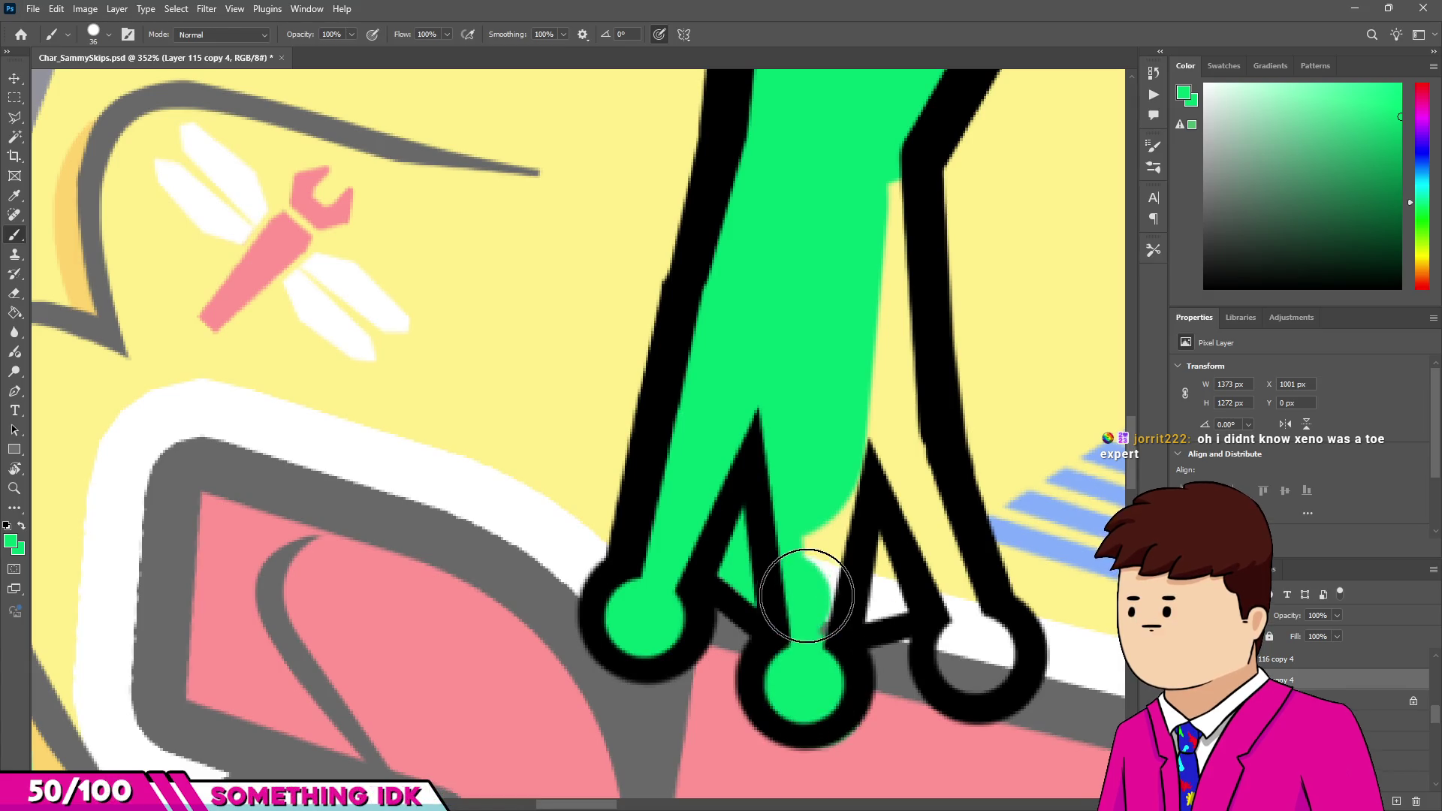
drag(989, 669, 971, 638)
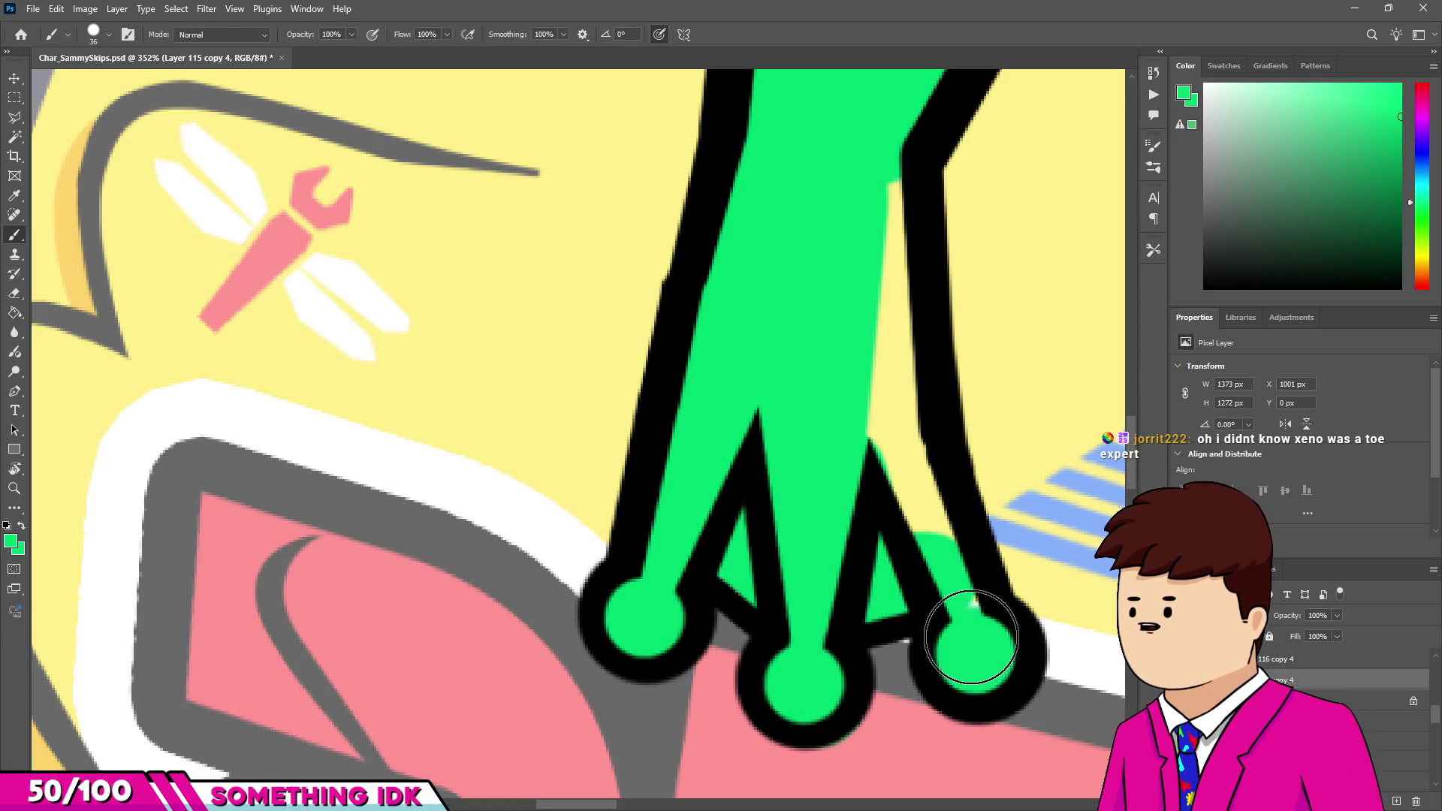
scroll(879, 416, down, 1)
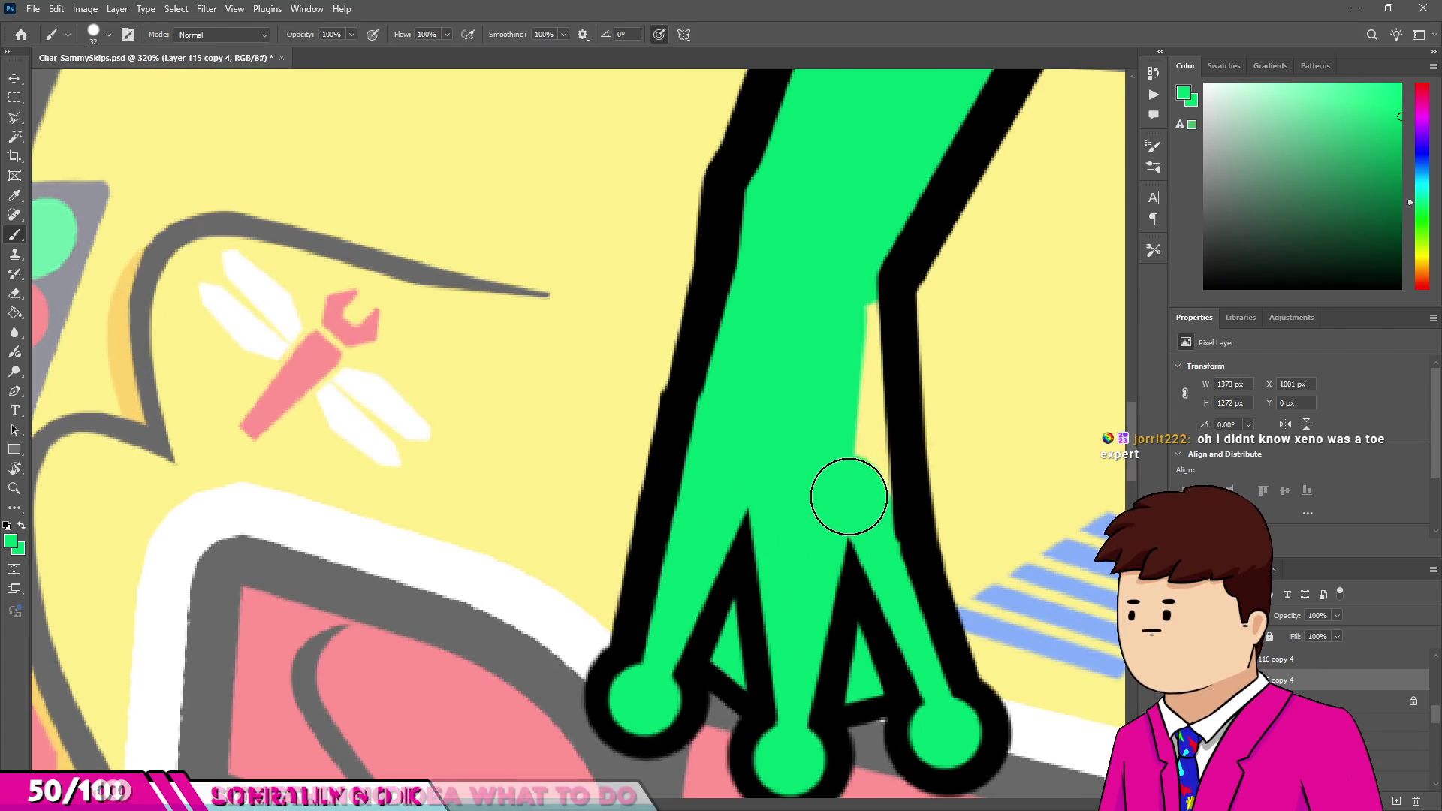
scroll(808, 358, down, 6)
scroll(585, 269, up, 5)
Fill the other leg green from the shorts down into the toe, covering its yellow stripe.
mouse_move(748, 234)
mouse_down()
mouse_move(918, 584)
mouse_move(773, 531)
mouse_move(654, 392)
mouse_move(612, 306)
mouse_move(666, 265)
mouse_move(830, 553)
mouse_up()
scroll(841, 567, down, 5)
scroll(834, 481, up, 5)
drag(830, 473, 883, 570)
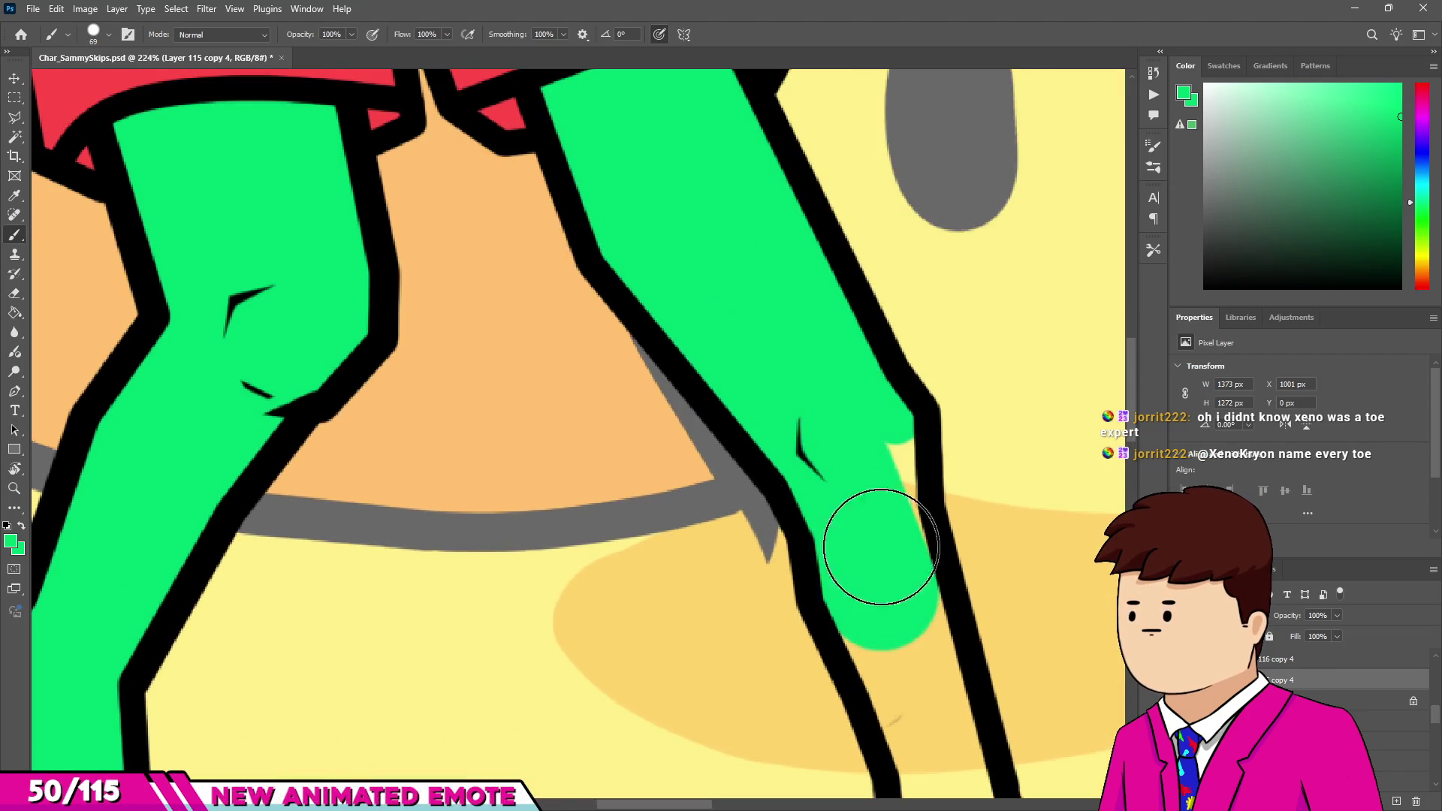
scroll(886, 553, down, 3)
scroll(863, 521, up, 2)
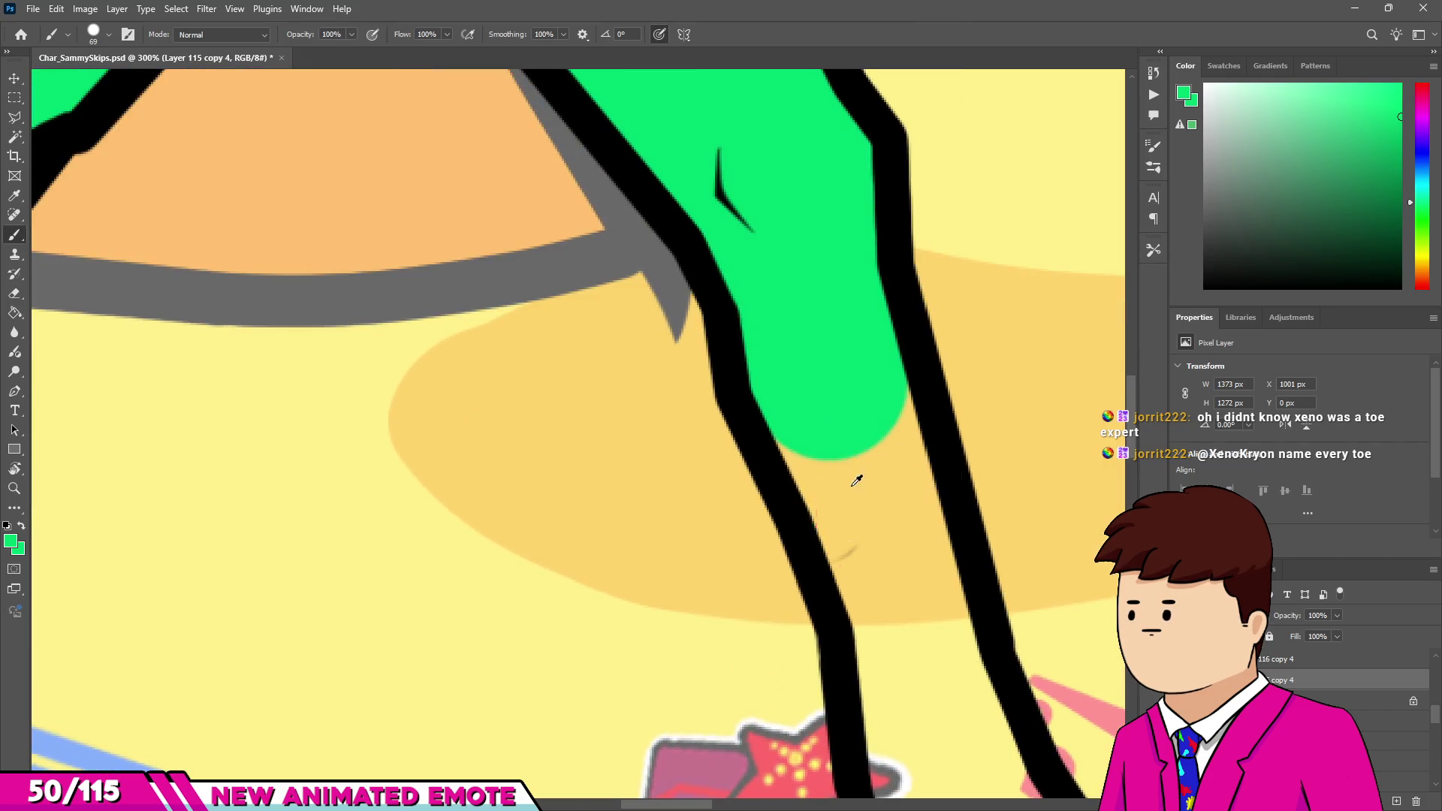
mouse_move(902, 614)
mouse_down()
mouse_move(917, 628)
mouse_move(853, 386)
mouse_up()
scroll(853, 386, down, 3)
mouse_move(871, 541)
mouse_down()
mouse_move(849, 483)
mouse_move(908, 618)
mouse_up()
scroll(909, 618, up, 4)
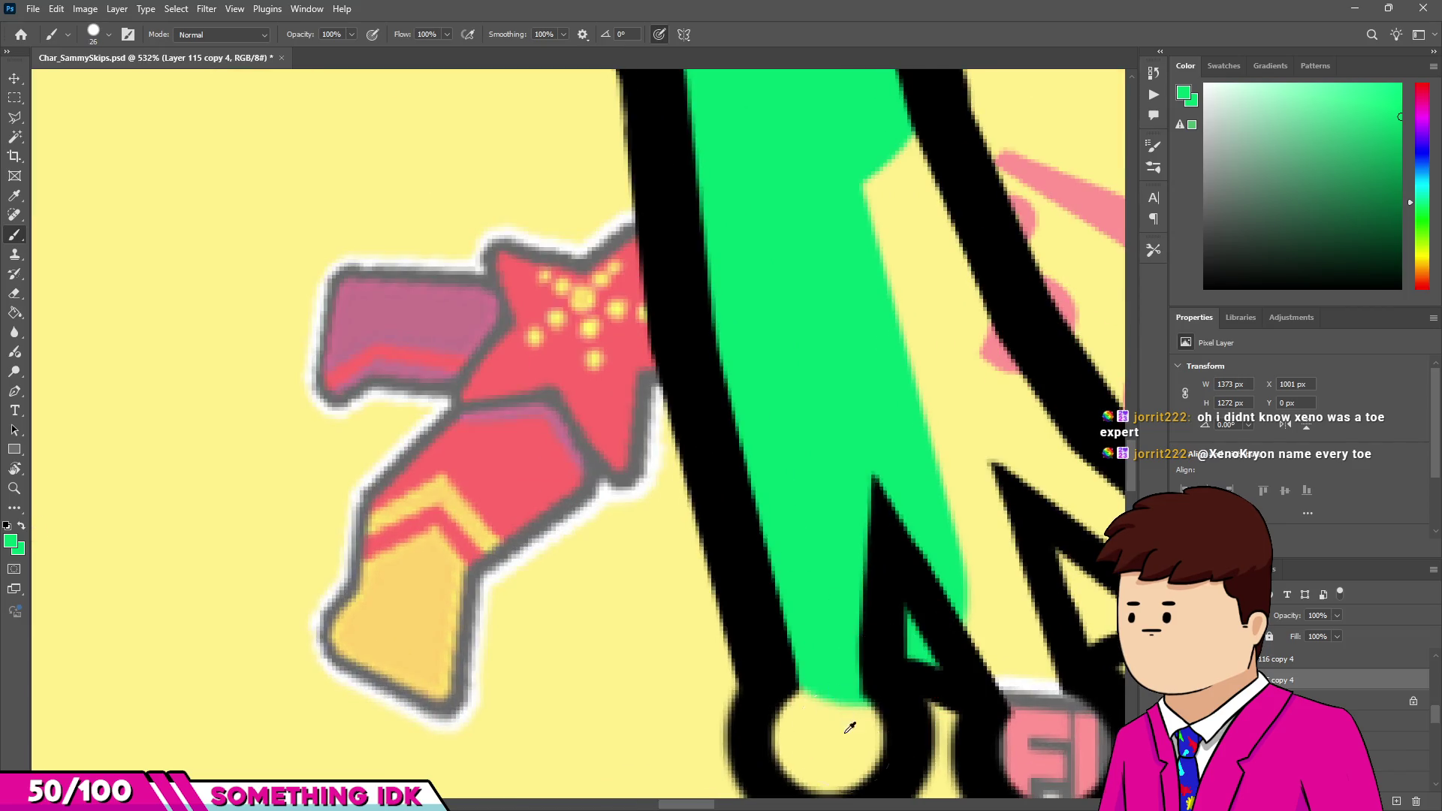
drag(844, 715, 781, 769)
scroll(906, 643, down, 1)
Paint the other foot's second and right toes and the gap between the toes green.
mouse_move(965, 710)
mouse_down()
mouse_move(956, 737)
mouse_move(976, 702)
mouse_move(951, 579)
mouse_move(961, 559)
mouse_up()
scroll(892, 588, down, 1)
mouse_move(1042, 607)
mouse_down()
mouse_move(1062, 634)
mouse_move(1062, 611)
mouse_move(1014, 580)
mouse_up()
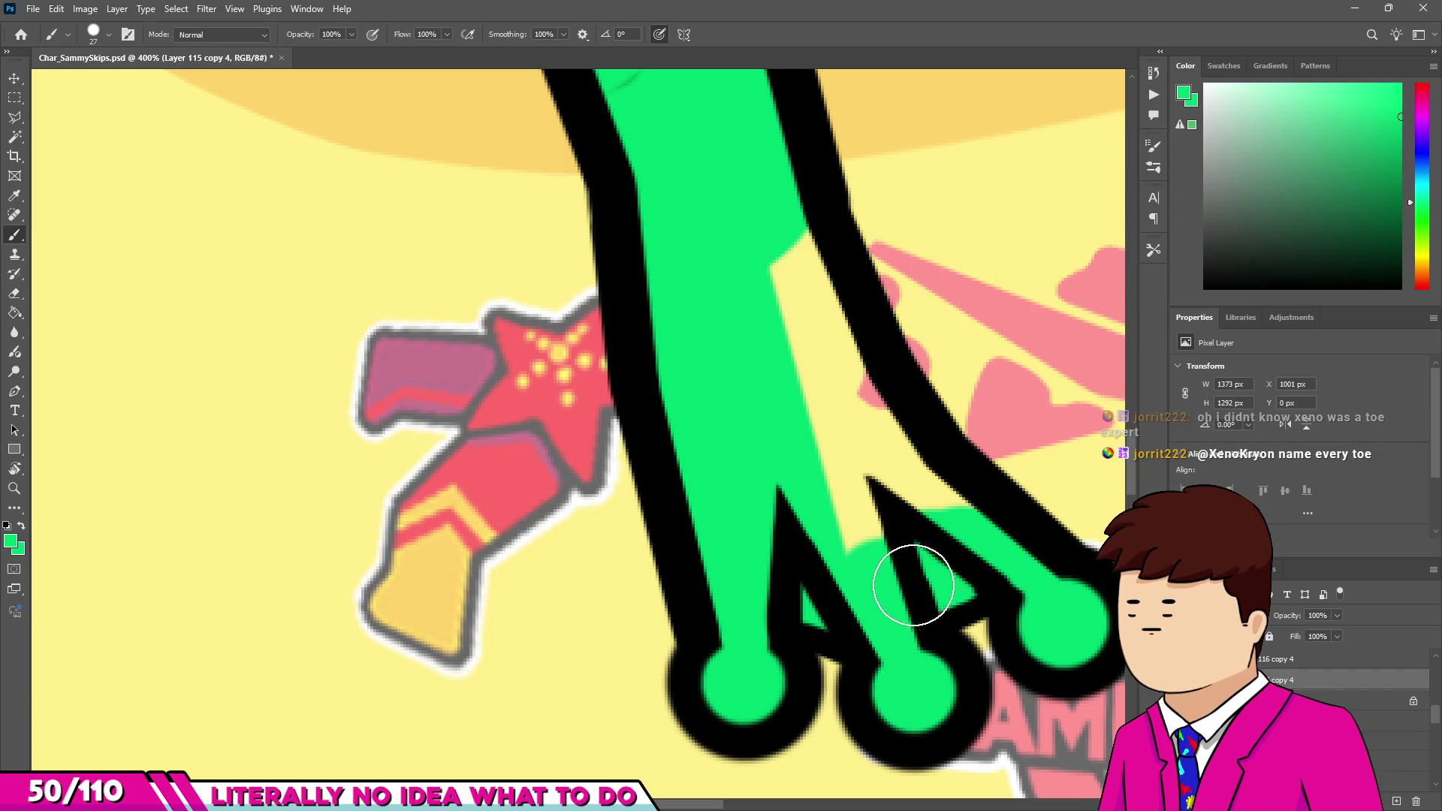
scroll(926, 602, down, 1)
mouse_move(837, 574)
mouse_down()
mouse_move(830, 370)
mouse_move(869, 483)
mouse_move(943, 573)
mouse_up()
scroll(850, 306, down, 1)
Switch to an enlarged Eraser and zoom over the finished green legs to check them.
key(e)
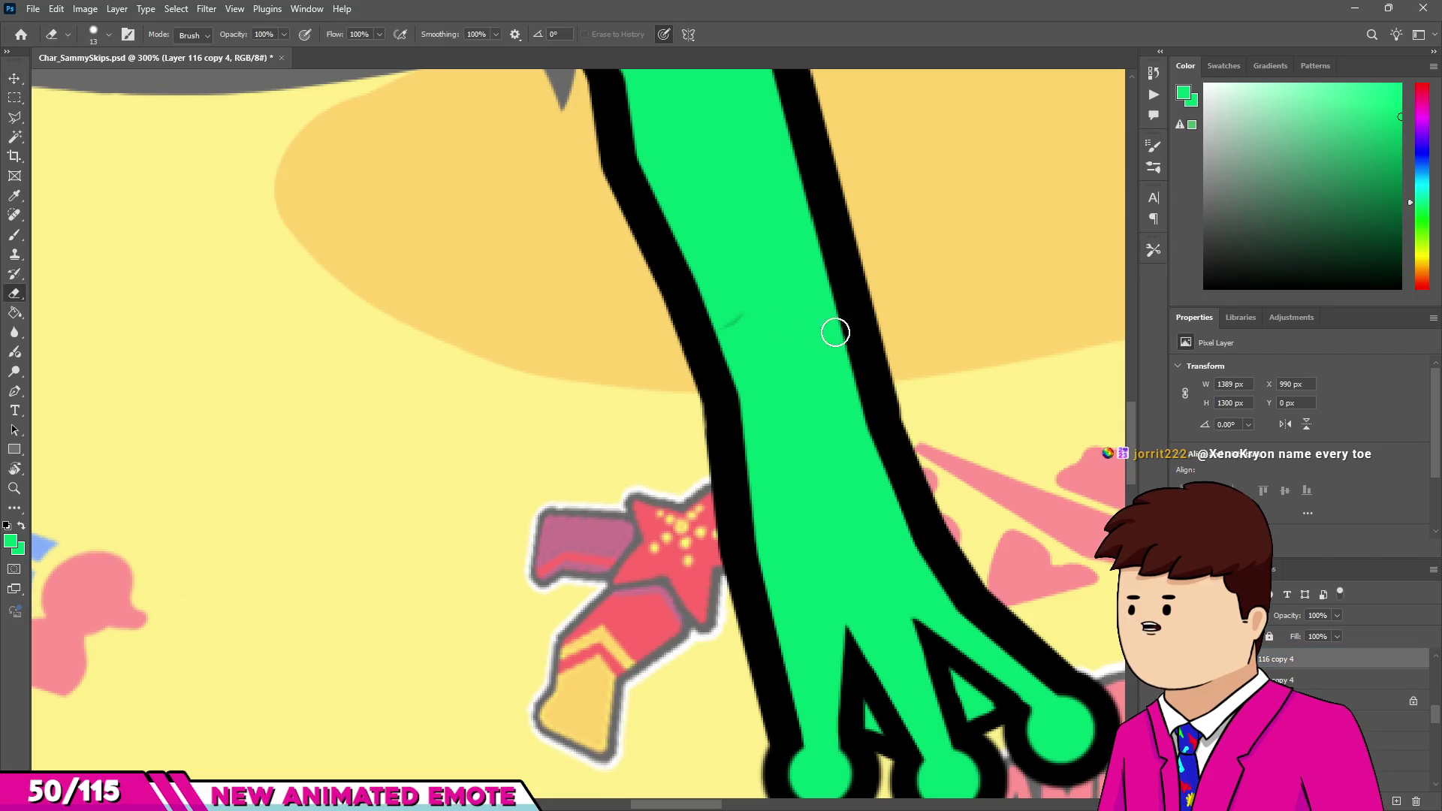
scroll(724, 340, up, 5)
scroll(760, 429, down, 15)
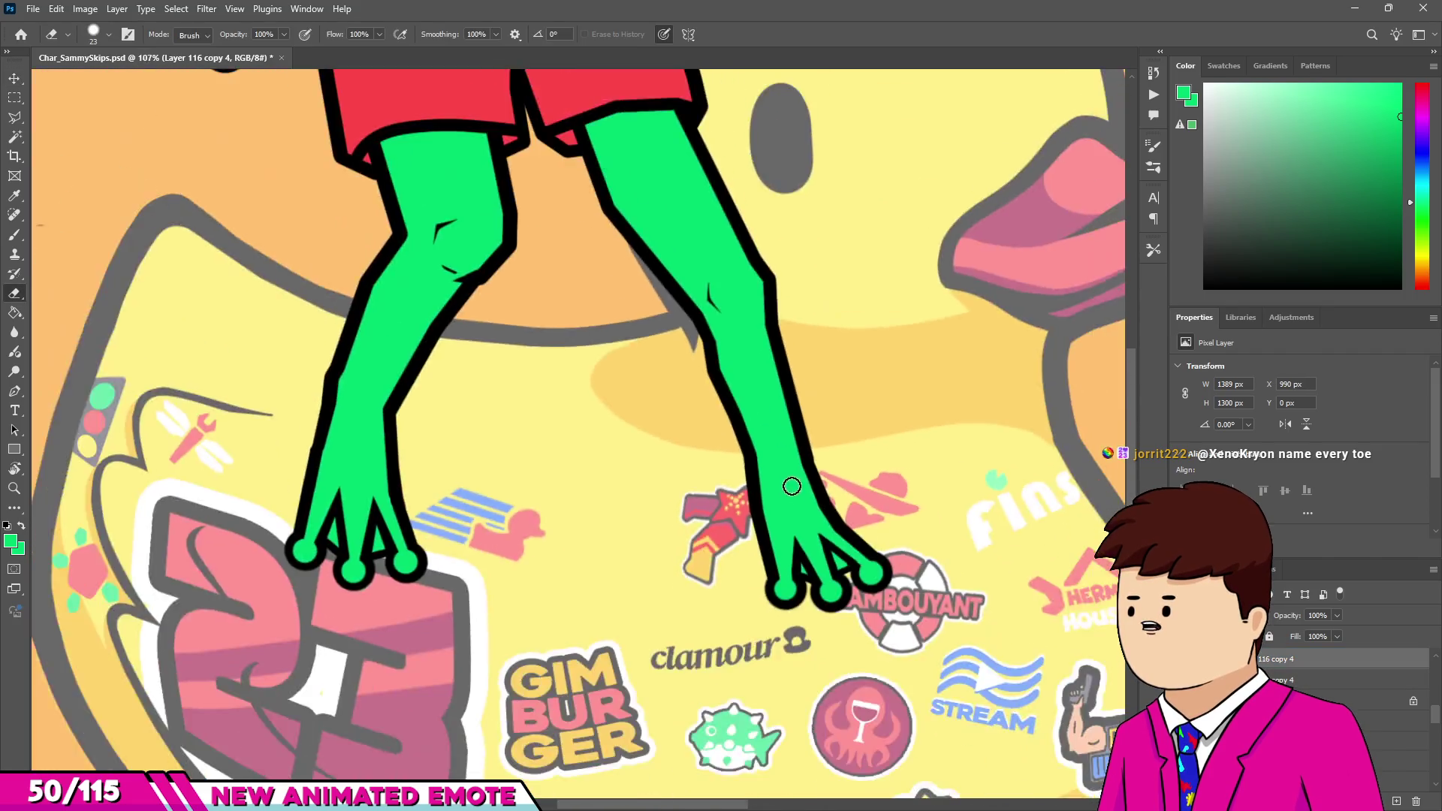
key(bracketright)
key(bracketright)
scroll(508, 493, up, 6)
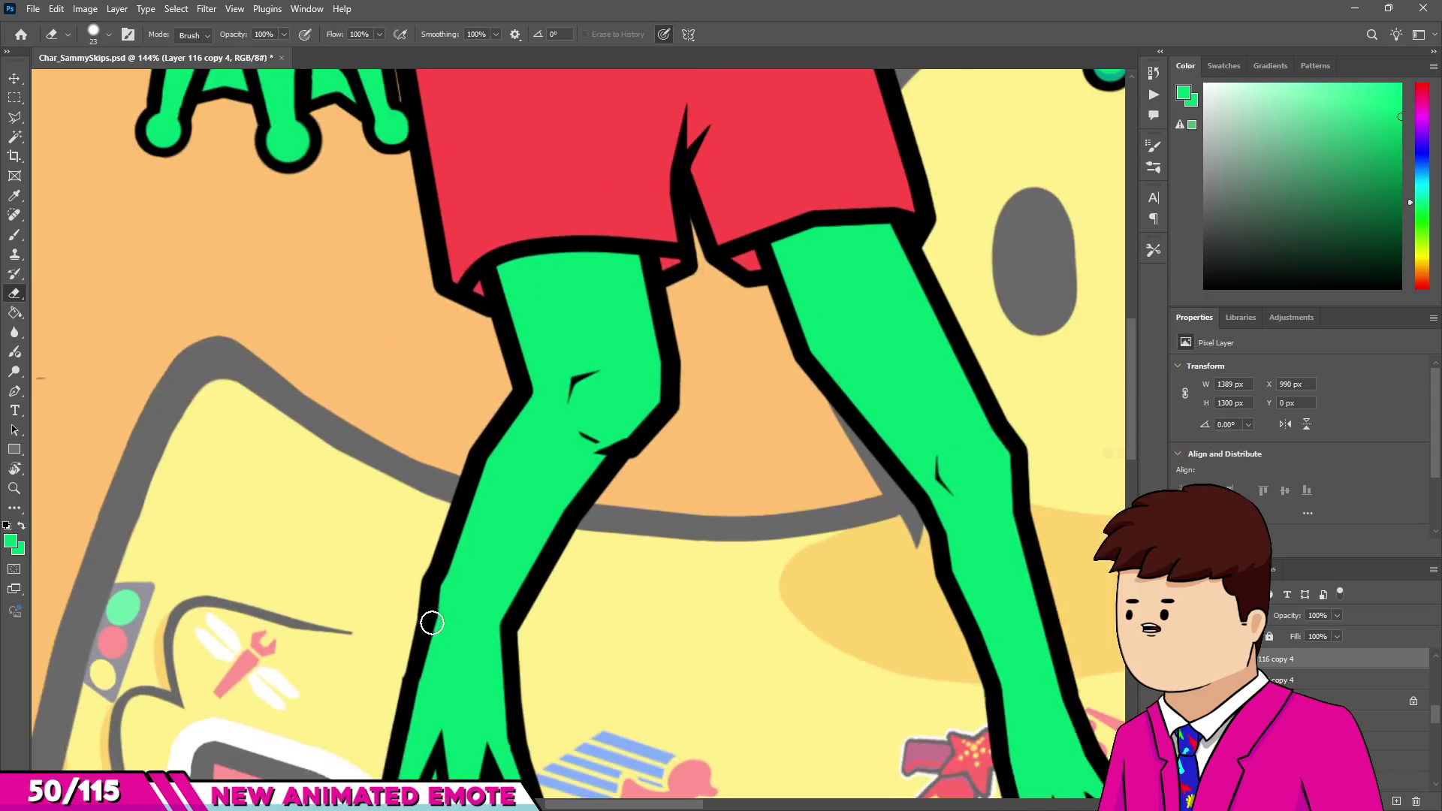
scroll(413, 665, up, 3)
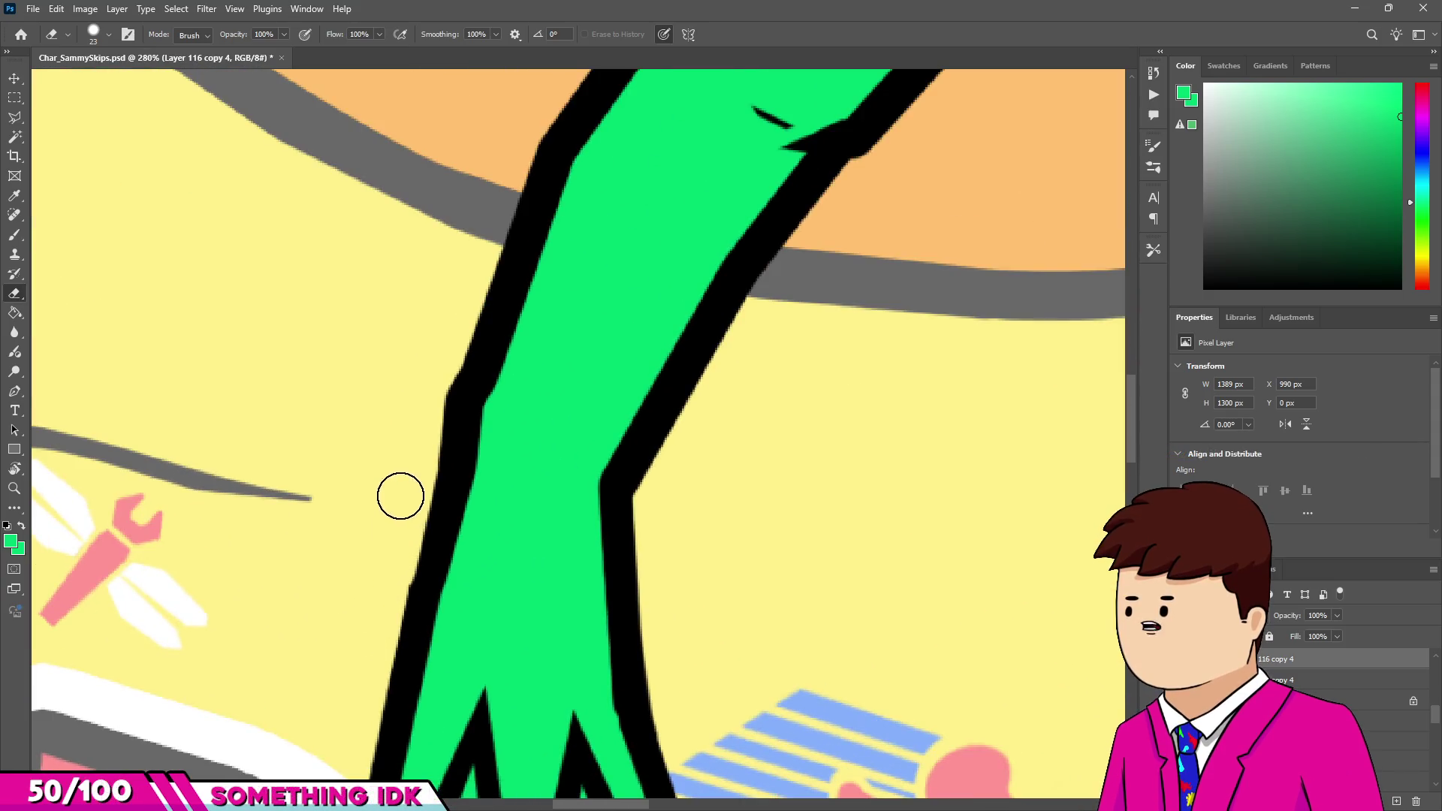
scroll(386, 556, down, 2)
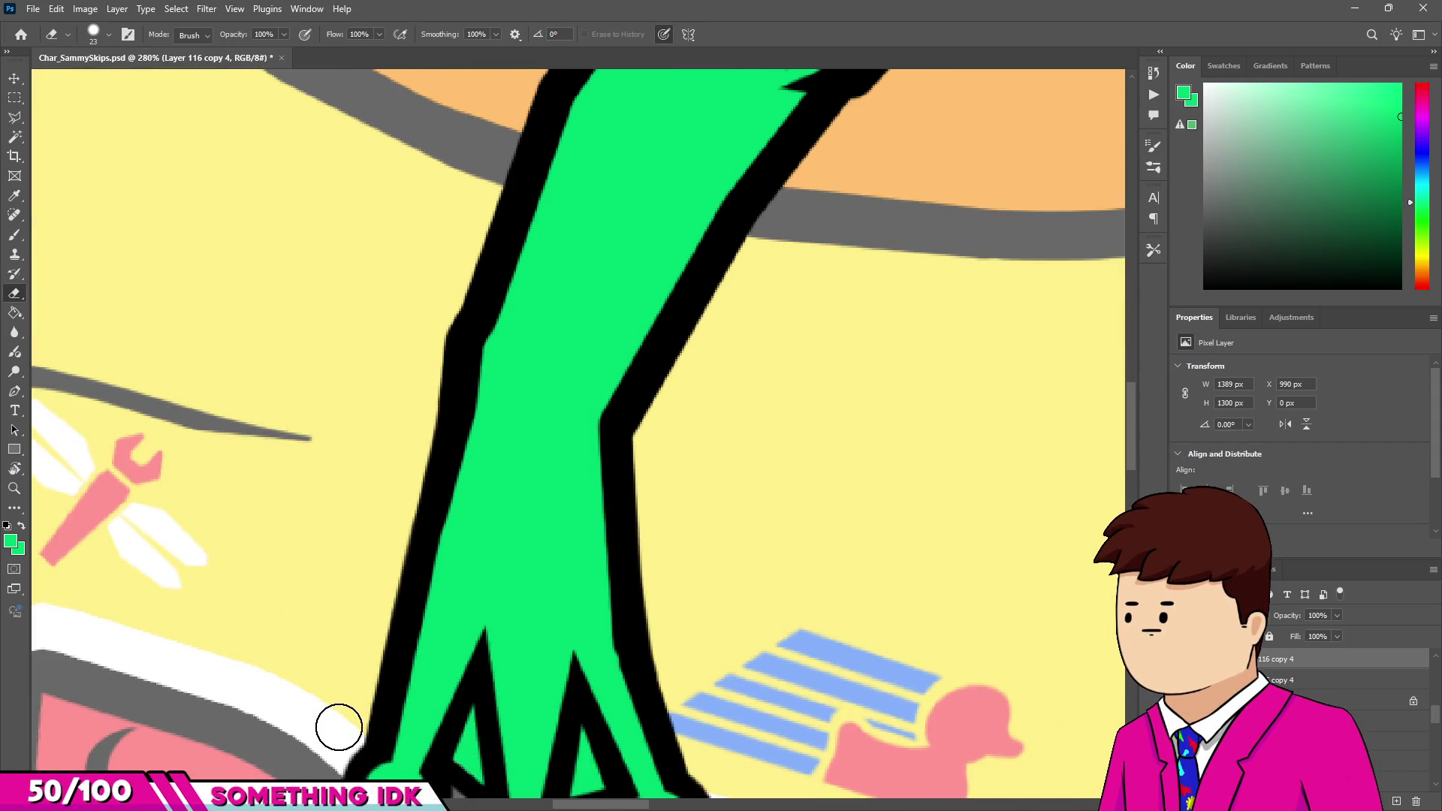
scroll(419, 531, down, 10)
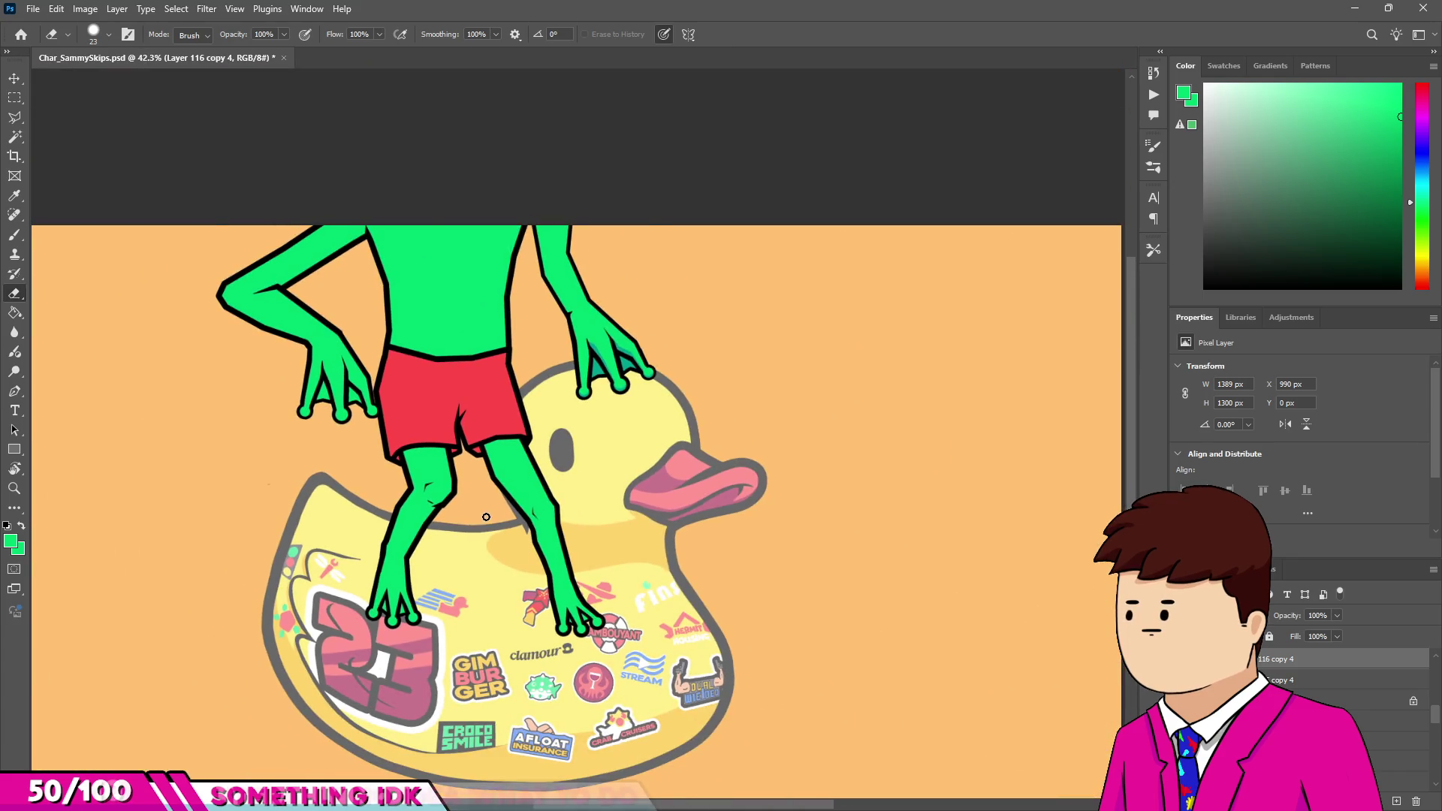
Save Char_SammySkips.psd.
key(v)
key(ctrl+s)
scroll(633, 509, down, 1)
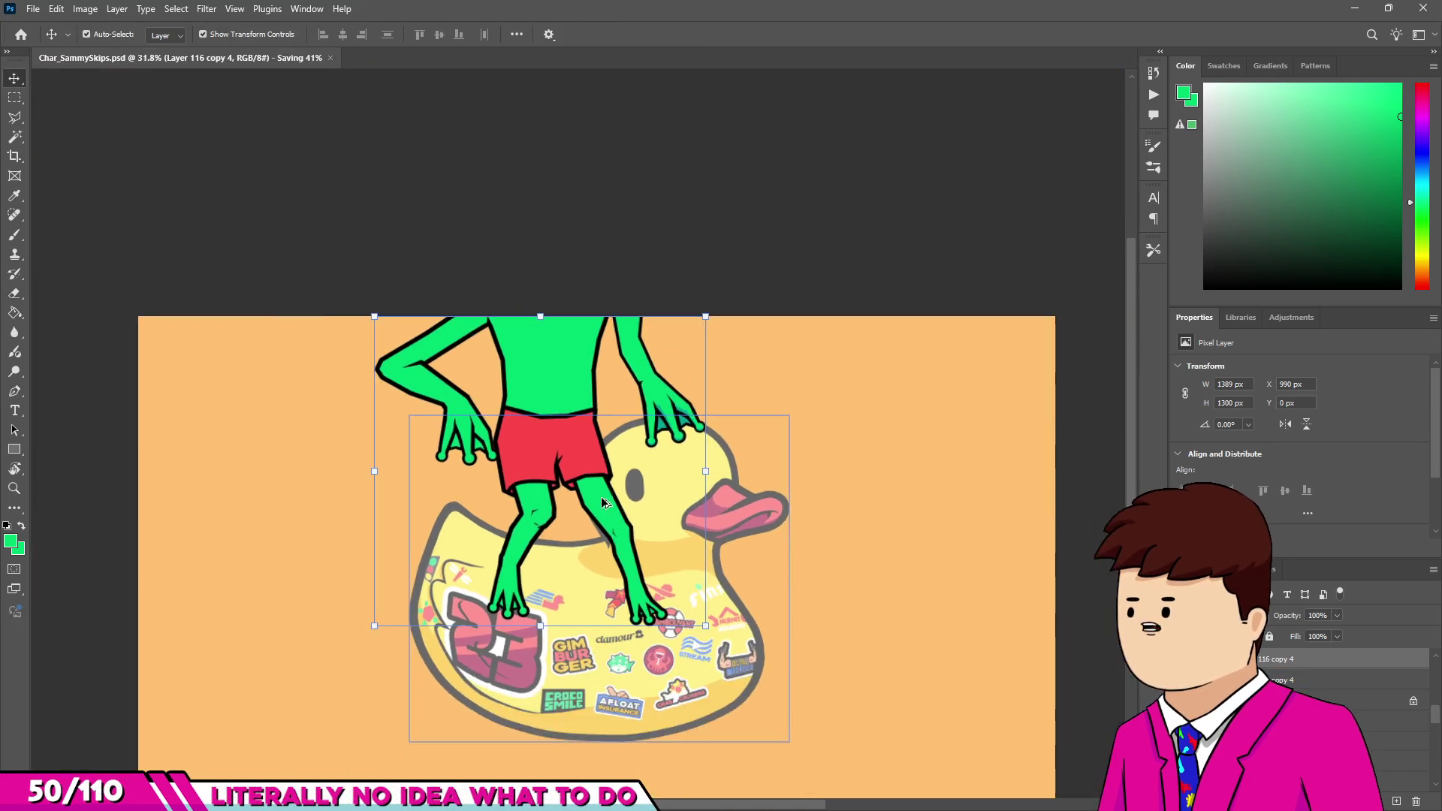
scroll(1110, 671, up, 1)
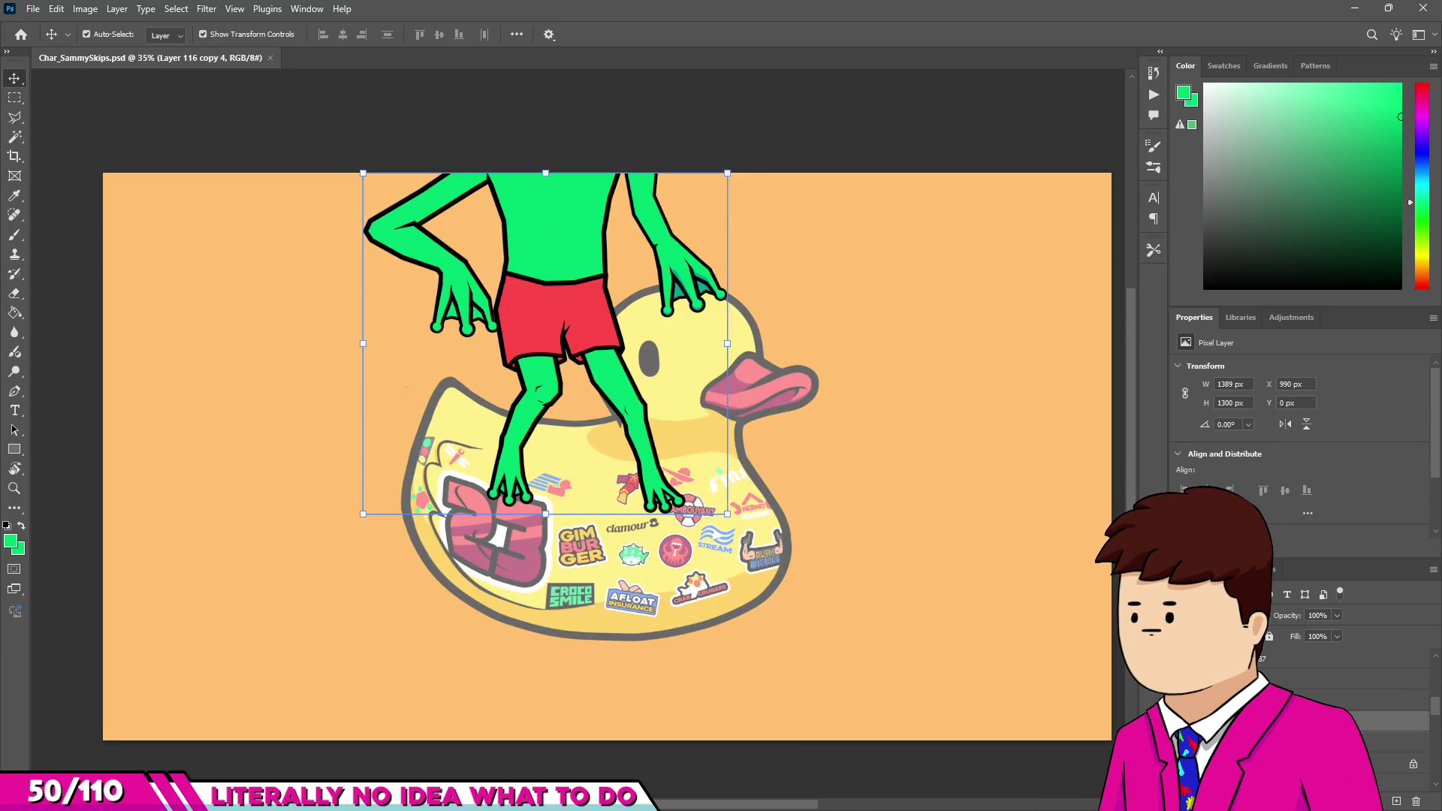
key(ctrl+g)
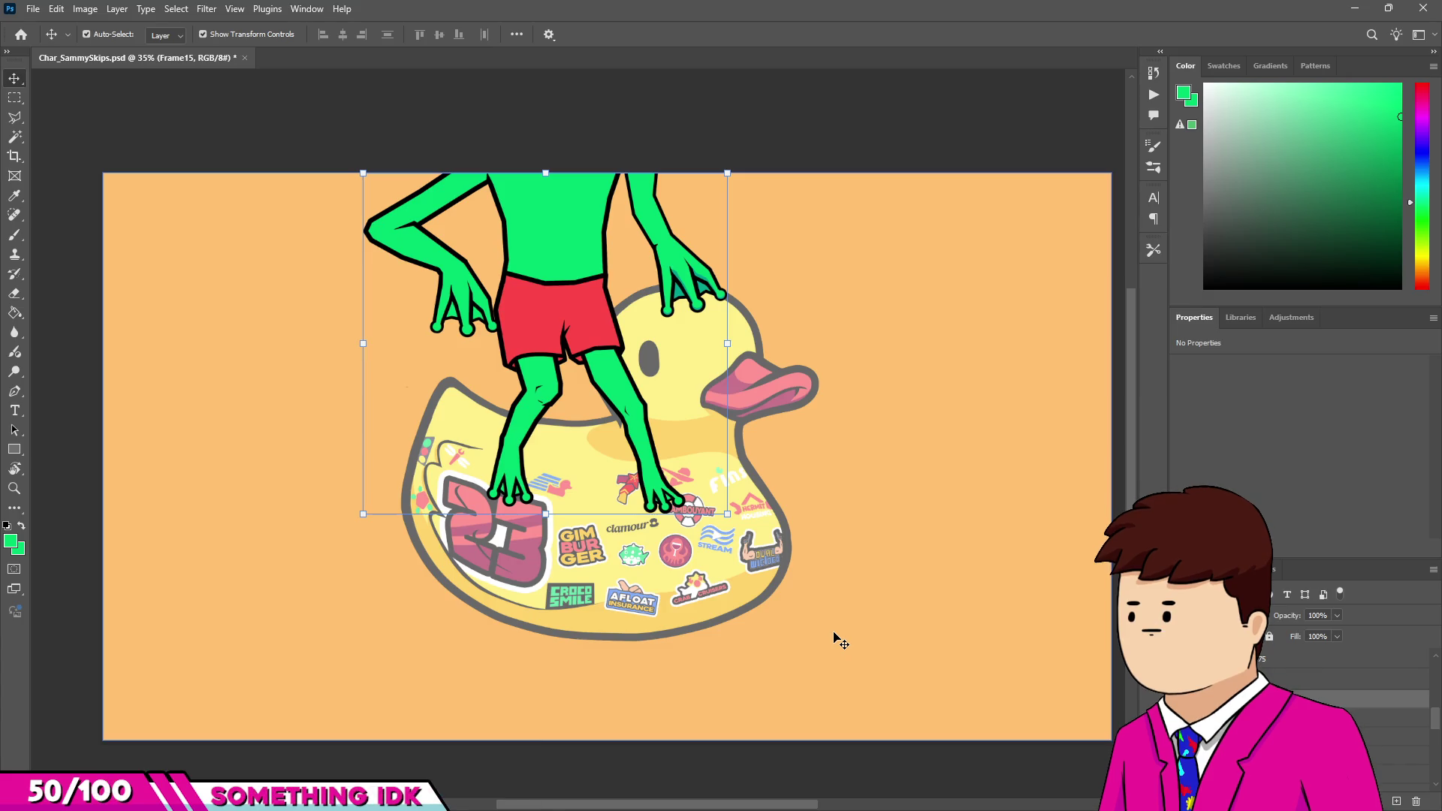
scroll(611, 218, up, 10)
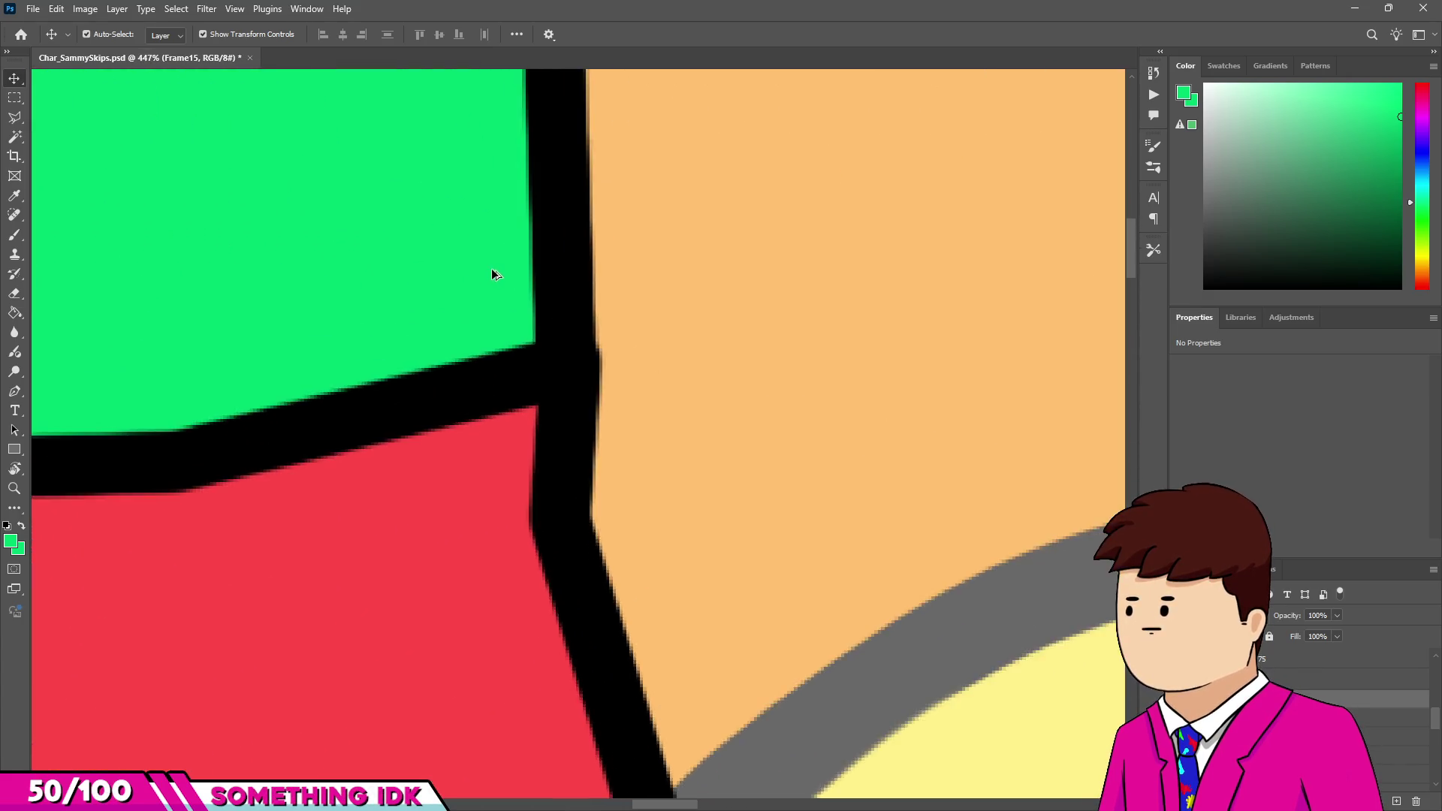
scroll(575, 270, down, 5)
scroll(567, 594, down, 3)
scroll(618, 535, up, 5)
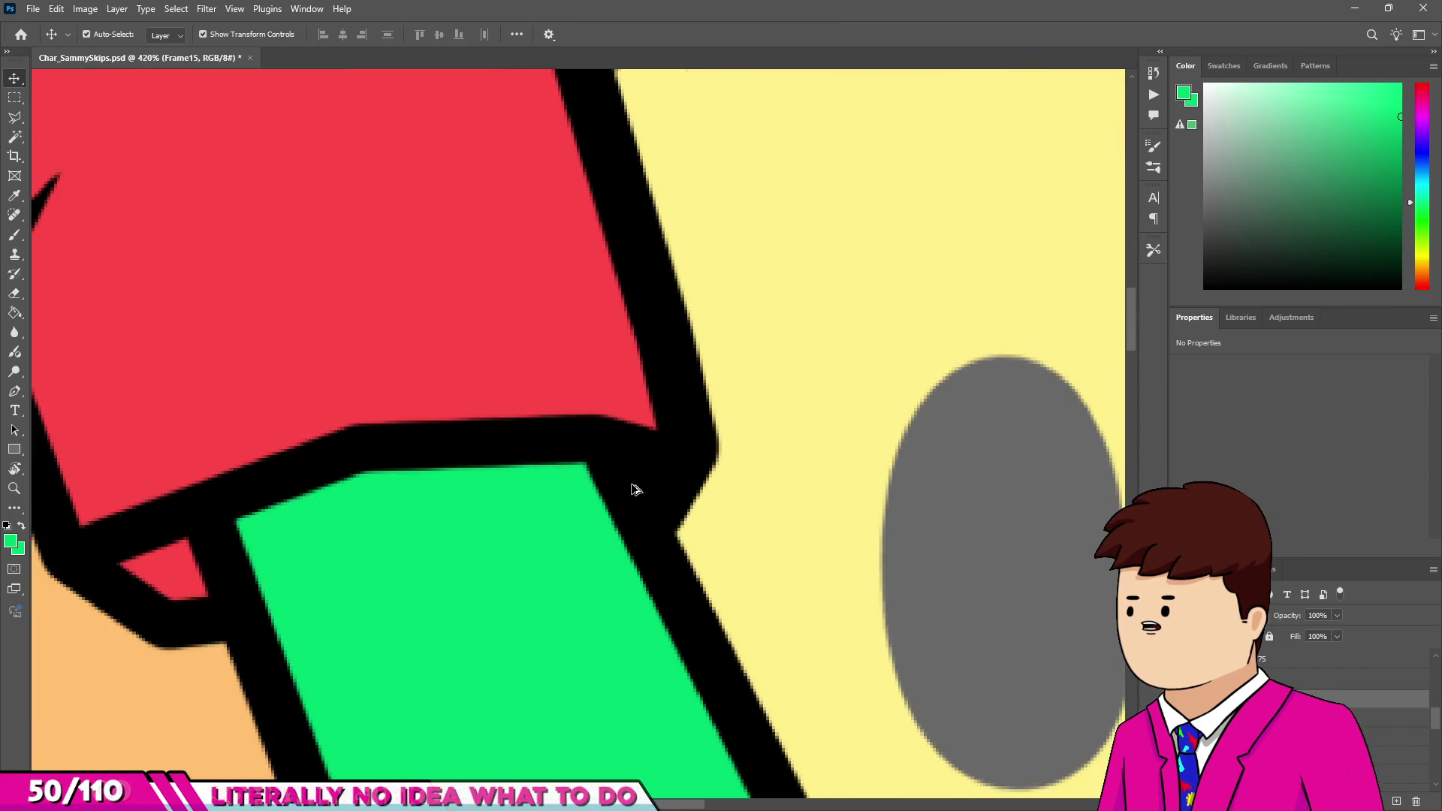
scroll(633, 490, down, 10)
scroll(760, 534, down, 3)
scroll(785, 537, up, 2)
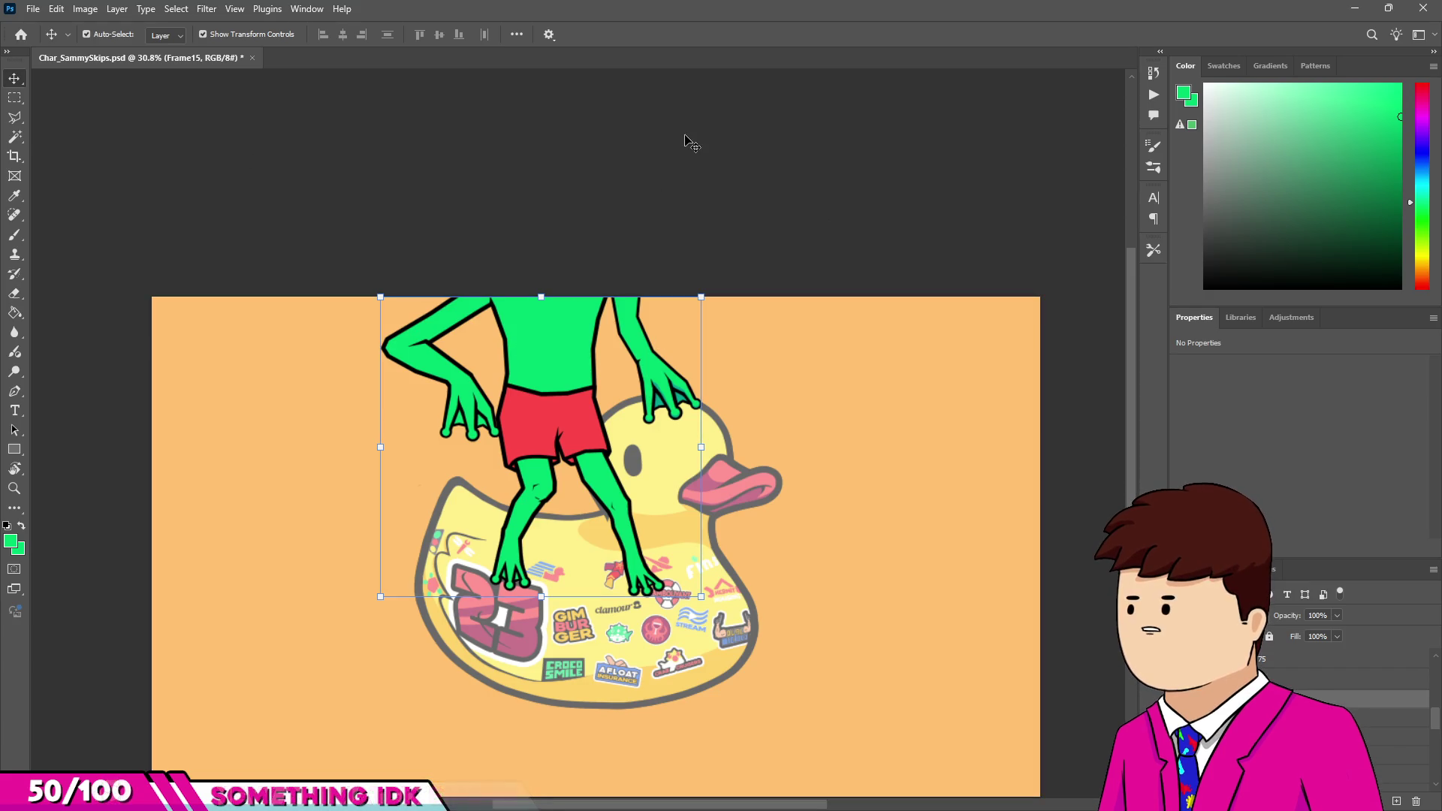
scroll(376, 251, up, 2)
scroll(376, 251, down, 2)
click(300, 231)
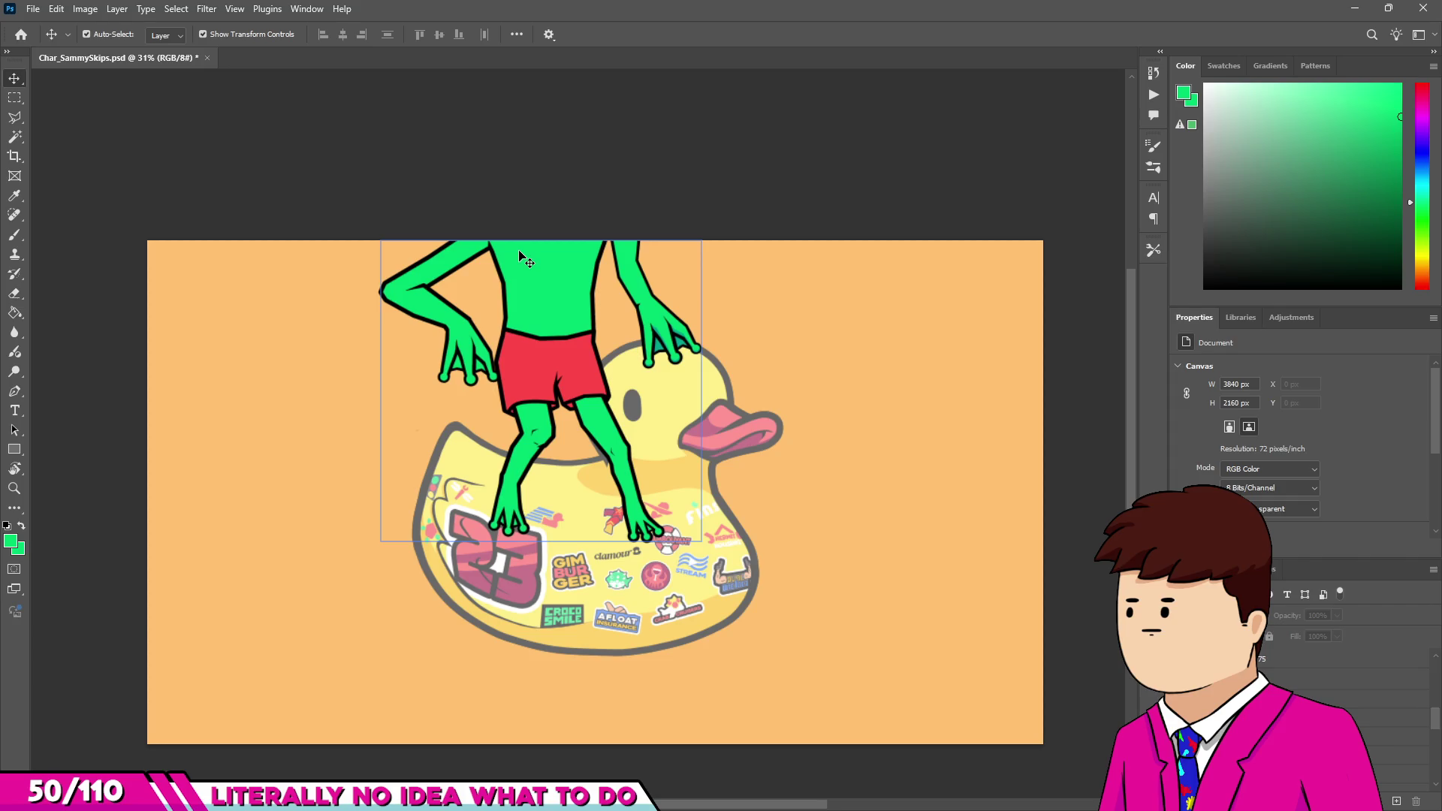
scroll(526, 259, up, 3)
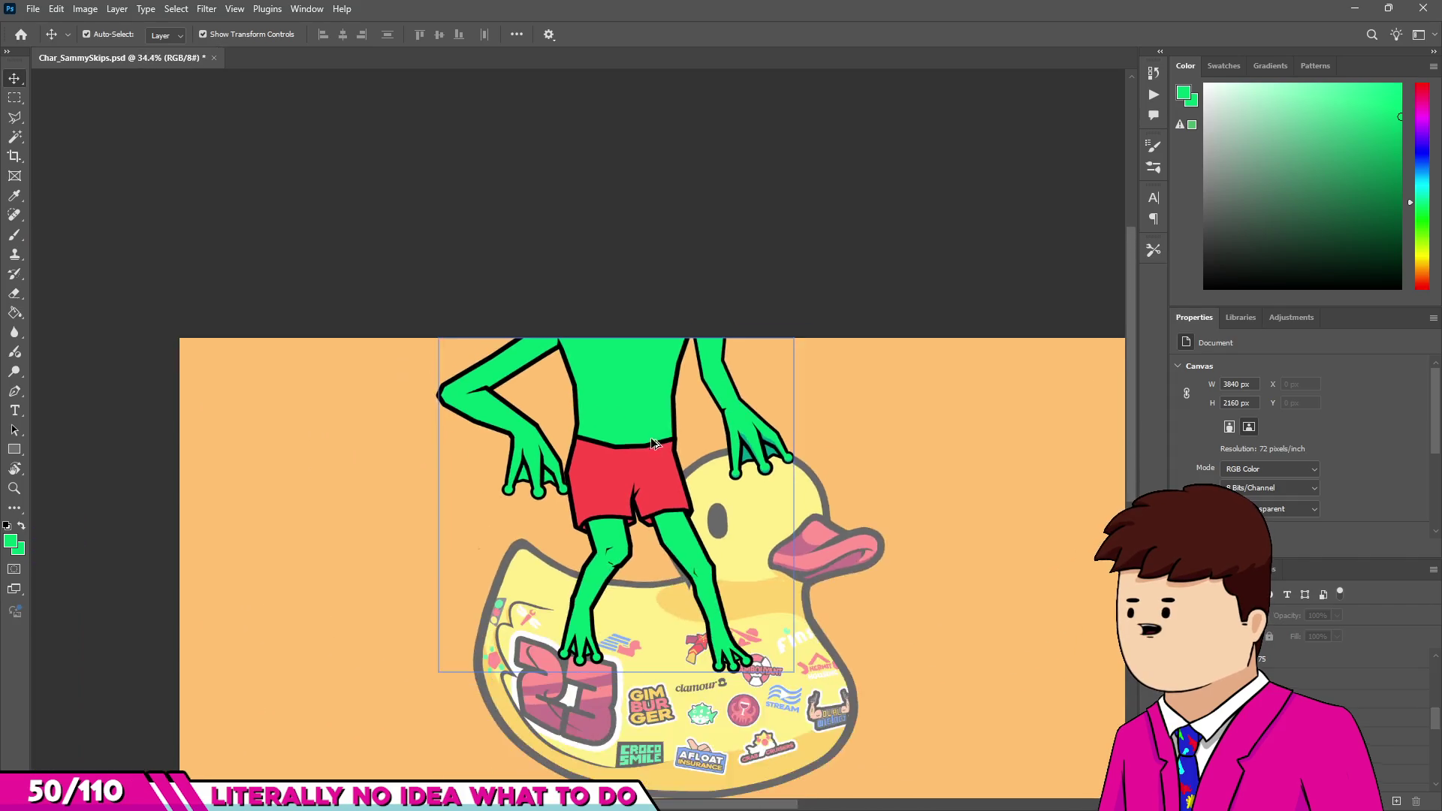
scroll(726, 595, up, 2)
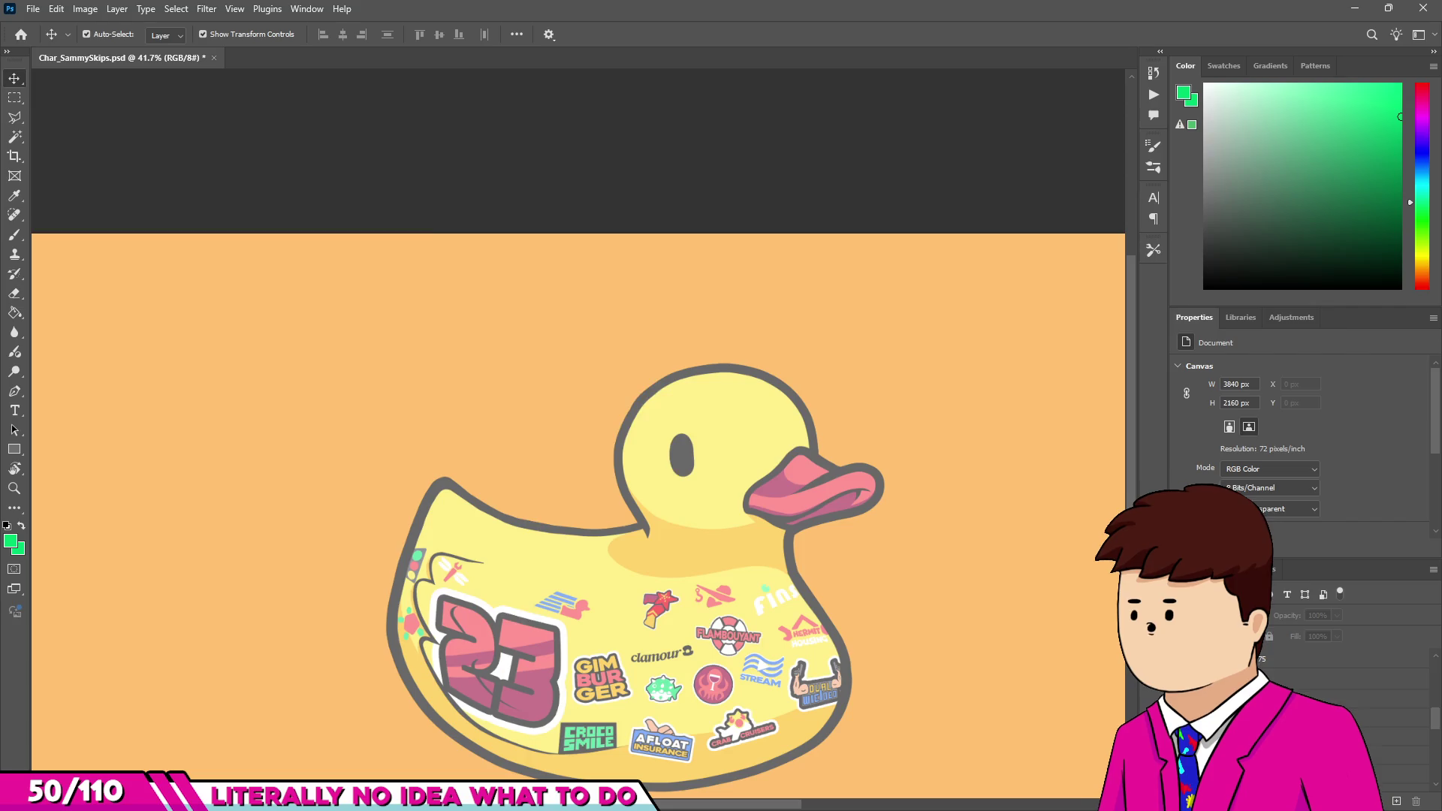
scroll(634, 396, down, 2)
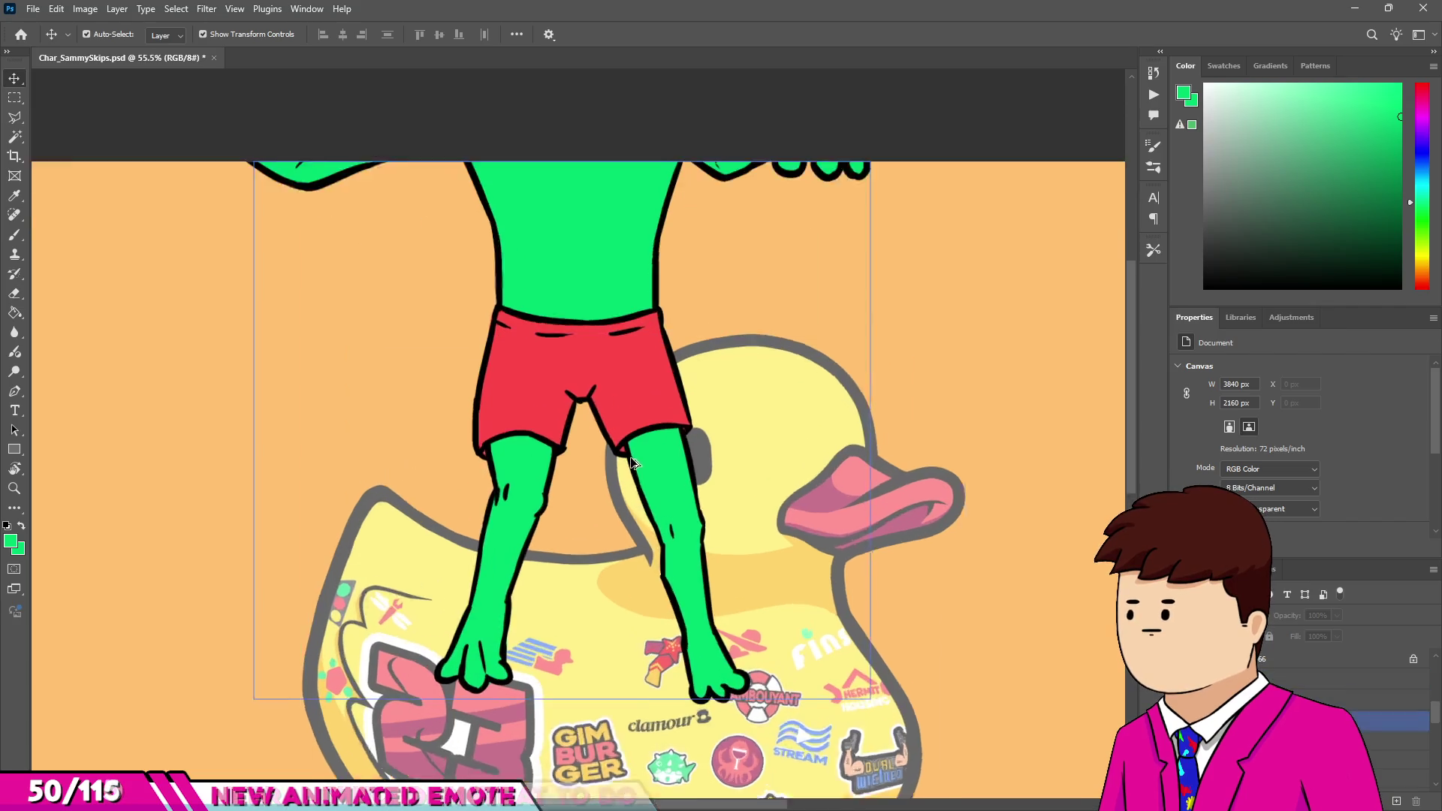
scroll(620, 312, up, 1)
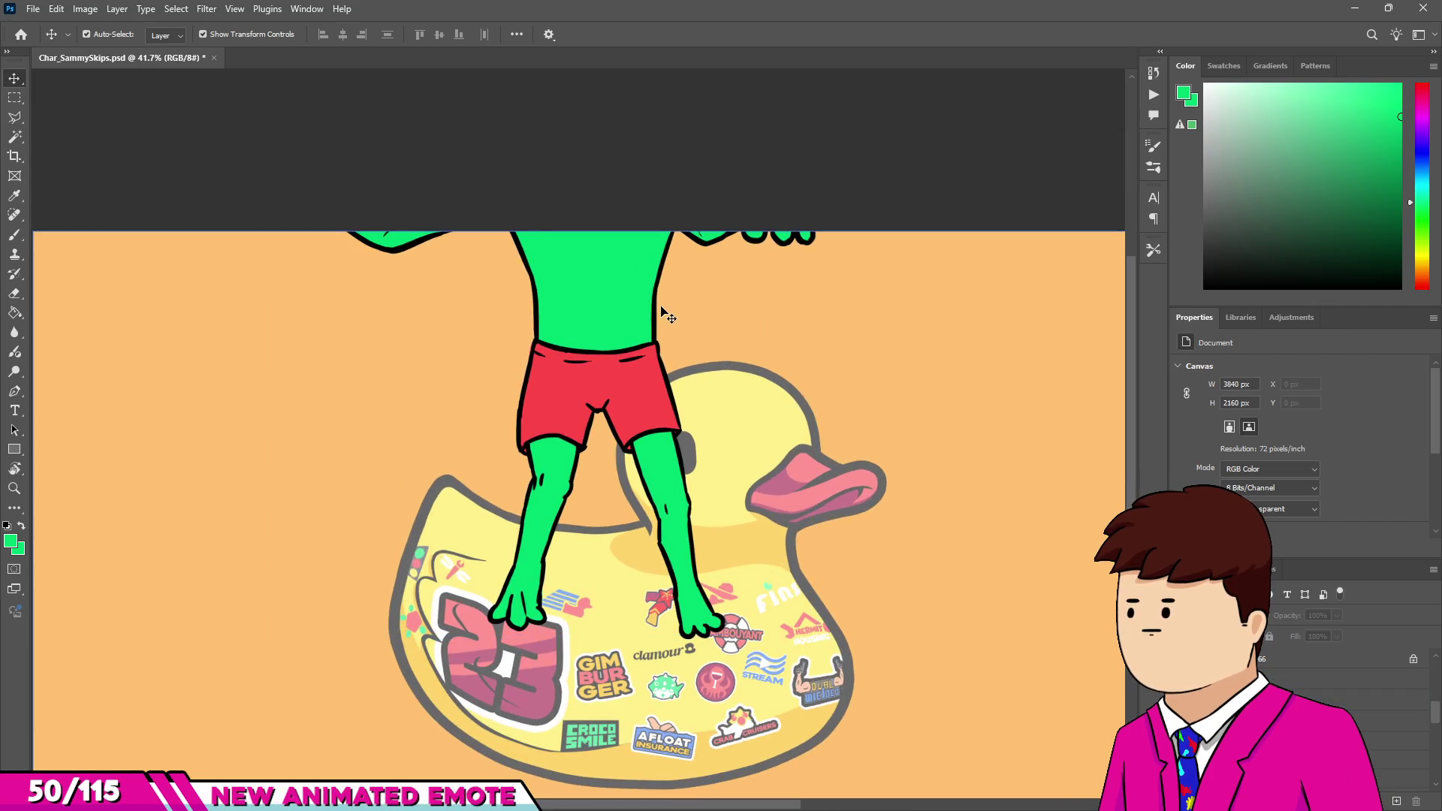
scroll(634, 403, down, 3)
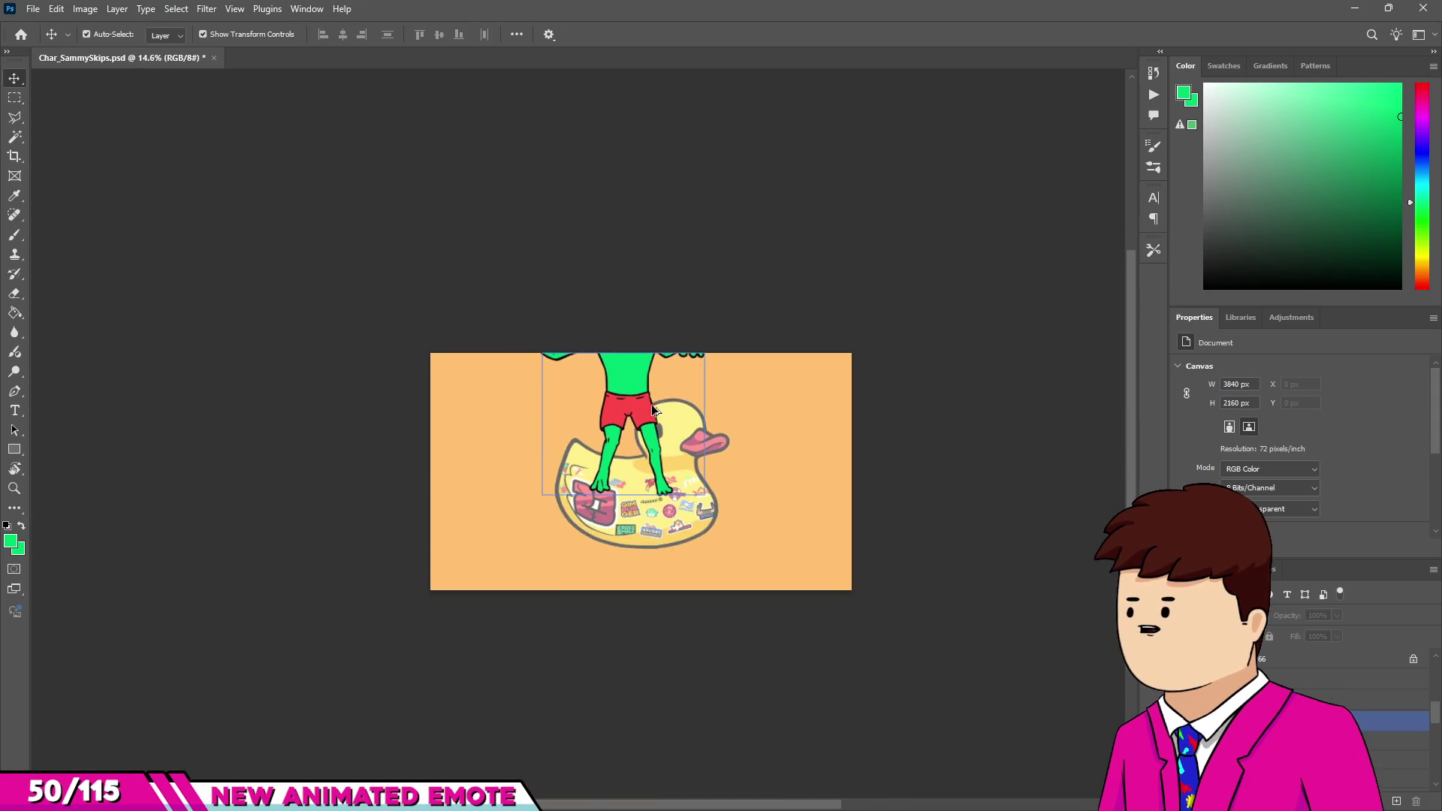
scroll(601, 284, down, 1)
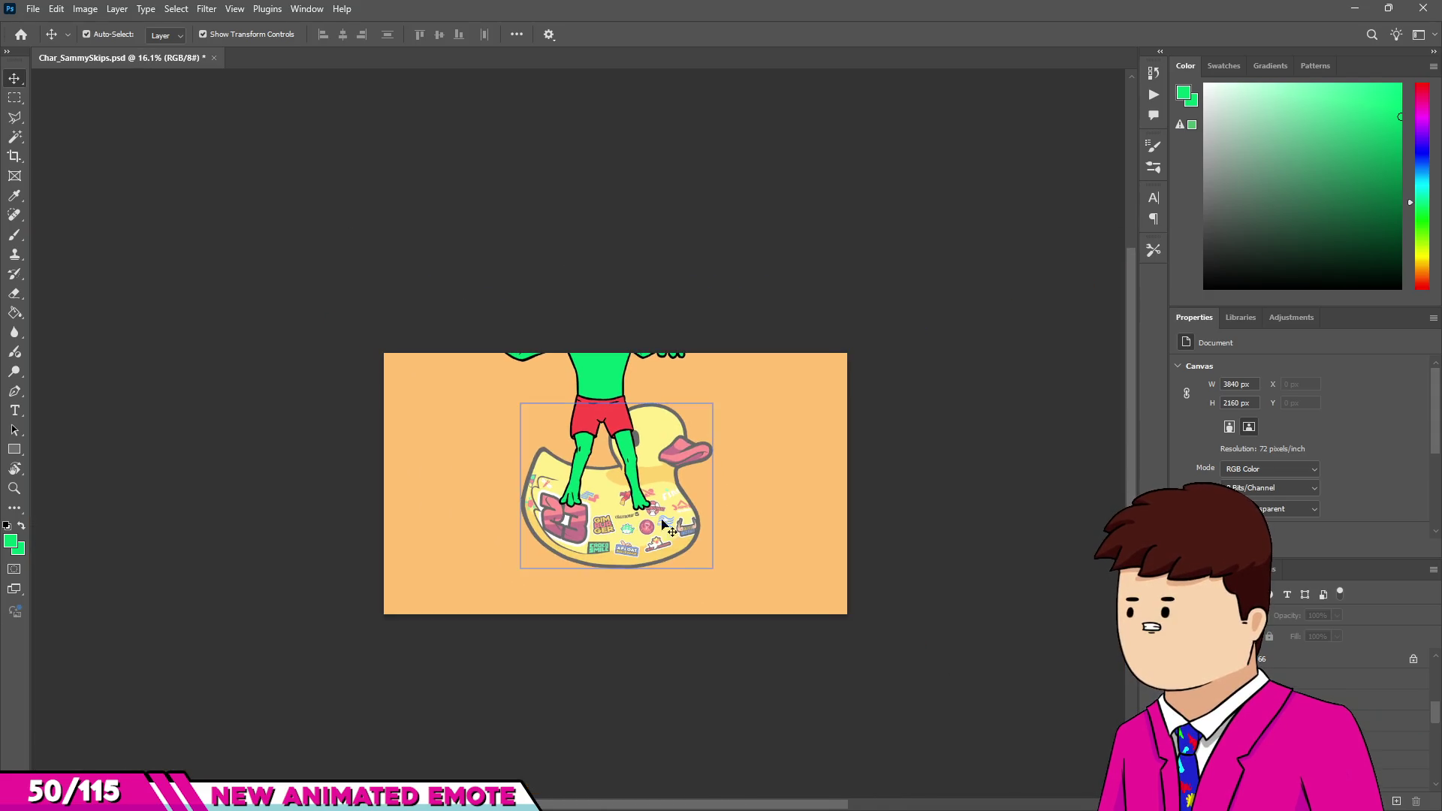
click(601, 492)
click(607, 485)
click(1397, 700)
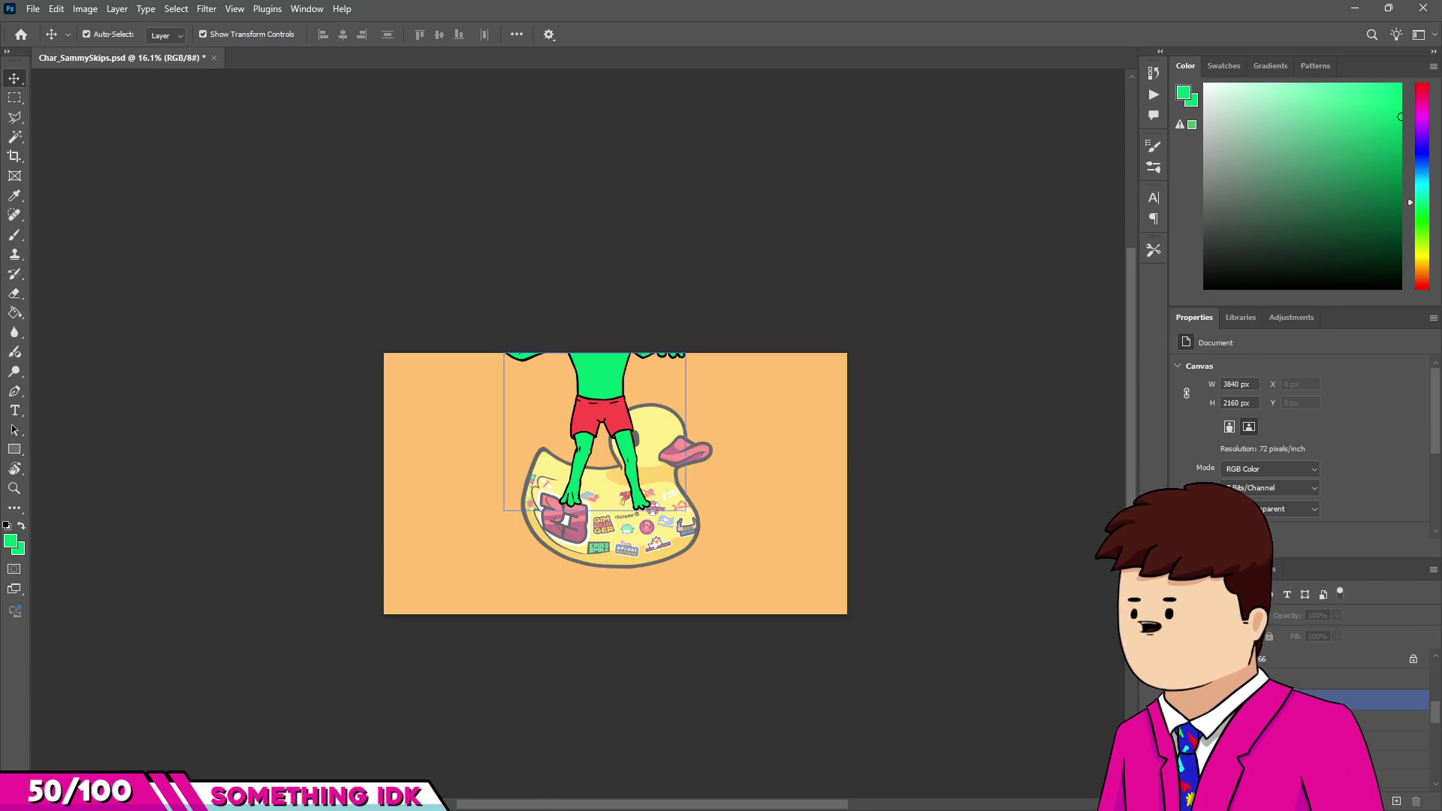
key(Delete)
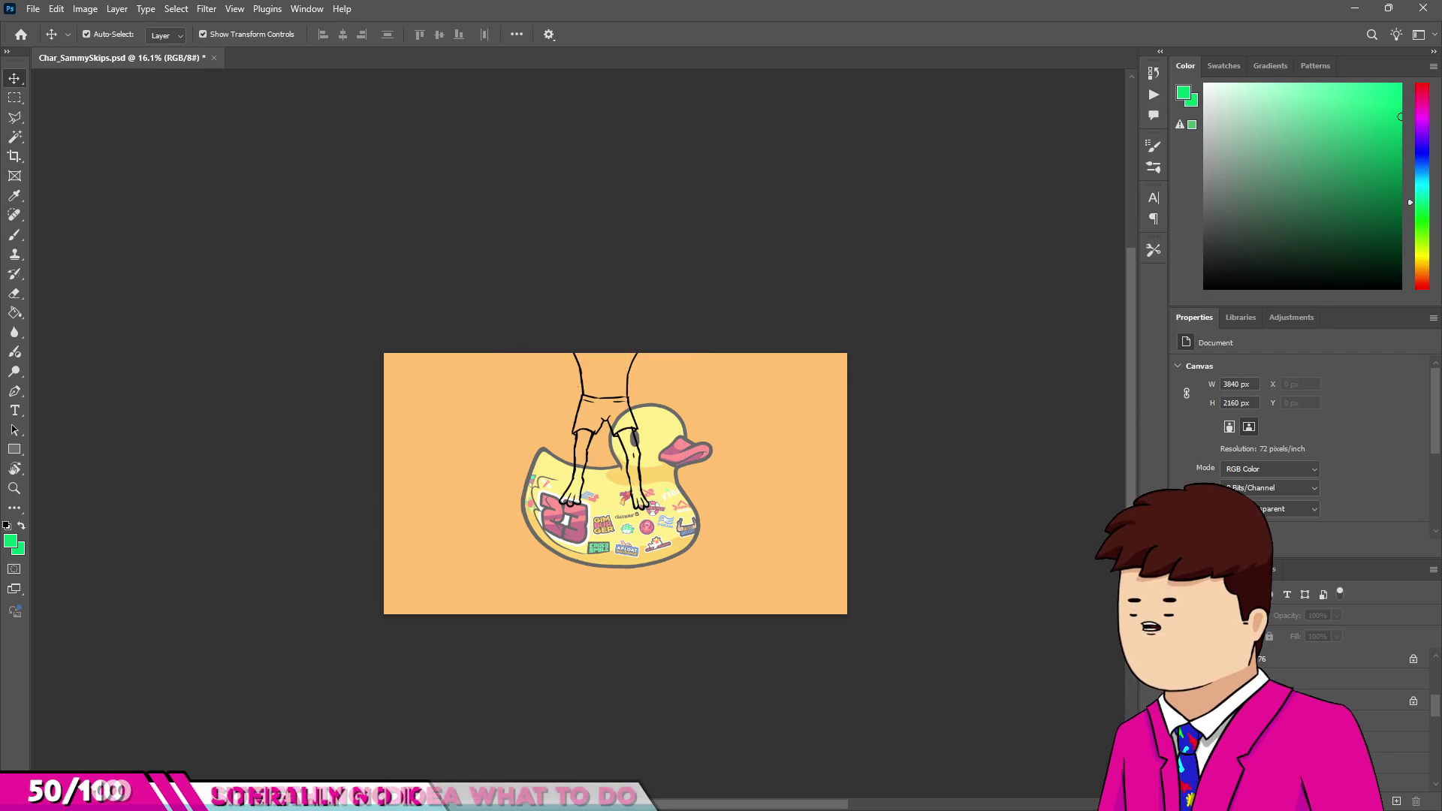
click(609, 380)
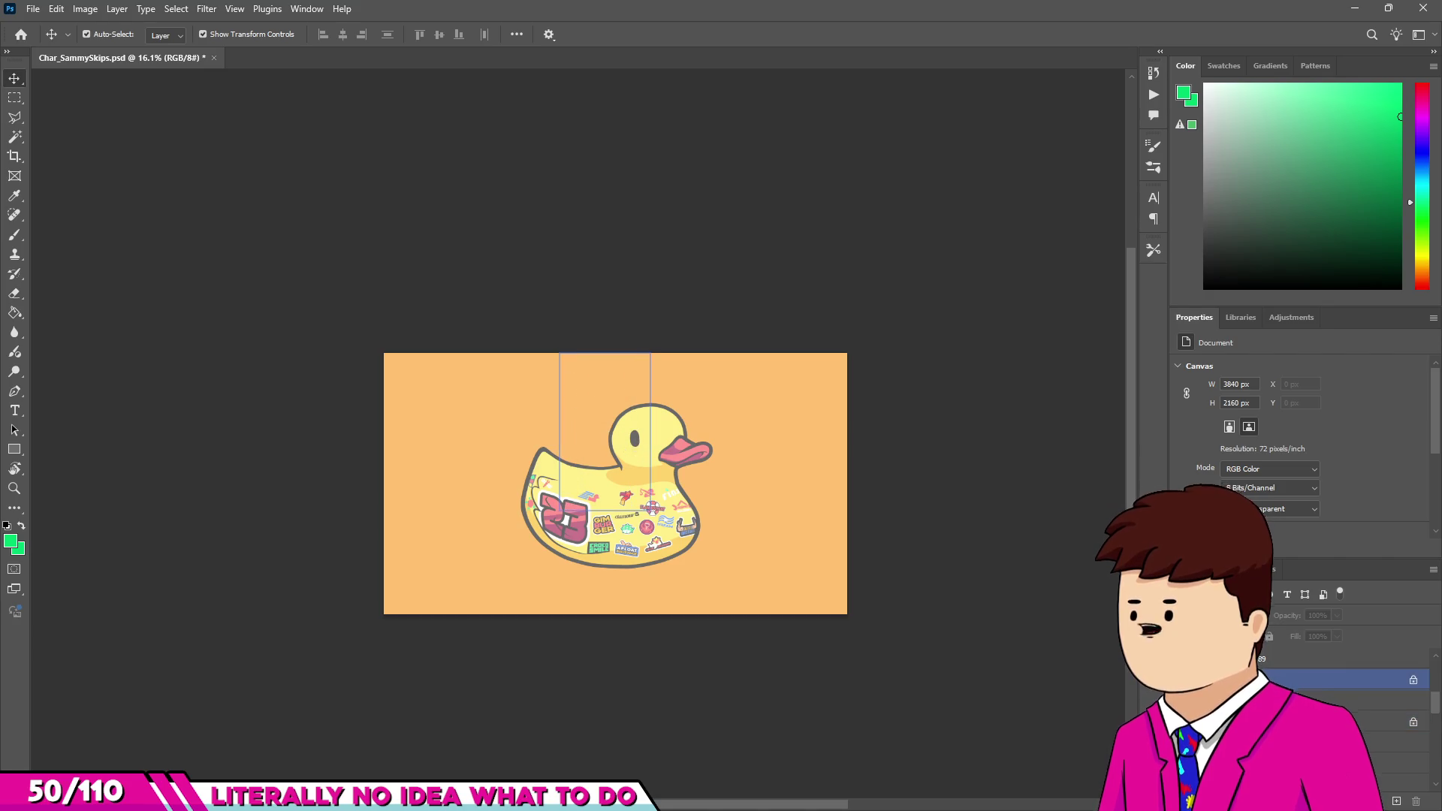
click(1397, 742)
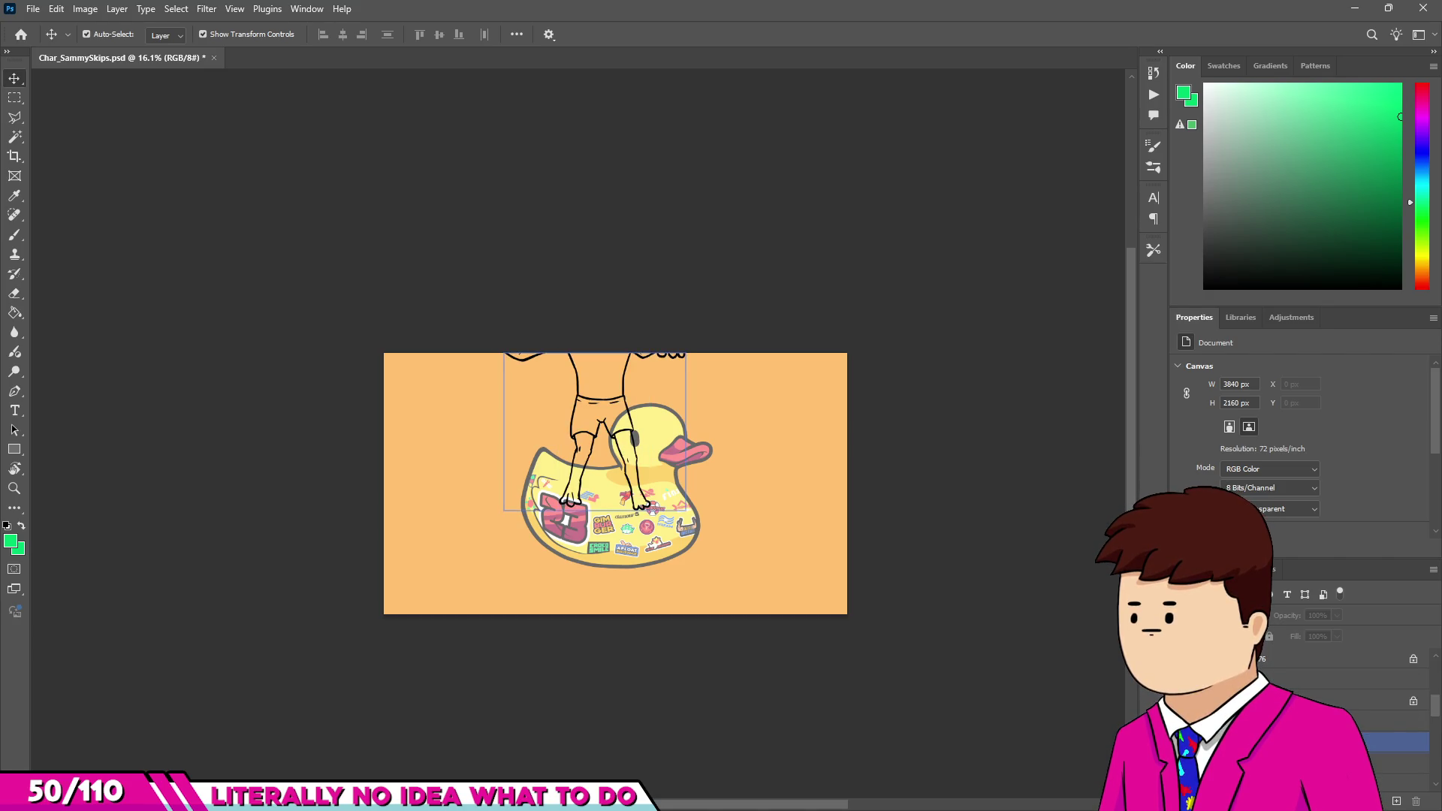
scroll(600, 437, up, 5)
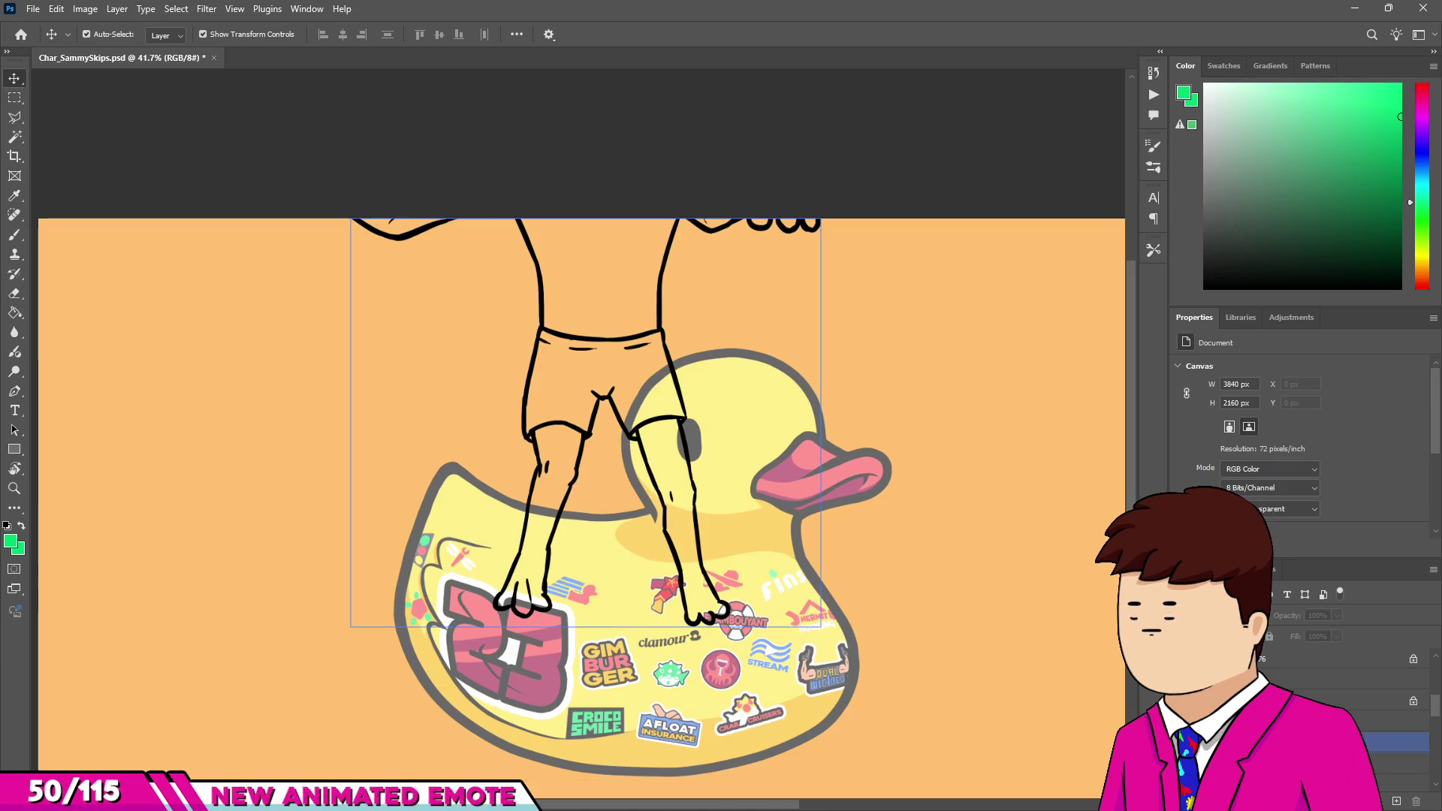
click(1397, 742)
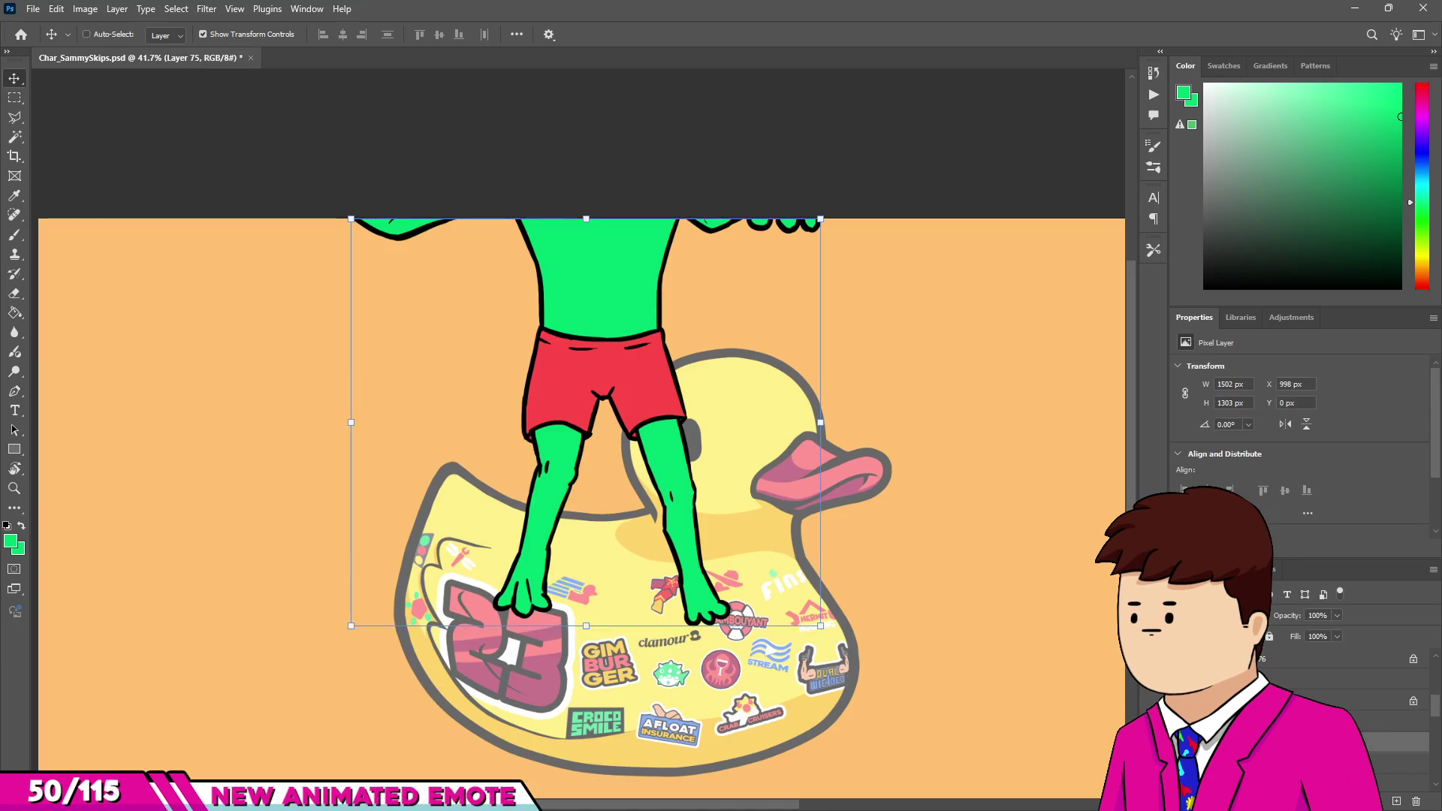
click(1397, 742)
key(b)
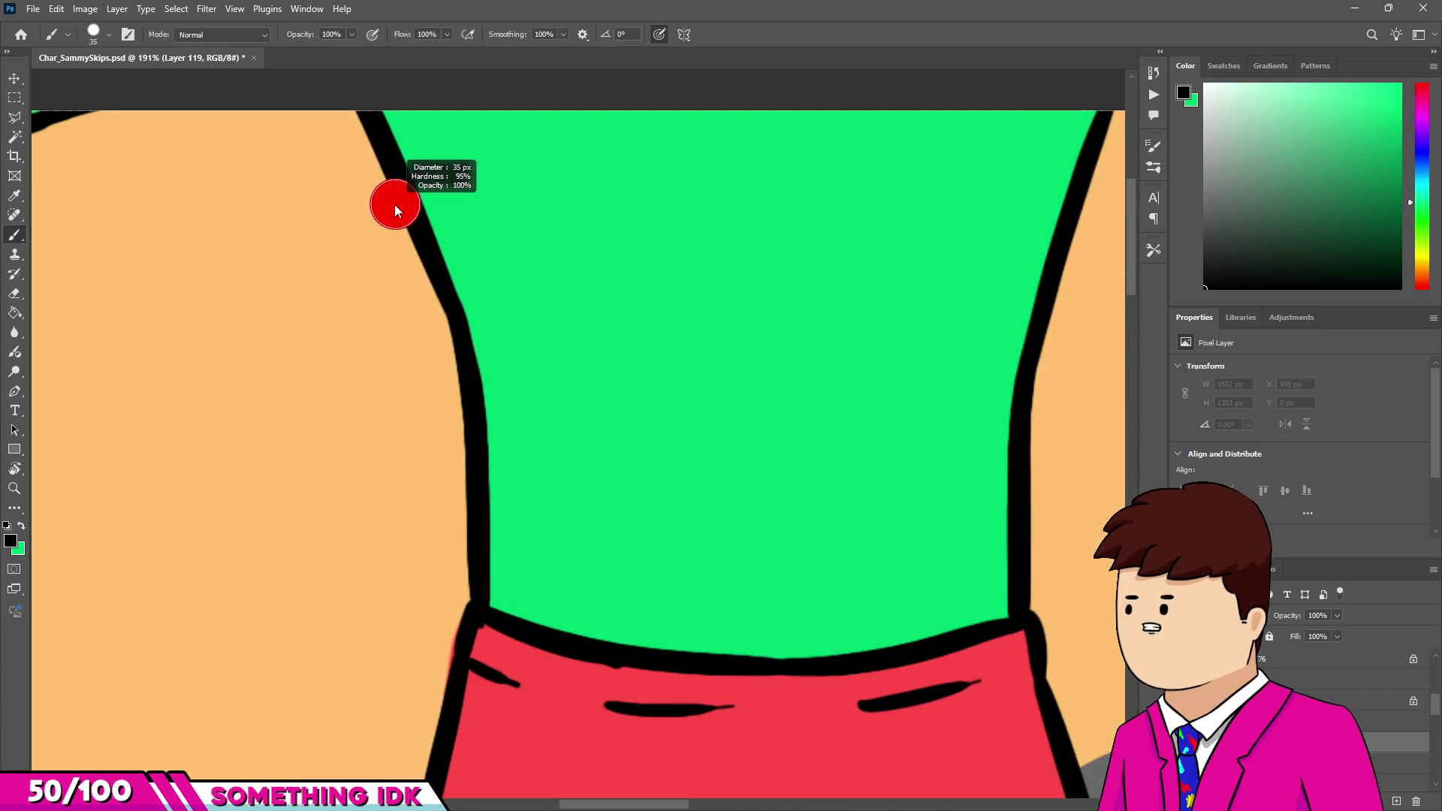
Set the brush to 16 px, select Layer 116 copy 6, and hide the arms' green fill layer.
drag(396, 211, 382, 209)
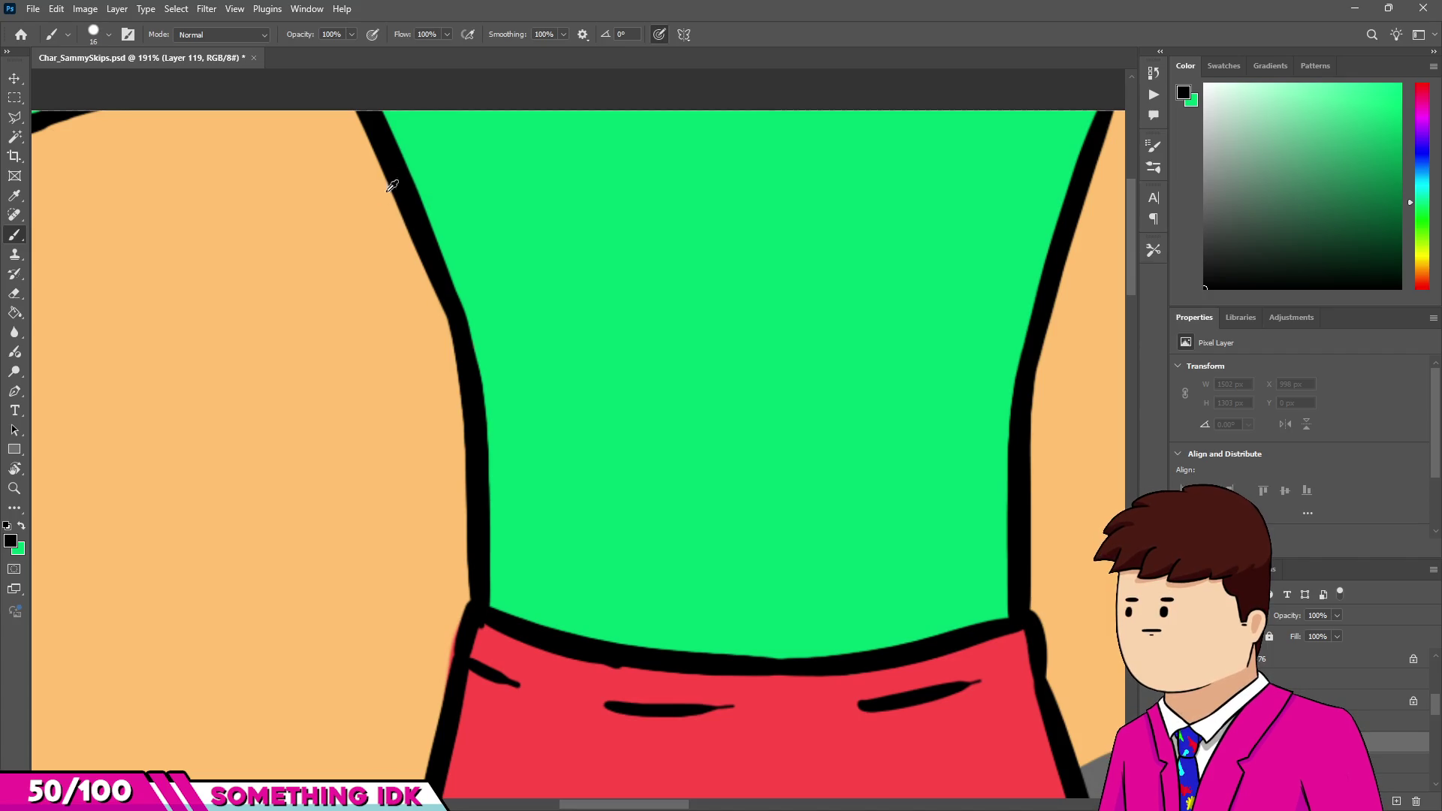
scroll(547, 537, down, 8)
scroll(547, 538, down, 2)
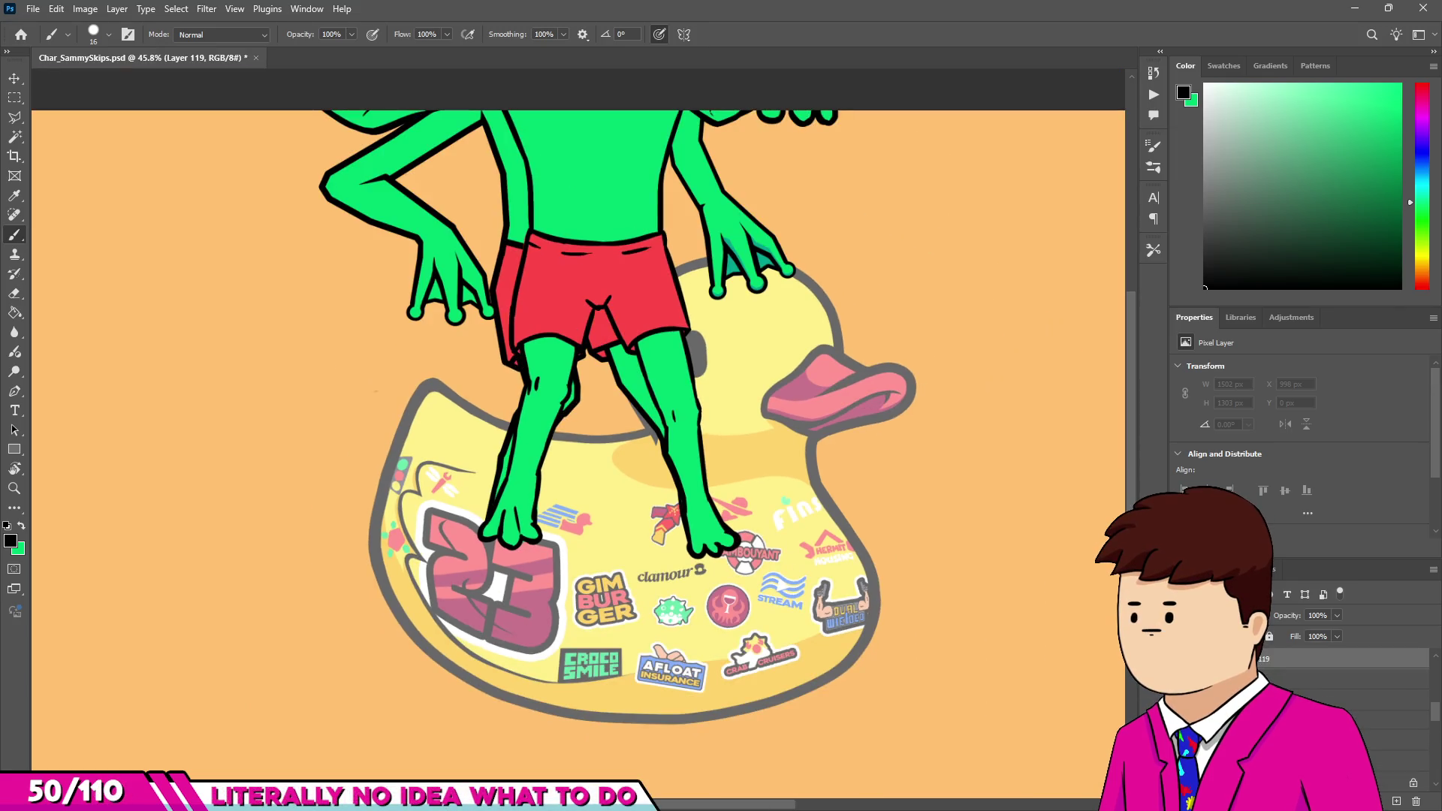
click(1322, 740)
scroll(1322, 691, down, 3)
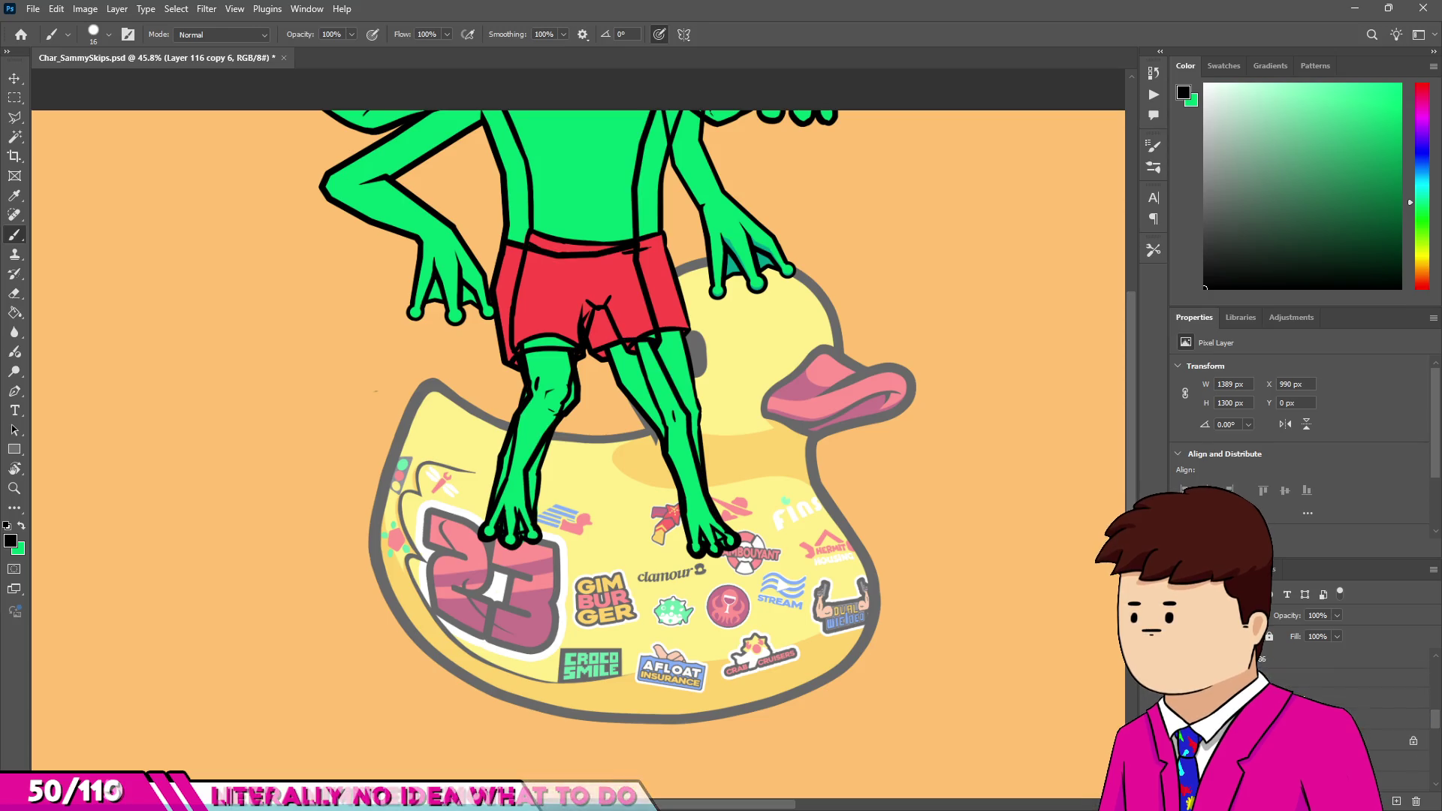
click(1182, 699)
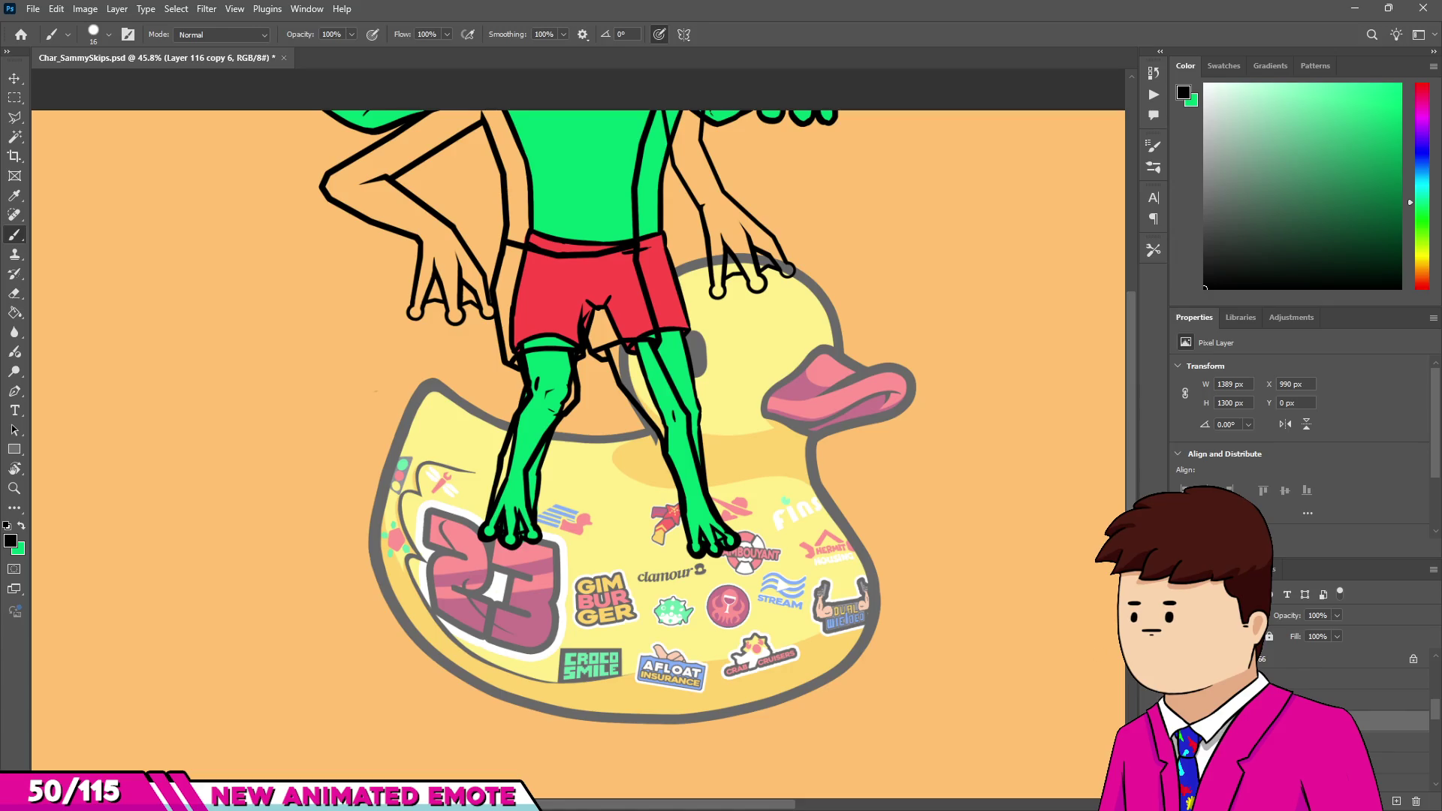
Erase stray arm line art, including the upper arm line above the hand, with an enlarged eraser.
key(e)
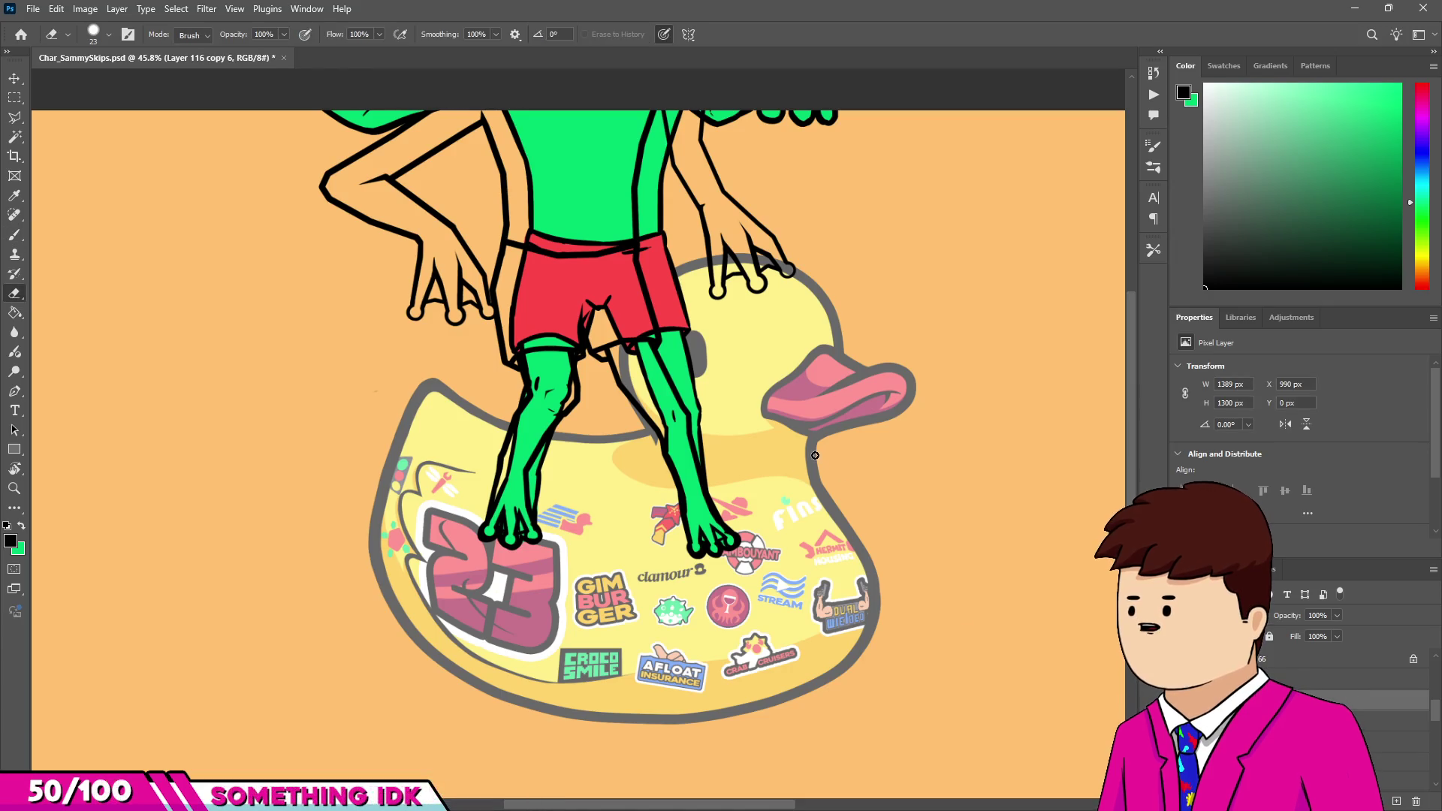
scroll(819, 454, up, 2)
key(bracketright)
key(bracketright)
key(bracketright)
mouse_move(421, 436)
mouse_down()
mouse_move(391, 420)
mouse_move(368, 350)
mouse_move(418, 241)
mouse_move(451, 290)
mouse_up()
key(bracketright)
click(102, 37)
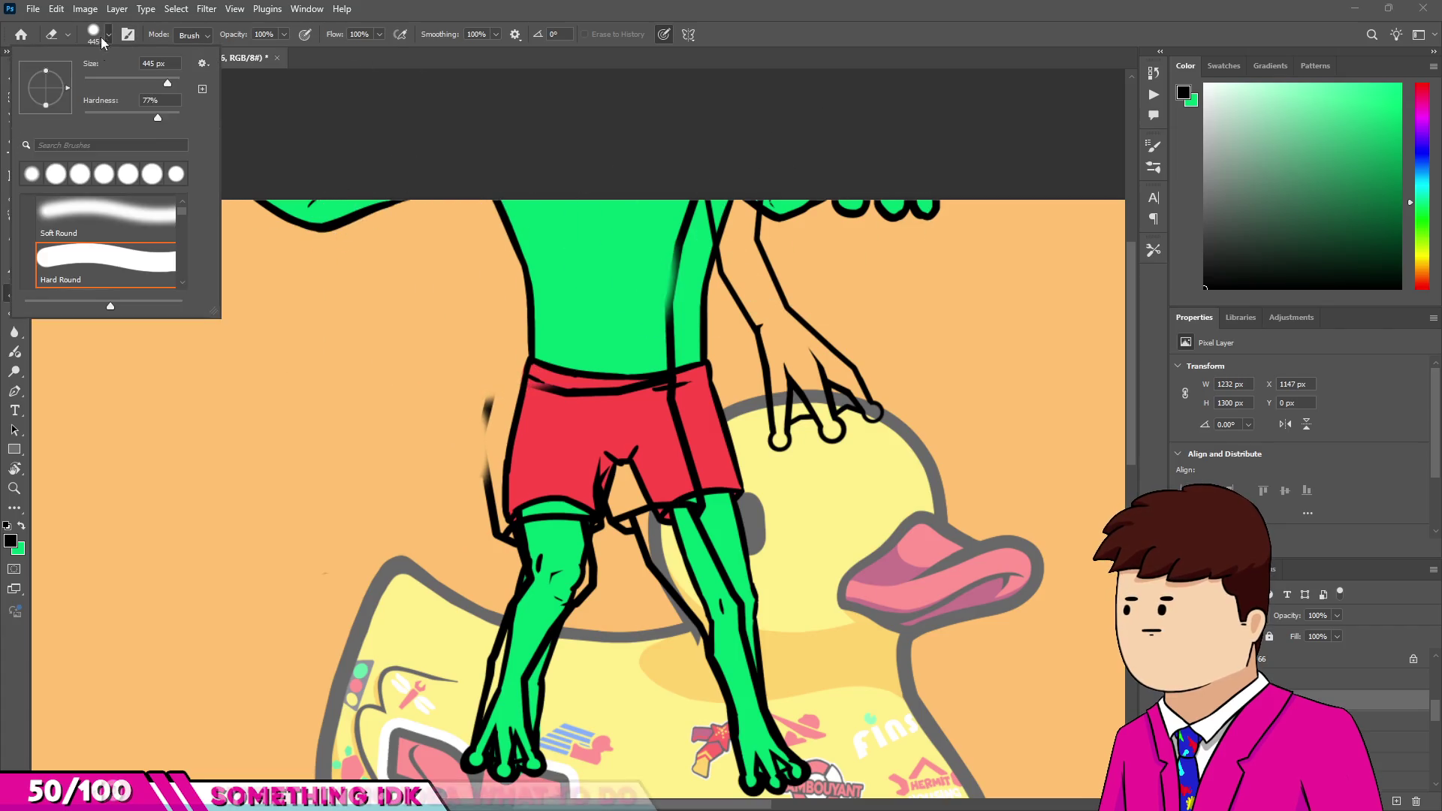
drag(762, 257, 829, 208)
key(bracketright)
key(bracketright)
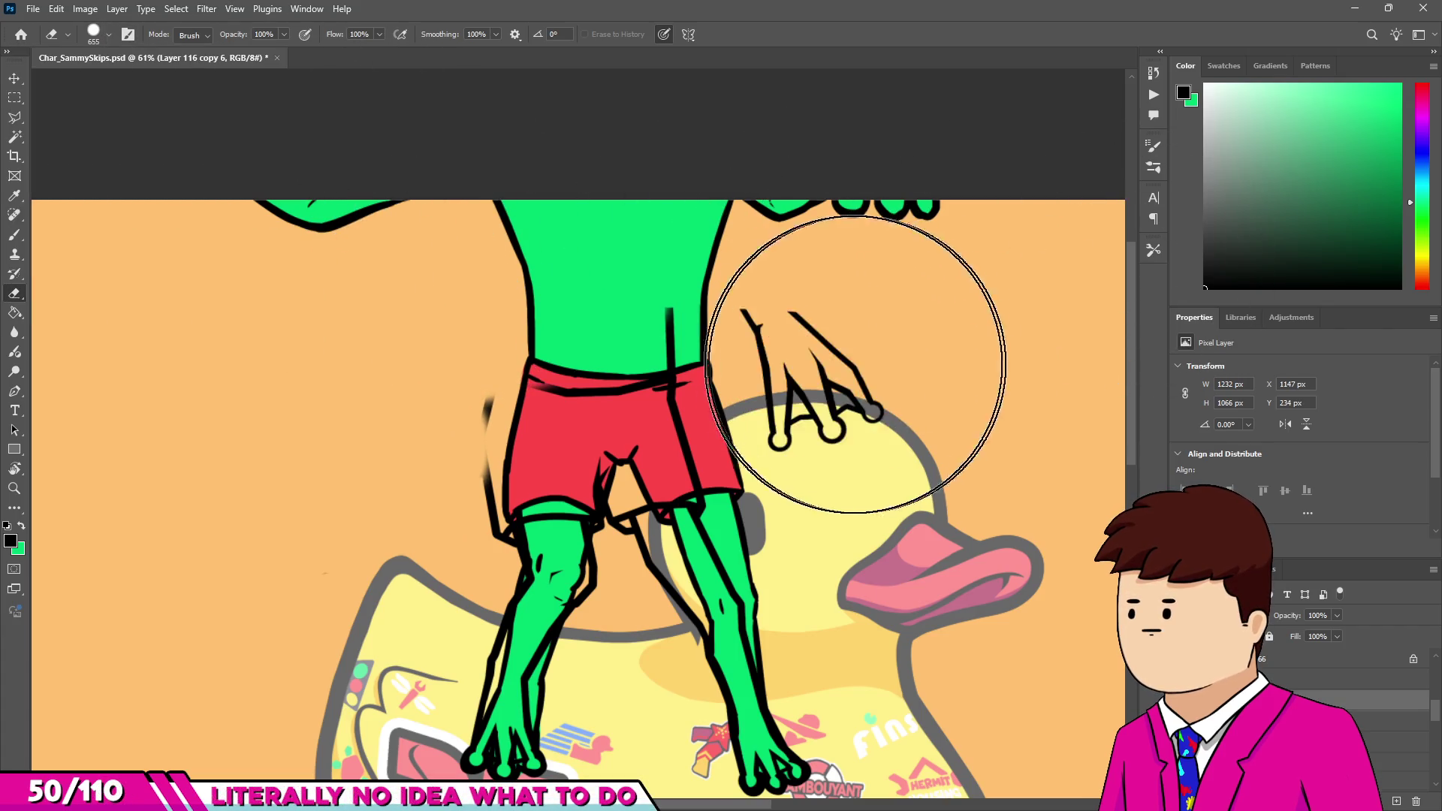
key(bracketleft)
key(bracketleft)
scroll(531, 451, up, 2)
scroll(589, 483, down, 2)
Erase stray strokes by the knees and inside and beside both legs with a smaller eraser.
key(bracketleft)
key(bracketleft)
mouse_move(560, 553)
mouse_down()
mouse_move(714, 515)
mouse_move(757, 554)
mouse_move(773, 547)
mouse_up()
scroll(773, 548, down, 2)
scroll(759, 493, up, 4)
drag(759, 494, 734, 466)
key(bracketleft)
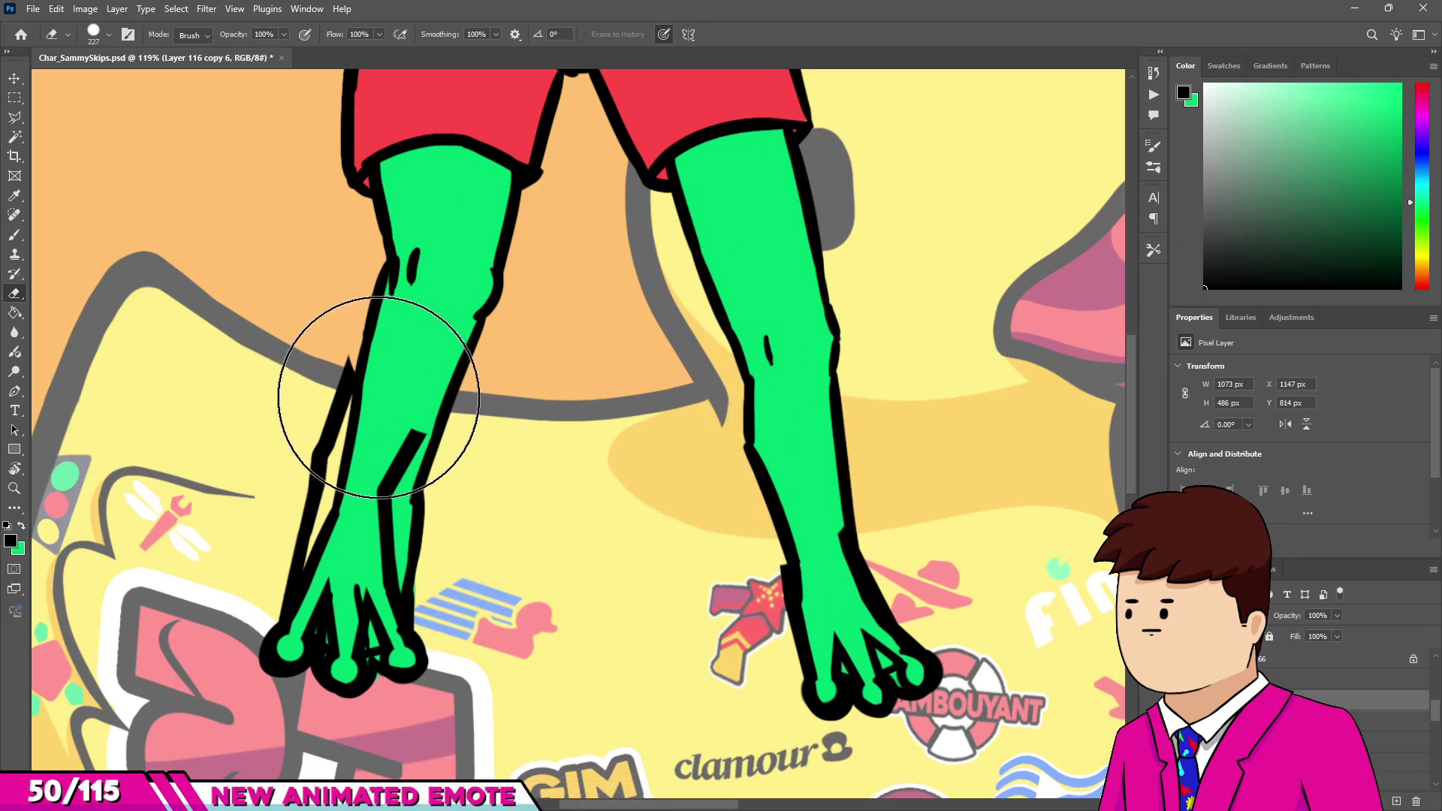
drag(378, 396, 306, 419)
scroll(306, 418, up, 1)
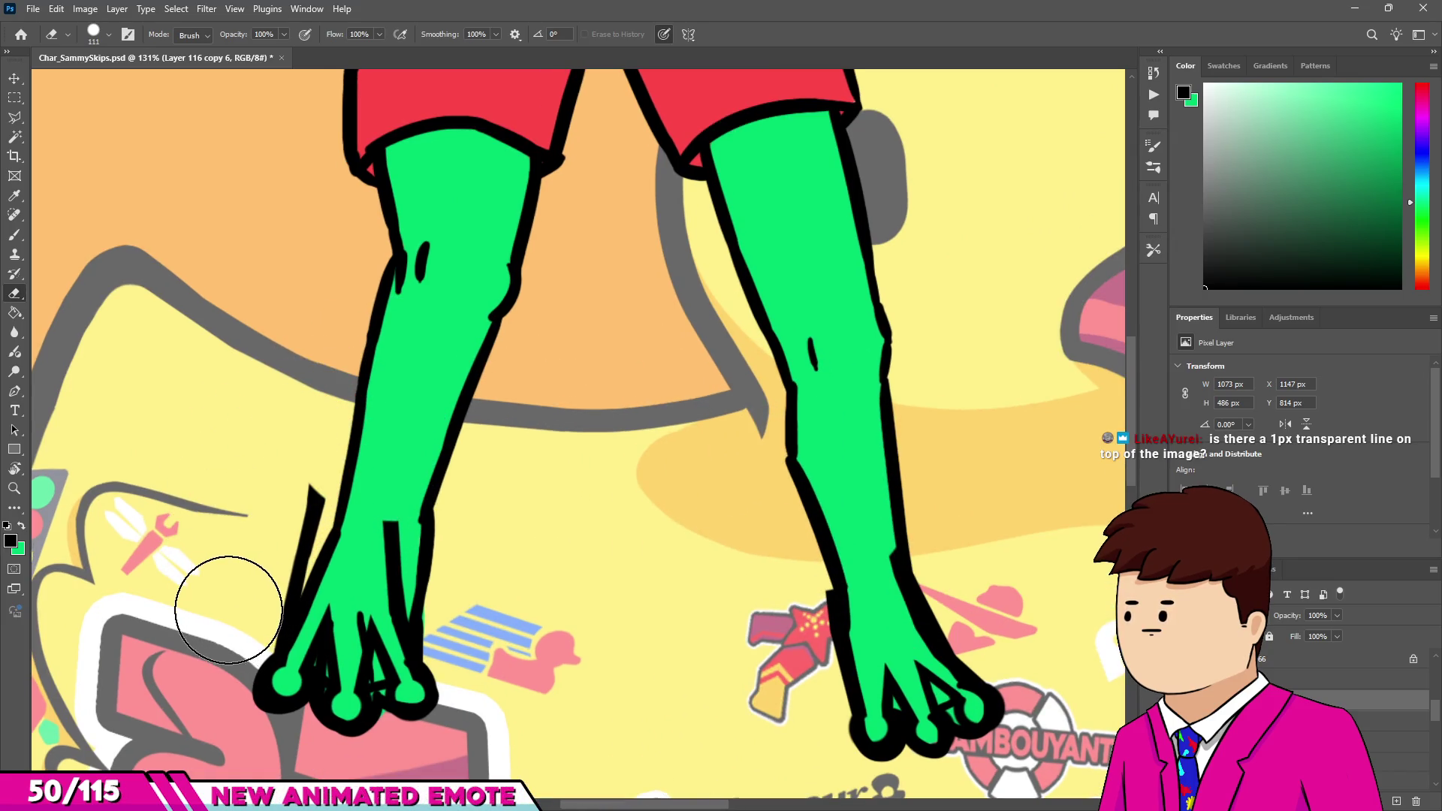
drag(283, 499, 345, 487)
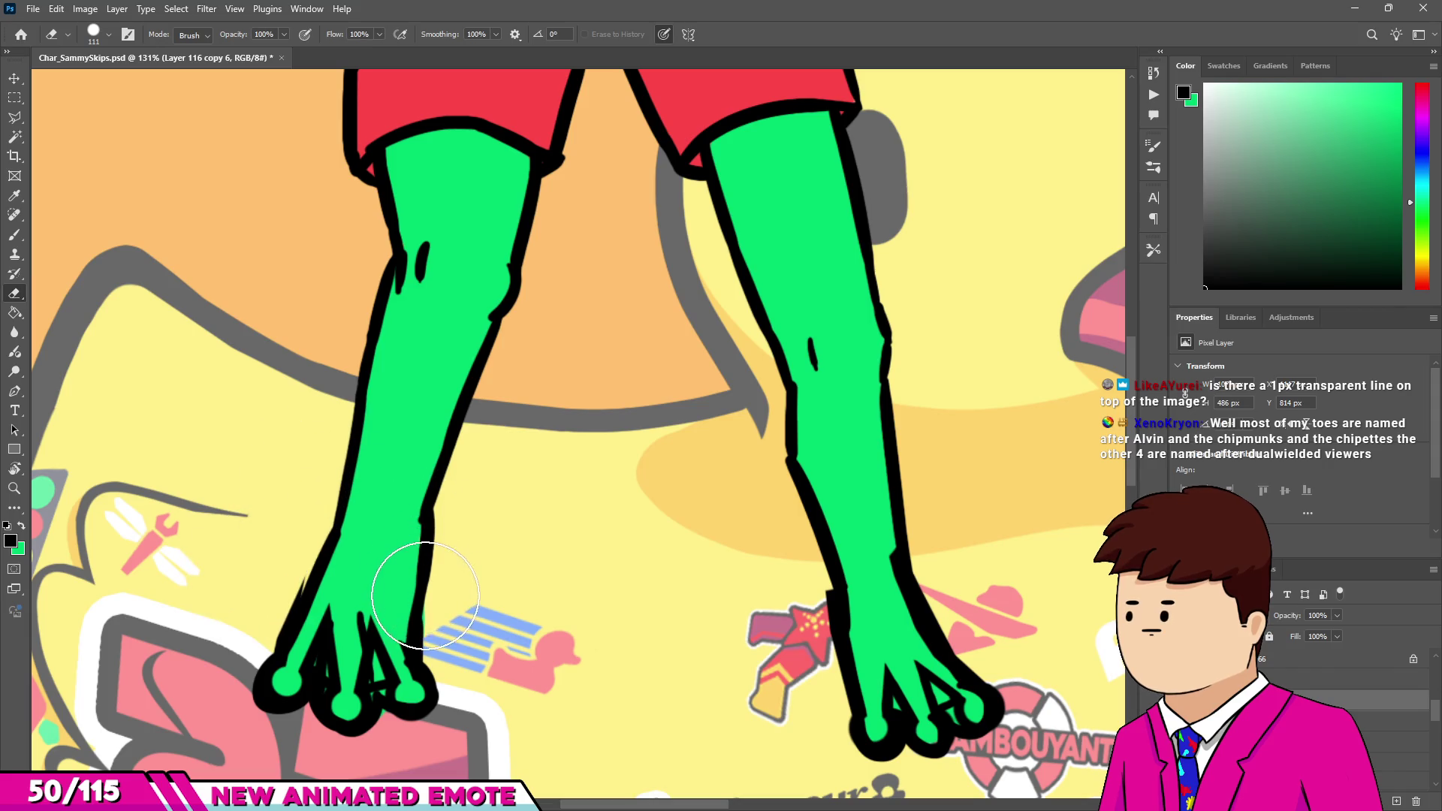
Lower Layer 75, the coloured frog, to 50% opacity as a see-through guide.
scroll(432, 571, down, 2)
scroll(458, 533, up, 1)
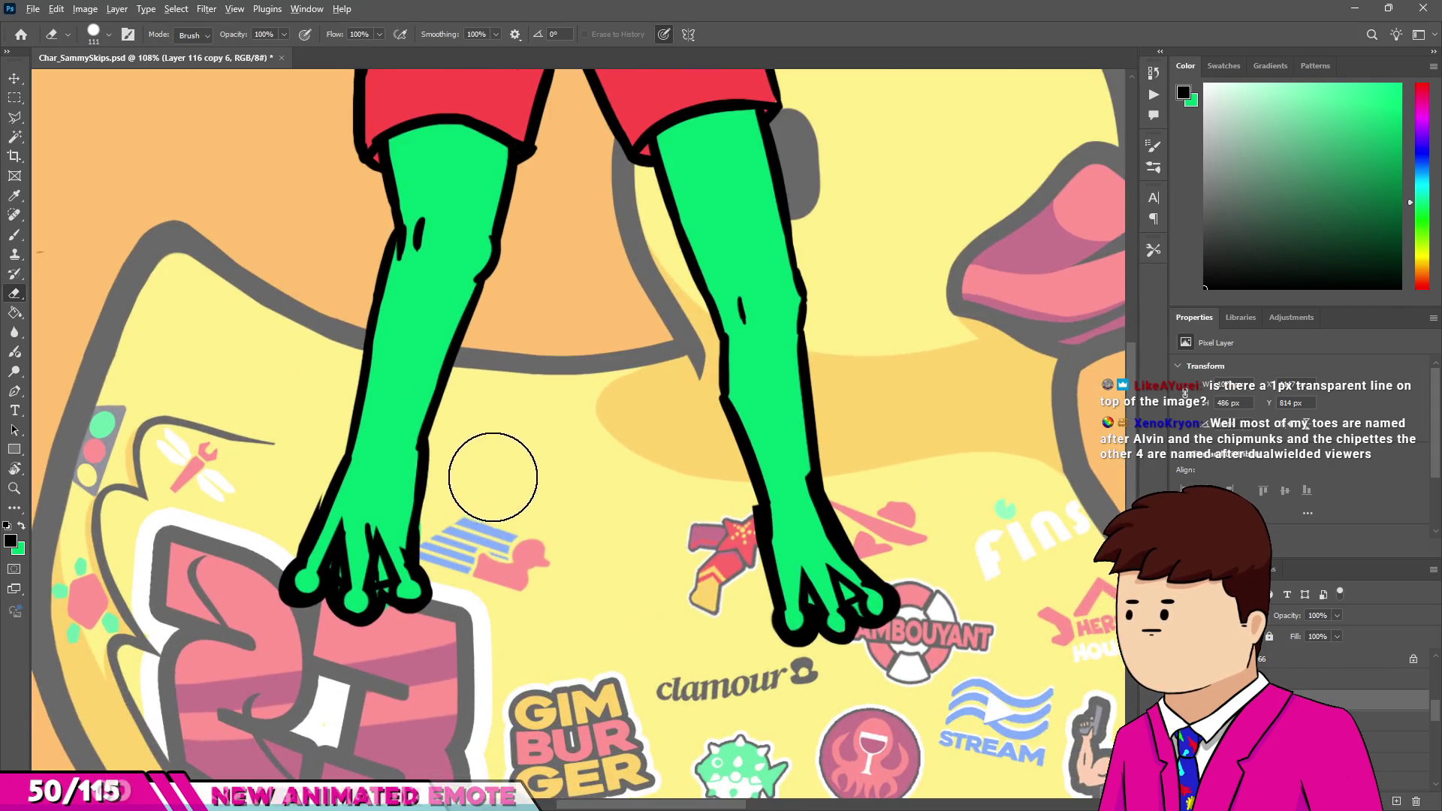
scroll(493, 478, up, 1)
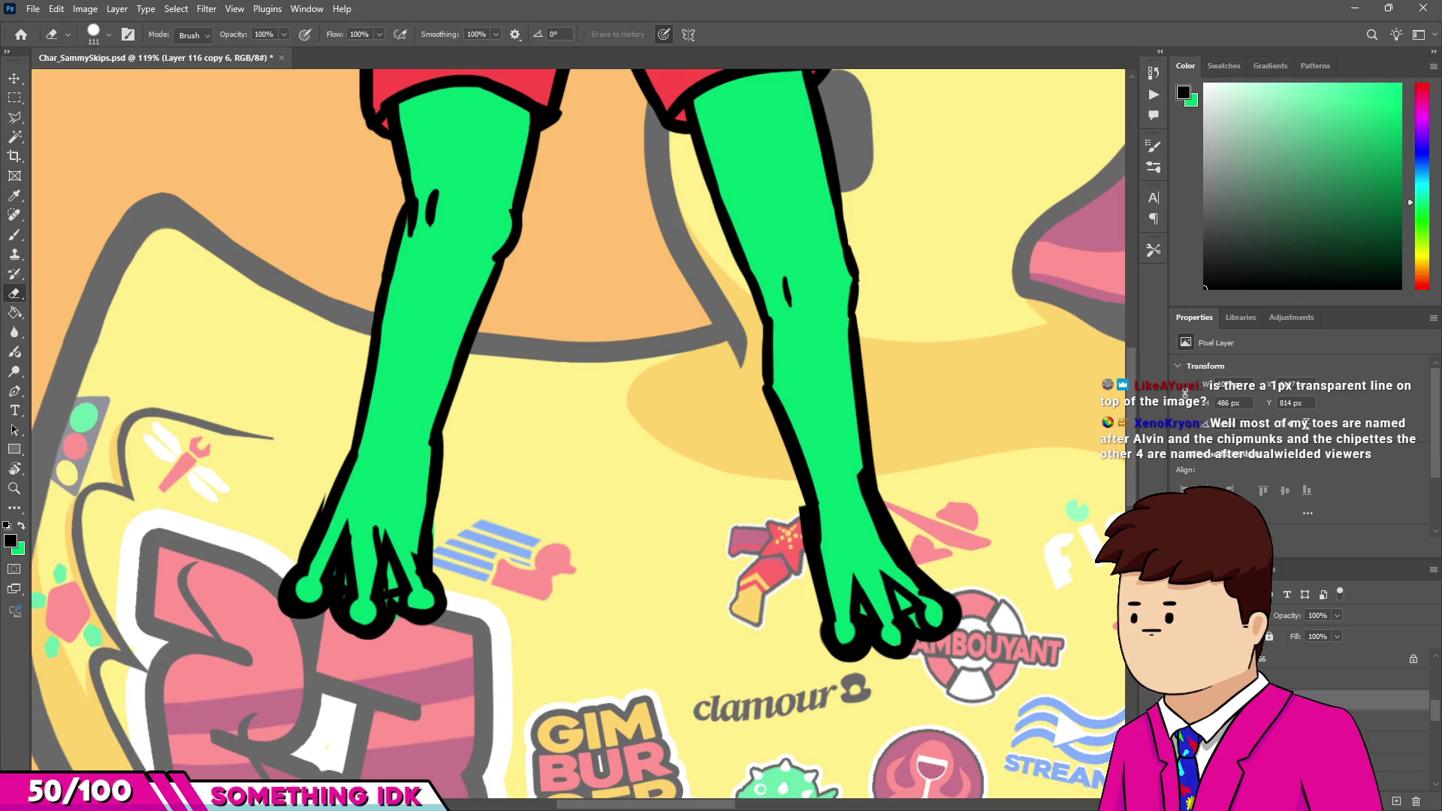
click(1360, 721)
drag(1283, 617, 1258, 618)
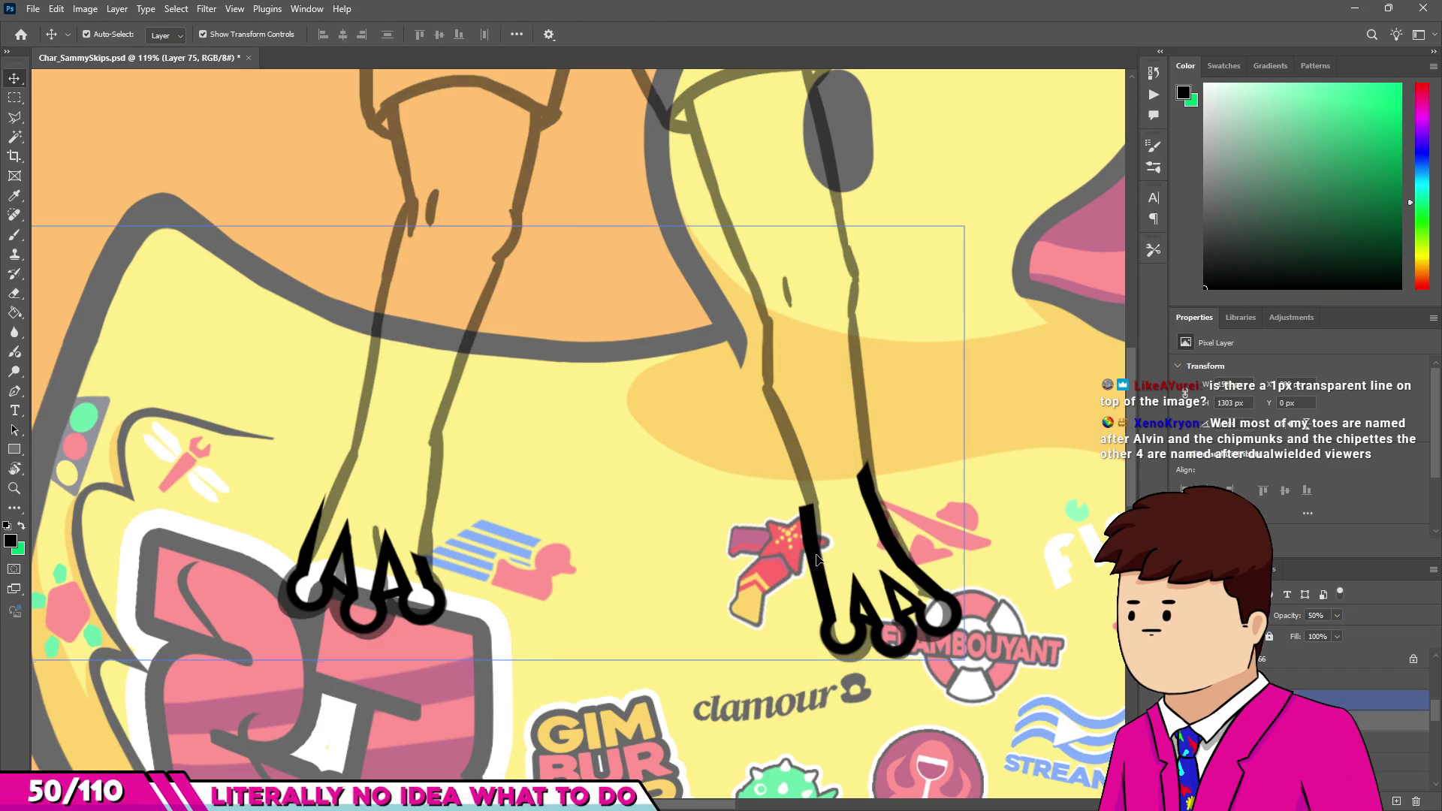
Return to the Layer 116 copy 6 line art and stroke the right foot's toe line with a black size-13 brush.
key(alt+bracketright)
scroll(770, 510, up, 5)
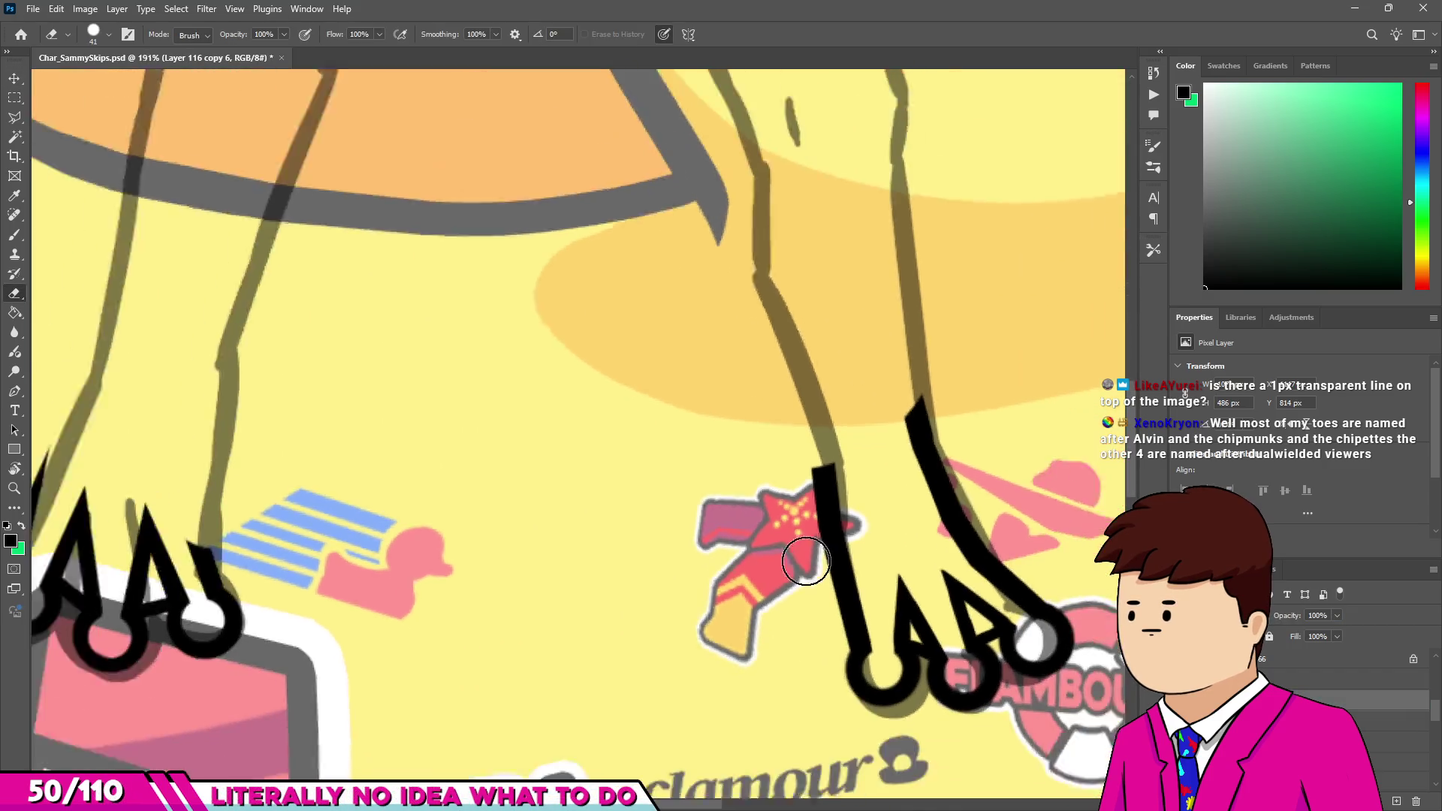
scroll(913, 506, up, 3)
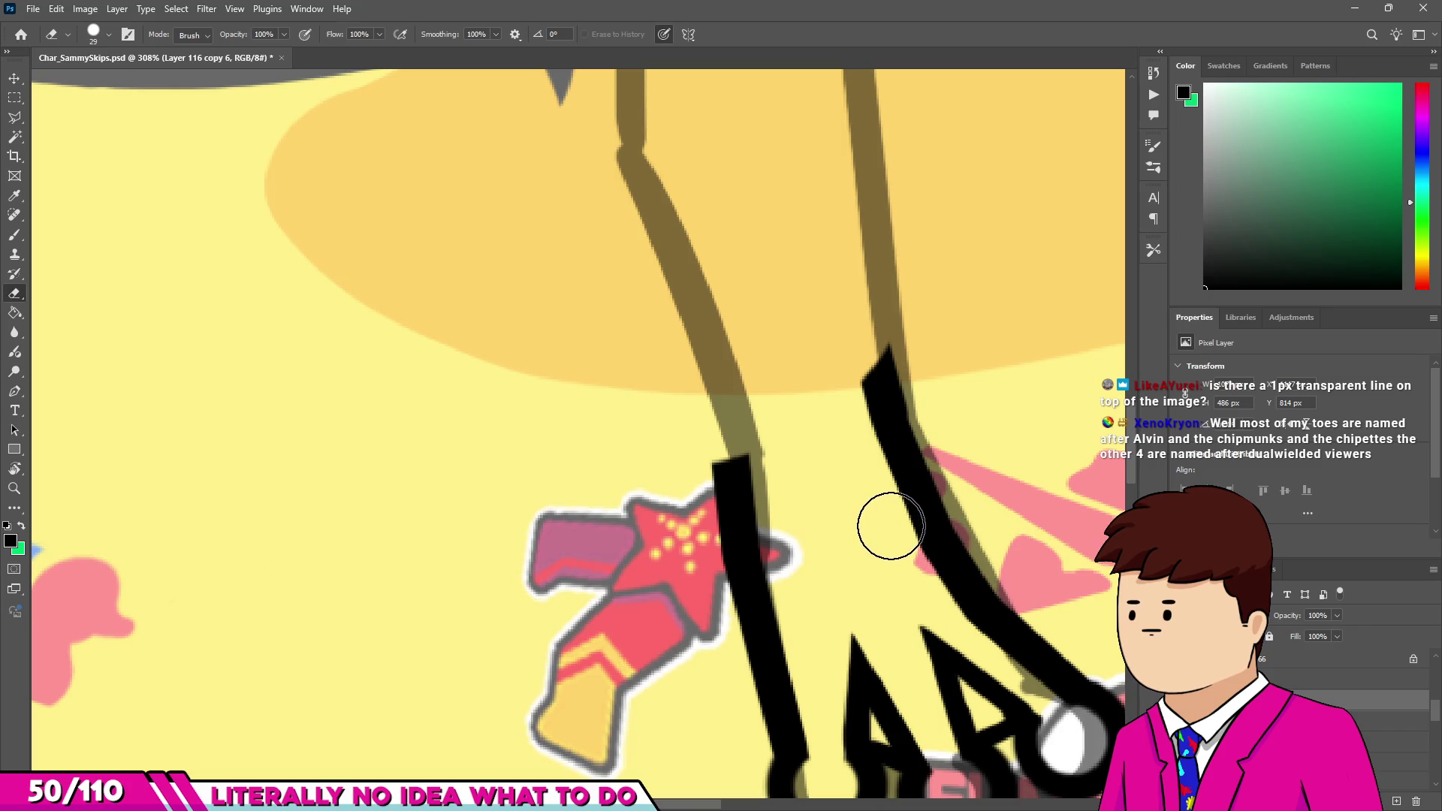
scroll(941, 549, up, 4)
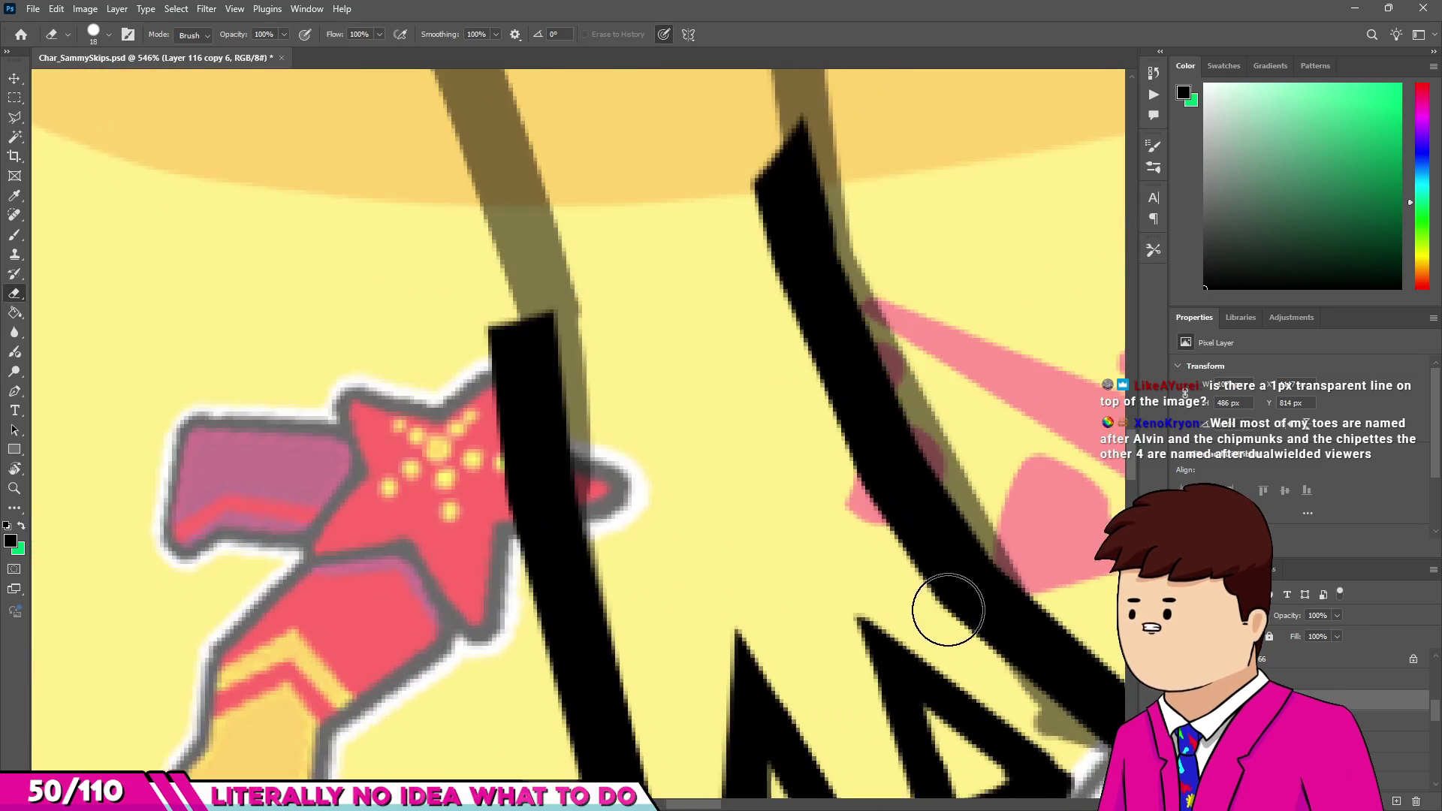
scroll(1024, 692, down, 2)
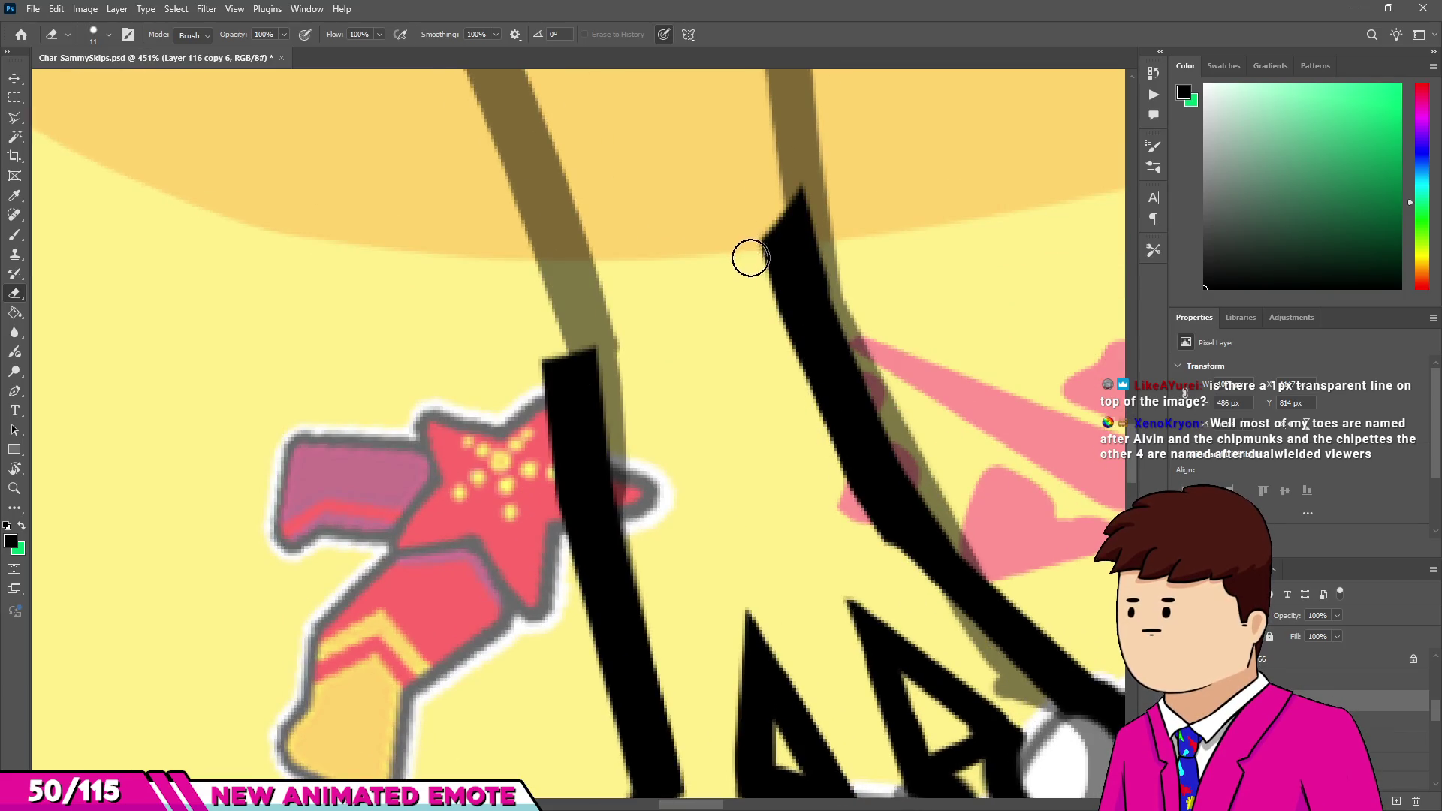
scroll(751, 257, down, 3)
scroll(789, 408, up, 2)
key(b)
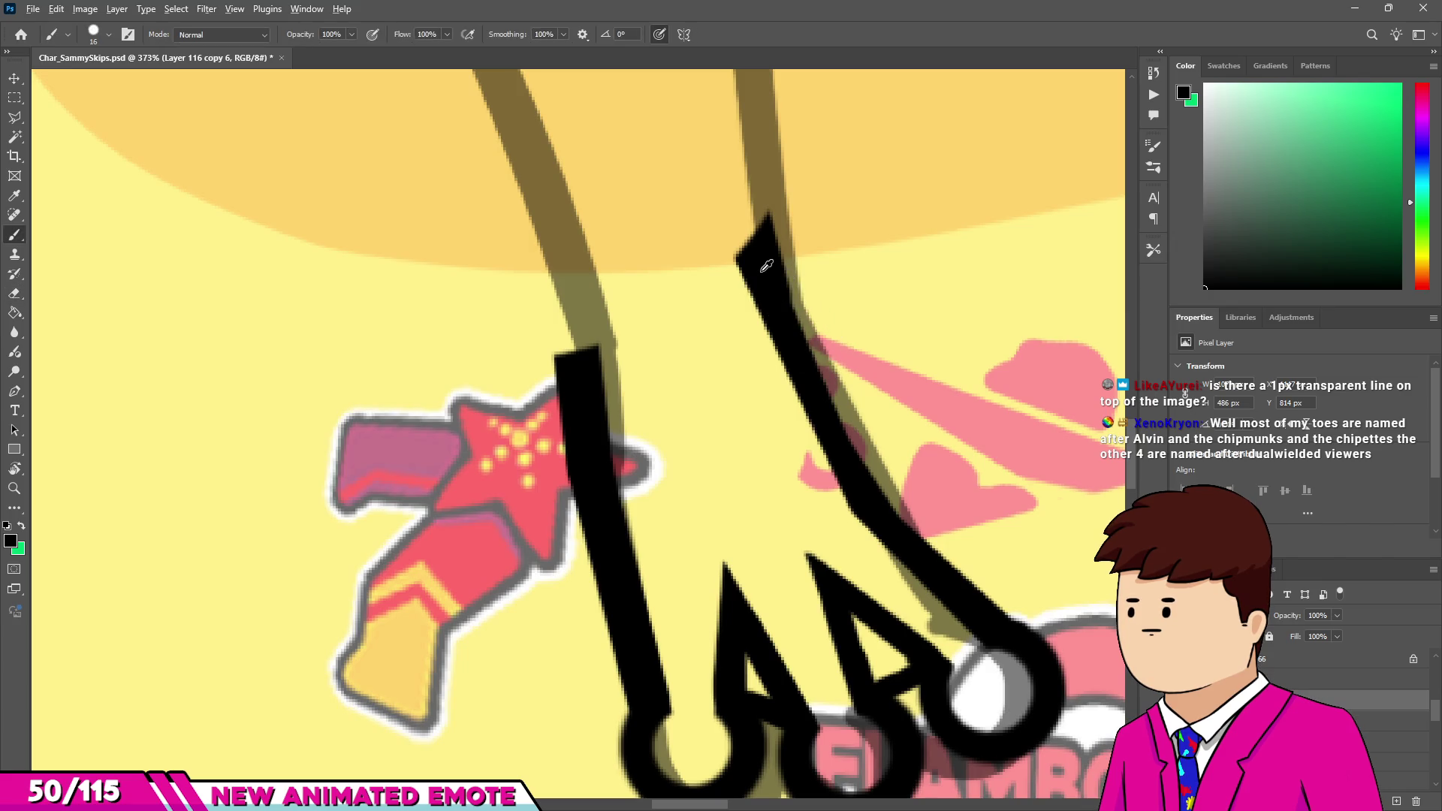
alt+click(766, 266)
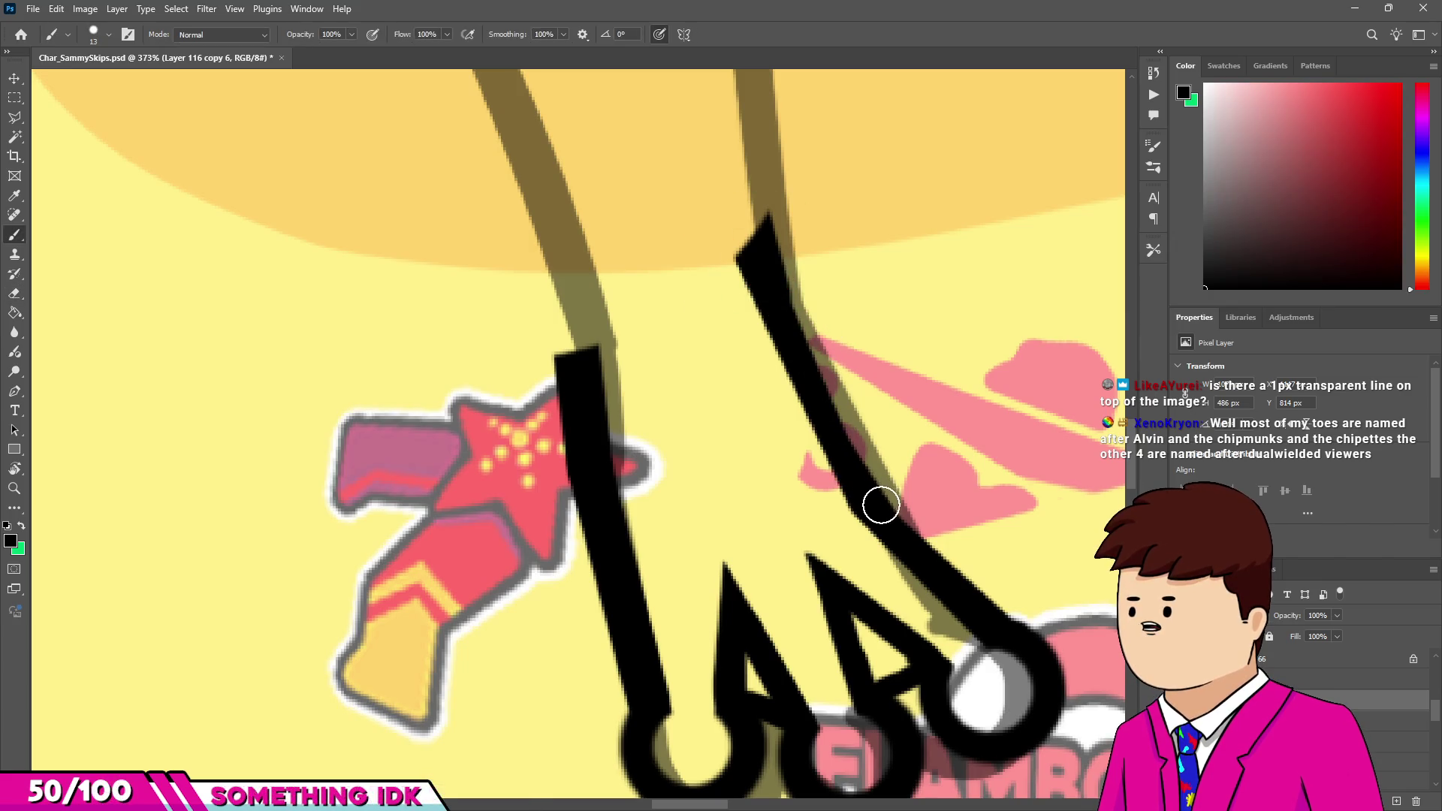
shift+click(920, 560)
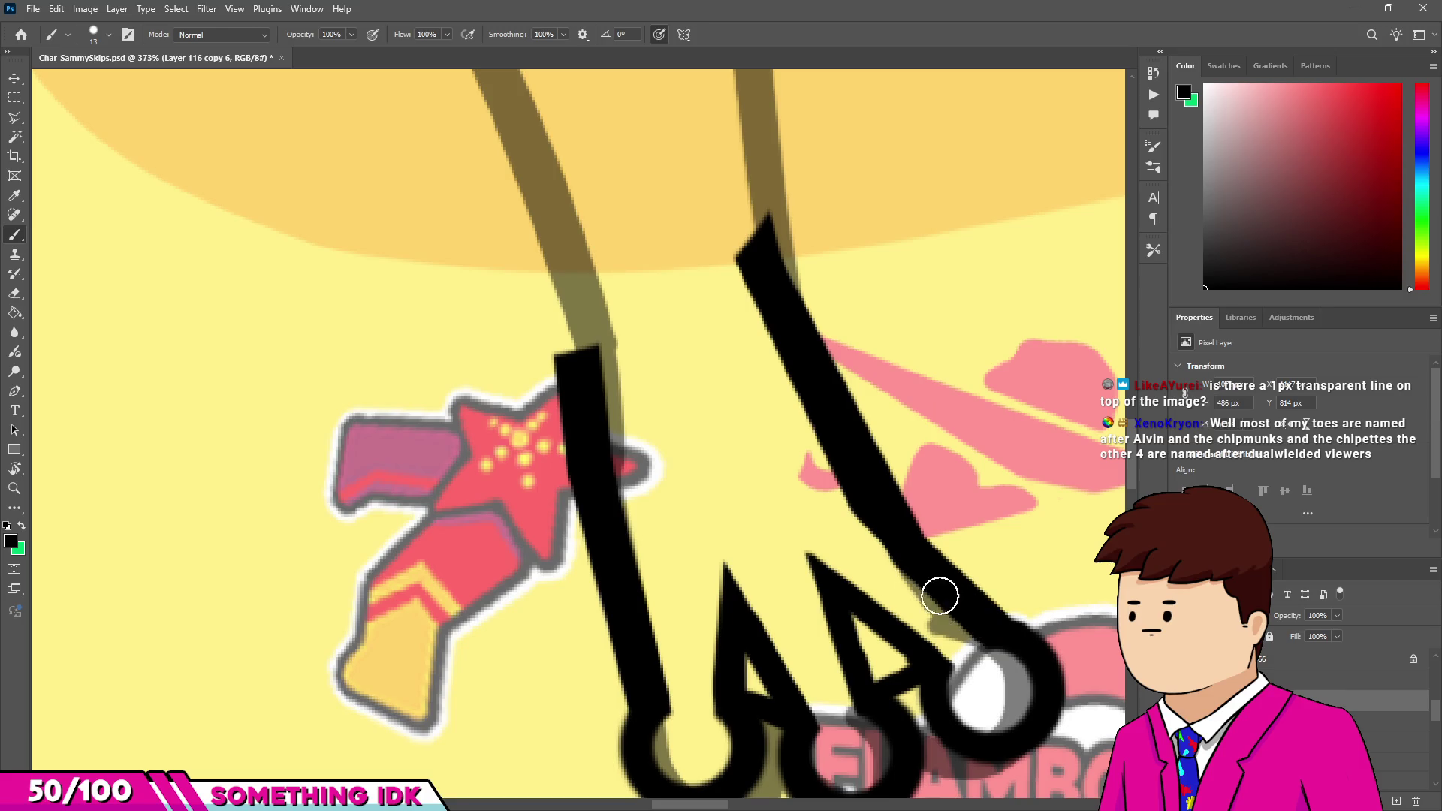
Undo the thick toe stroke, trim its left edge with an 18 px eraser, and redraw it straight in black.
key(e)
key(ctrl+z)
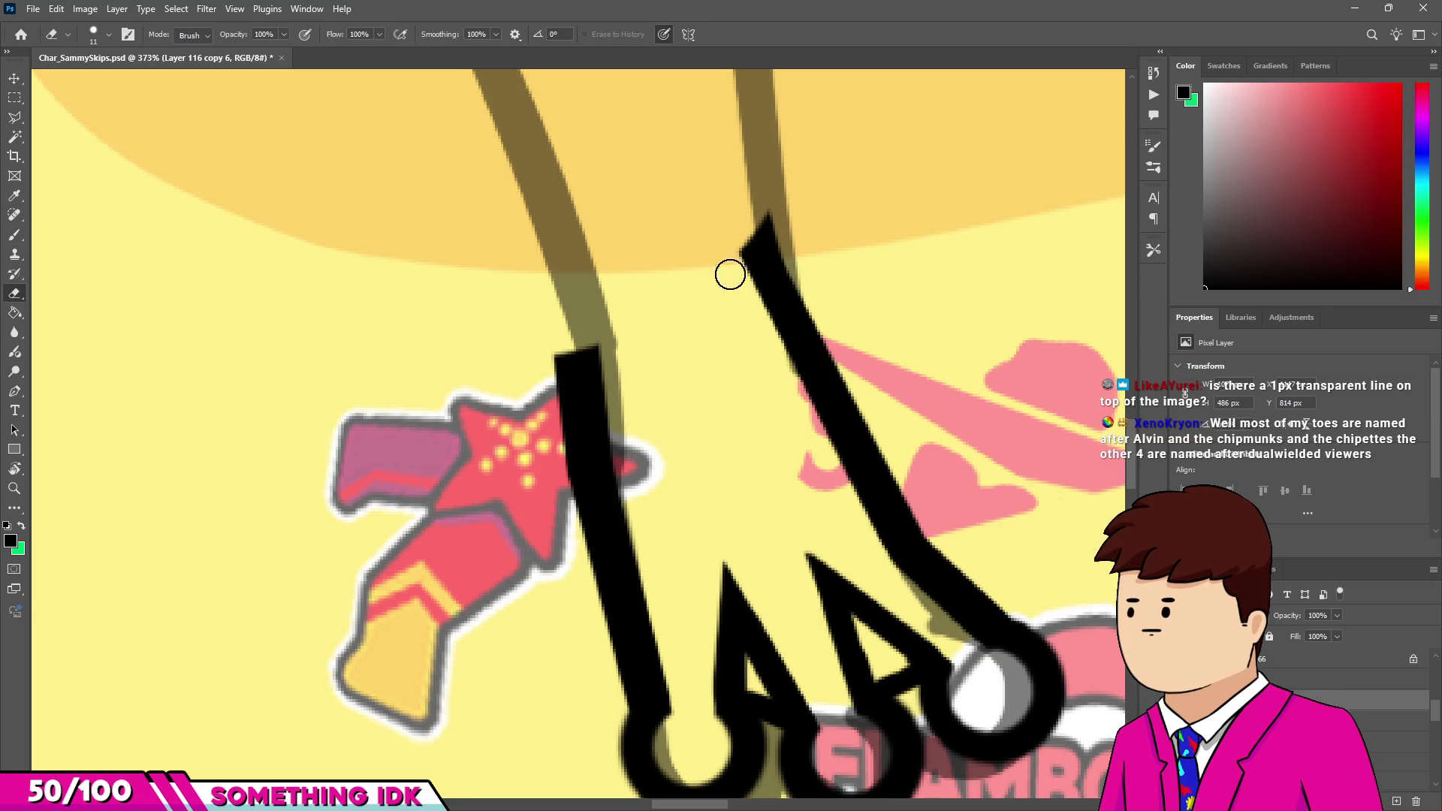
scroll(758, 441, down, 3)
scroll(758, 441, up, 4)
key(bracketright)
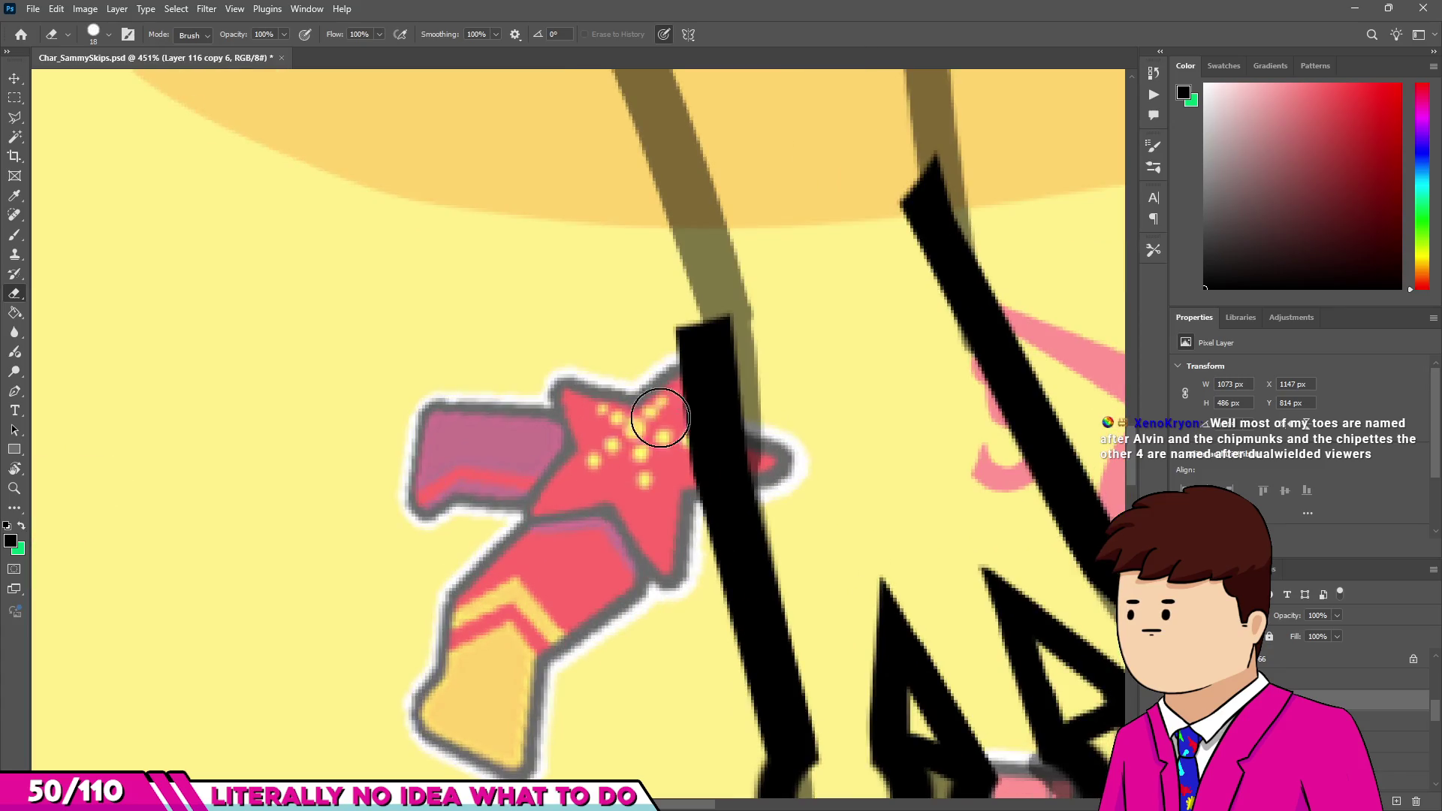
drag(665, 348, 672, 552)
key(b)
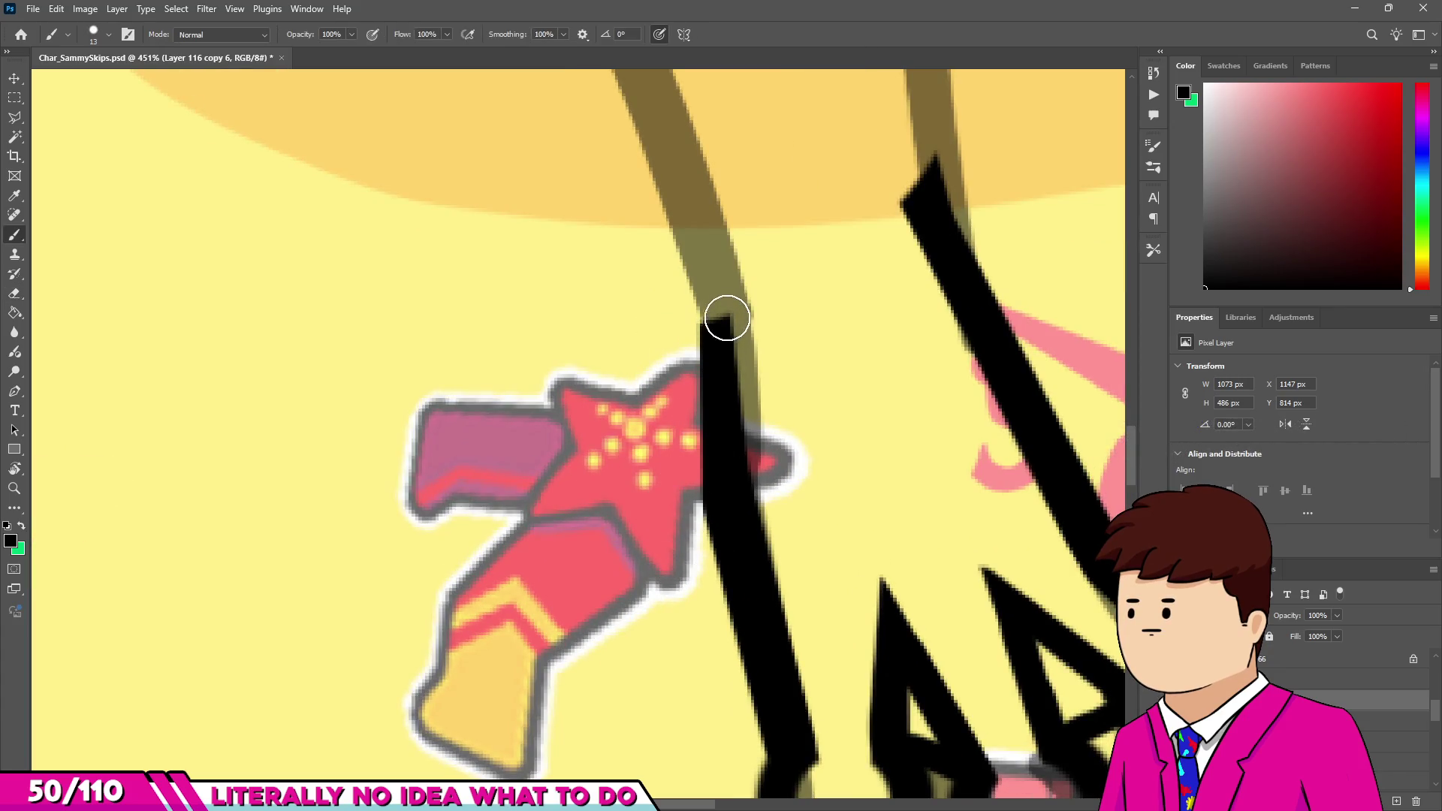
click(724, 315)
shift+click(724, 499)
scroll(752, 472, down, 5)
scroll(752, 472, down, 3)
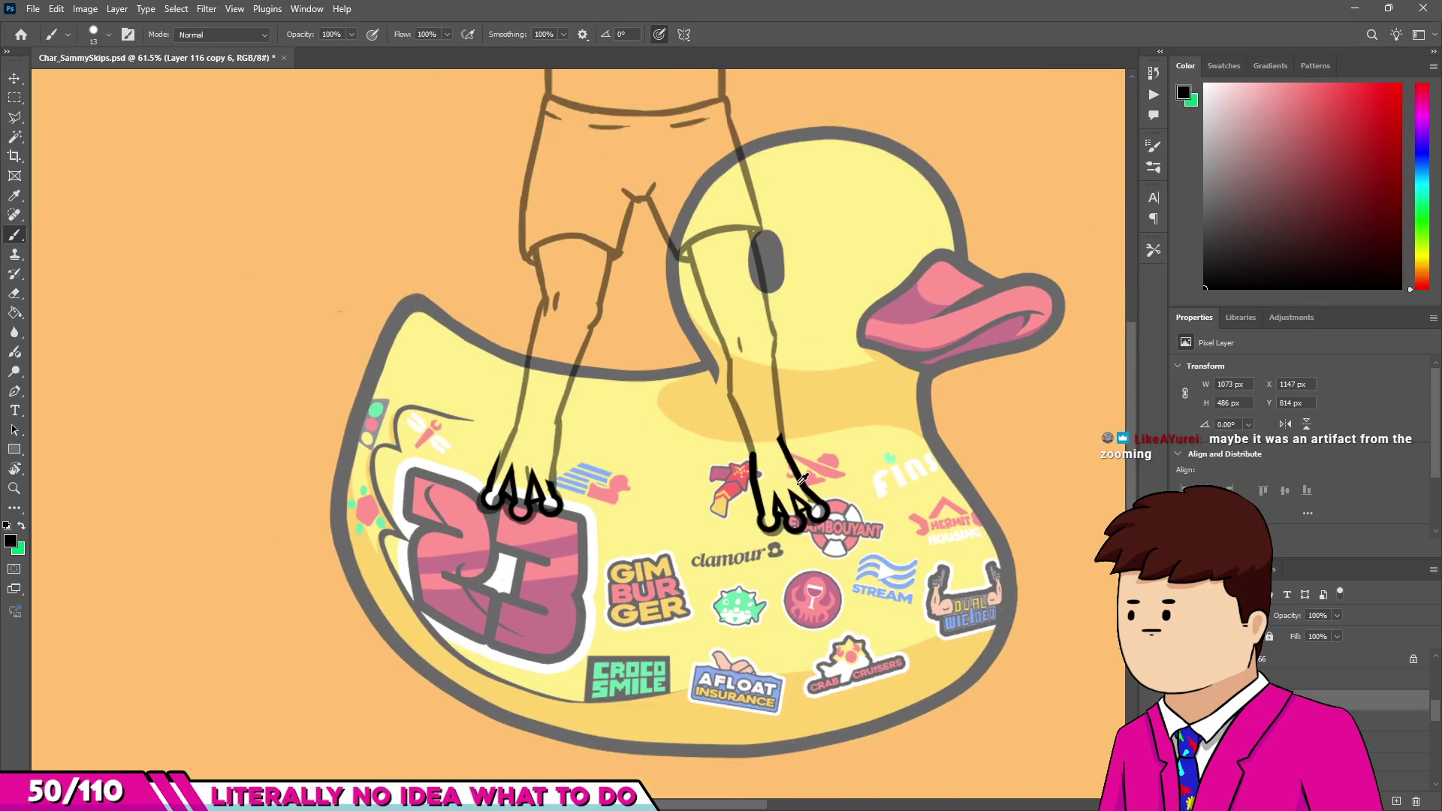
Ink the left foot's outer toe line upward from the claw circle.
scroll(513, 479, up, 3)
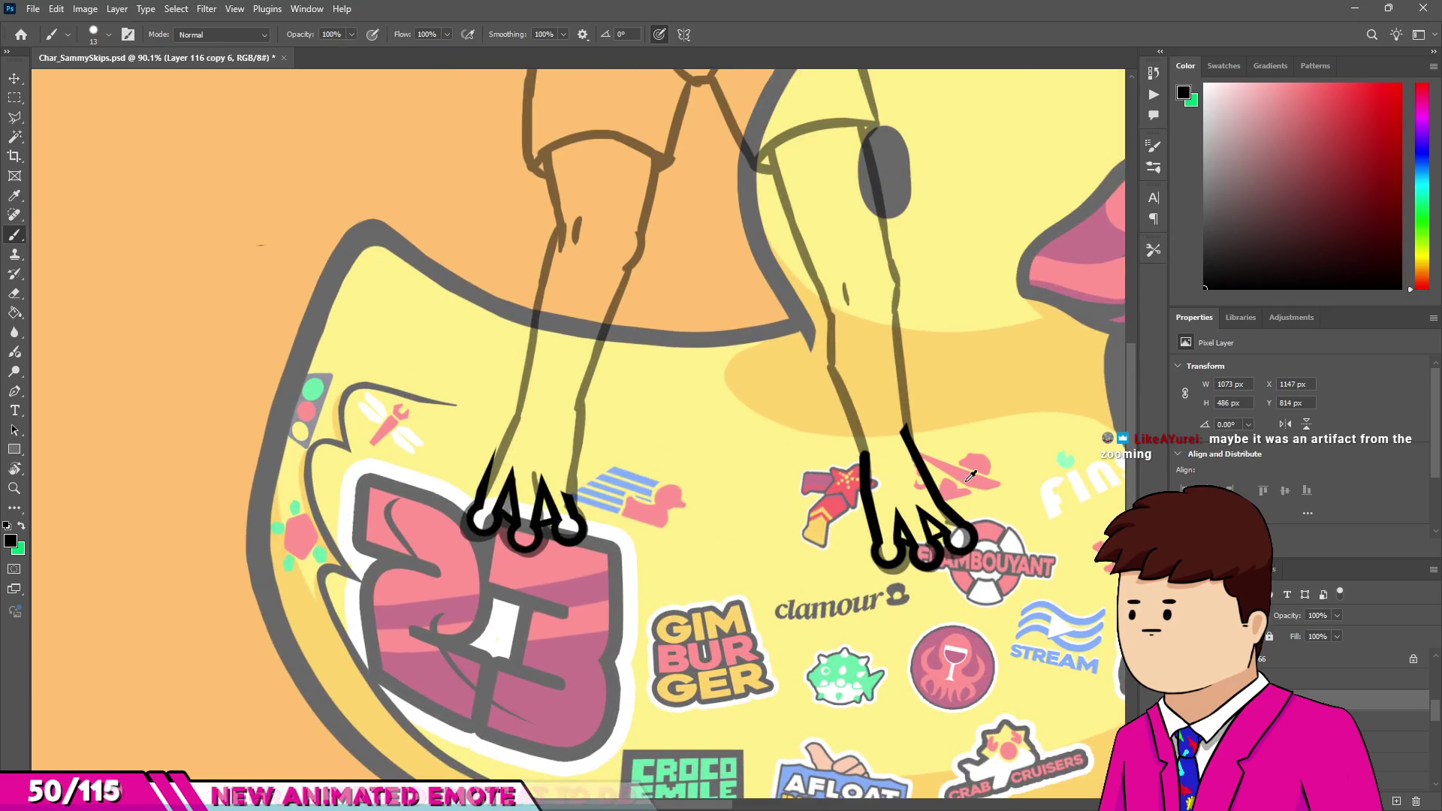
scroll(519, 473, up, 6)
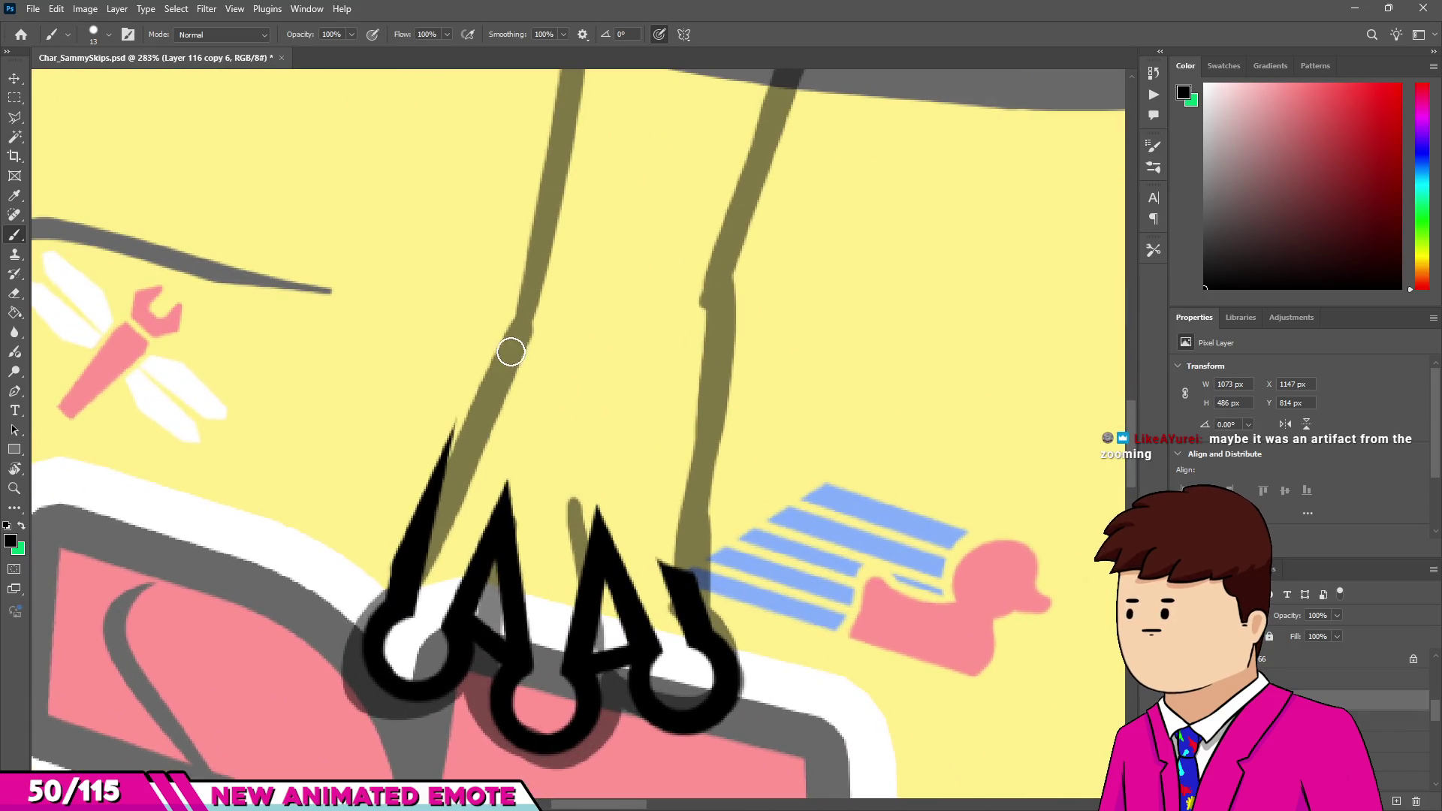
shift+click(522, 325)
Ink the right outer toe line down the finger to its claw circle.
scroll(559, 448, down, 2)
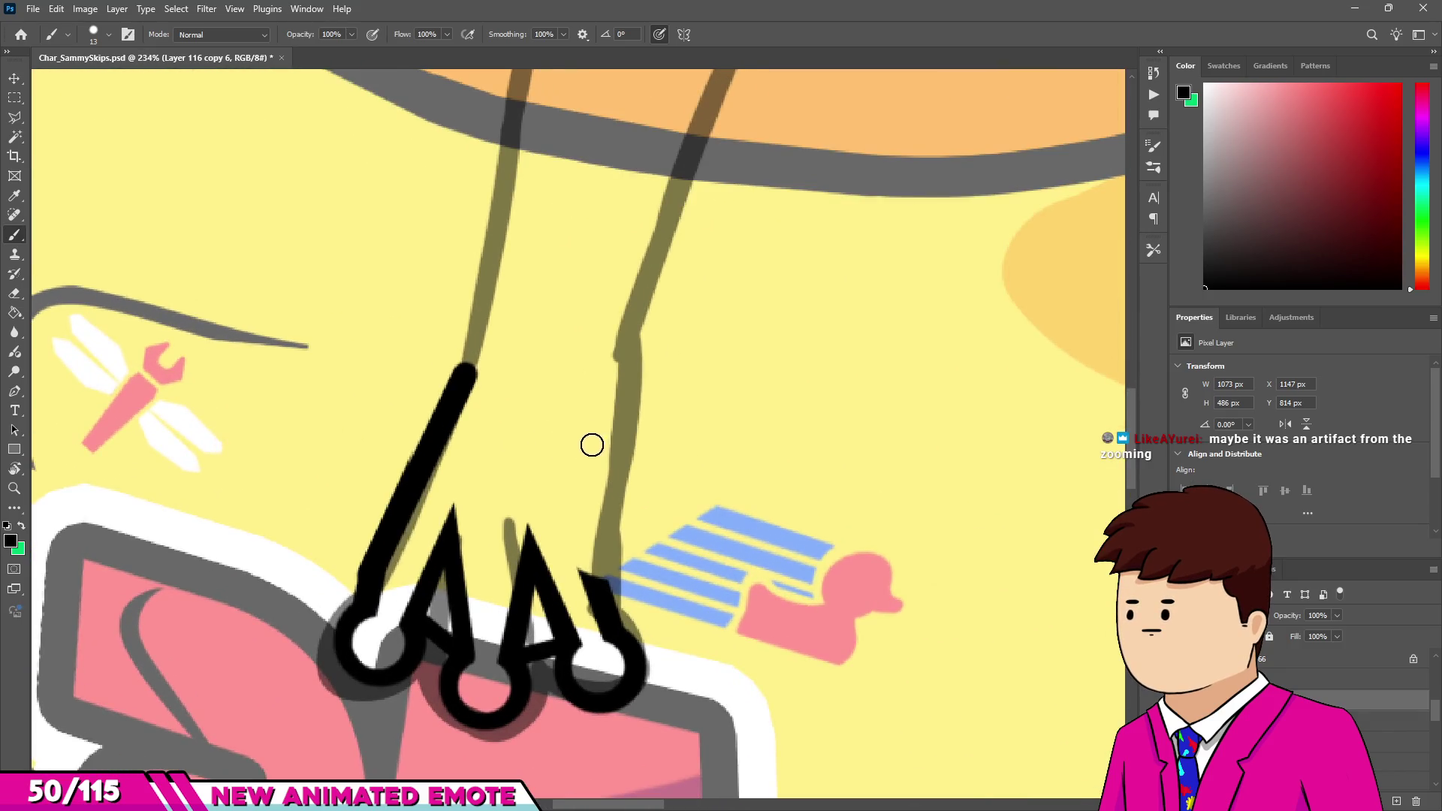
click(626, 356)
shift+click(624, 452)
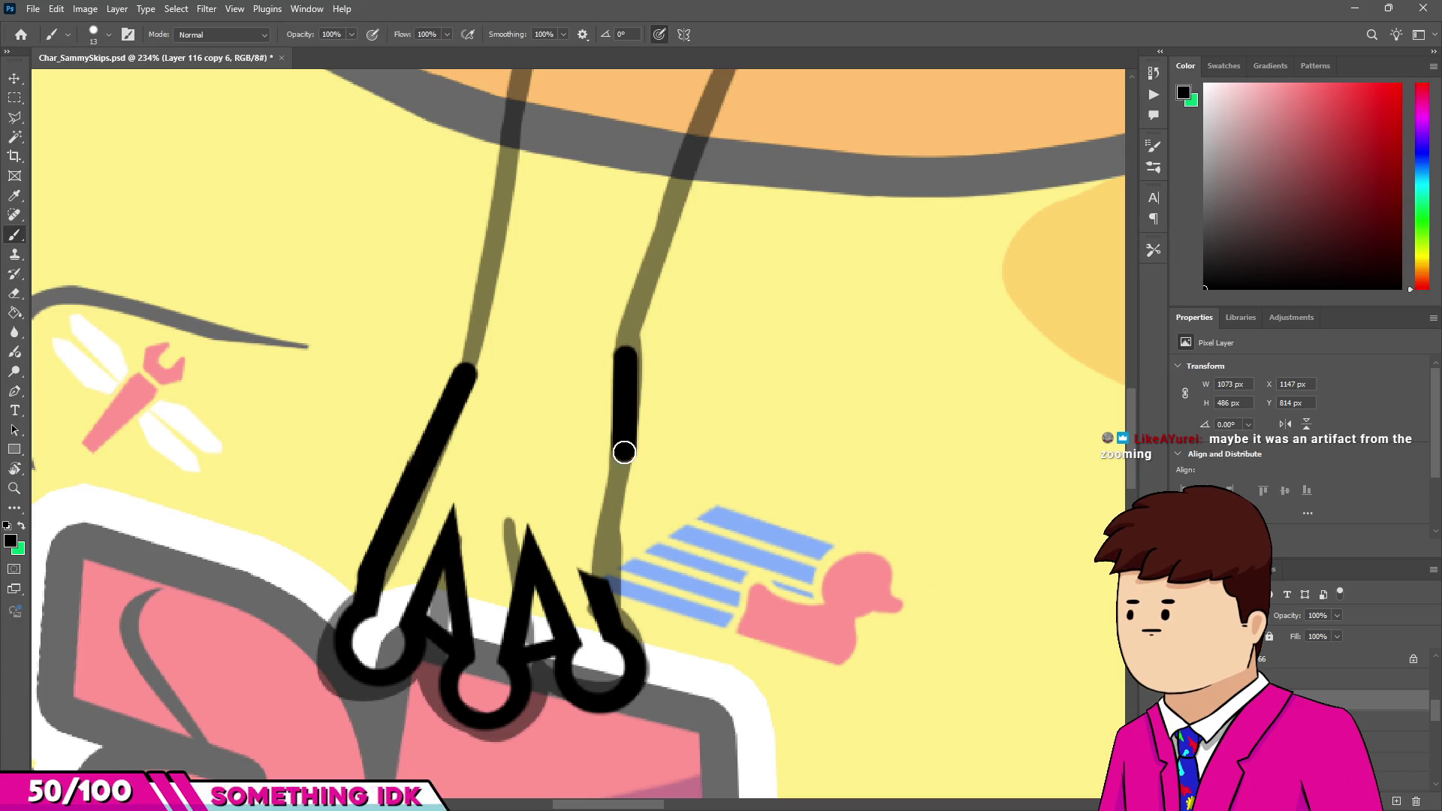
shift+click(595, 575)
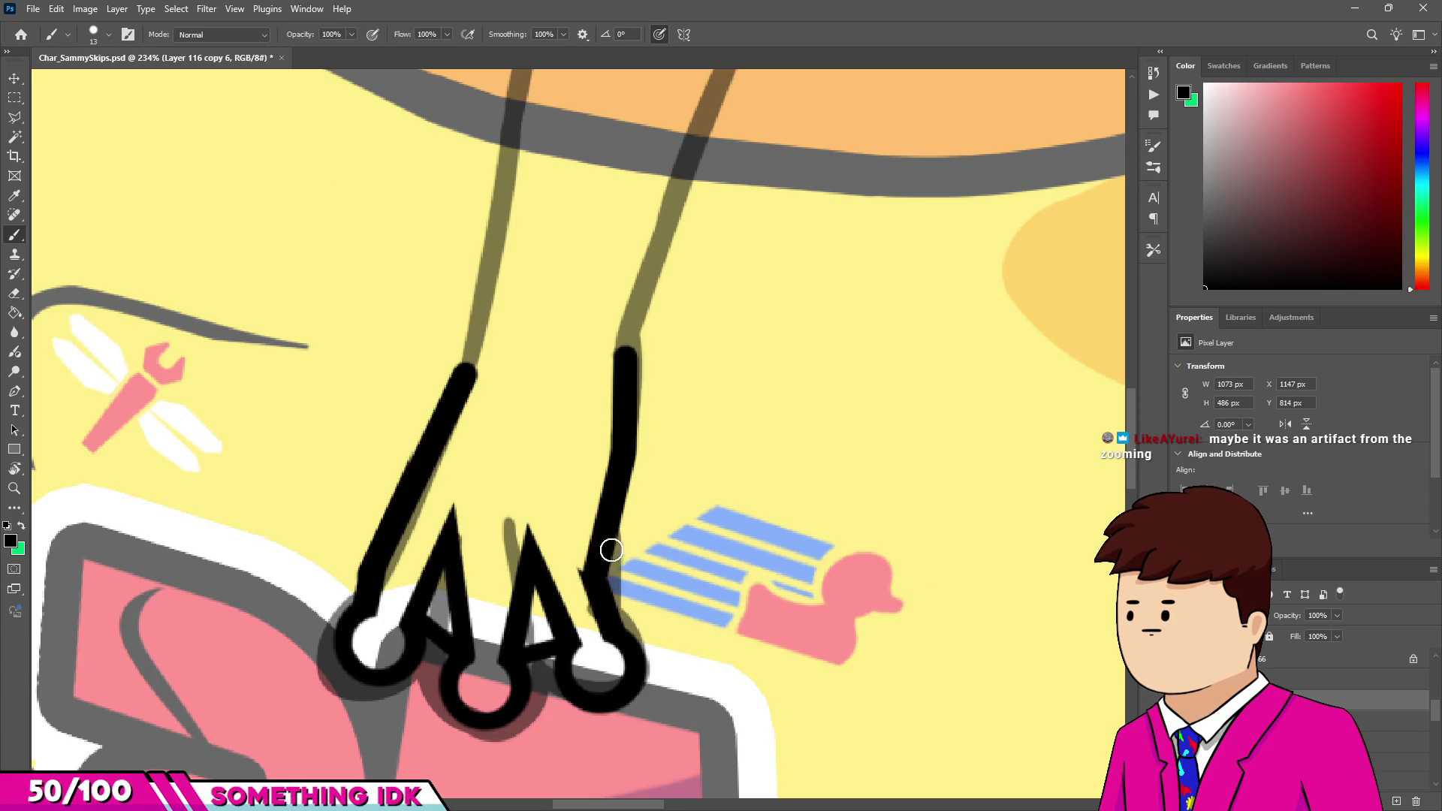
scroll(602, 543, up, 2)
key(e)
scroll(601, 570, up, 3)
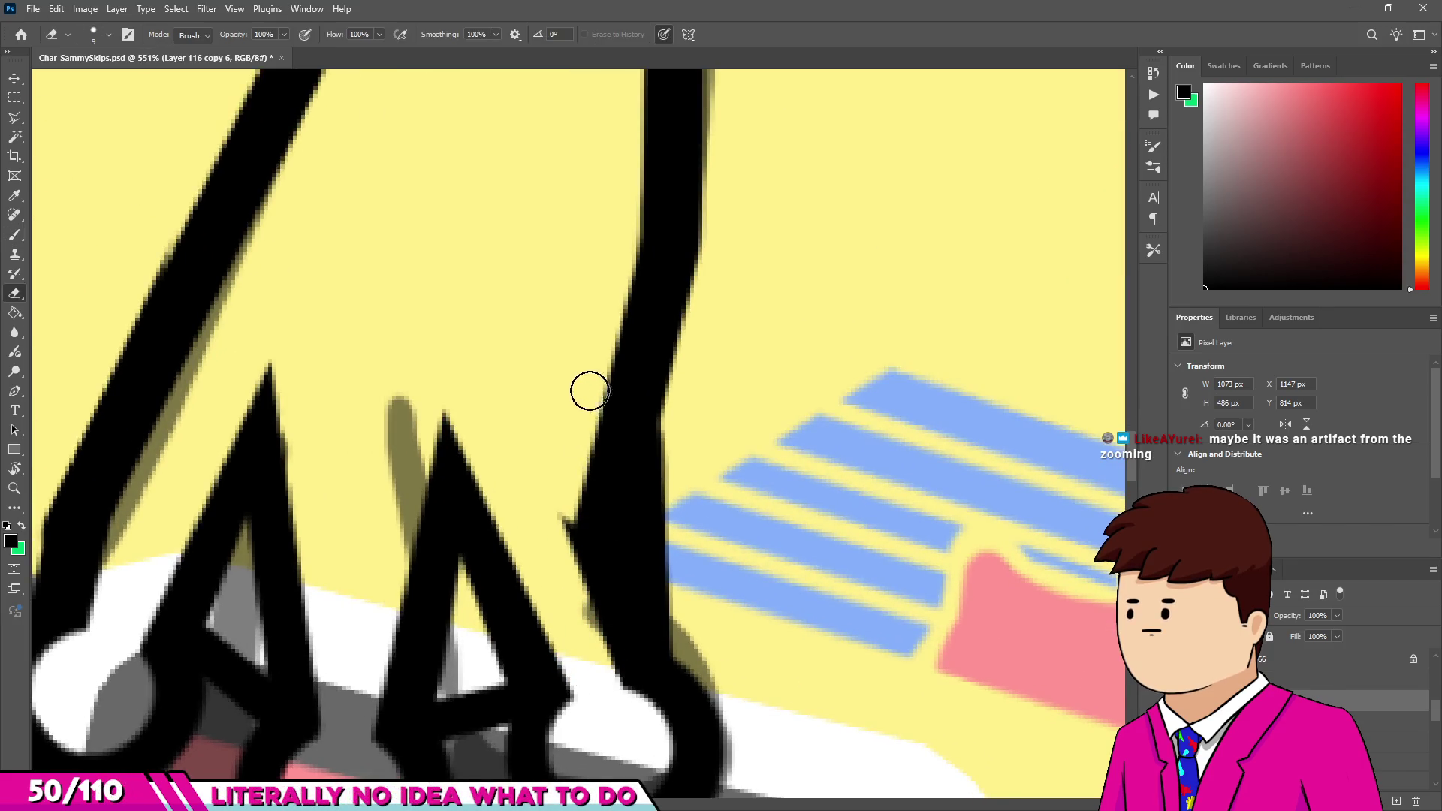
scroll(578, 488, down, 6)
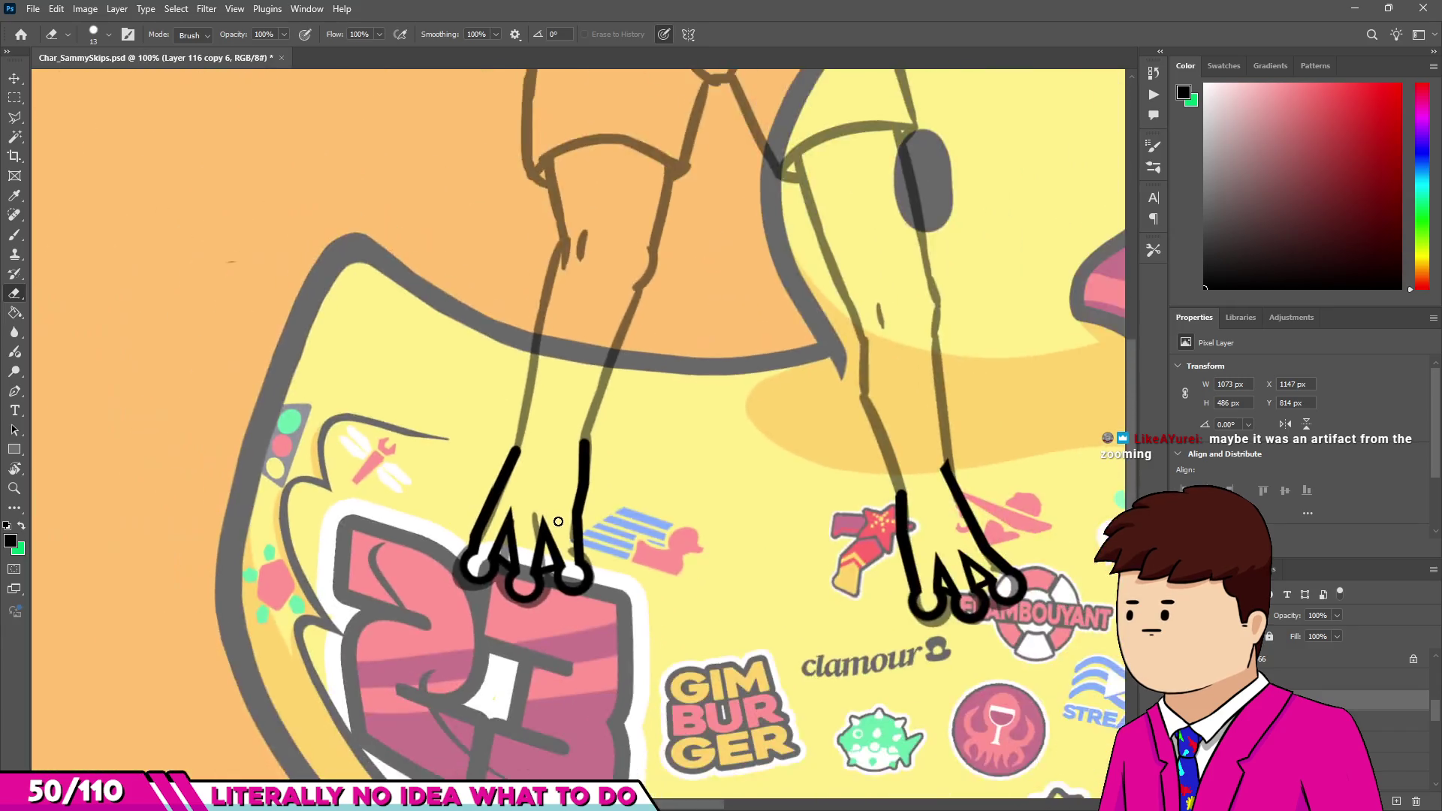
scroll(558, 521, down, 2)
scroll(548, 496, up, 7)
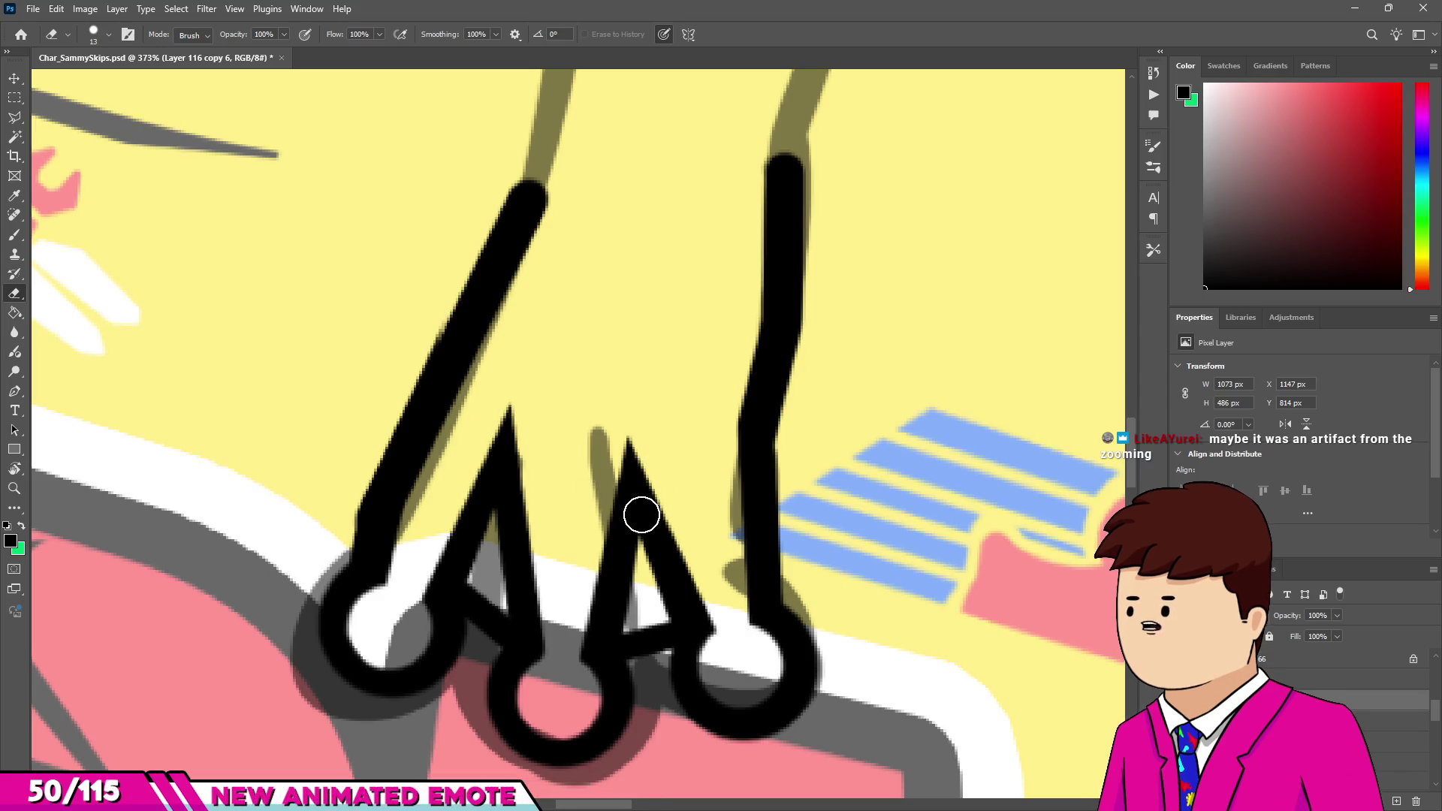
Lasso the left foot's inner claws, skew their tips slightly right, and commit.
key(l)
click(722, 590)
click(639, 379)
click(494, 387)
click(496, 650)
click(639, 665)
click(723, 629)
key(ctrl+t)
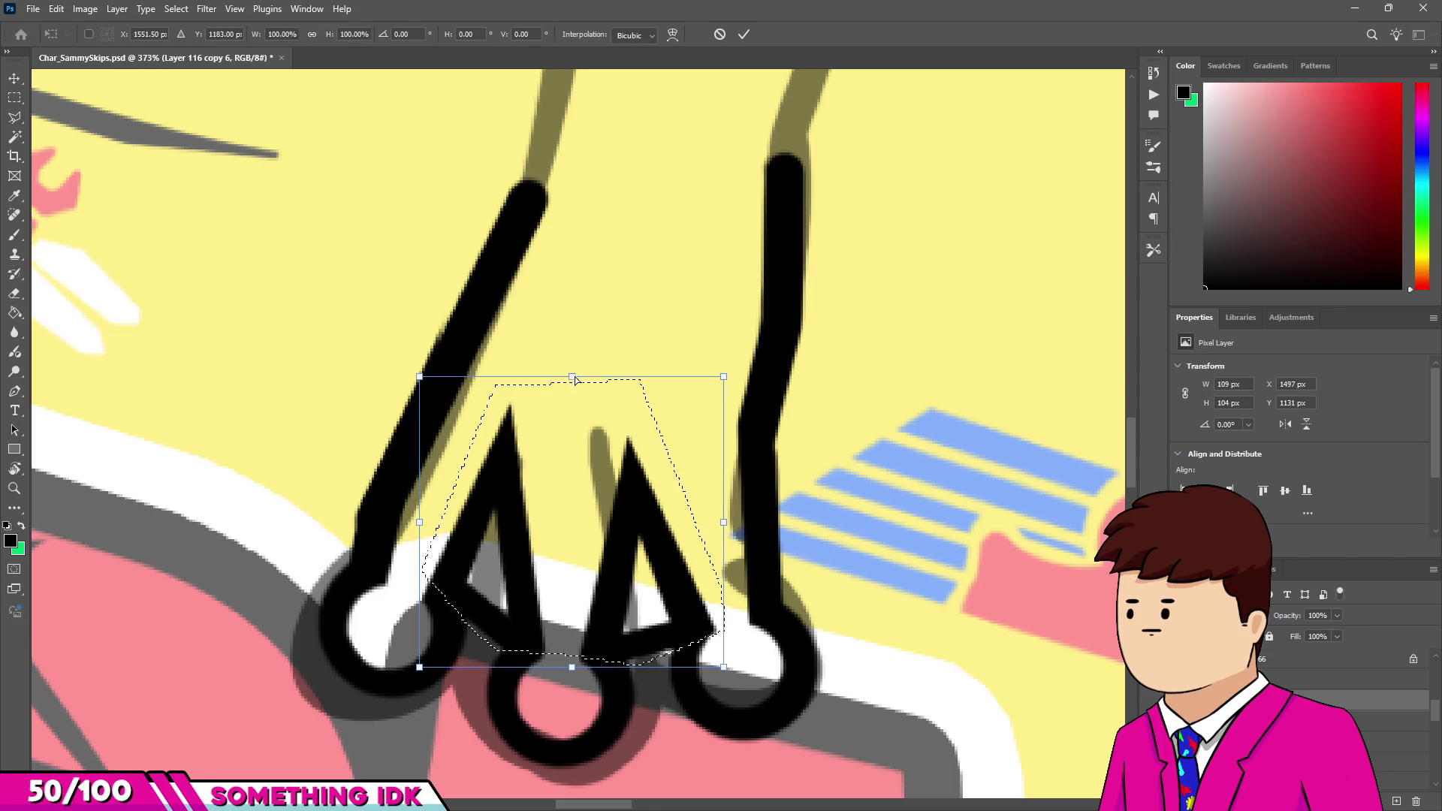
drag(572, 377, 599, 383)
drag(641, 522, 644, 522)
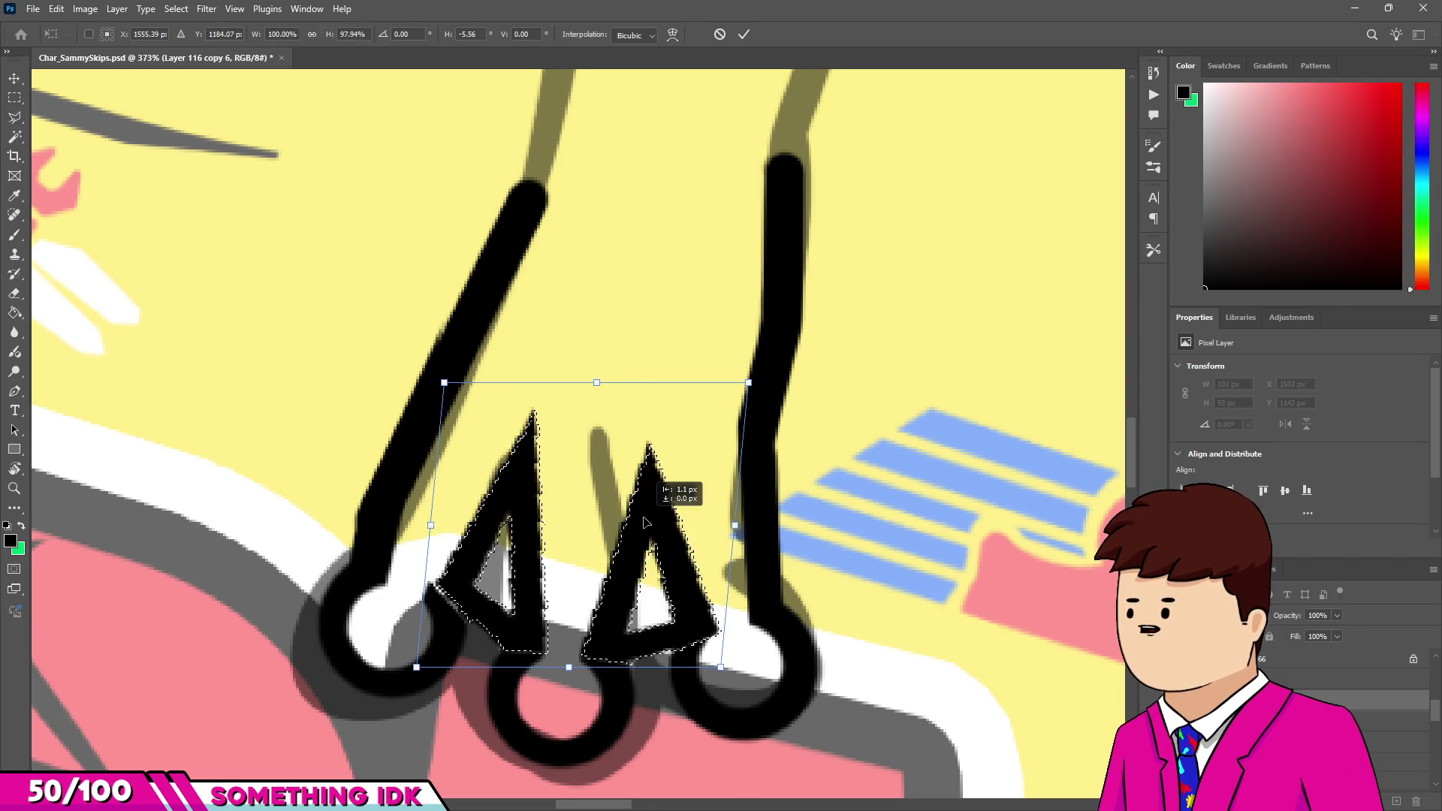
key(Return)
key(ctrl+d)
Thin the diagonal toe line, then repaint it as one thick black stroke.
key(m)
key(e)
drag(405, 406, 433, 312)
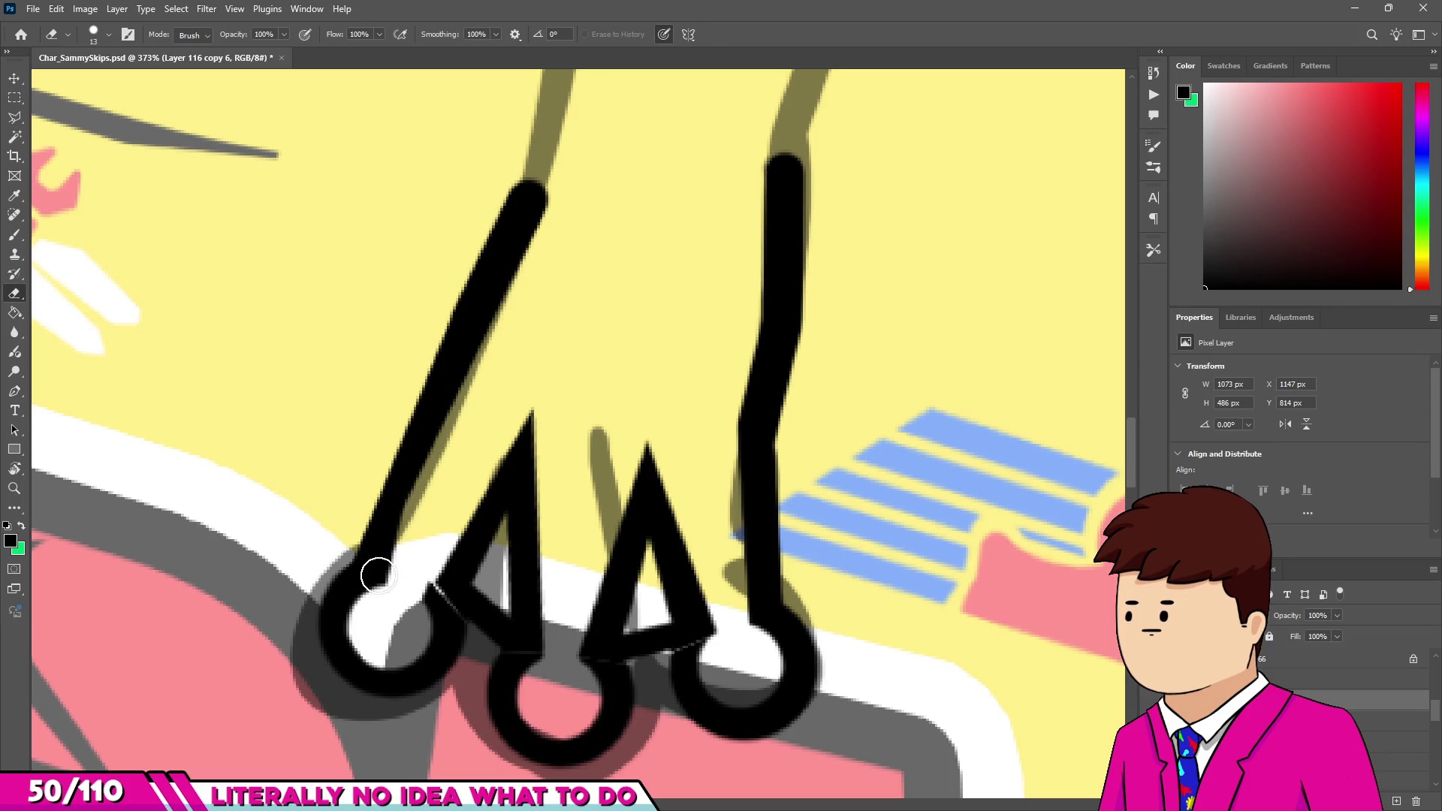
key(b)
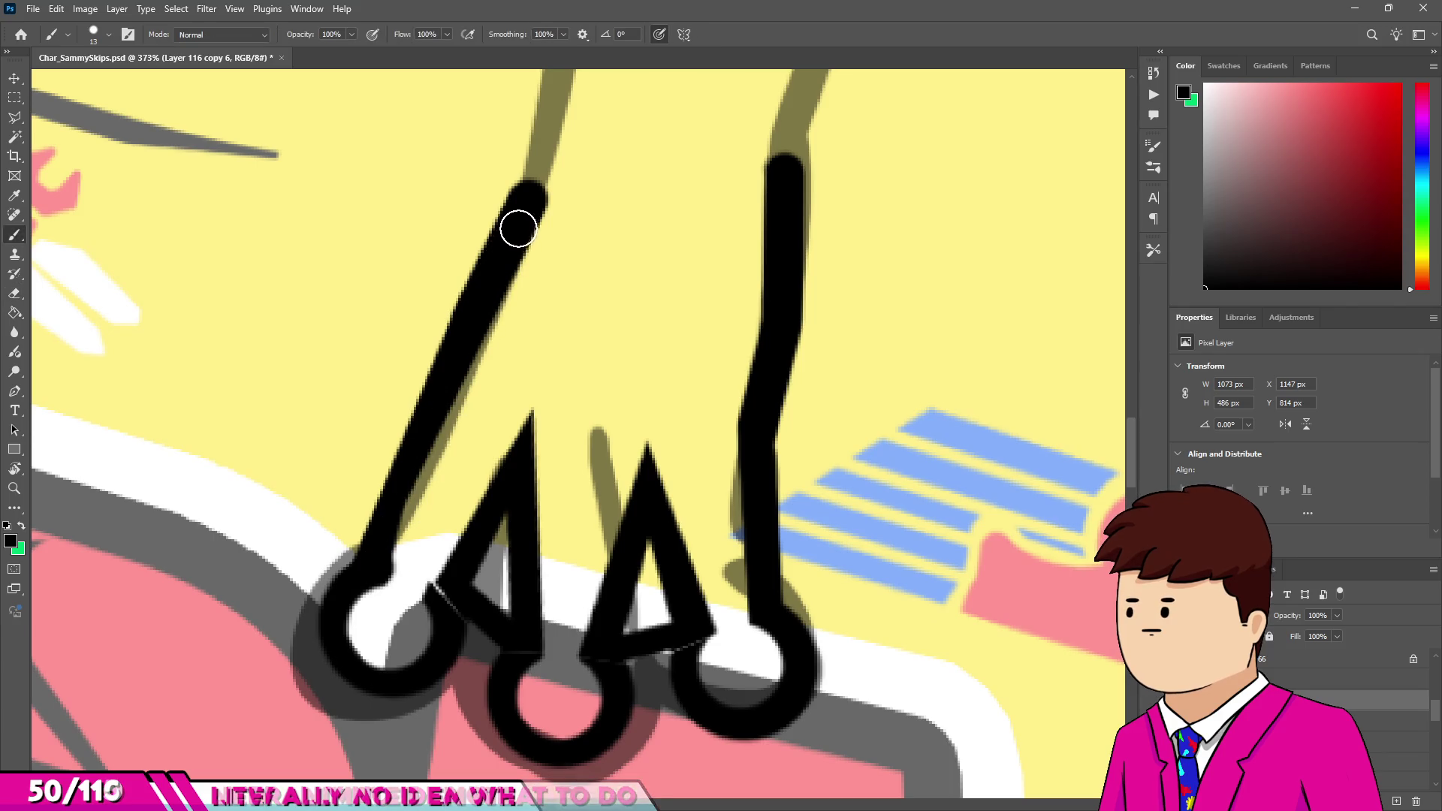
drag(515, 229, 390, 578)
scroll(447, 592, up, 4)
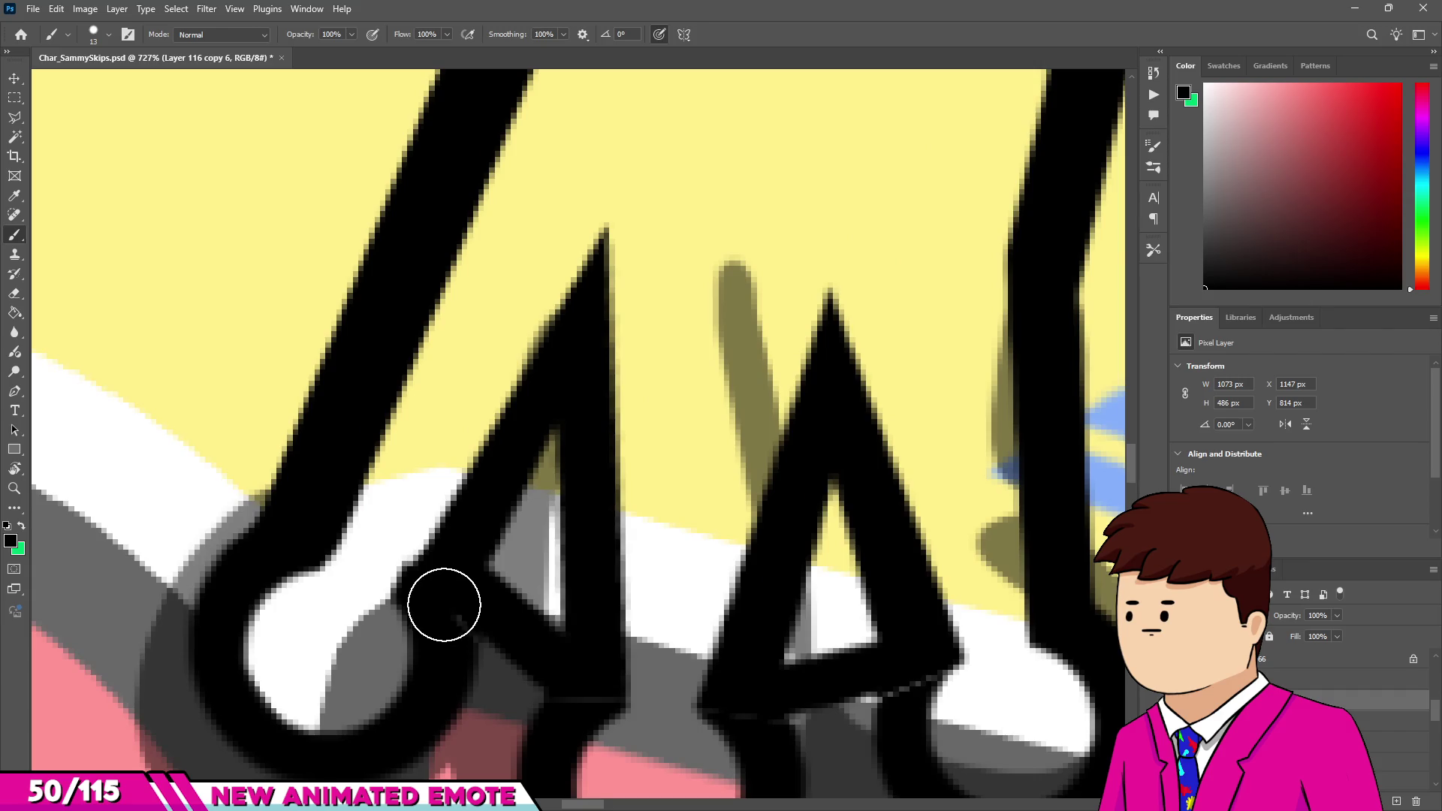
Set the brush to size 7 to tidy the claw joins.
key(e)
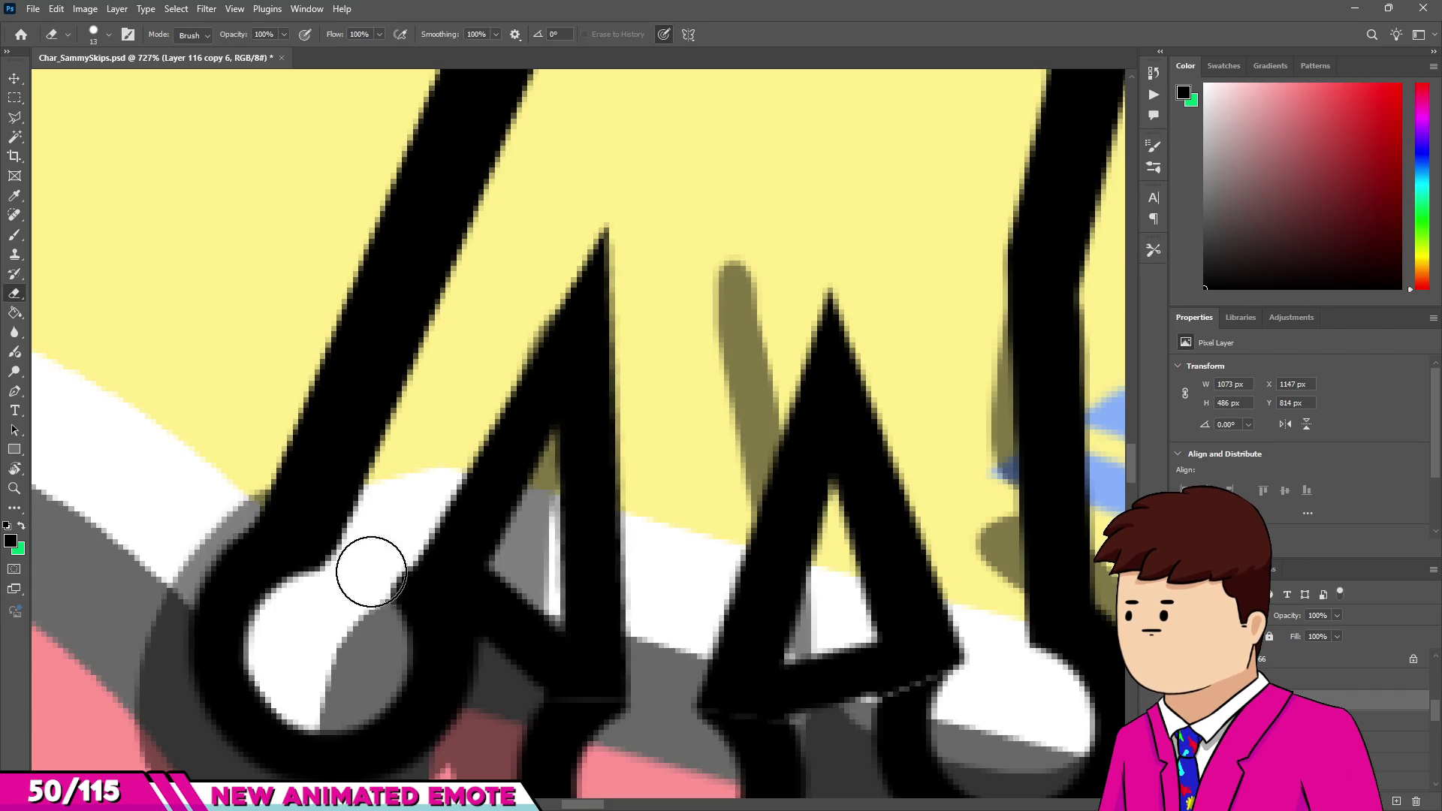
scroll(465, 630, down, 1)
scroll(525, 665, up, 1)
key(b)
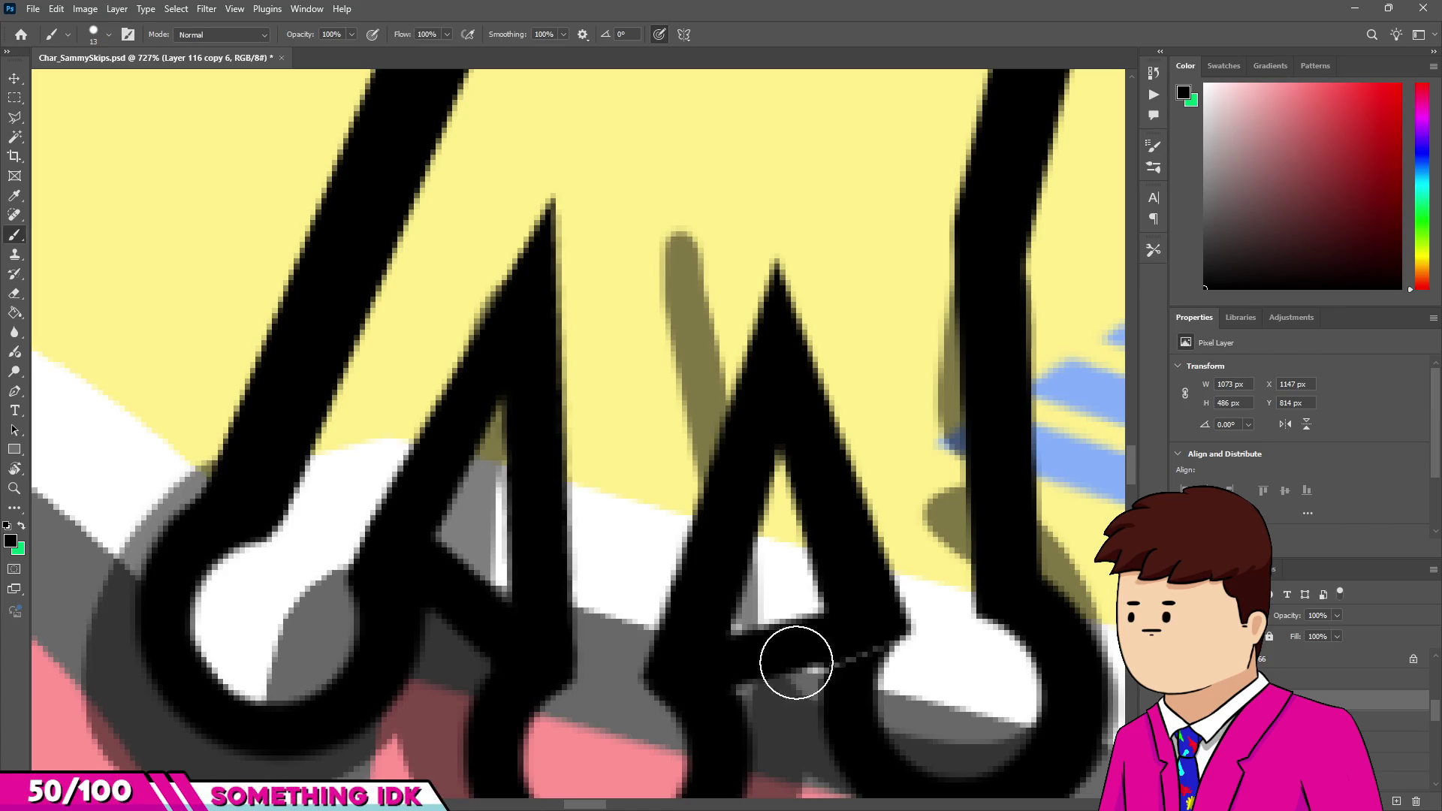
drag(850, 650, 846, 668)
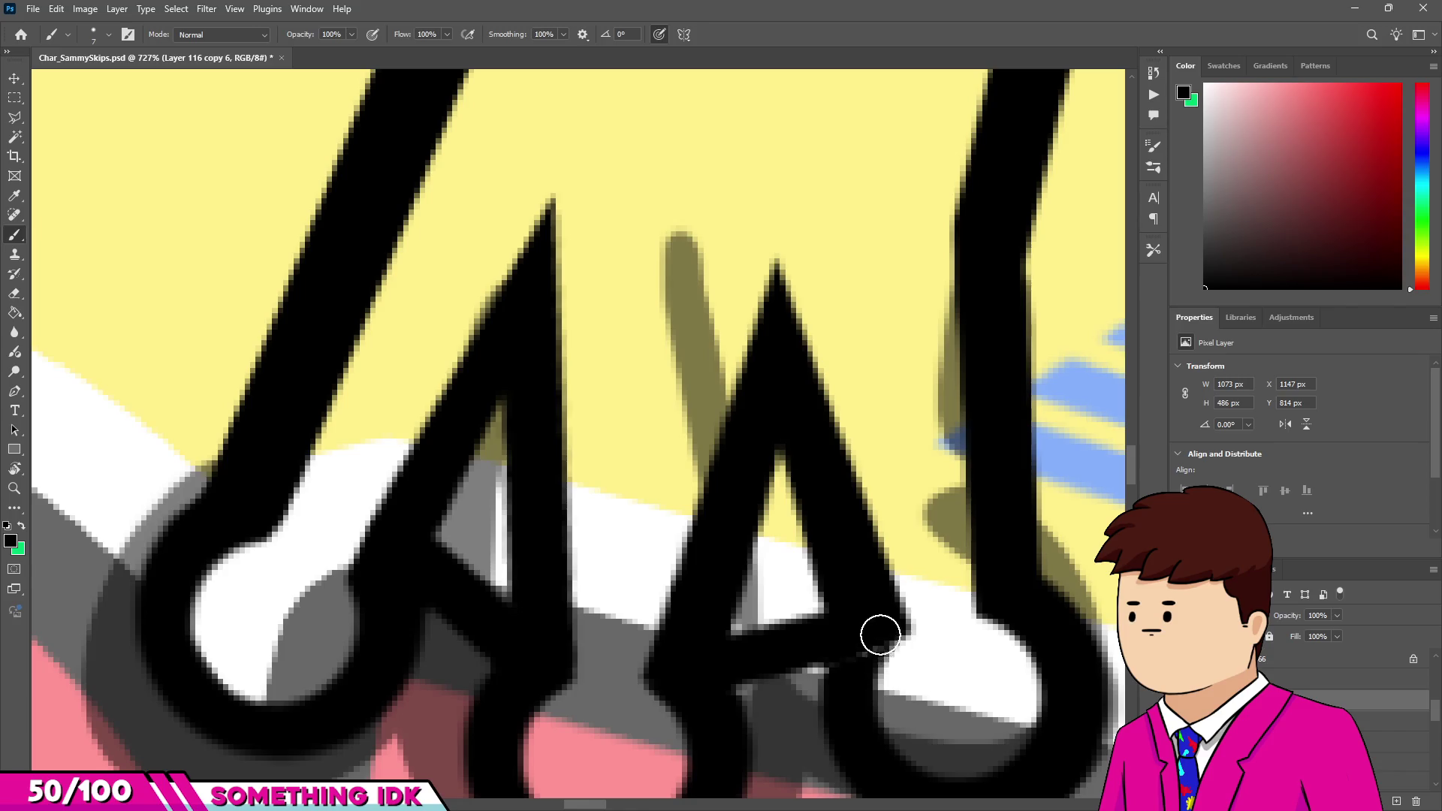
scroll(844, 654, down, 5)
scroll(727, 516, up, 4)
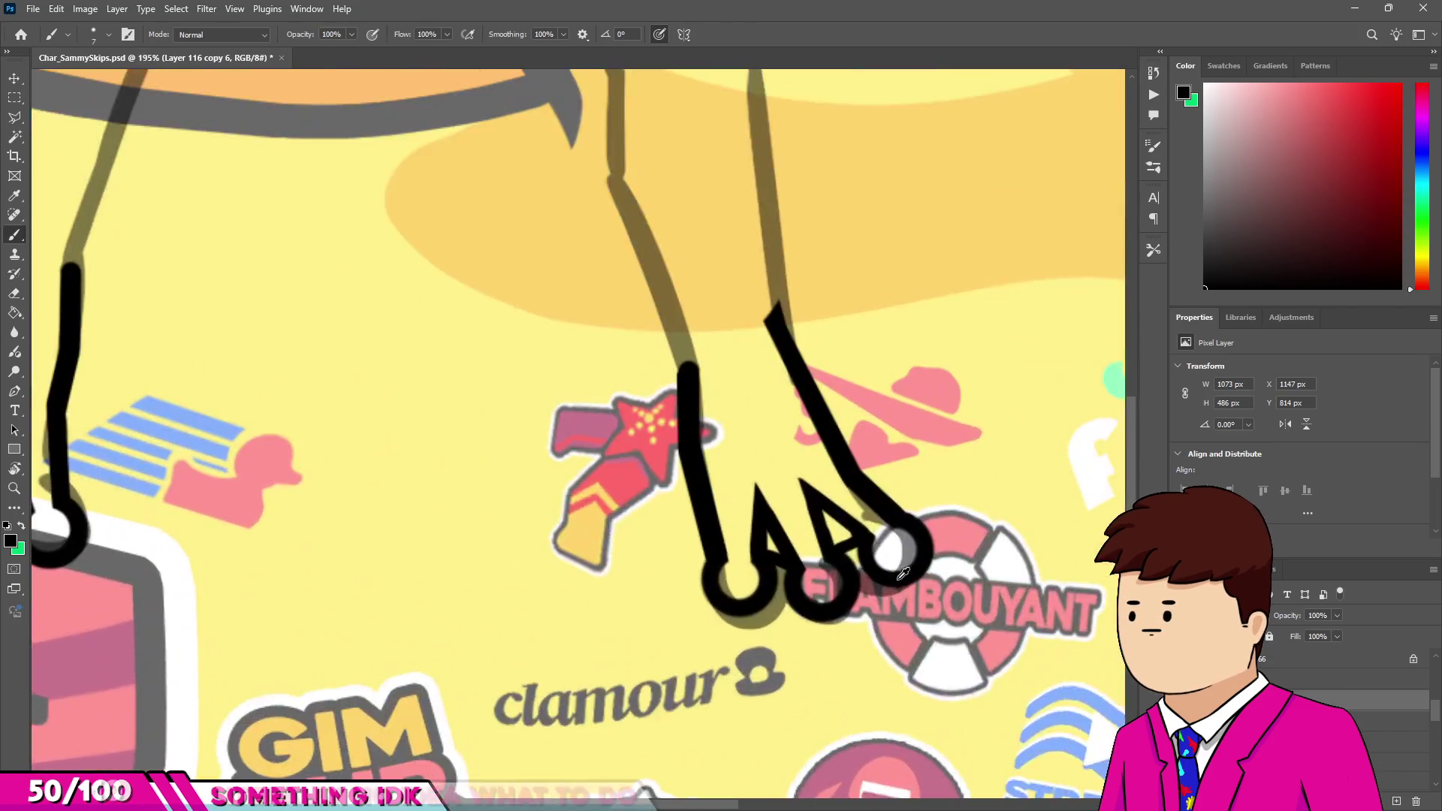
Lasso the right foot's inner claws, skew them slightly right, and commit.
key(l)
scroll(826, 519, down, 1)
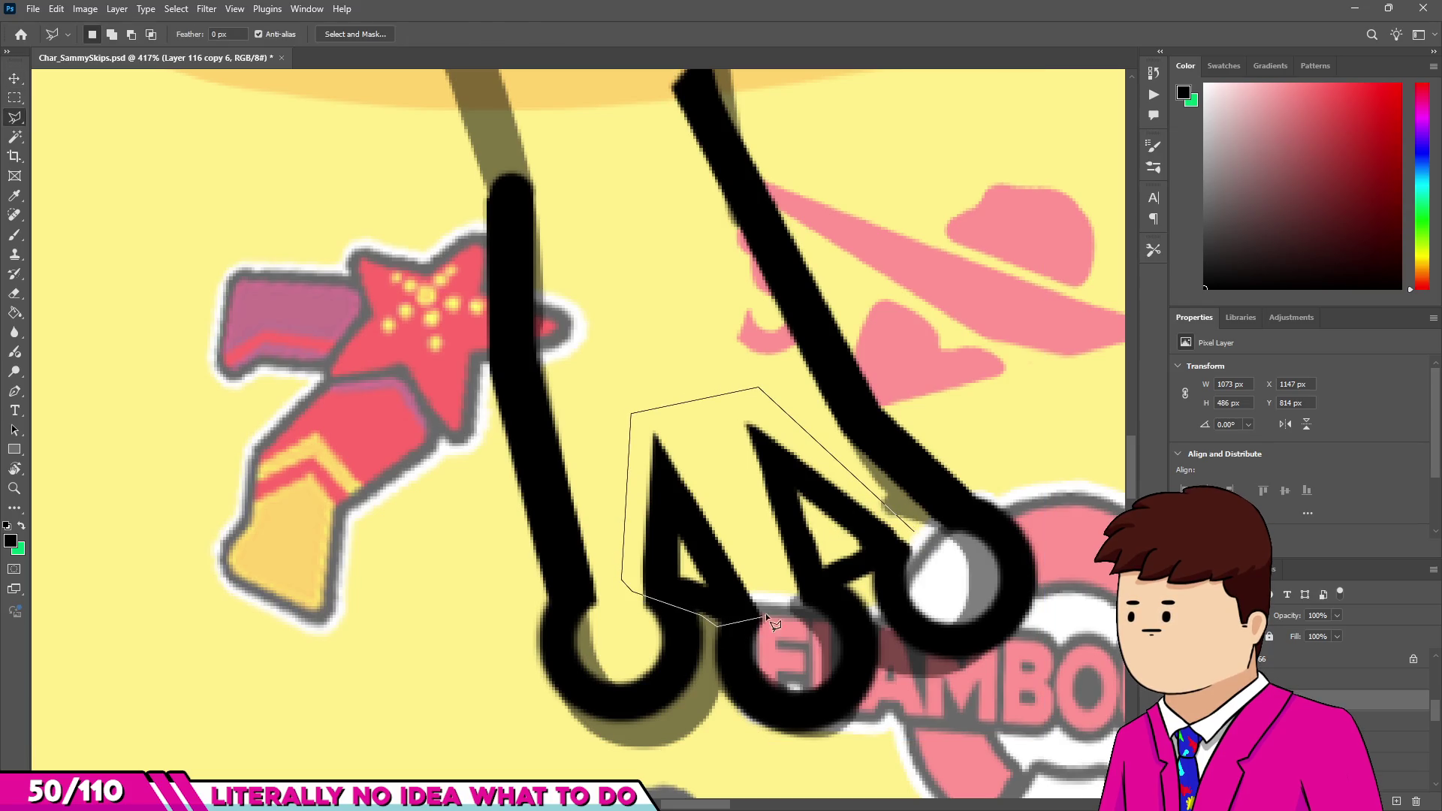
double_click(838, 597)
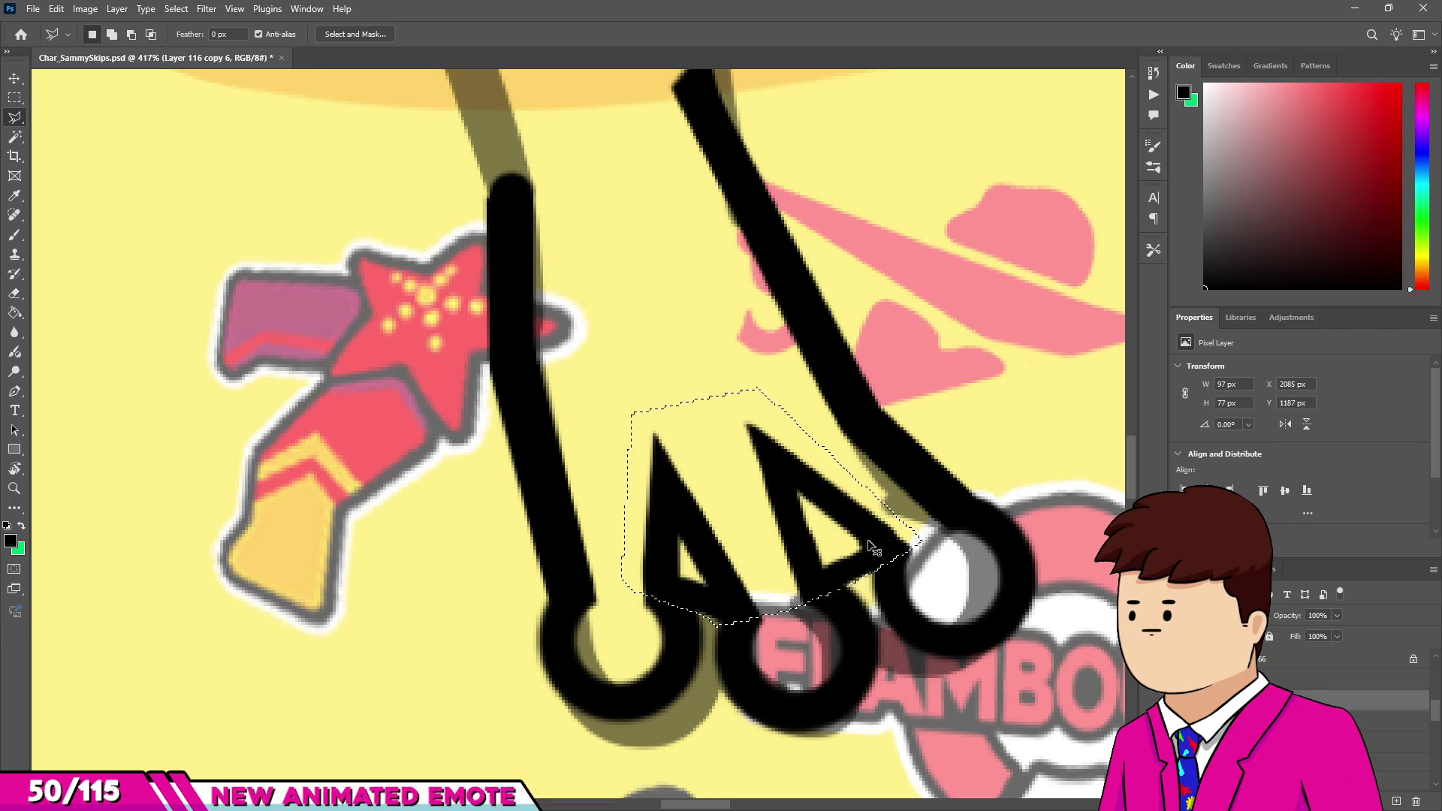
key(ctrl+t)
drag(773, 386, 786, 384)
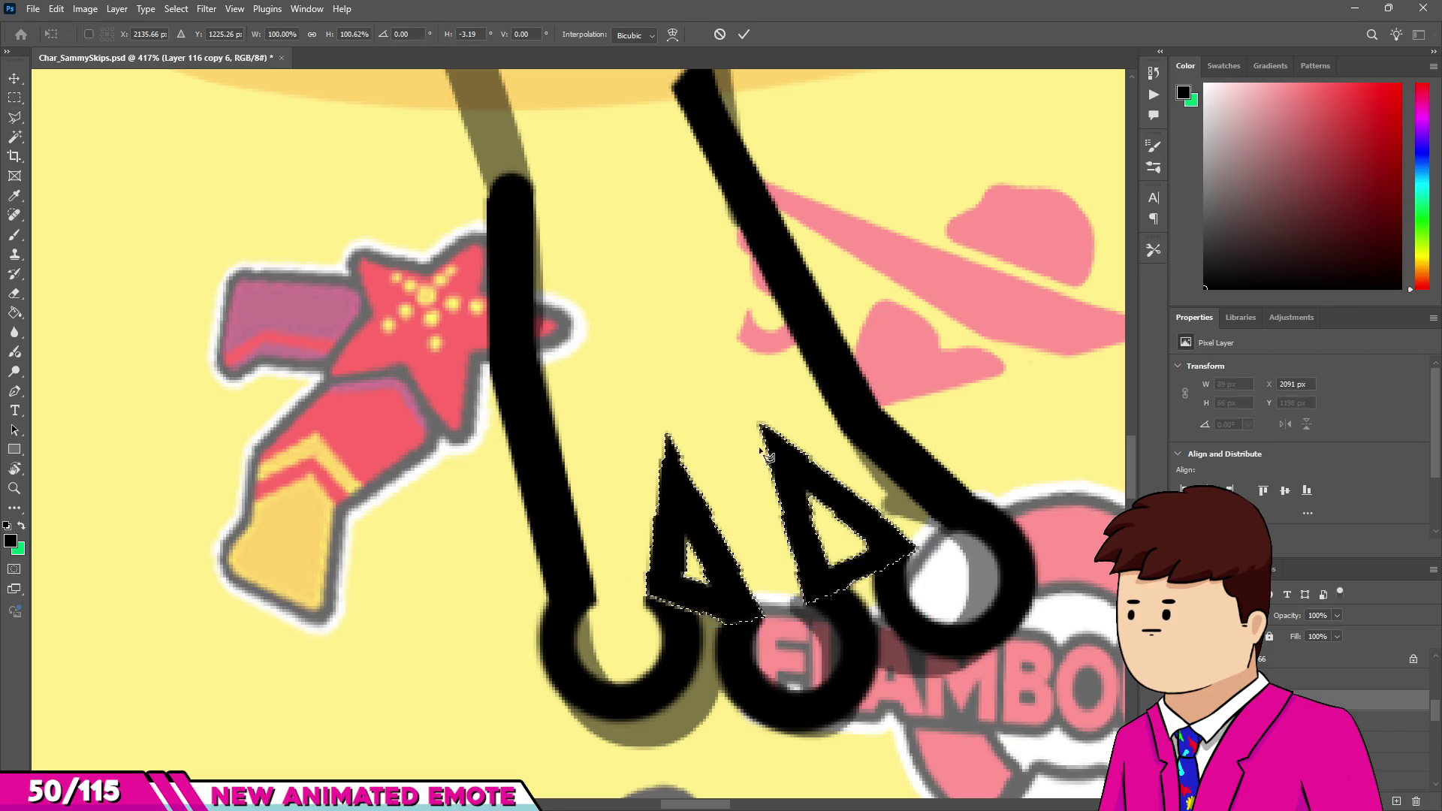
key(Return)
key(m)
Return to the Brush and check where the claws meet the toe circles.
scroll(693, 599, up, 5)
scroll(693, 598, up, 3)
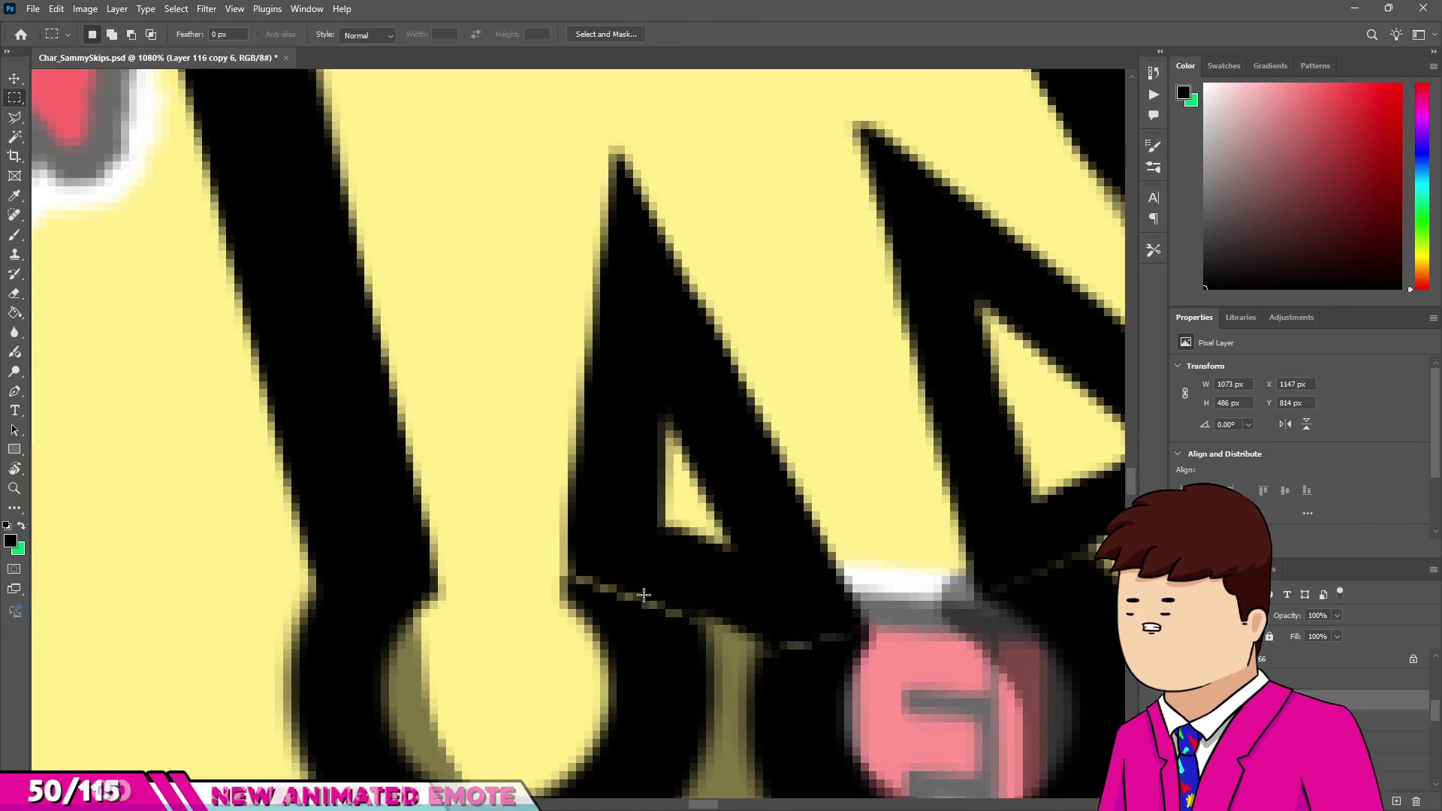
key(b)
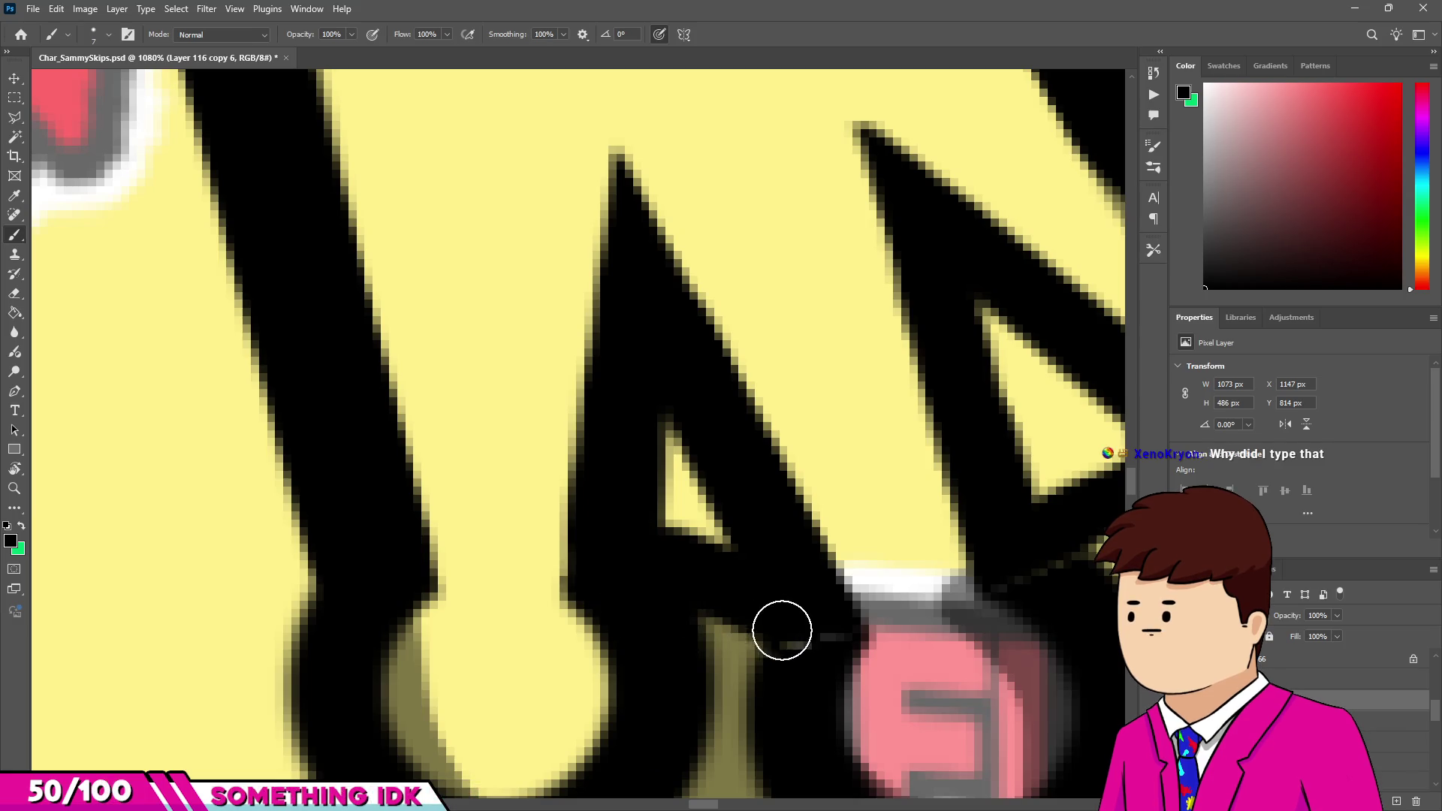
scroll(705, 608, down, 1)
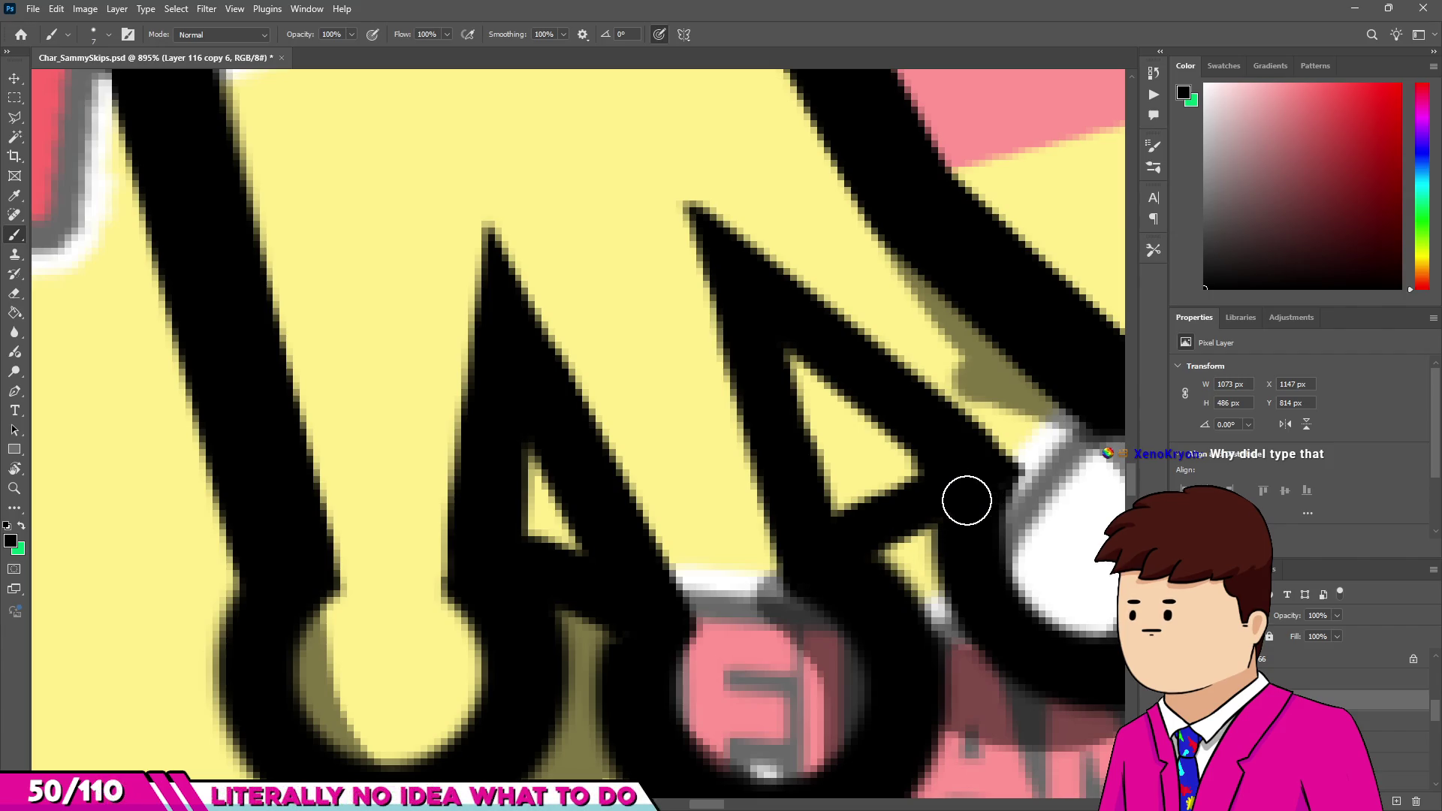
scroll(833, 534, down, 2)
scroll(719, 524, down, 5)
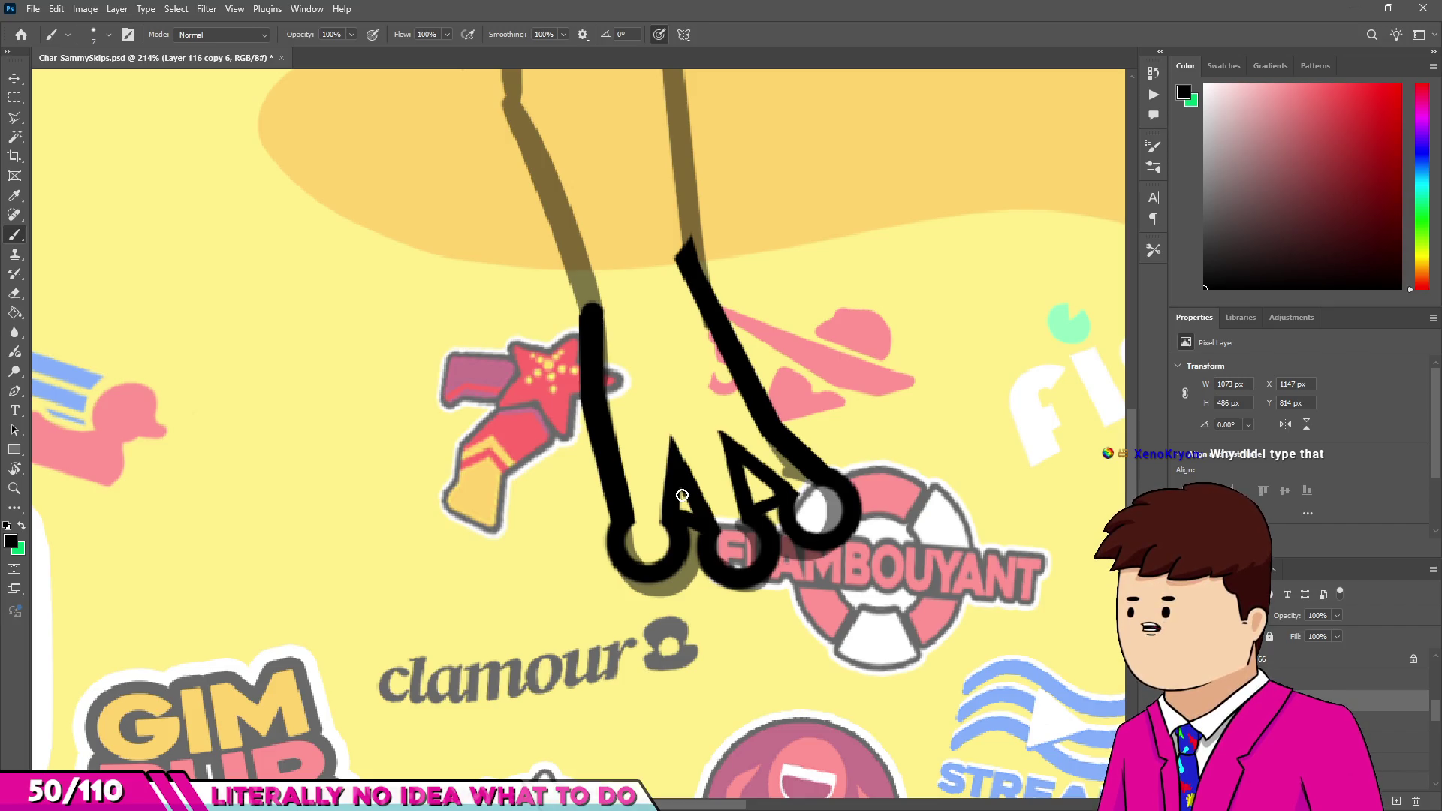
scroll(650, 571, down, 6)
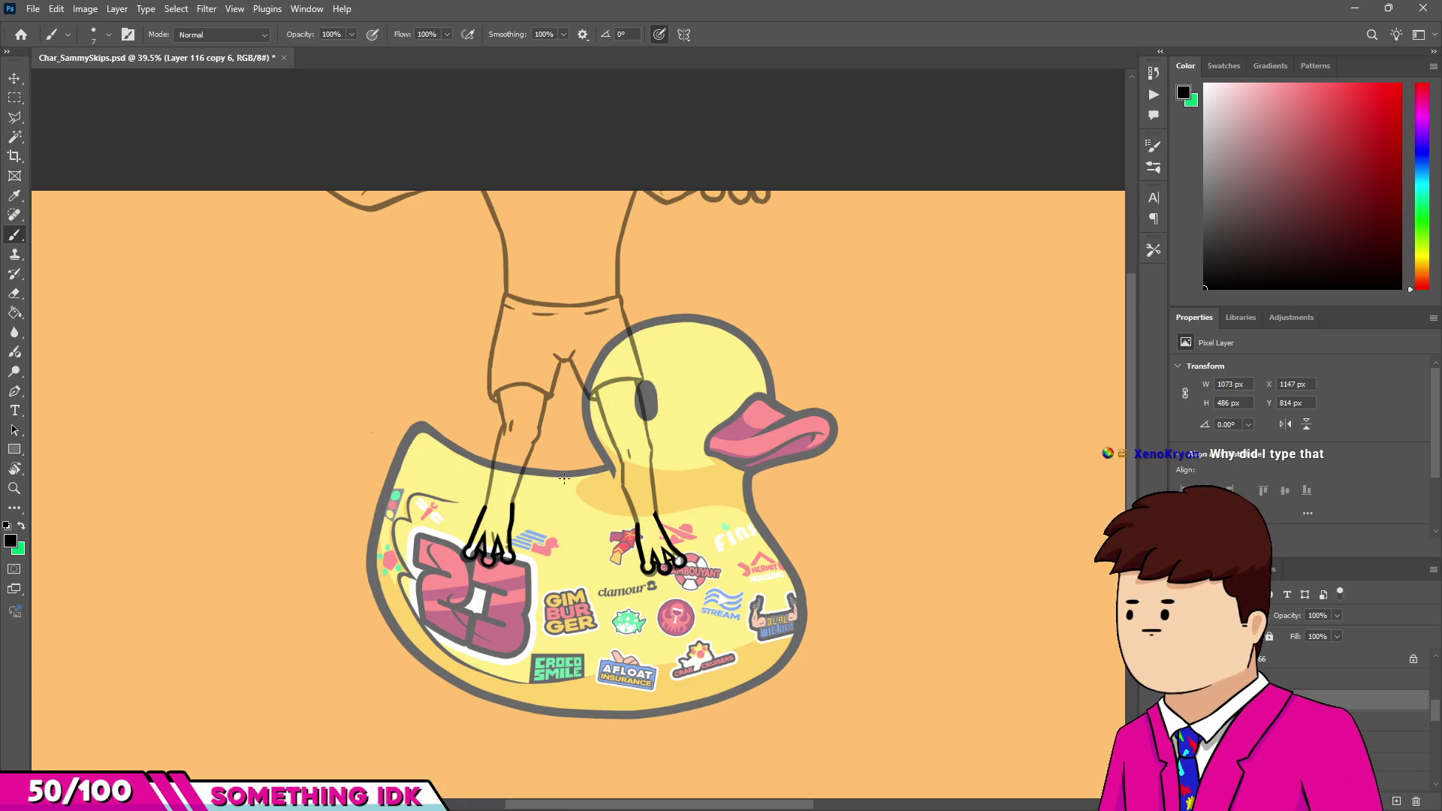
Zoom in and out to review the black-inked toes on the duck.
scroll(609, 472, up, 3)
scroll(609, 472, down, 3)
scroll(467, 490, up, 4)
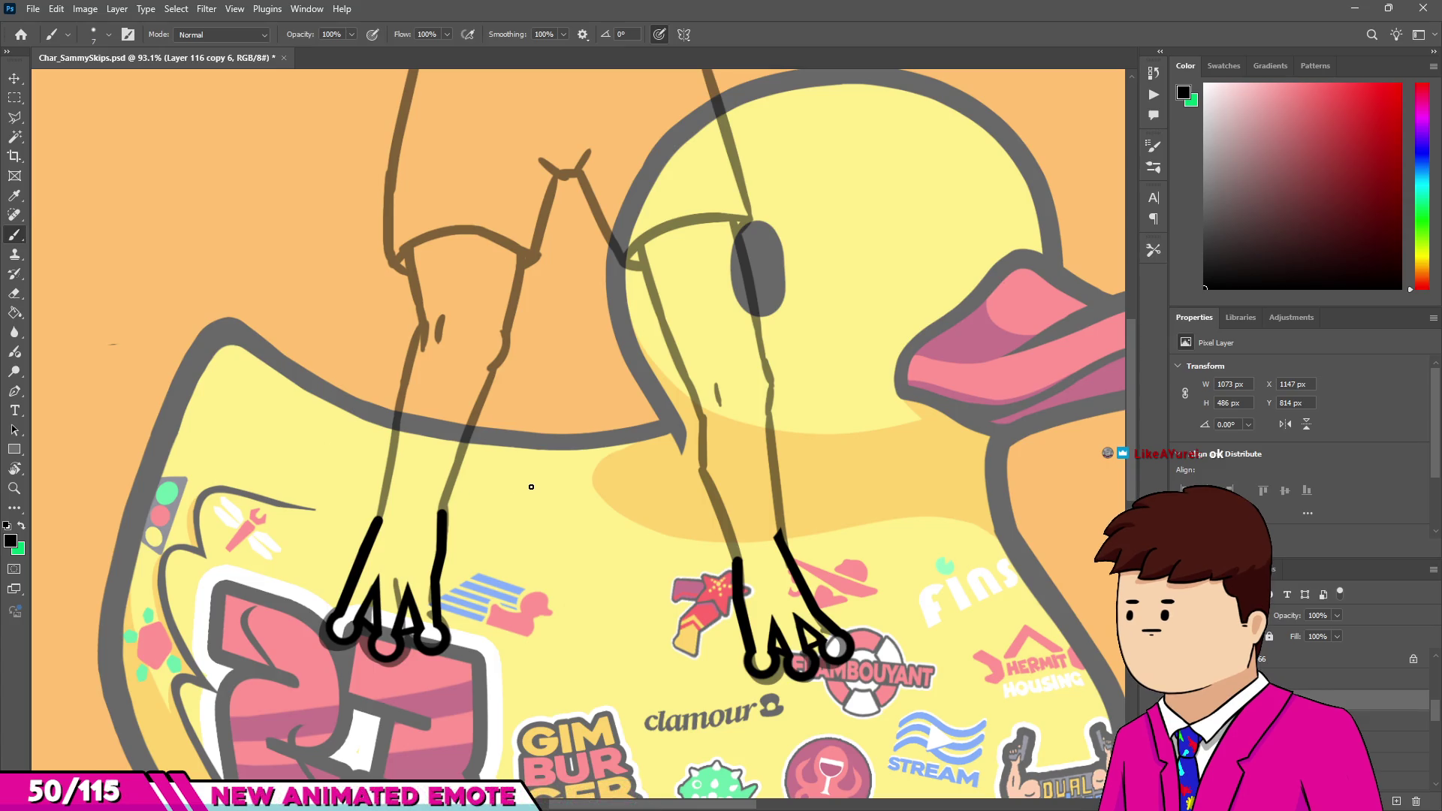
scroll(623, 474, down, 3)
scroll(773, 479, up, 2)
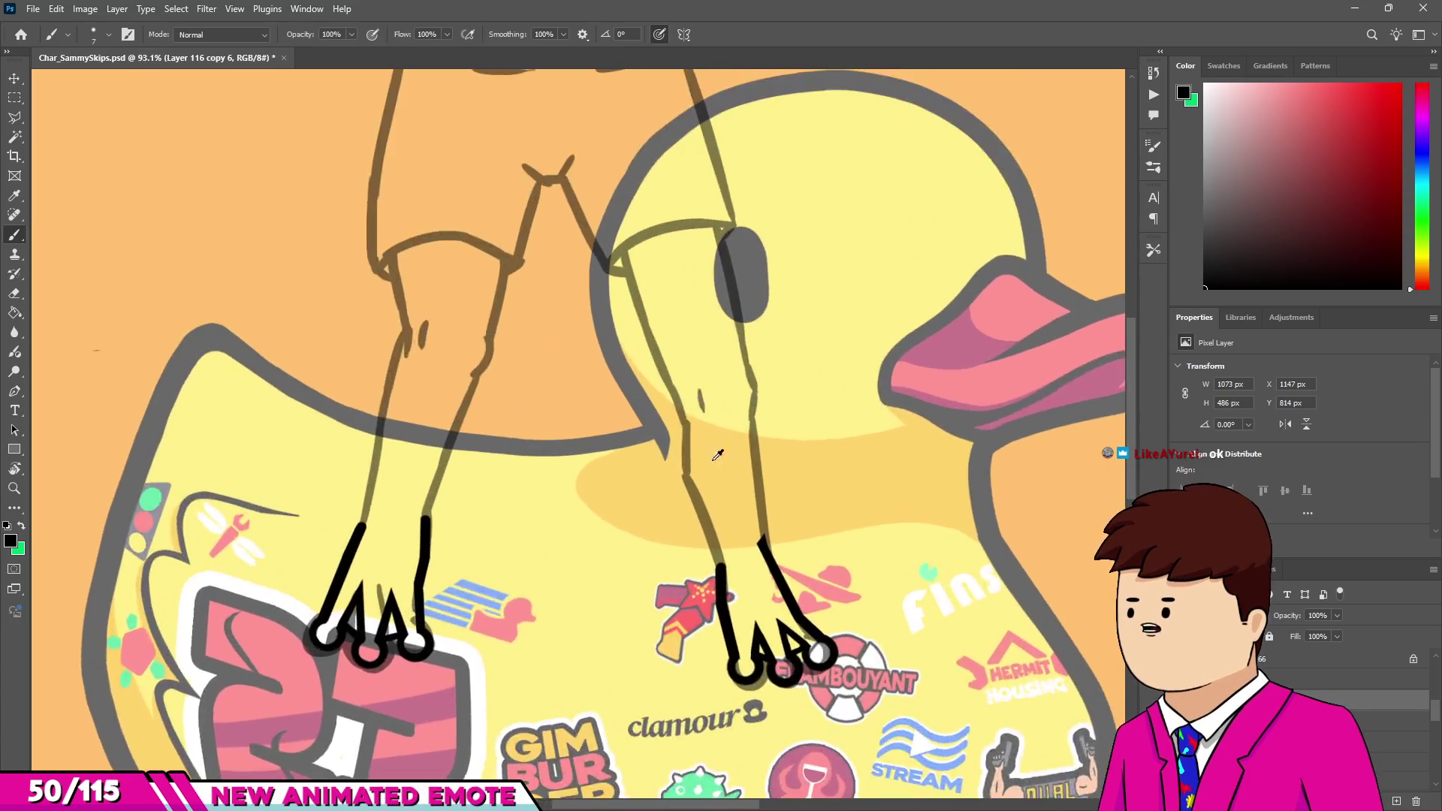
With an ~82 px brush, stamp black dabs on the three knuckle bumps.
scroll(751, 376, up, 1)
scroll(747, 370, down, 5)
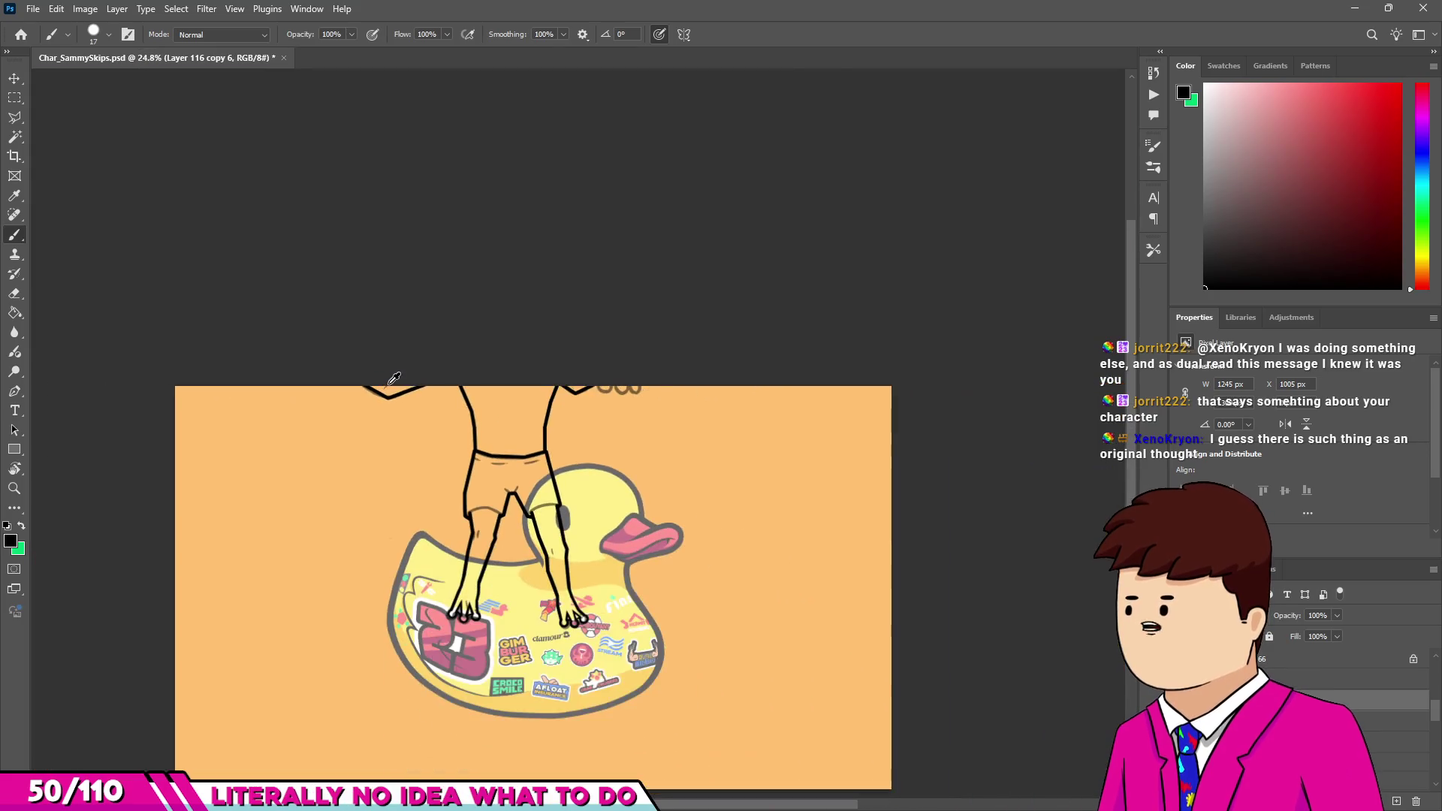
scroll(428, 378, down, 1)
scroll(847, 537, up, 2)
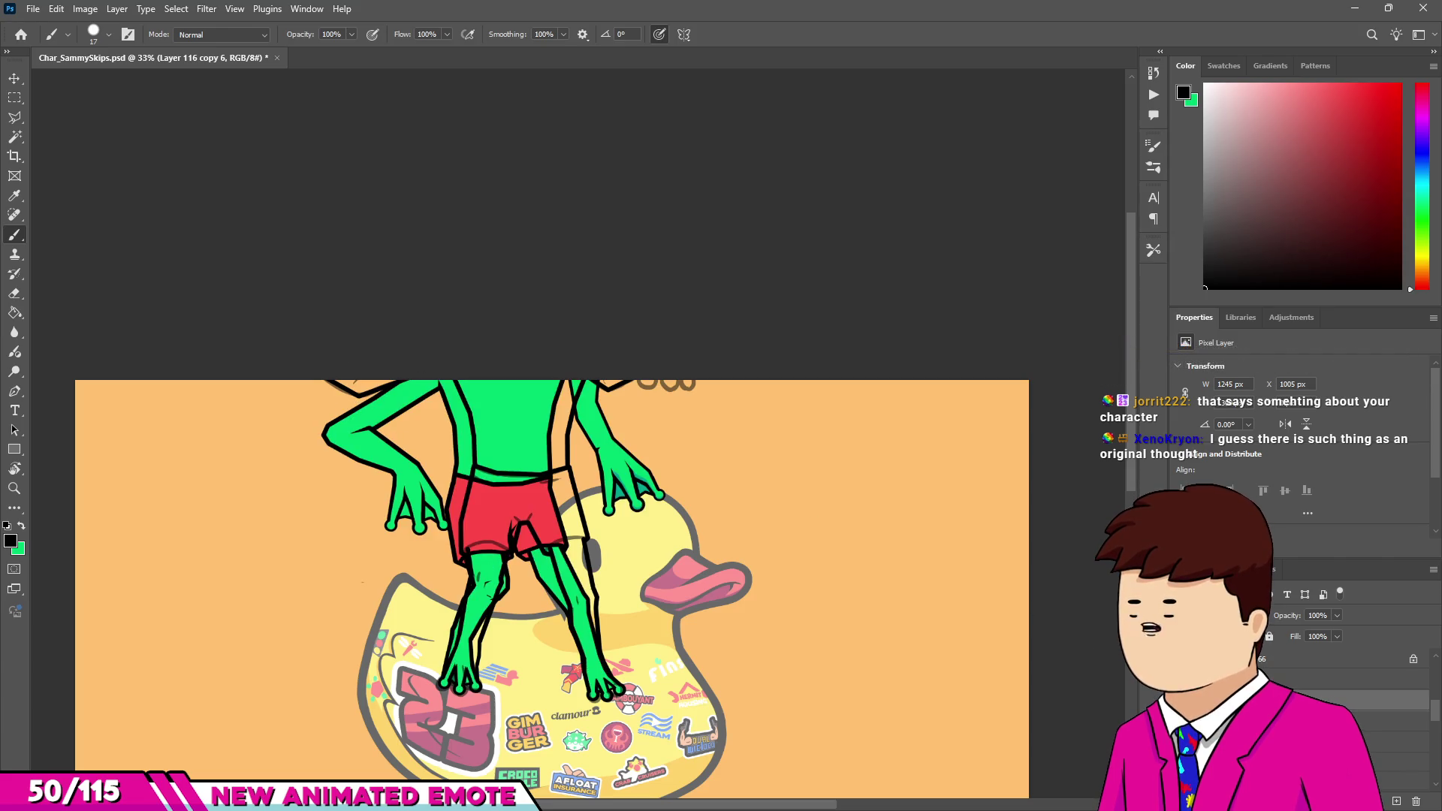
scroll(681, 339, up, 5)
scroll(681, 339, up, 5)
drag(681, 338, 723, 303)
click(714, 309)
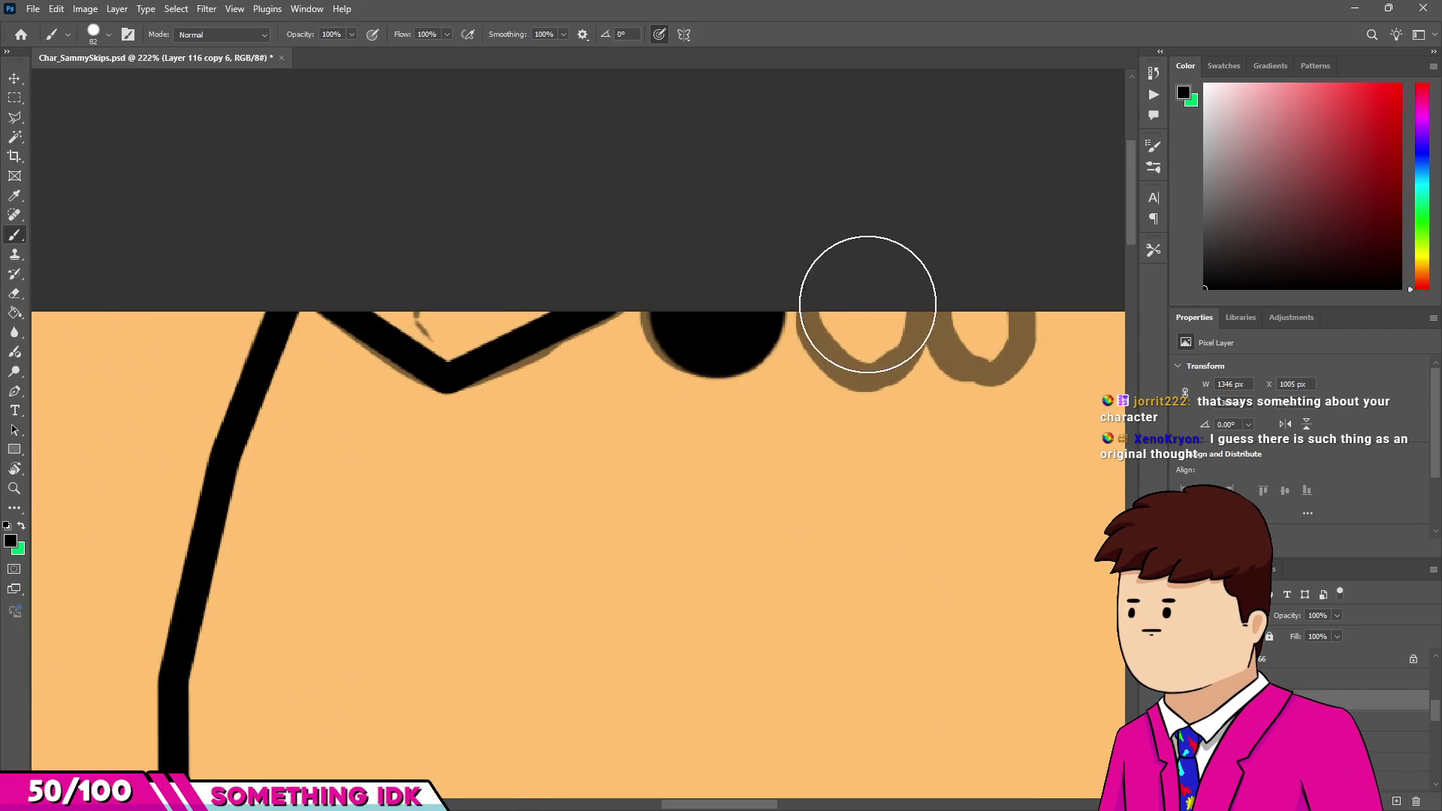
click(867, 313)
click(989, 301)
Erase one dab's centre with a ~46 px eraser to make a hollow ring.
key(e)
drag(988, 290, 976, 318)
key(bracketright)
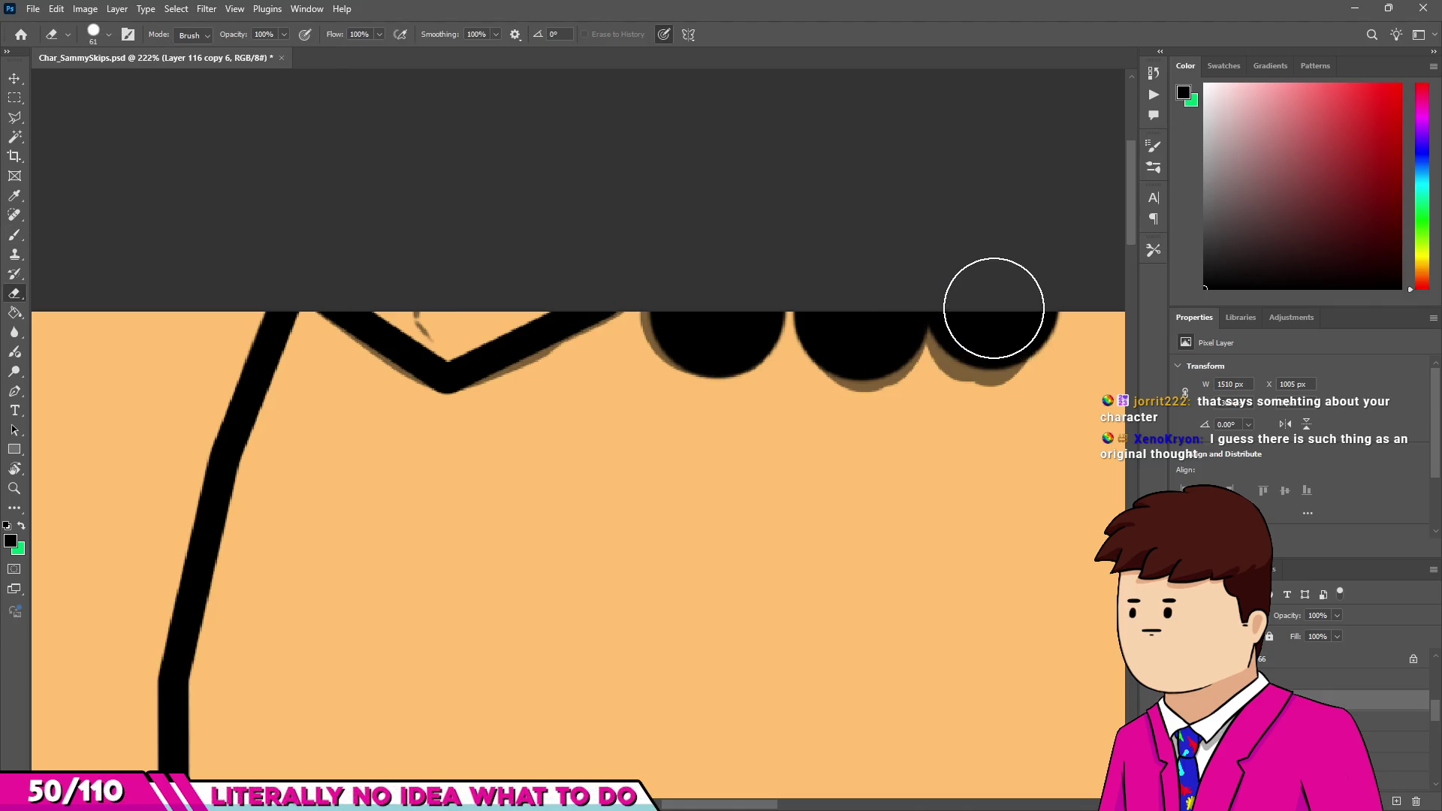
key(bracketleft)
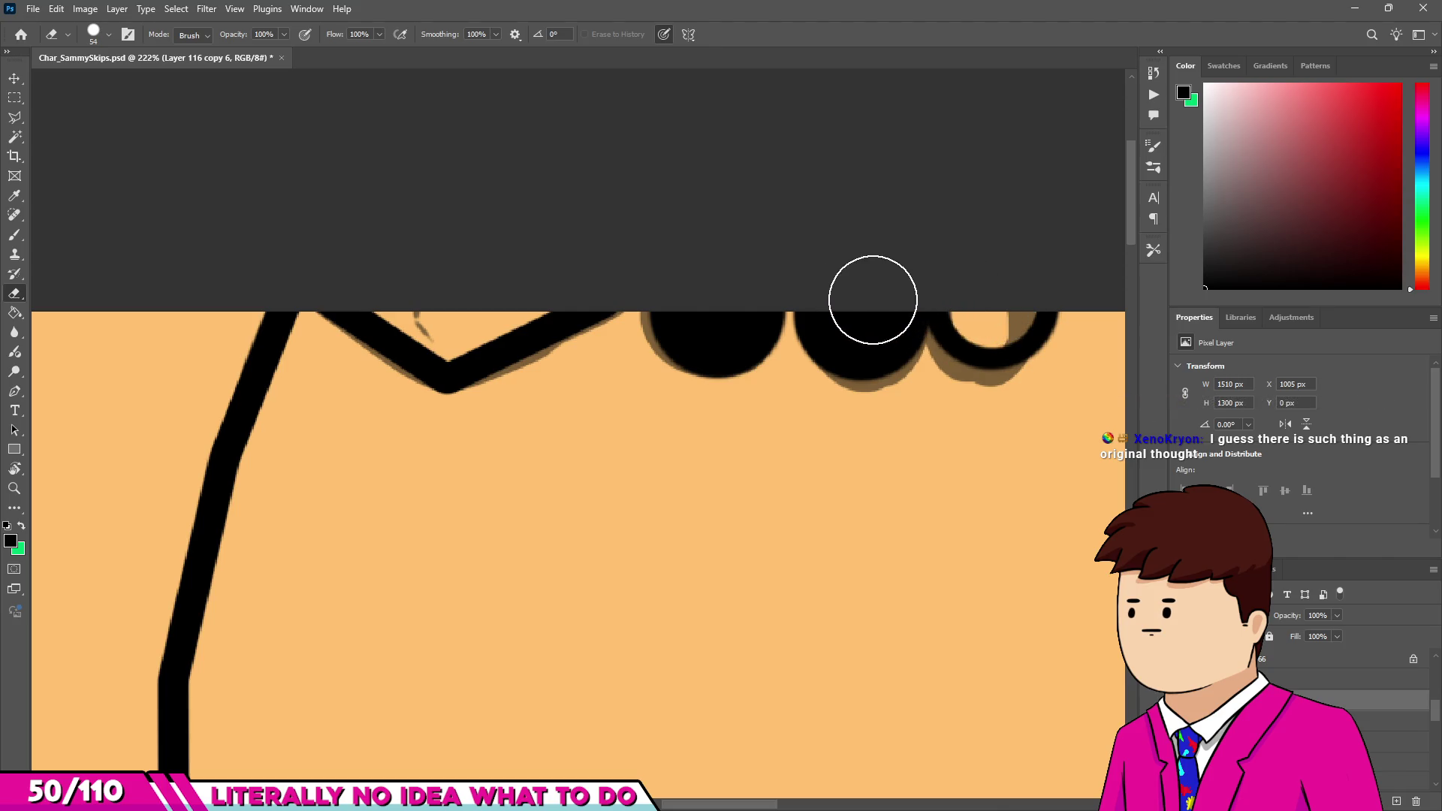
mouse_move(711, 306)
mouse_down()
mouse_move(723, 296)
mouse_move(683, 290)
mouse_move(599, 370)
mouse_move(609, 359)
mouse_up()
mouse_move(462, 504)
mouse_down()
mouse_move(496, 489)
mouse_move(460, 455)
mouse_move(471, 466)
mouse_move(443, 470)
mouse_up()
Ink the left shorts hem as straight segments joining the inner leg outline.
scroll(384, 526, up, 3)
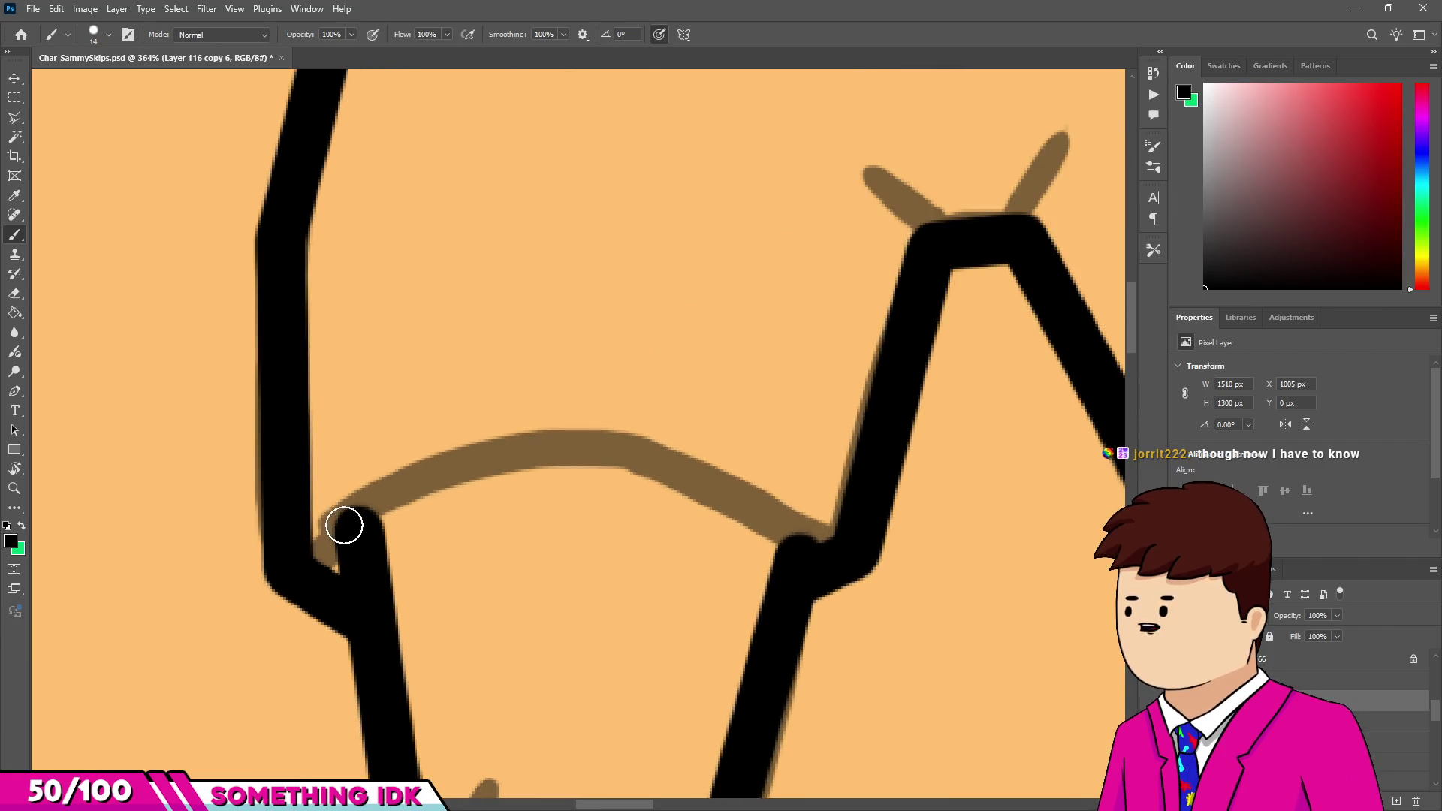
drag(358, 514, 330, 537)
shift+click(511, 454)
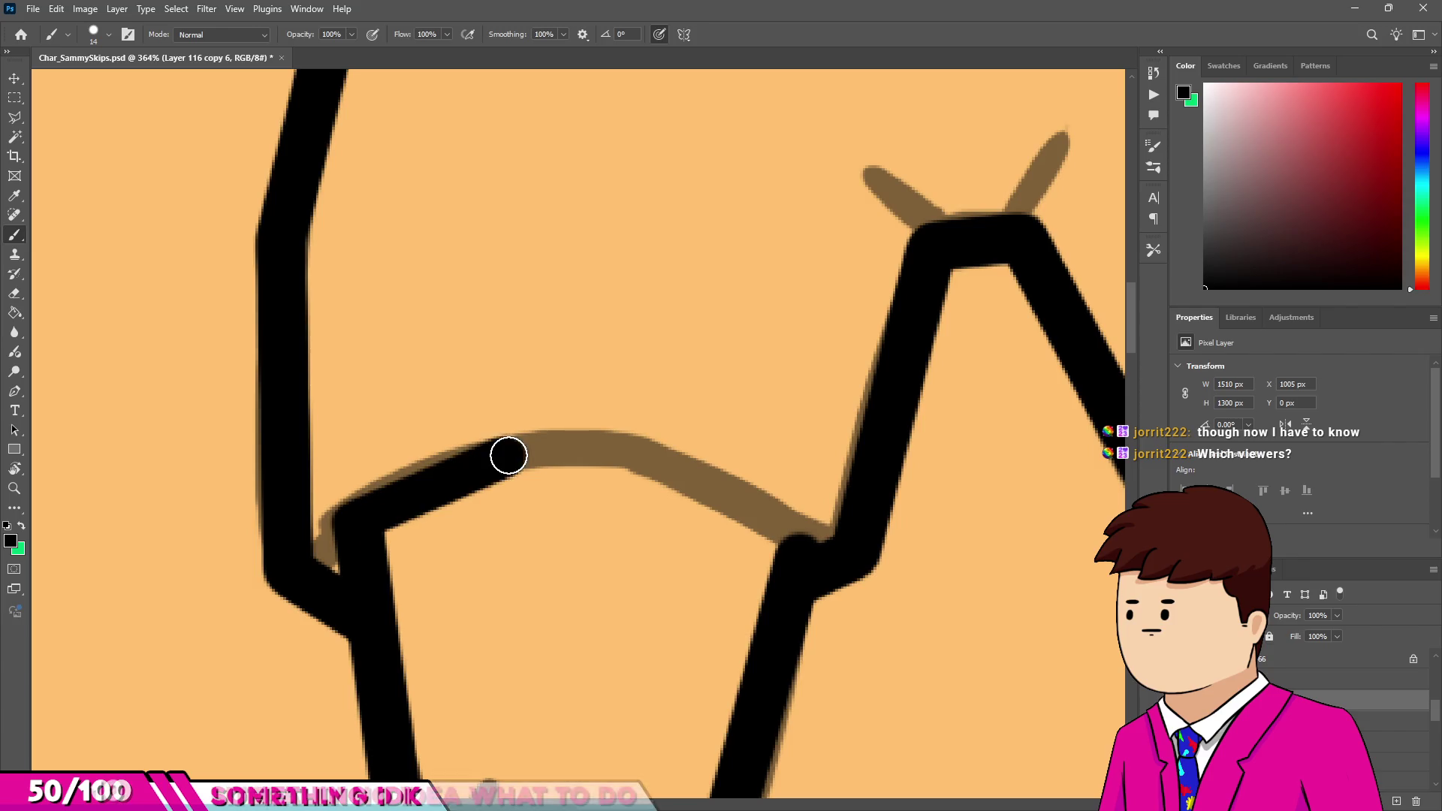
shift+click(672, 456)
shift+click(794, 538)
scroll(700, 521, down, 3)
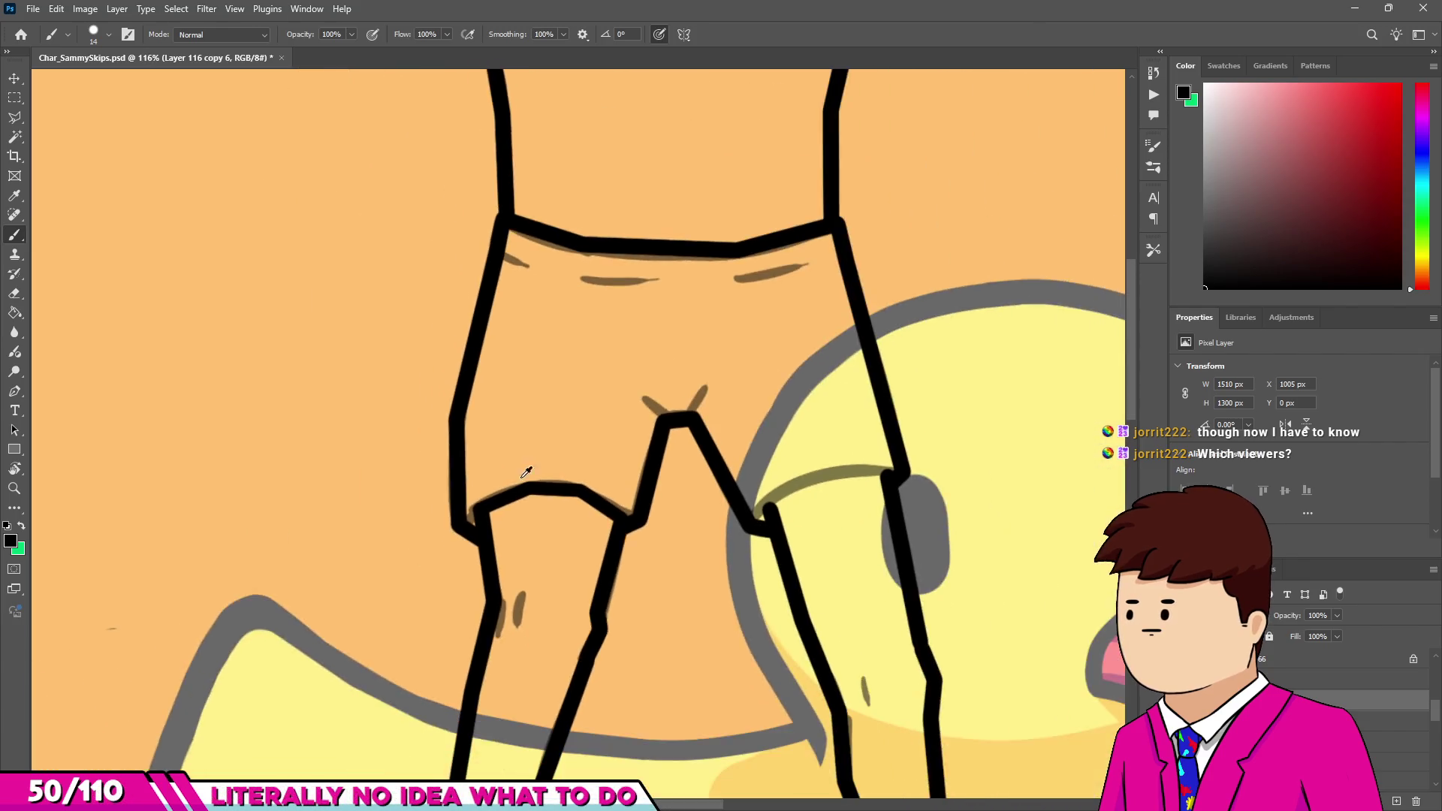
scroll(670, 380, up, 4)
Ink the crotch tick and taper it into a sharp point.
click(603, 413)
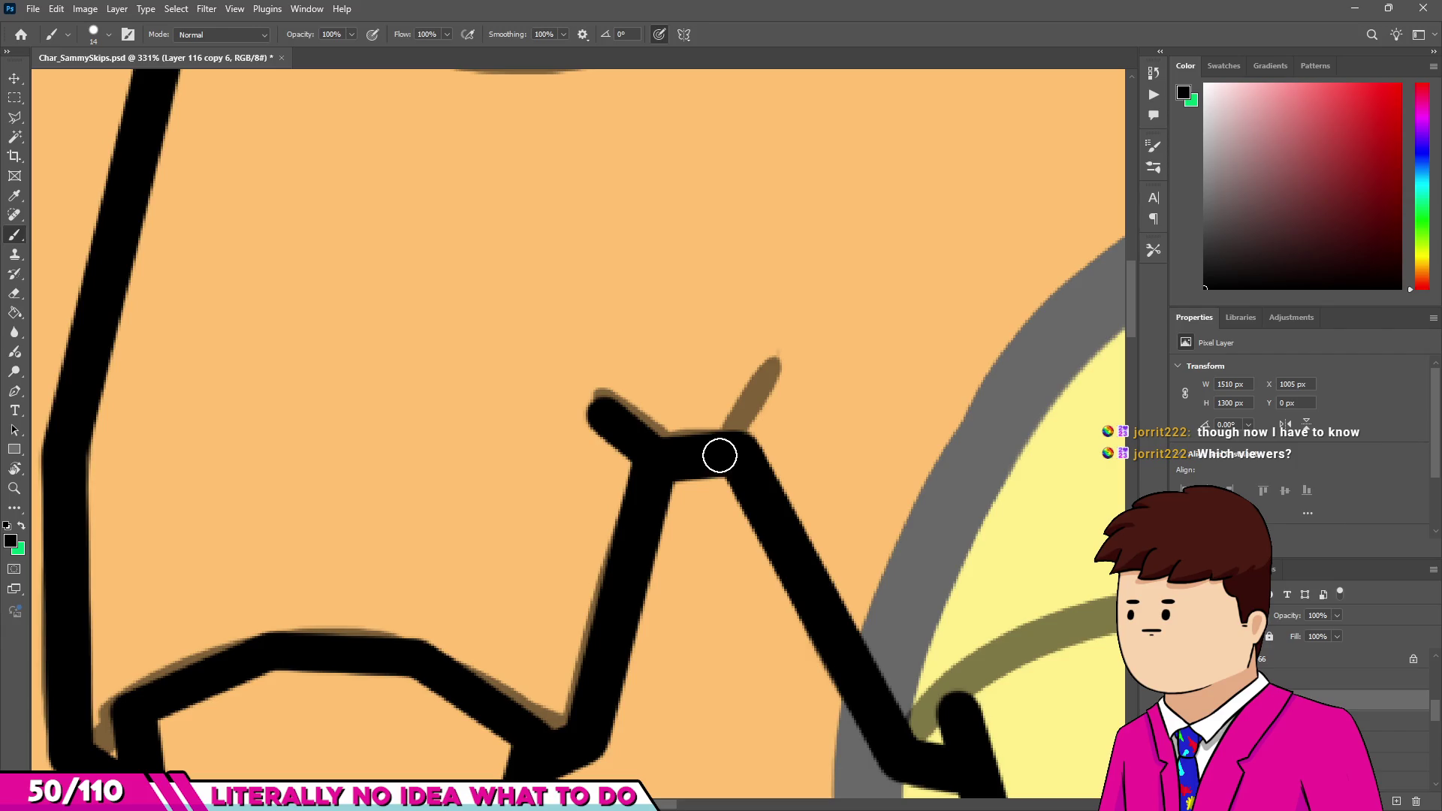
key(e)
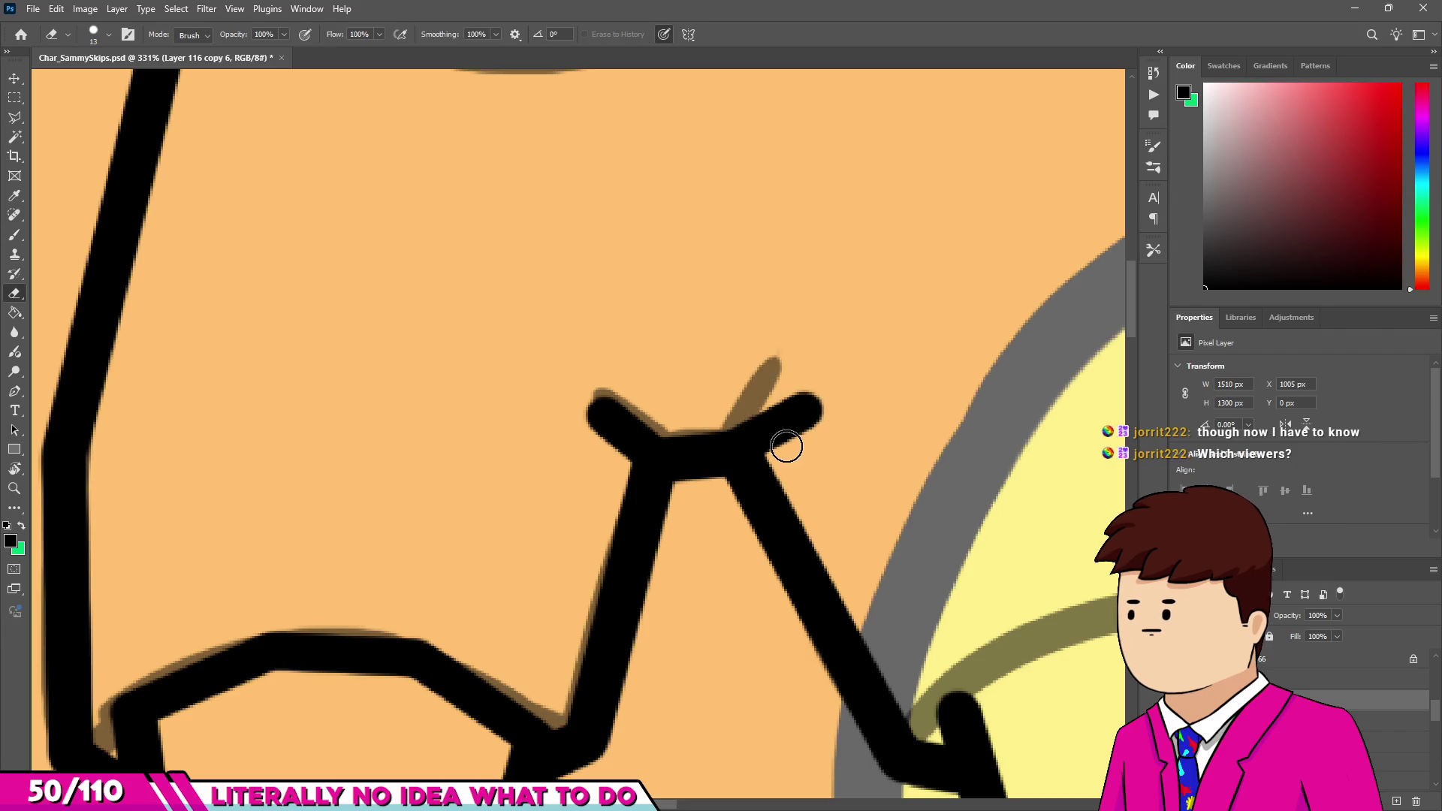
drag(817, 409, 792, 424)
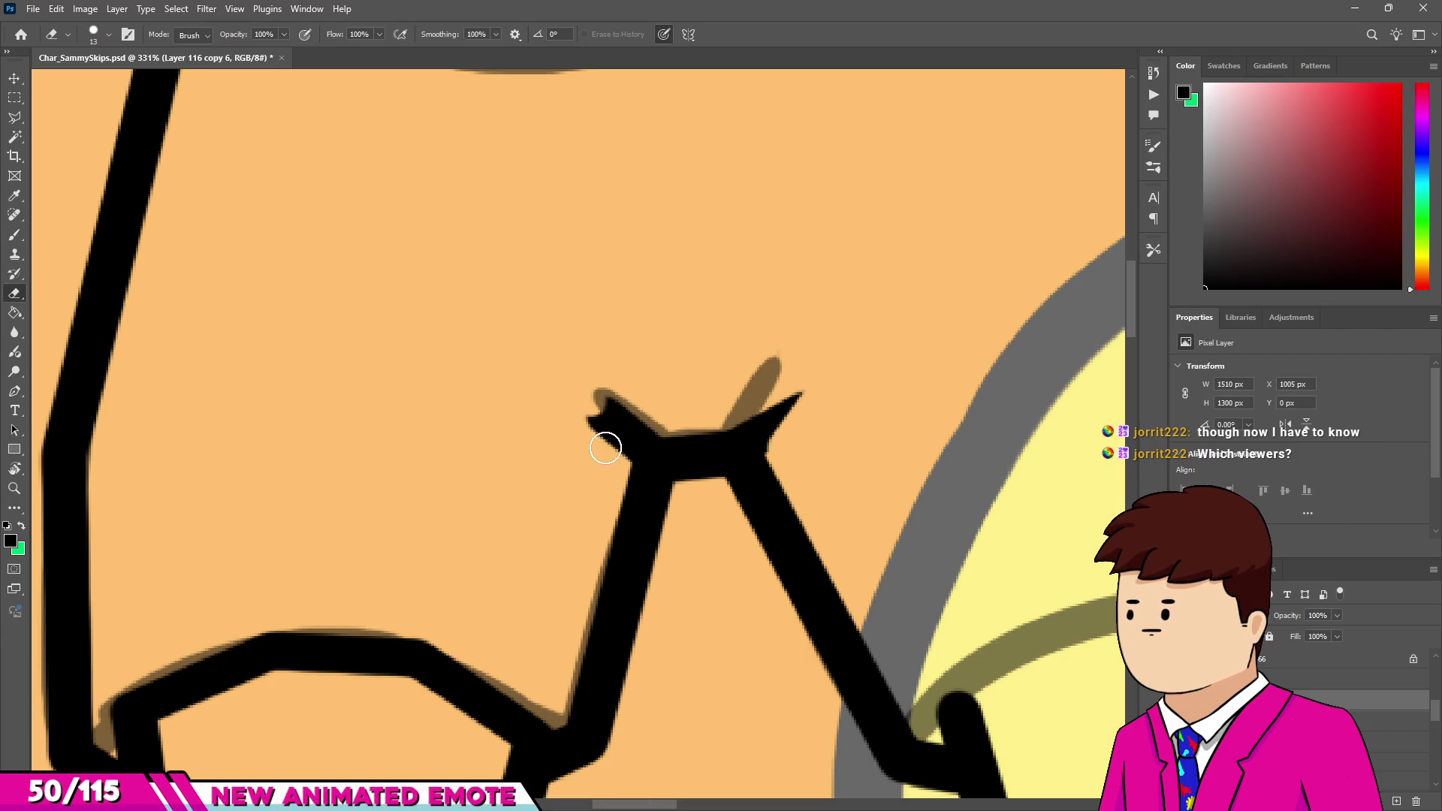
scroll(601, 436, down, 5)
scroll(593, 328, up, 3)
scroll(586, 288, down, 3)
scroll(654, 473, up, 4)
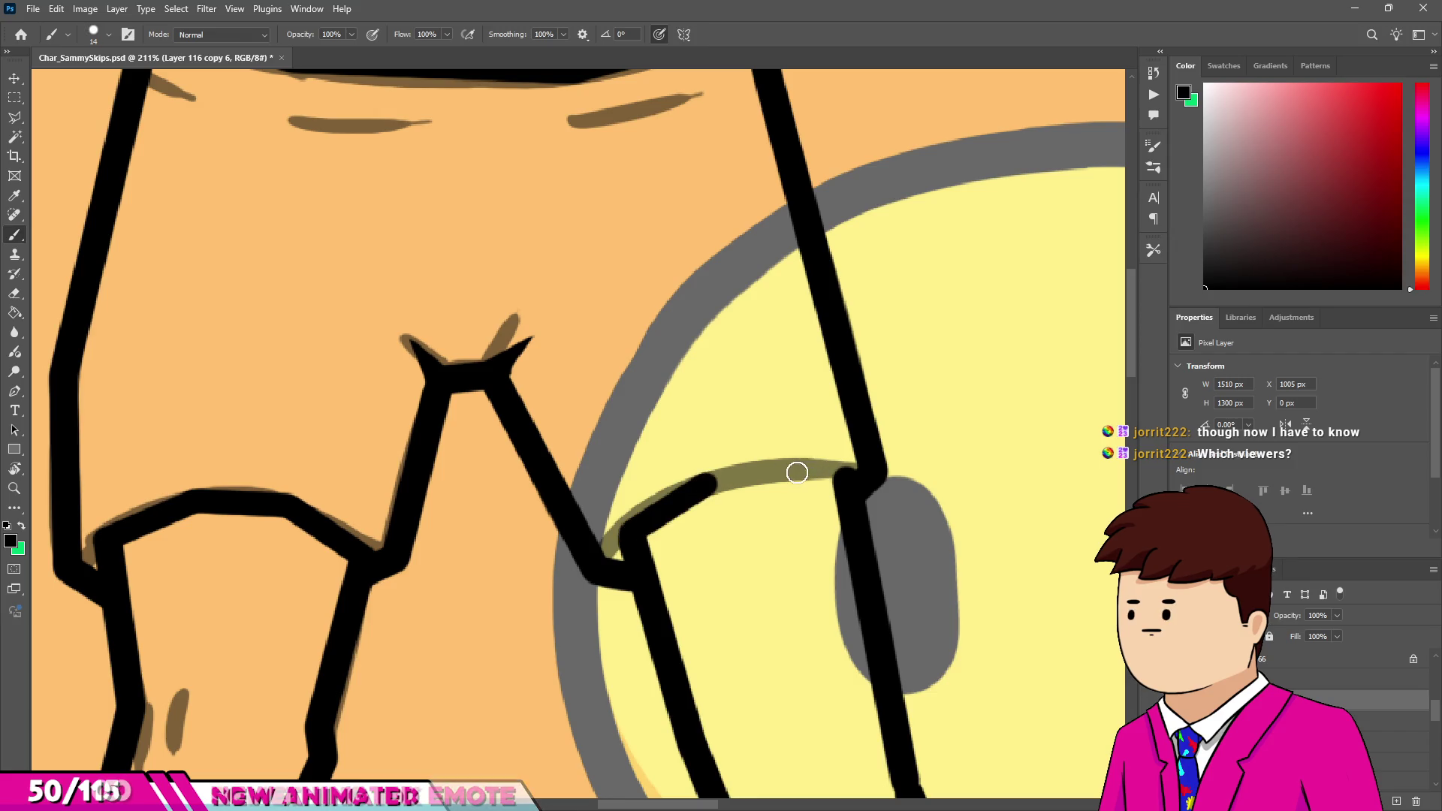
Ink the right shorts hem and a short crease mark on the right leg.
drag(839, 477, 841, 475)
scroll(773, 386, down, 5)
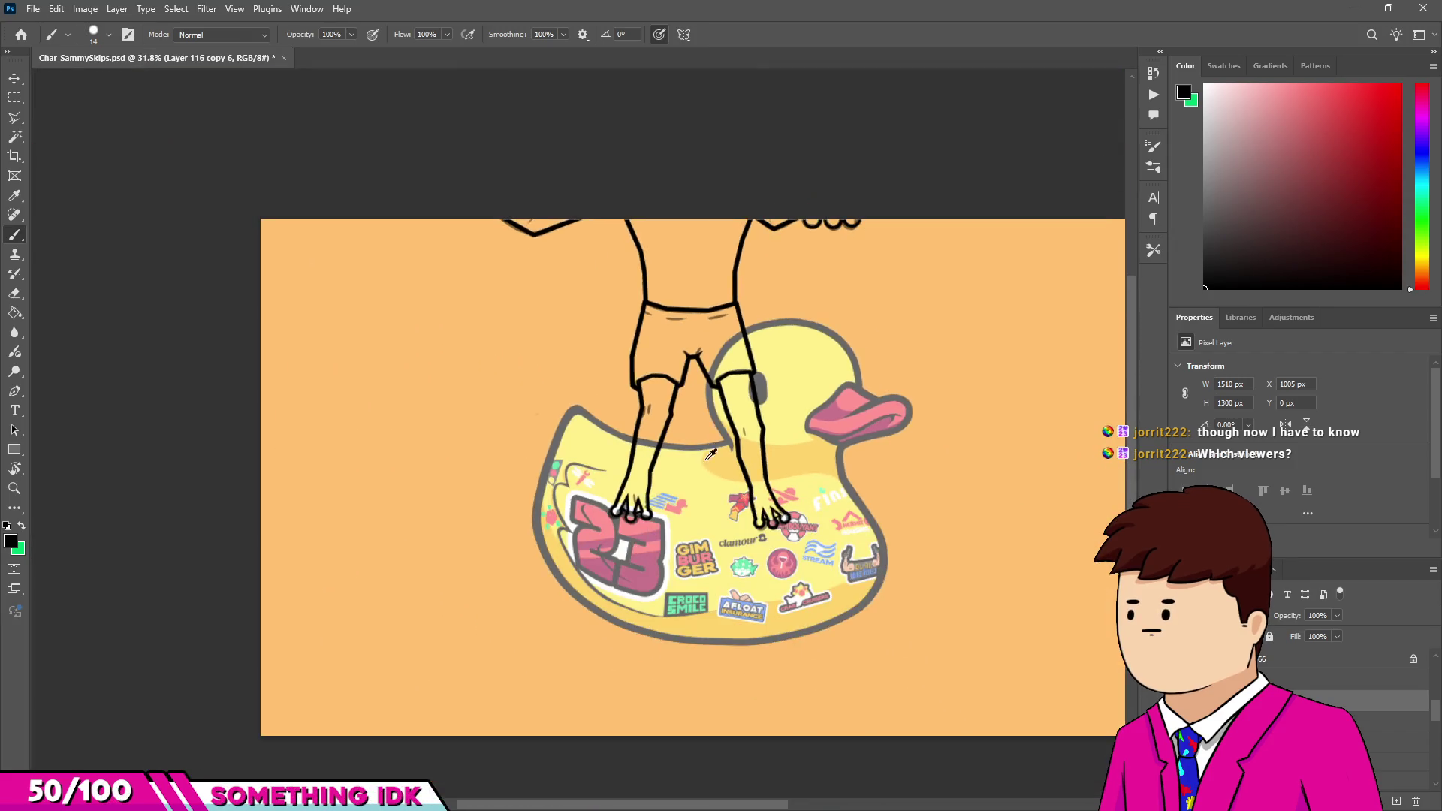
scroll(611, 507, up, 3)
scroll(621, 272, down, 4)
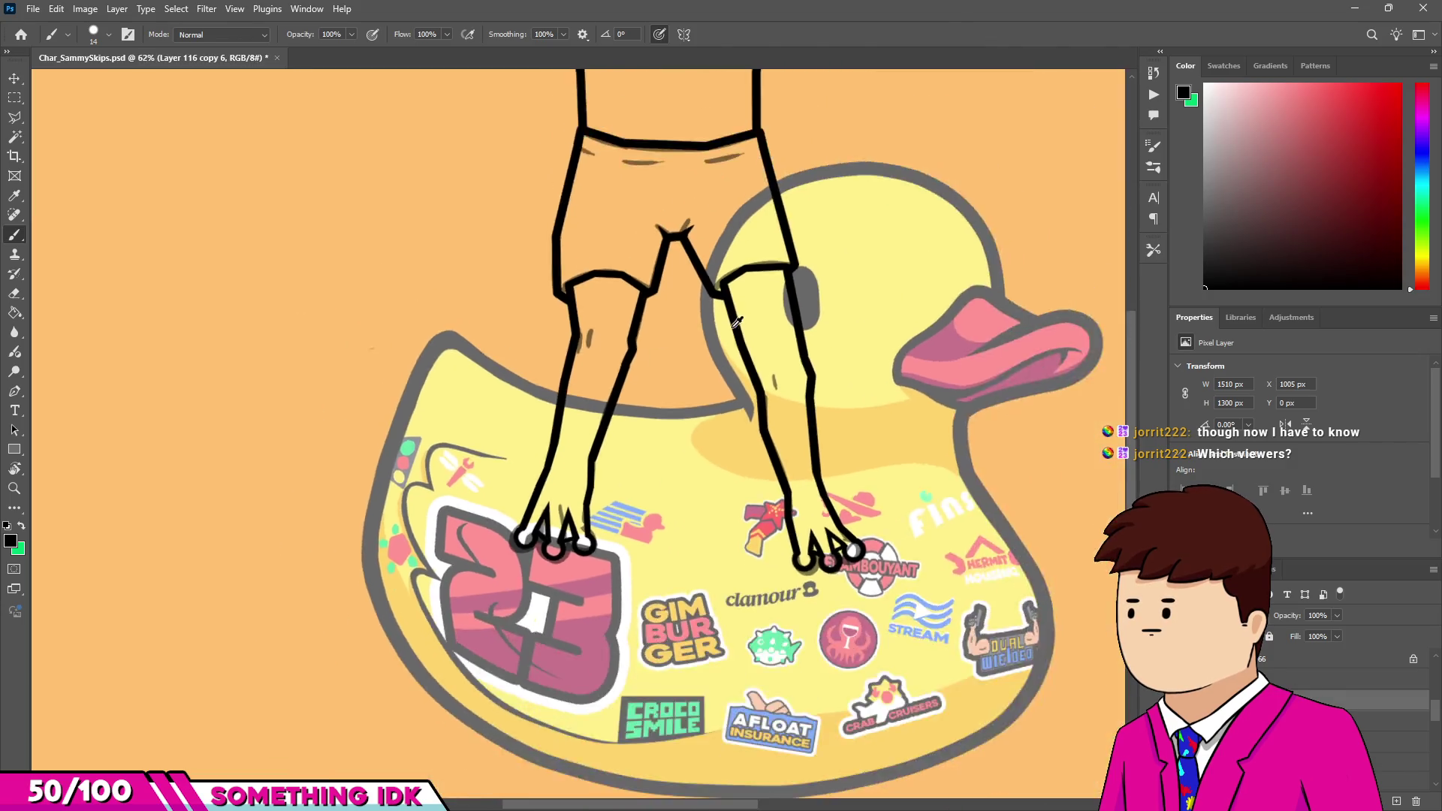
scroll(814, 441, up, 7)
drag(814, 441, 816, 457)
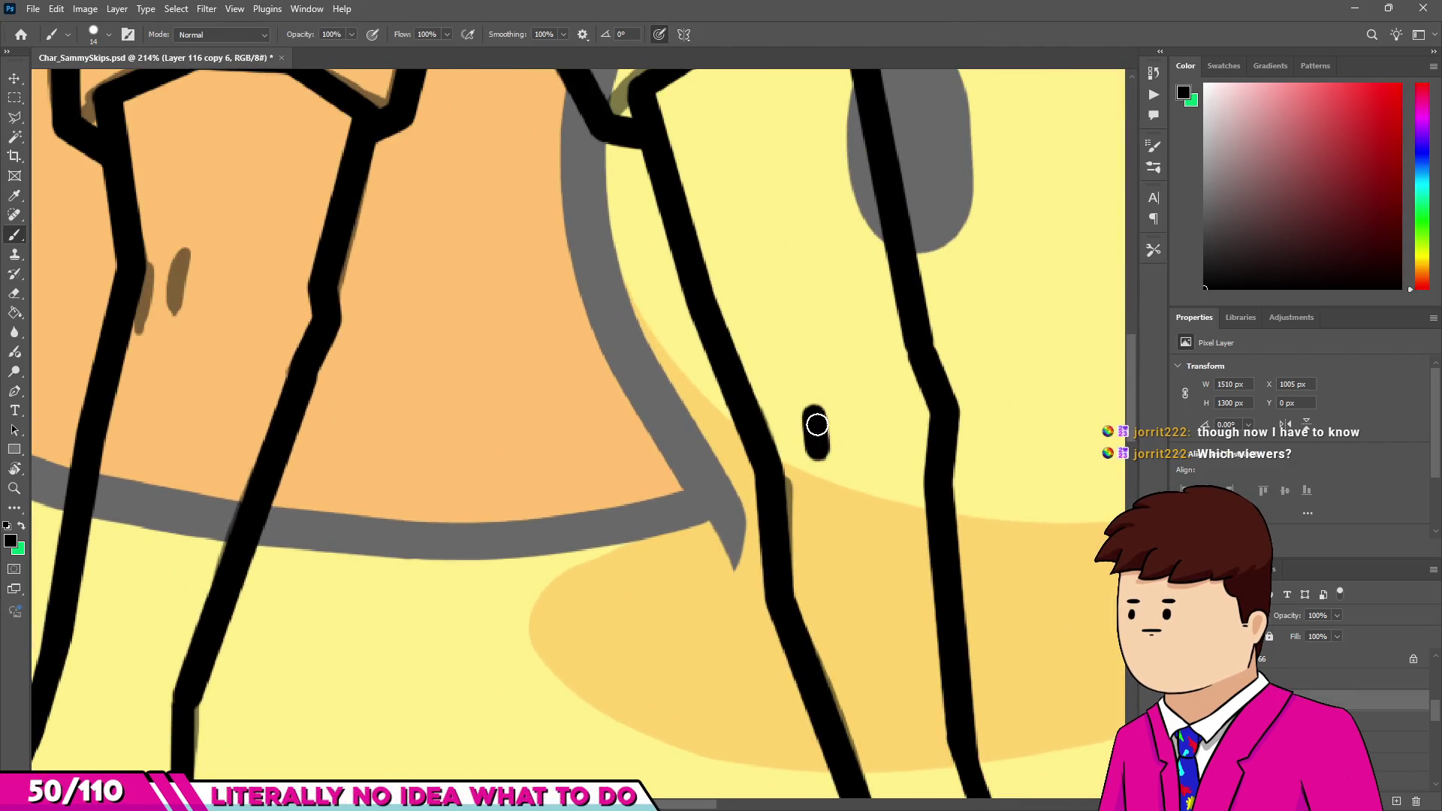
key(e)
scroll(820, 436, up, 4)
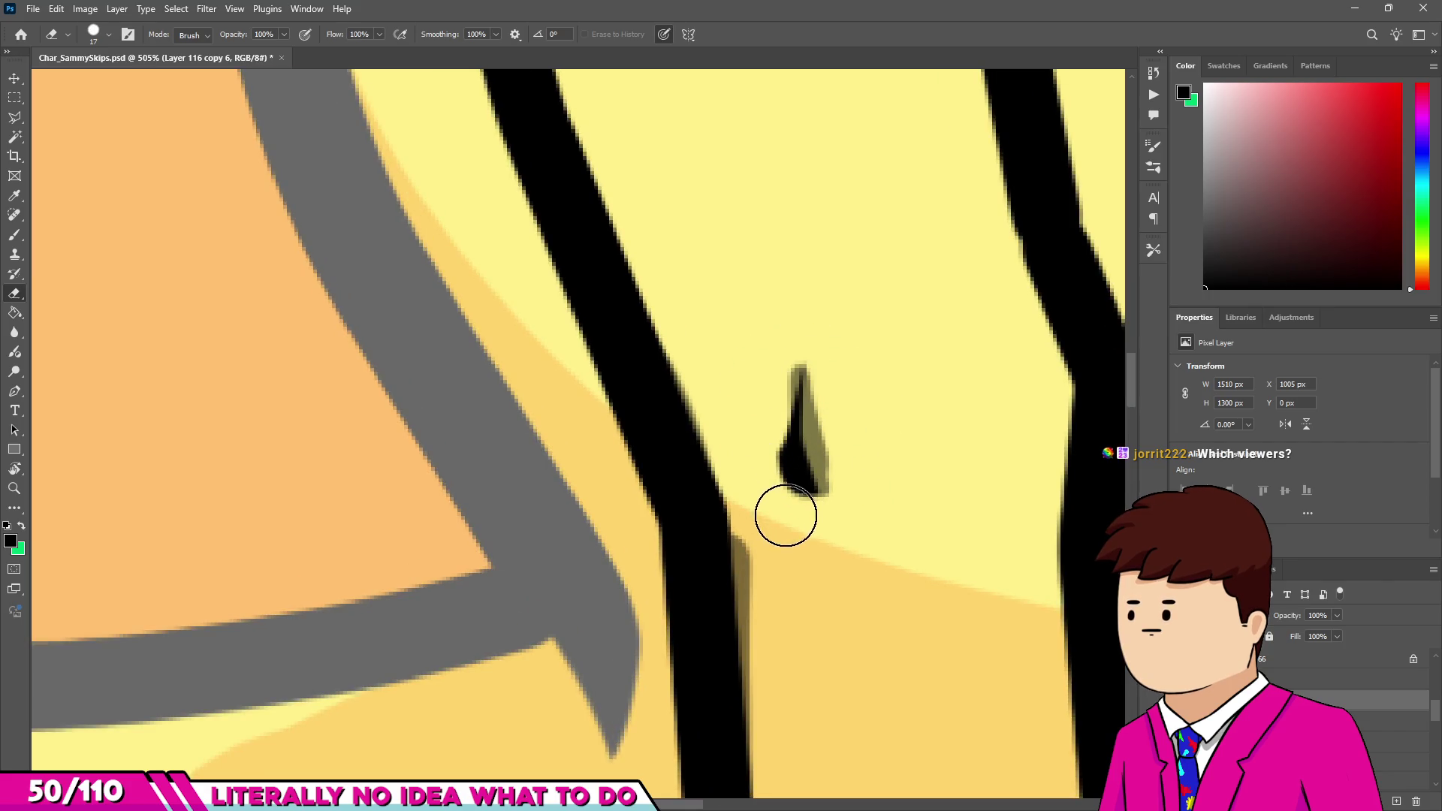
scroll(786, 513, down, 5)
scroll(453, 327, up, 5)
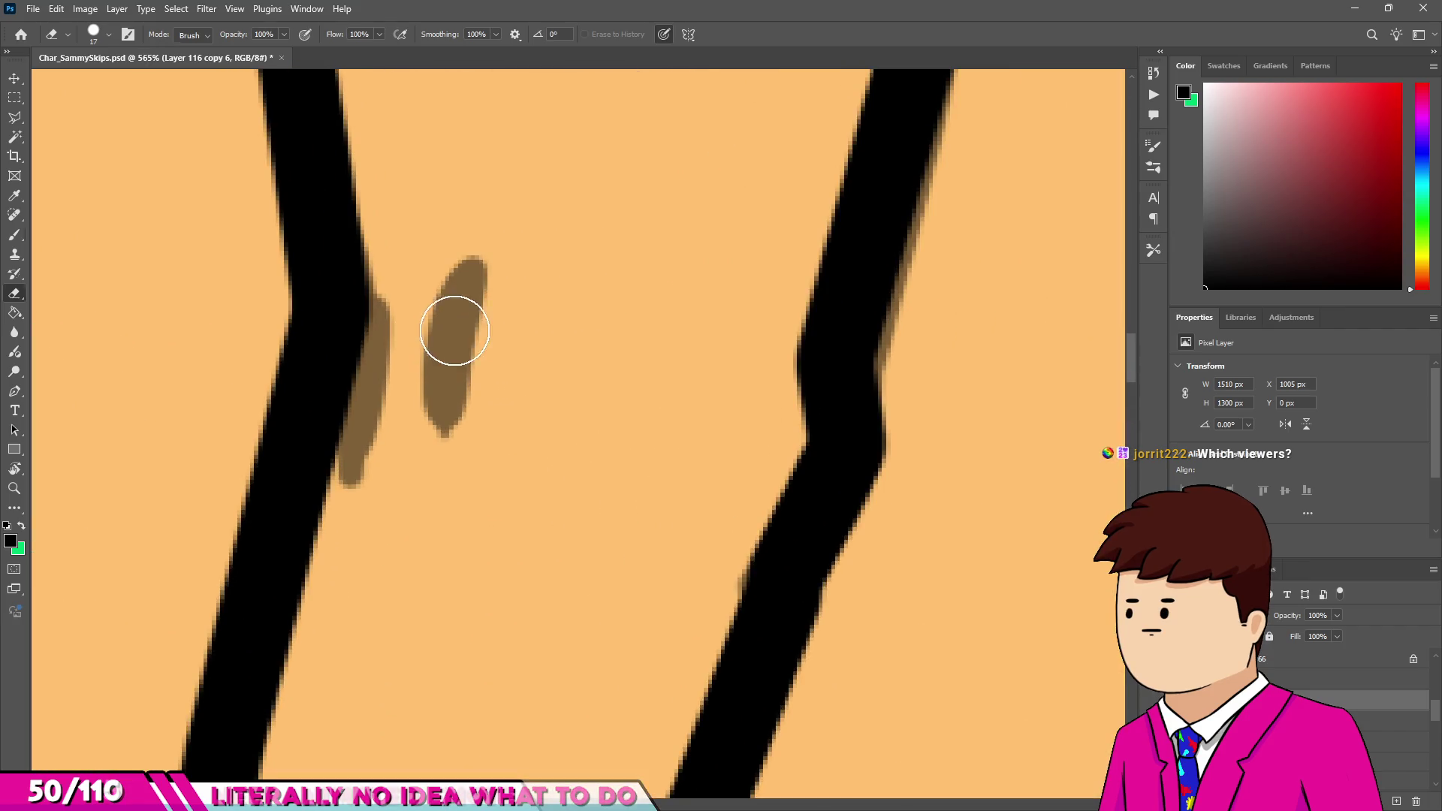
Ink the left leg's crease mark and trim it into a thin sliver.
mouse_move(466, 290)
mouse_down()
mouse_move(444, 376)
mouse_move(486, 309)
mouse_move(492, 350)
mouse_up()
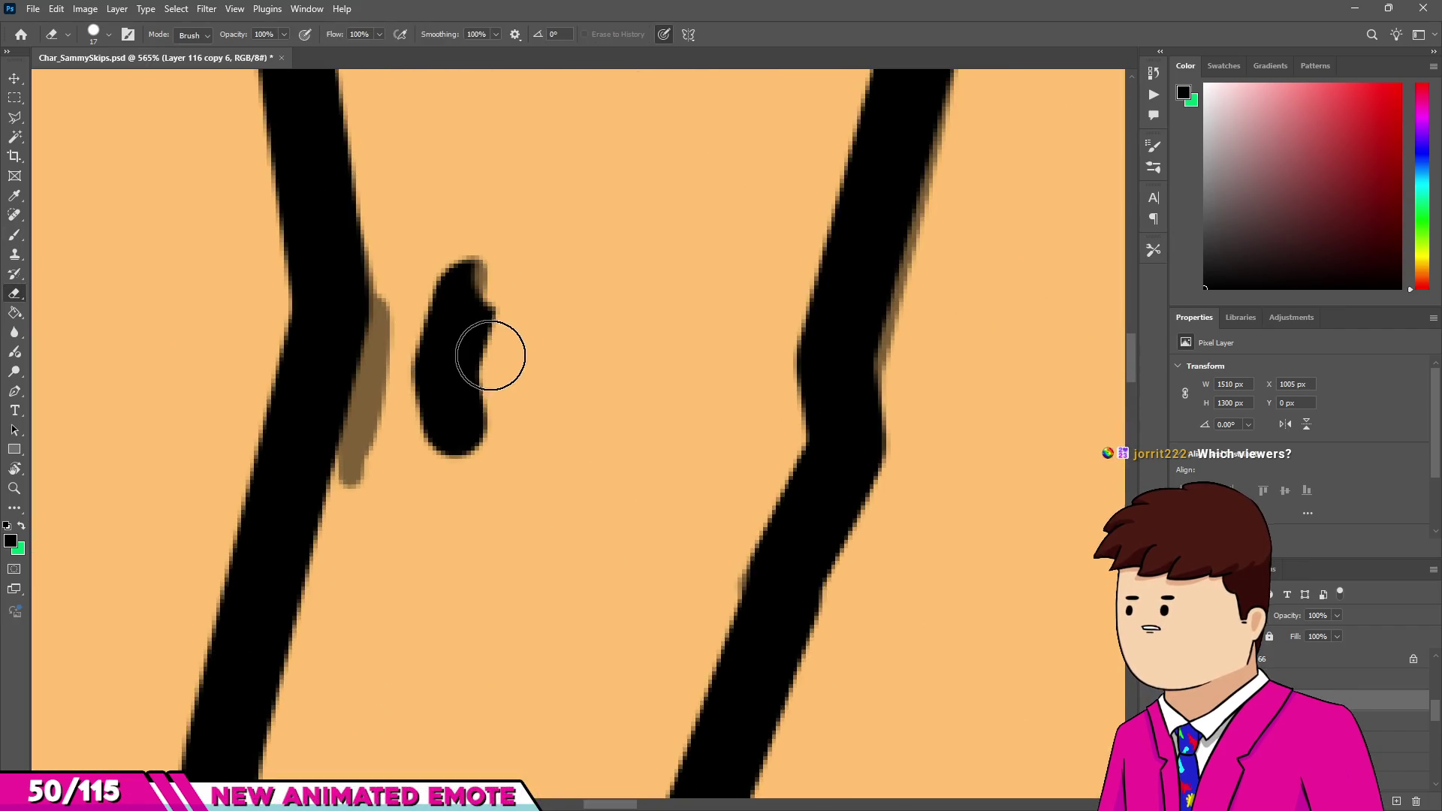
mouse_move(503, 431)
mouse_down()
mouse_move(483, 370)
mouse_move(470, 383)
mouse_move(437, 255)
mouse_up()
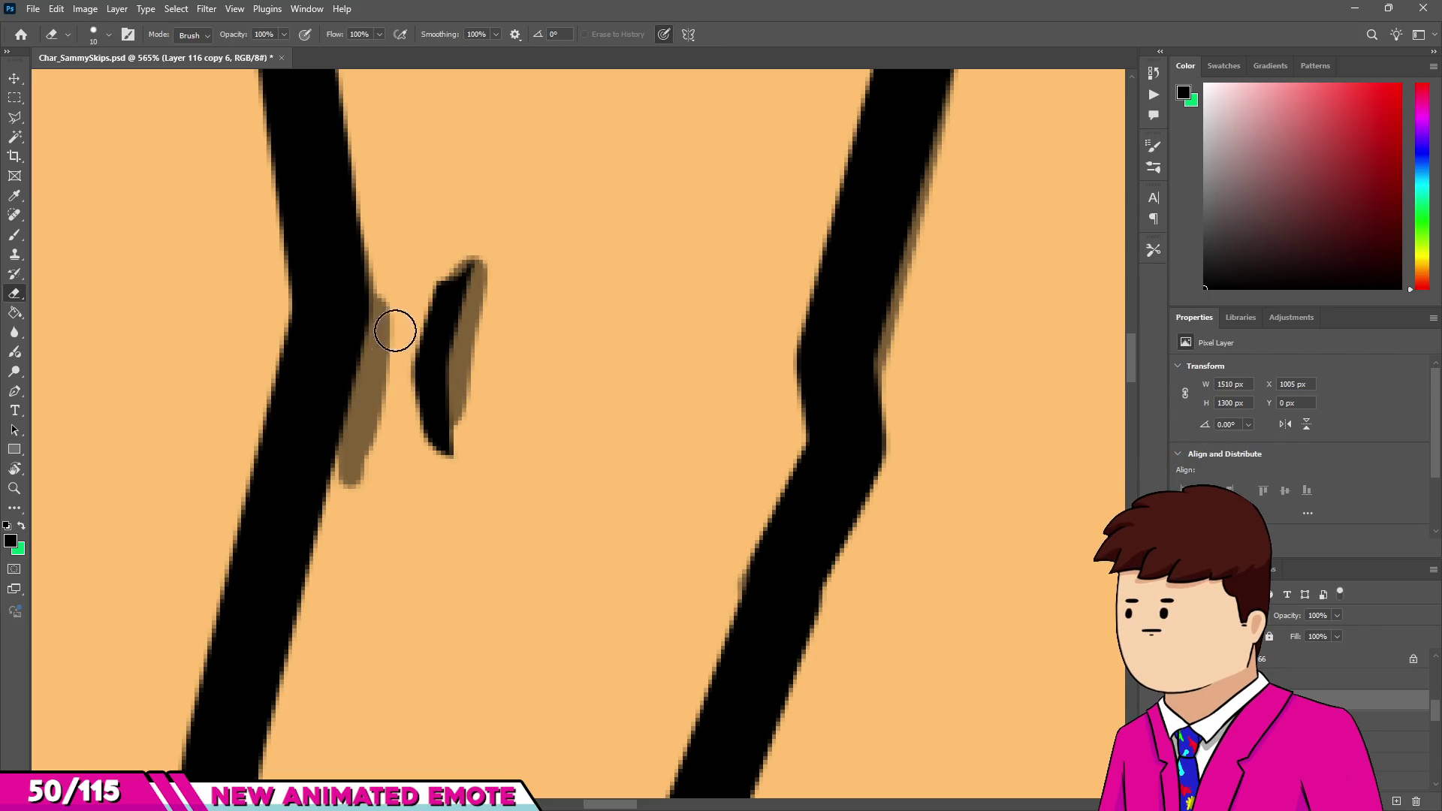
drag(402, 373, 399, 341)
scroll(476, 428, down, 10)
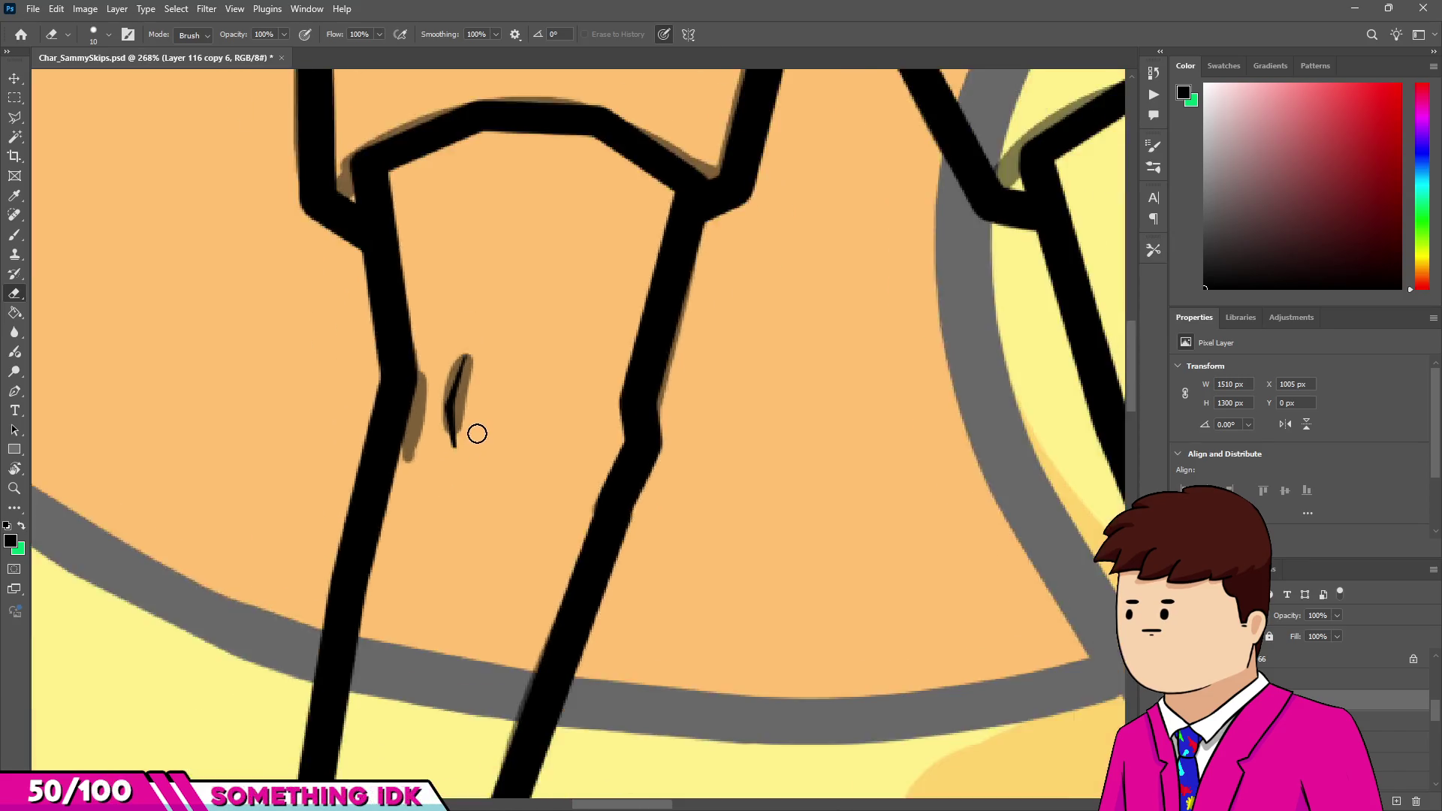
scroll(610, 441, down, 4)
scroll(594, 300, up, 3)
scroll(584, 198, down, 2)
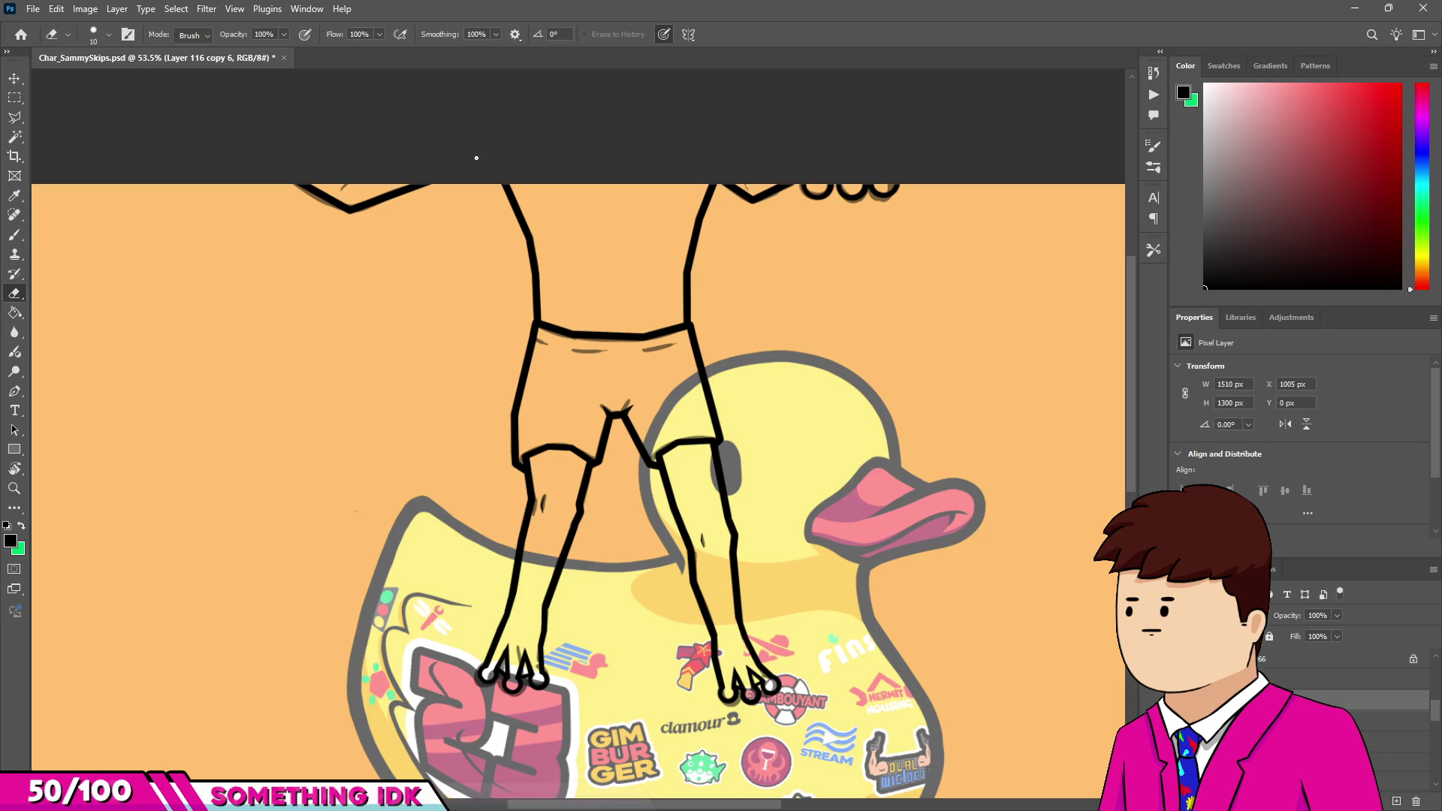
scroll(629, 333, down, 2)
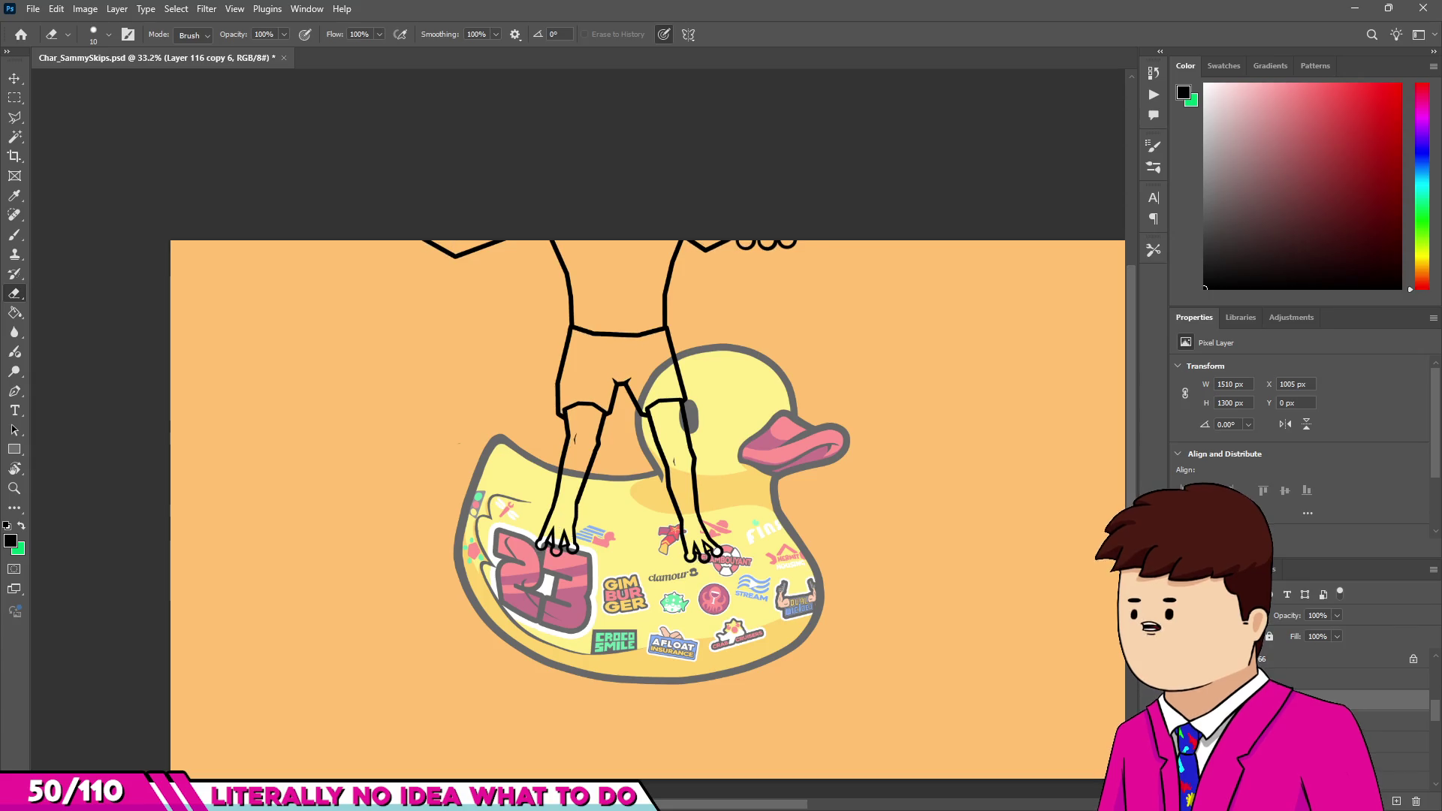
Activate Layer 119, sample the shorts' red, and set the brush to ~91 px.
click(1397, 721)
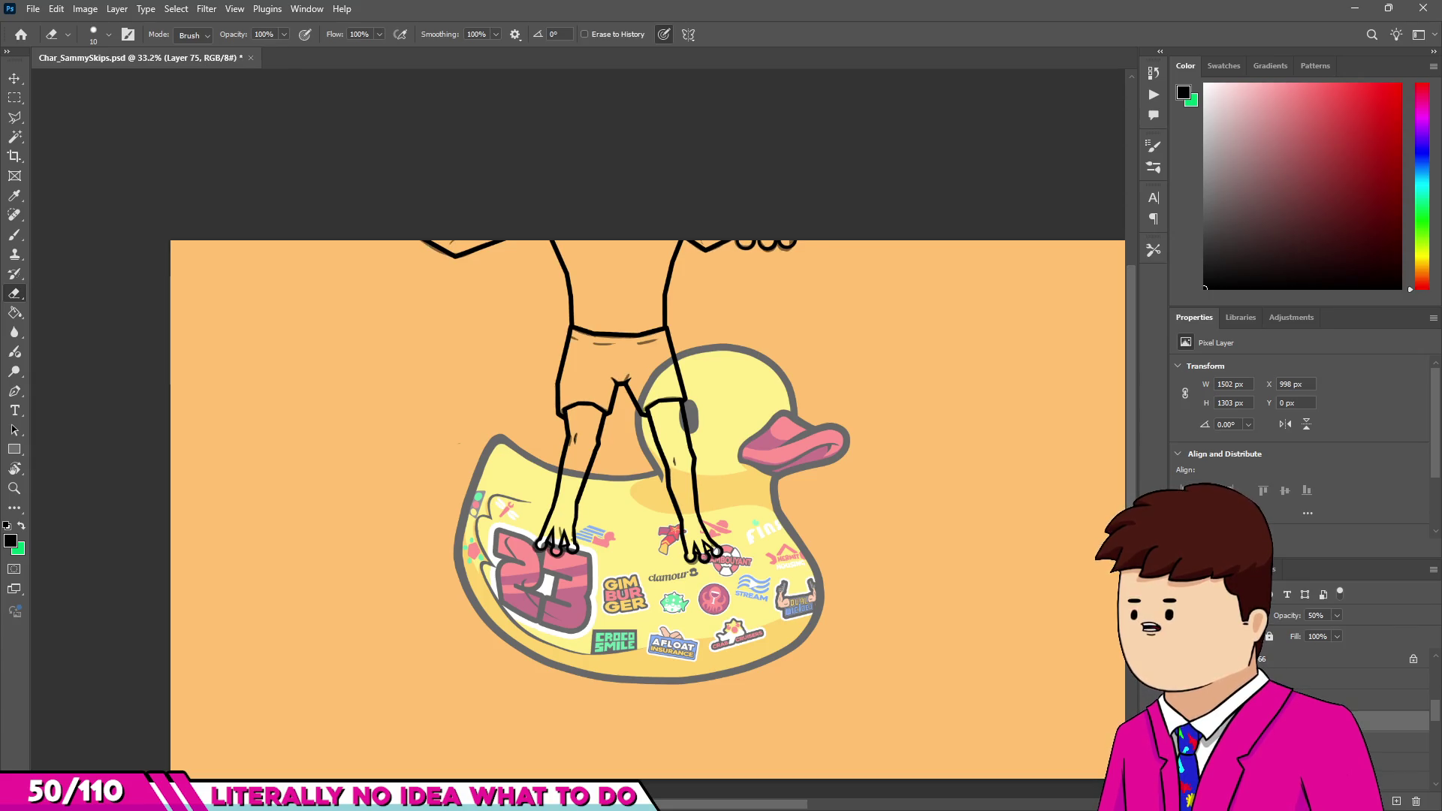
click(1397, 722)
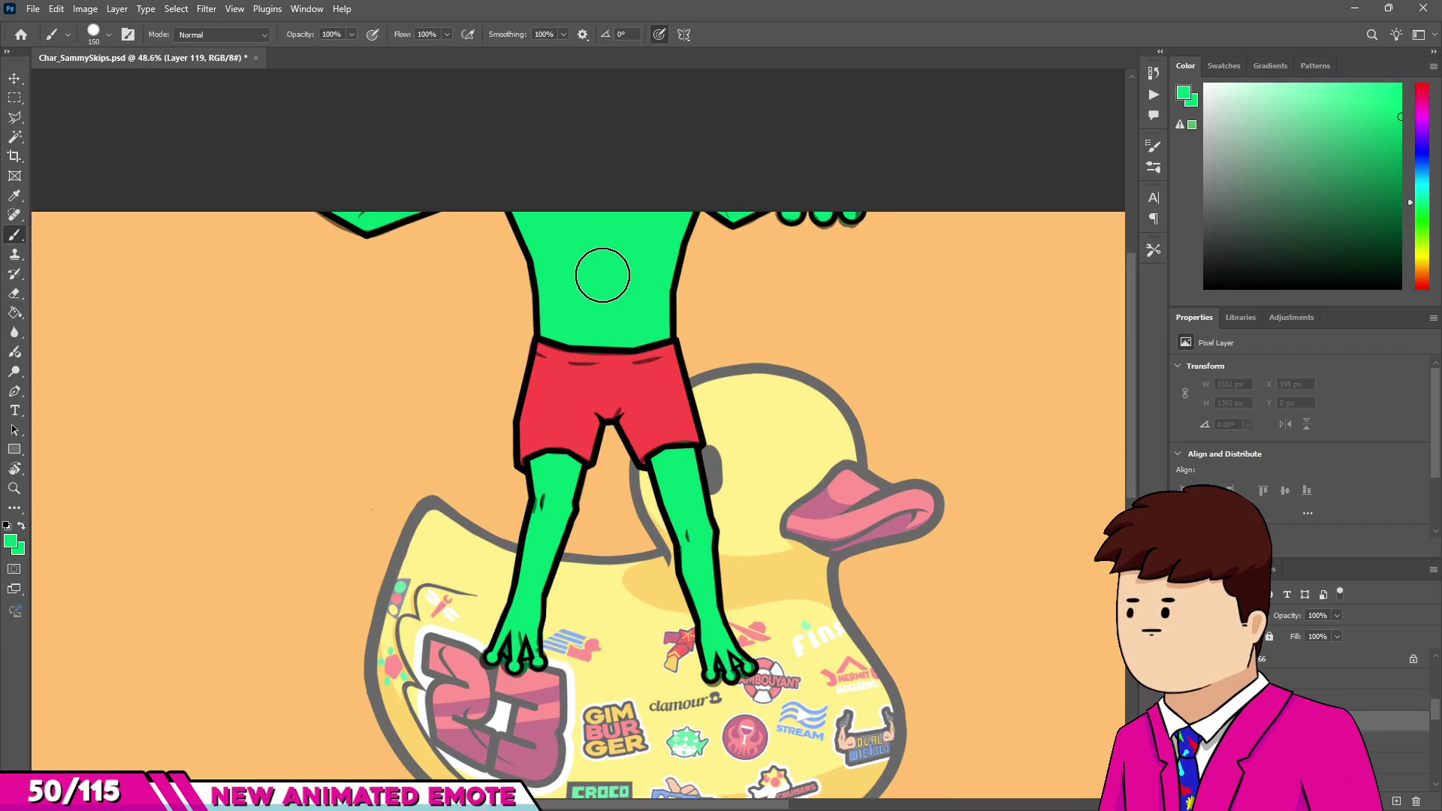
alt+click(611, 373)
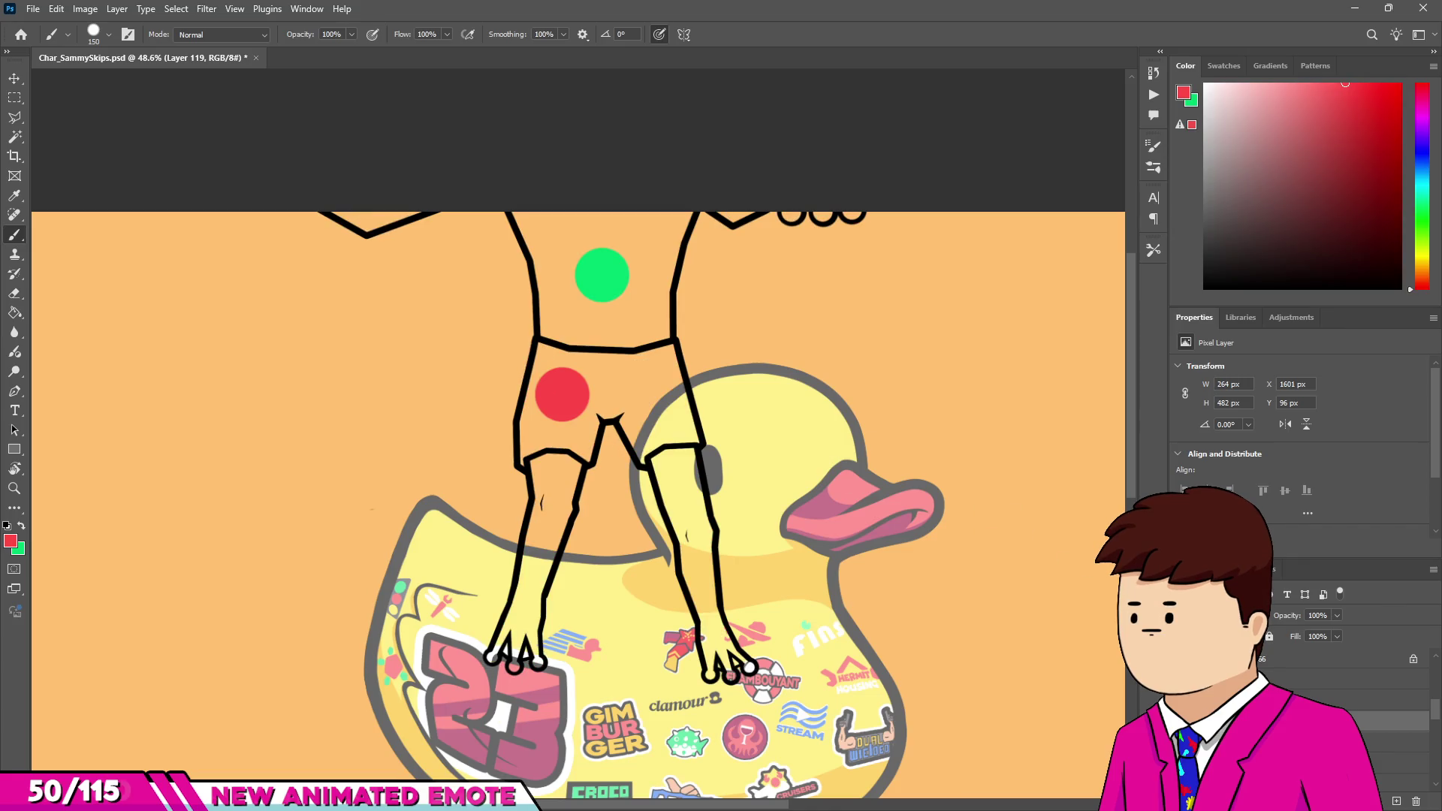
scroll(531, 428, up, 5)
mouse_move(579, 485)
mouse_down()
mouse_move(601, 473)
mouse_move(571, 481)
mouse_up()
Fill the left leg, waist, right leg and crotch of the shorts with red.
click(543, 512)
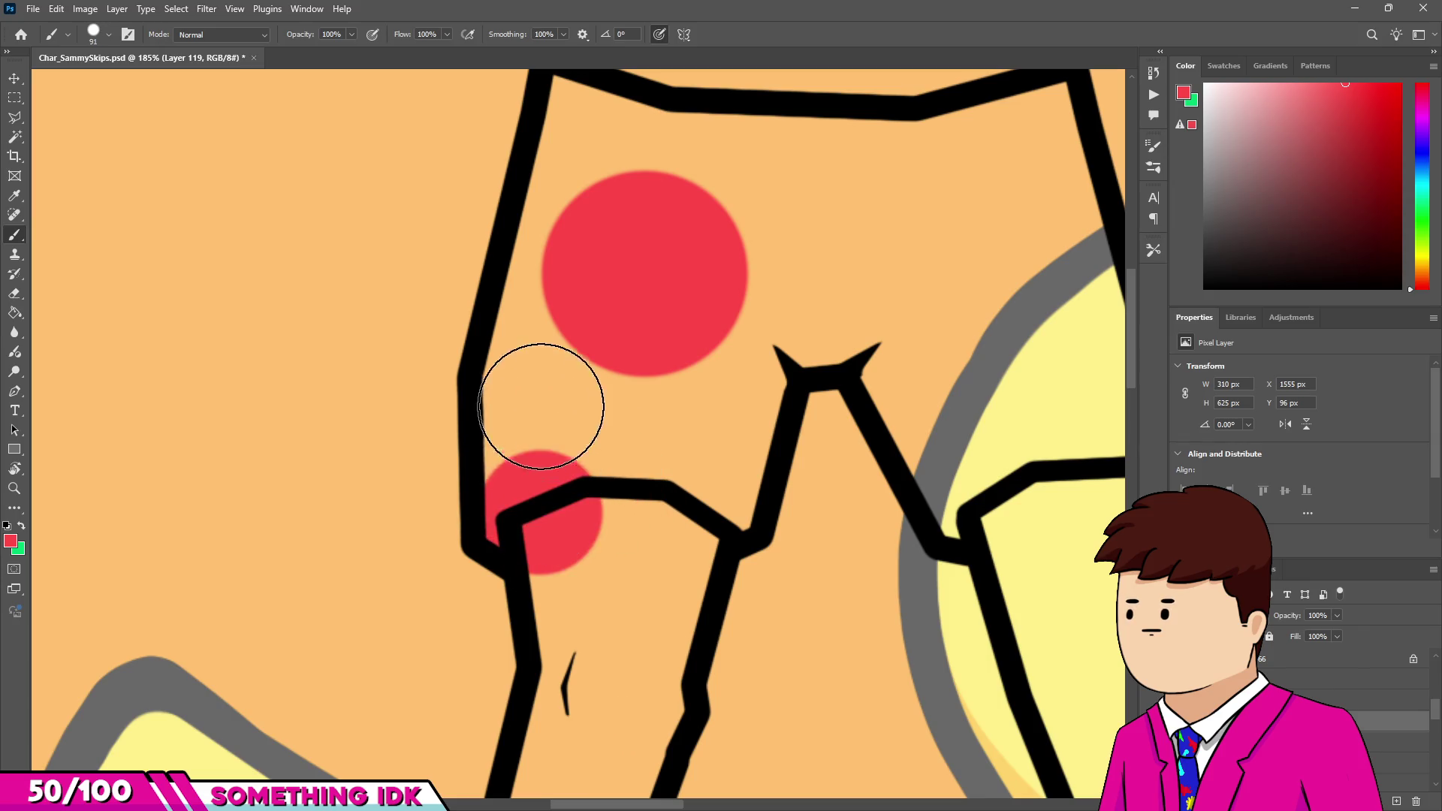
drag(540, 410, 518, 331)
scroll(582, 241, up, 2)
drag(593, 121, 625, 368)
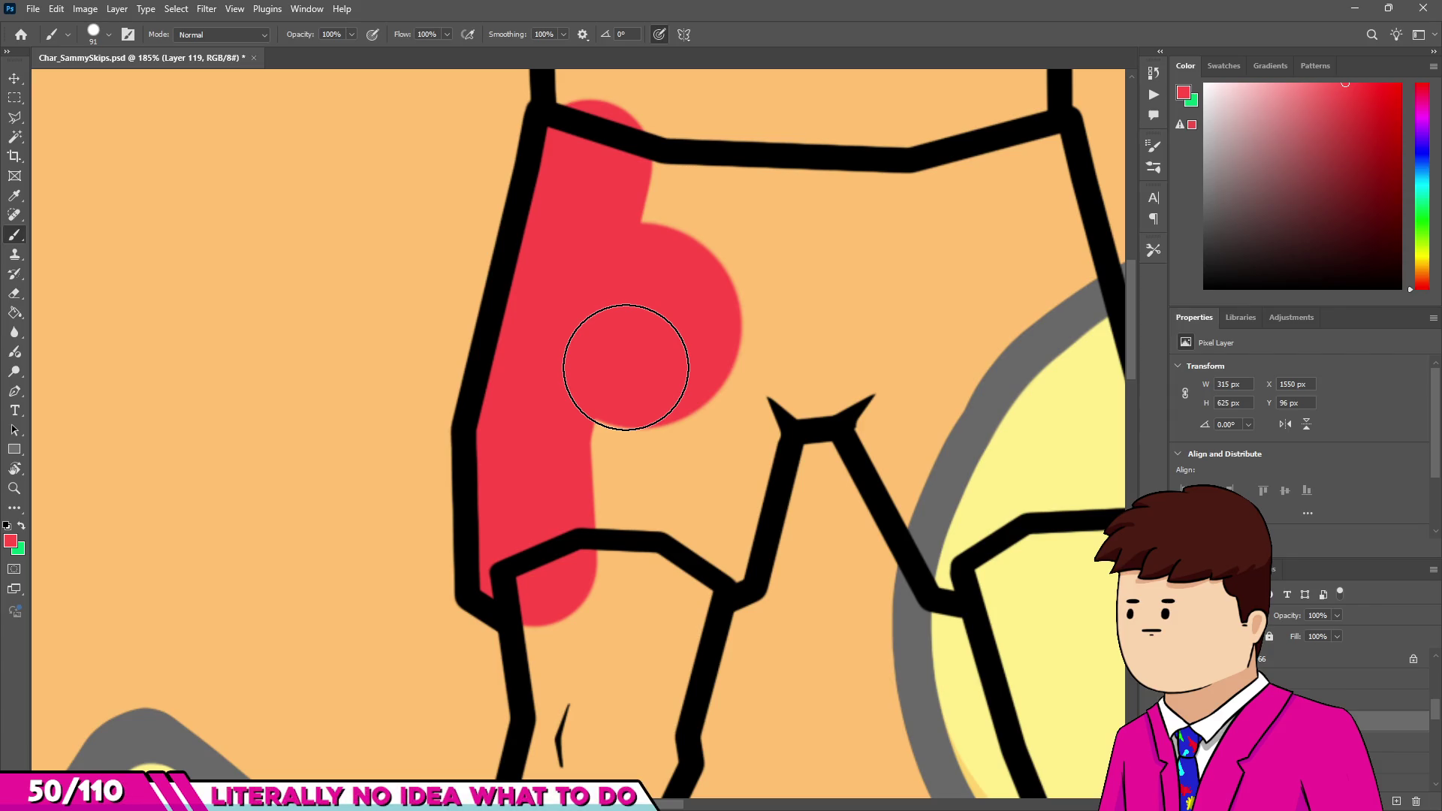
scroll(547, 384, down, 1)
key(bracketright)
drag(506, 264, 844, 280)
drag(901, 515, 886, 531)
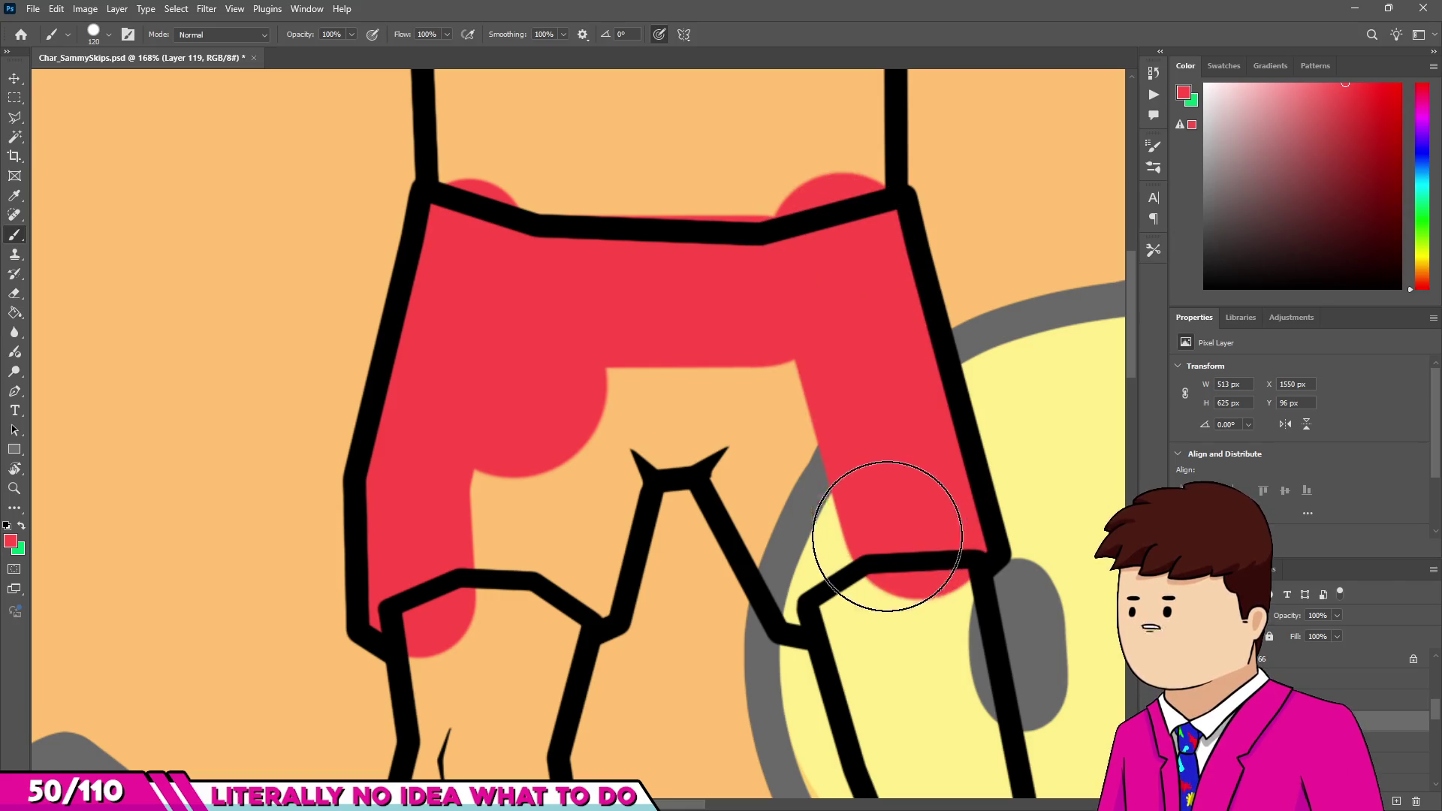
mouse_move(815, 560)
mouse_down()
mouse_move(728, 396)
mouse_move(705, 412)
mouse_move(506, 418)
mouse_move(573, 428)
mouse_move(564, 531)
mouse_move(485, 539)
mouse_move(541, 409)
mouse_up()
Sample the frog's green and paint the left knee and lower left leg green.
scroll(638, 418, down, 5)
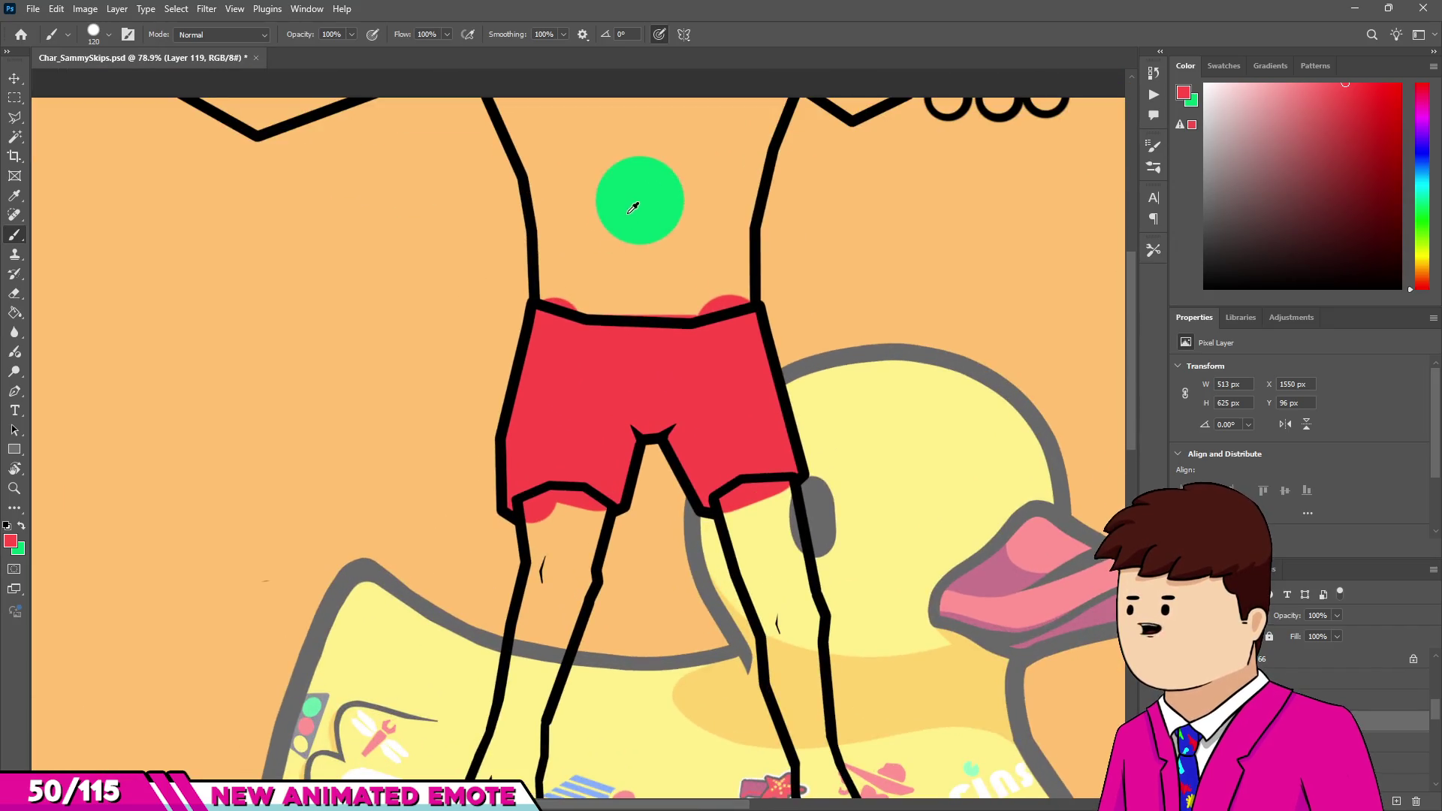
alt+click(631, 215)
scroll(573, 480, up, 6)
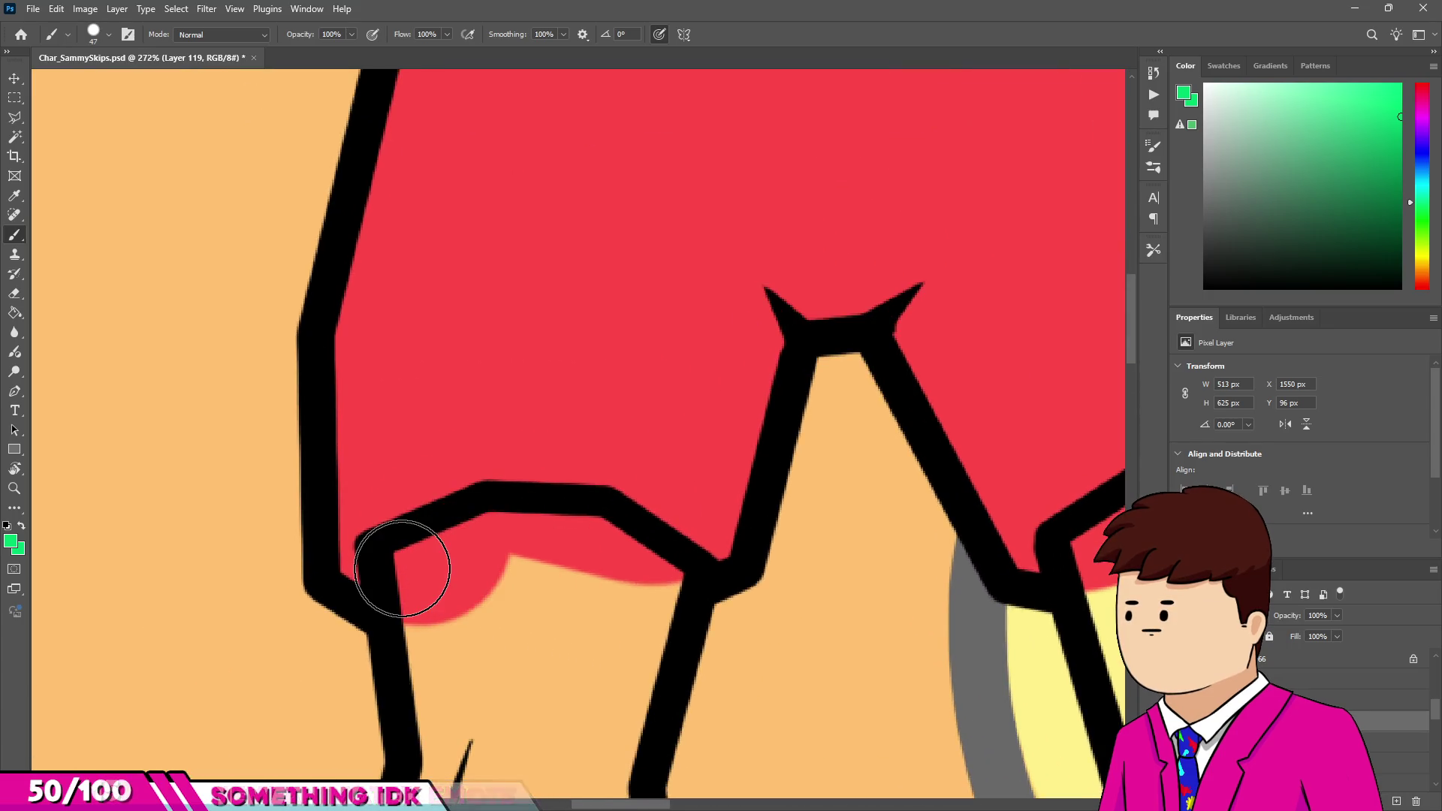
mouse_move(442, 570)
mouse_down()
mouse_move(499, 547)
mouse_move(661, 579)
mouse_up()
scroll(578, 648, down, 1)
mouse_move(646, 488)
mouse_down()
mouse_move(596, 721)
mouse_move(563, 666)
mouse_move(519, 498)
mouse_move(518, 721)
mouse_up()
scroll(495, 526, down, 2)
scroll(526, 578, up, 2)
mouse_move(538, 579)
mouse_down()
mouse_move(493, 730)
mouse_move(574, 612)
mouse_move(638, 463)
mouse_up()
scroll(503, 717, down, 3)
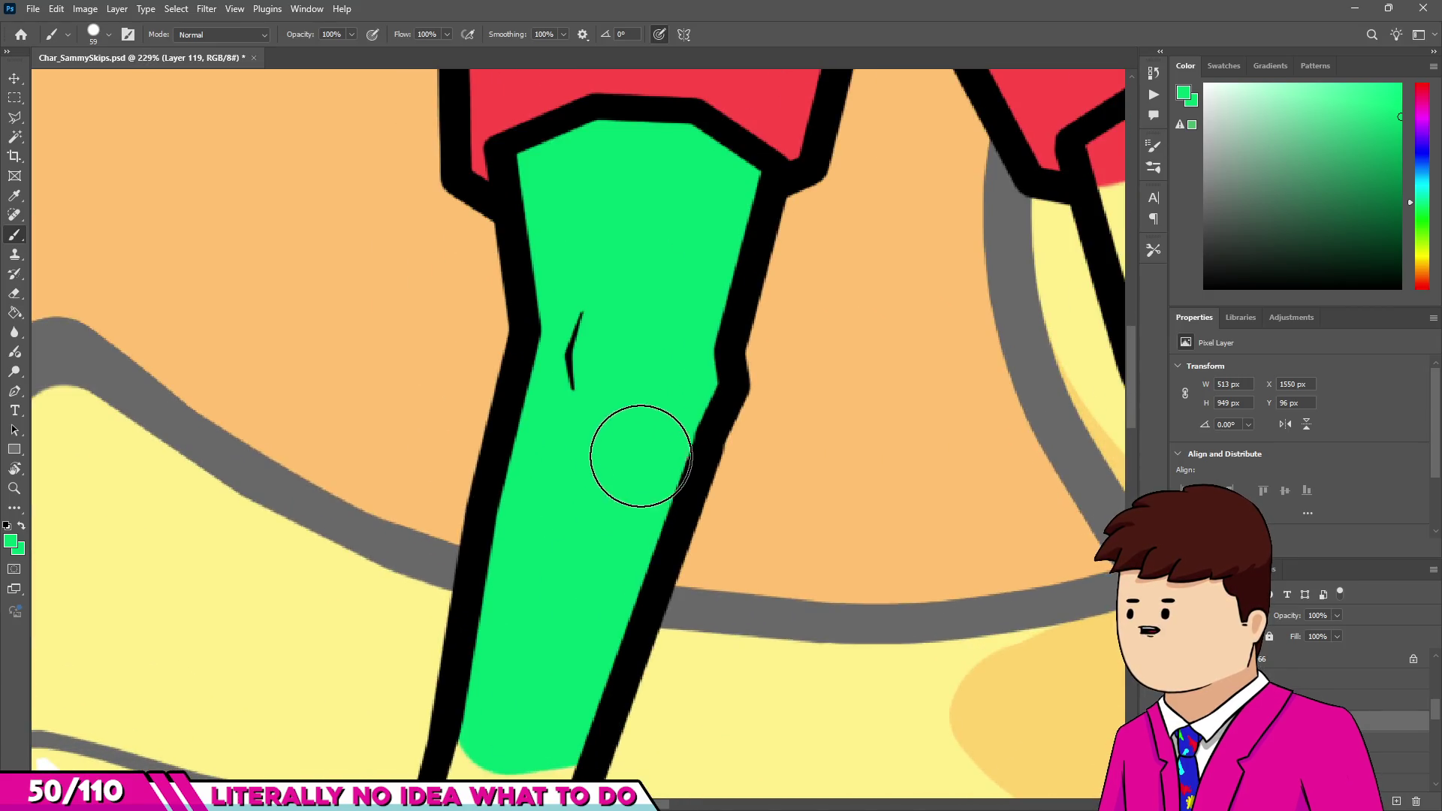
scroll(638, 464, down, 3)
scroll(661, 570, up, 3)
Paint the arm green down to the wrist and the three fingertips with a smaller brush.
mouse_move(699, 389)
mouse_down()
mouse_move(667, 516)
mouse_move(611, 595)
mouse_up()
scroll(667, 516, up, 3)
drag(467, 724, 503, 755)
click(479, 735)
scroll(571, 713, up, 3)
click(612, 698)
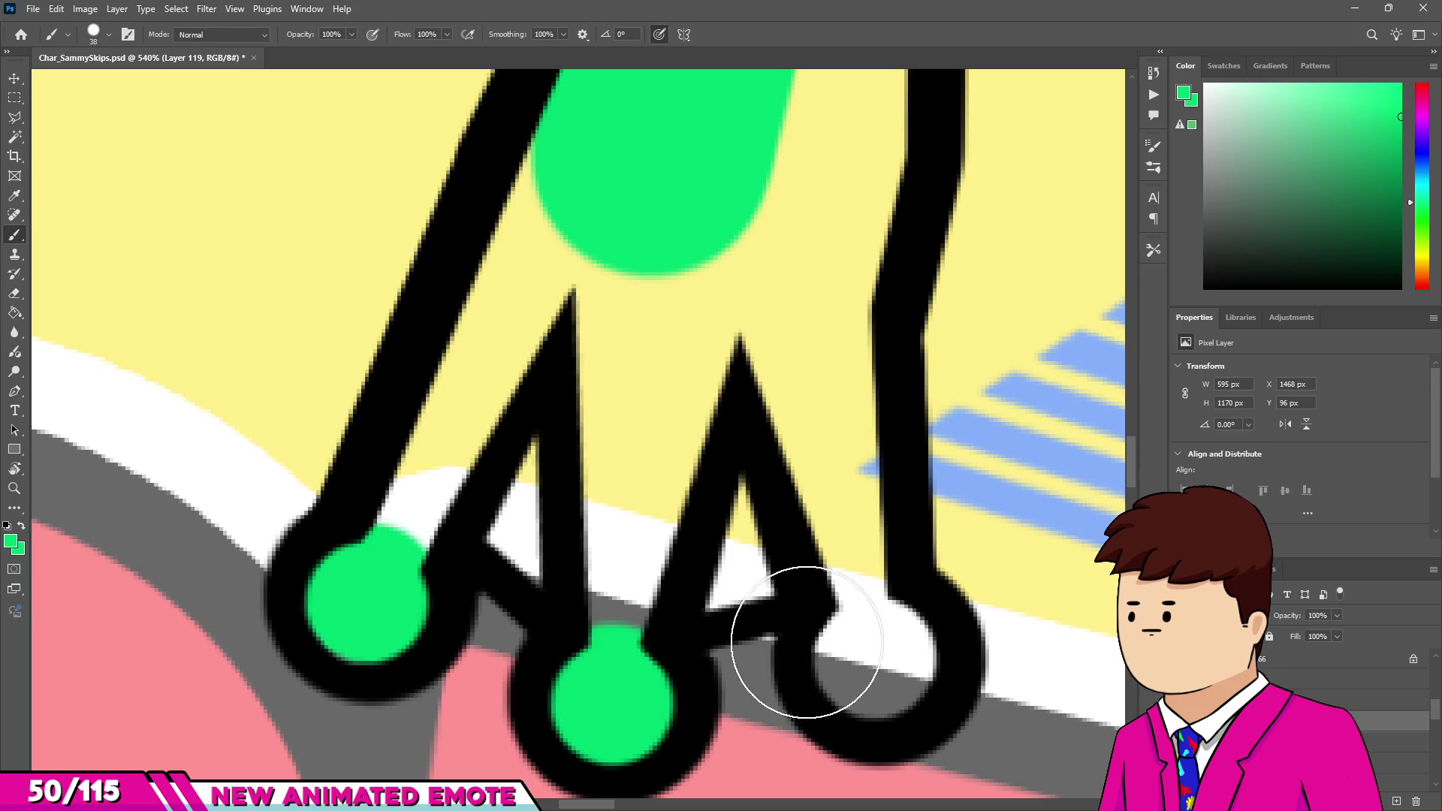
click(880, 654)
Fill the right finger, lower palm and gaps between the fingers with green.
mouse_move(830, 506)
mouse_down()
mouse_move(821, 258)
mouse_move(781, 450)
mouse_up()
scroll(827, 338, down, 2)
scroll(830, 271, up, 1)
drag(830, 271, 834, 181)
drag(721, 383, 702, 458)
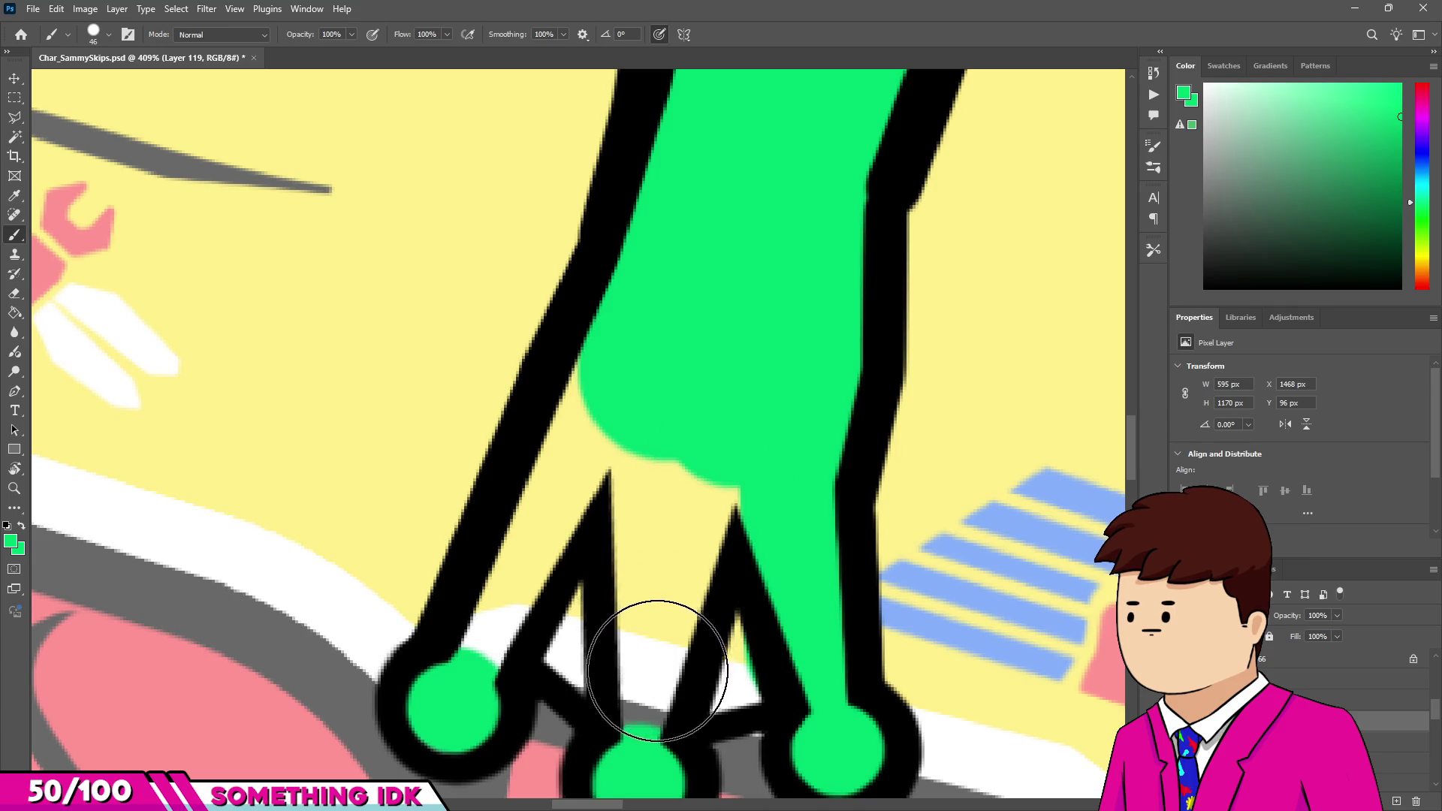
drag(657, 670, 750, 645)
mouse_move(499, 628)
mouse_down()
mouse_move(589, 451)
mouse_move(617, 480)
mouse_up()
scroll(616, 578, down, 7)
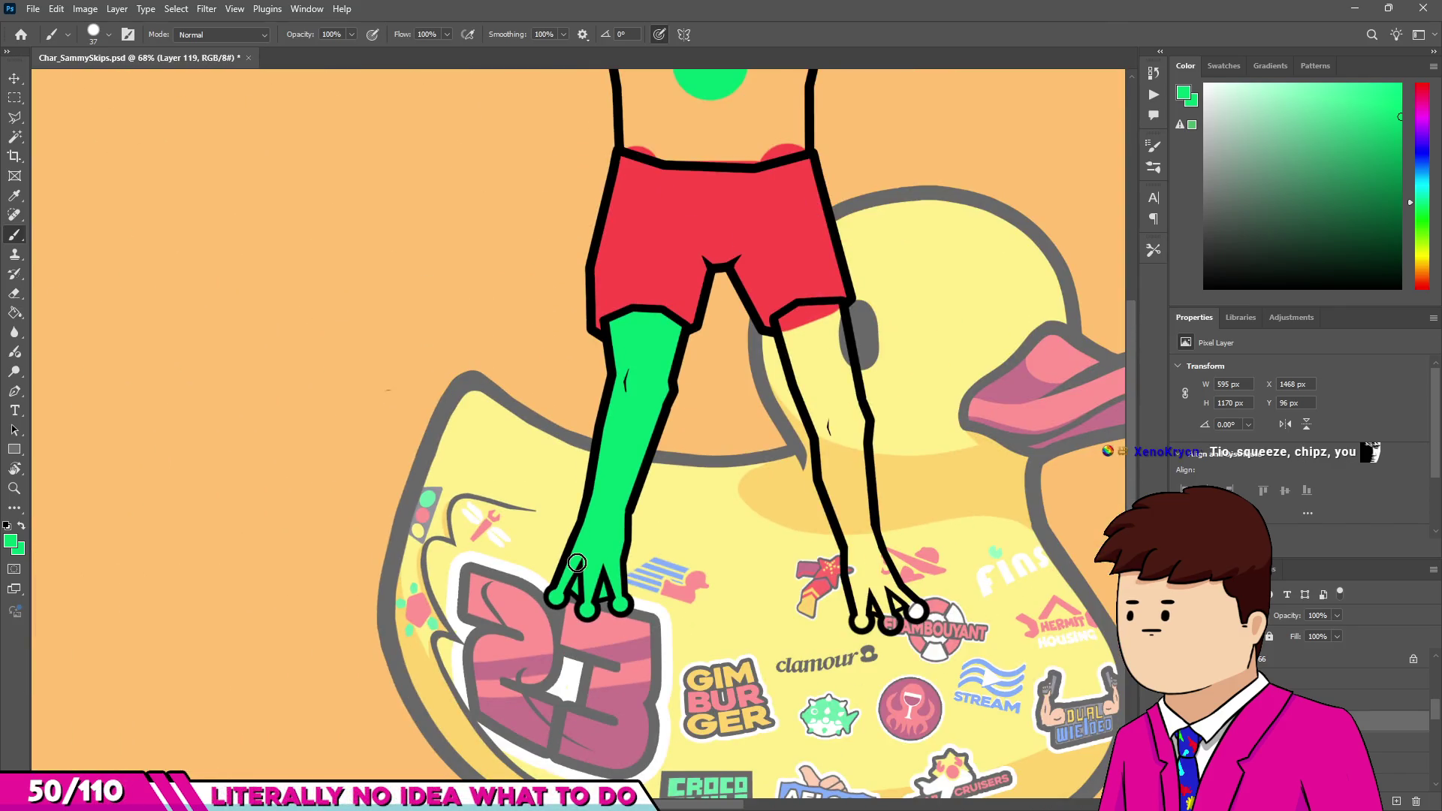
scroll(734, 486, up, 3)
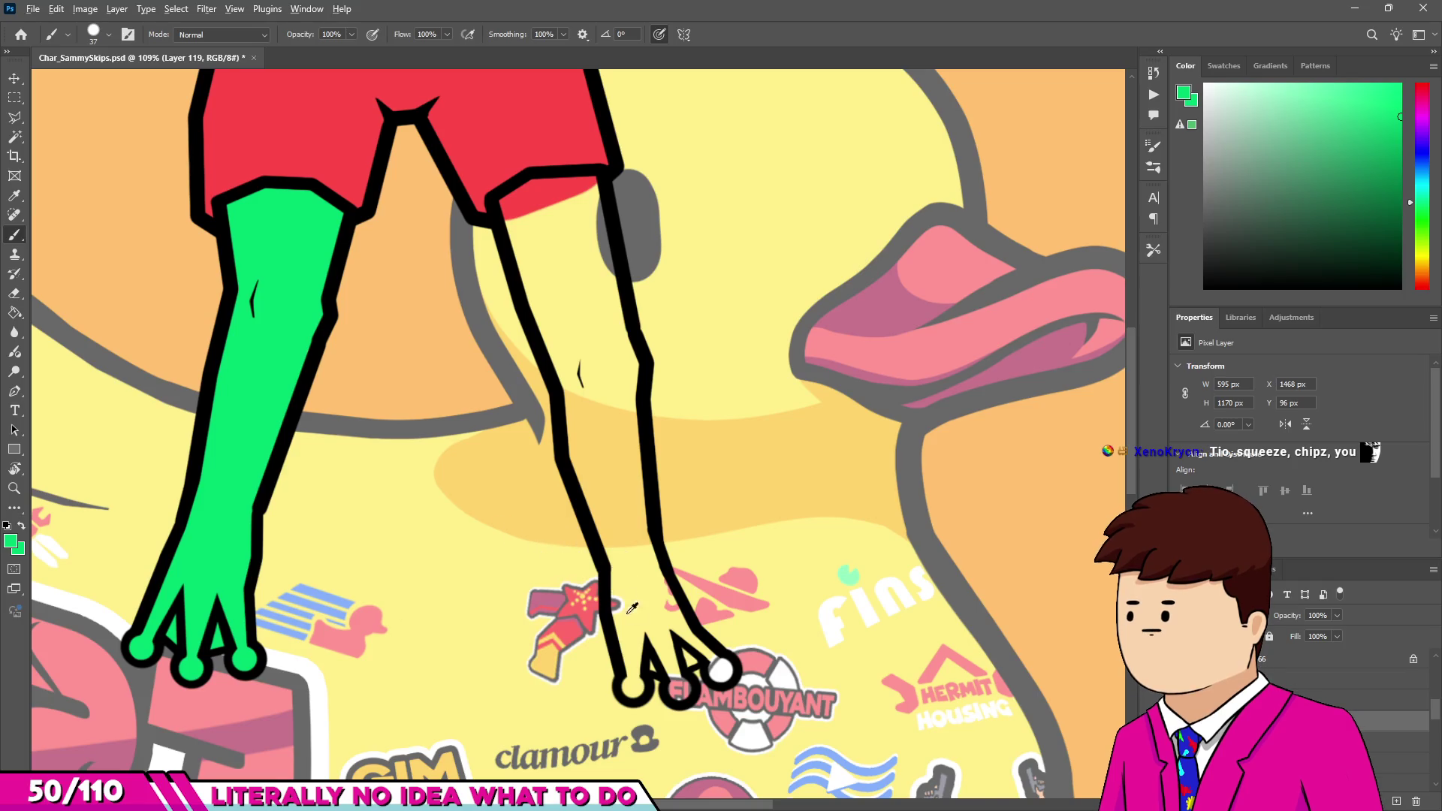
scroll(629, 598, up, 6)
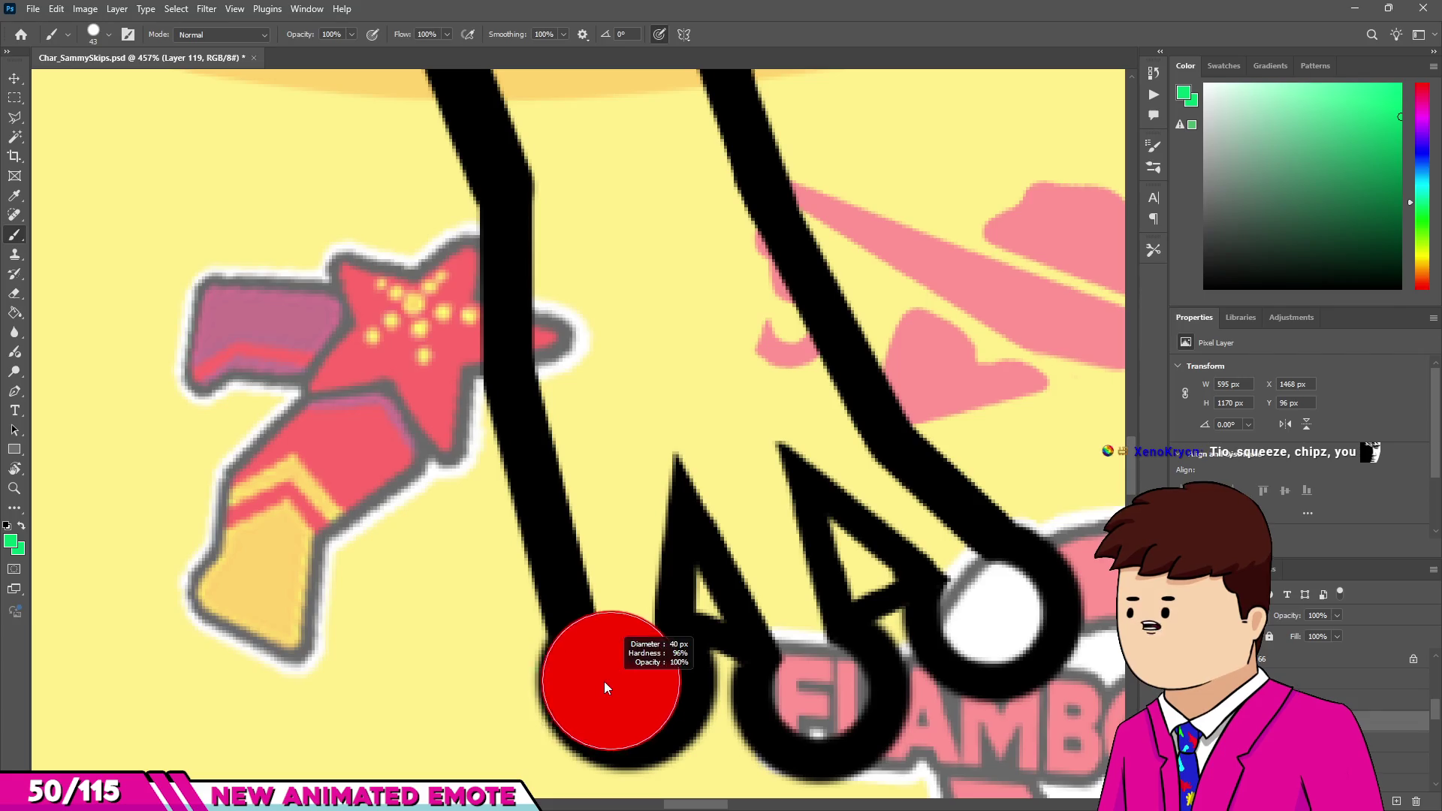
Paint the other hand's three fingertips and its fingers green.
click(610, 679)
scroll(593, 570, down, 1)
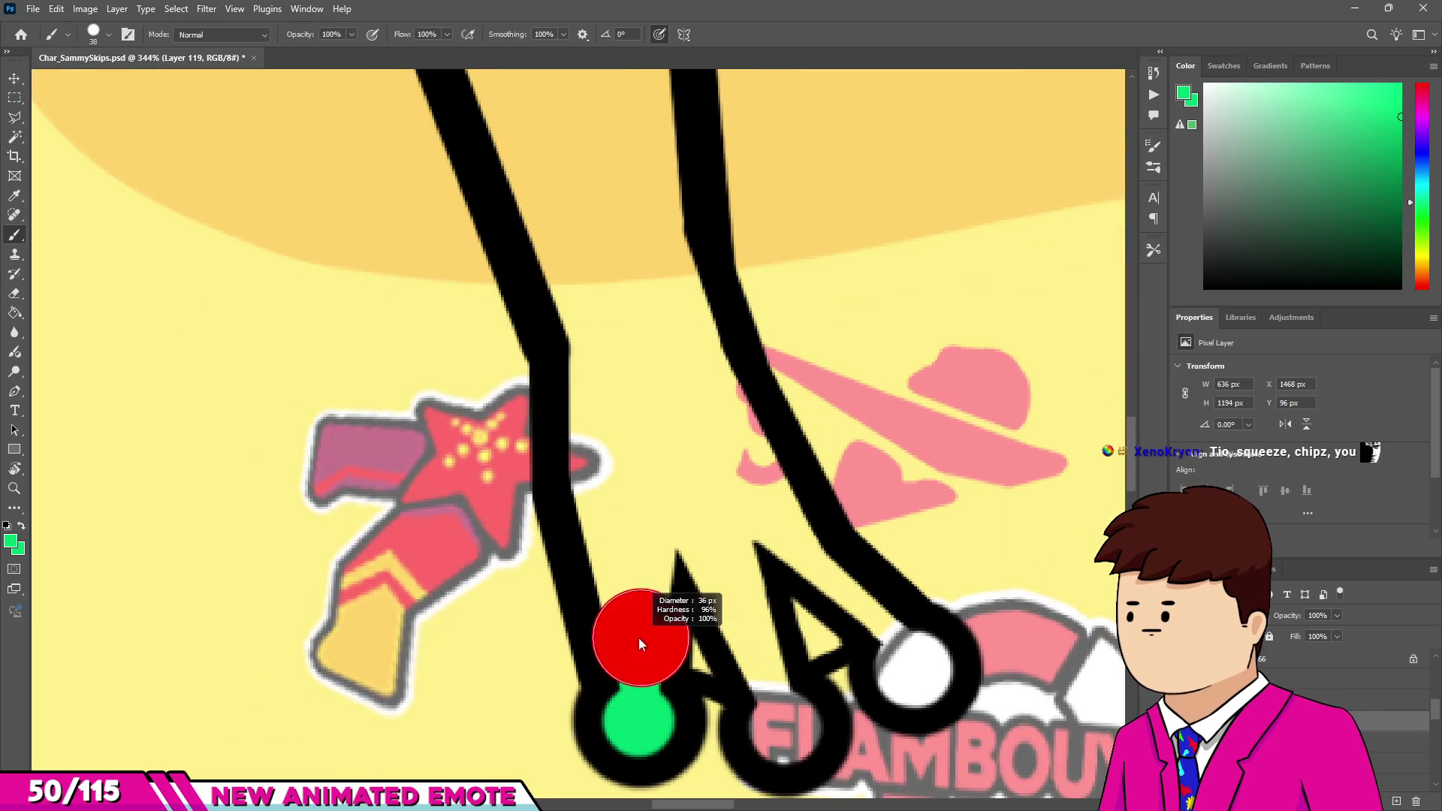
click(638, 662)
mouse_move(638, 668)
mouse_down()
mouse_move(589, 451)
mouse_move(593, 308)
mouse_move(692, 611)
mouse_move(741, 660)
mouse_up()
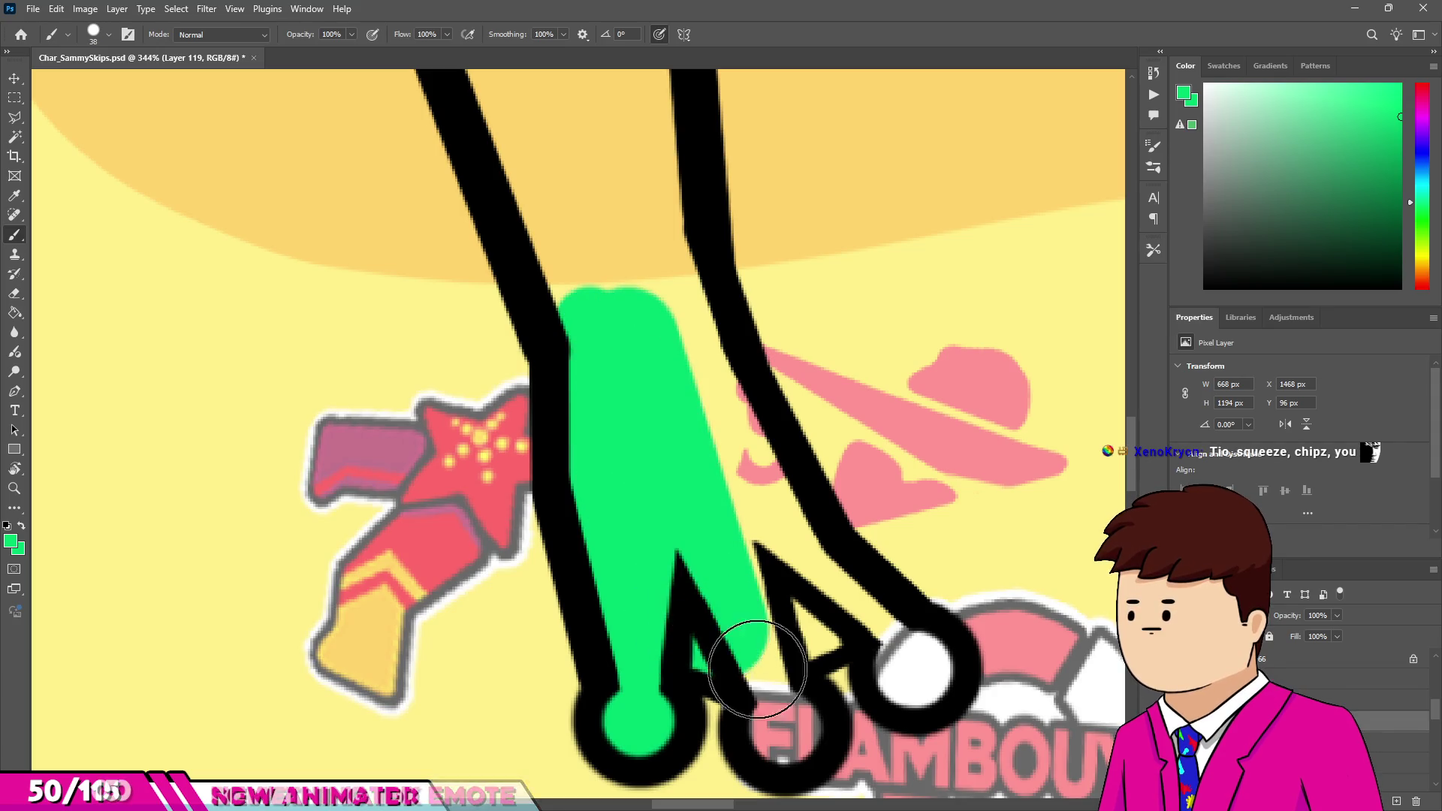
click(792, 732)
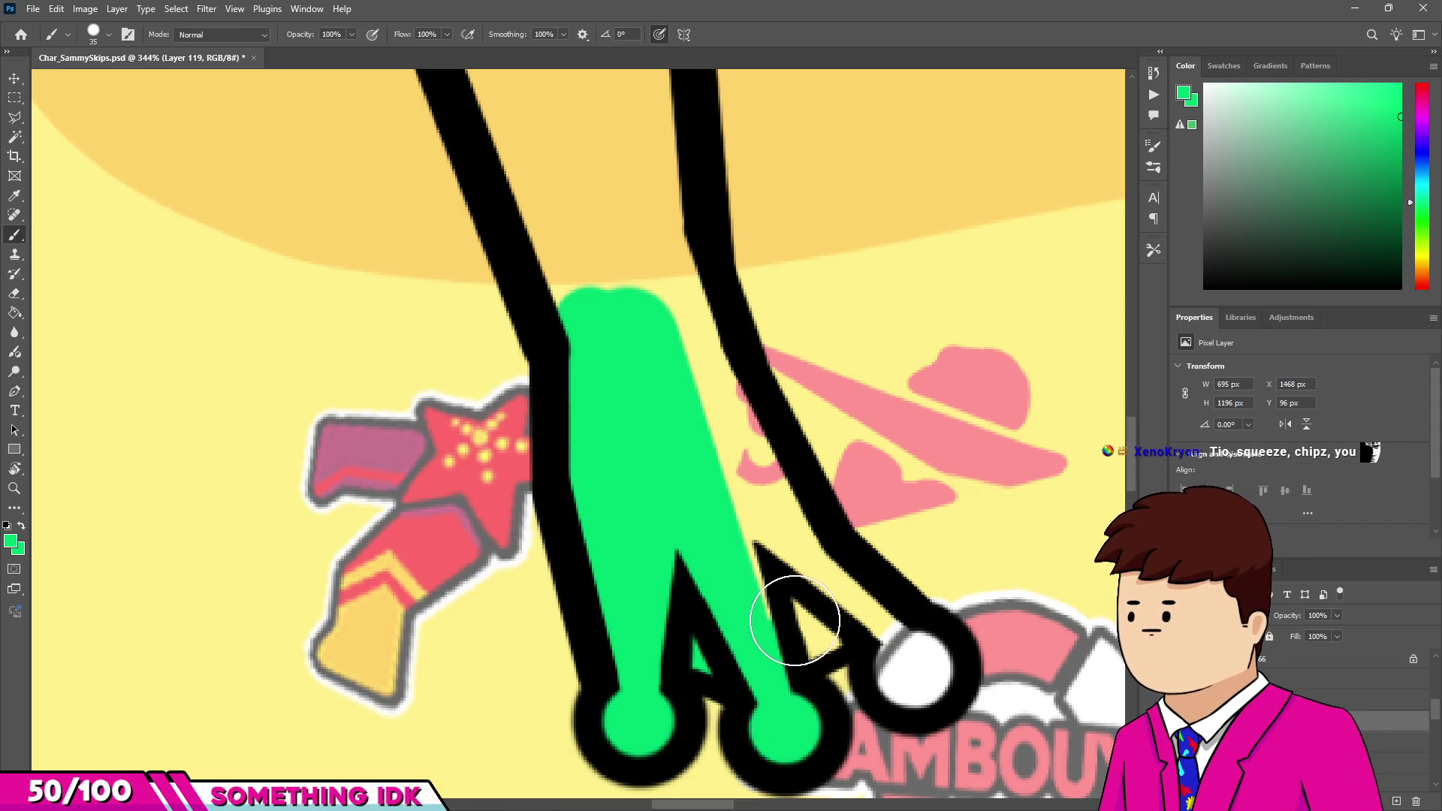
click(909, 667)
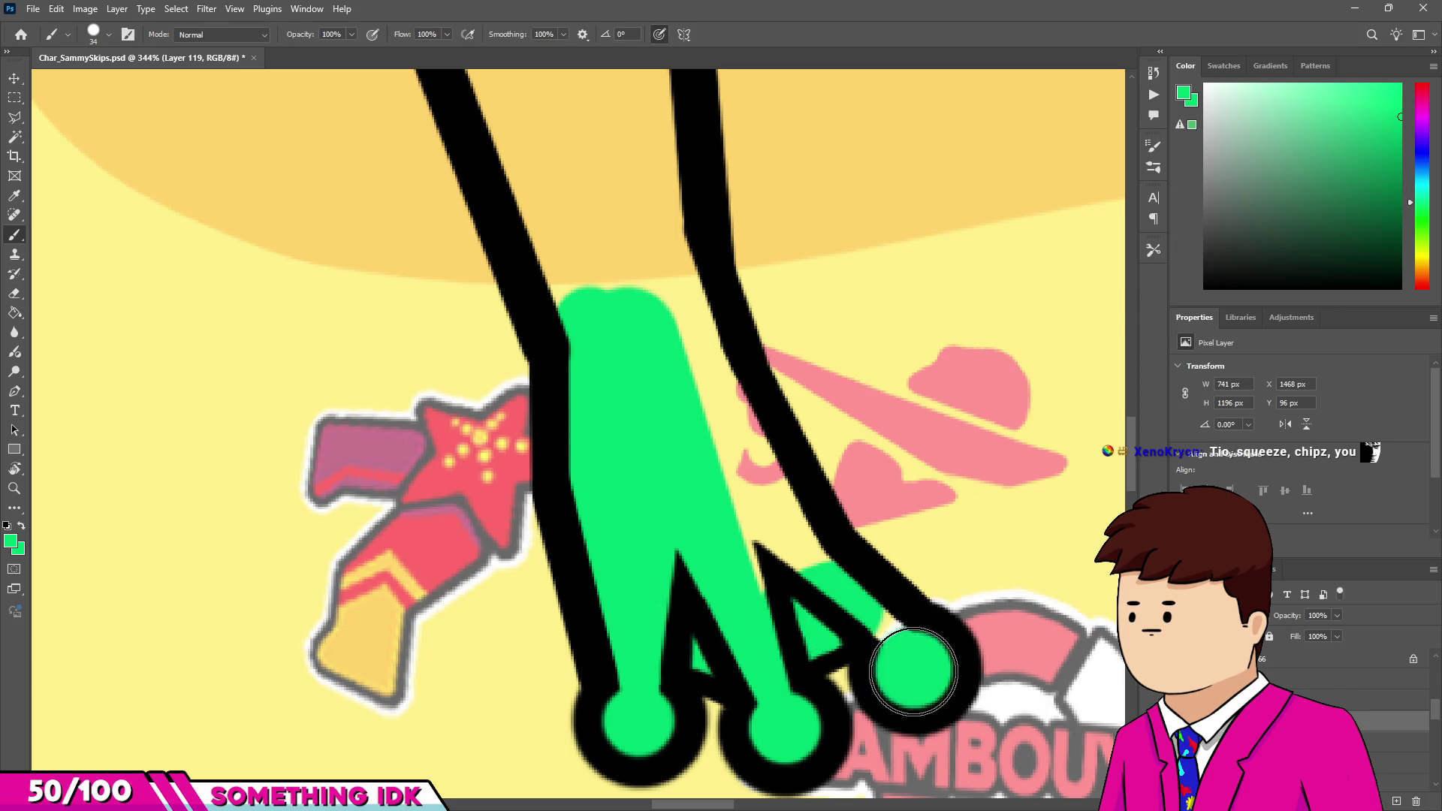
click(790, 578)
drag(722, 412, 774, 510)
scroll(665, 359, down, 2)
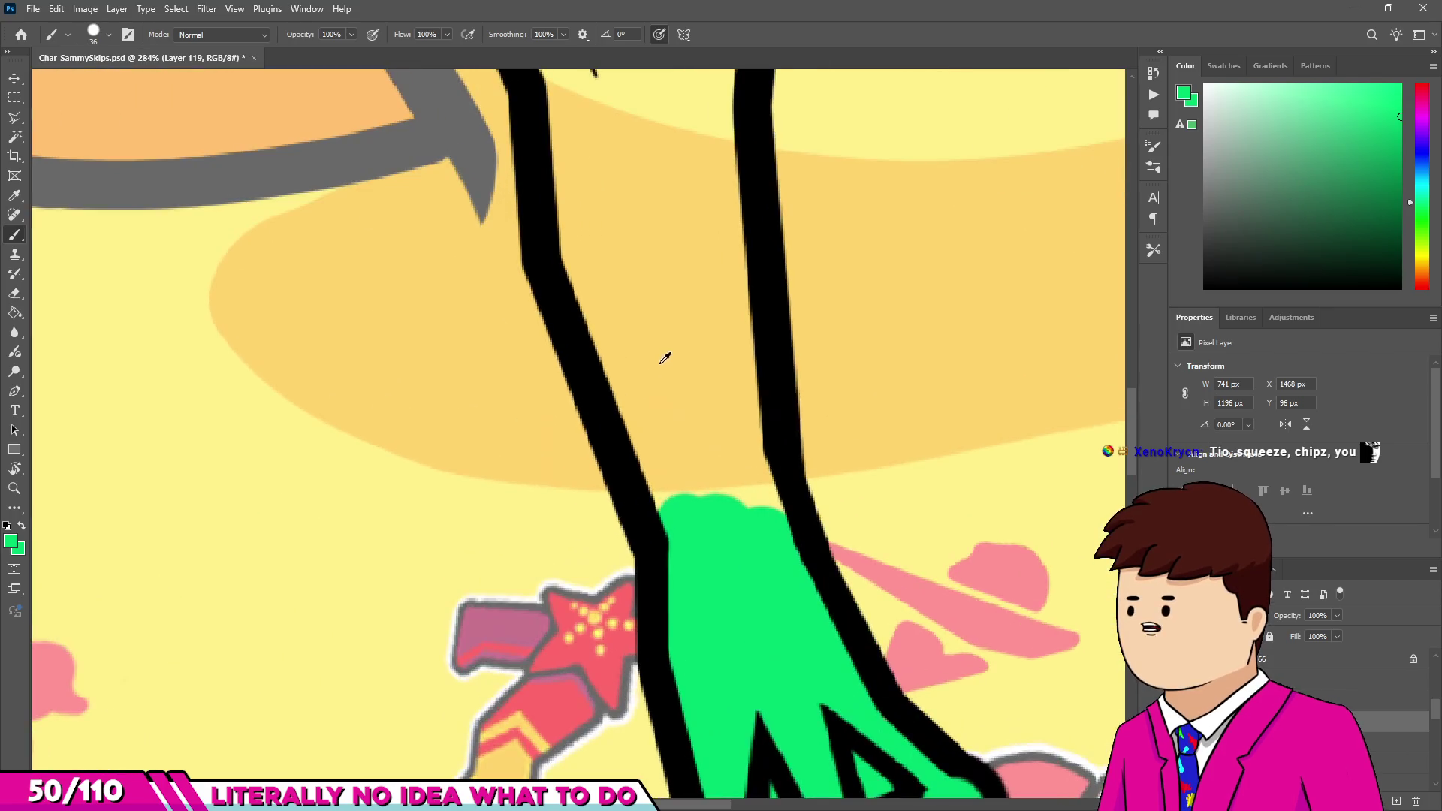
scroll(737, 527, up, 3)
Paint green up the leg along its outline, then re-sample the frog's green with a tiny brush.
mouse_move(669, 653)
mouse_down()
mouse_move(692, 306)
mouse_move(676, 199)
mouse_up()
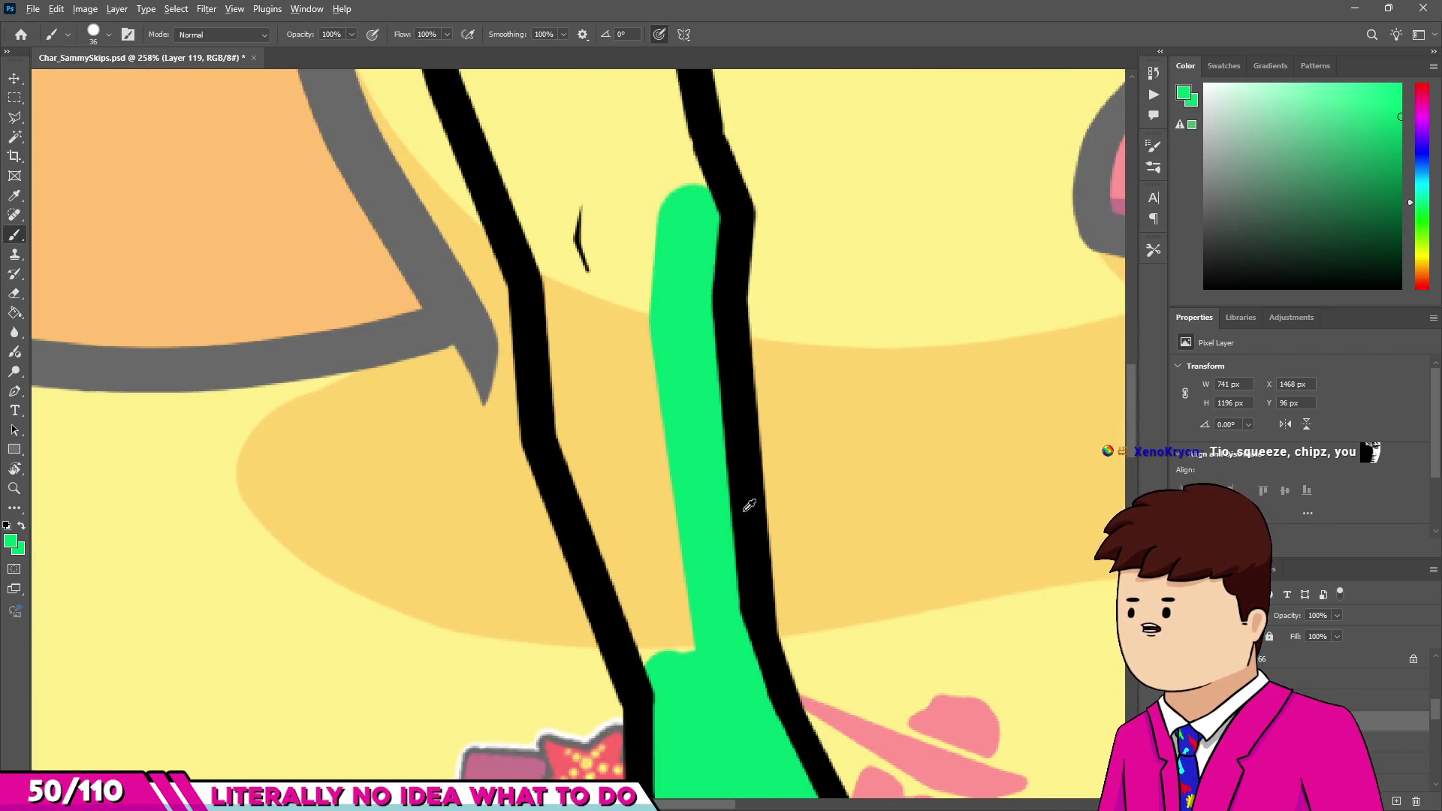
scroll(691, 290, down, 2)
drag(691, 137, 721, 406)
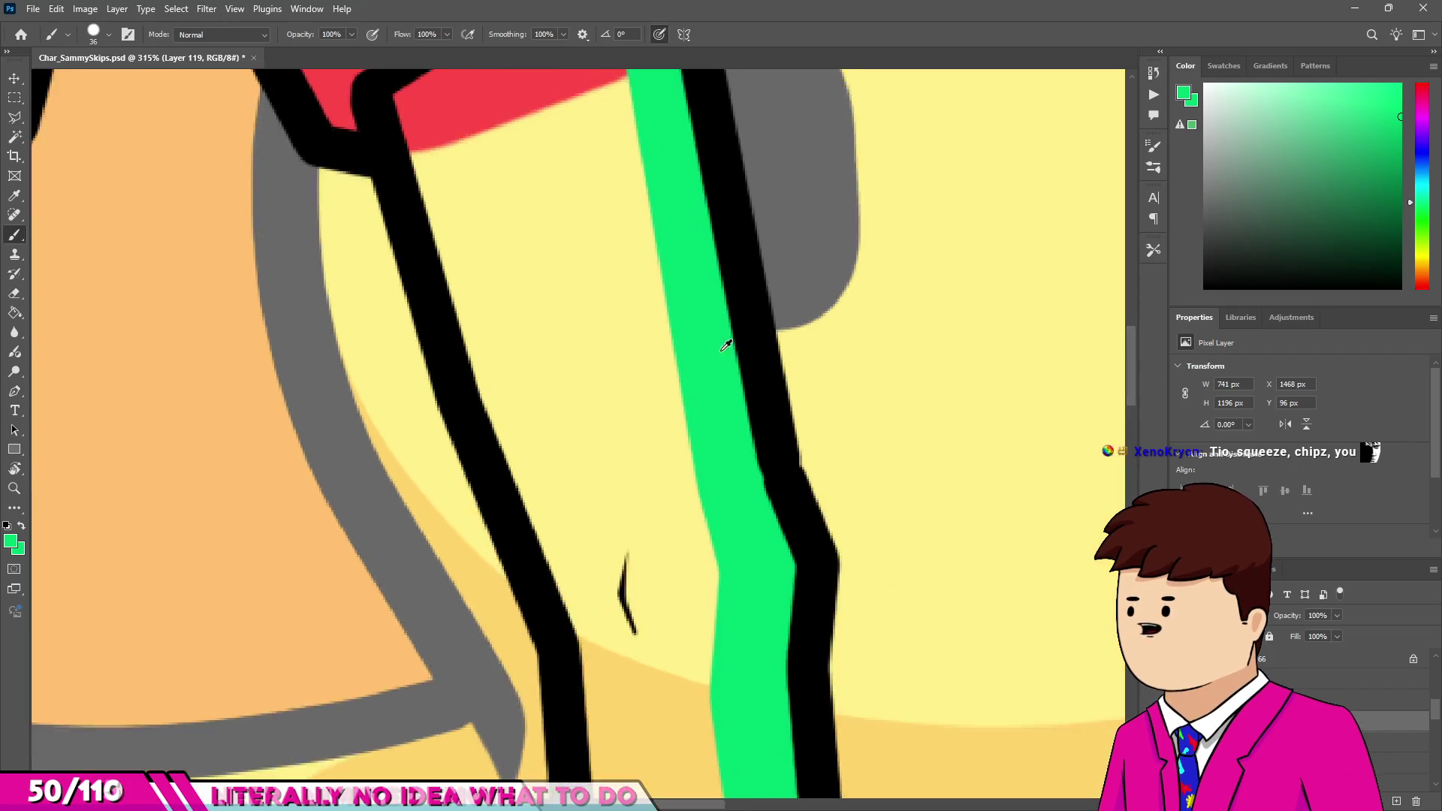
scroll(724, 321, up, 6)
alt+click(806, 531)
drag(807, 531, 736, 546)
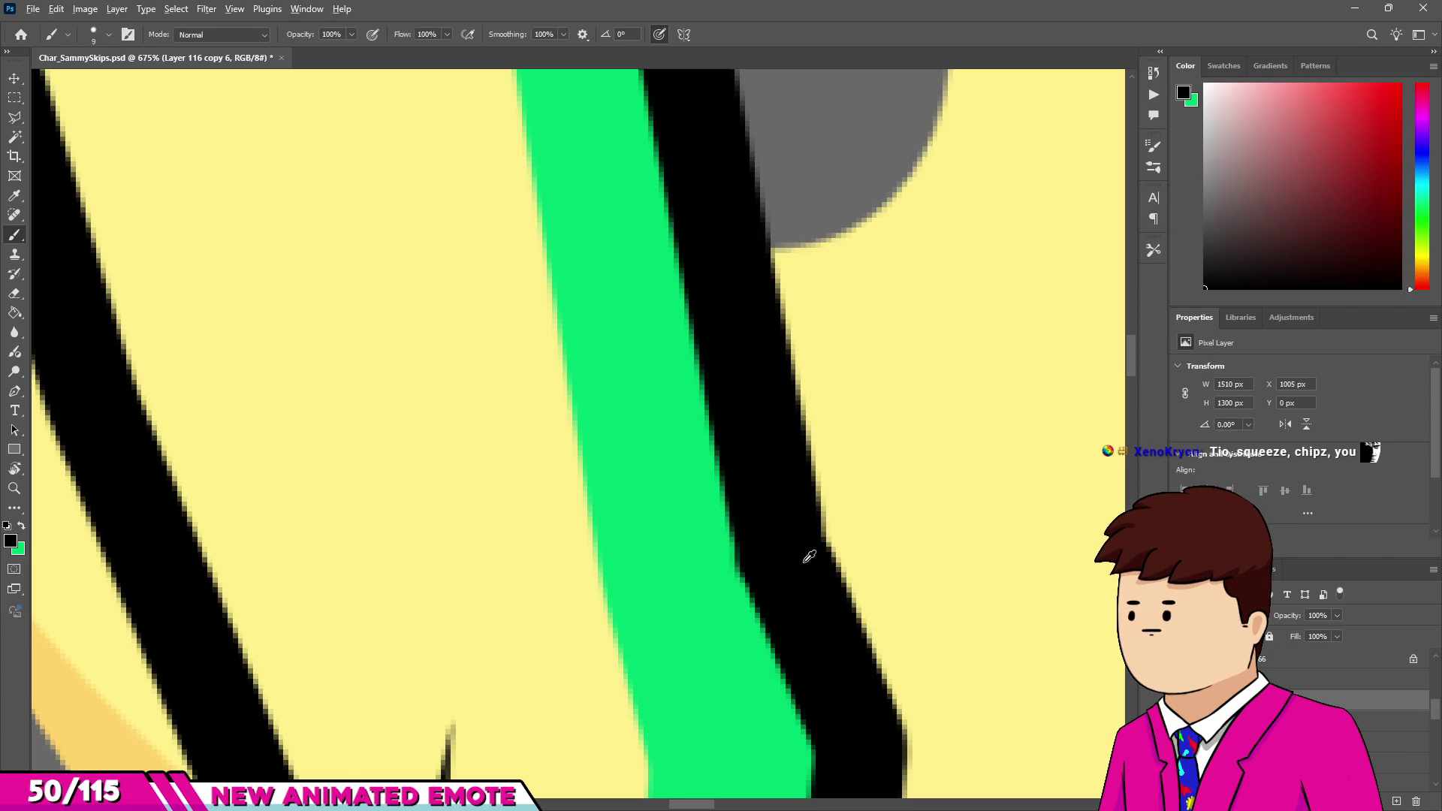
scroll(752, 567, down, 3)
alt+click(718, 564)
scroll(715, 573, down, 2)
scroll(680, 338, up, 2)
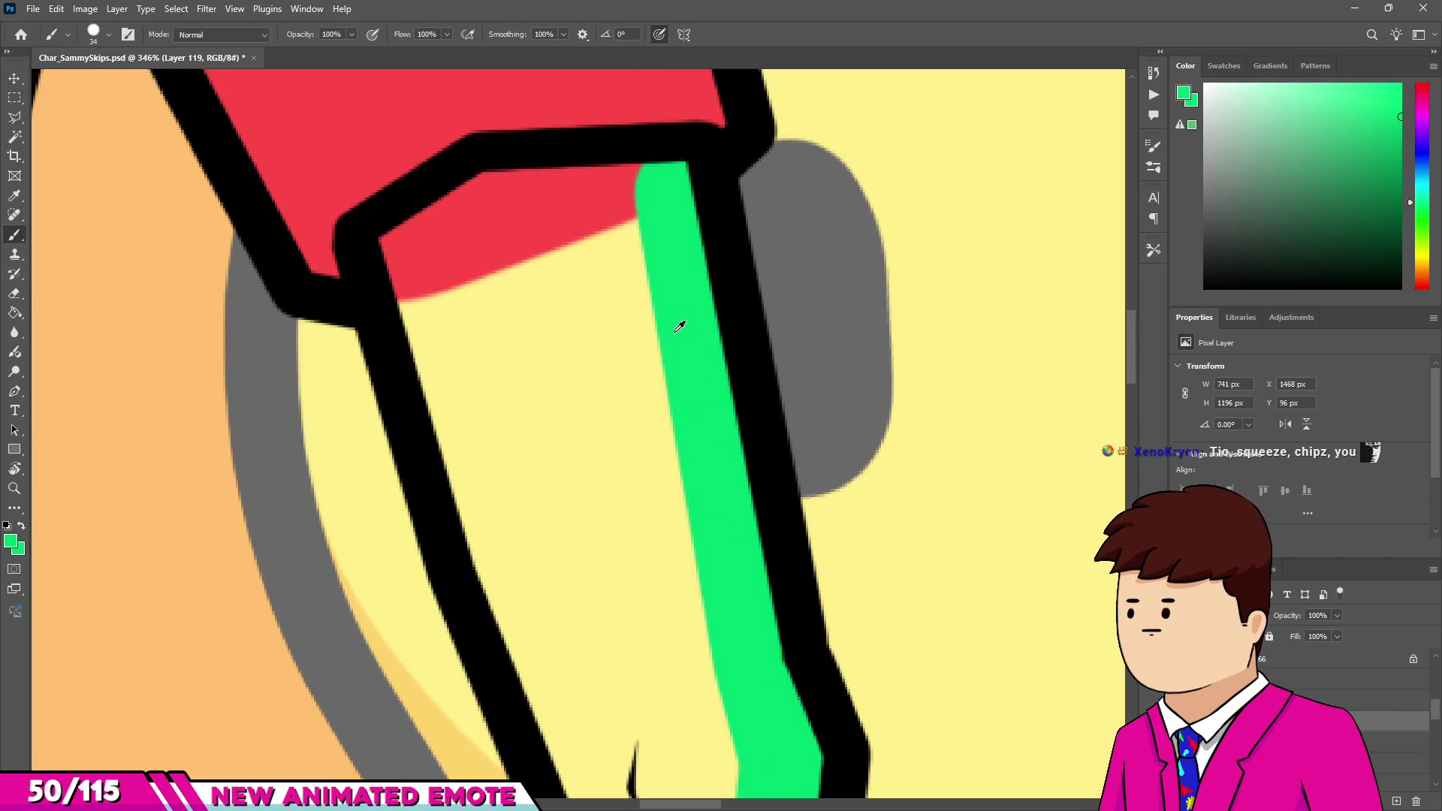
Fill the leg's inner yellow band and the rest of the lower leg green.
mouse_move(648, 203)
mouse_down()
mouse_move(483, 209)
mouse_move(435, 329)
mouse_move(537, 584)
mouse_move(553, 258)
mouse_move(669, 526)
mouse_move(631, 548)
mouse_up()
key(bracketright)
scroll(669, 525, down, 1)
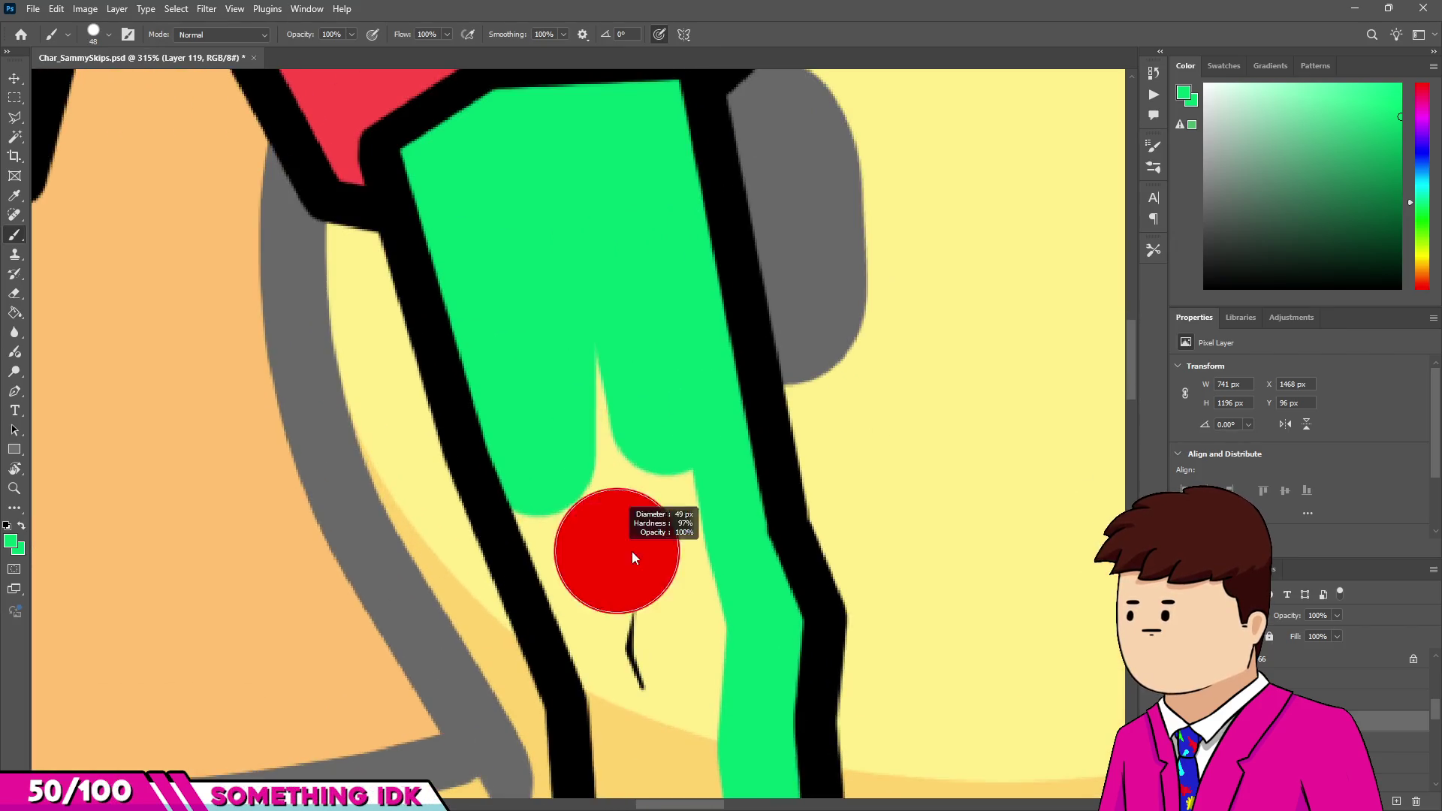
mouse_move(671, 605)
mouse_down()
mouse_move(579, 499)
mouse_move(661, 628)
mouse_up()
scroll(579, 499, down, 1)
scroll(661, 628, down, 1)
drag(622, 553, 634, 470)
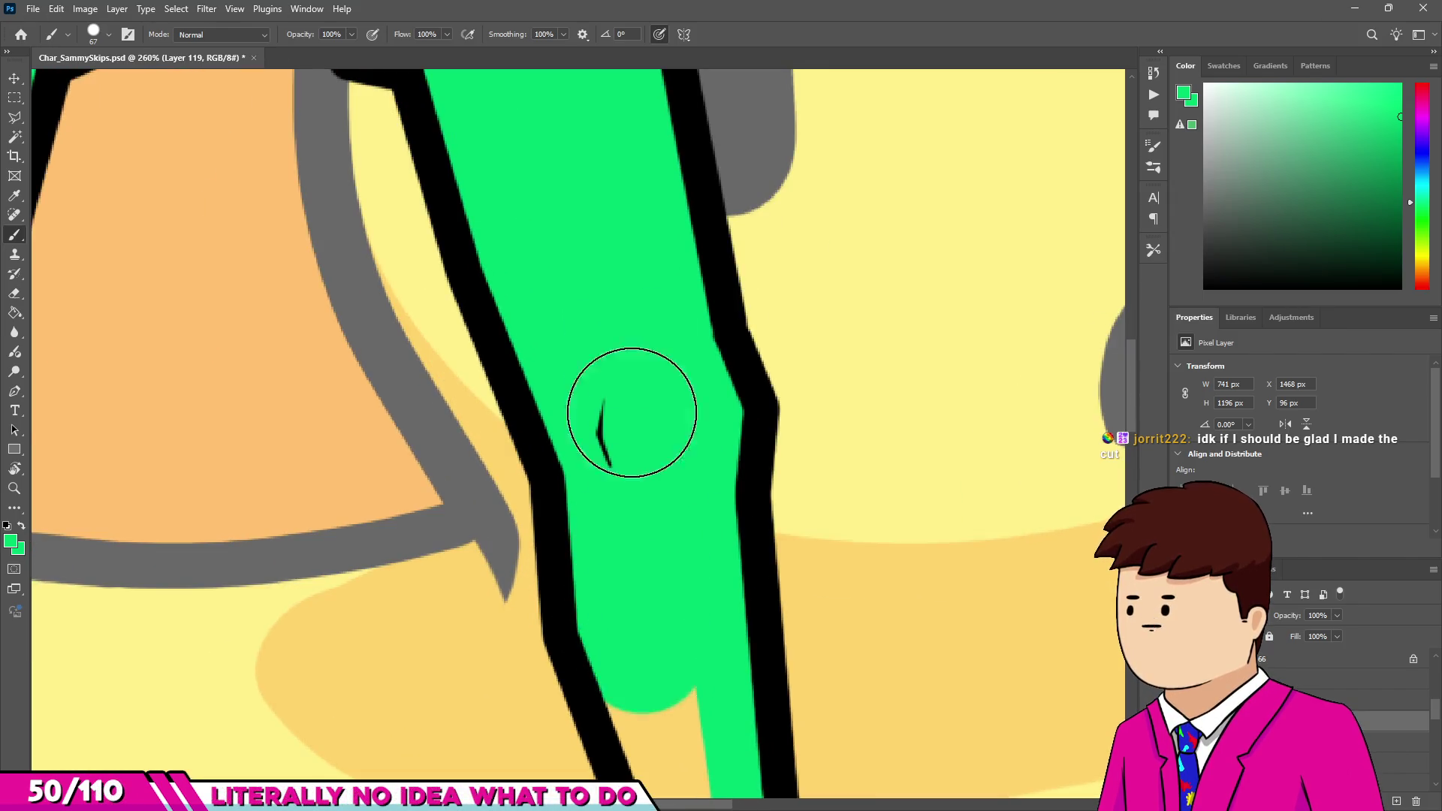
scroll(676, 596, down, 4)
scroll(676, 692, up, 2)
drag(676, 692, 661, 571)
scroll(674, 659, down, 2)
scroll(673, 659, down, 4)
scroll(444, 457, up, 7)
Paint a thin green band across the torso just above the shorts.
alt+drag(481, 473, 432, 487)
mouse_move(553, 527)
mouse_down()
mouse_move(798, 531)
mouse_move(969, 510)
mouse_up()
scroll(864, 541, down, 1)
mouse_move(860, 538)
alt+mouse_down()
mouse_move(934, 547)
mouse_move(937, 403)
alt+mouse_up()
Paint most of the torso green, covering the sides, top and lower area.
scroll(936, 402, down, 1)
drag(894, 529, 933, 386)
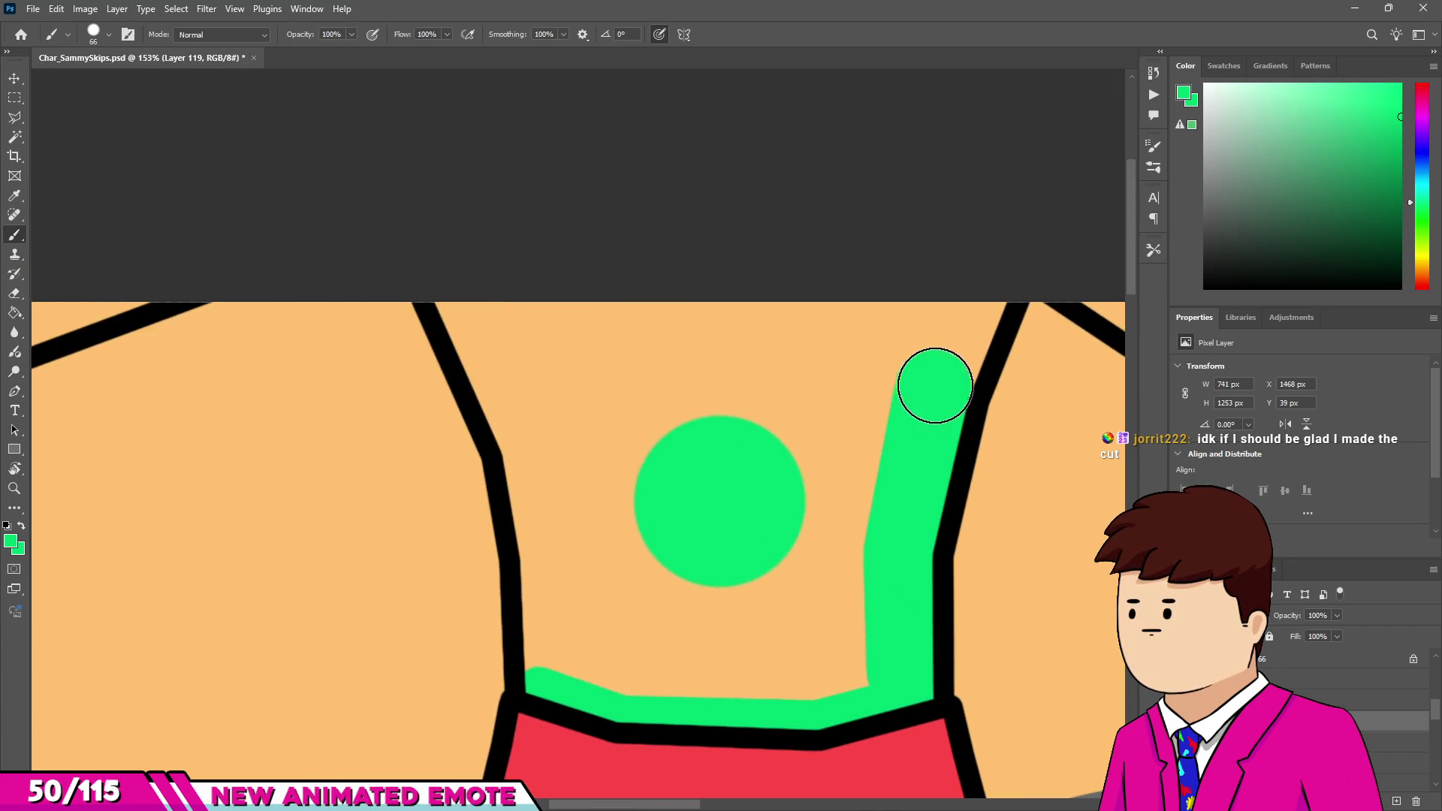
mouse_move(464, 293)
mouse_down()
mouse_move(541, 444)
mouse_move(558, 595)
mouse_up()
alt+drag(556, 668, 748, 660)
mouse_move(872, 327)
mouse_down()
mouse_move(811, 419)
mouse_move(573, 331)
mouse_move(596, 553)
mouse_move(799, 406)
mouse_move(659, 428)
mouse_up()
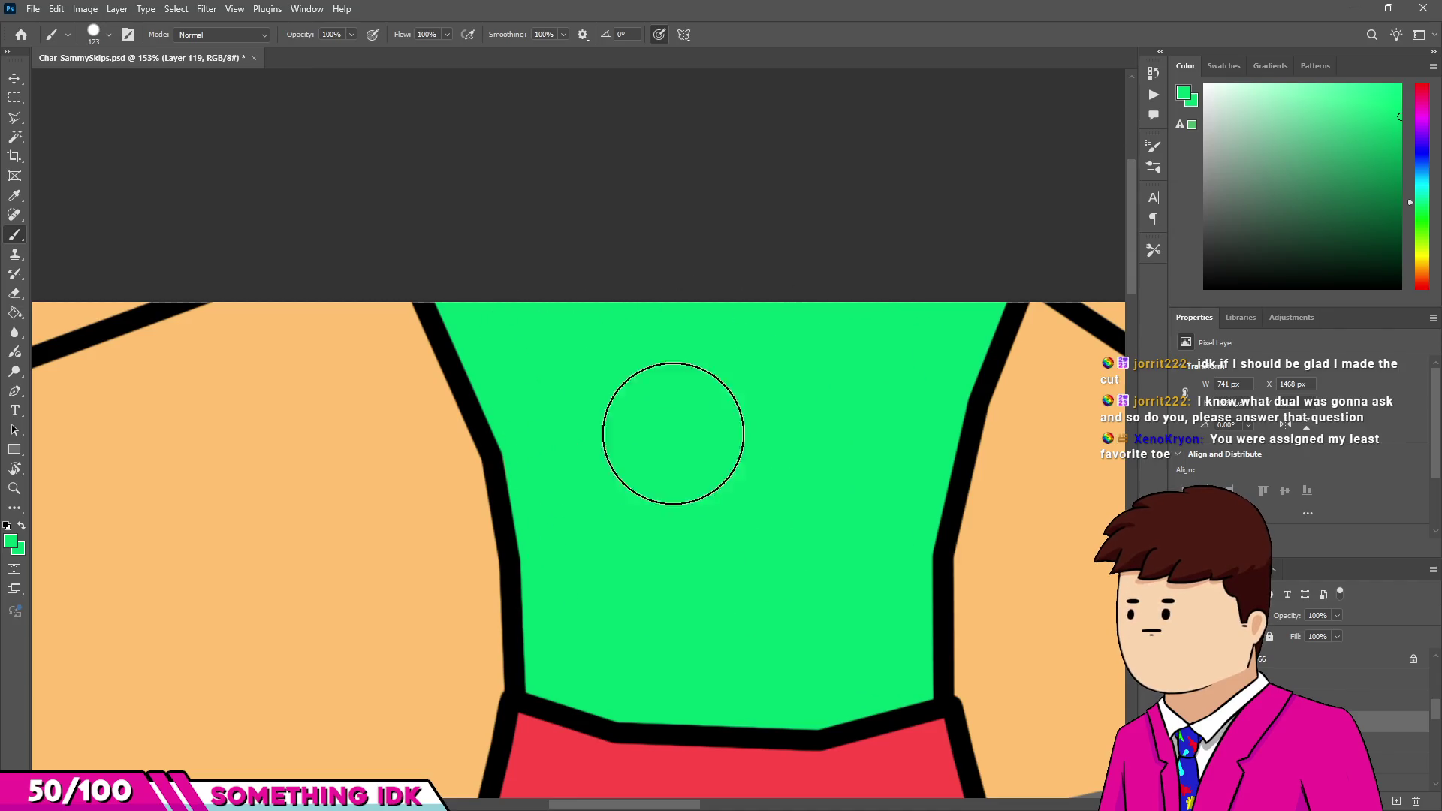
scroll(435, 386, down, 3)
scroll(267, 364, up, 3)
With a smaller brush, fill the V-shaped neckline and the area above it green.
drag(303, 435, 274, 434)
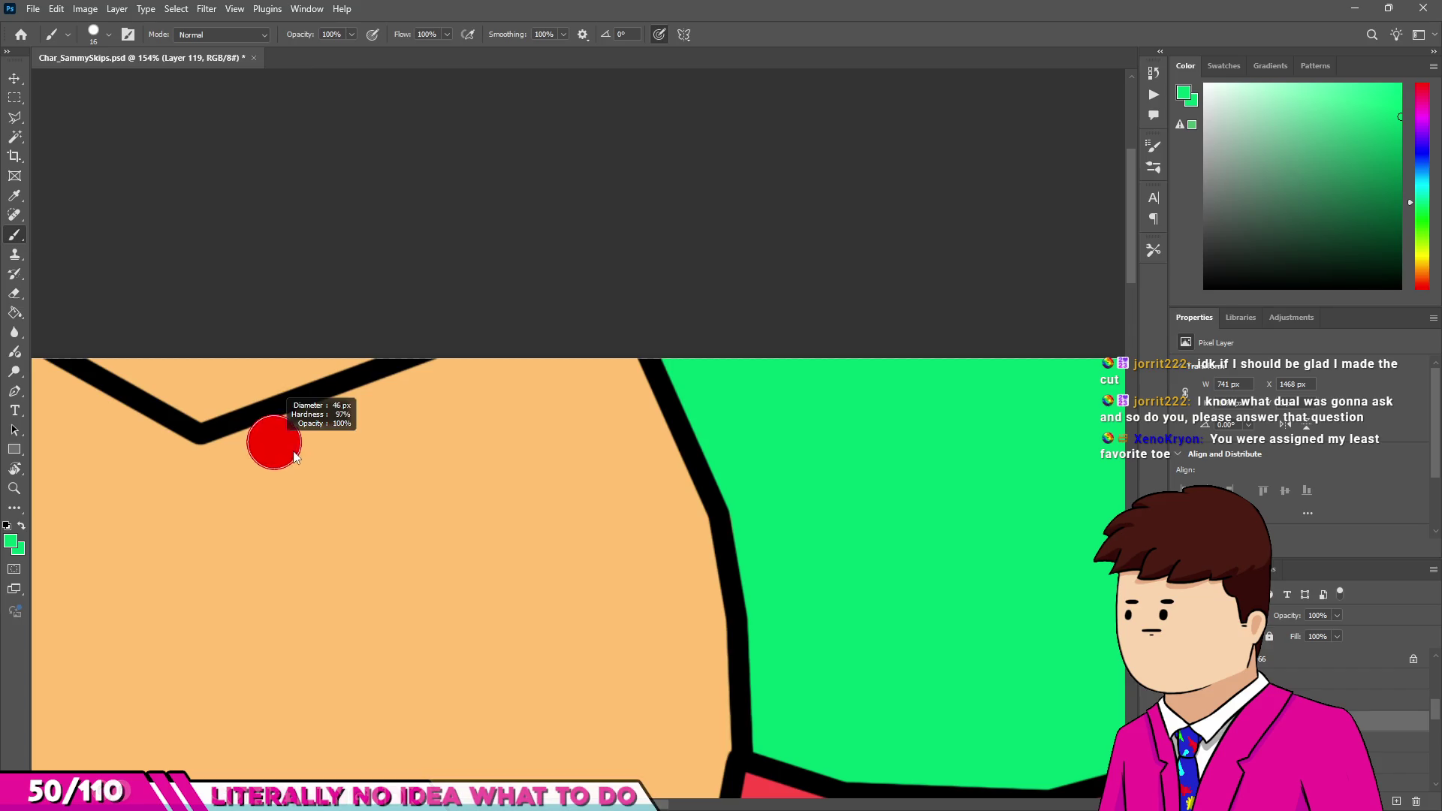
scroll(322, 441, down, 3)
scroll(209, 441, up, 2)
scroll(405, 462, up, 1)
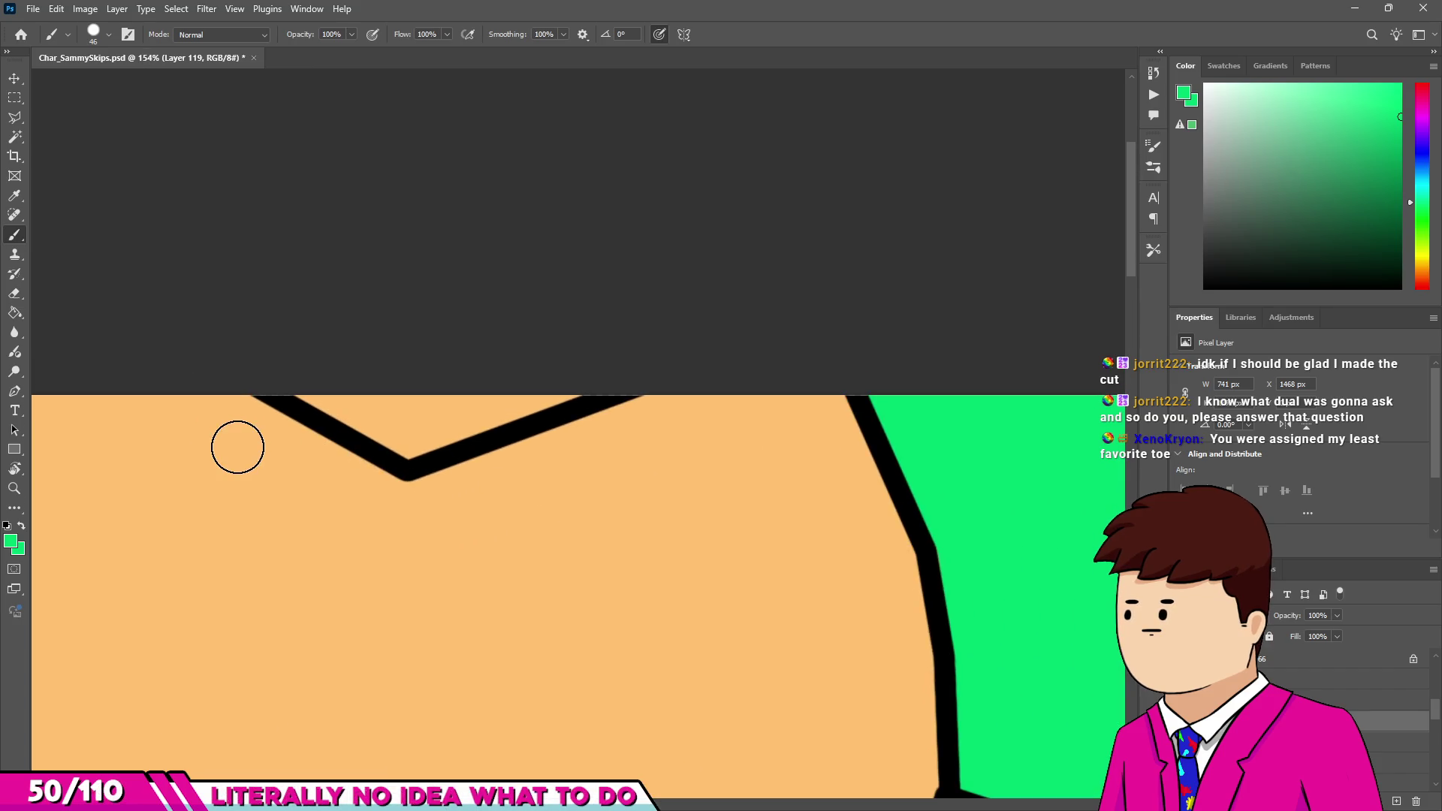
scroll(237, 427, up, 2)
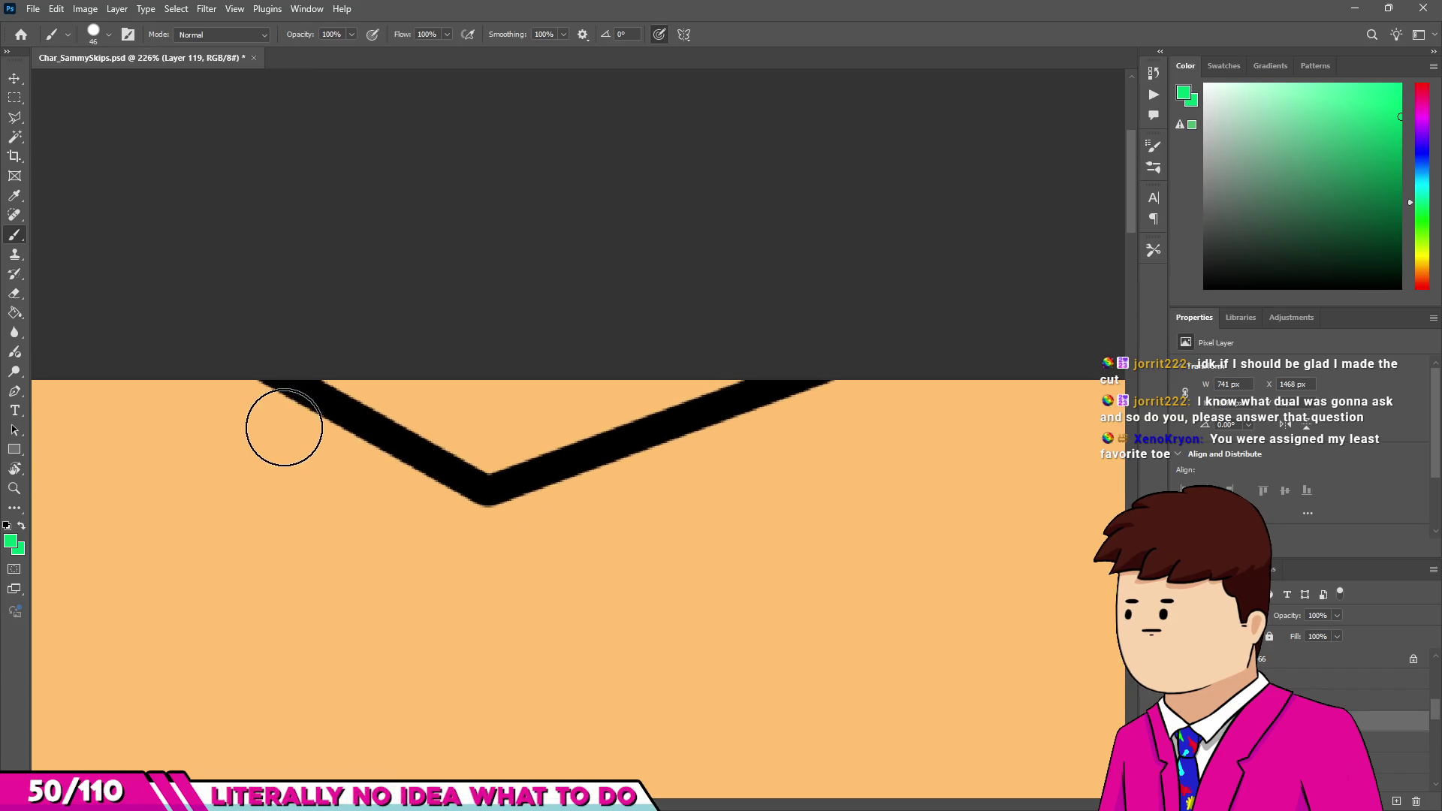
drag(327, 359, 487, 448)
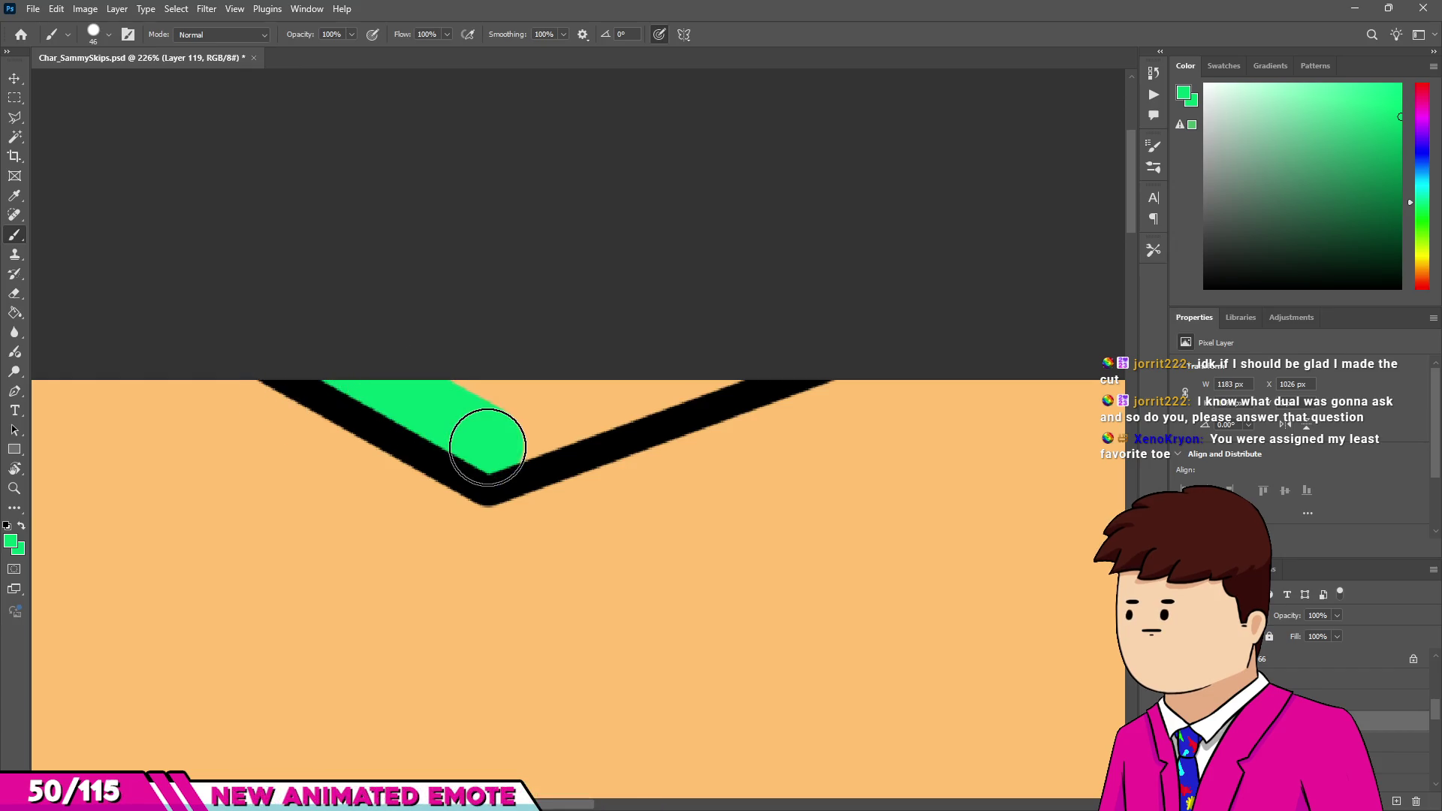
shift+click(727, 359)
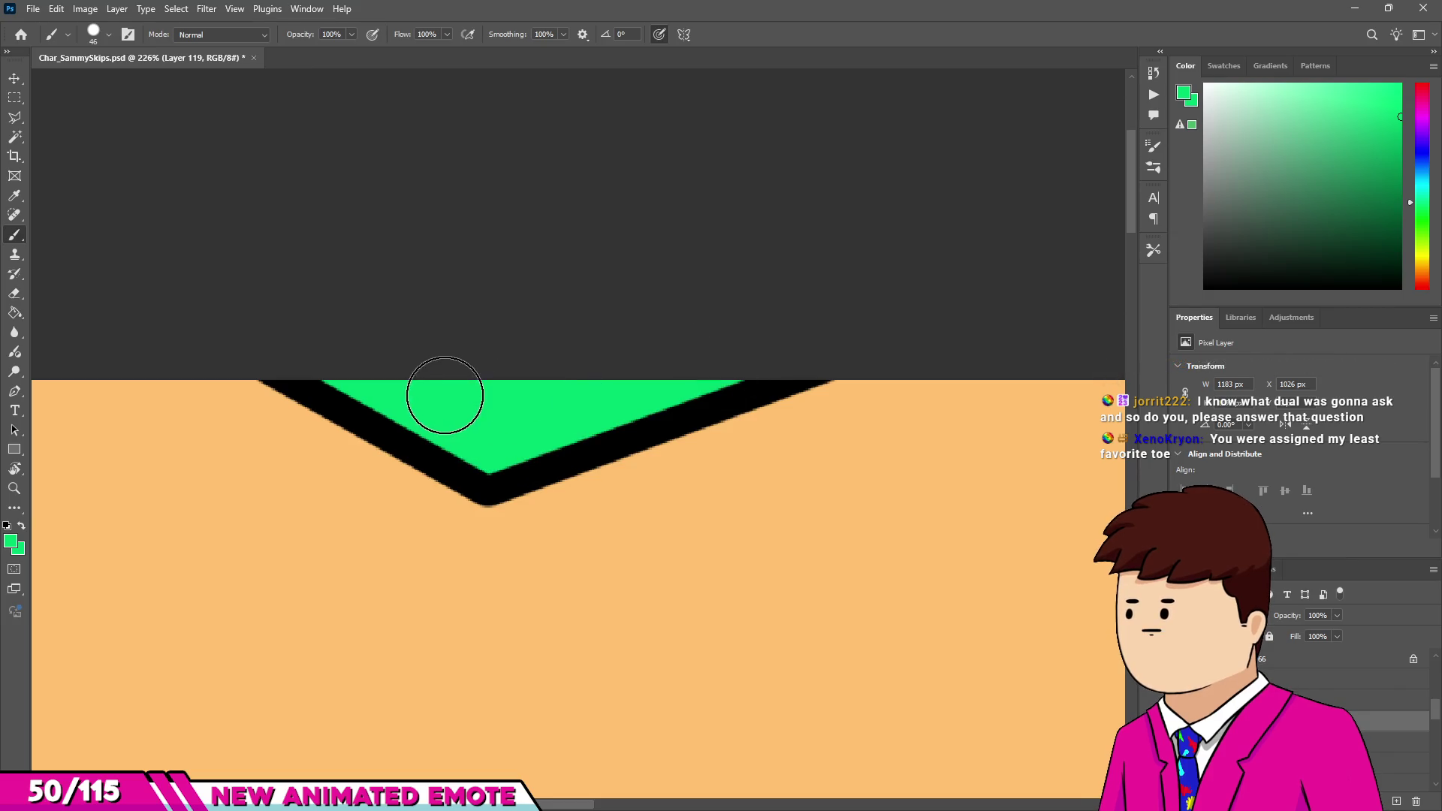
scroll(445, 395, down, 7)
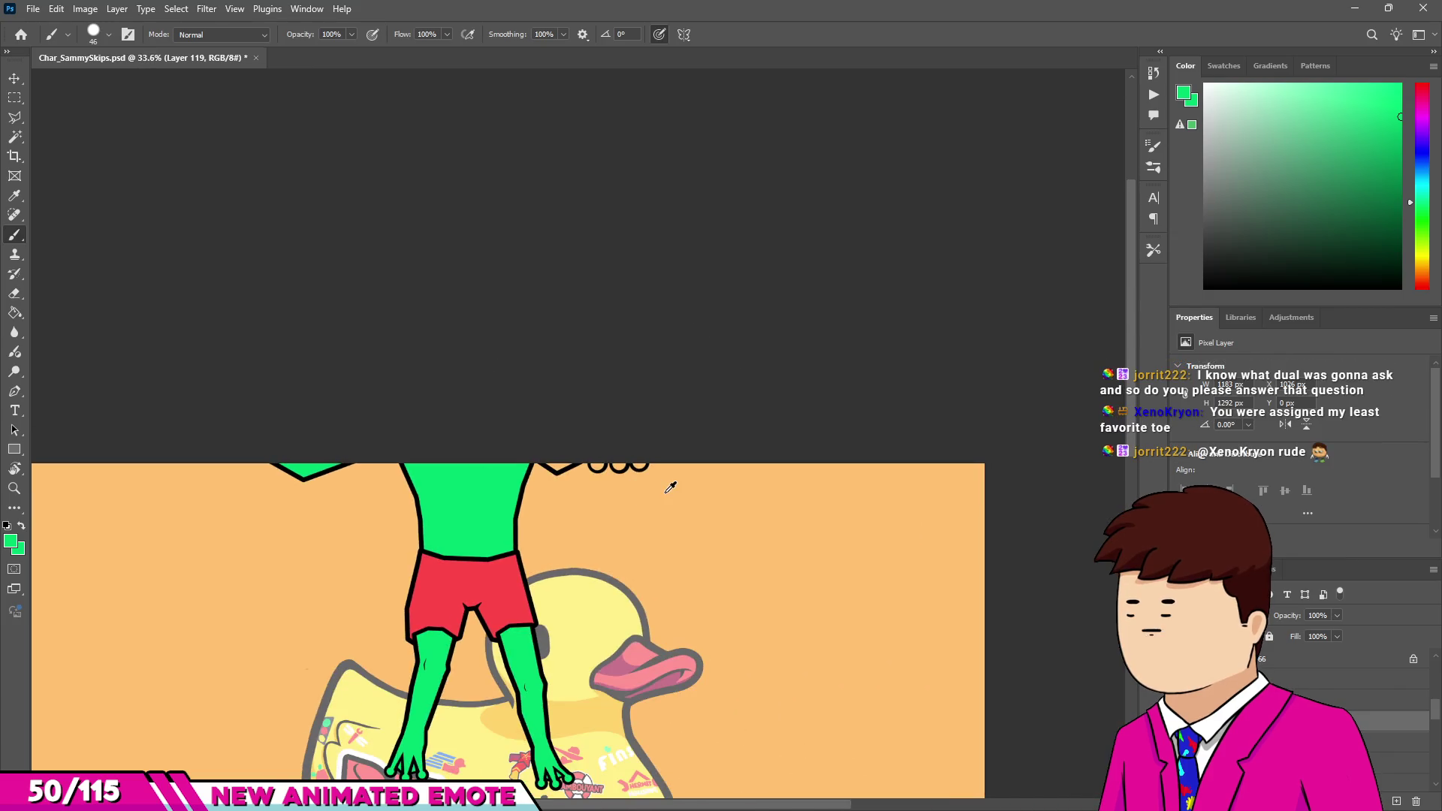
scroll(671, 488, up, 10)
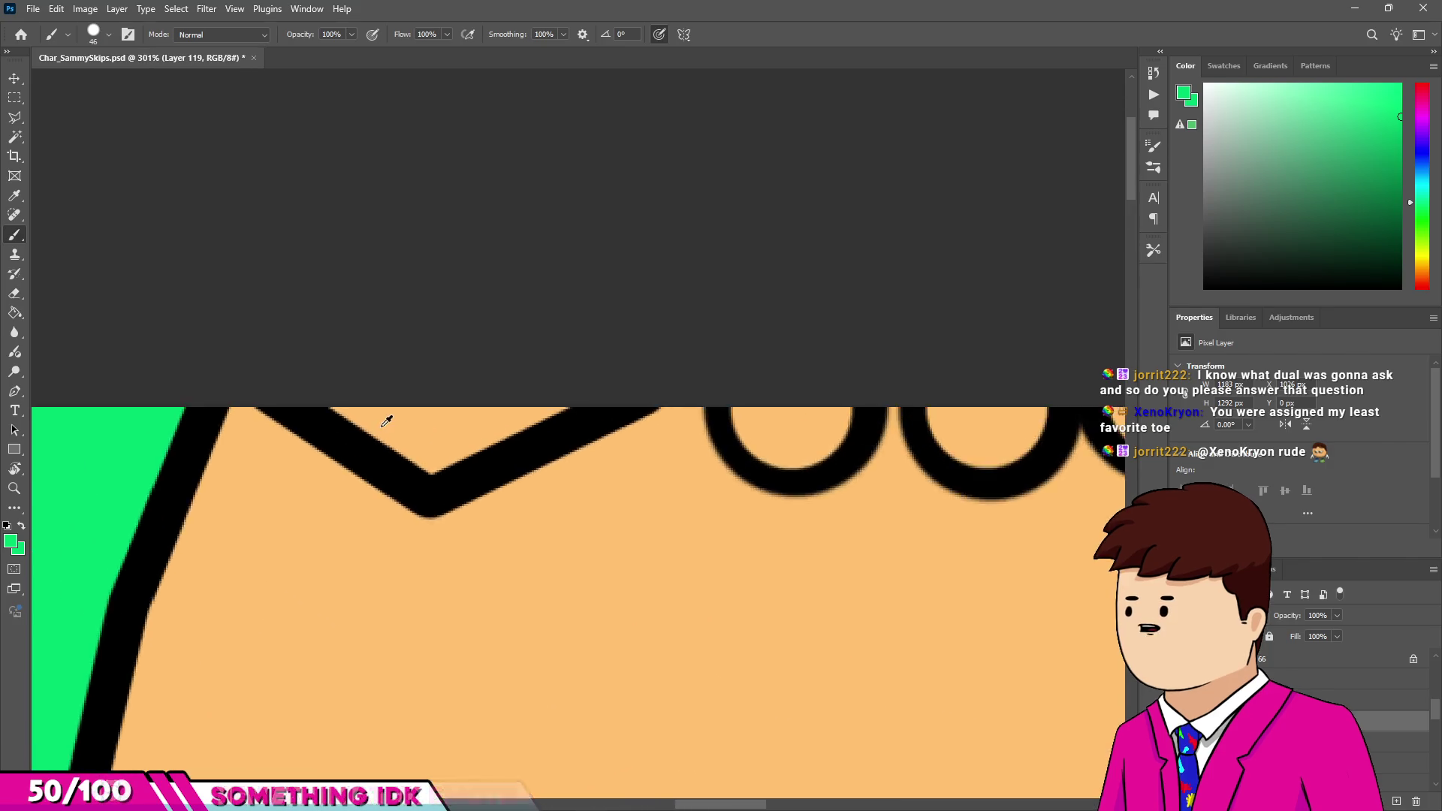
mouse_move(323, 364)
mouse_down()
mouse_move(466, 444)
mouse_move(579, 364)
mouse_up()
scroll(763, 416, up, 1)
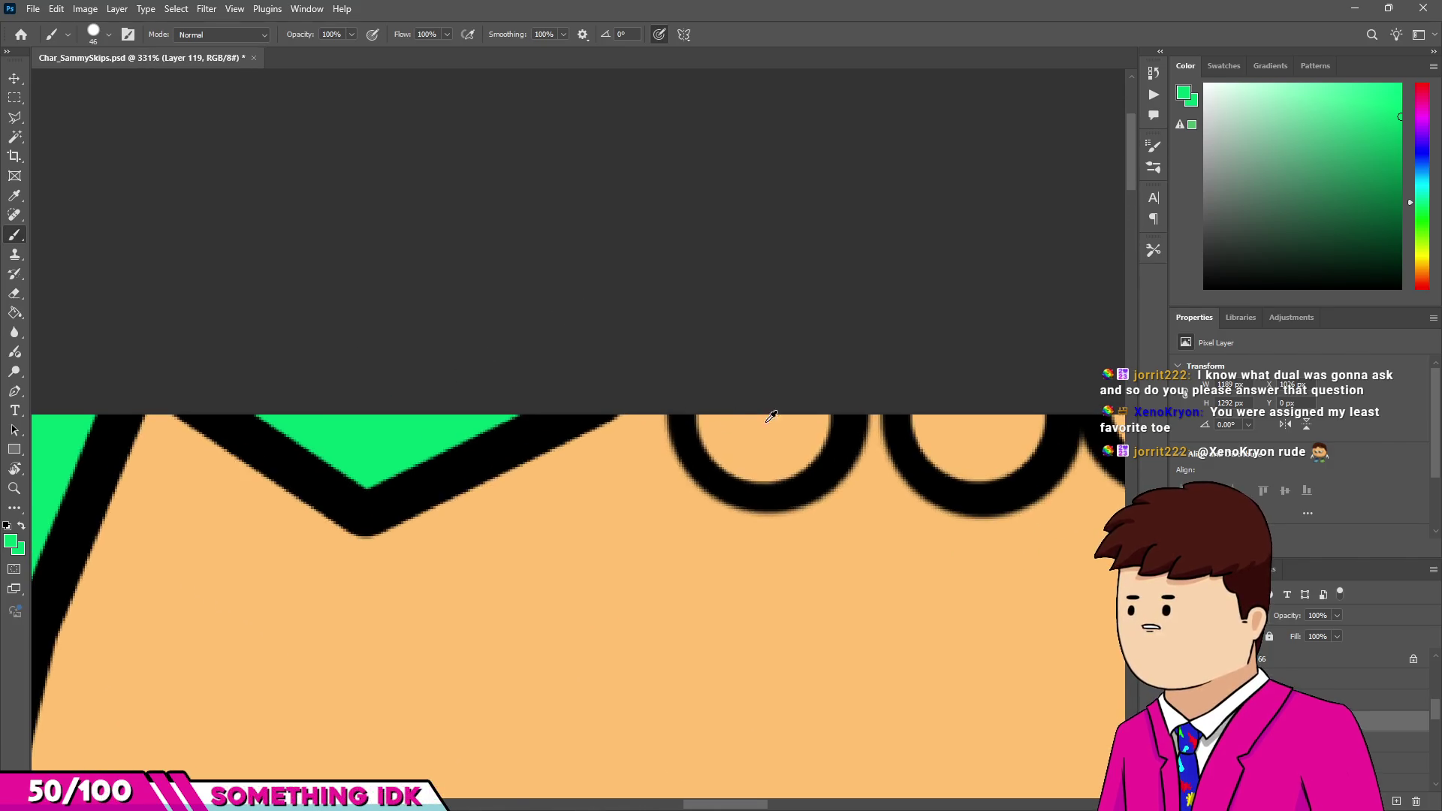
Enlarge the brush and fill the three fingertip circles green.
drag(763, 415, 763, 410)
click(762, 403)
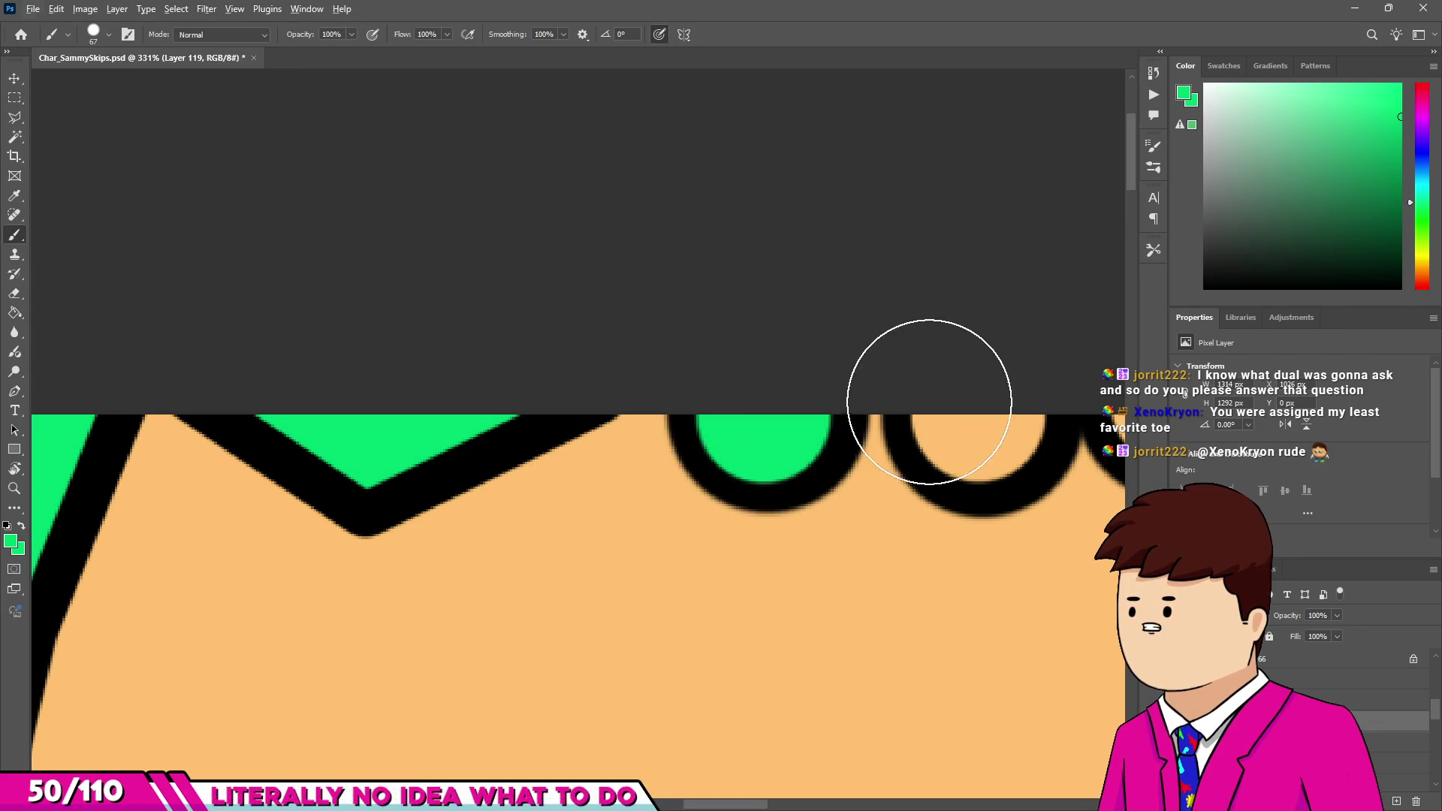
click(980, 414)
scroll(984, 419, up, 2)
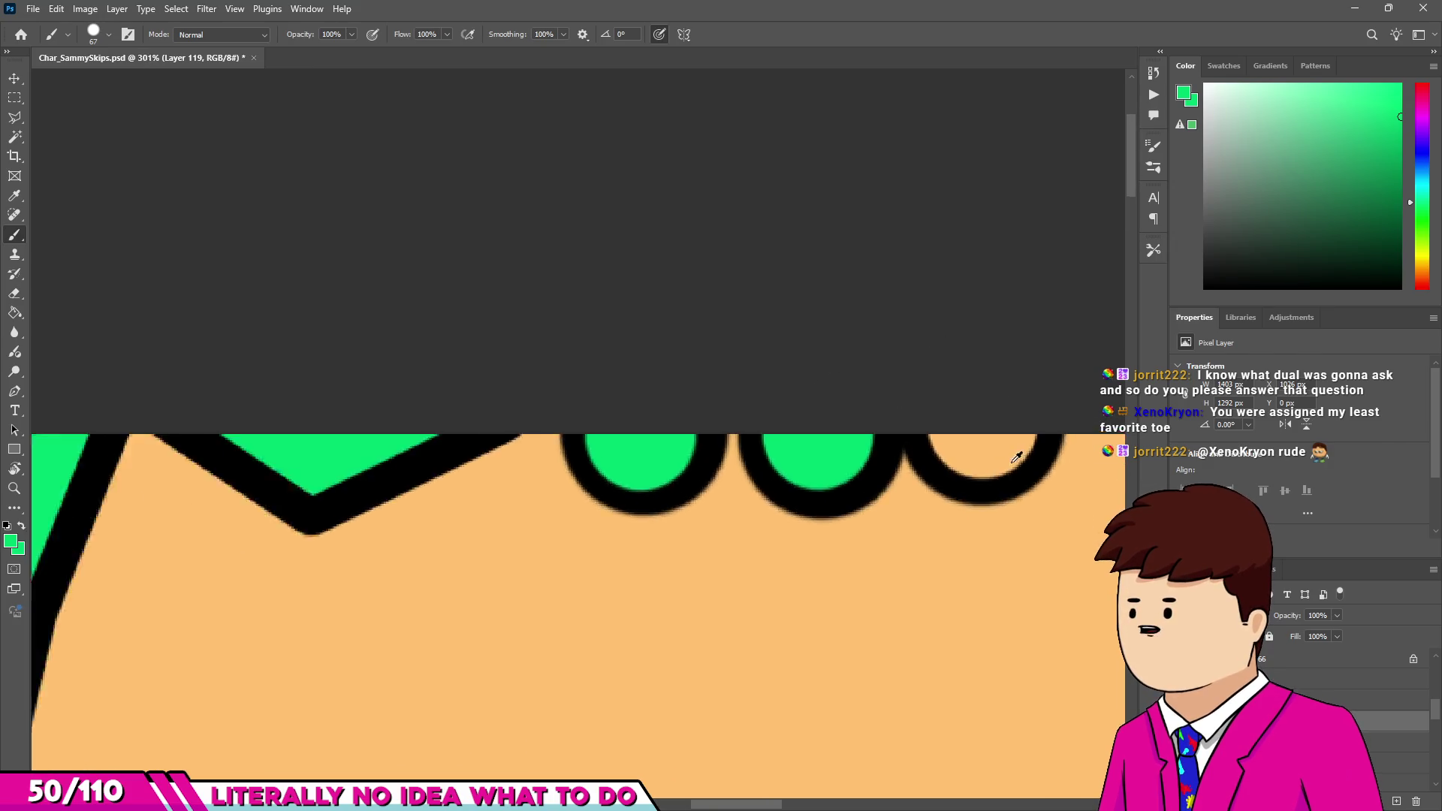
click(976, 421)
scroll(966, 409, down, 10)
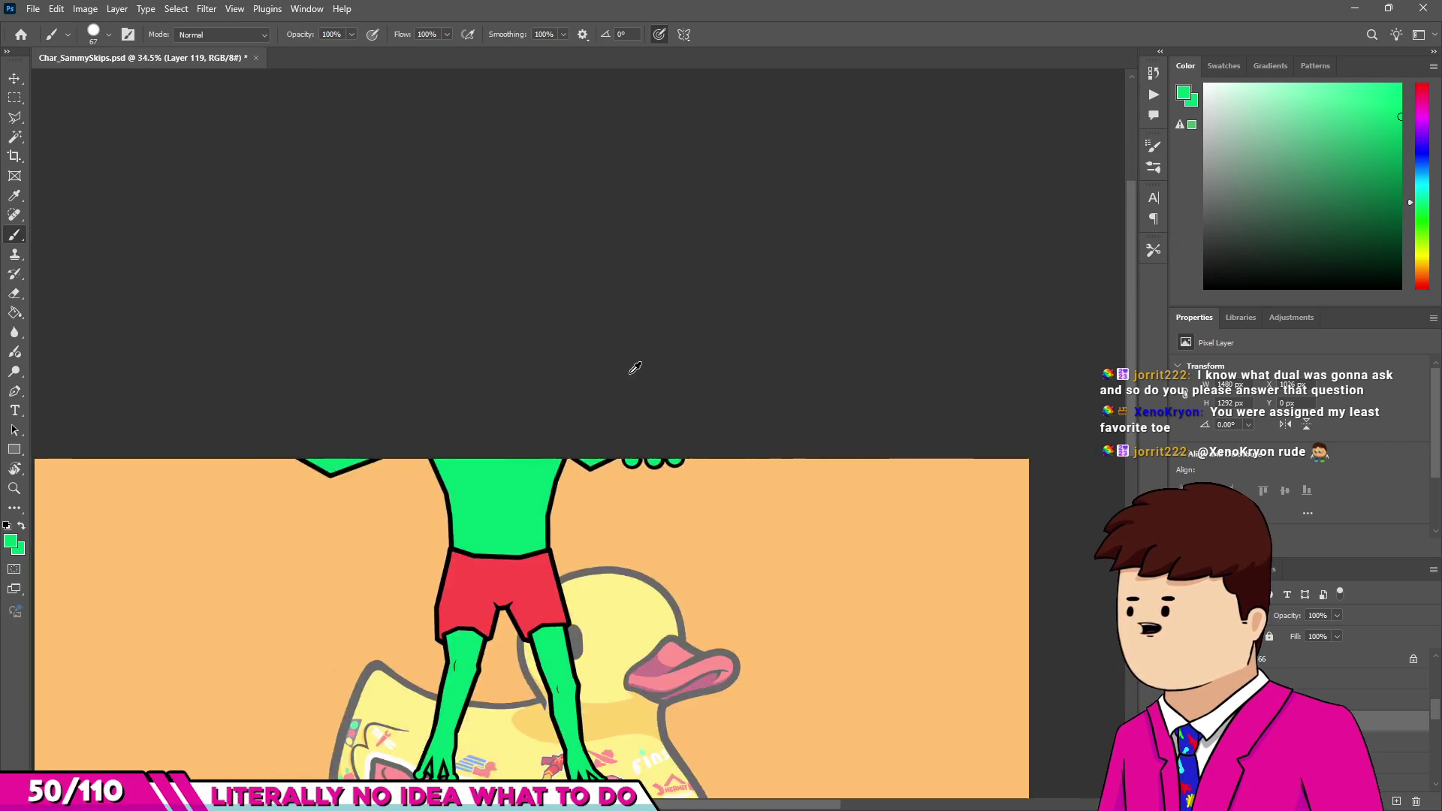
scroll(358, 550, up, 5)
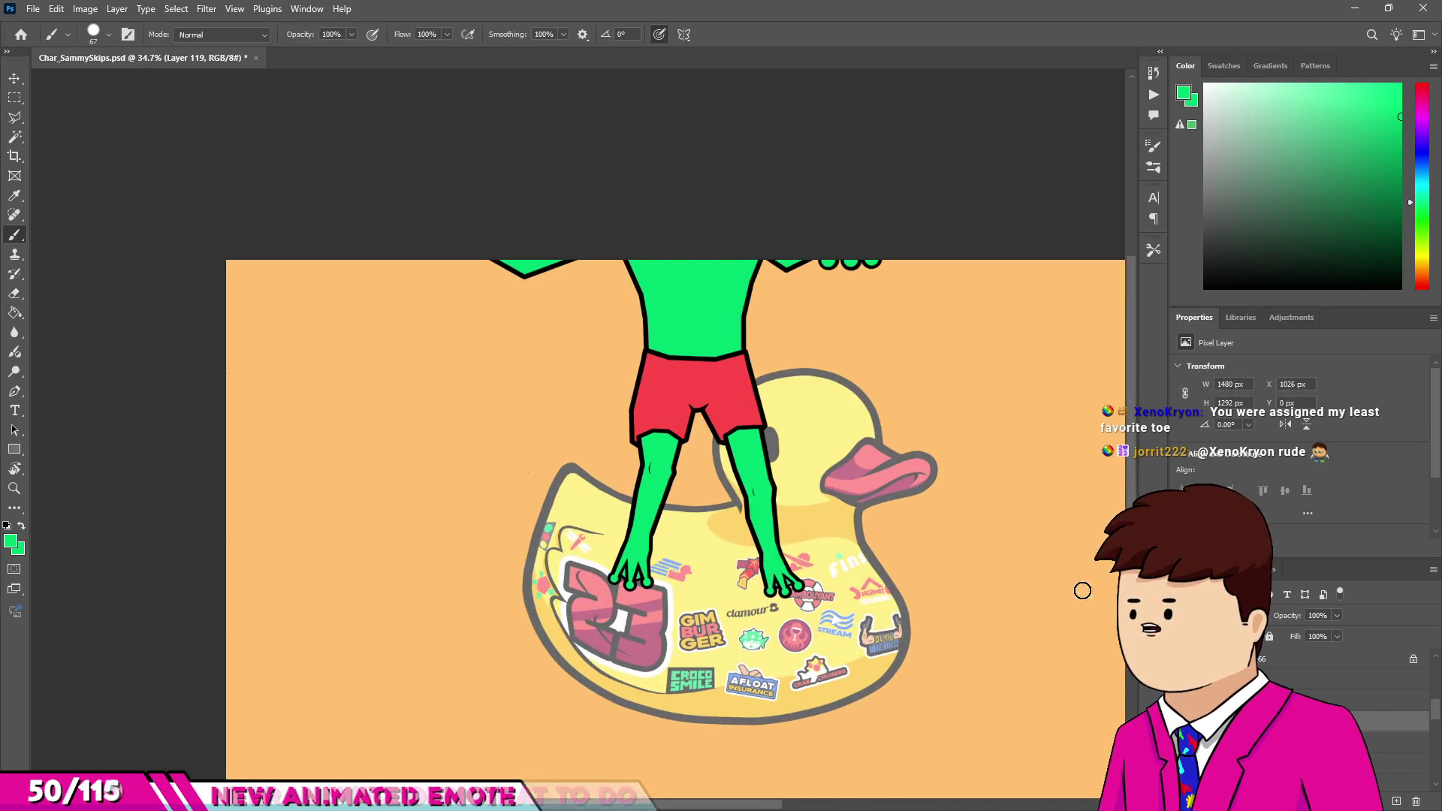
Select the Frame16 group and undo twice to restore the frog's legs, shorts, arms and outline.
click(1390, 740)
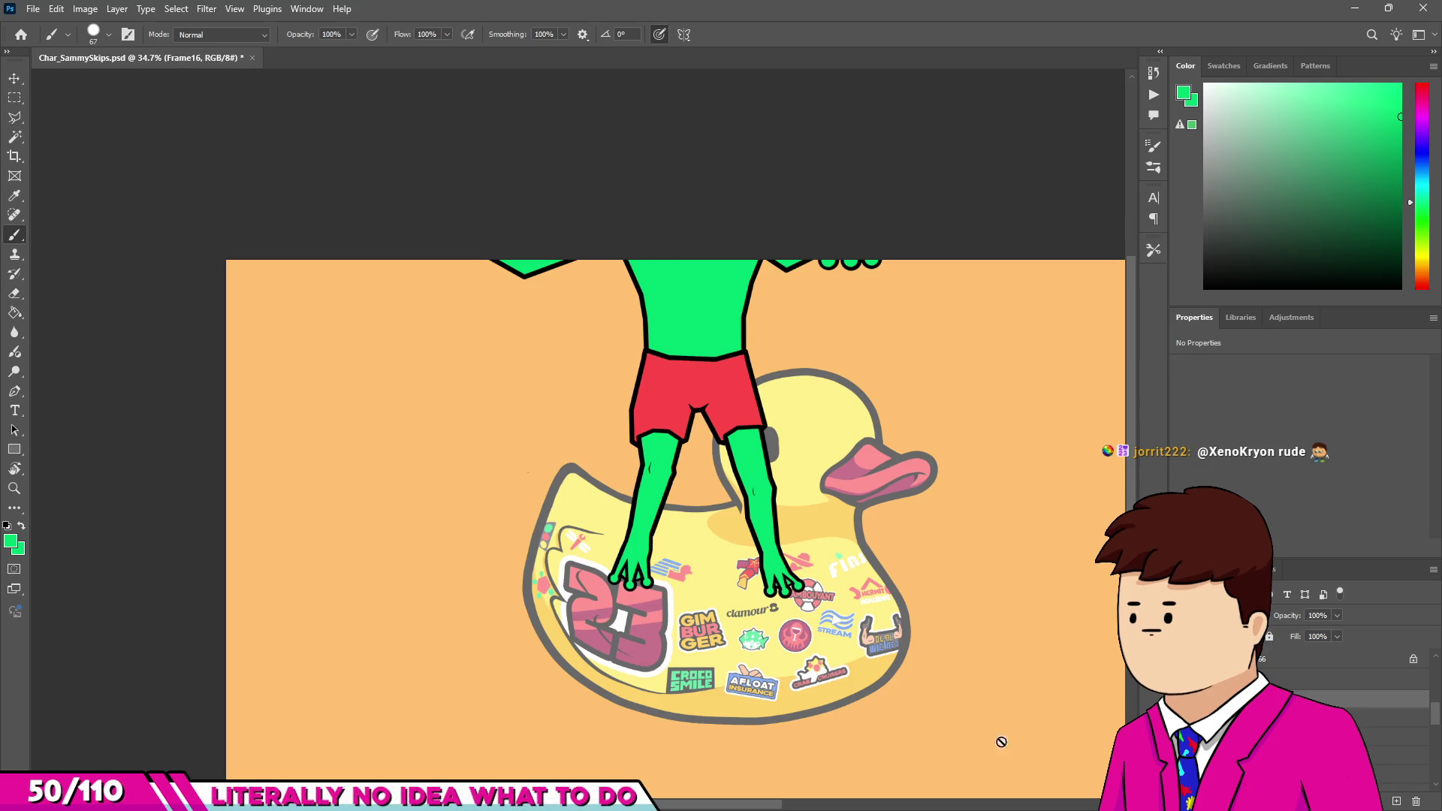
scroll(862, 566, down, 2)
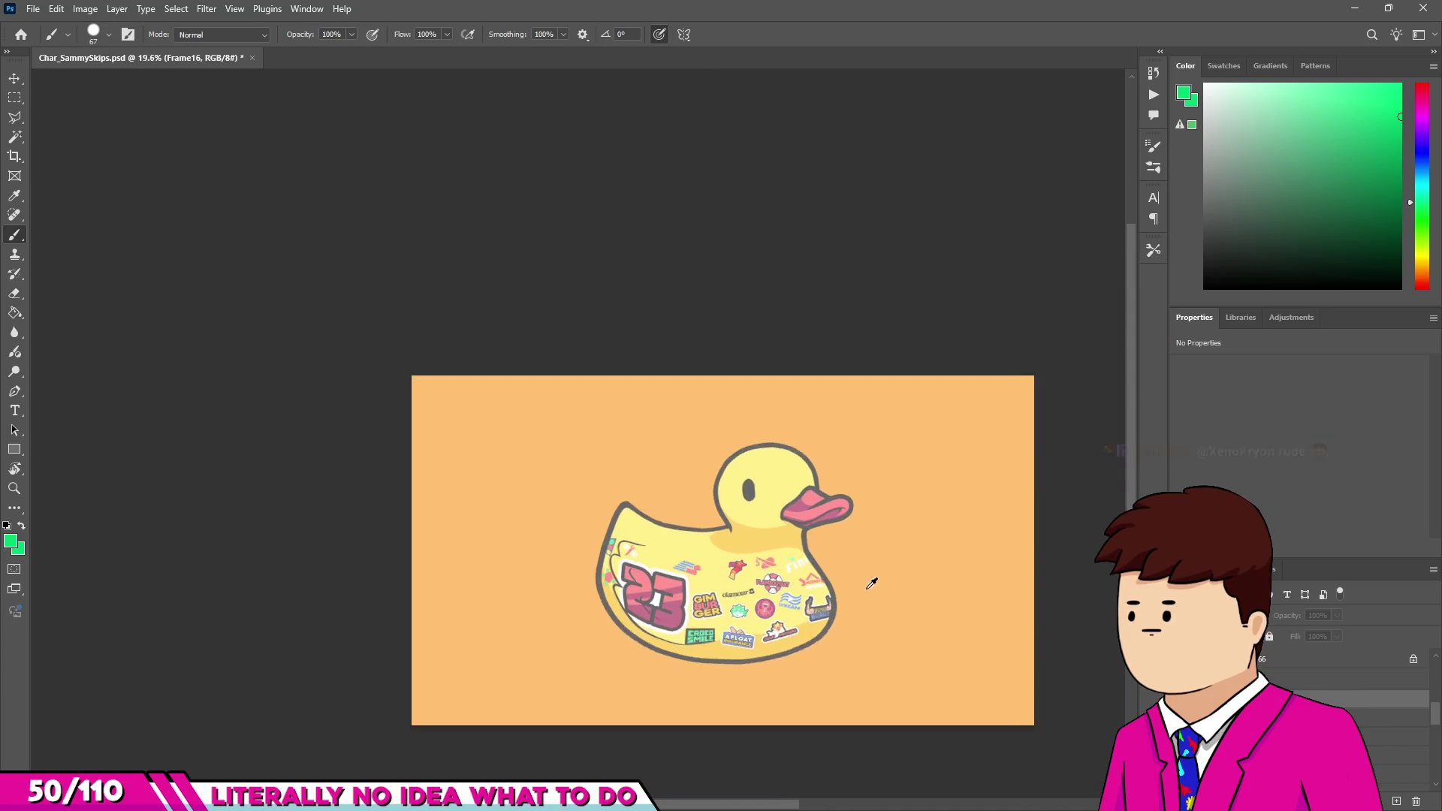
key(ctrl+z)
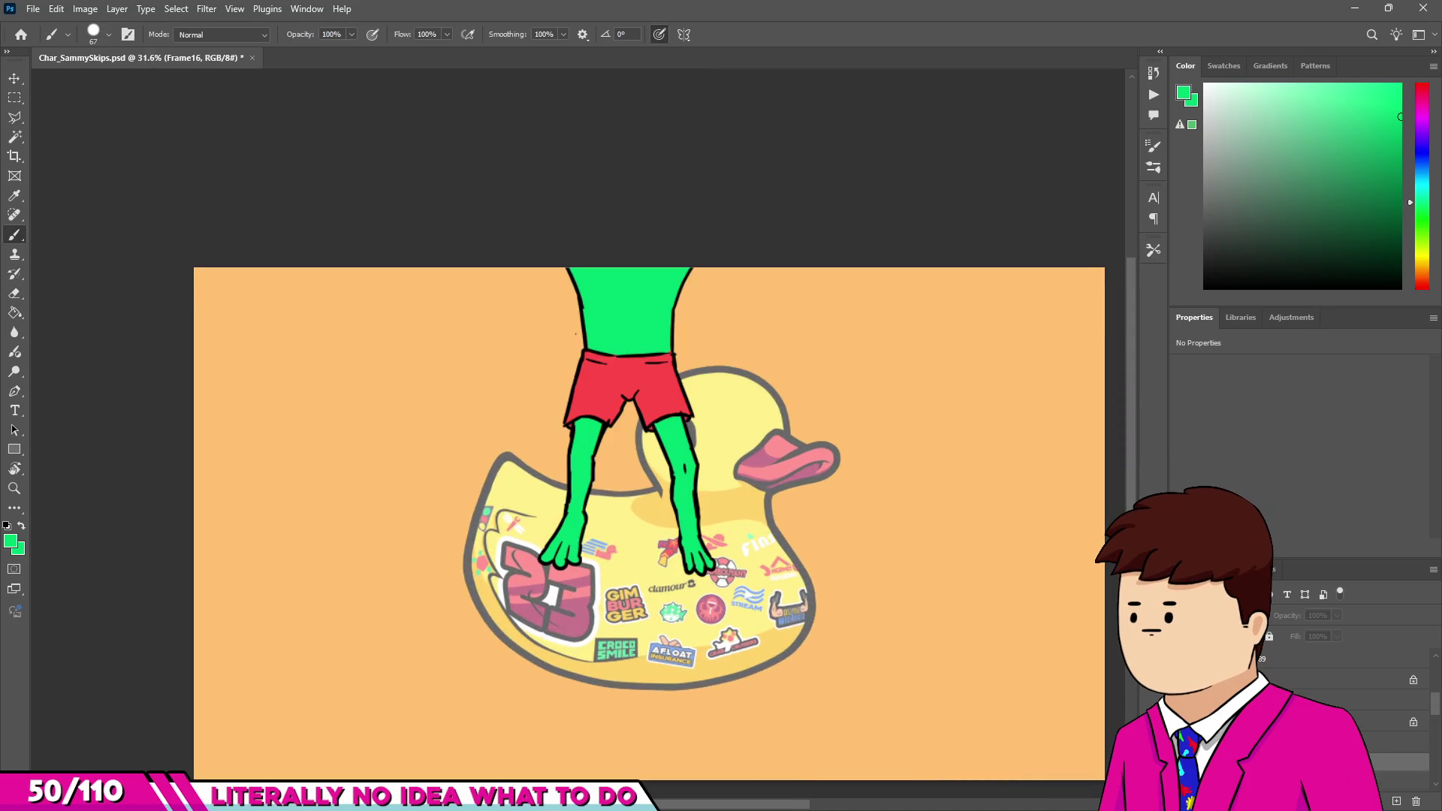
key(ctrl+z)
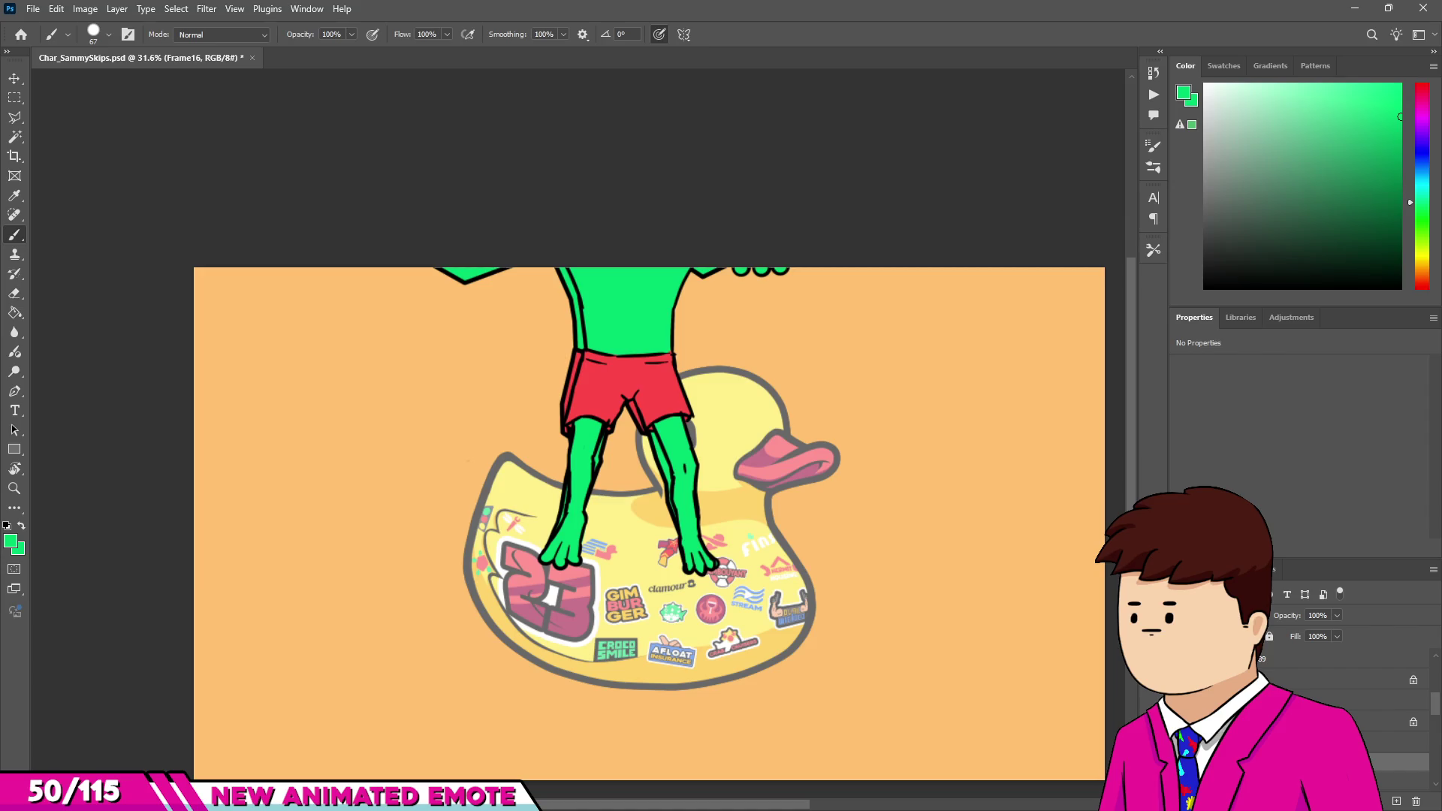
scroll(673, 456, down, 1)
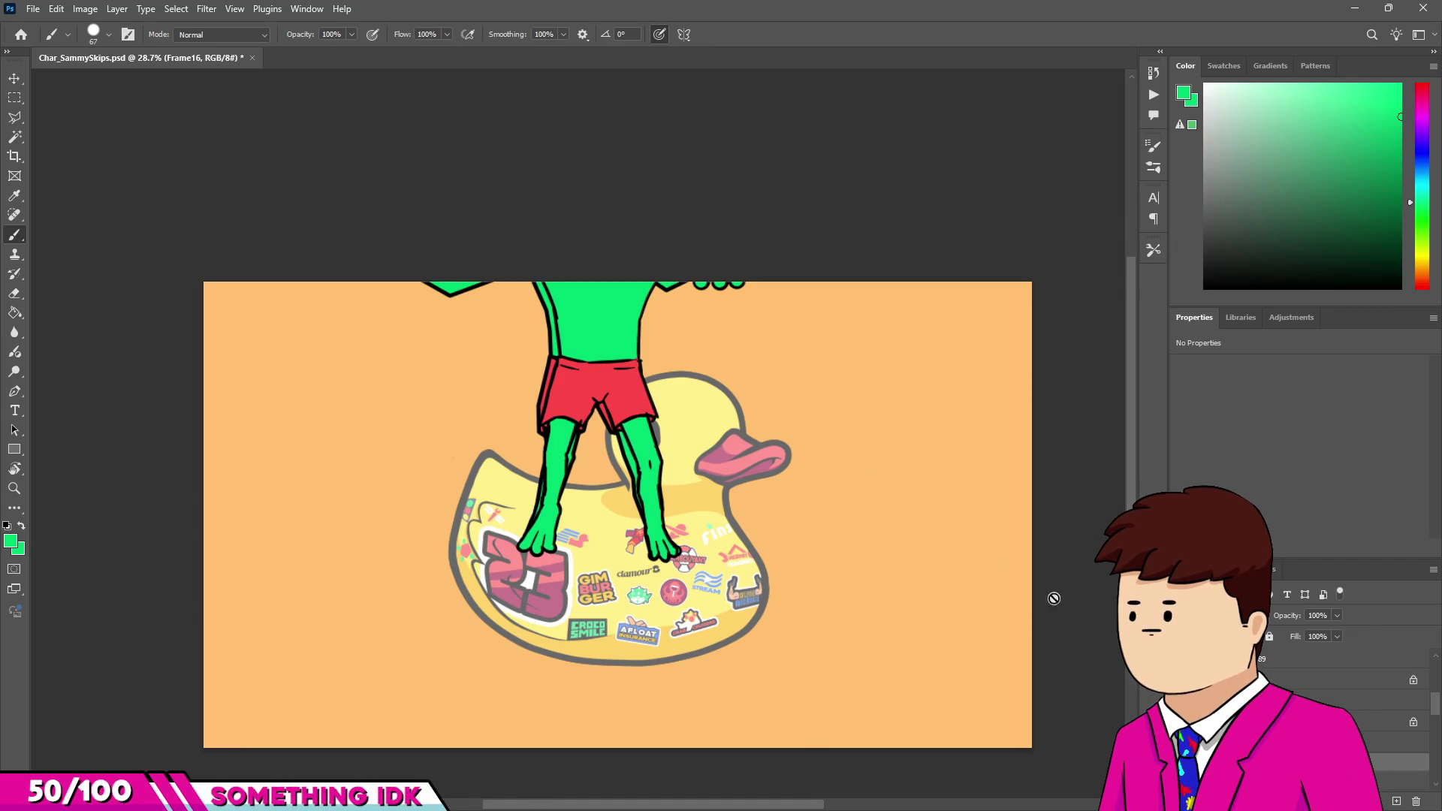
Save Char_SammySkips.psd with Ctrl+S.
key(ctrl+s)
scroll(805, 460, down, 1)
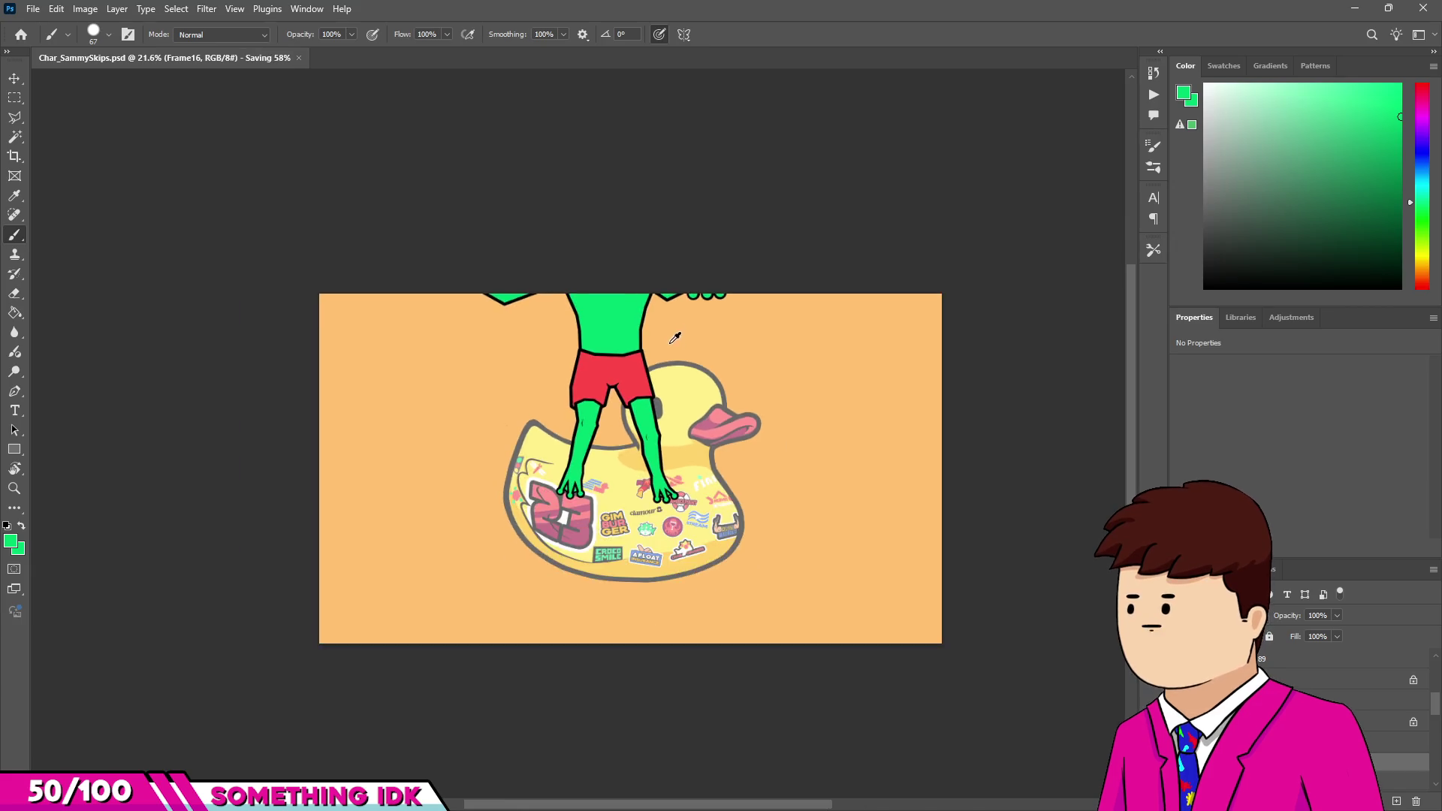
scroll(556, 343, up, 1)
scroll(556, 342, up, 1)
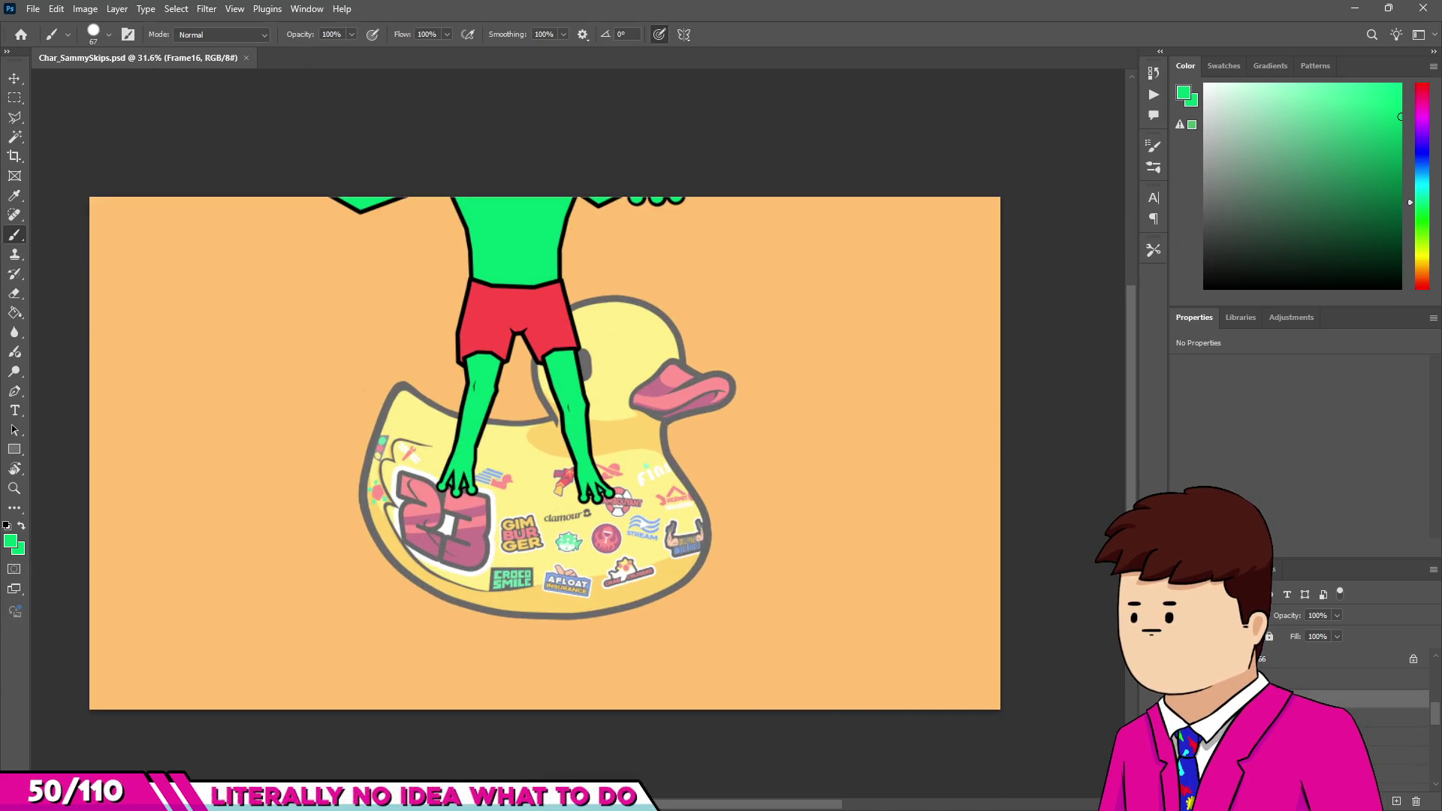
Hide the standing frog, faded overlay and orange background, and show the frog riding the duck.
click(1180, 700)
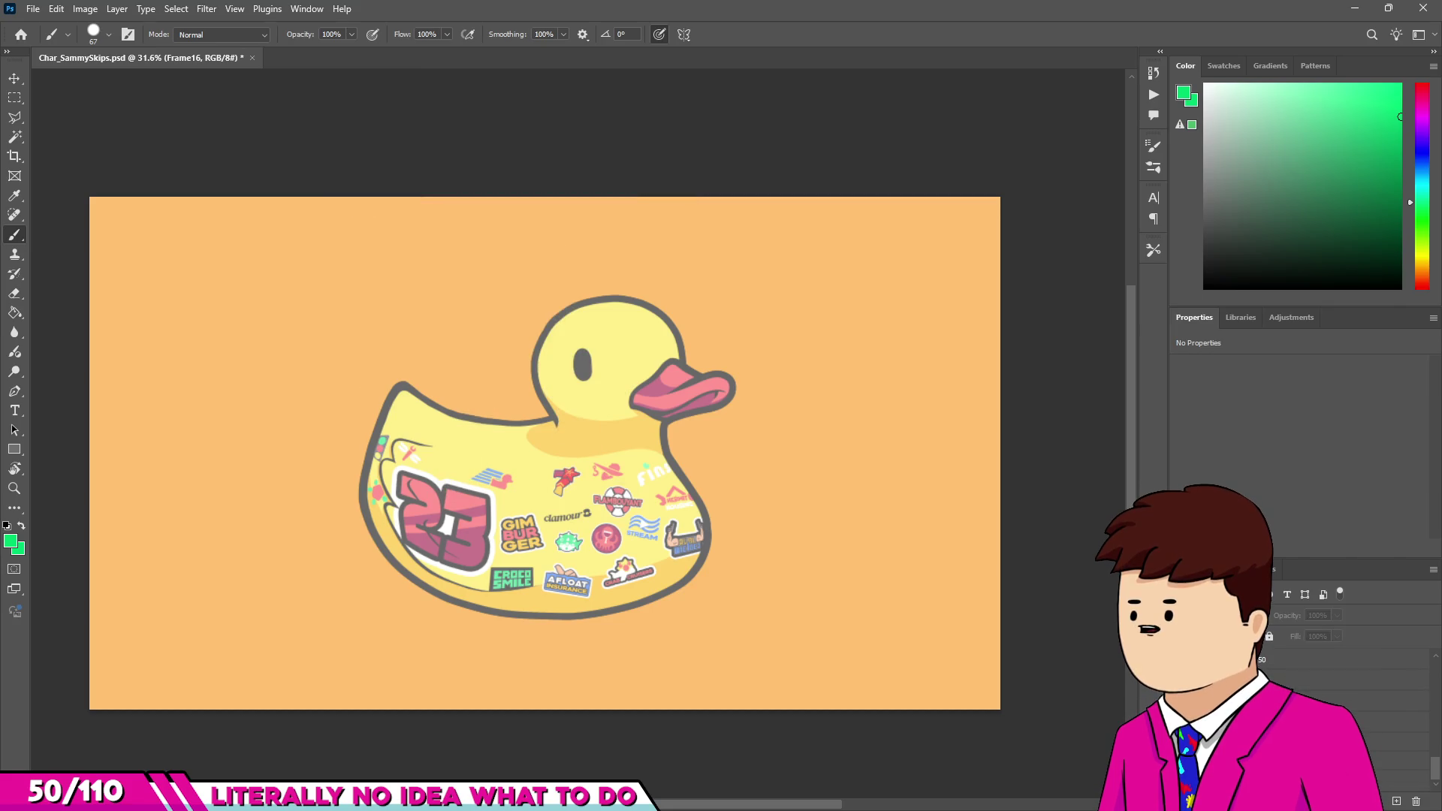
click(1180, 721)
click(1180, 759)
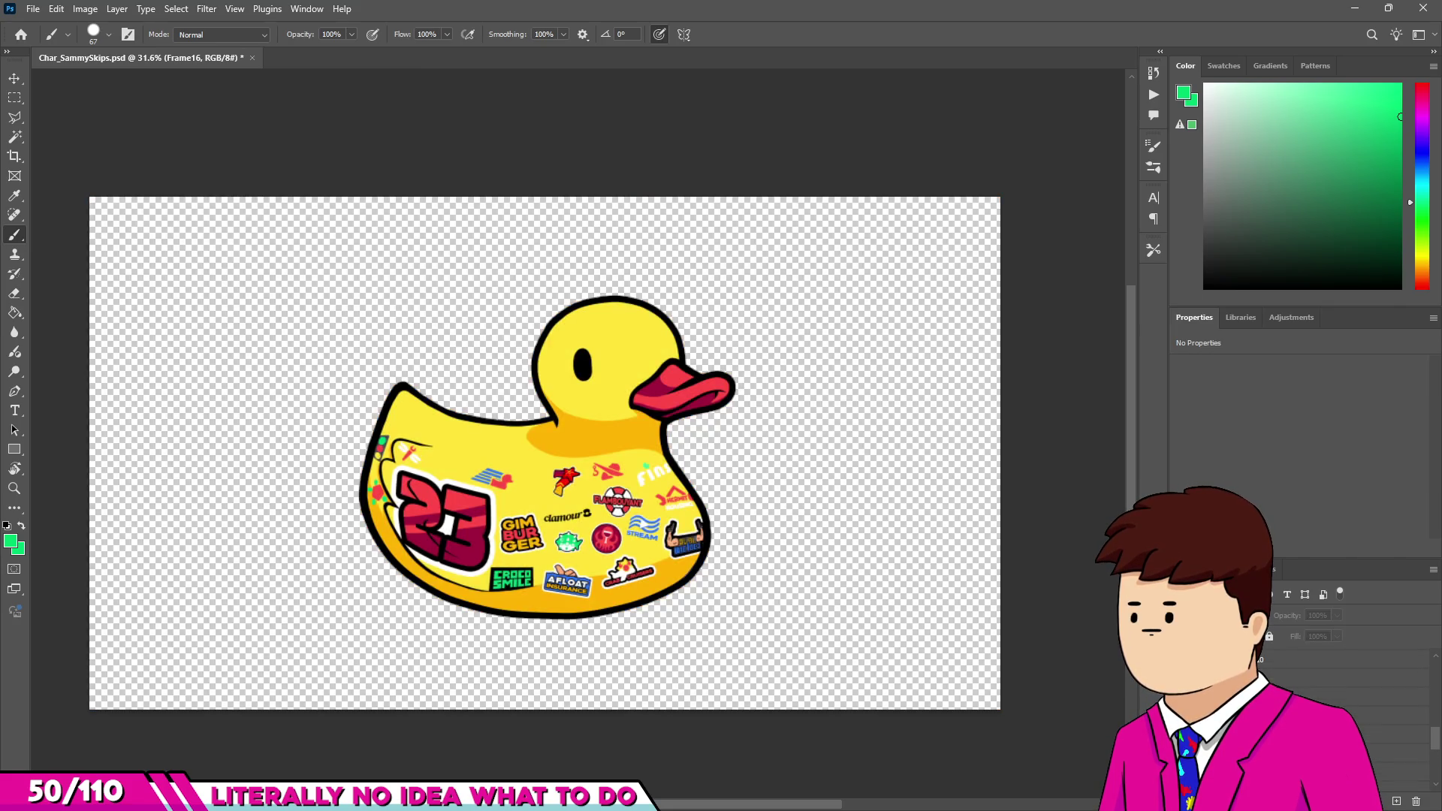
click(1180, 700)
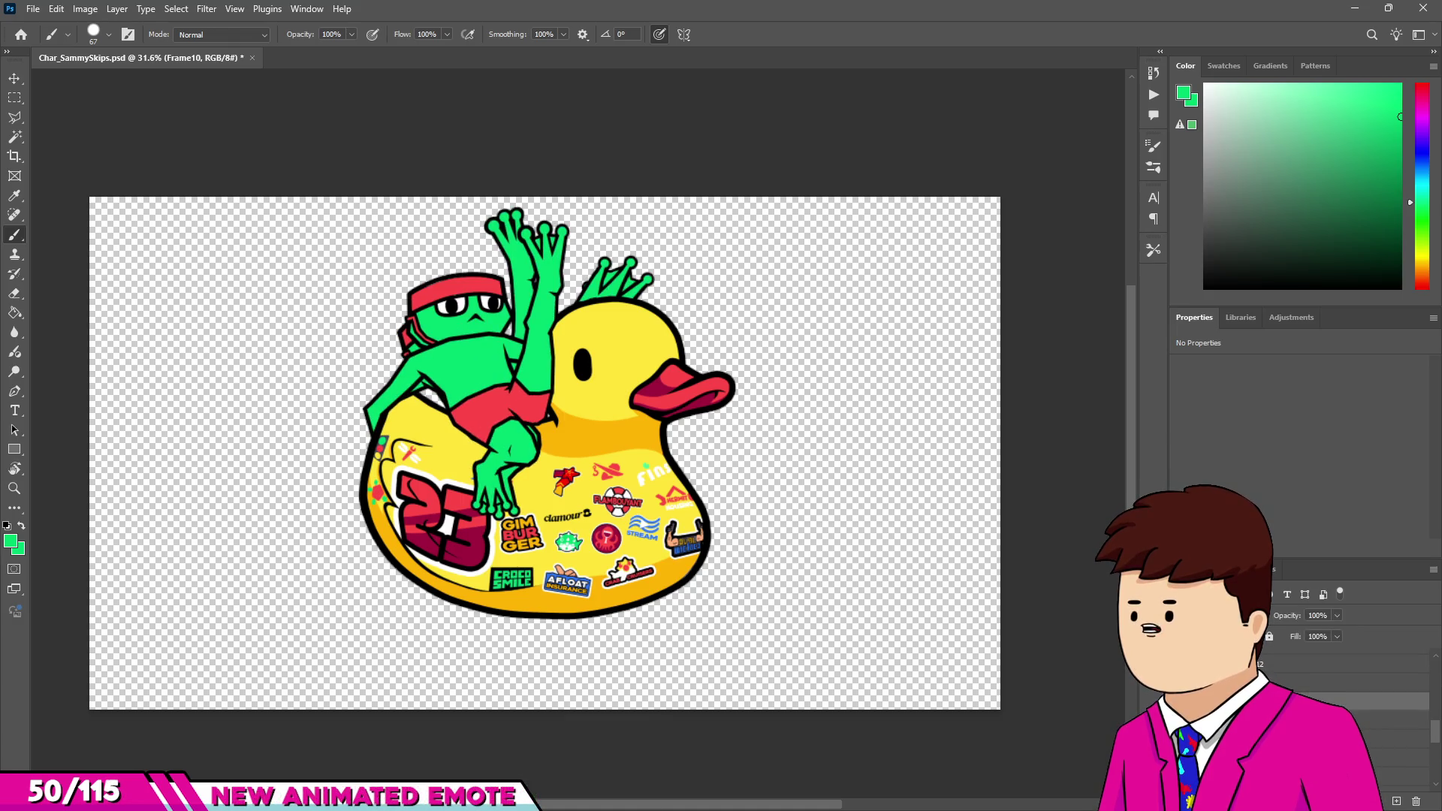
click(1180, 679)
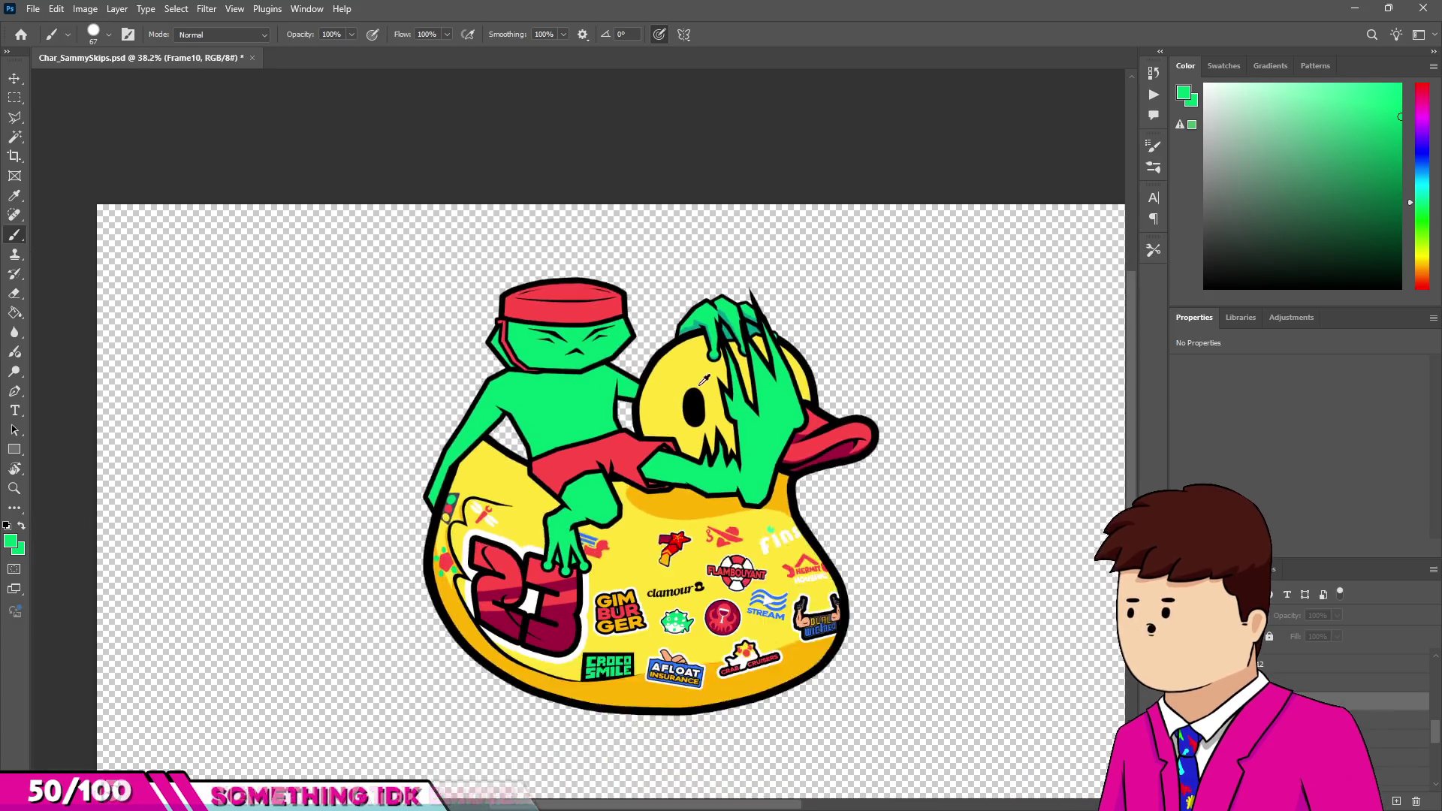
scroll(704, 379, up, 3)
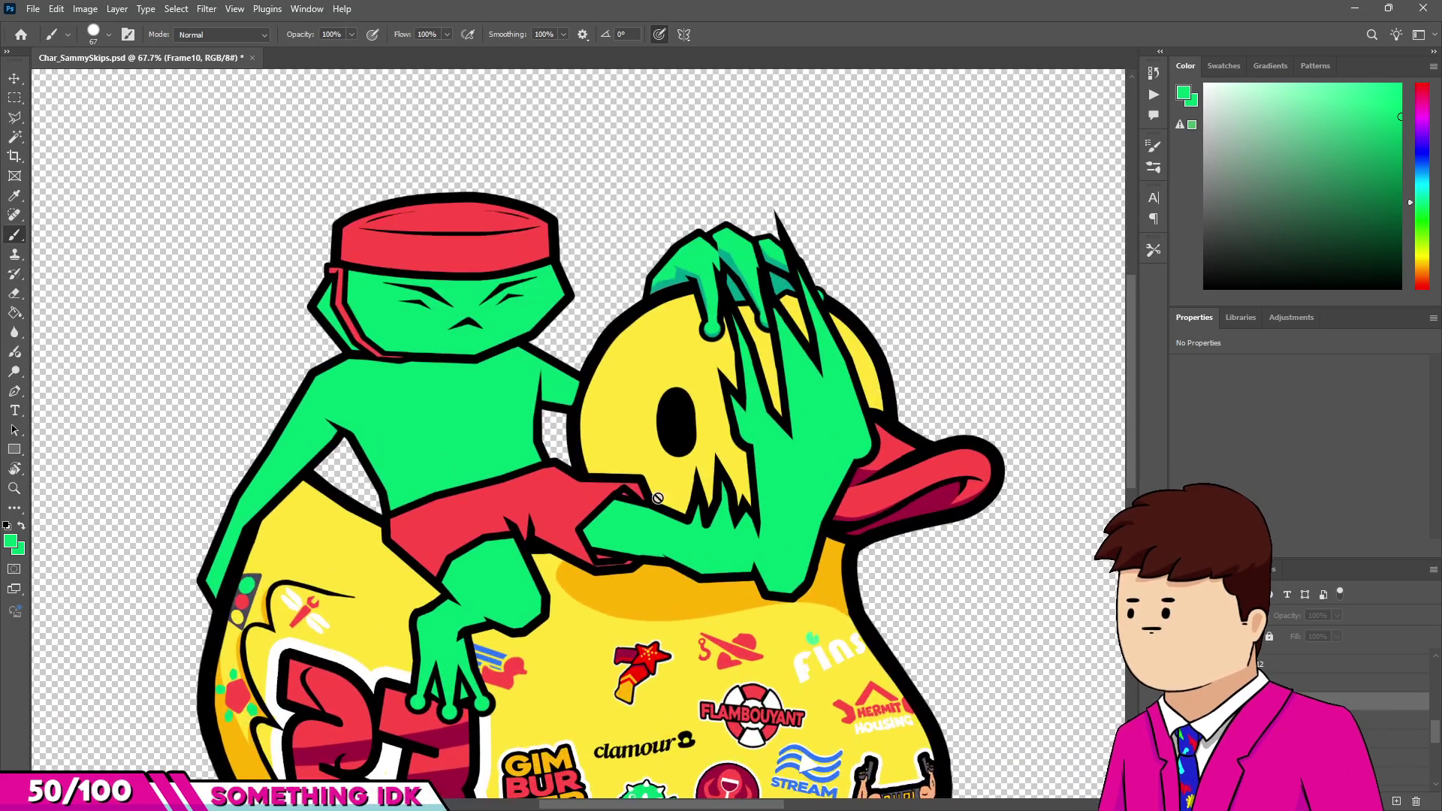
scroll(637, 525, down, 3)
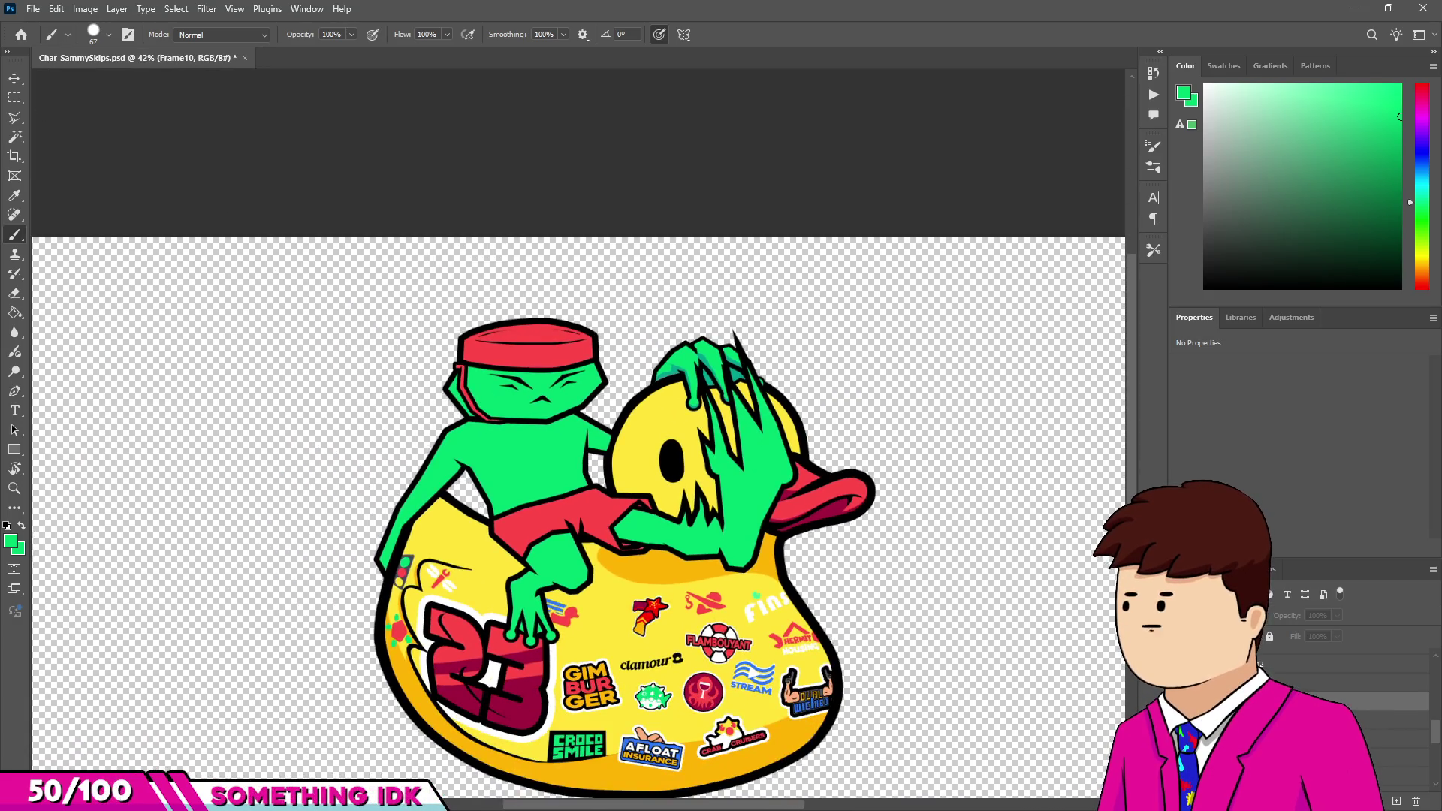
Export the current frame as a PNG from the File menu.
click(33, 9)
mouse_move(90, 245)
click(270, 245)
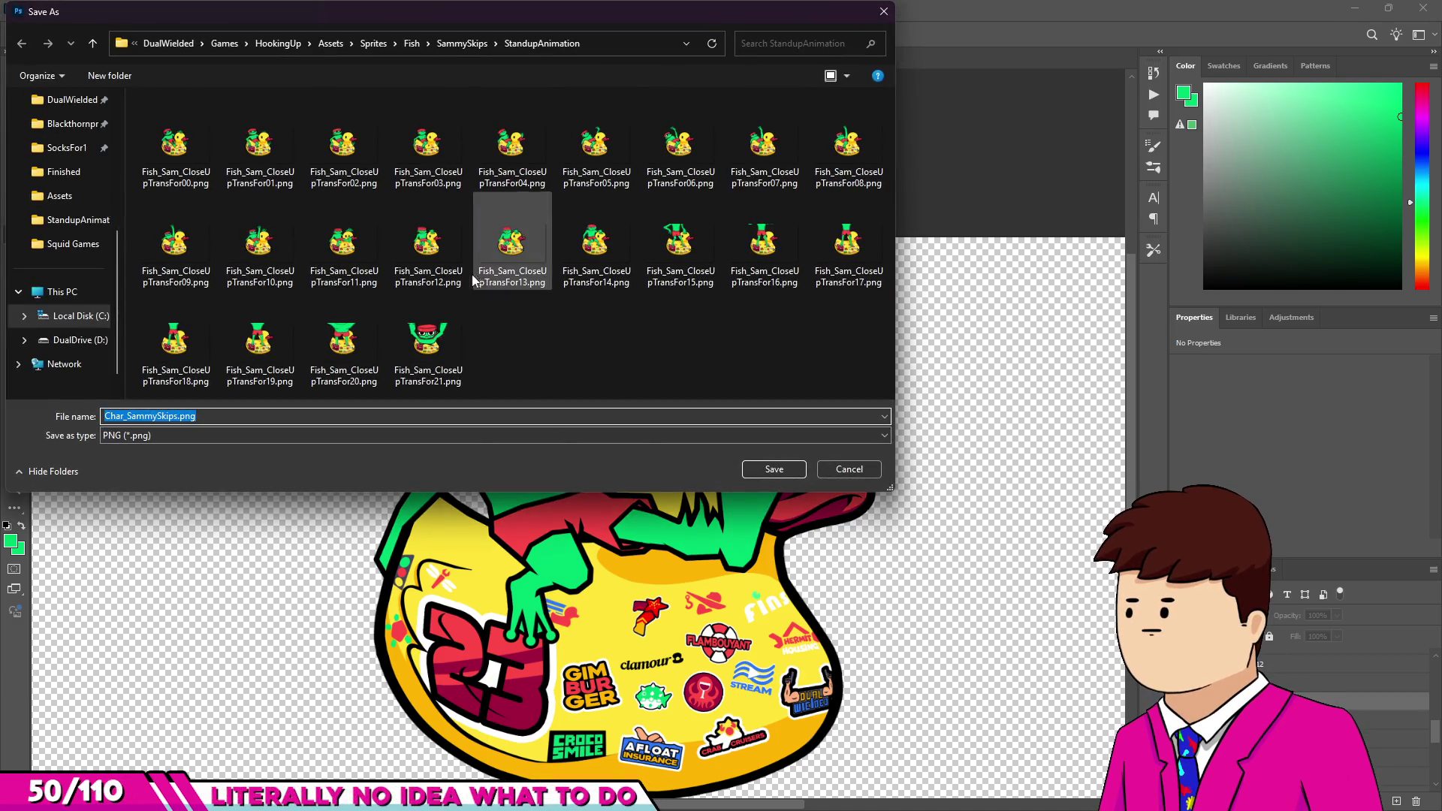
Quick-export frames as PNG, overwriting Fish_Sam_CloseUpTransFor11.png and Fish_Sam_CloseUpTransFor12.png.
click(343, 244)
click(775, 469)
click(758, 415)
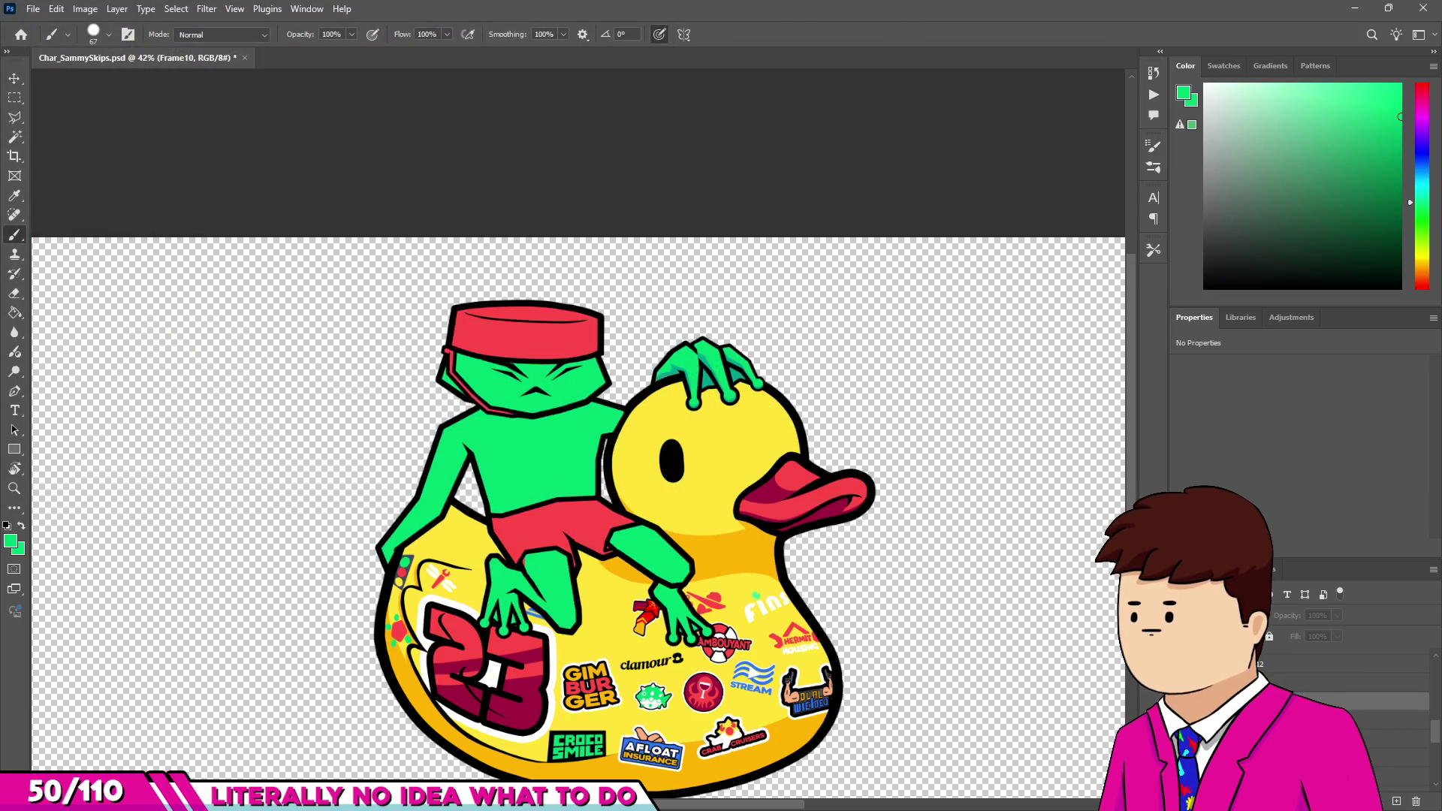
click(34, 9)
mouse_move(113, 204)
click(226, 244)
double_click(432, 242)
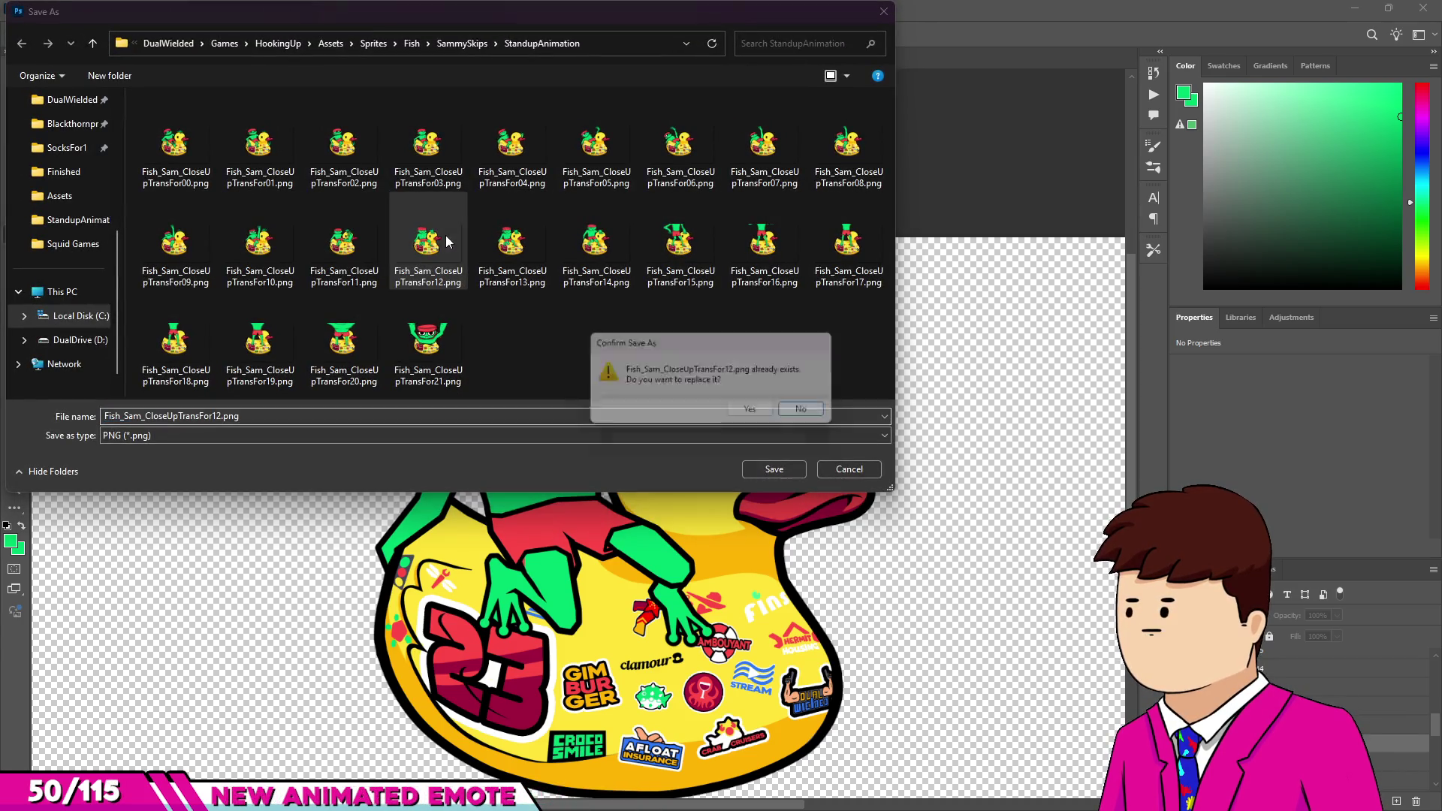
click(751, 413)
Export the next two frog poses, replacing Fish_Sam_CloseUpTransFor13.png and Fish_Sam_CloseUpTransFor14.png.
click(1181, 680)
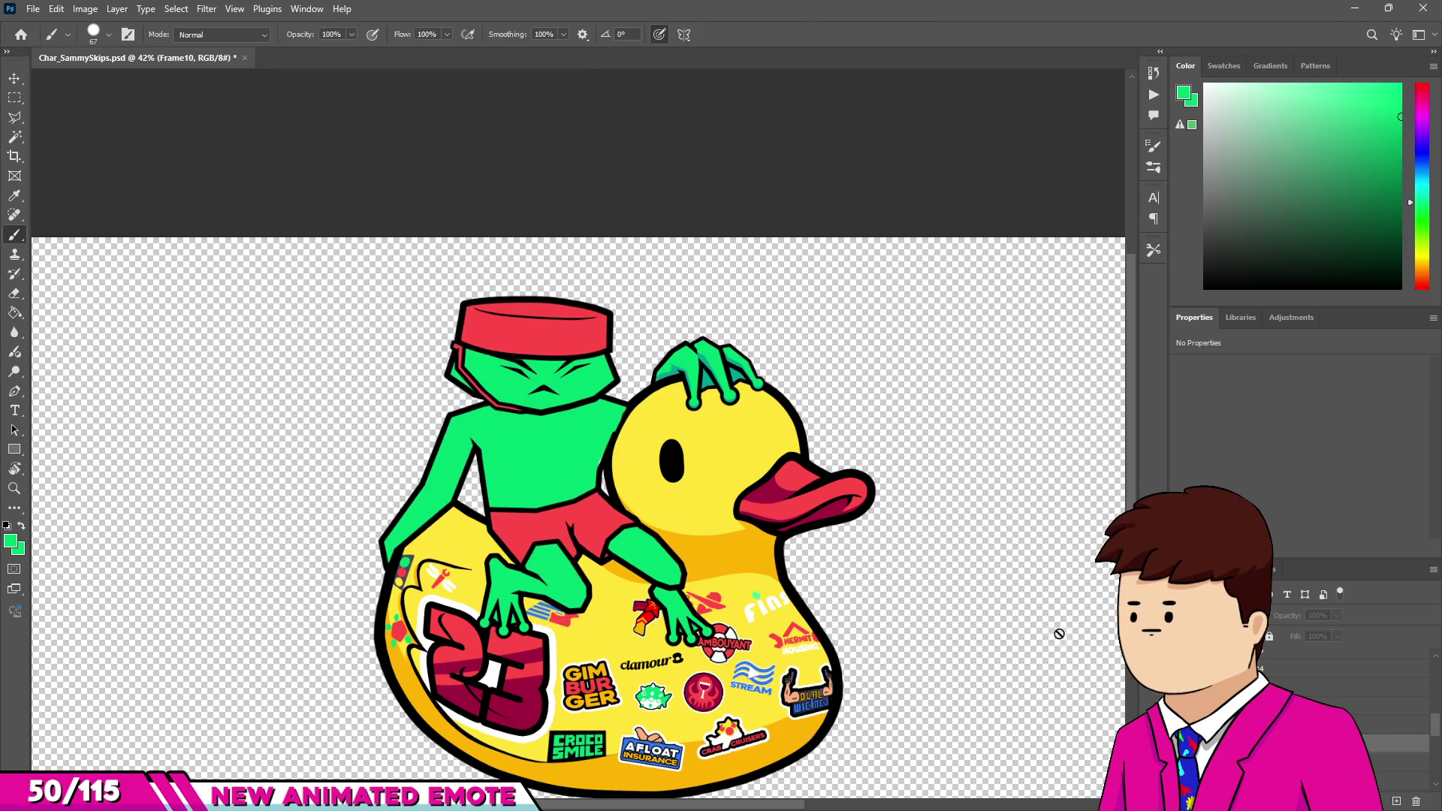
click(33, 9)
mouse_move(64, 239)
click(255, 238)
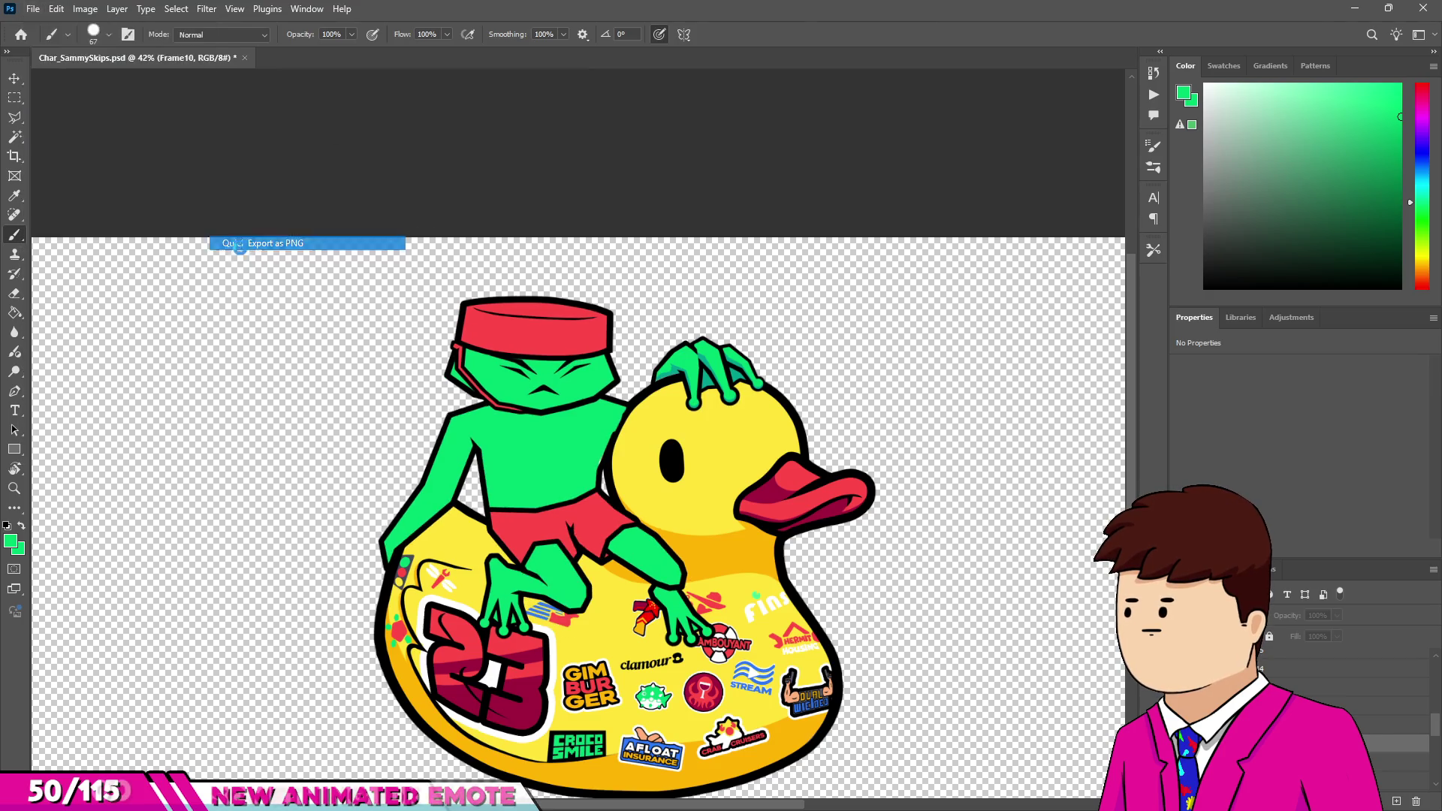
double_click(511, 241)
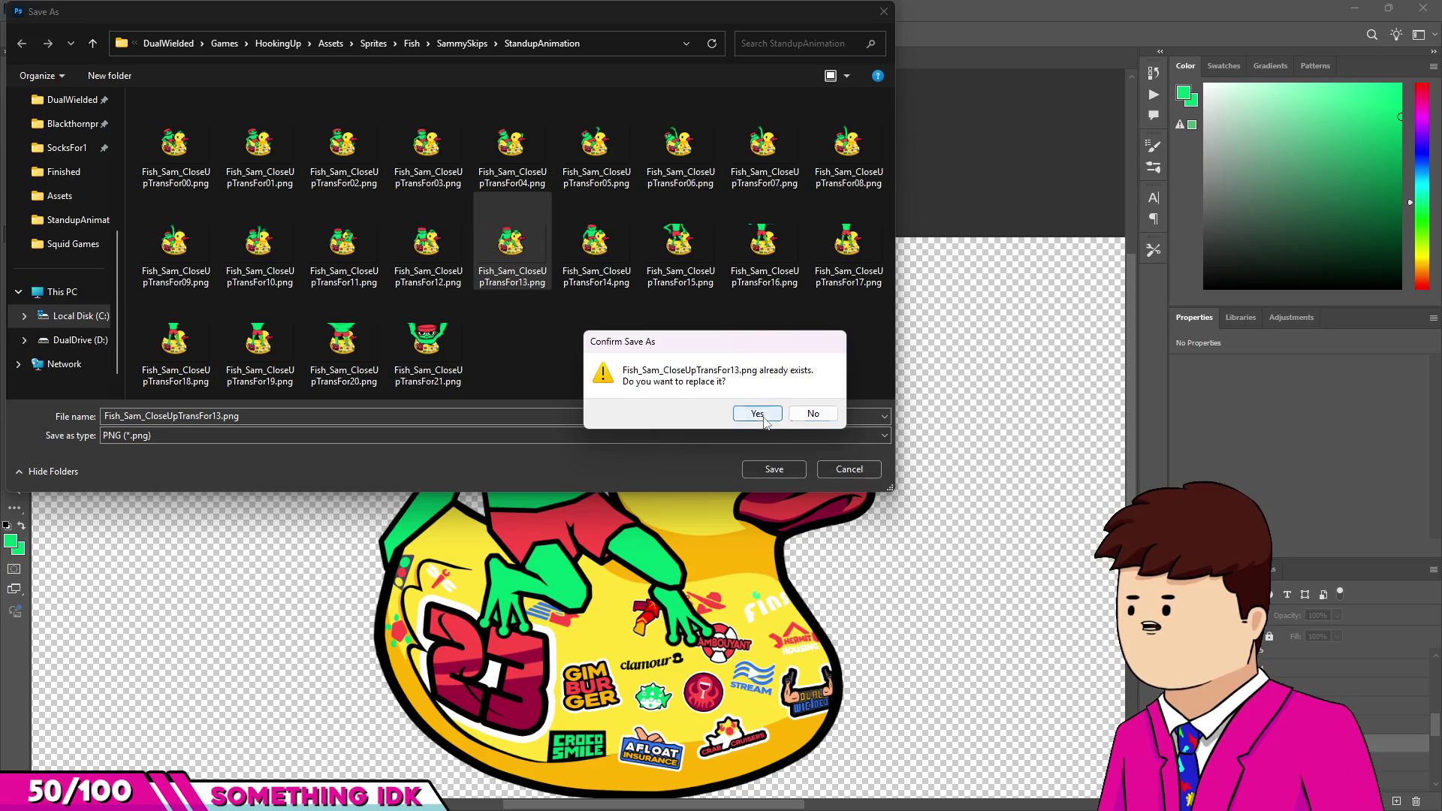
click(759, 414)
click(1277, 676)
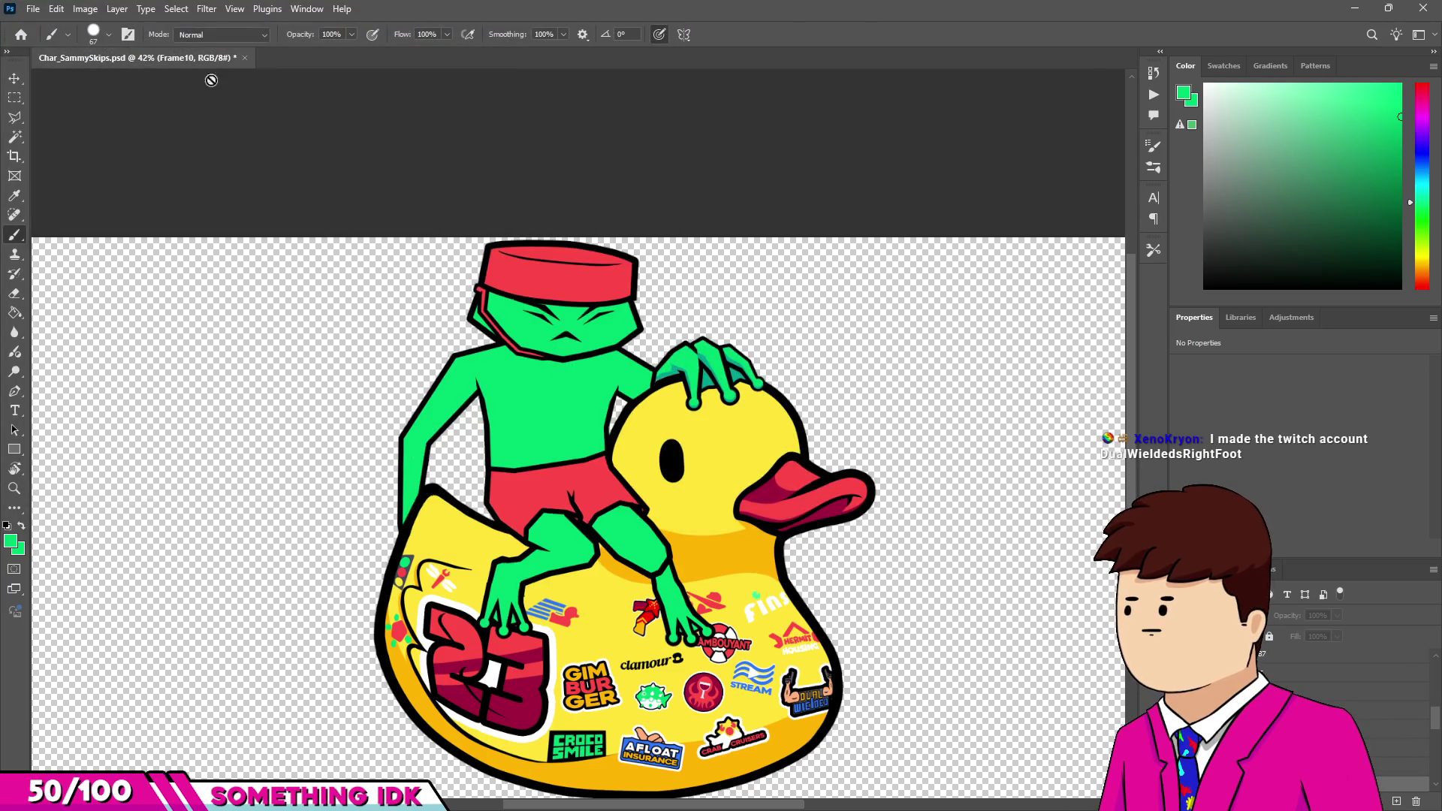
click(35, 9)
mouse_move(60, 235)
click(256, 242)
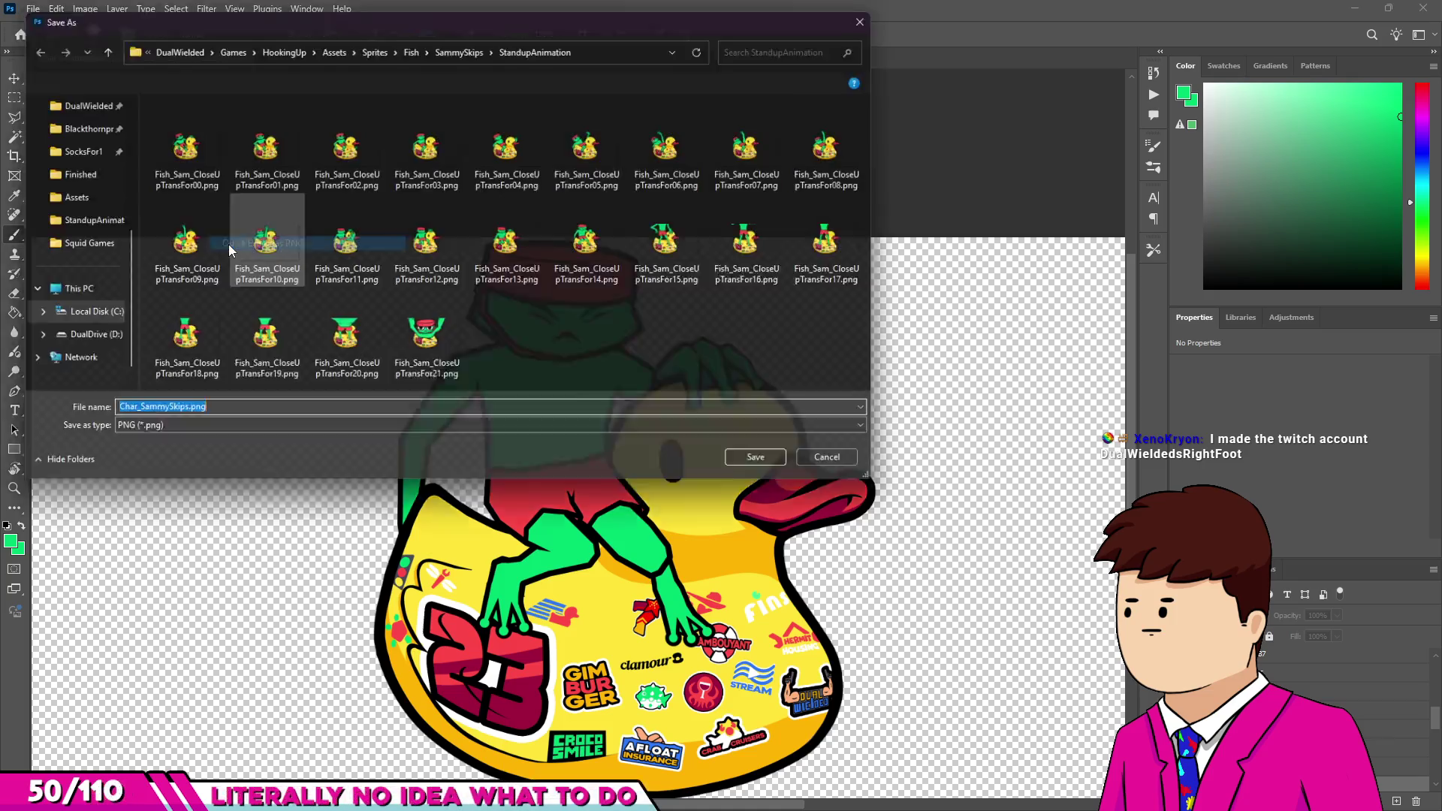
double_click(613, 252)
click(759, 416)
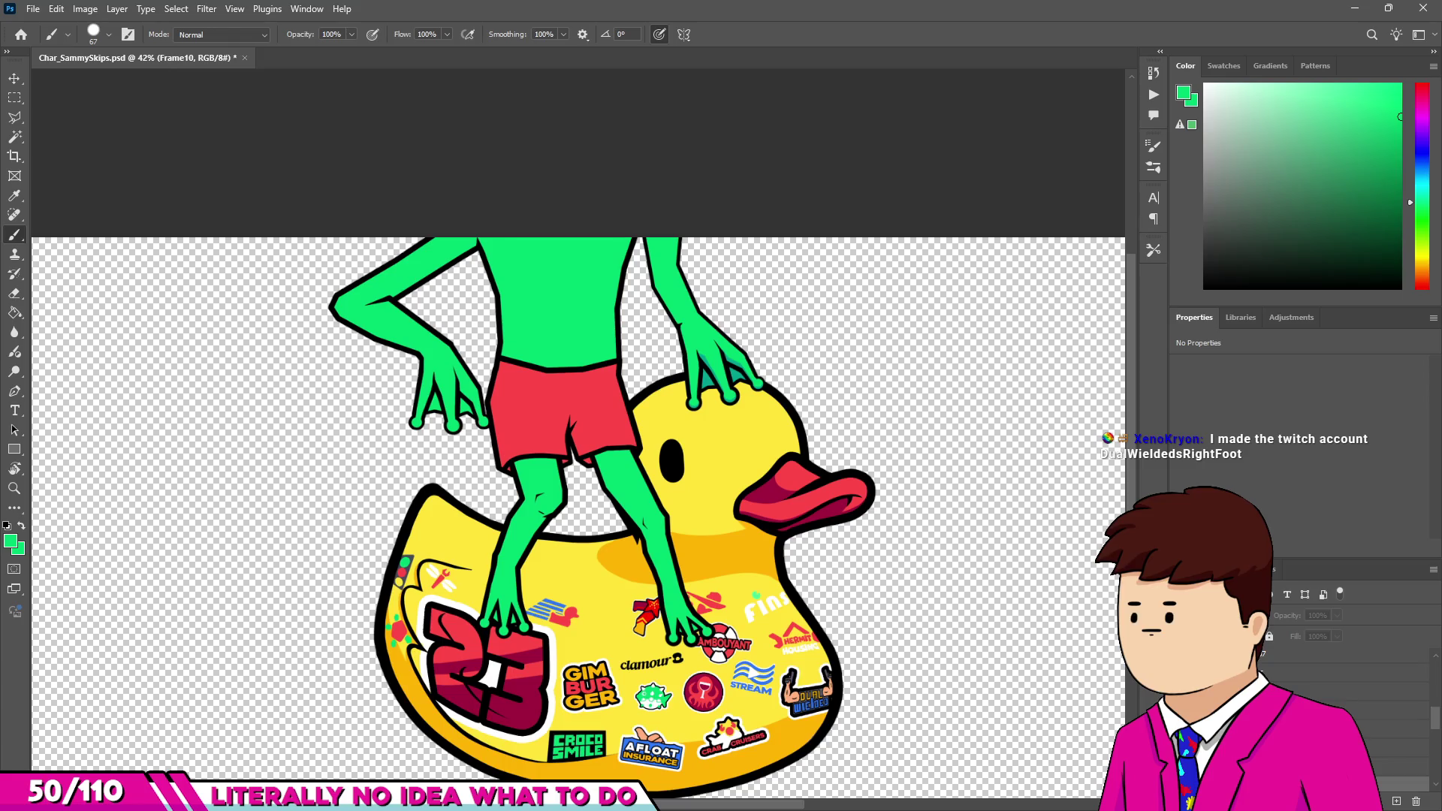
Export the last two poses, replacing Fish_Sam_CloseUpTransFor15.png and Fish_Sam_CloseUpTransFor16.png.
click(40, 12)
mouse_move(75, 250)
click(316, 251)
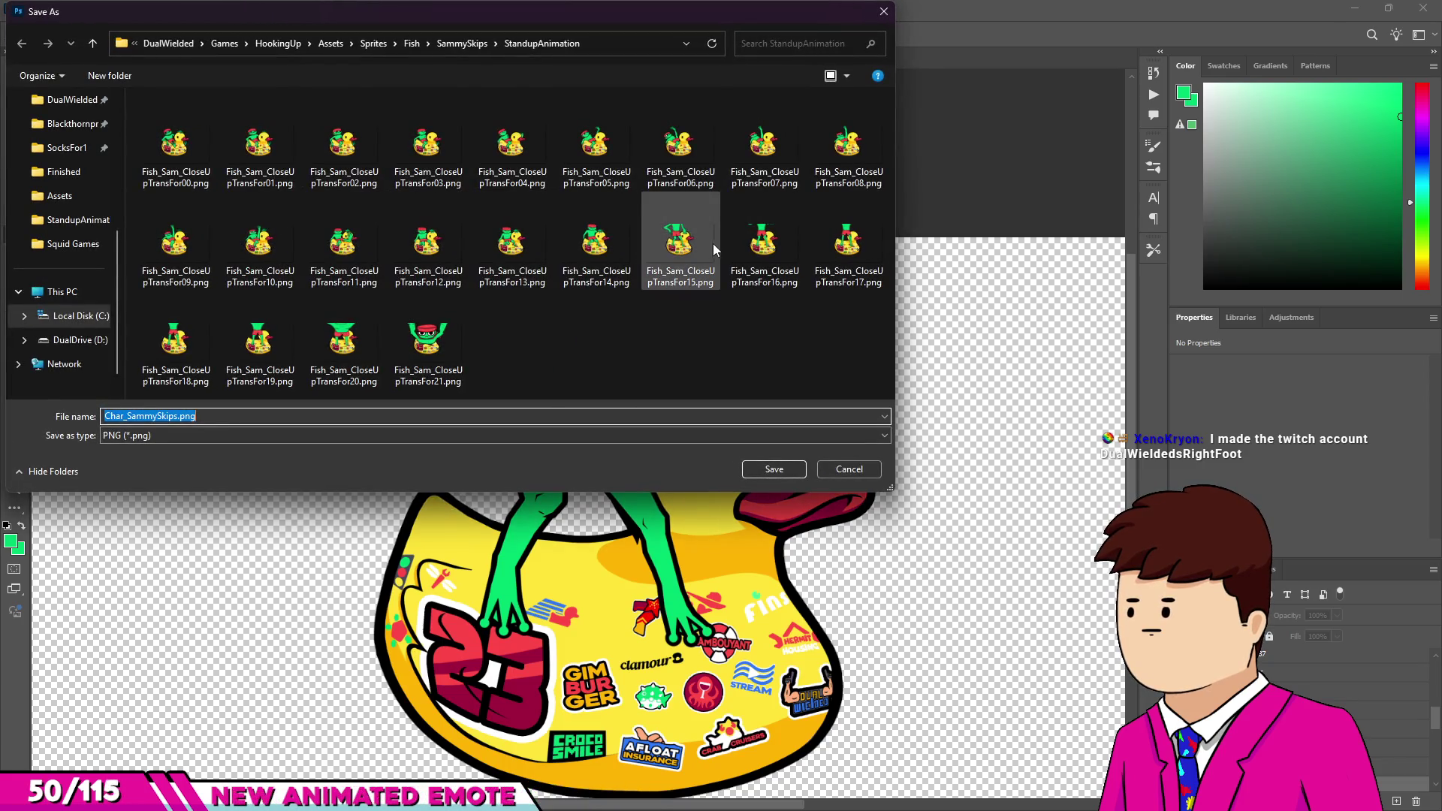
double_click(702, 251)
click(757, 414)
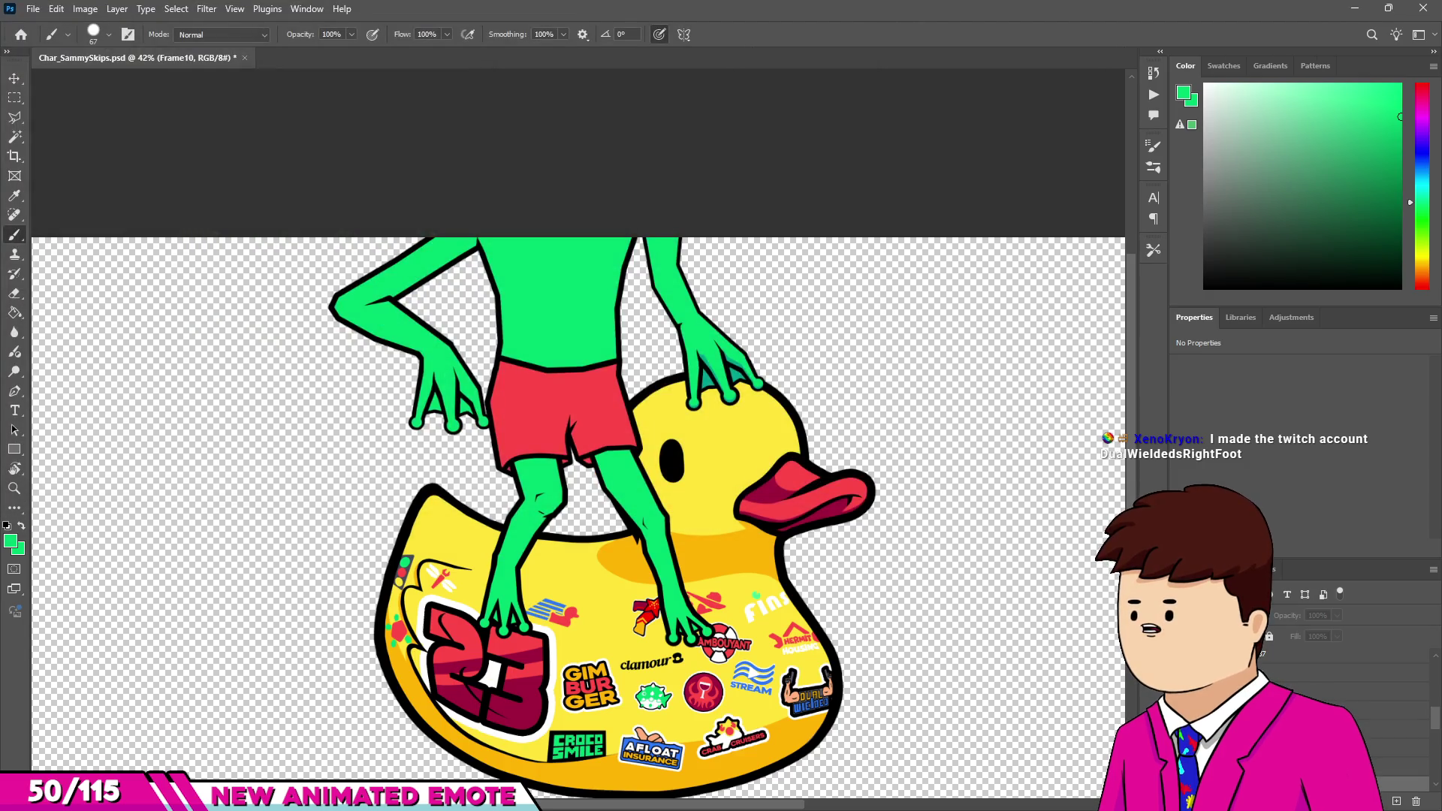
click(33, 8)
mouse_move(67, 244)
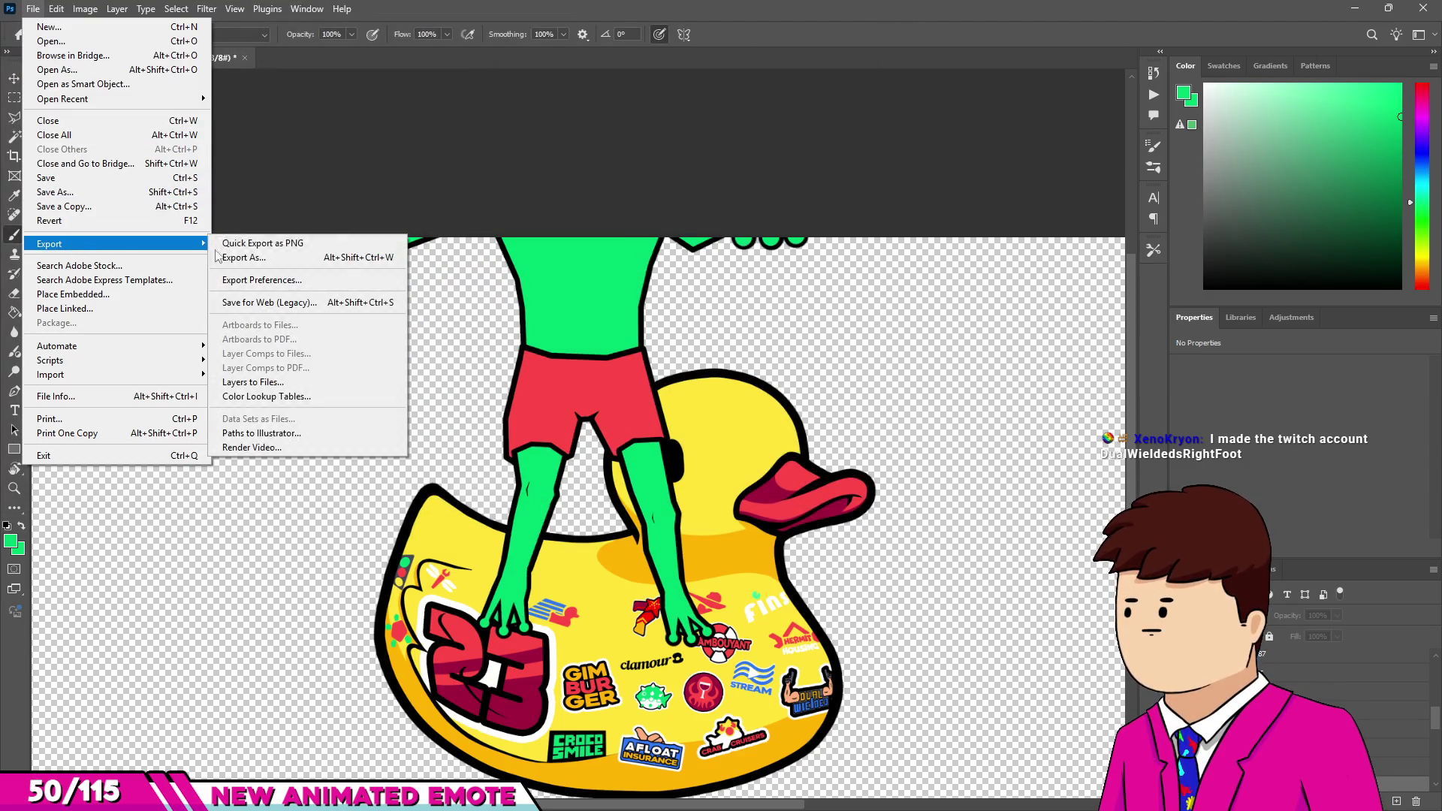
click(278, 248)
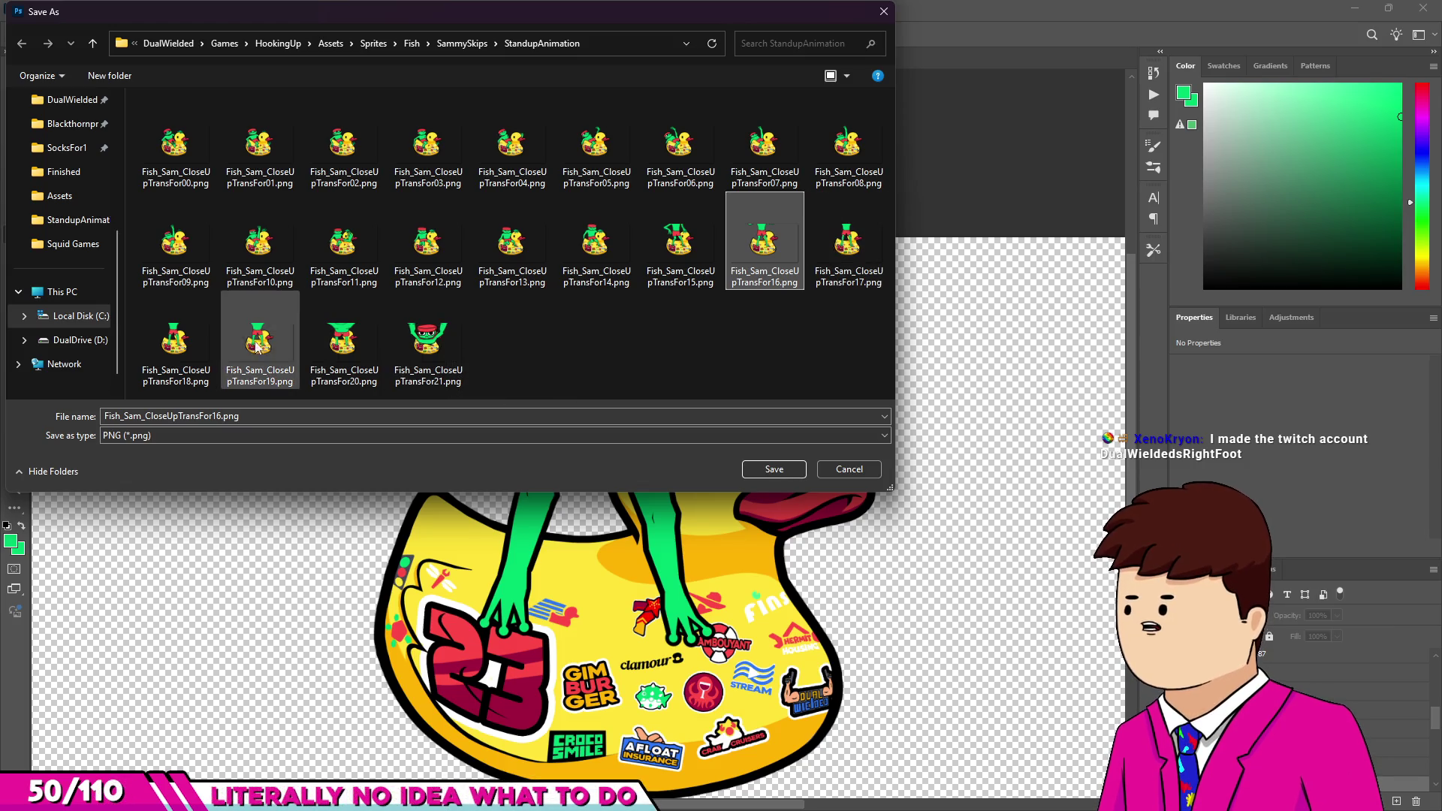
double_click(759, 239)
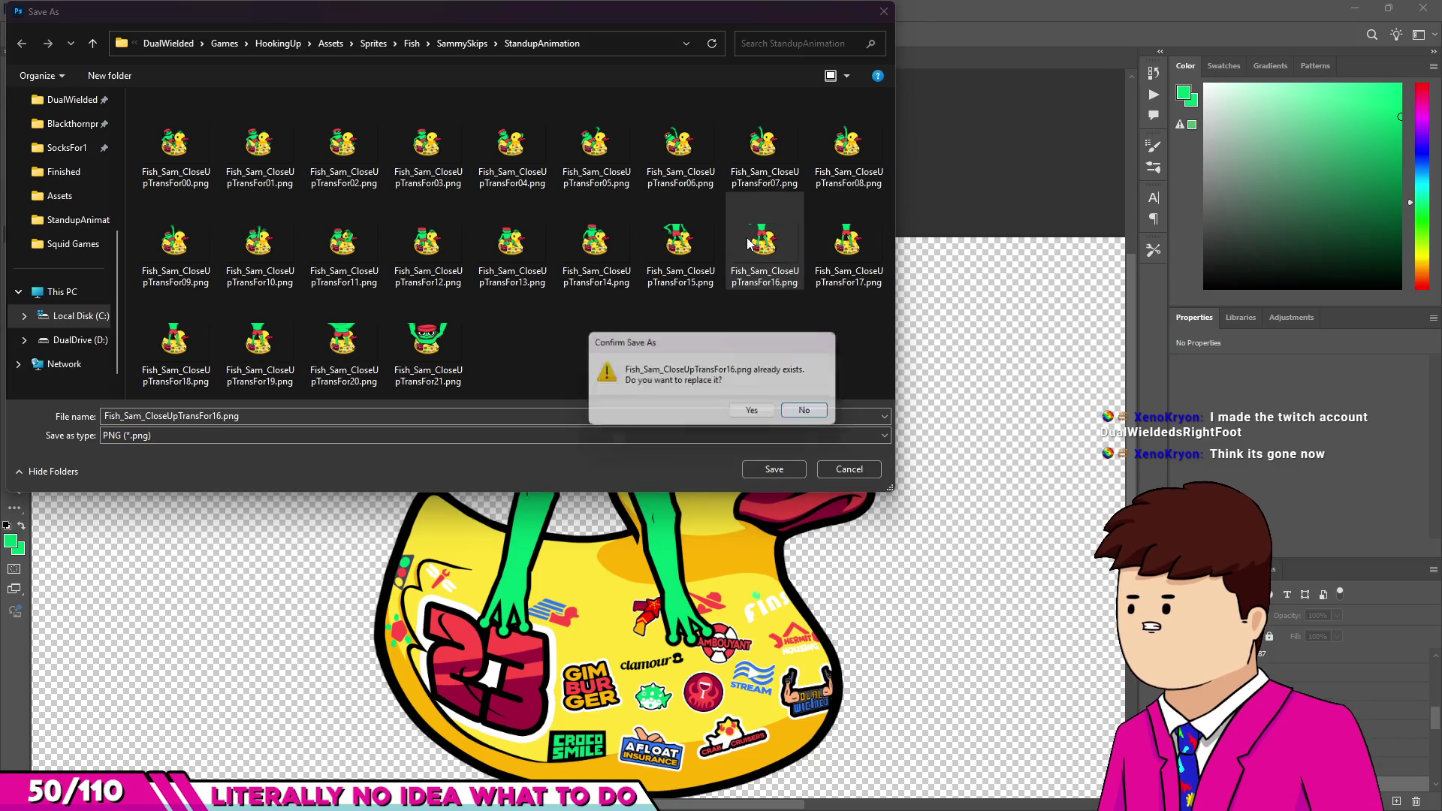
click(766, 432)
scroll(677, 361, down, 5)
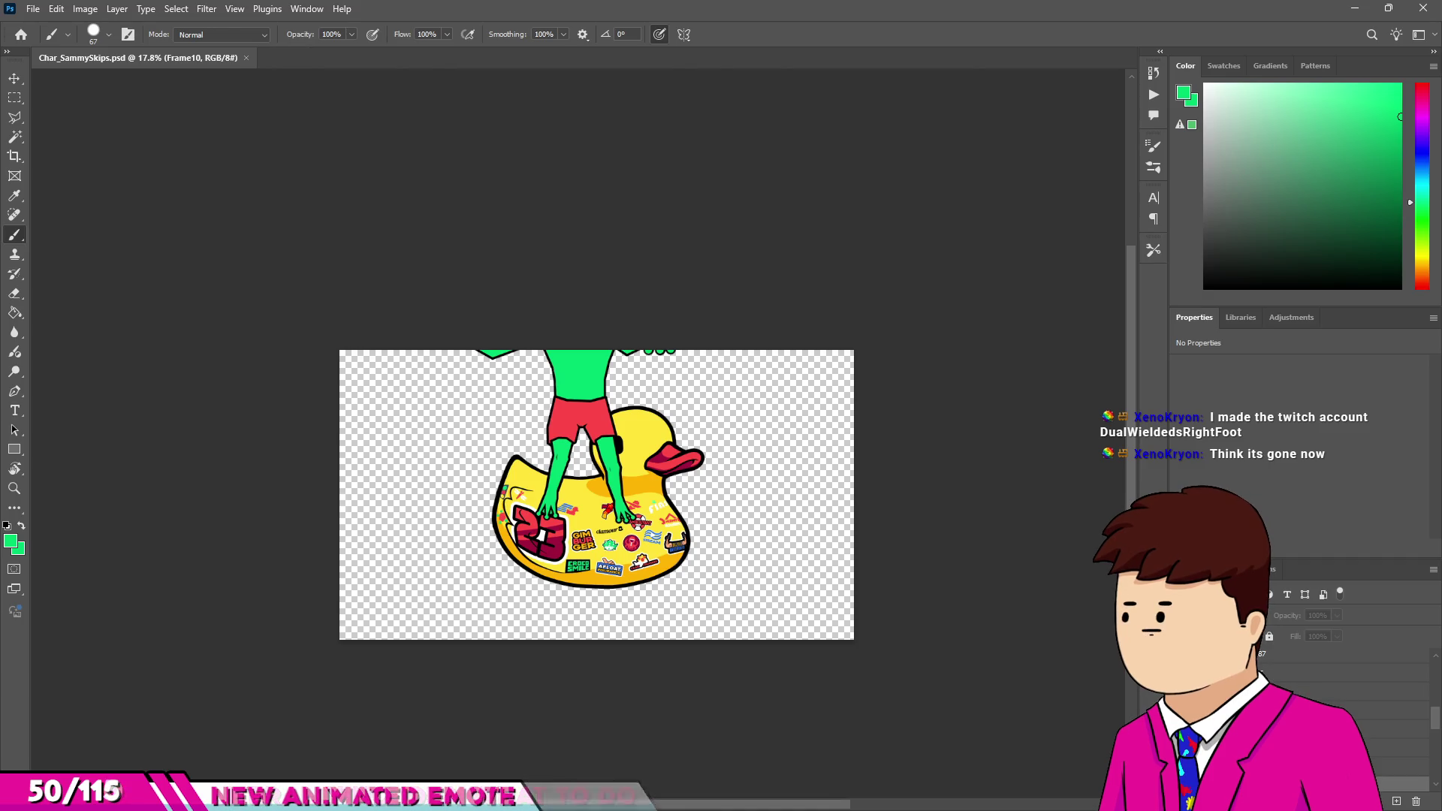
key(alt+Tab)
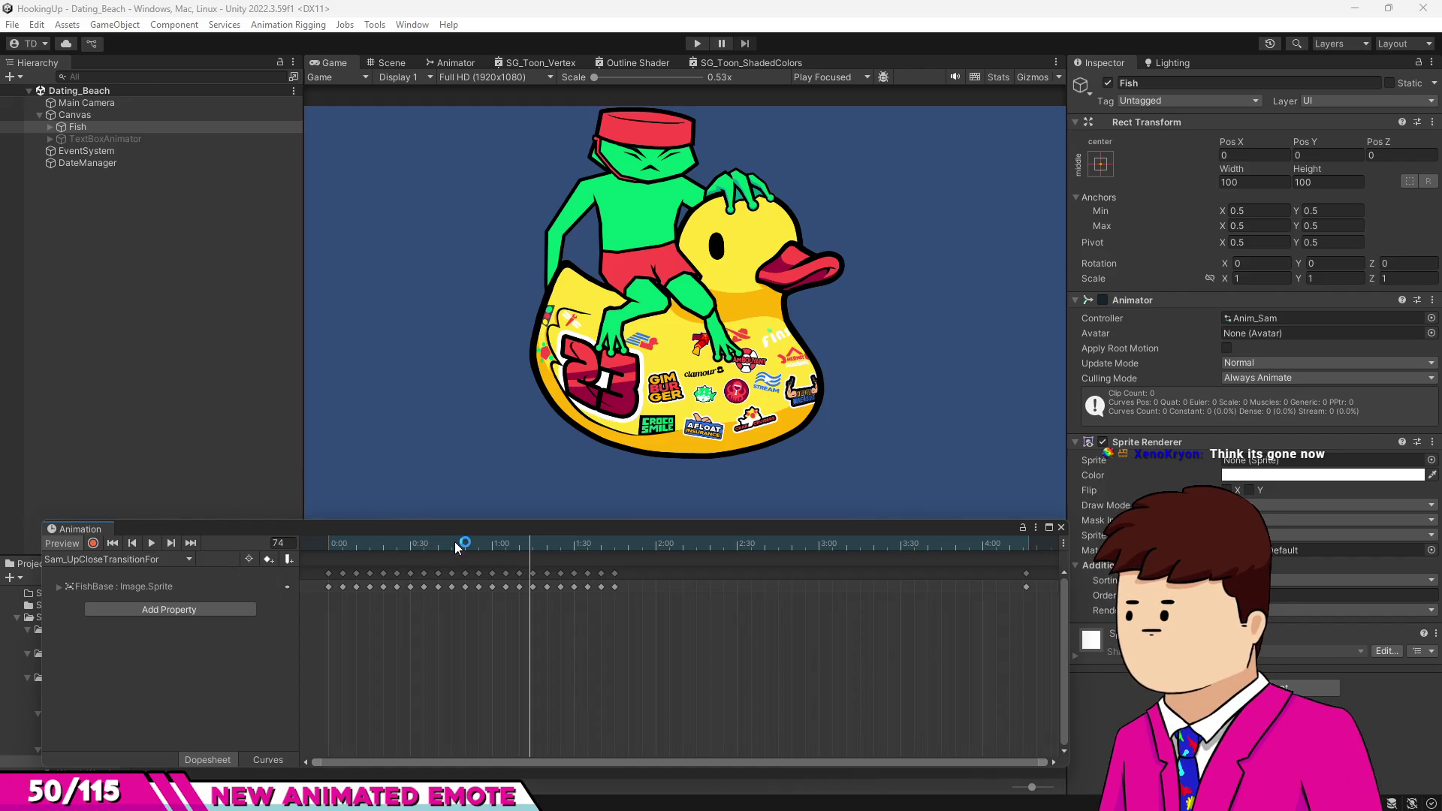
Play the Sam_UpCloseTransitionFor clip preview, then stop it at frame 77.
click(150, 547)
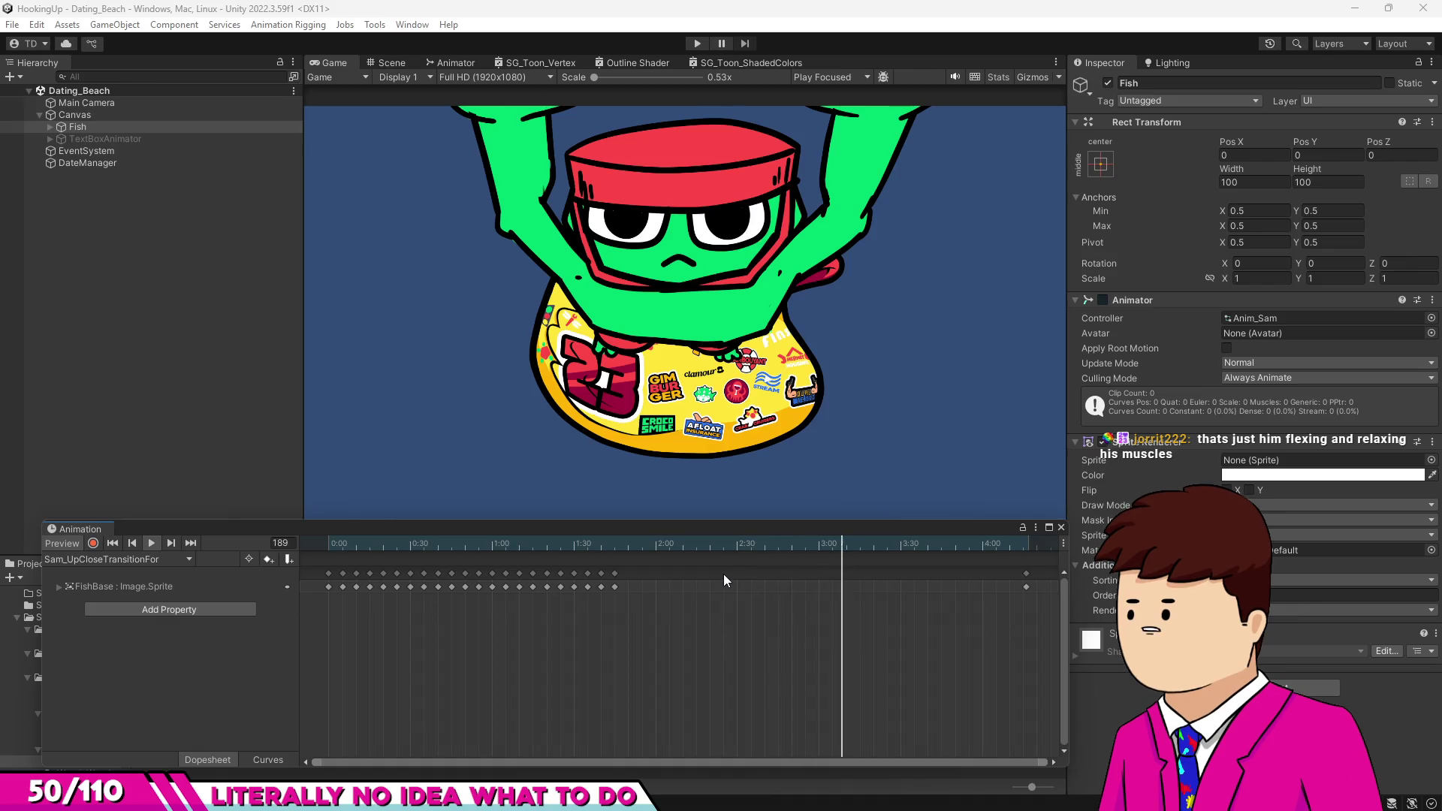
click(539, 538)
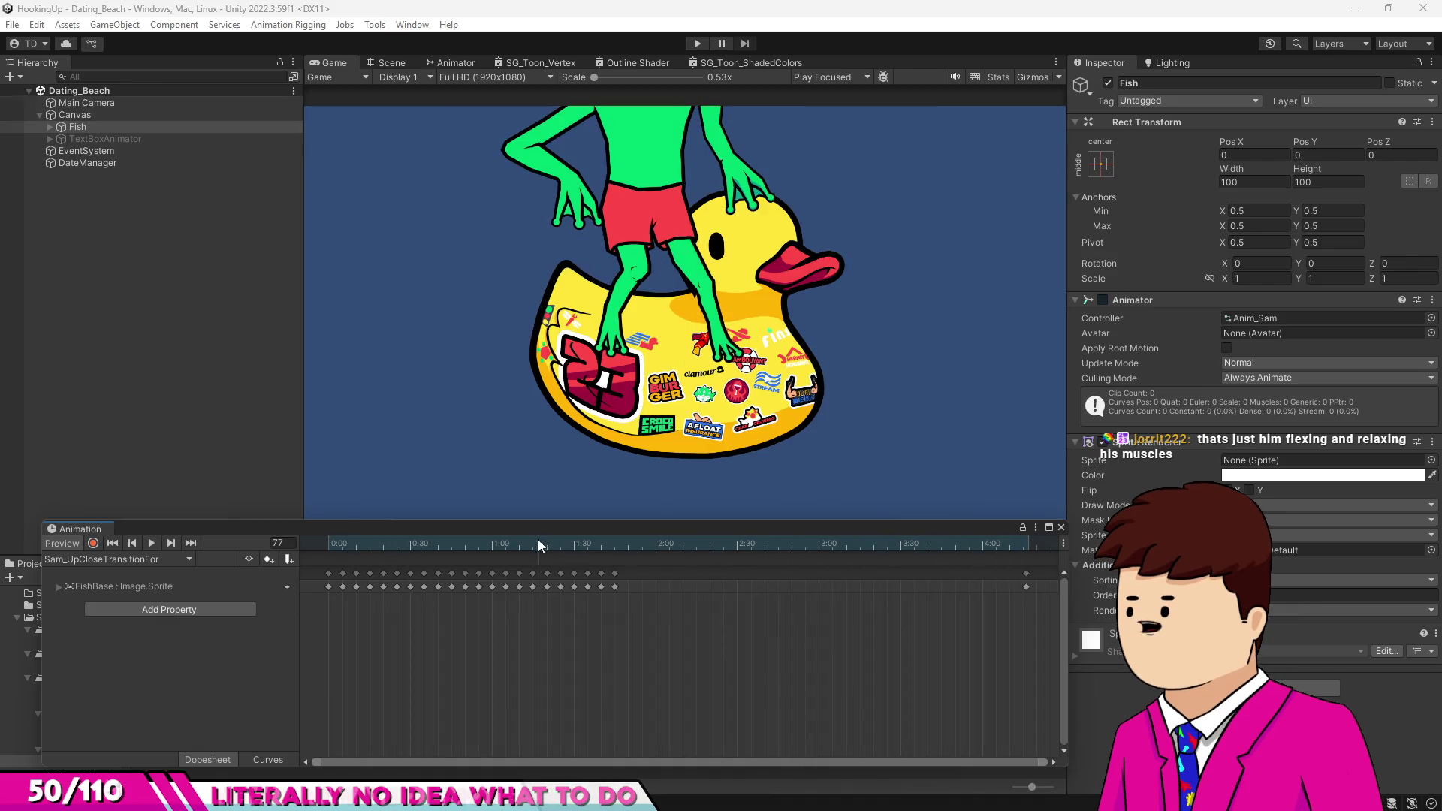
Scrub the clip between frame 0 and frame 79, then replay it and stop near frame 33.
click(329, 547)
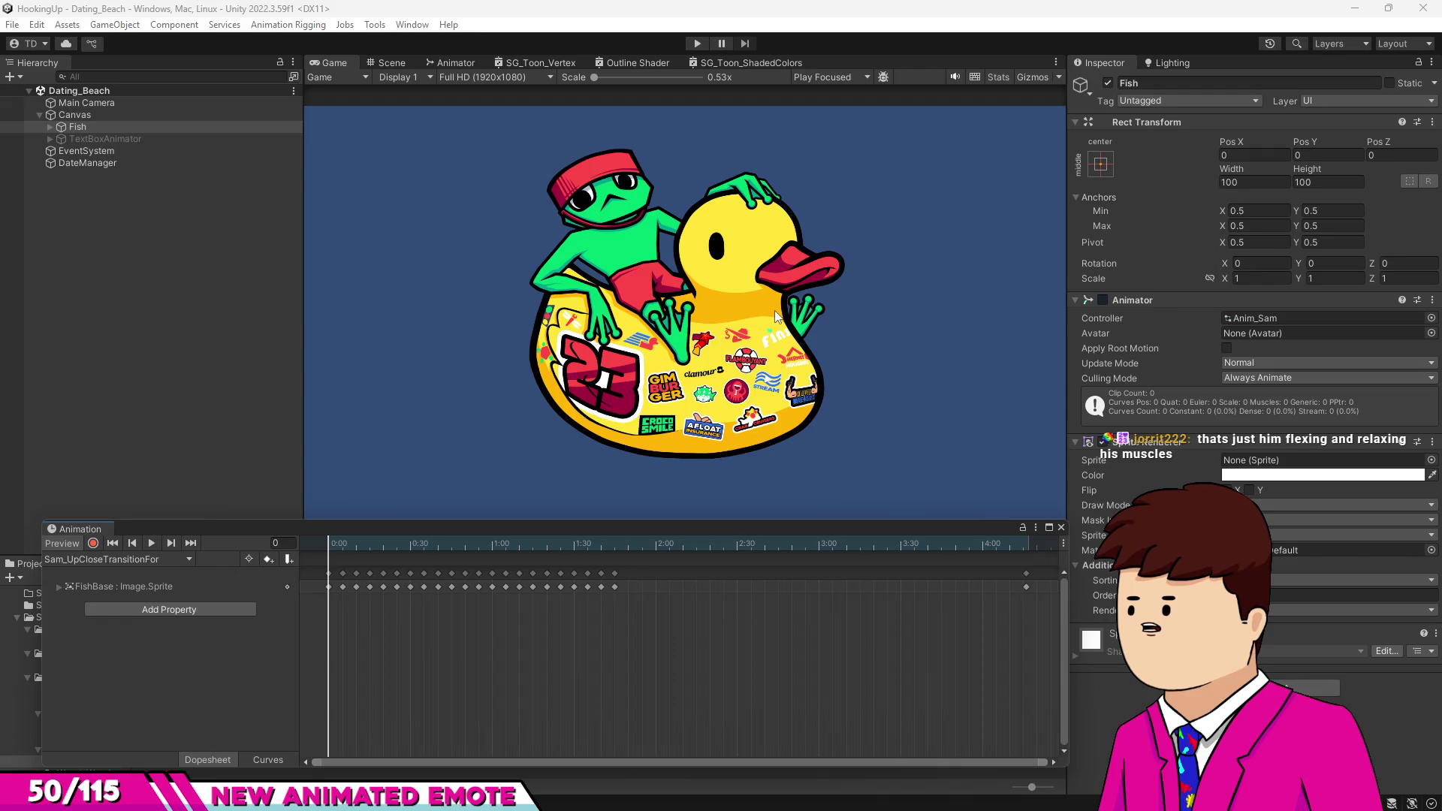
click(336, 541)
click(544, 542)
drag(544, 542, 317, 545)
click(544, 541)
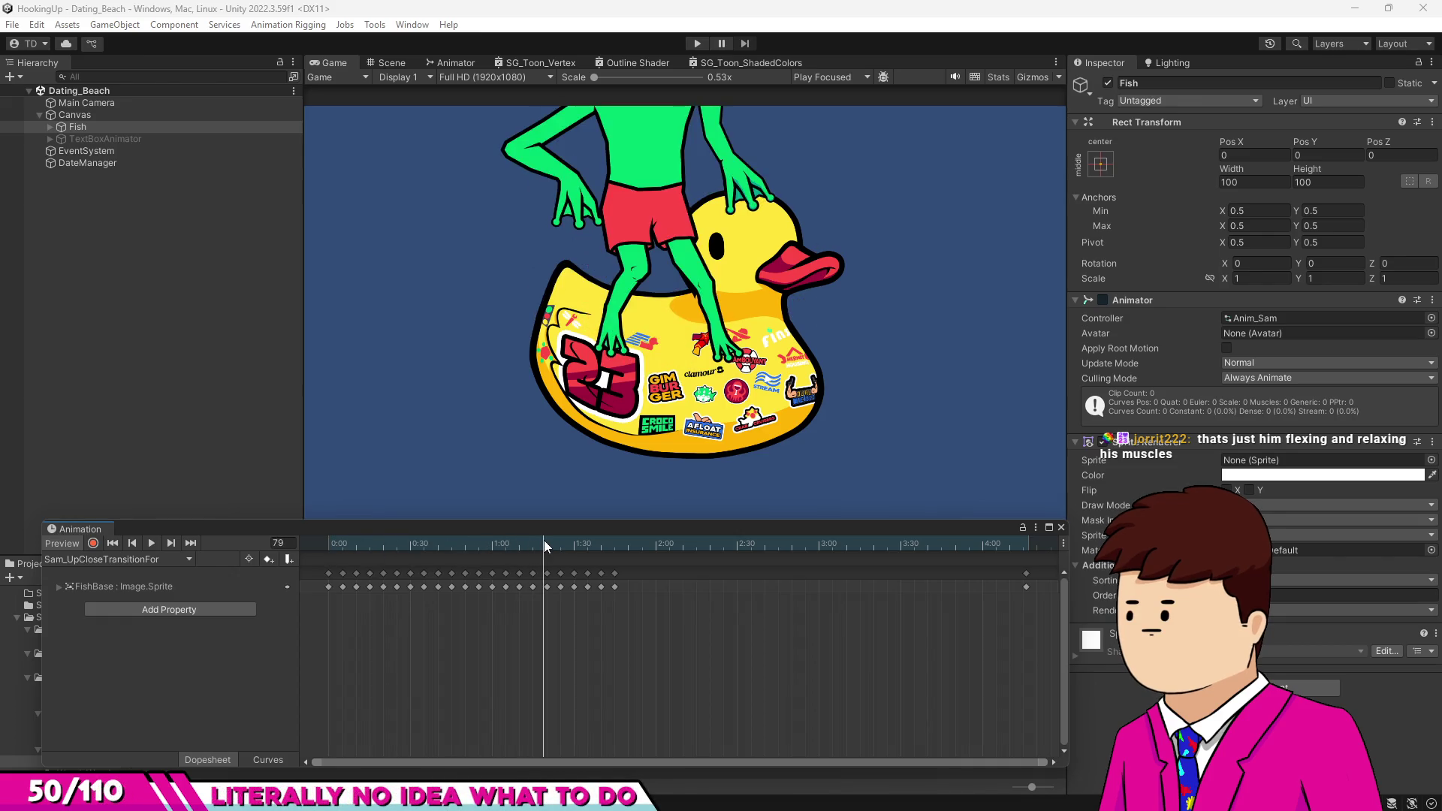
click(327, 541)
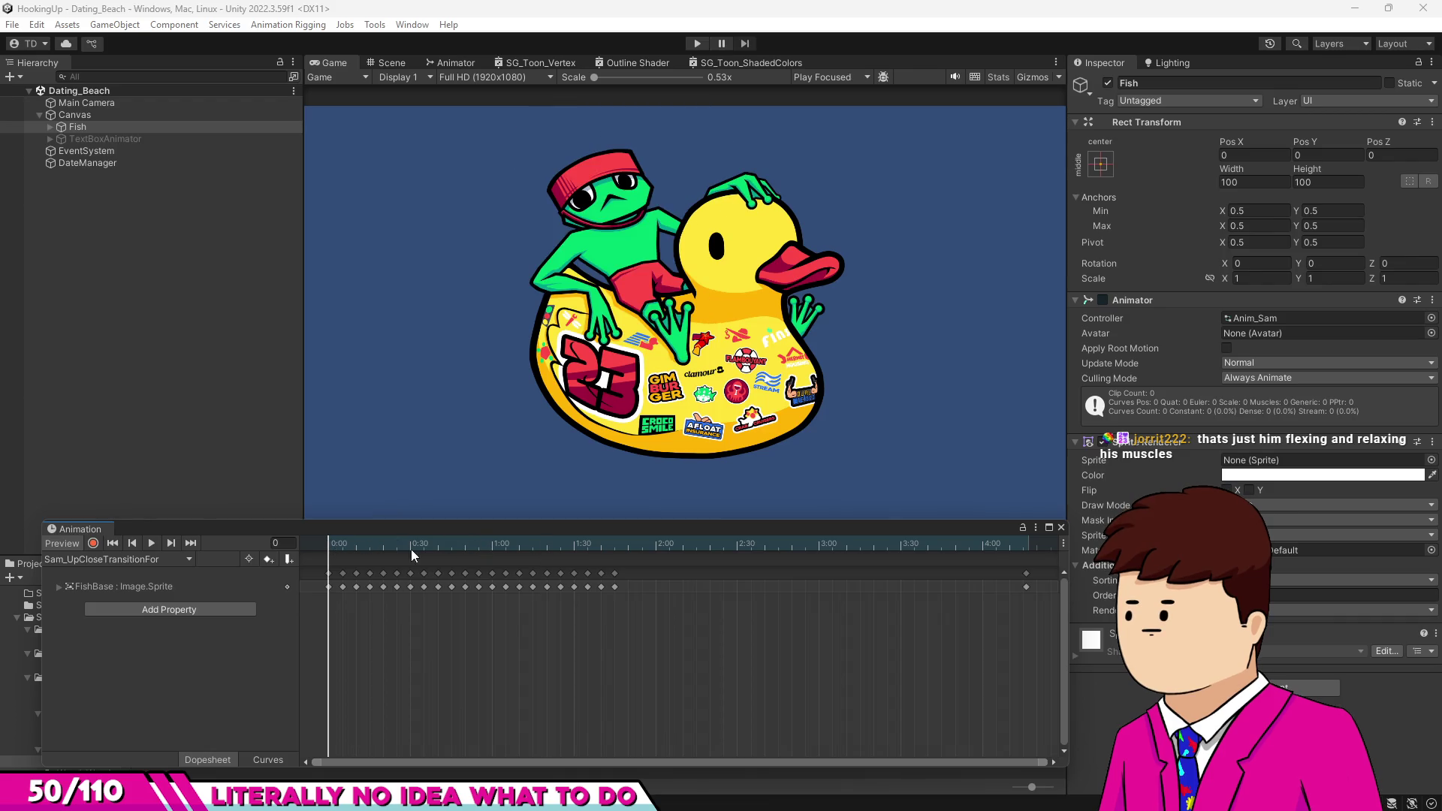
click(154, 543)
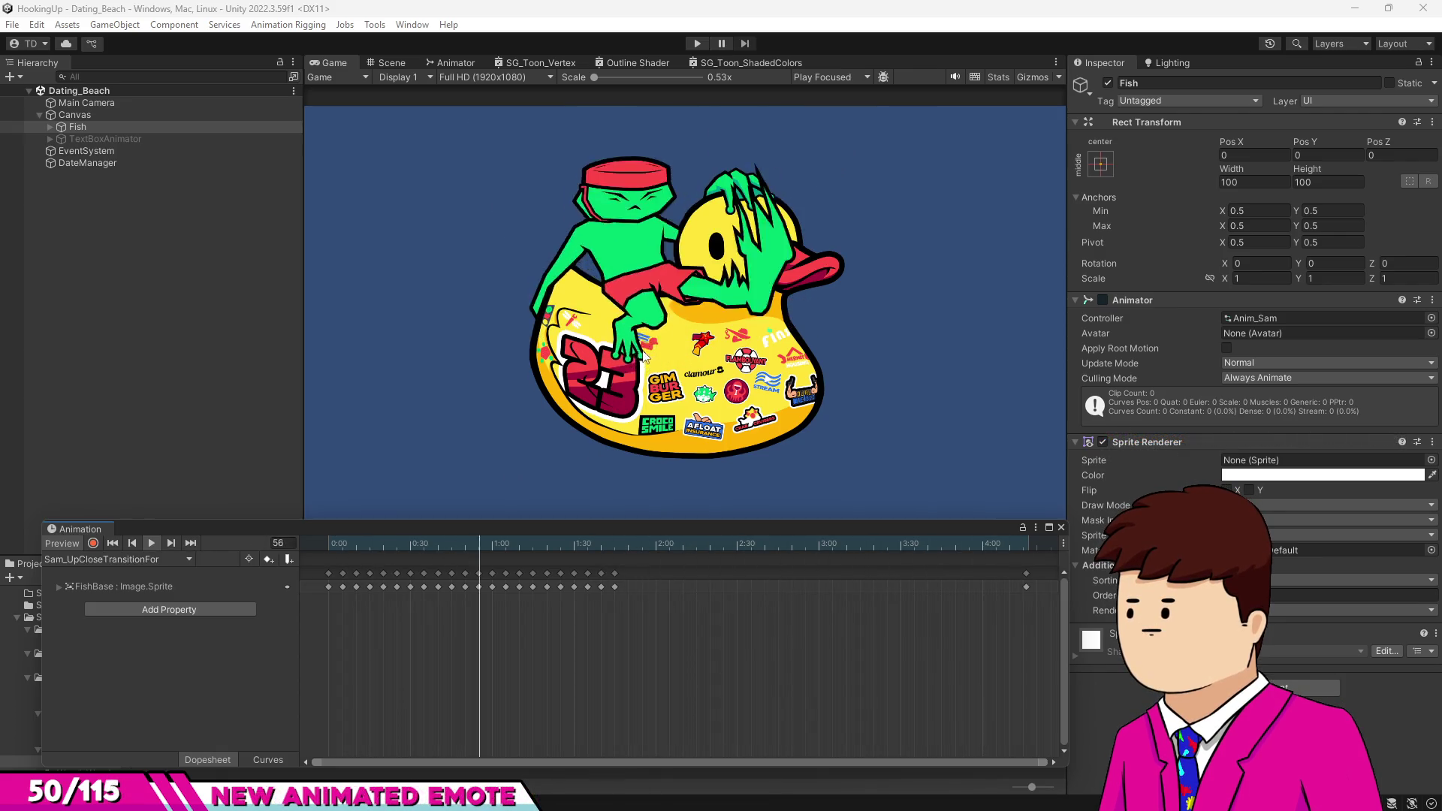
mouse_move(408, 536)
mouse_down()
mouse_move(391, 541)
mouse_move(433, 543)
mouse_move(421, 545)
mouse_up()
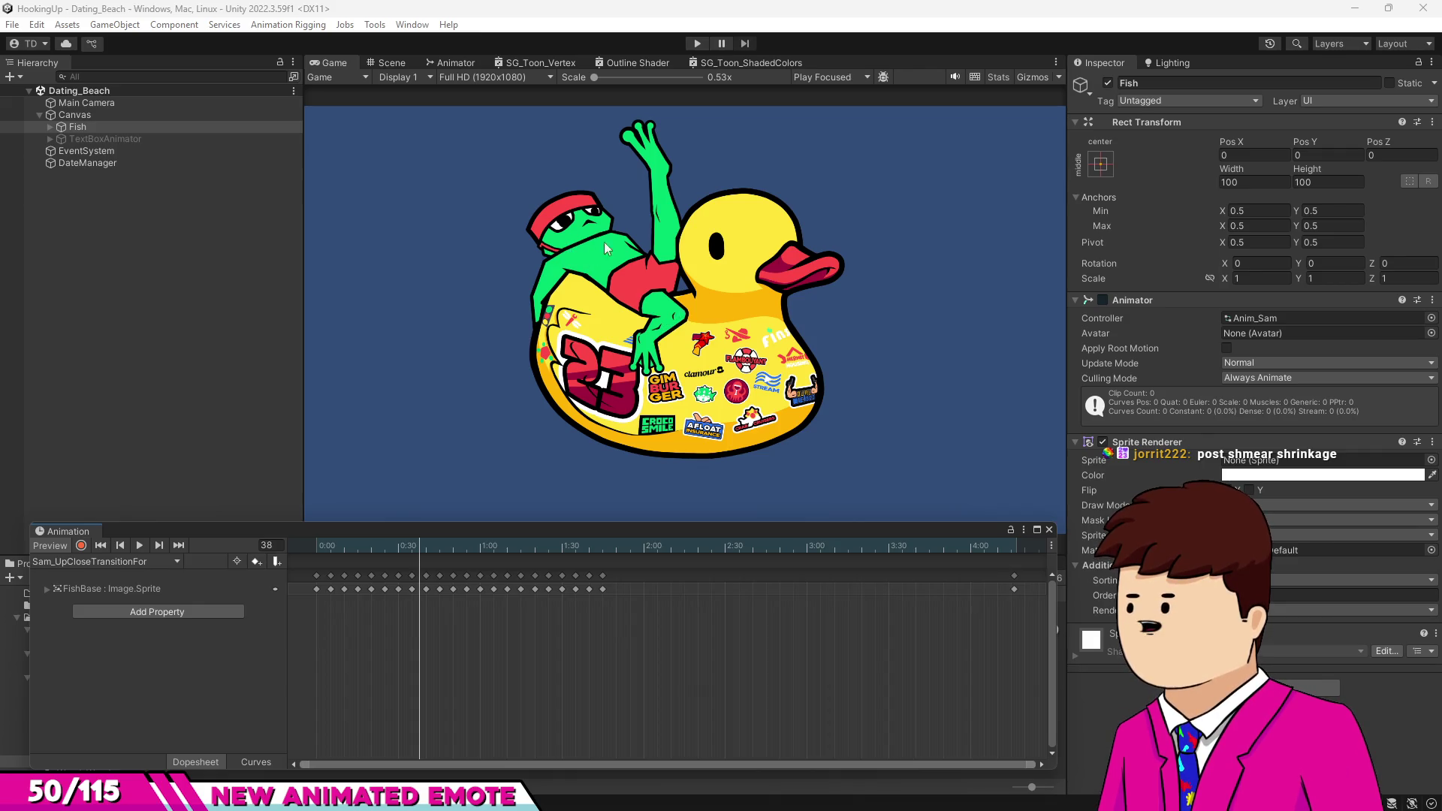
Scrub between frames 38 and 60, play the clip, rewind near the start and replay it.
drag(426, 546, 470, 554)
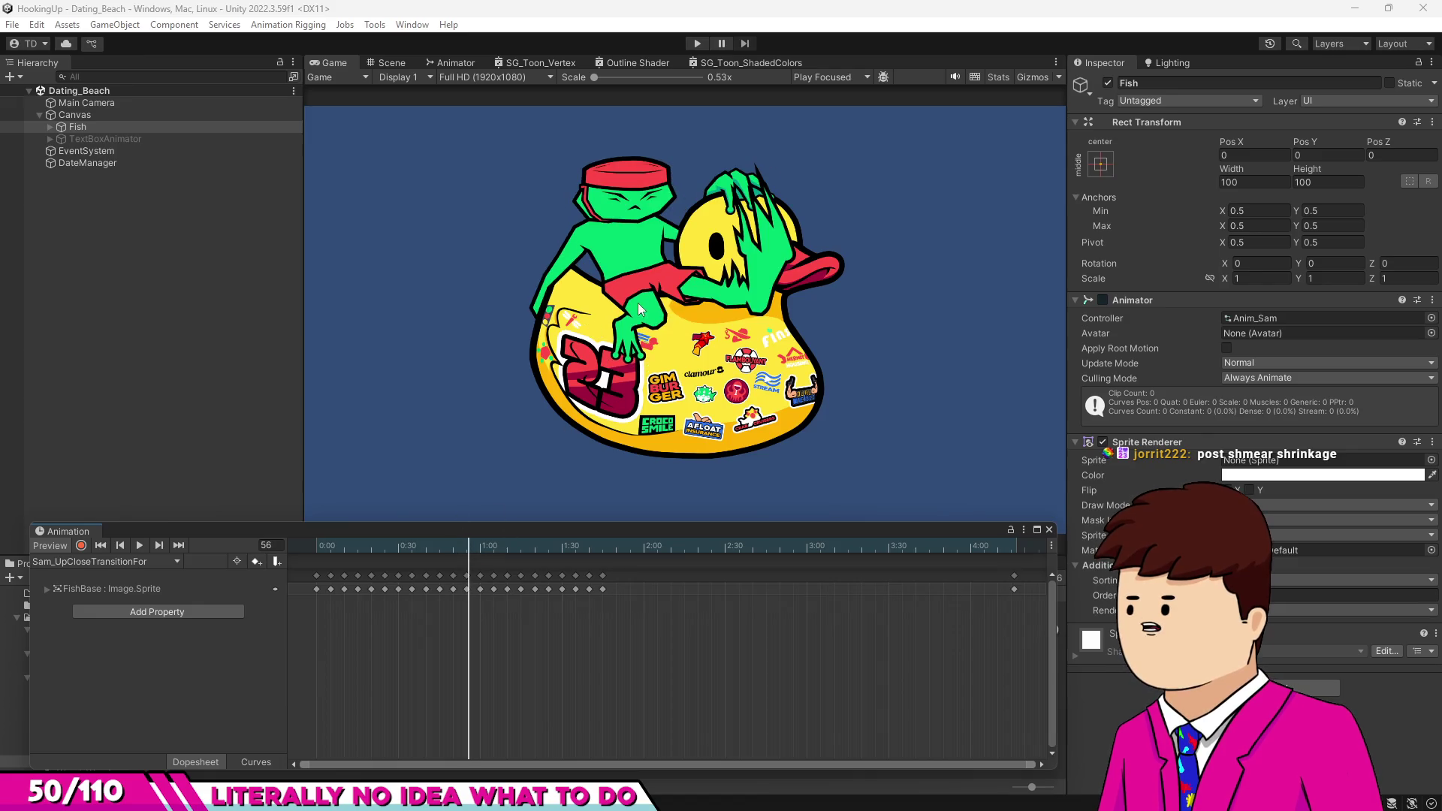
mouse_move(470, 549)
mouse_down()
mouse_move(485, 547)
mouse_move(397, 553)
mouse_move(517, 575)
mouse_move(278, 561)
mouse_up()
click(140, 545)
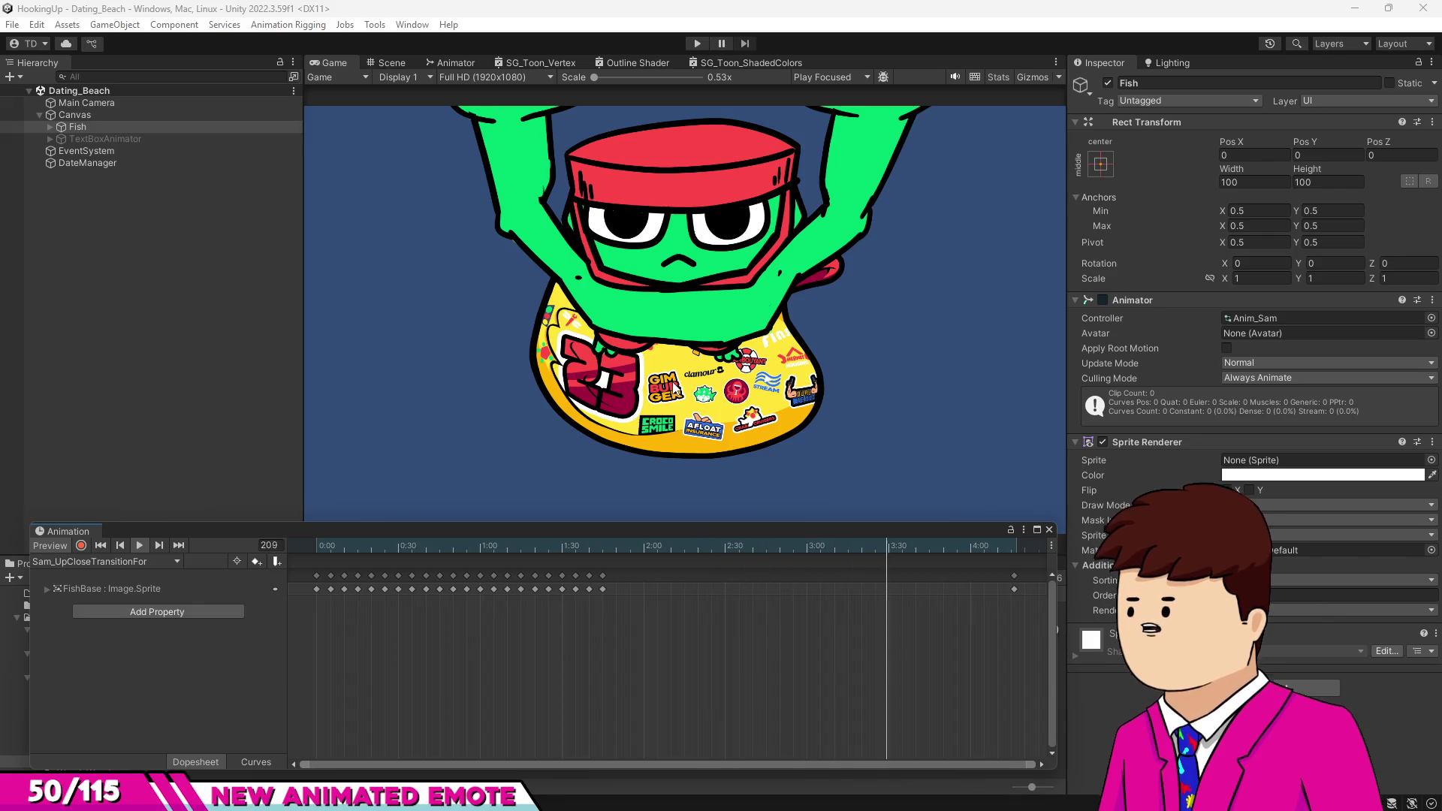
mouse_move(335, 544)
mouse_down()
mouse_move(306, 556)
mouse_move(545, 567)
mouse_move(393, 575)
mouse_move(428, 577)
mouse_move(486, 618)
mouse_move(386, 551)
mouse_move(184, 548)
mouse_up()
key(space)
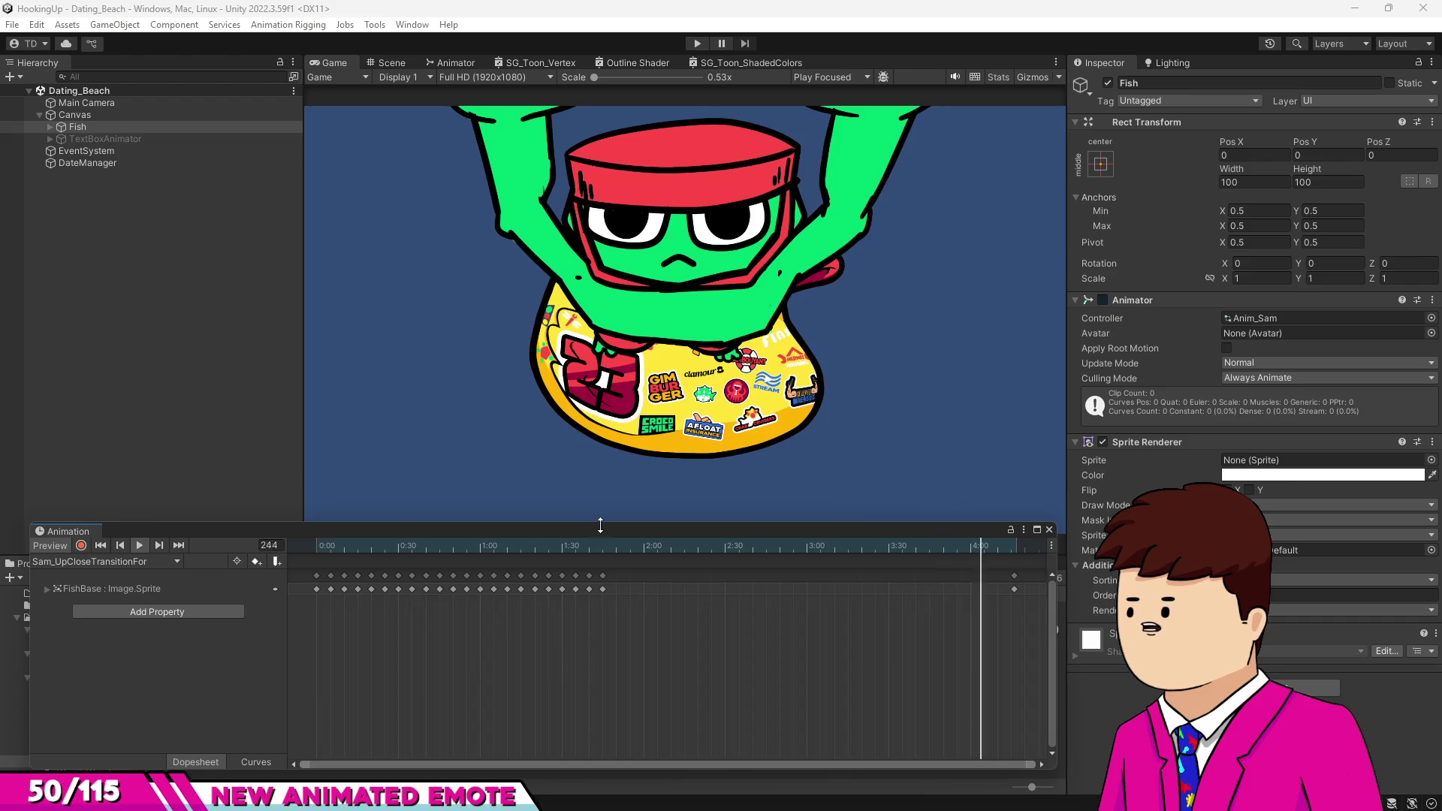
Jump the clip preview to frame 58, where the frog grabs the duck's head.
click(476, 547)
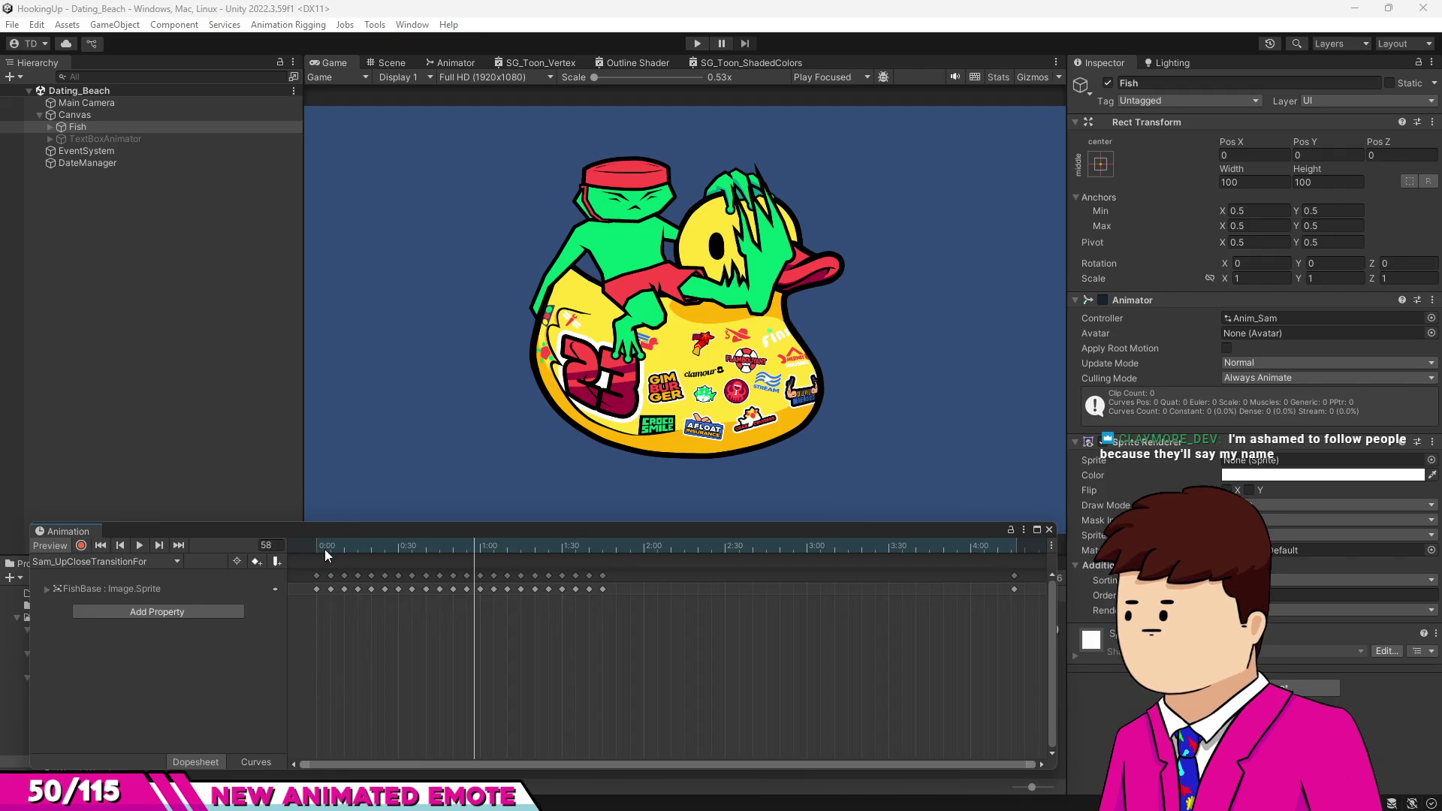
Scrub through frames 7, 16, 38, 47 and 55, ending on the grabbing pose at frame 59.
mouse_move(459, 526)
mouse_down()
mouse_move(401, 551)
mouse_move(312, 551)
mouse_up()
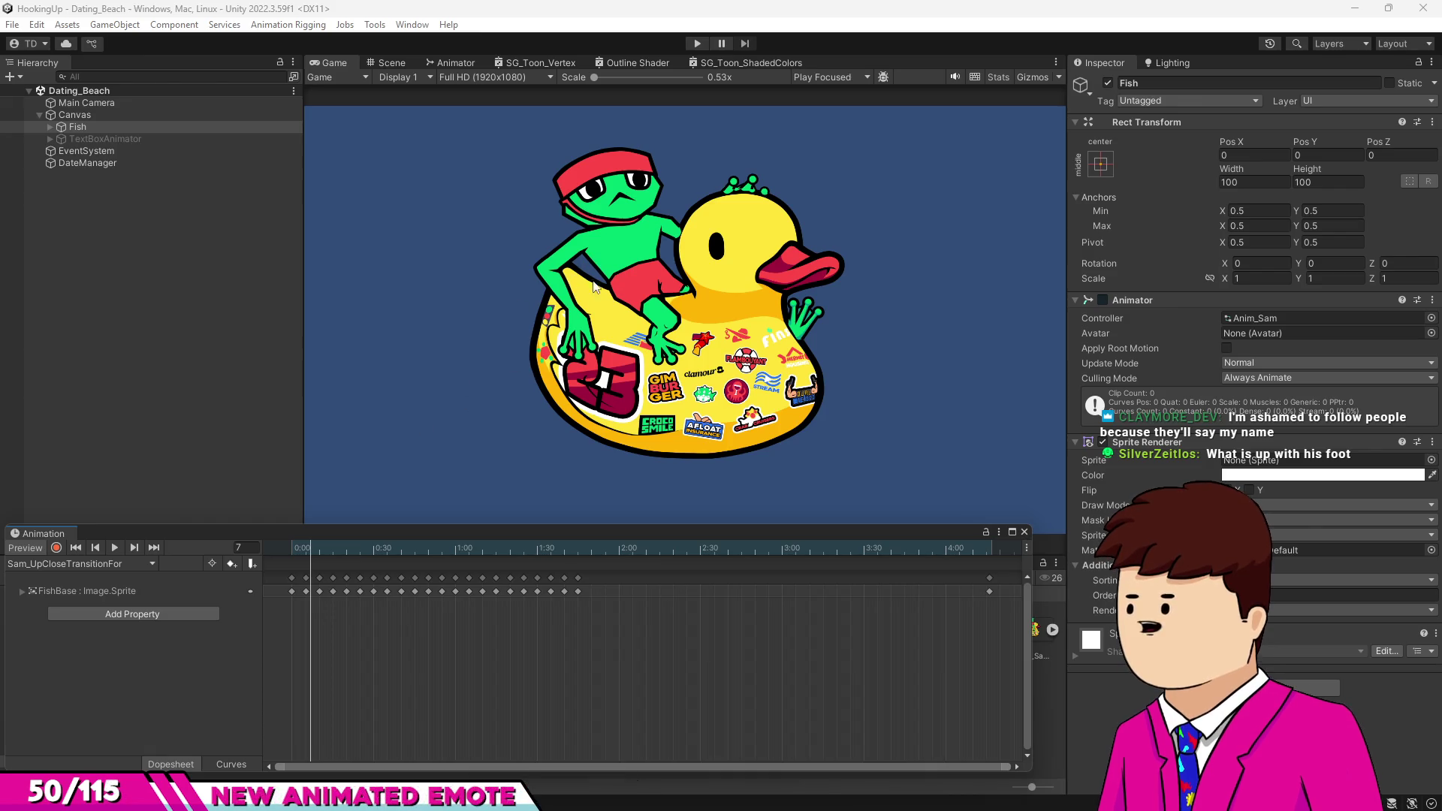
drag(314, 554, 389, 565)
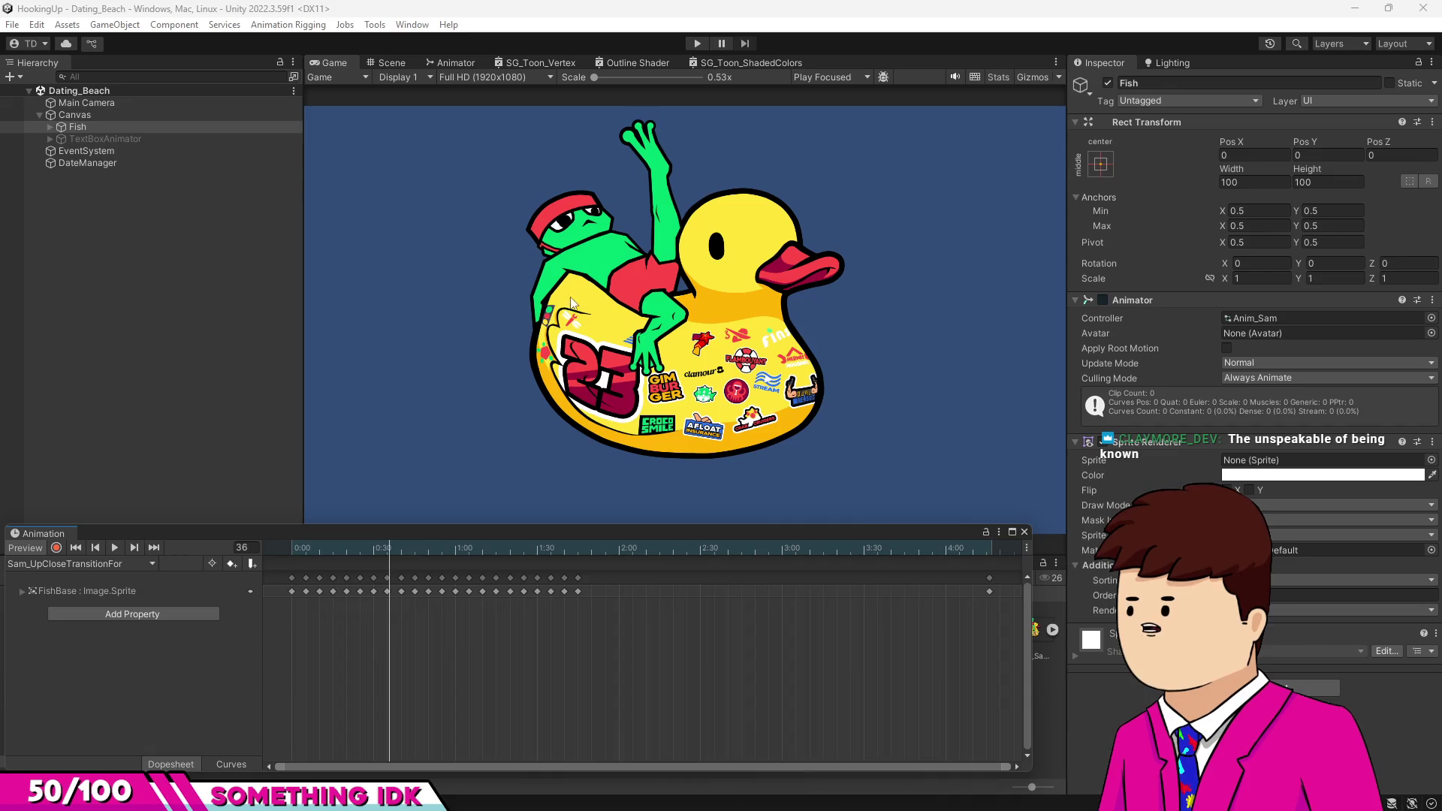
click(396, 547)
mouse_move(397, 553)
mouse_down()
mouse_move(448, 555)
mouse_move(437, 553)
mouse_up()
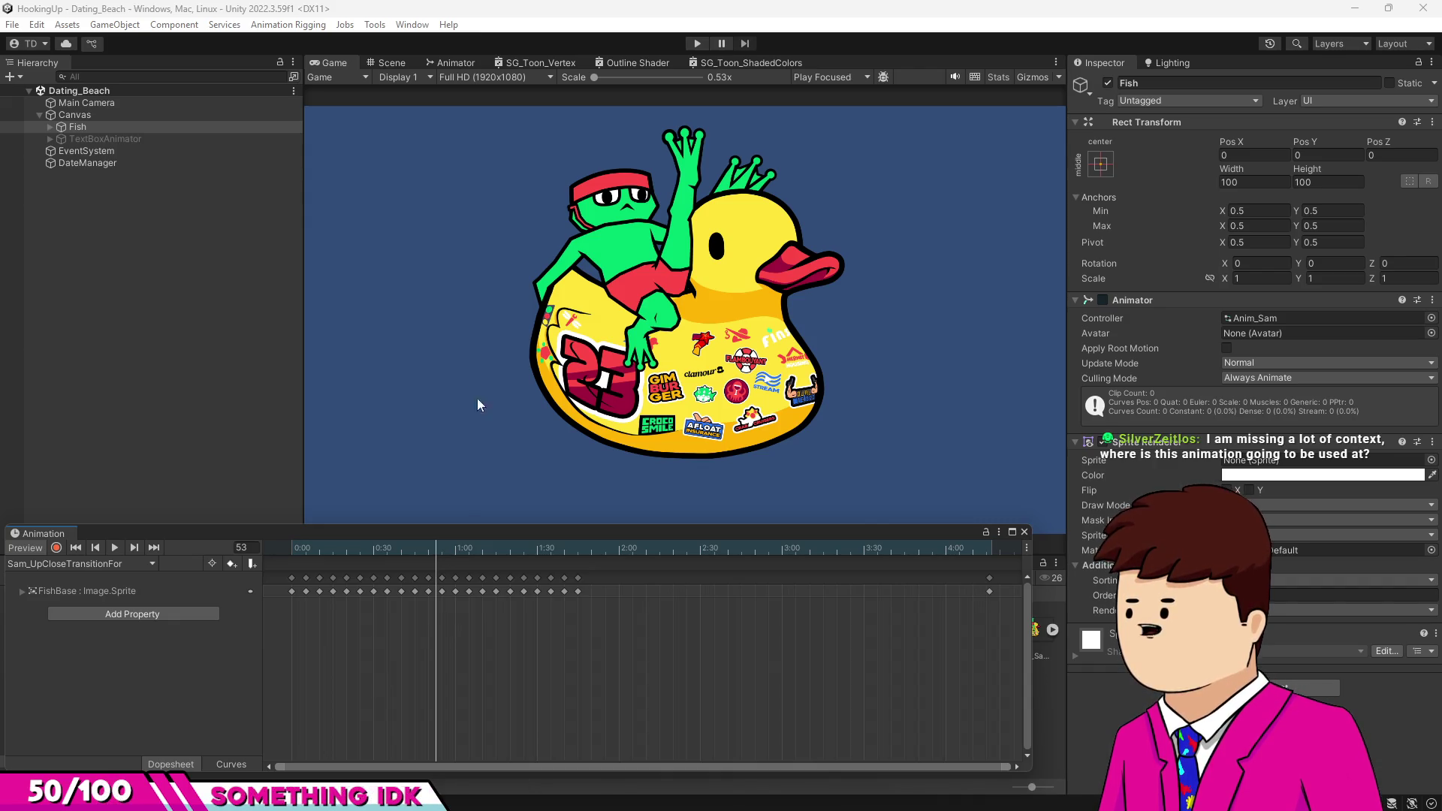
click(441, 549)
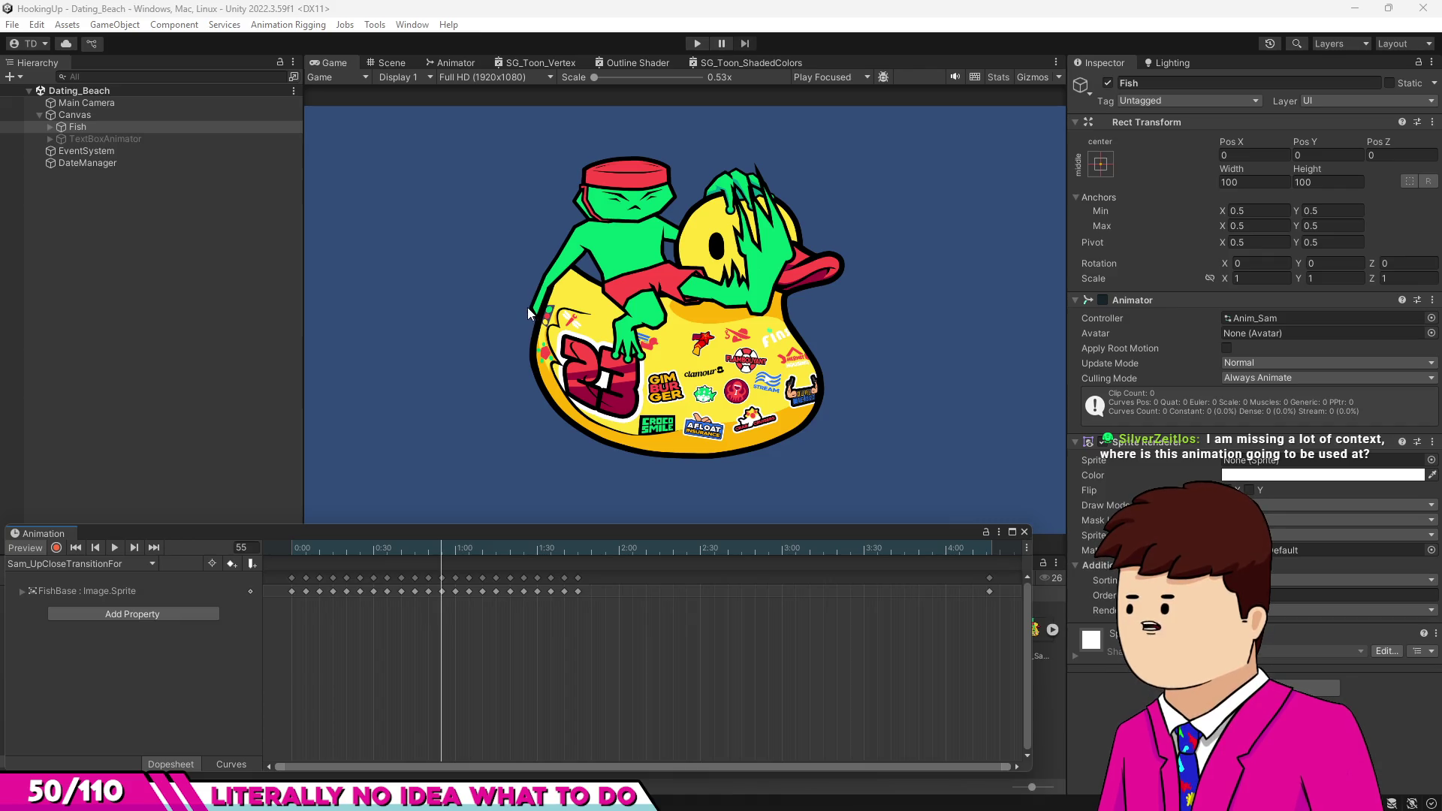
mouse_move(444, 551)
mouse_down()
mouse_move(426, 546)
mouse_move(445, 553)
mouse_up()
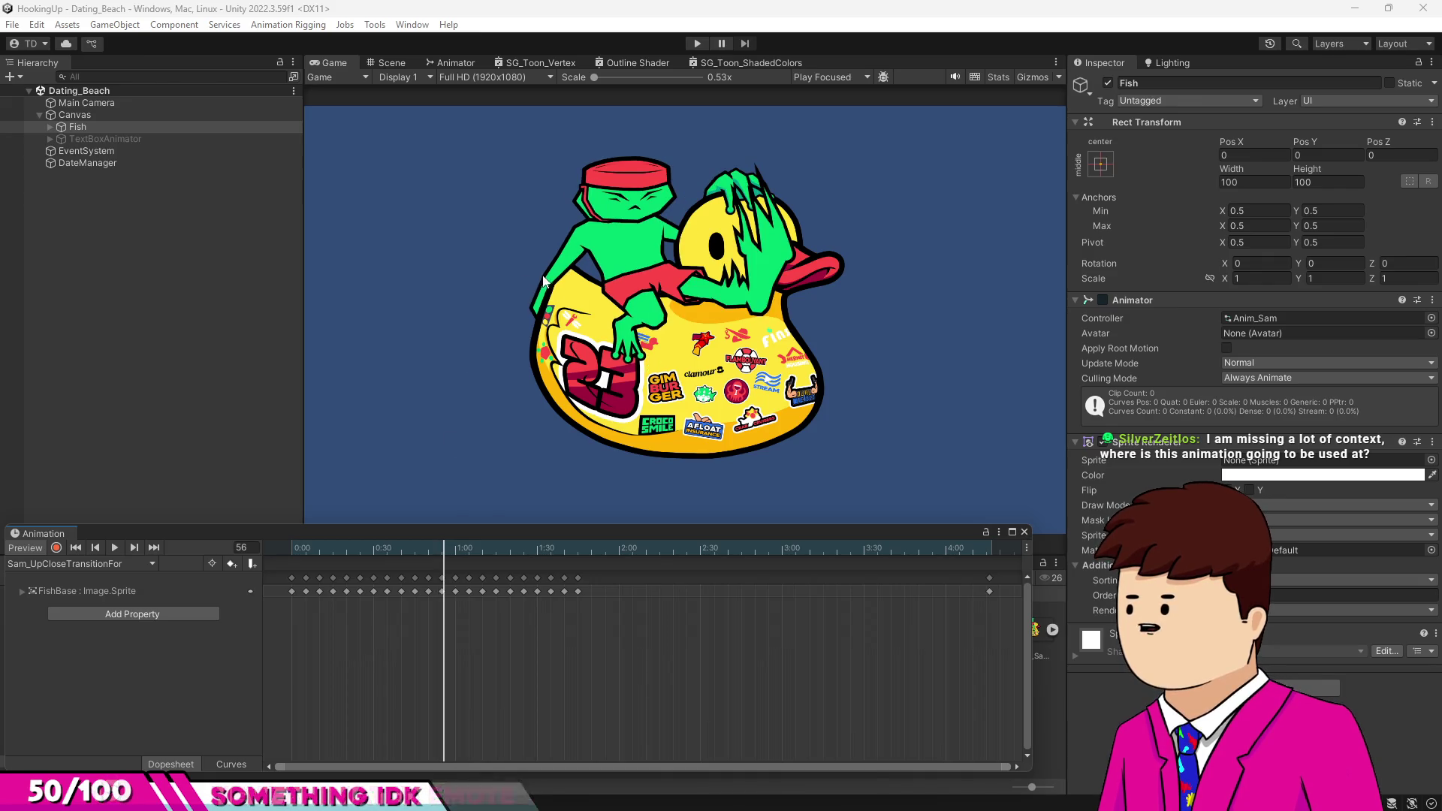
drag(448, 545, 450, 543)
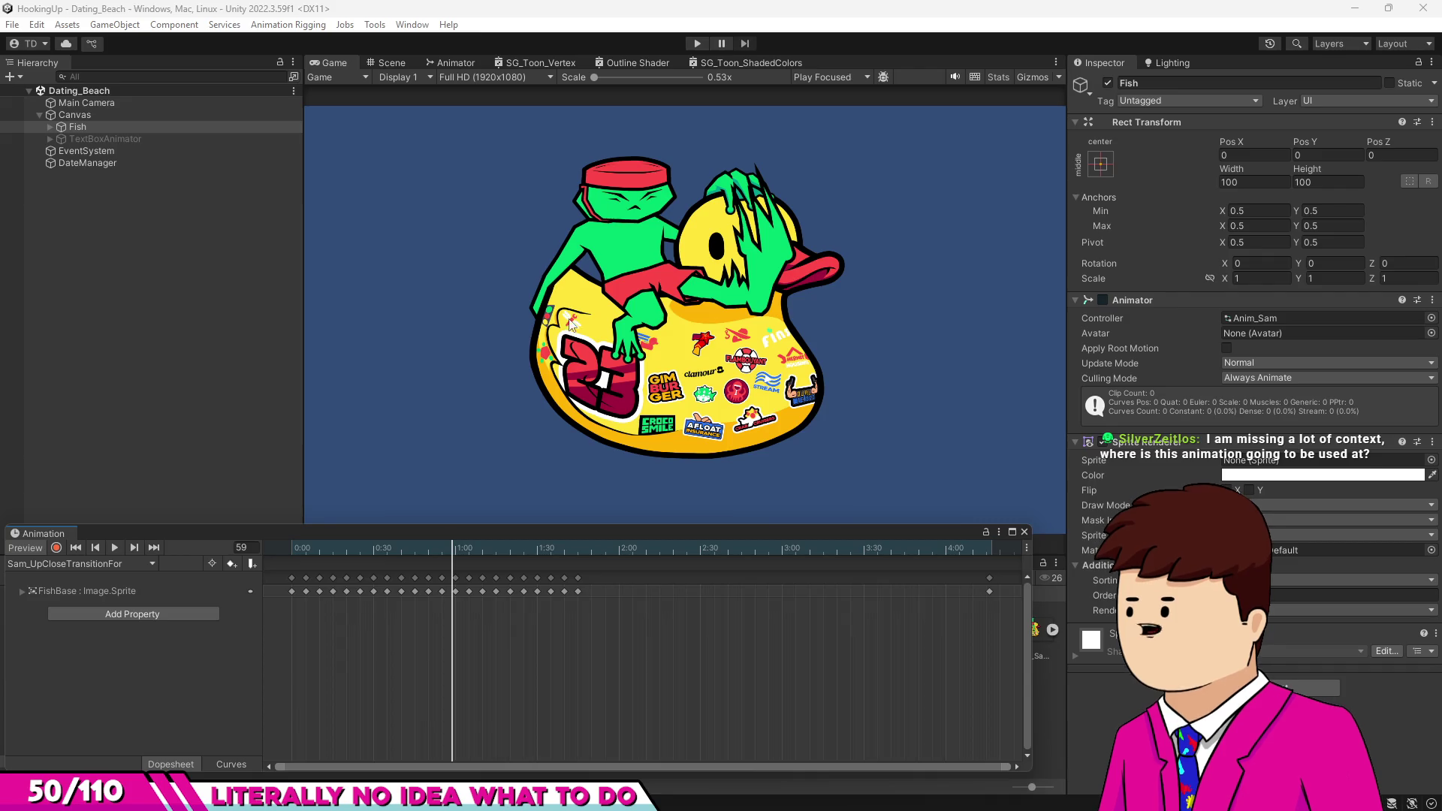
Compare poses between frames 54 and 60, settle on frame 56, and replay the clip.
click(455, 550)
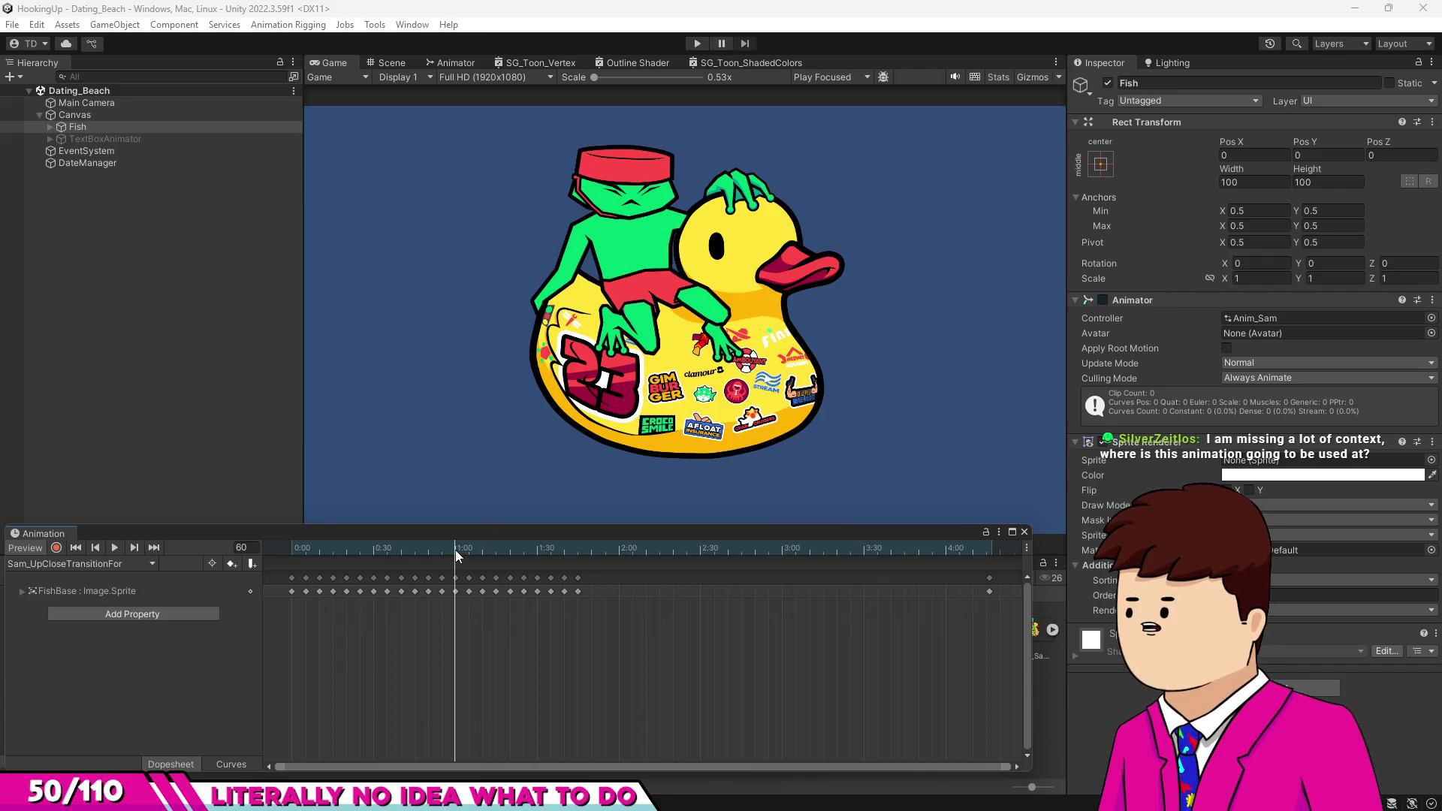
mouse_move(455, 550)
mouse_down()
mouse_move(434, 552)
mouse_move(507, 569)
mouse_move(343, 562)
mouse_up()
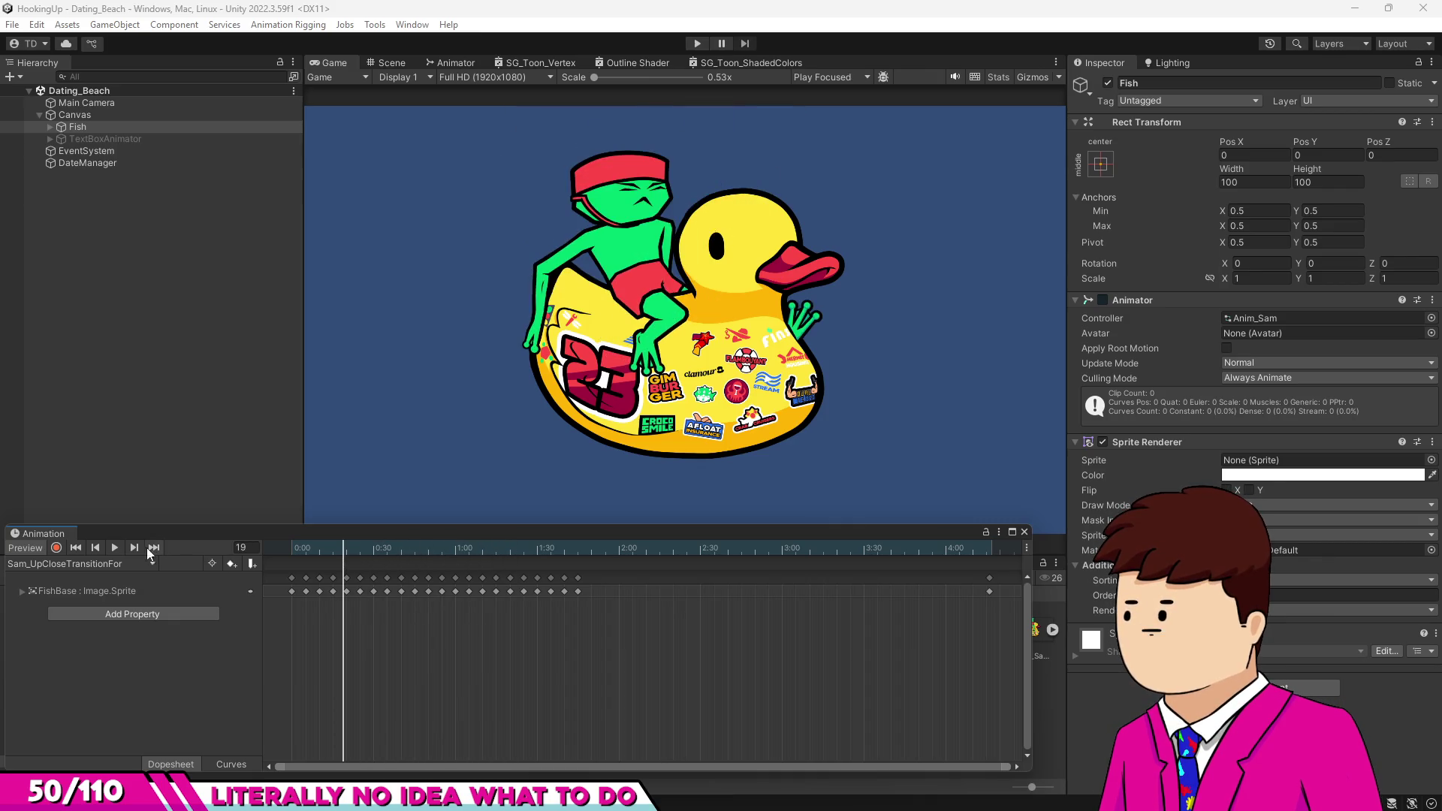
click(116, 547)
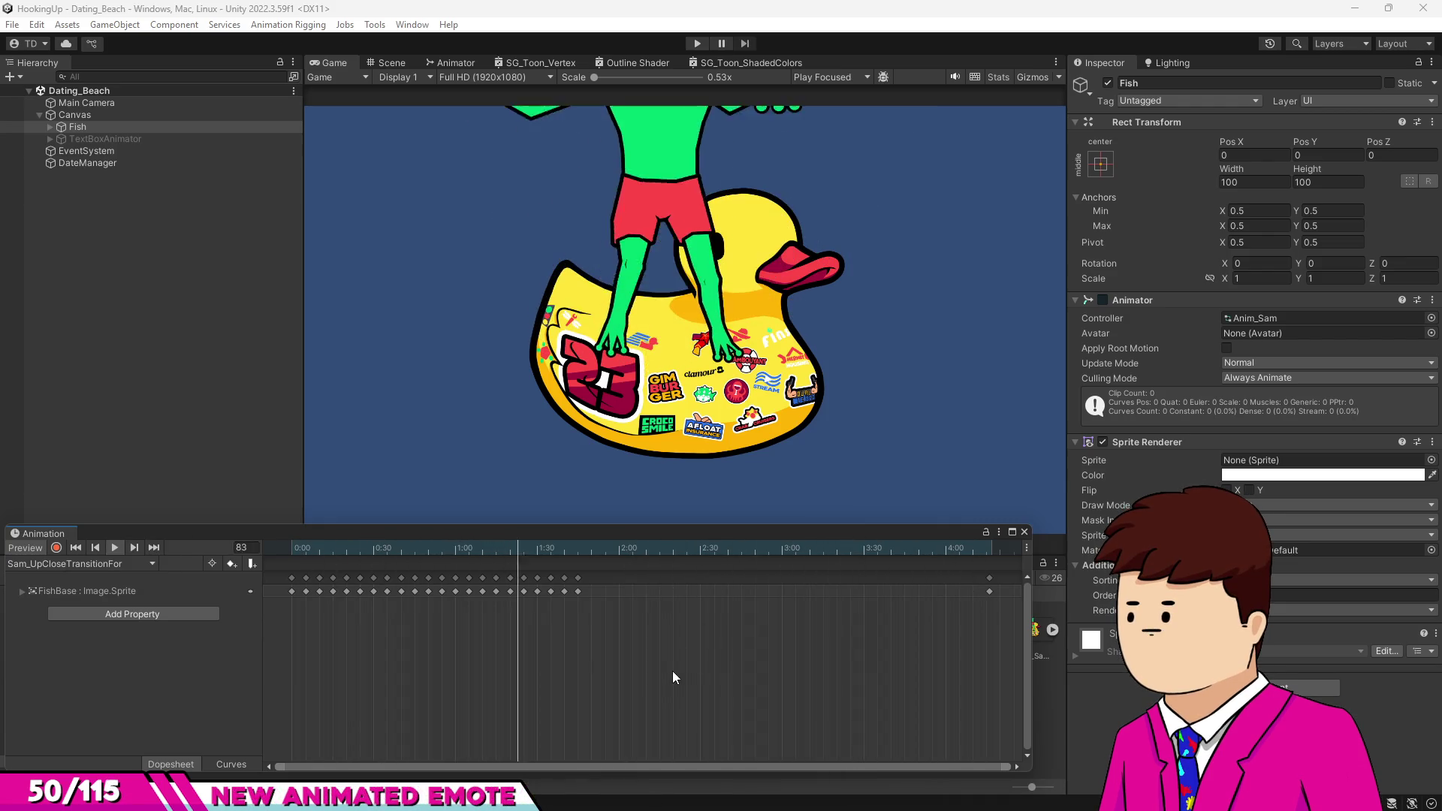
mouse_move(526, 551)
mouse_down()
mouse_move(431, 552)
mouse_move(461, 557)
mouse_move(433, 558)
mouse_move(446, 567)
mouse_move(439, 552)
mouse_move(454, 553)
mouse_up()
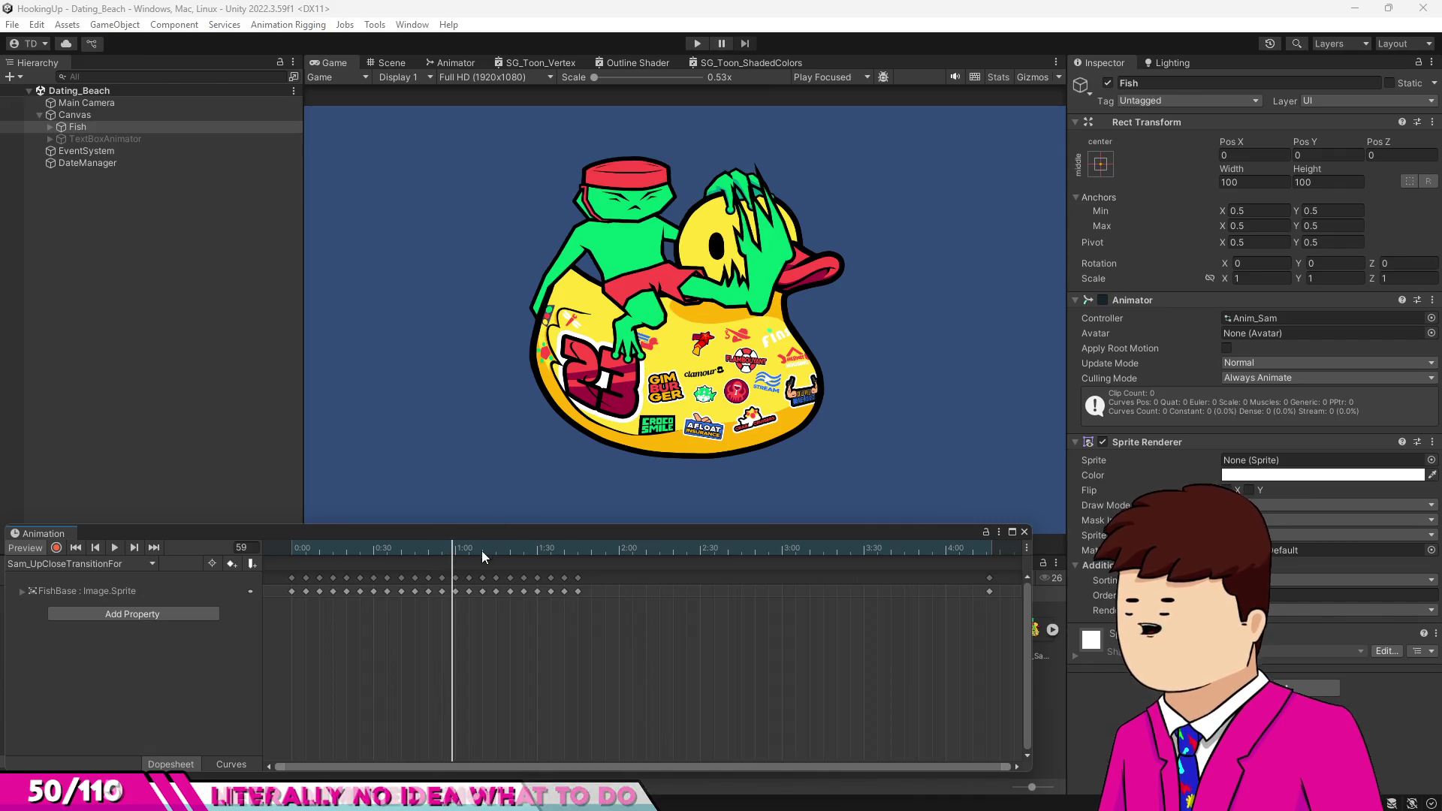
click(453, 548)
mouse_move(455, 552)
mouse_down()
mouse_move(432, 552)
mouse_move(444, 552)
mouse_up()
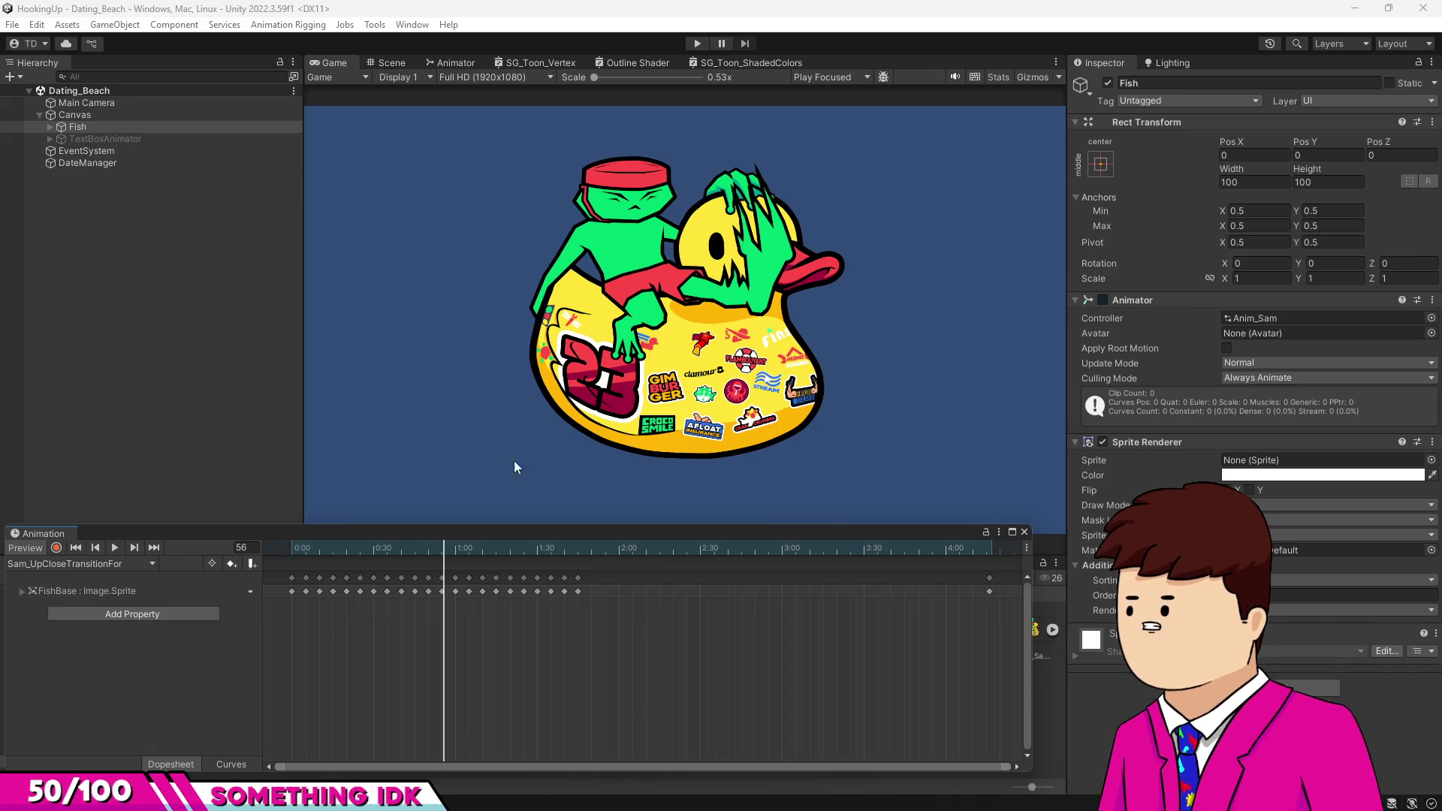
click(114, 548)
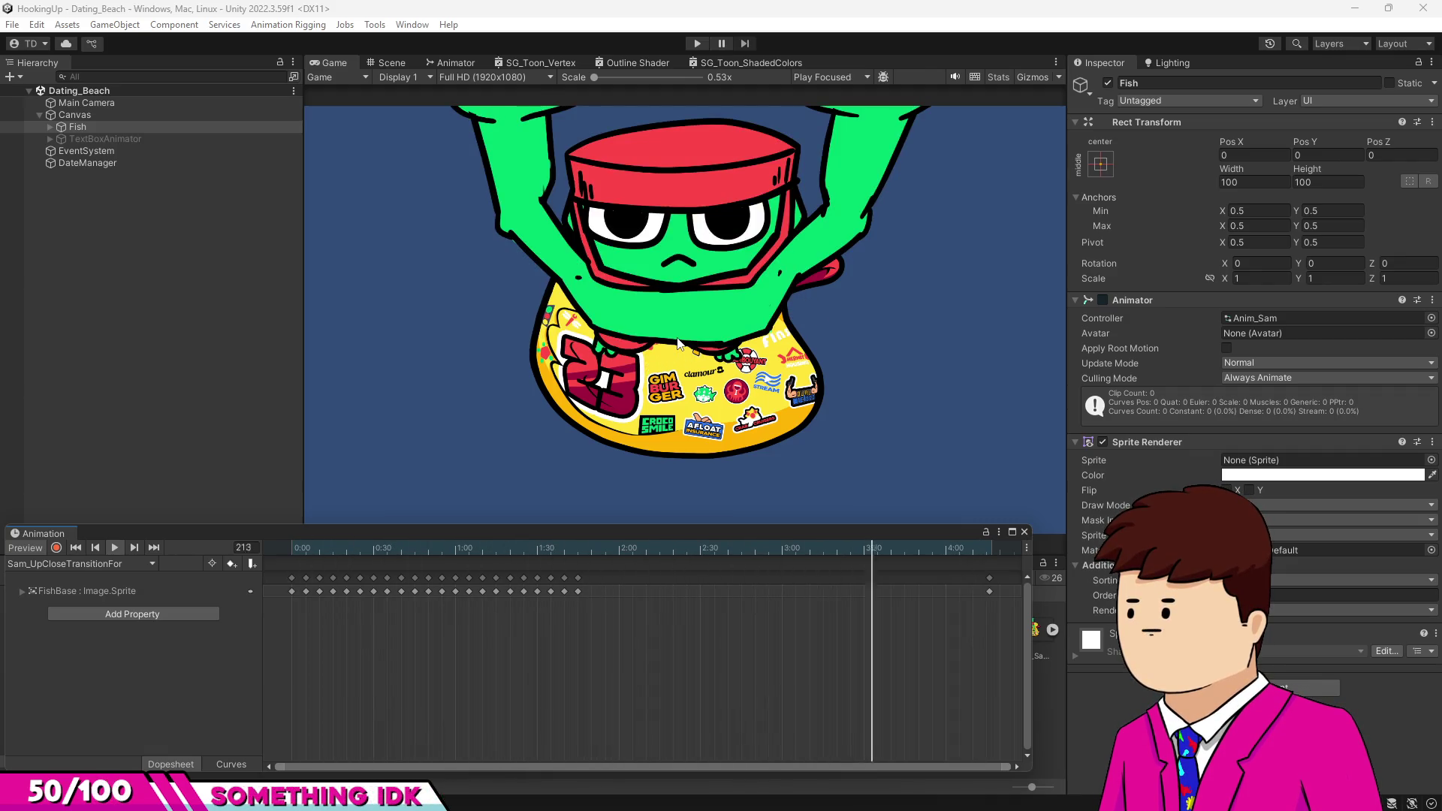
Jump the preview to frame 59, then rewind it to frame 0.
click(454, 549)
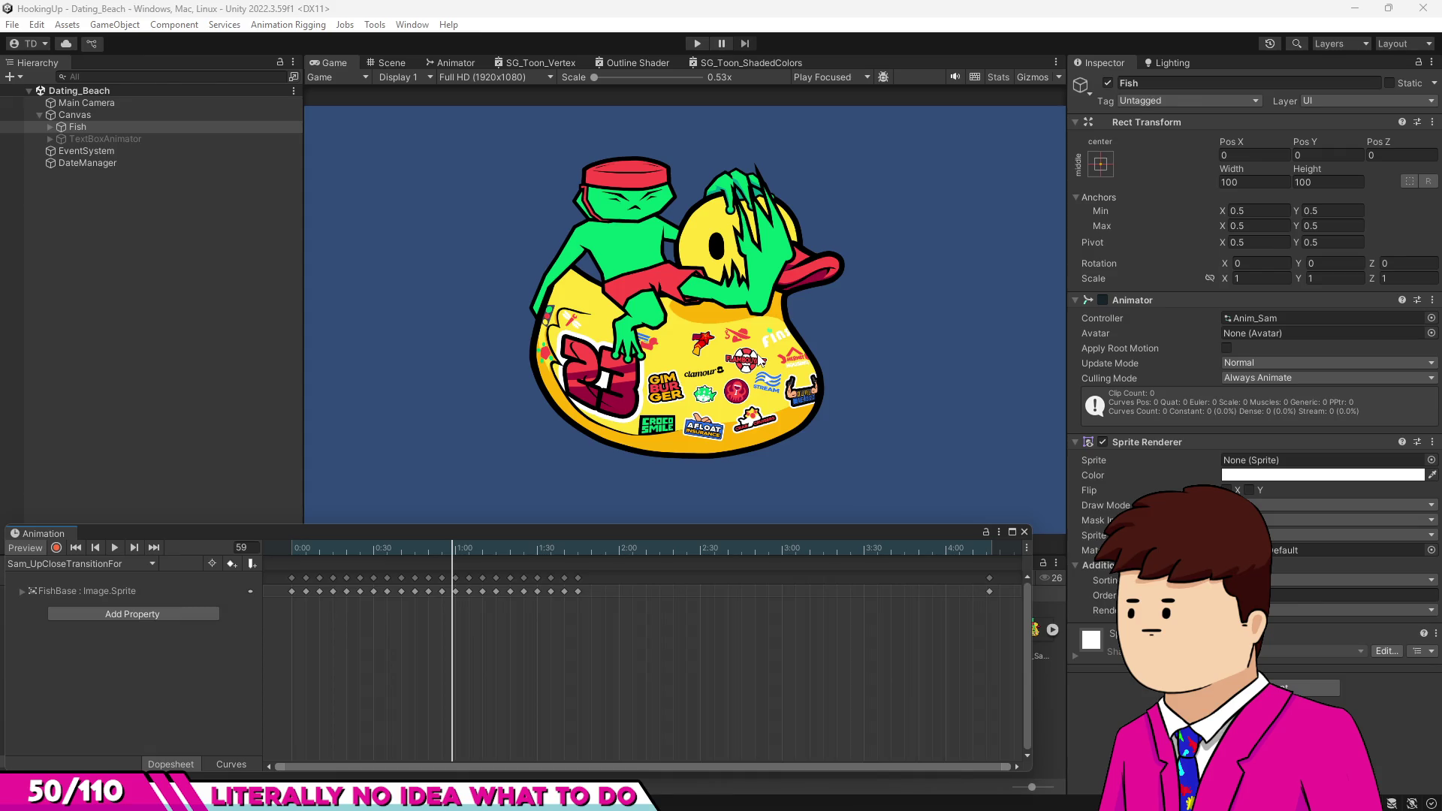
click(295, 550)
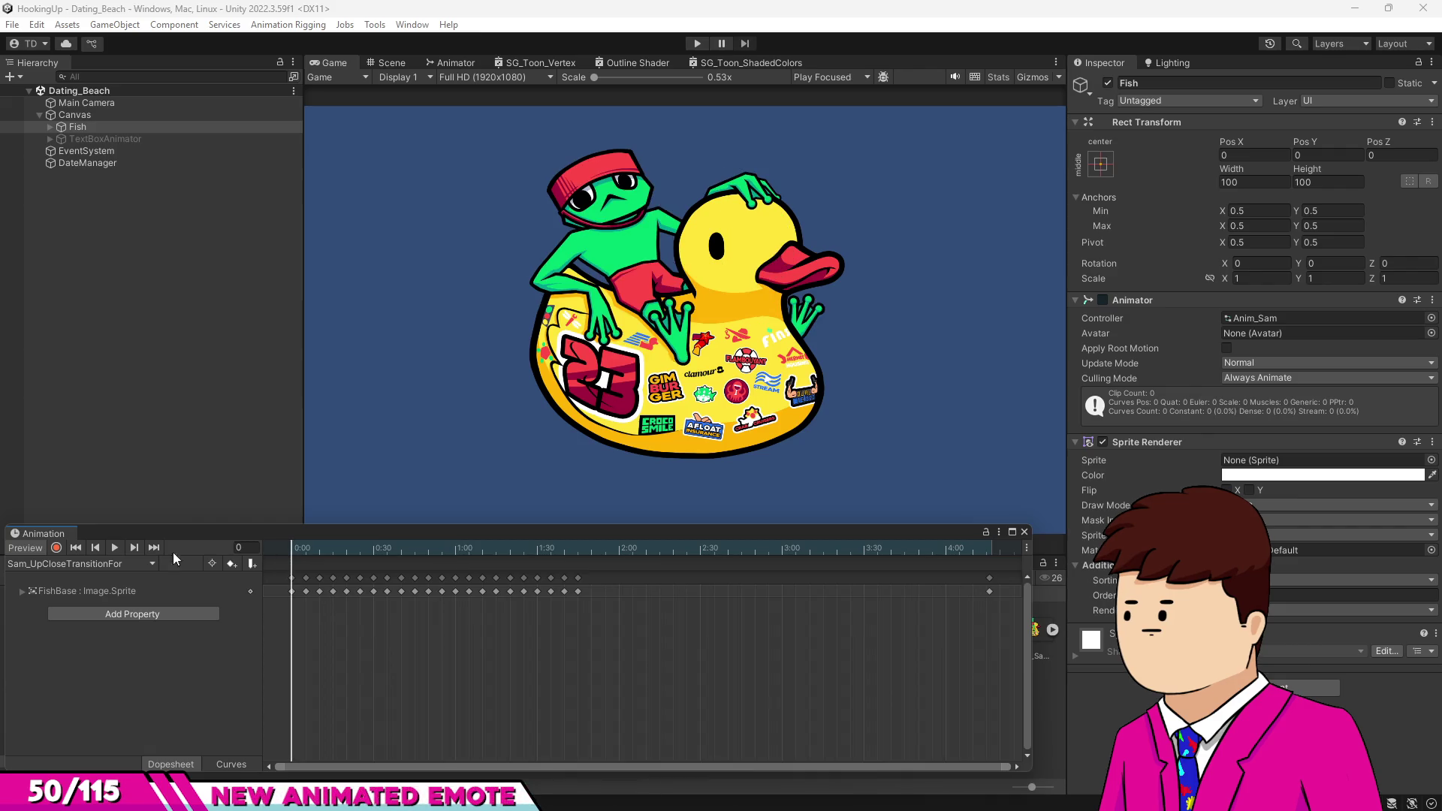
Play the clip, then step through frames 88, 93, 98 and the arms-up pose at 106.
click(117, 549)
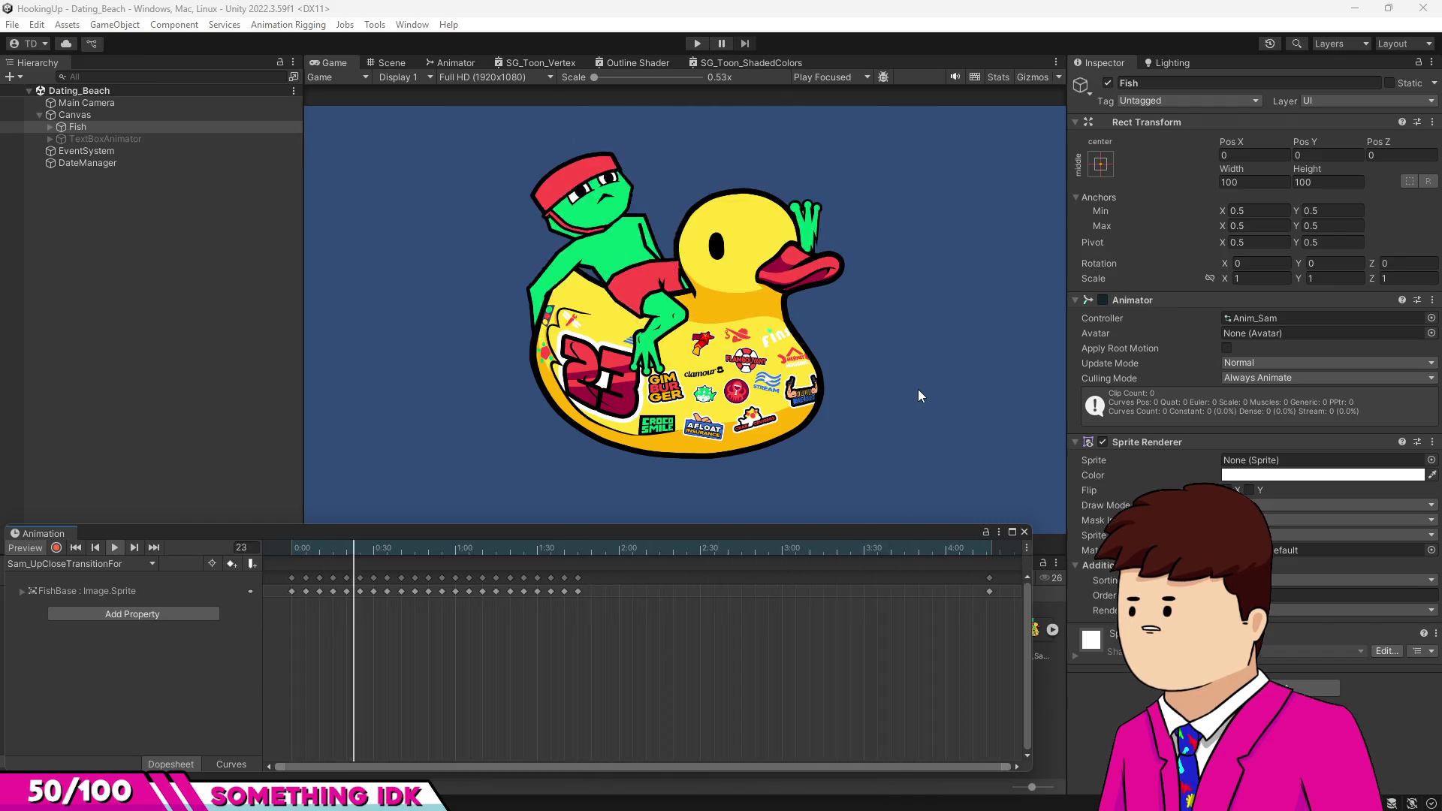
drag(510, 553, 531, 553)
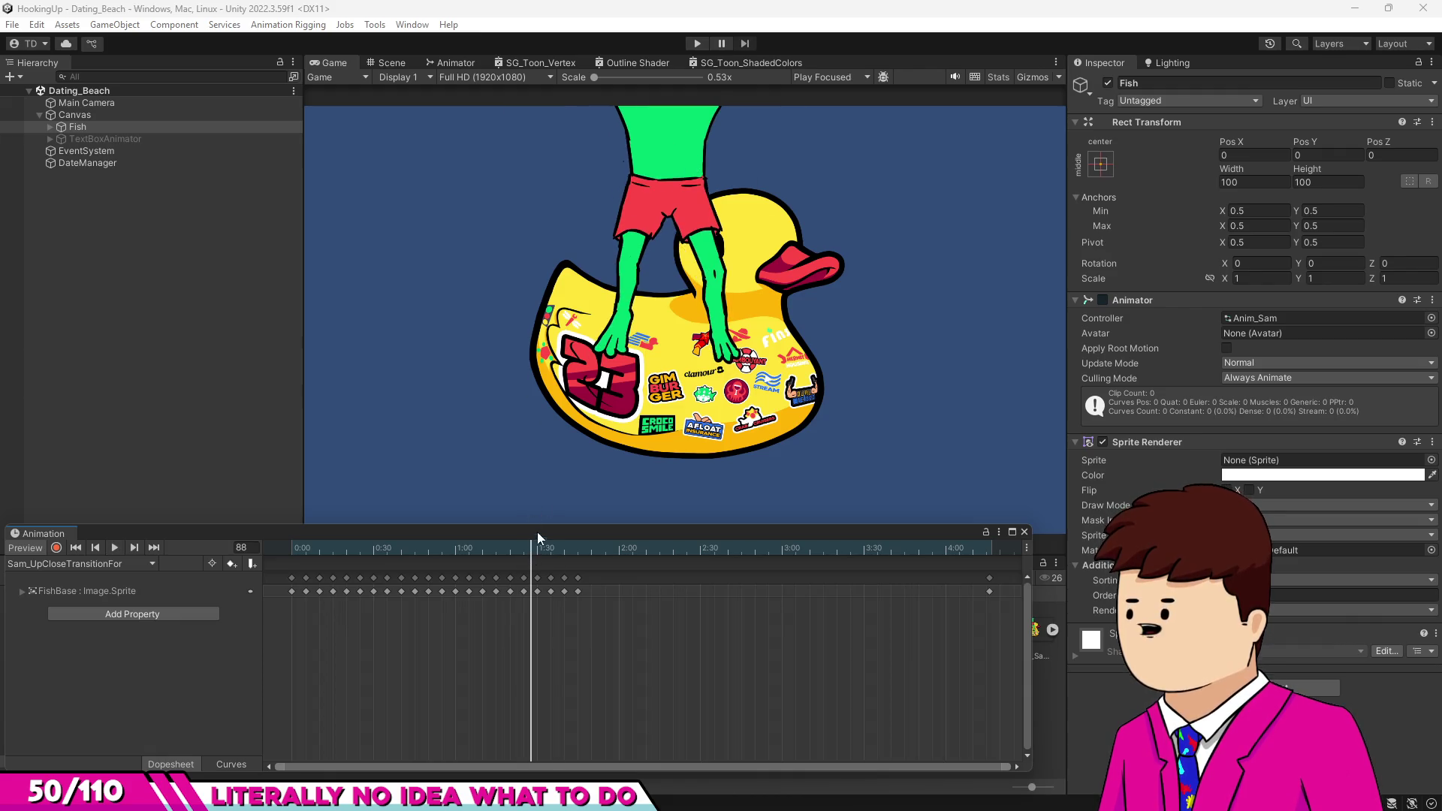
click(546, 553)
click(557, 550)
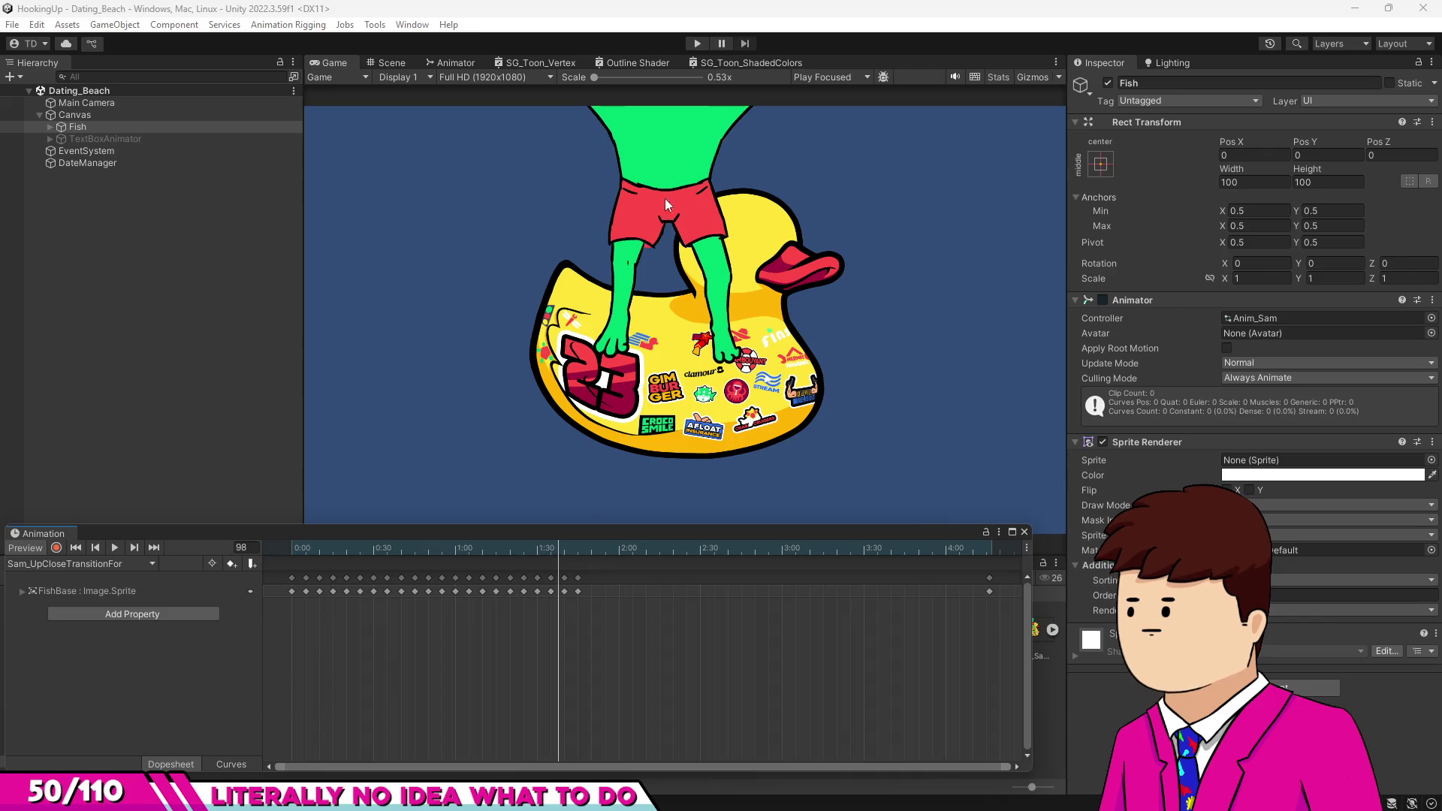
click(569, 548)
click(580, 549)
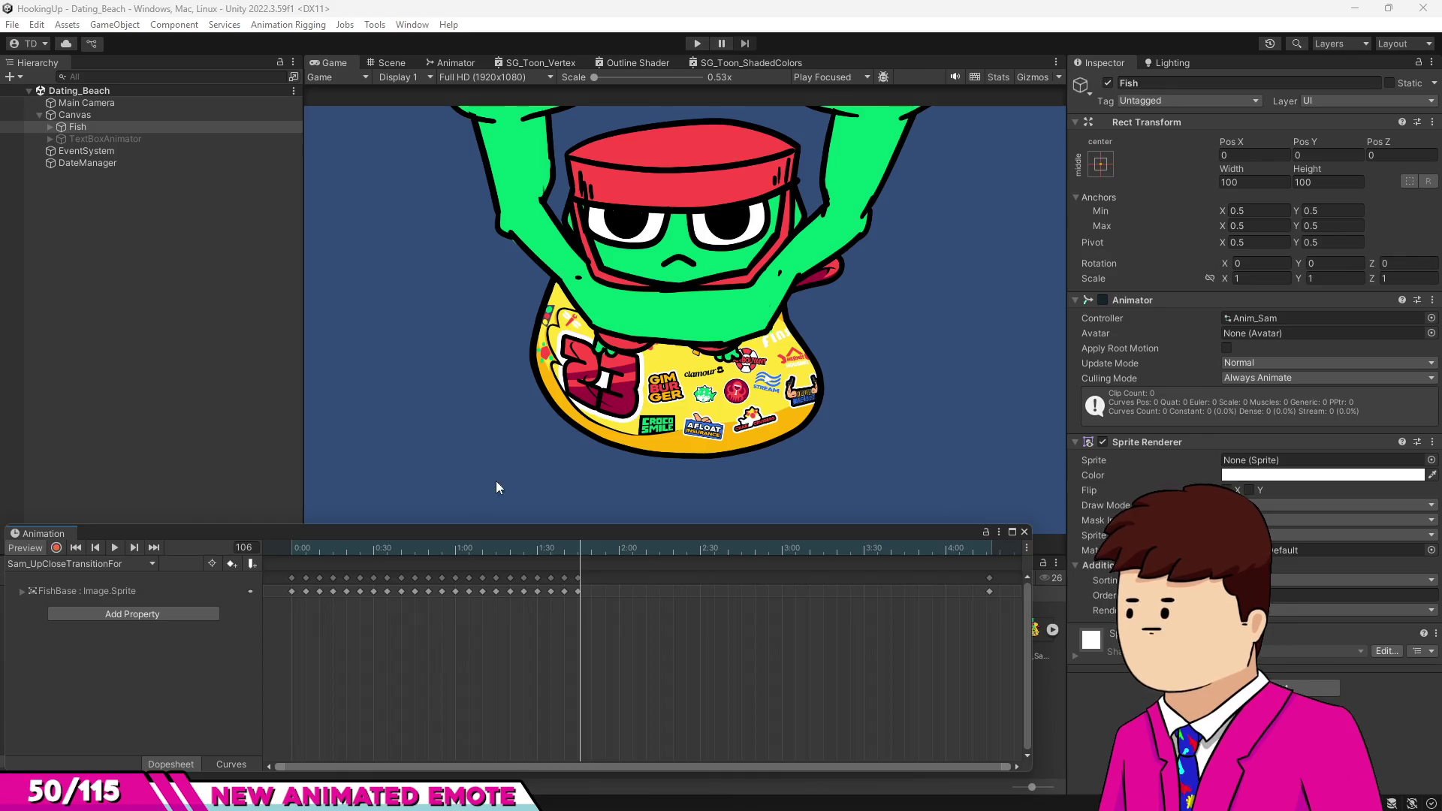
Scrub the preview from frame 2 through 8 and 43 up to frame 101.
click(298, 549)
click(313, 548)
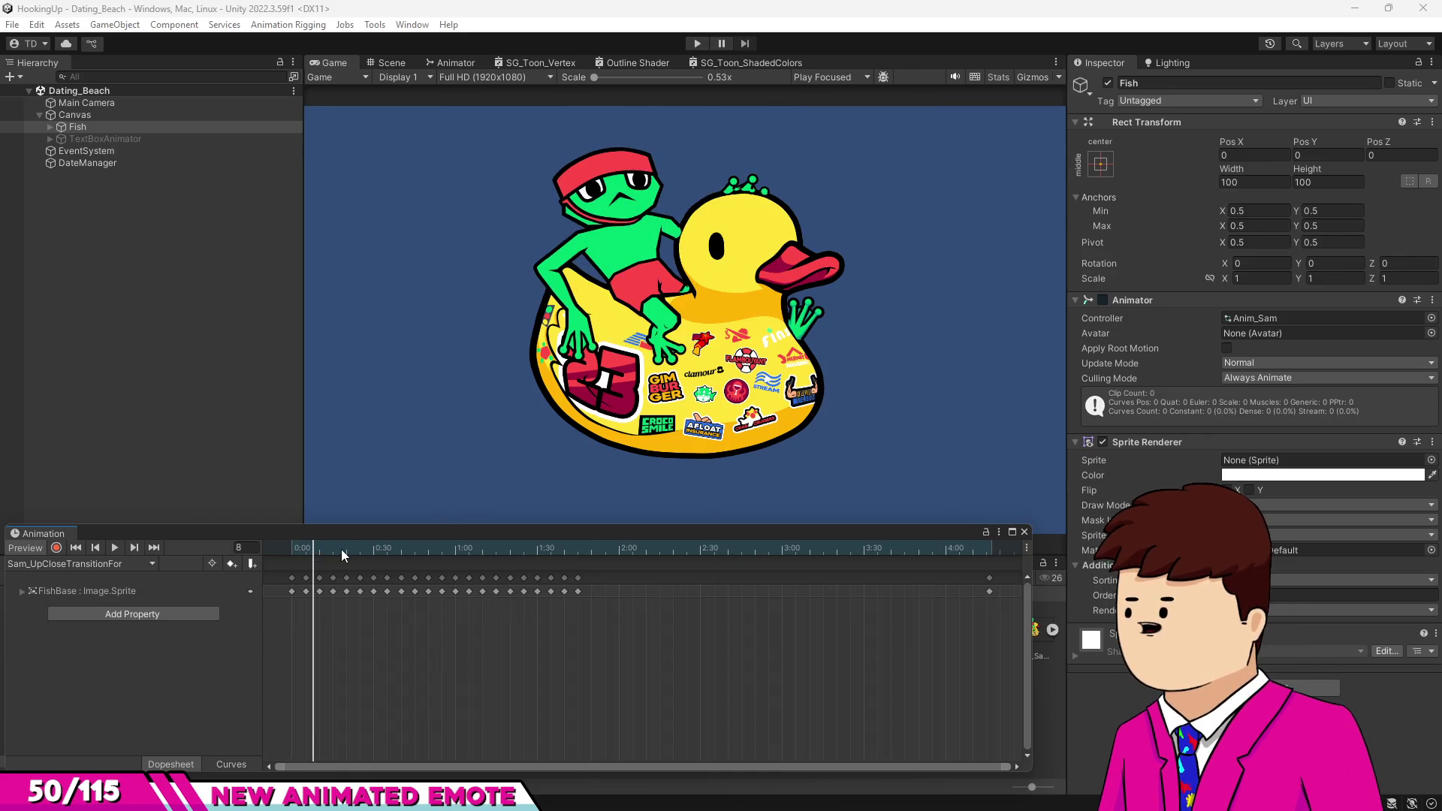
drag(316, 548, 513, 555)
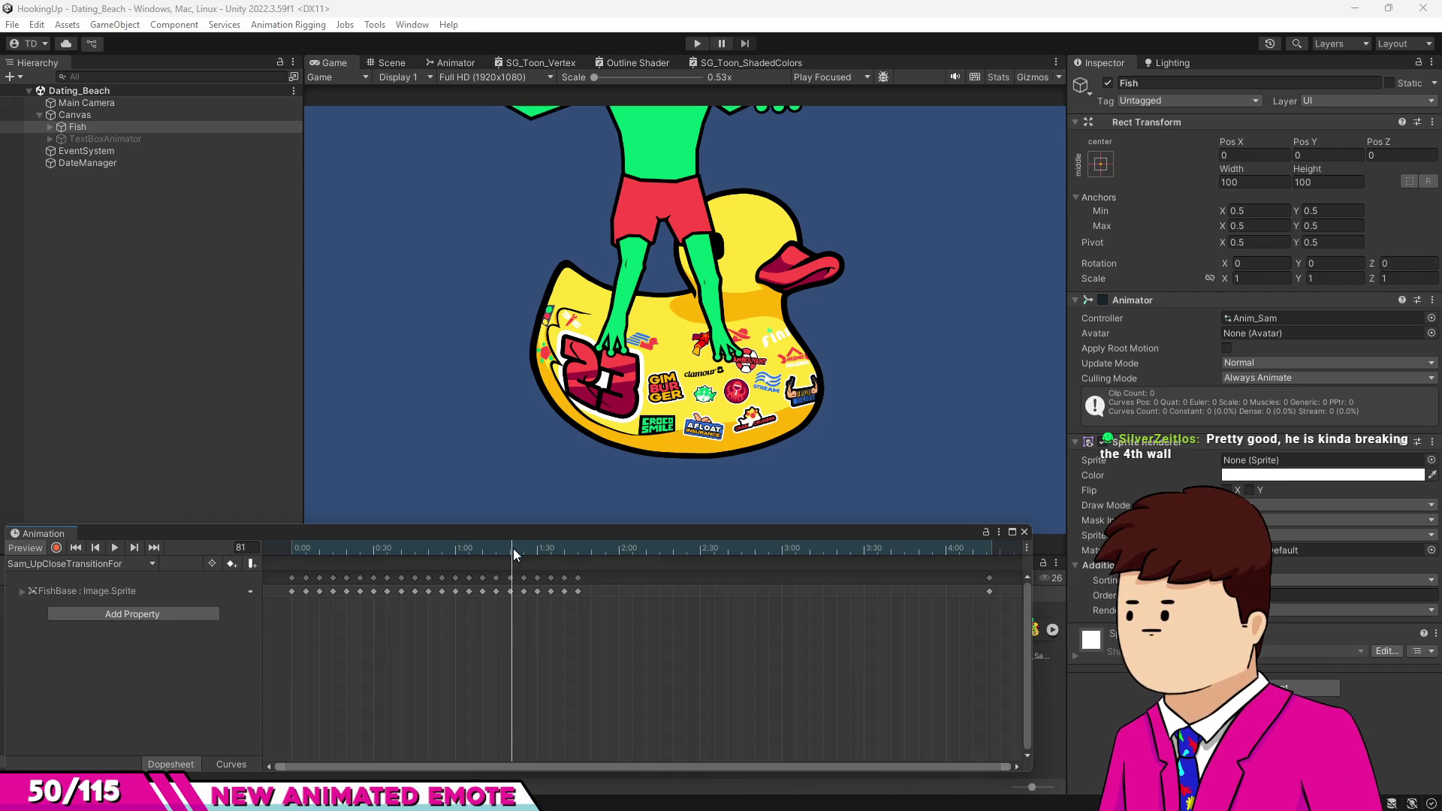
mouse_move(513, 549)
mouse_down()
mouse_move(583, 556)
mouse_move(290, 556)
mouse_up()
Load the Sam_Pet clip from the object's clip list and play its preview.
click(96, 565)
click(68, 580)
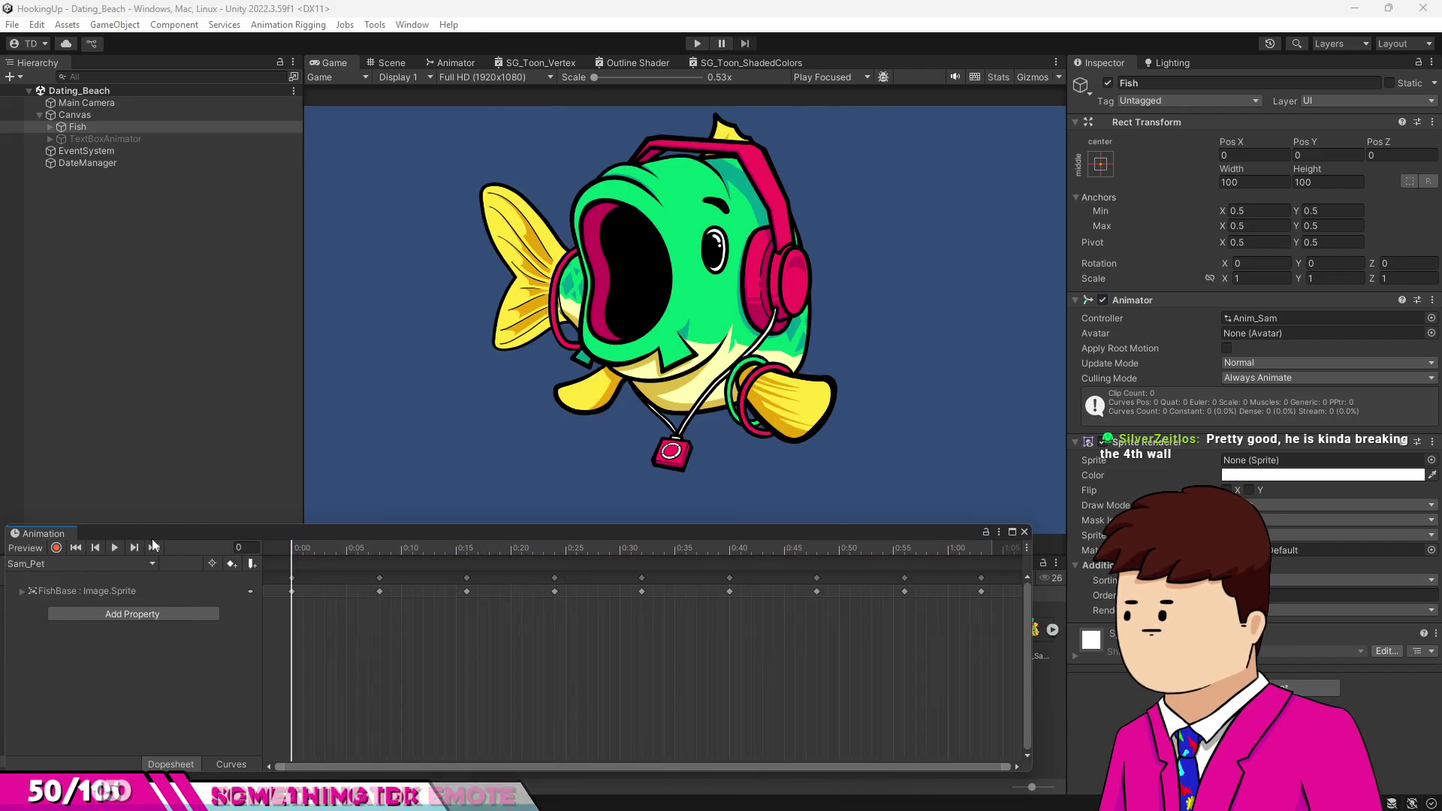
click(118, 550)
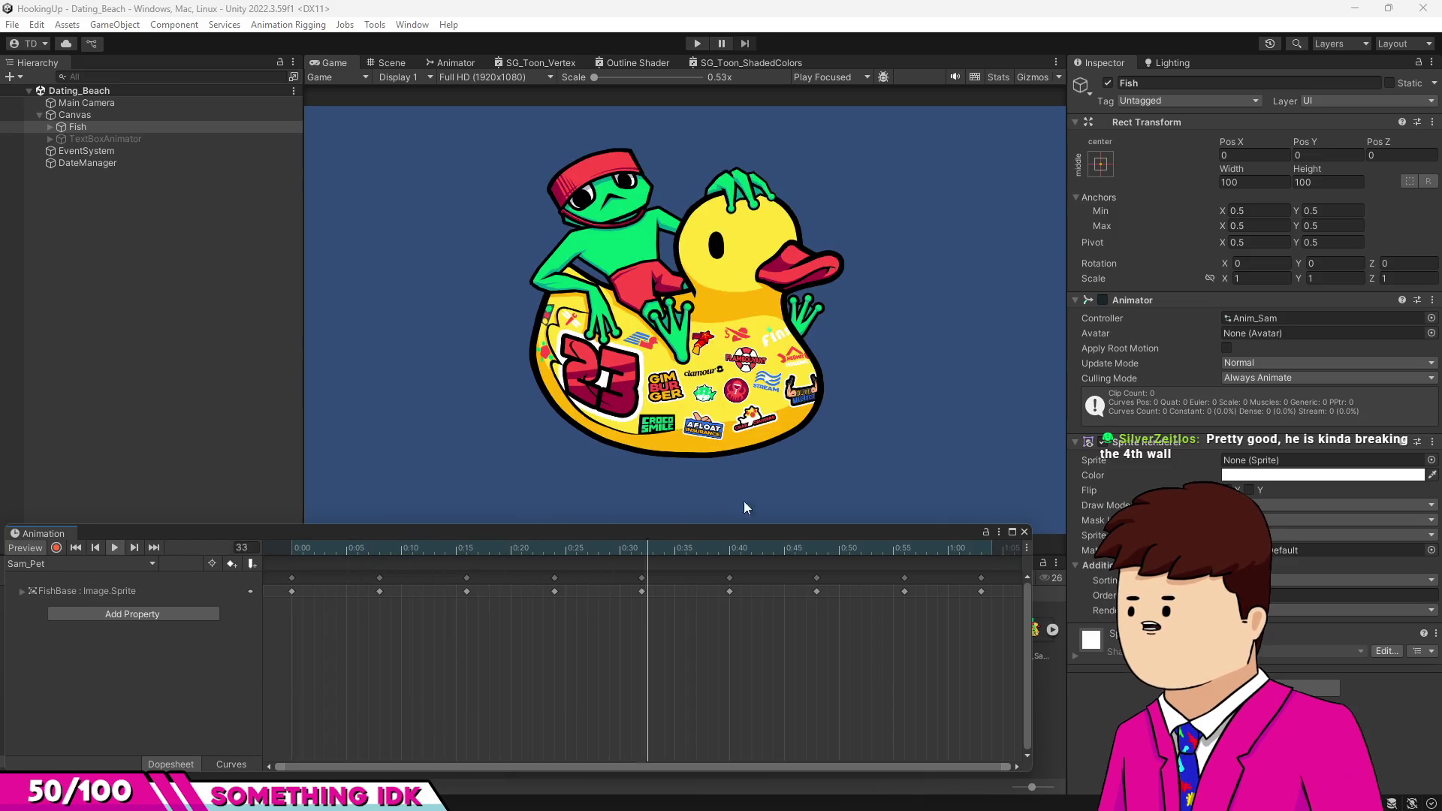